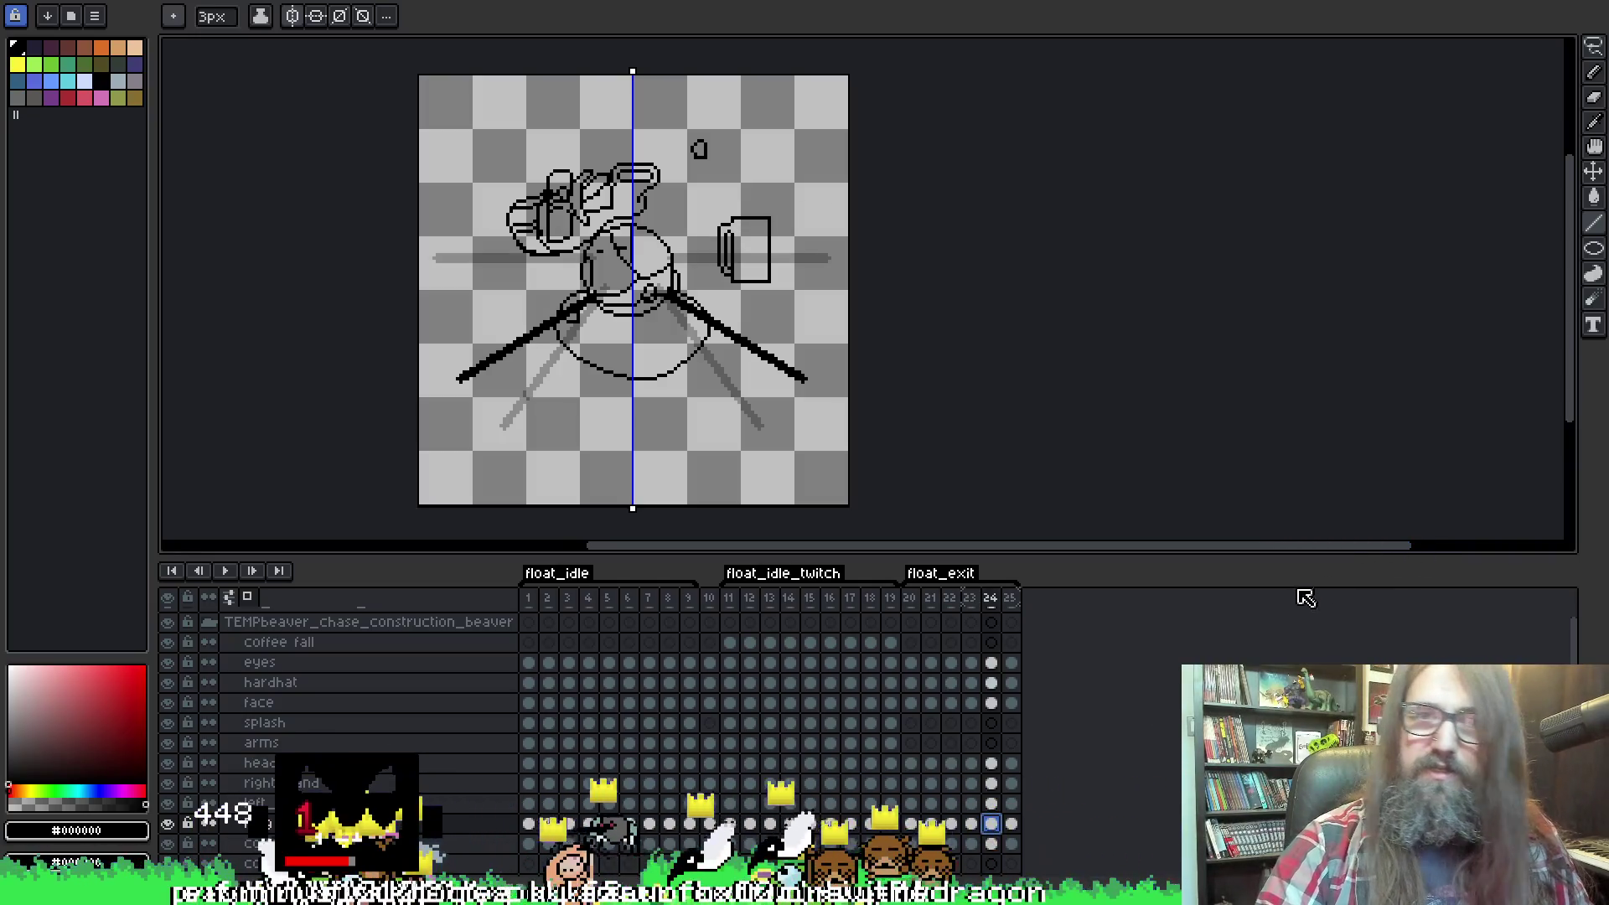
# Play the construction-beaver animation to watch the arms move through float_exit.
pyautogui.press('Return')
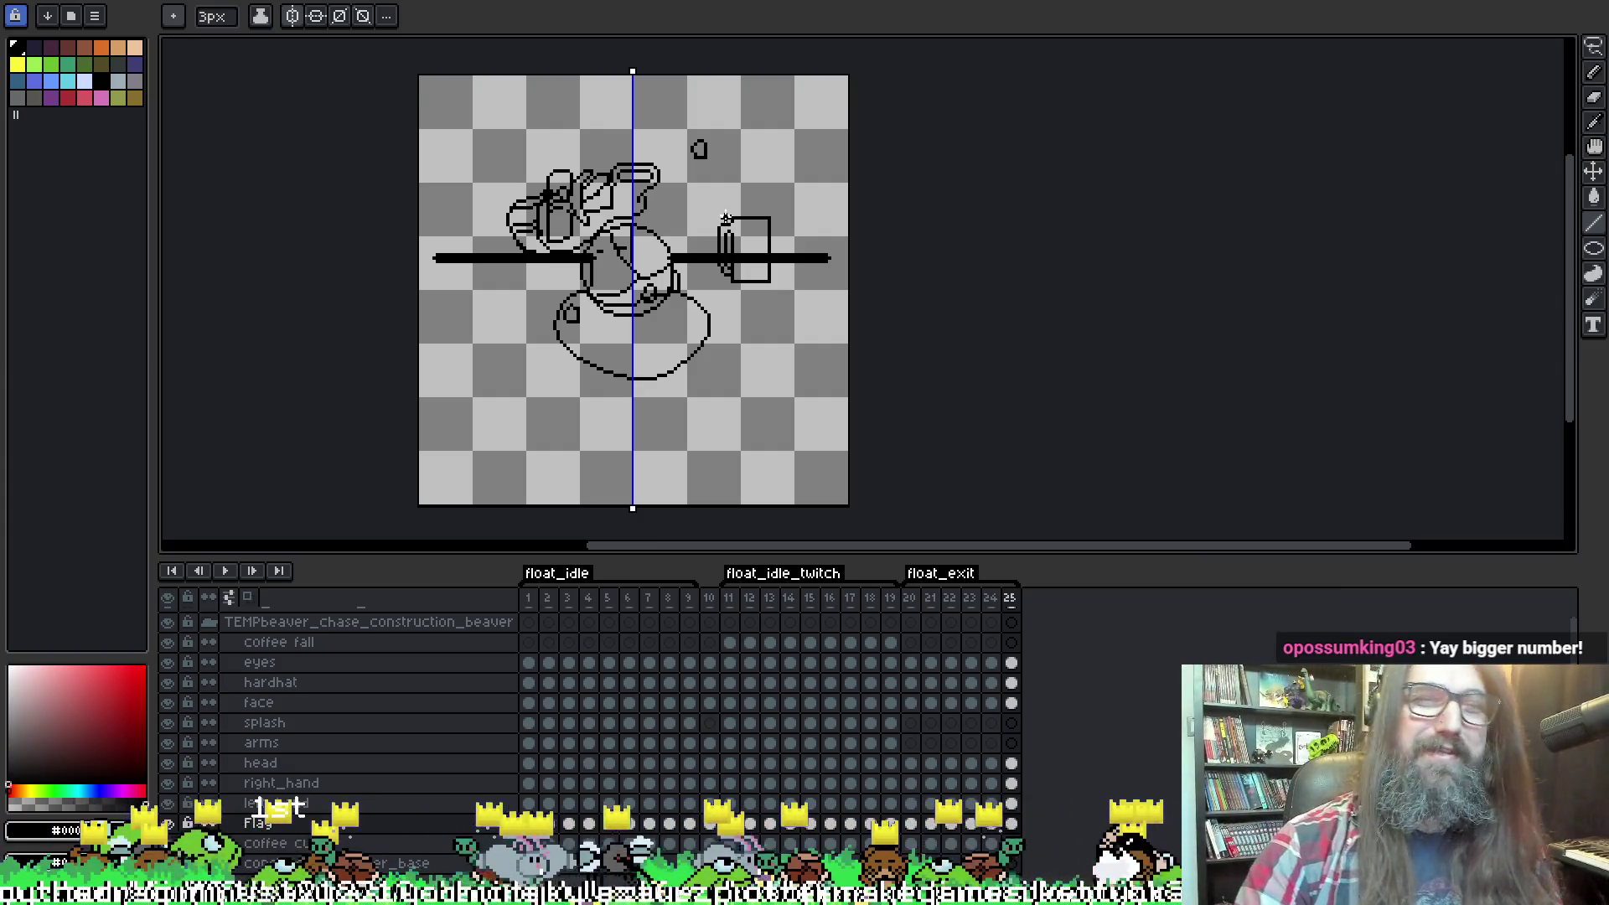
# Go to float_exit frame 20 and duplicate it as a new in-between frame.
pyautogui.scroll(-1, 764, 272)
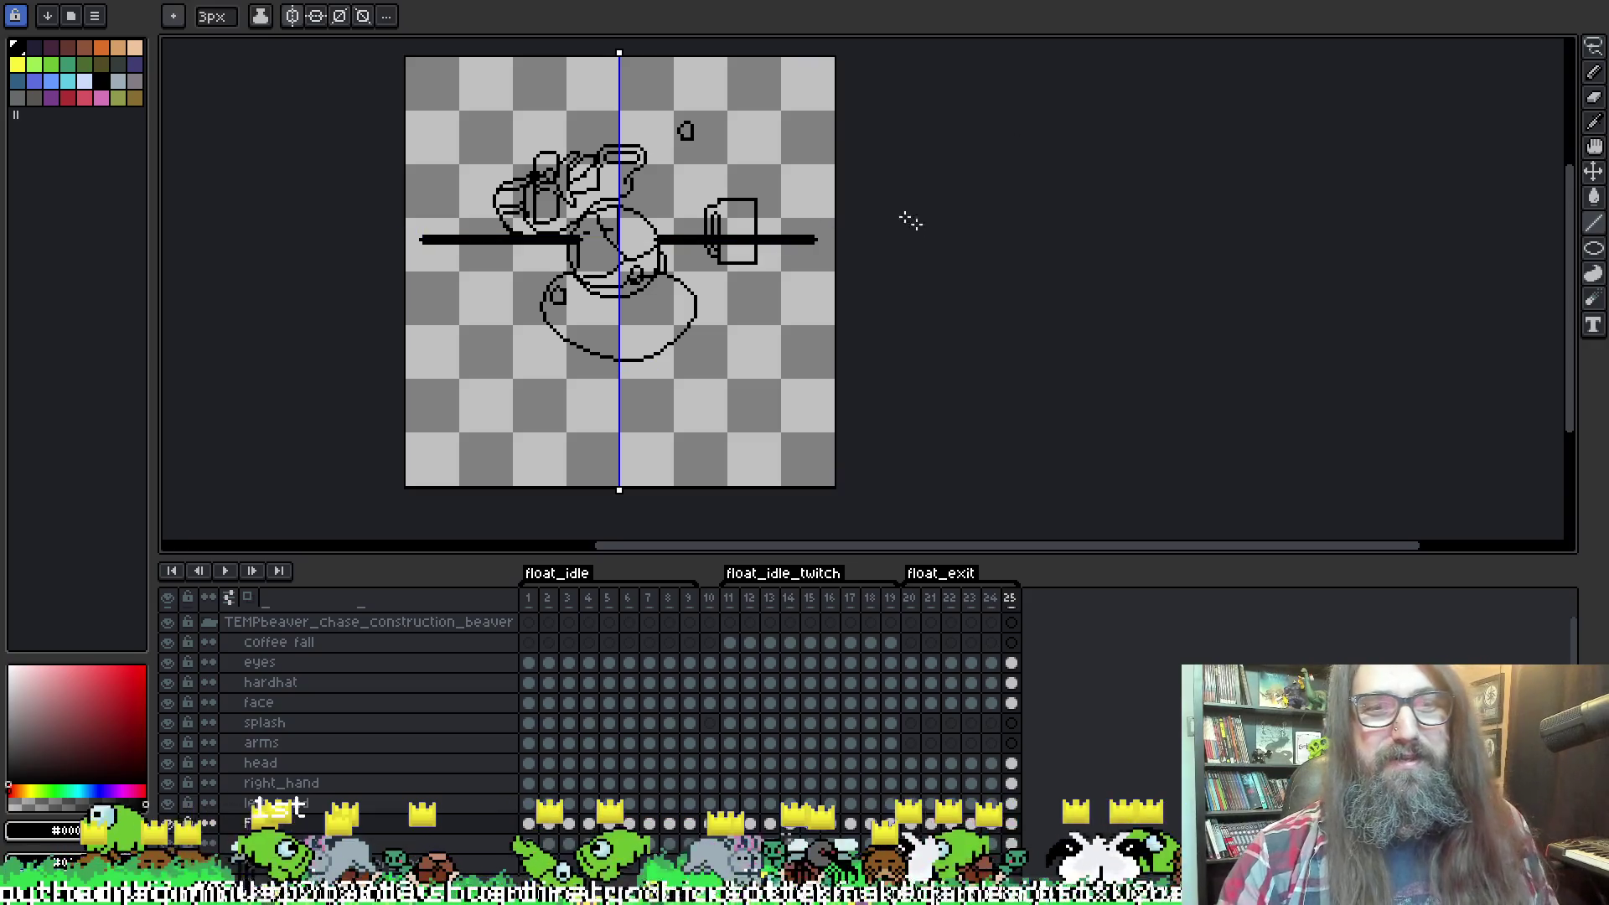
pyautogui.press('Left')
pyautogui.press('Right')
pyautogui.press('Right')
pyautogui.press('Left')
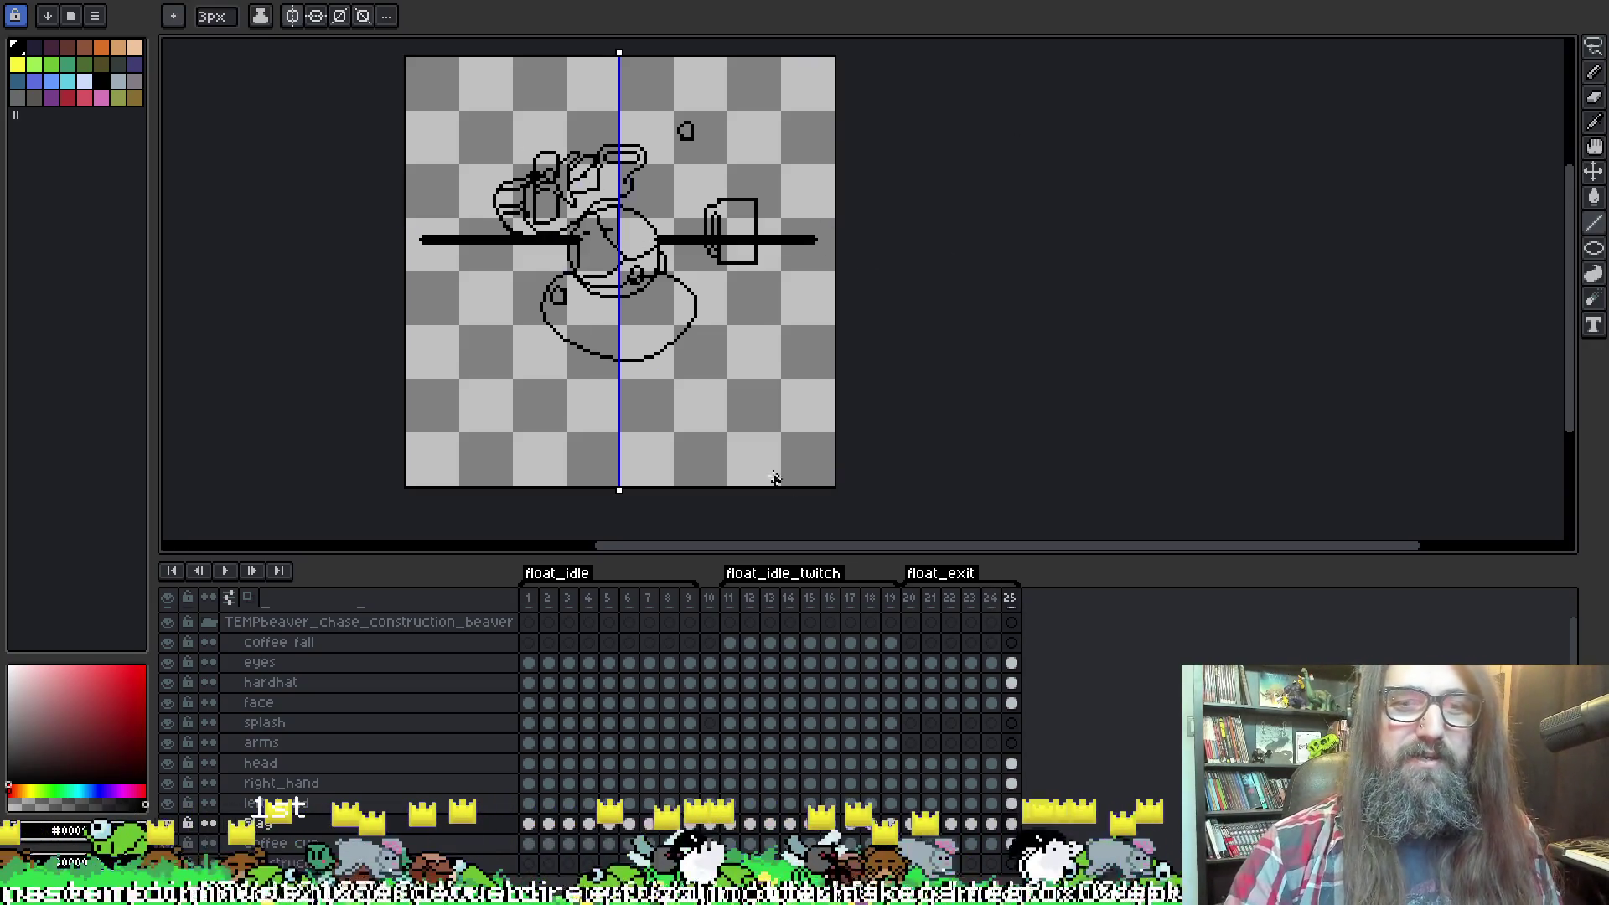
pyautogui.press('Left')
pyautogui.press('Left')
pyautogui.press('Left')
pyautogui.press('Left')
pyautogui.press('Left')
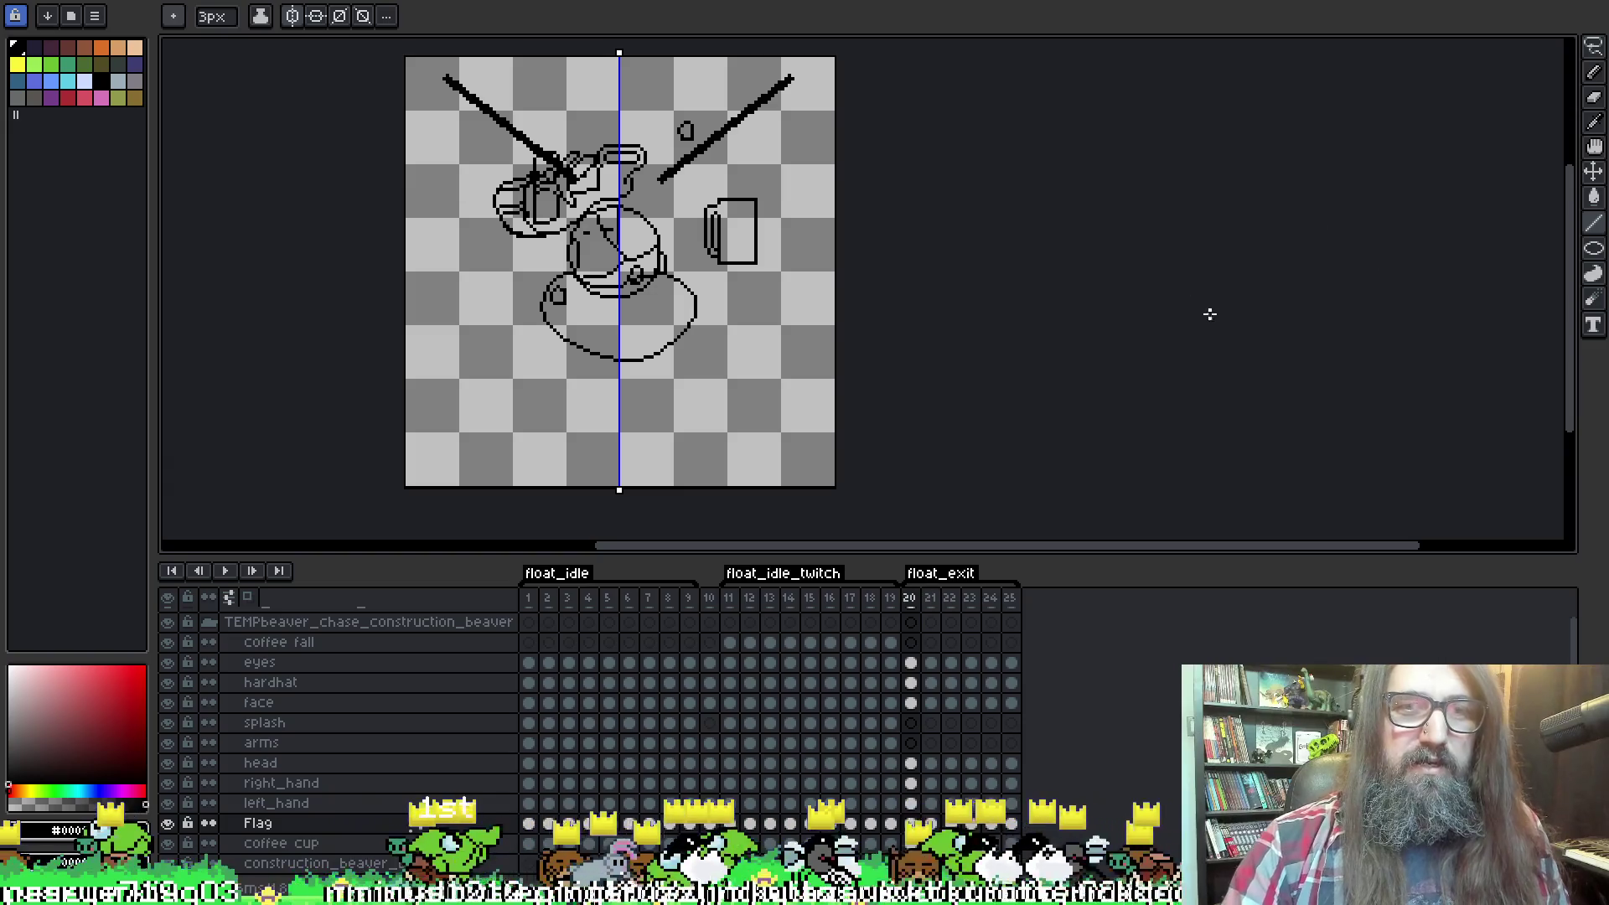
pyautogui.press('Right')
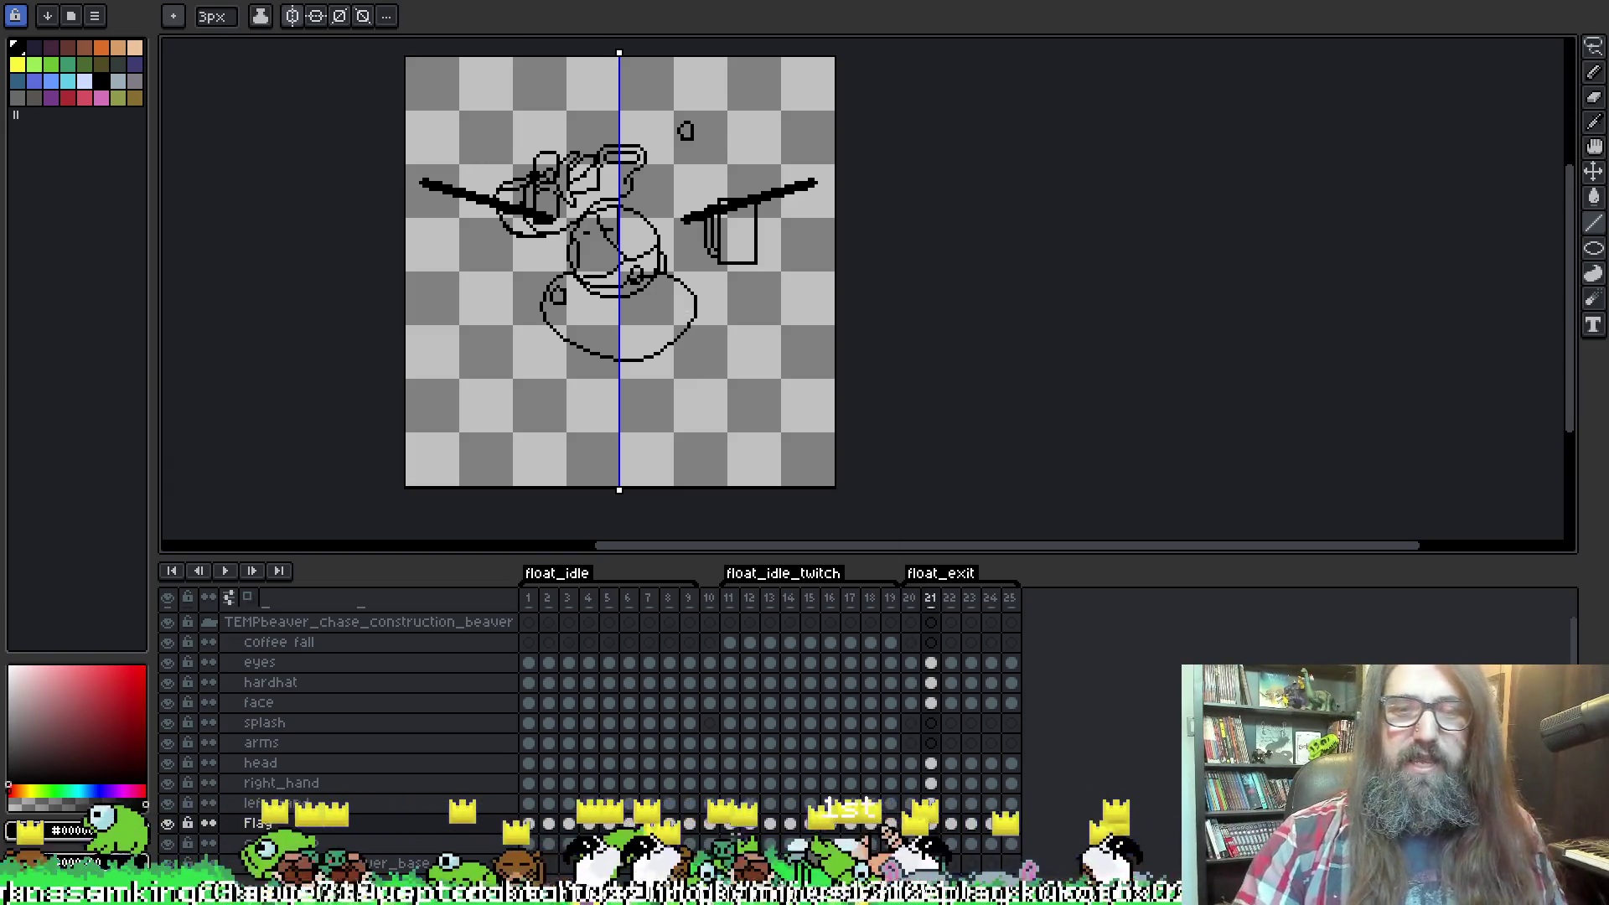
pyautogui.press('Left')
pyautogui.hotkey('alt', 'n')
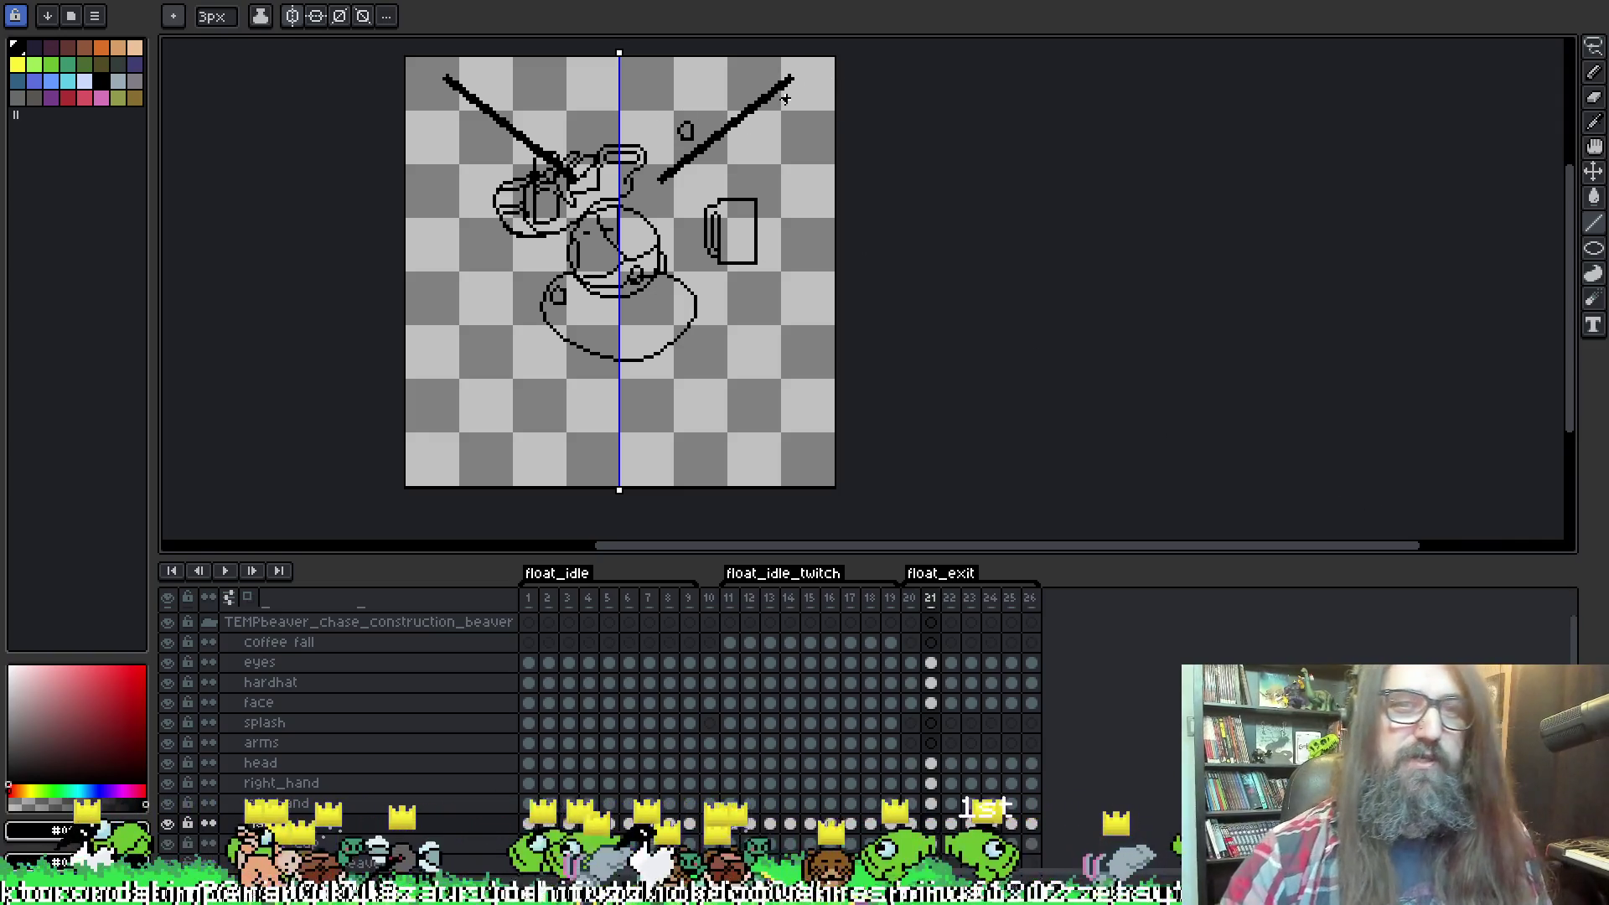
# Erase the copied arm lines on the new frame and turn on onion skin.
pyautogui.press('b')
pyautogui.moveTo(448, 79)
pyautogui.mouseDown()
pyautogui.moveTo(524, 142)
pyautogui.moveTo(461, 110)
pyautogui.mouseUp()
pyautogui.press('F3')
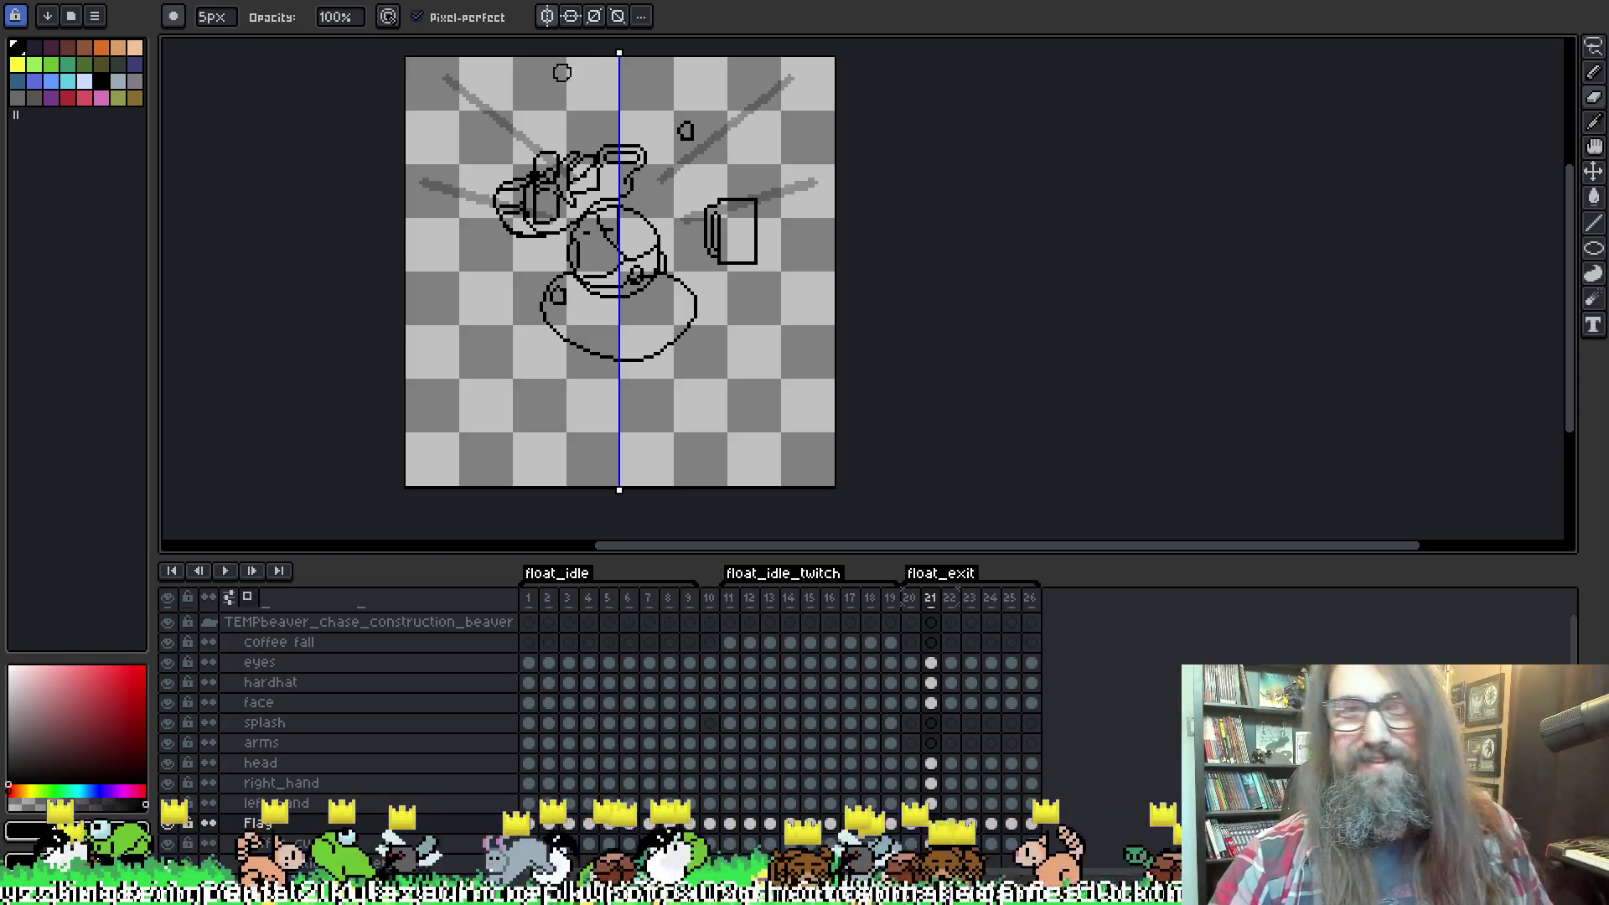
# Draw mirrored straight arms from the canvas's top corners, then play to check the frame.
pyautogui.hotkey('shift', 'l')
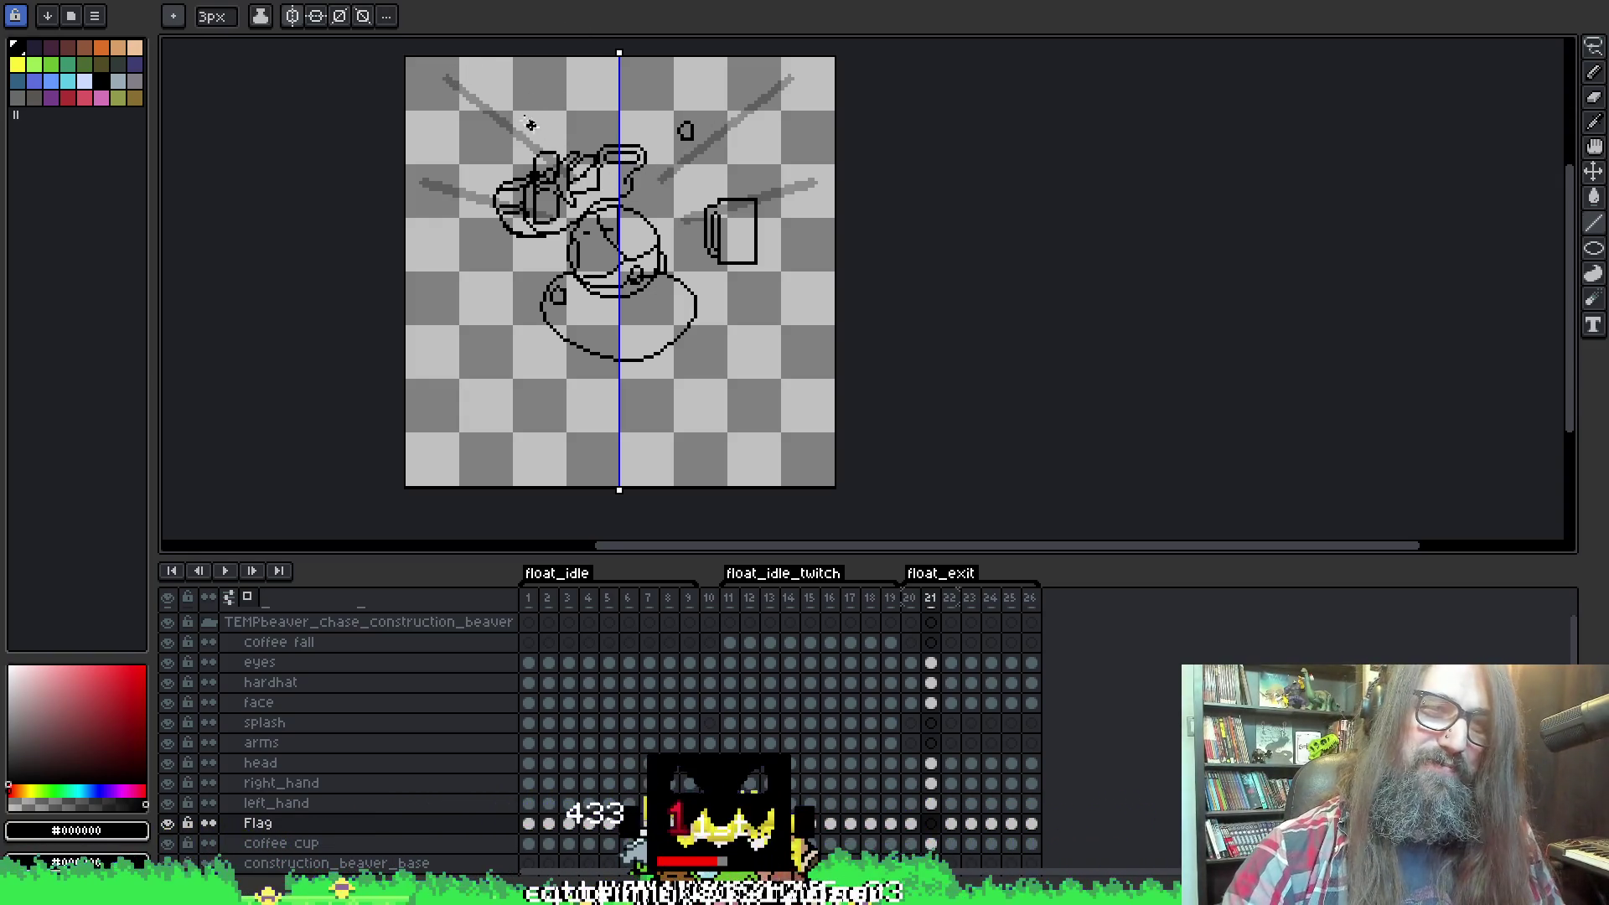
pyautogui.moveTo(460, 70); pyautogui.dragTo(572, 176)
pyautogui.press('Escape')
pyautogui.moveTo(459, 75); pyautogui.dragTo(571, 169)
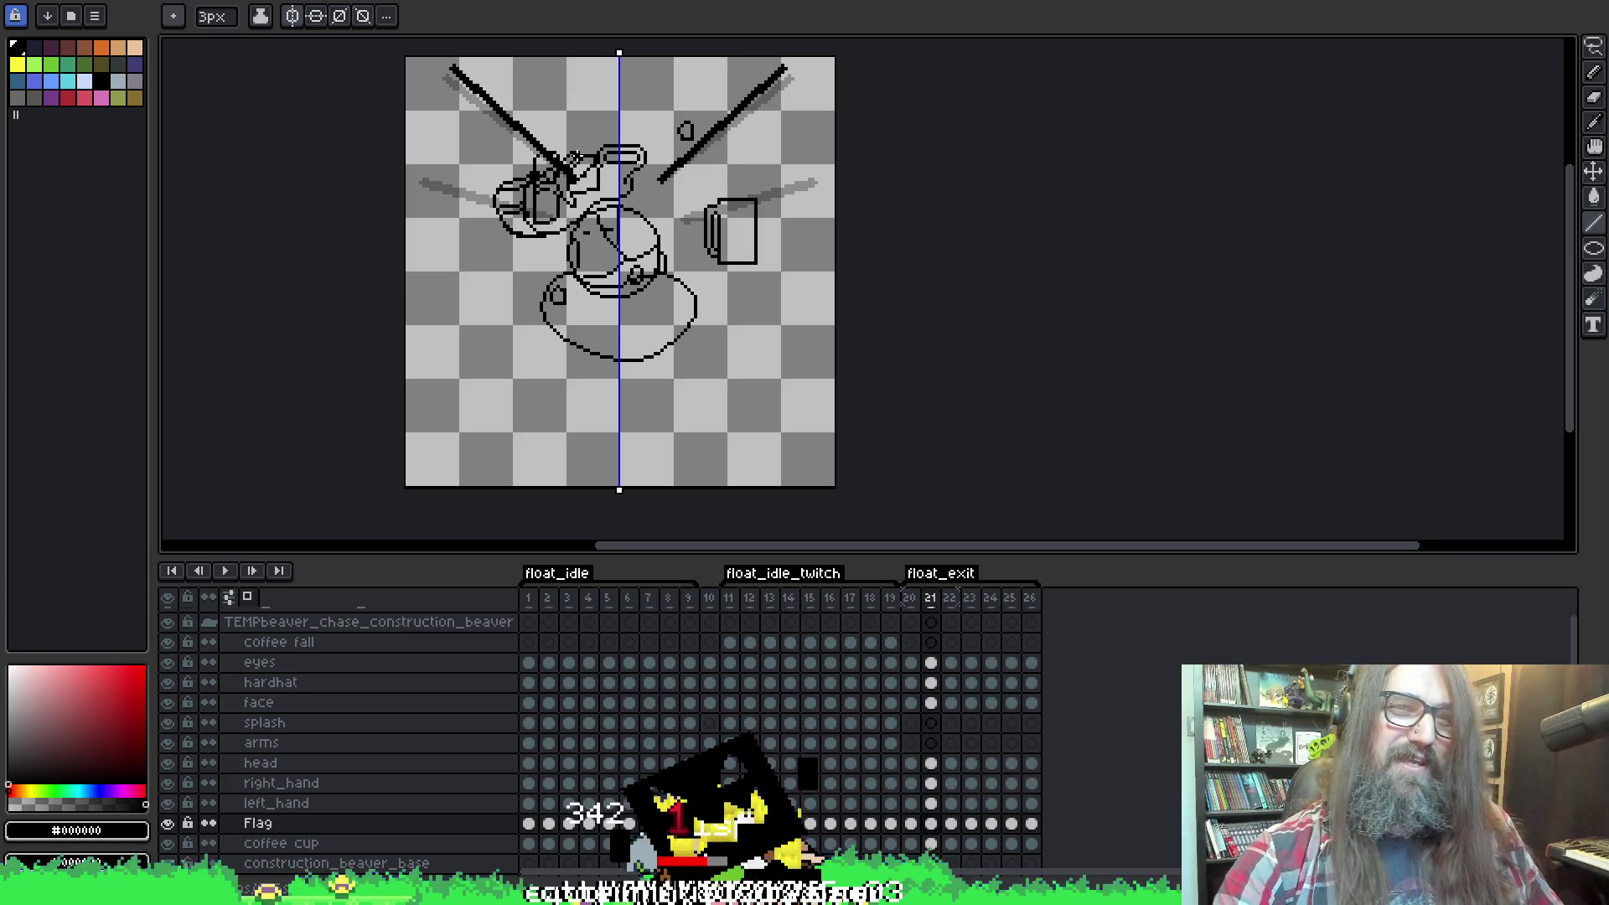
pyautogui.hotkey('ctrl', 'z')
pyautogui.moveTo(457, 69)
pyautogui.mouseDown()
pyautogui.moveTo(579, 177)
pyautogui.moveTo(566, 172)
pyautogui.mouseUp()
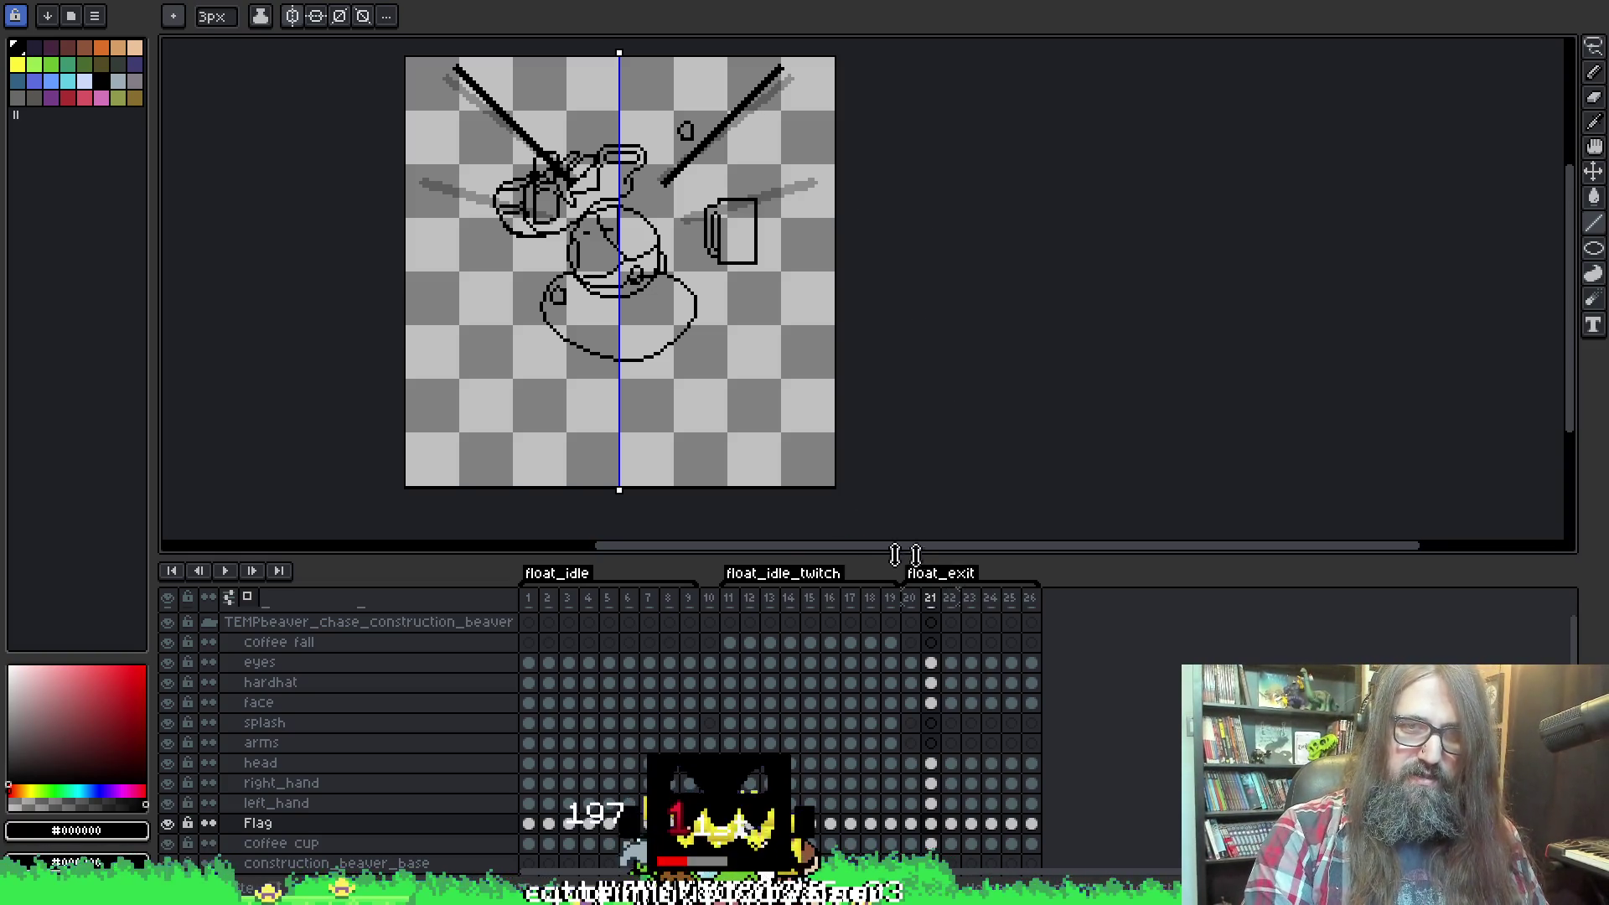
pyautogui.click(238, 573)
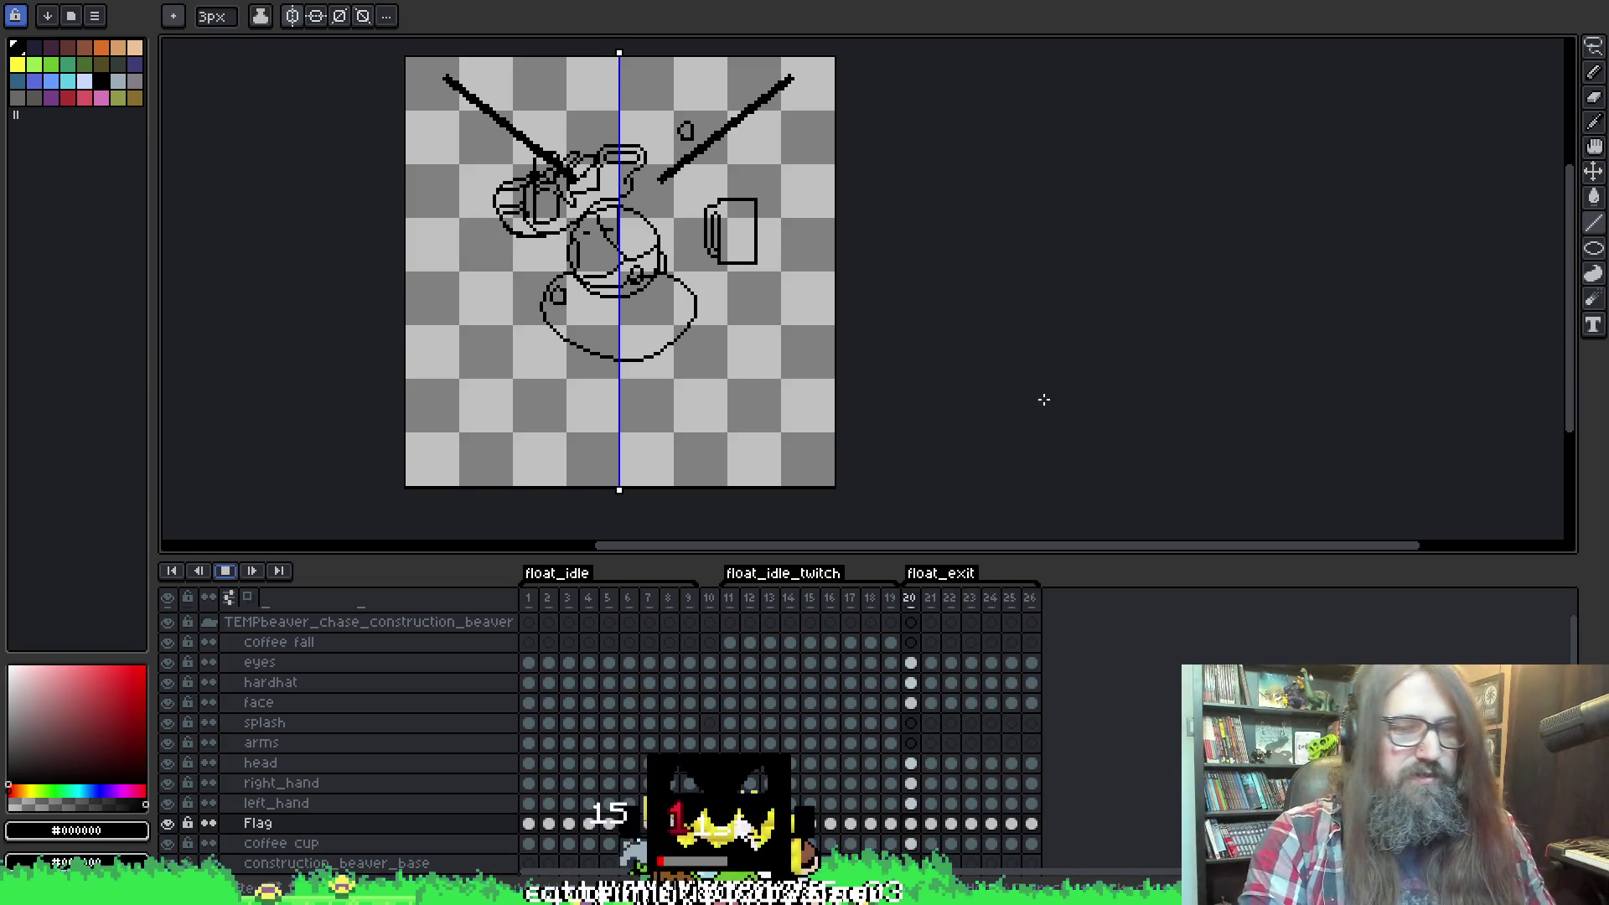
# Check the Duration of frames 20–26 in Frame Properties, then resume playback.
pyautogui.moveTo(910, 598); pyautogui.dragTo(1031, 600)
pyautogui.rightClick(1032, 600)
pyautogui.click(1063, 617)
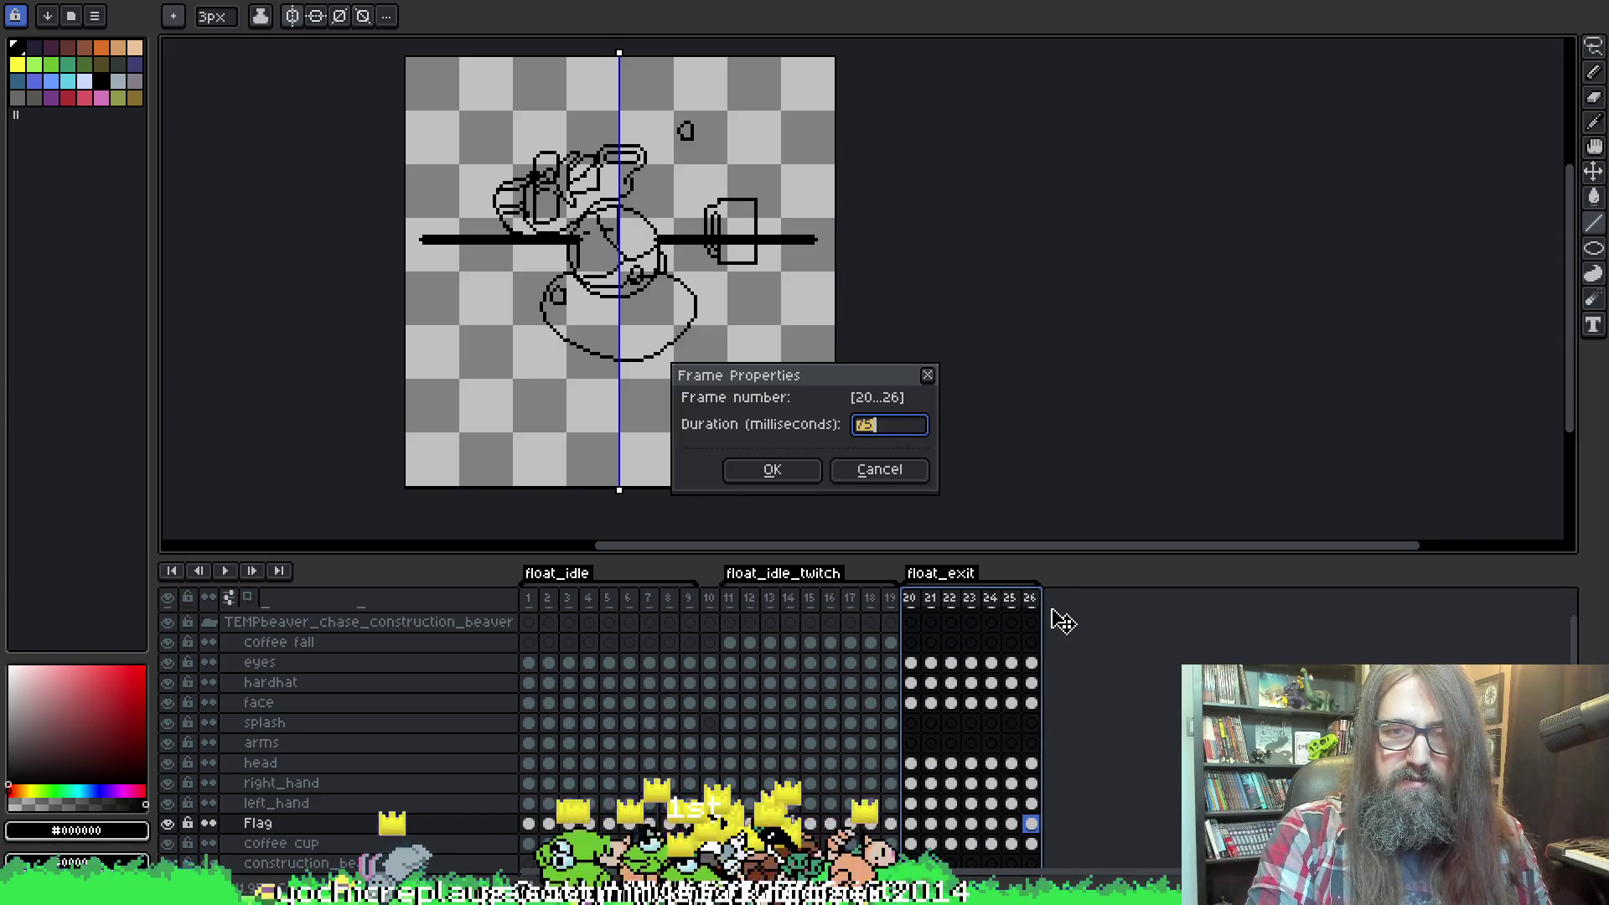
pyautogui.click(929, 373)
pyautogui.click(919, 600)
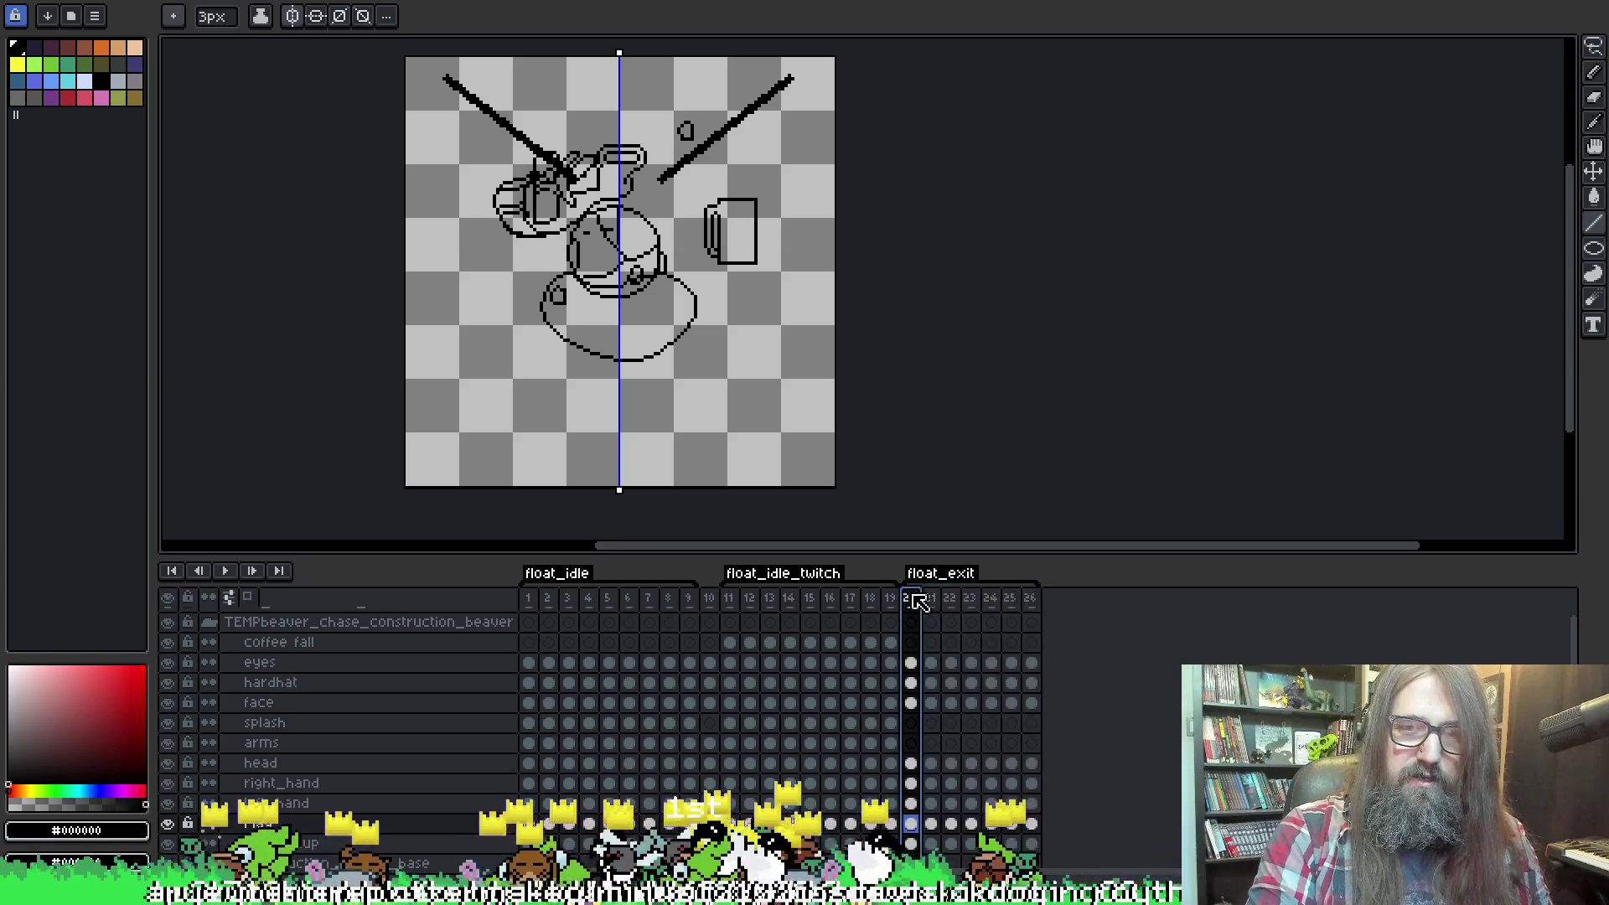
pyautogui.press('End')
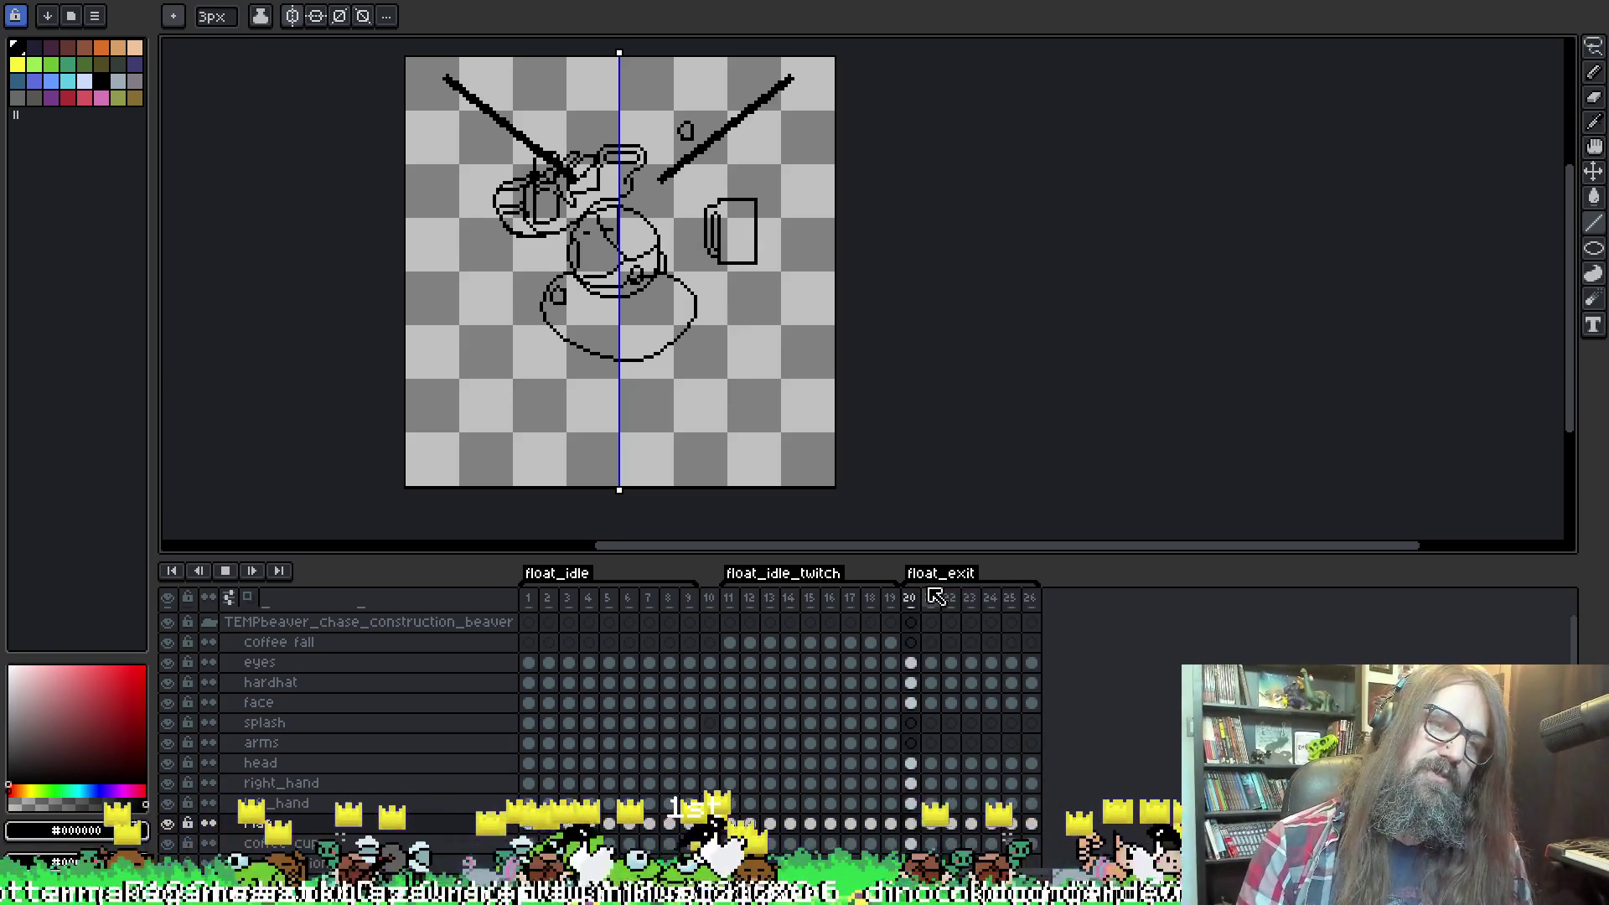
# Step back and forth through the float_exit frames to review the new in-between frame.
pyautogui.press('Left')
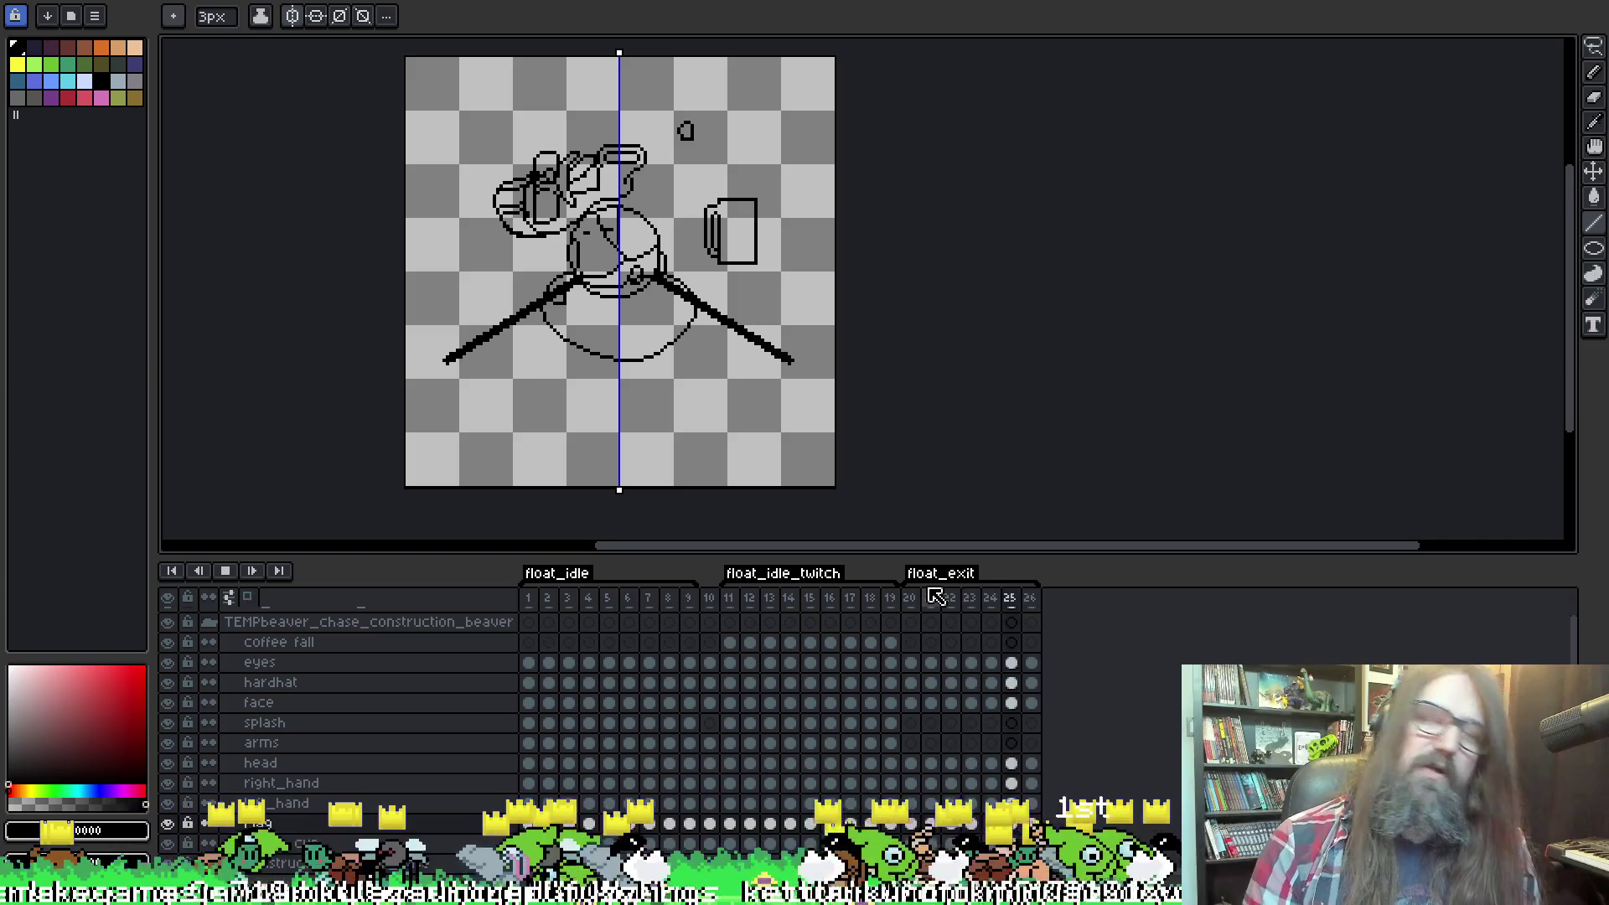
pyautogui.press('Left')
pyautogui.press('Left')
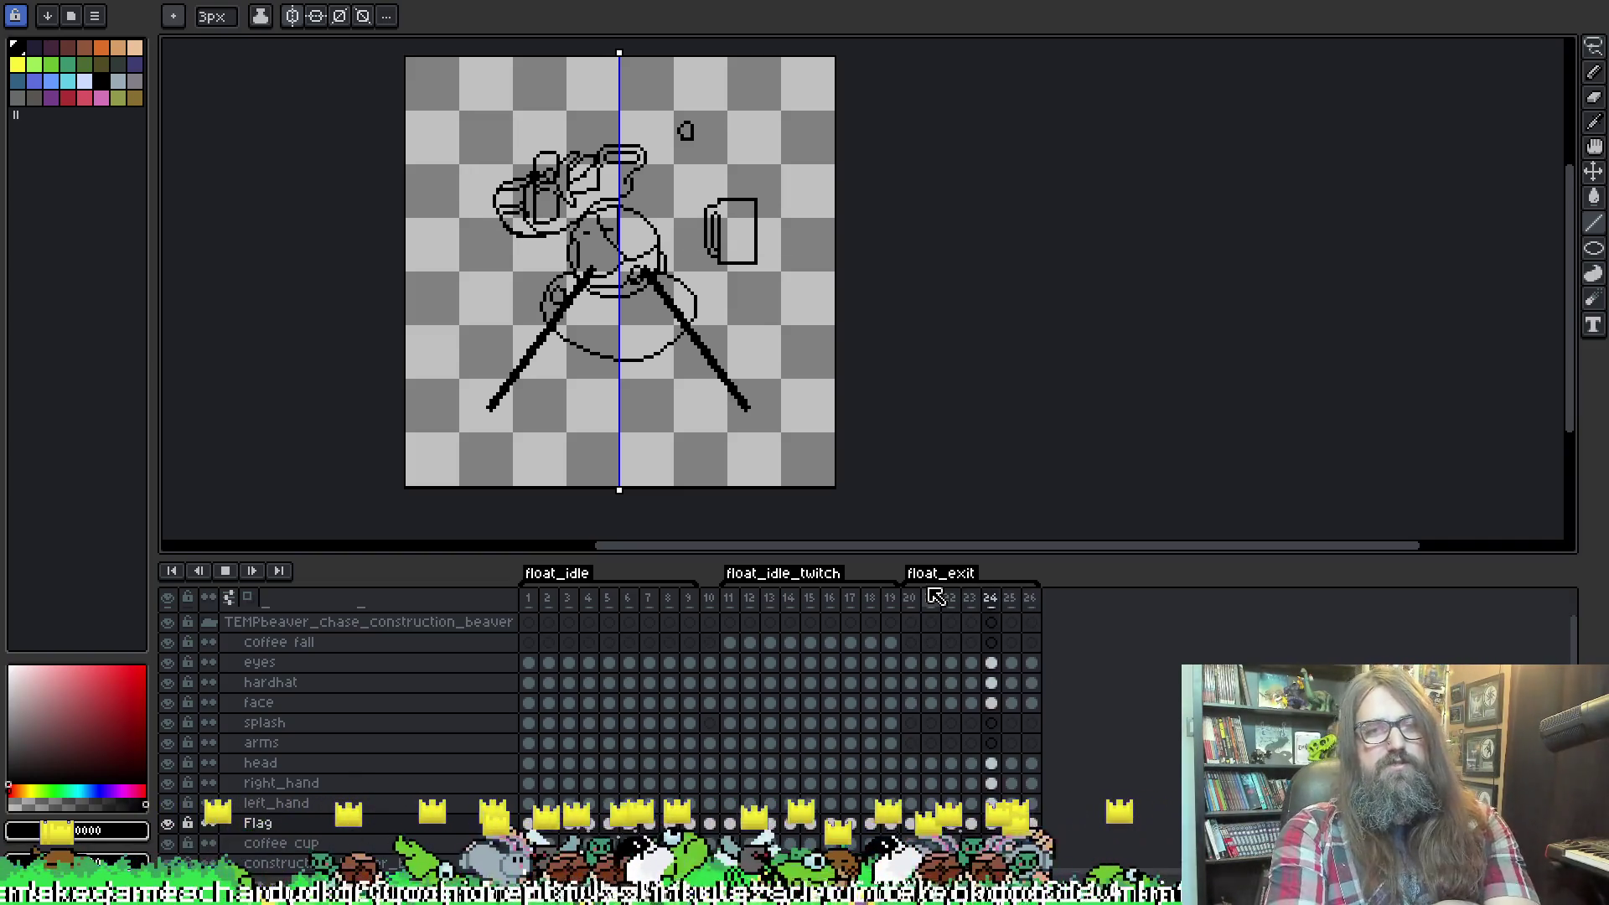
pyautogui.press('Left')
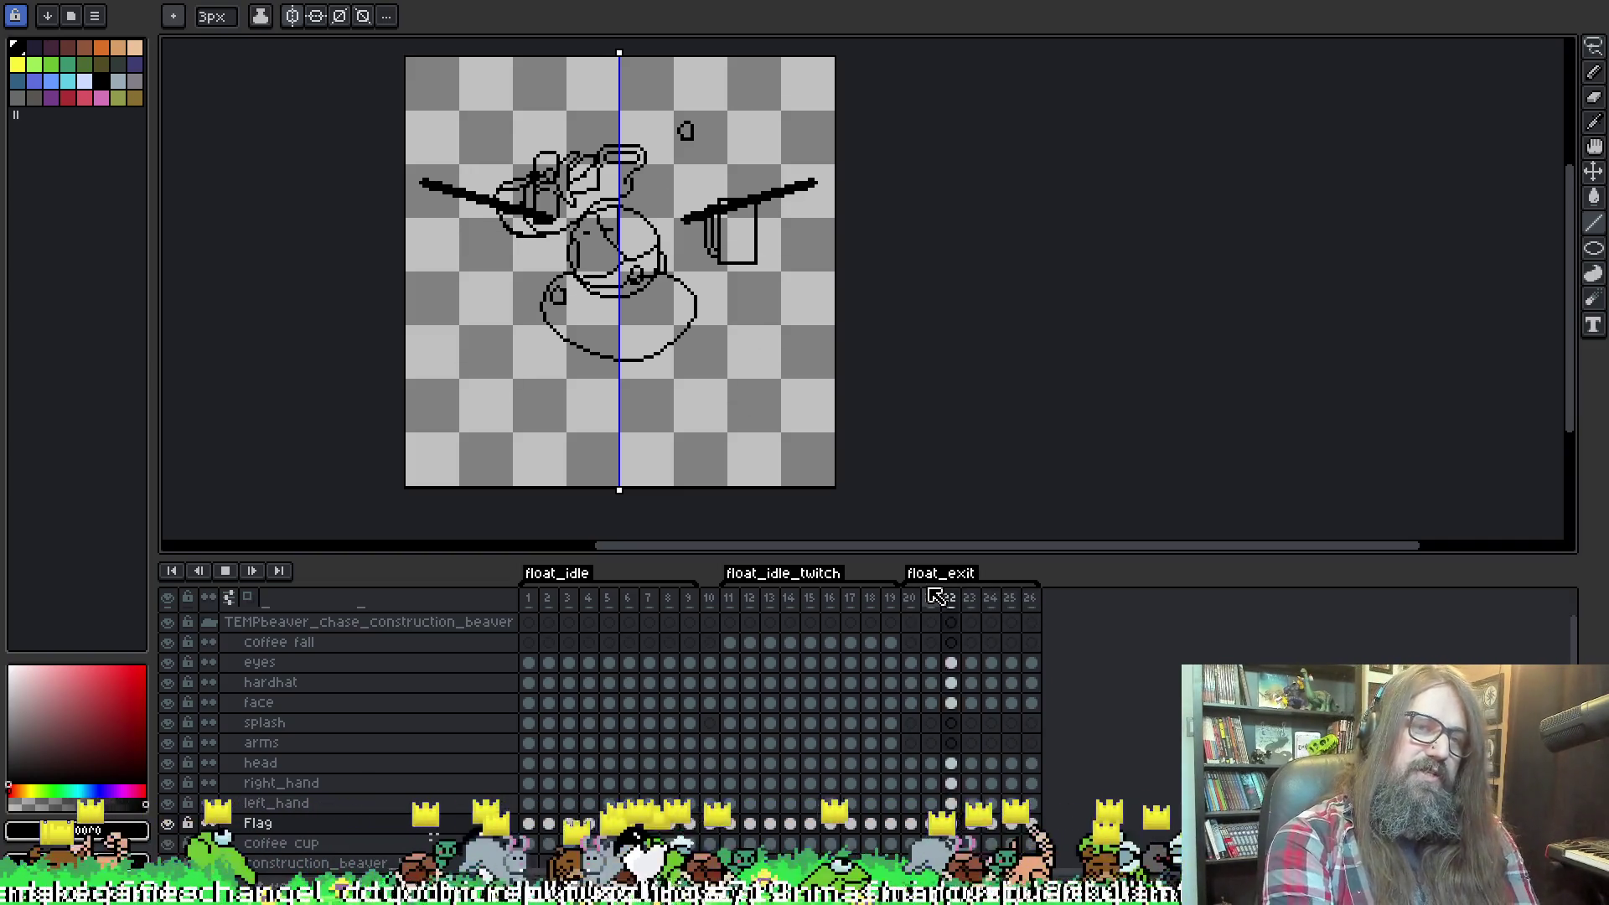
pyautogui.press('Left')
pyautogui.press('Left')
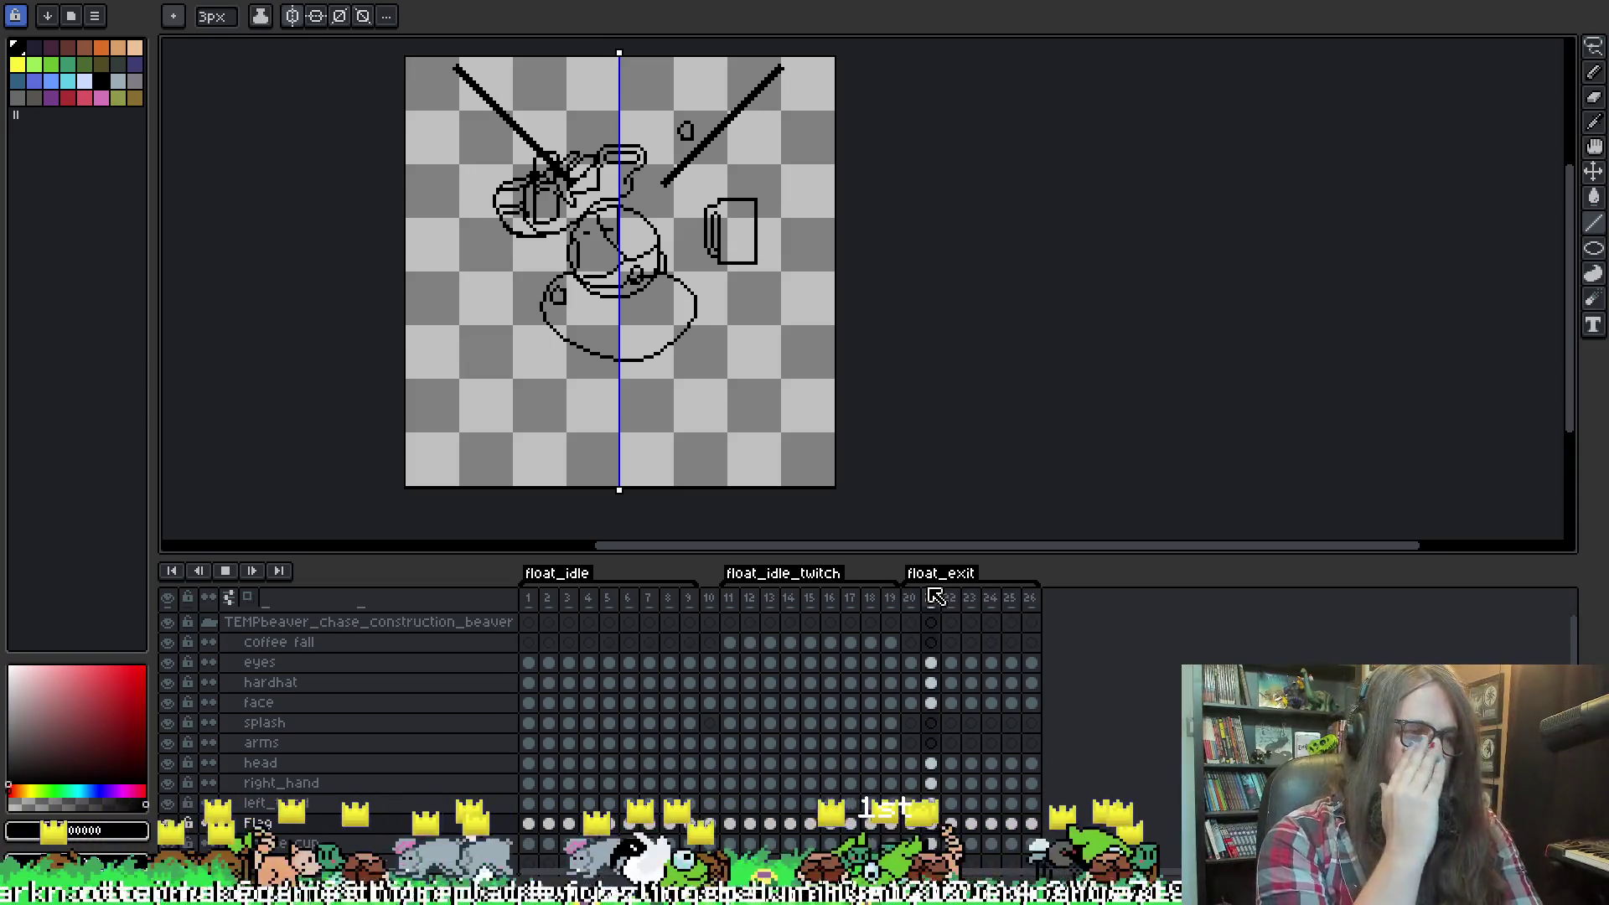
pyautogui.press('Right')
pyautogui.press('Right')
pyautogui.press('Right')
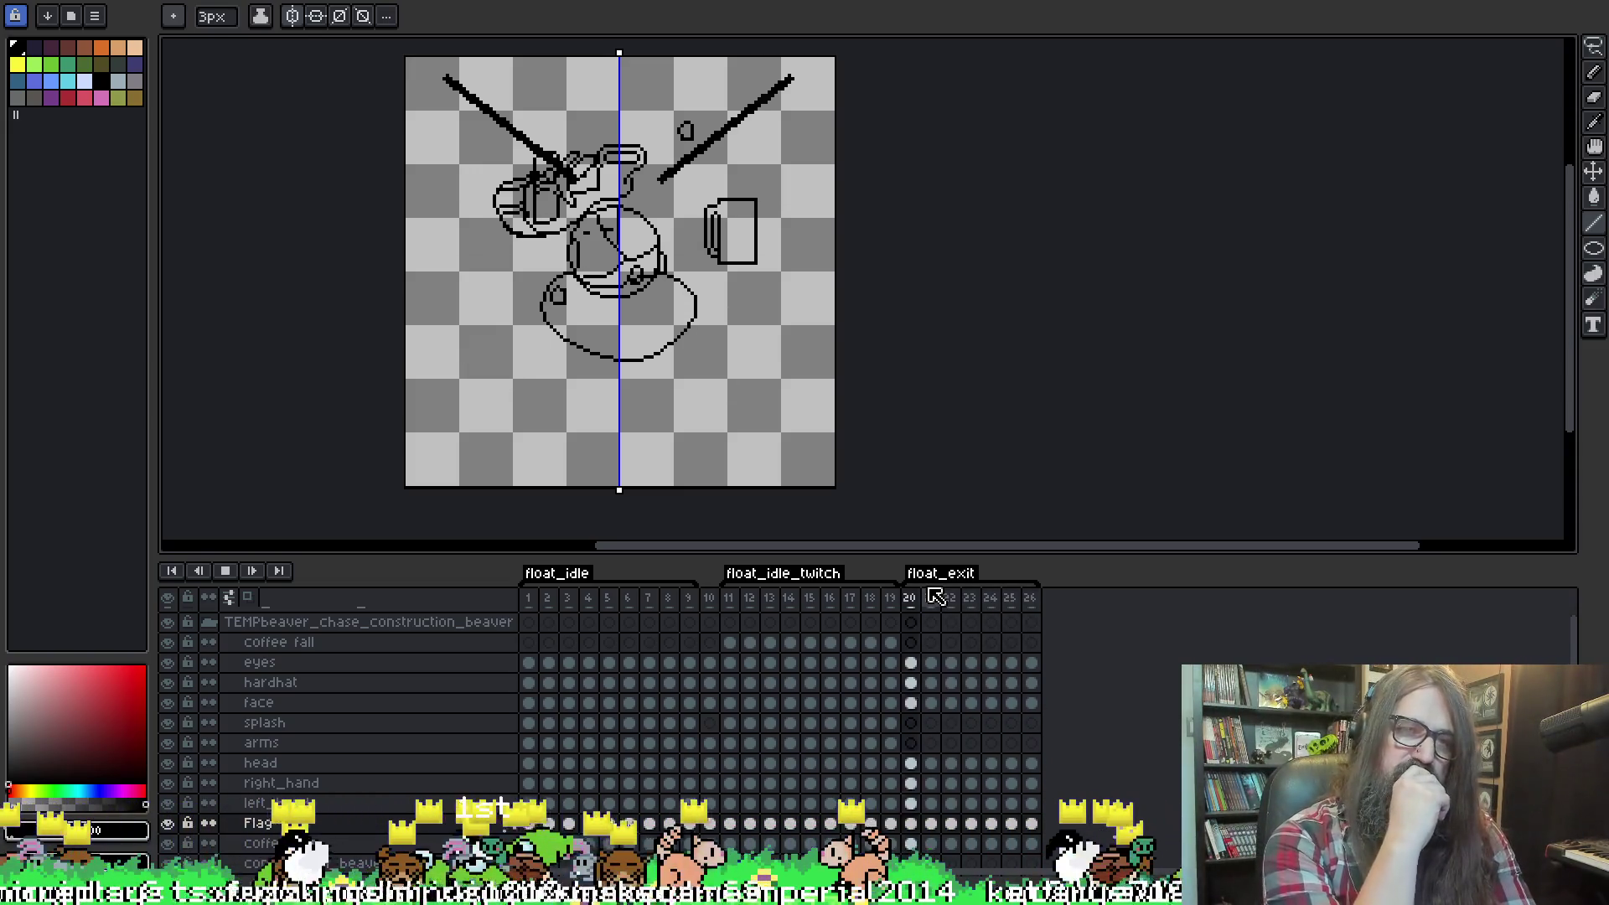
pyautogui.press('Left')
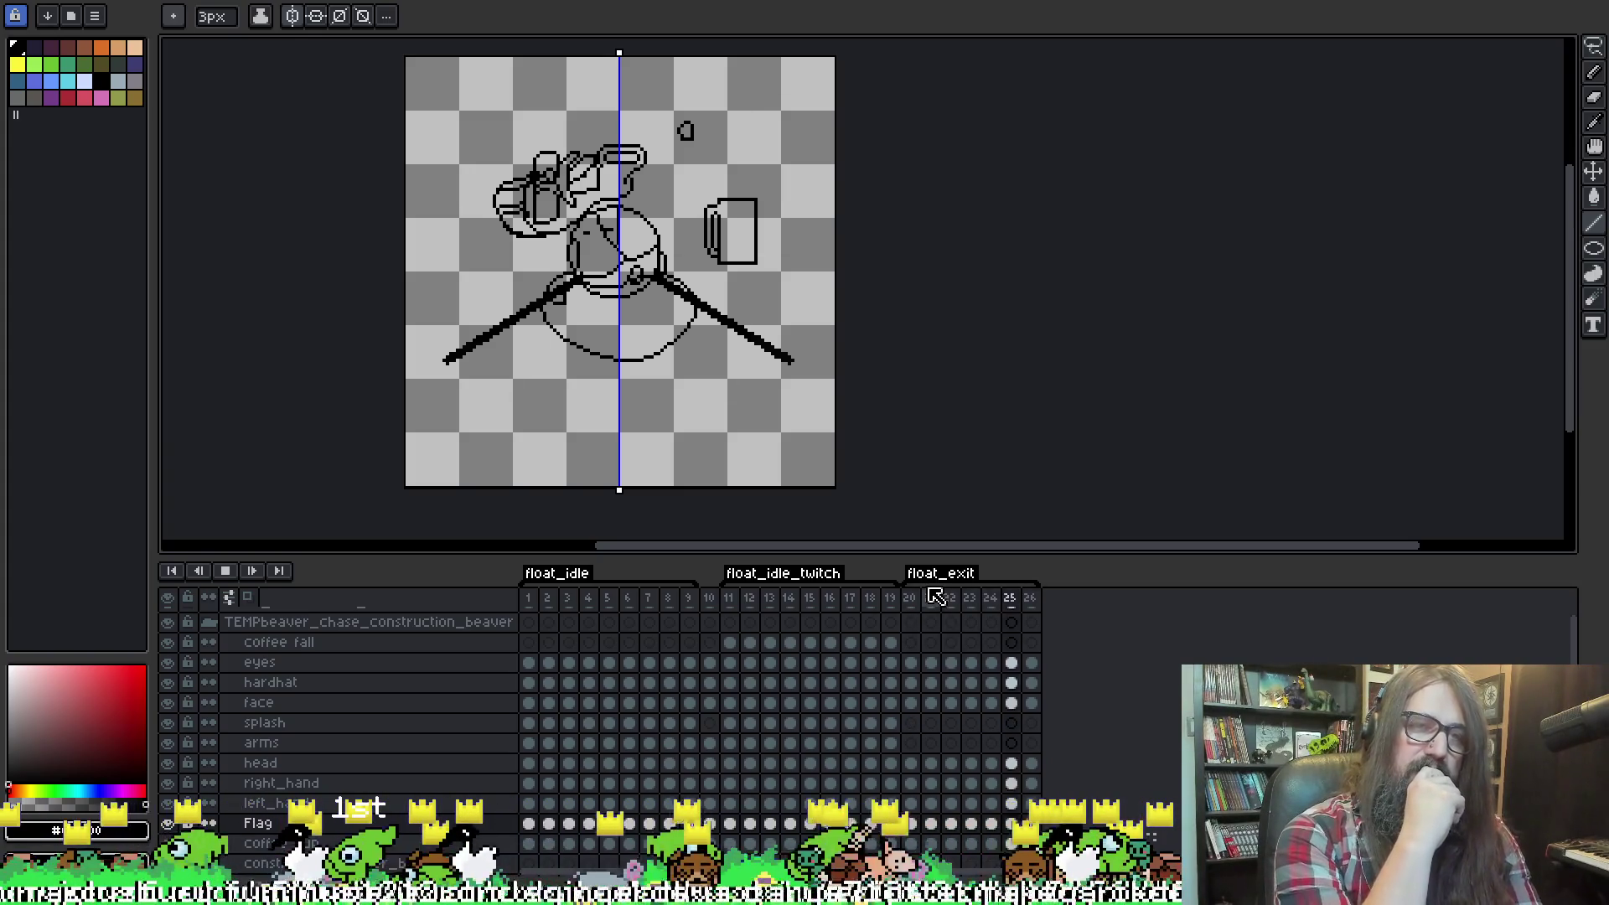
pyautogui.press('Left')
pyautogui.press('Left')
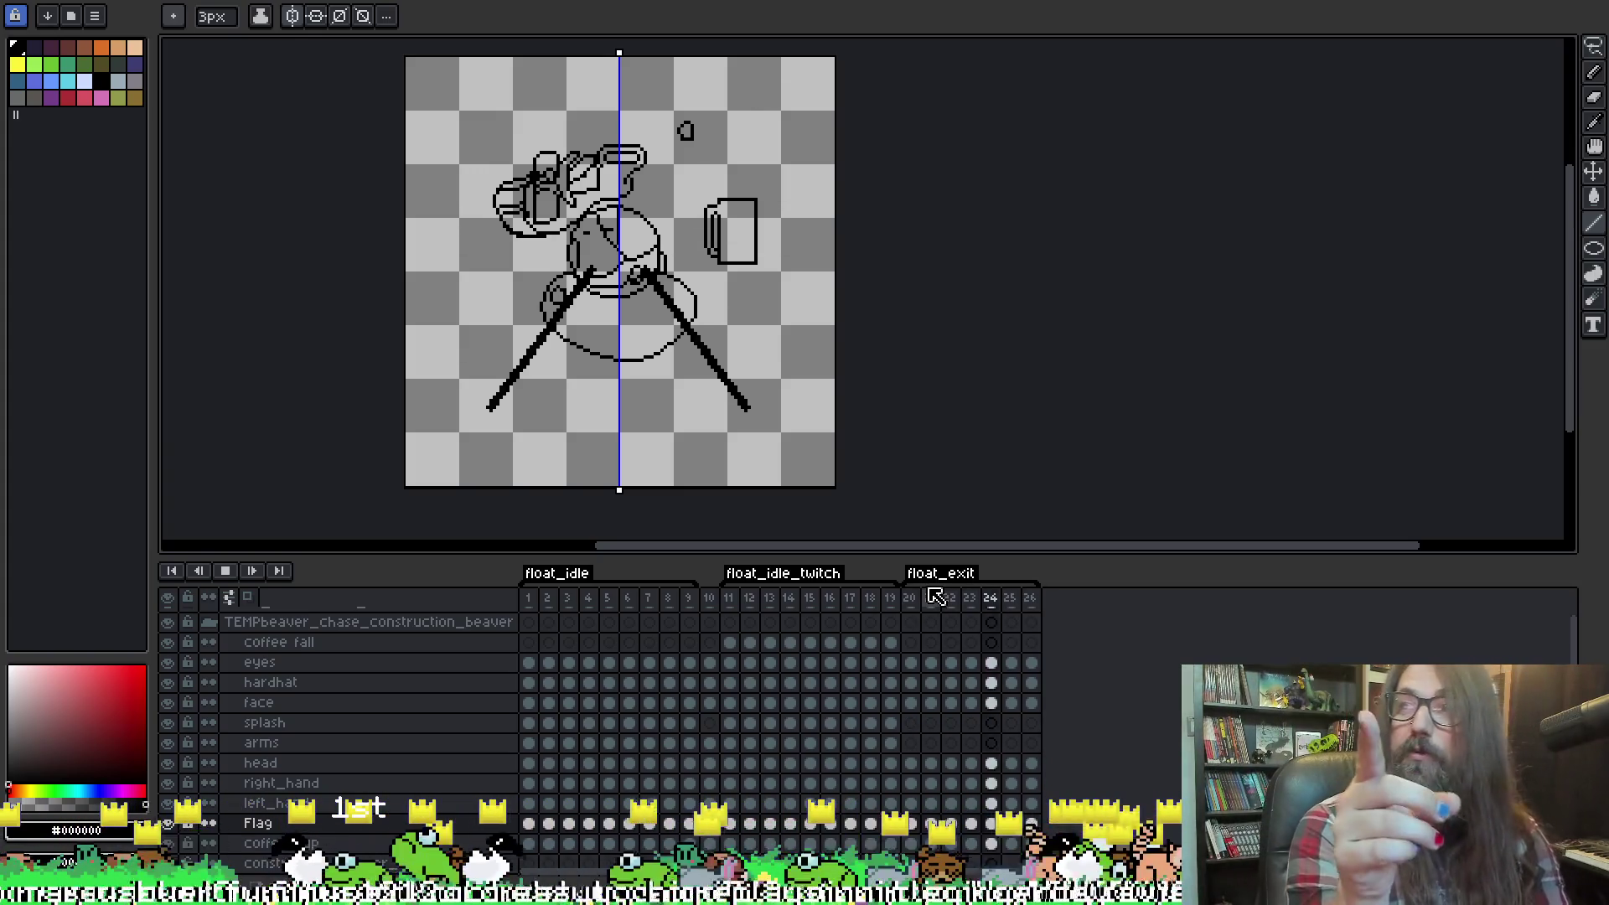
pyautogui.press('Left')
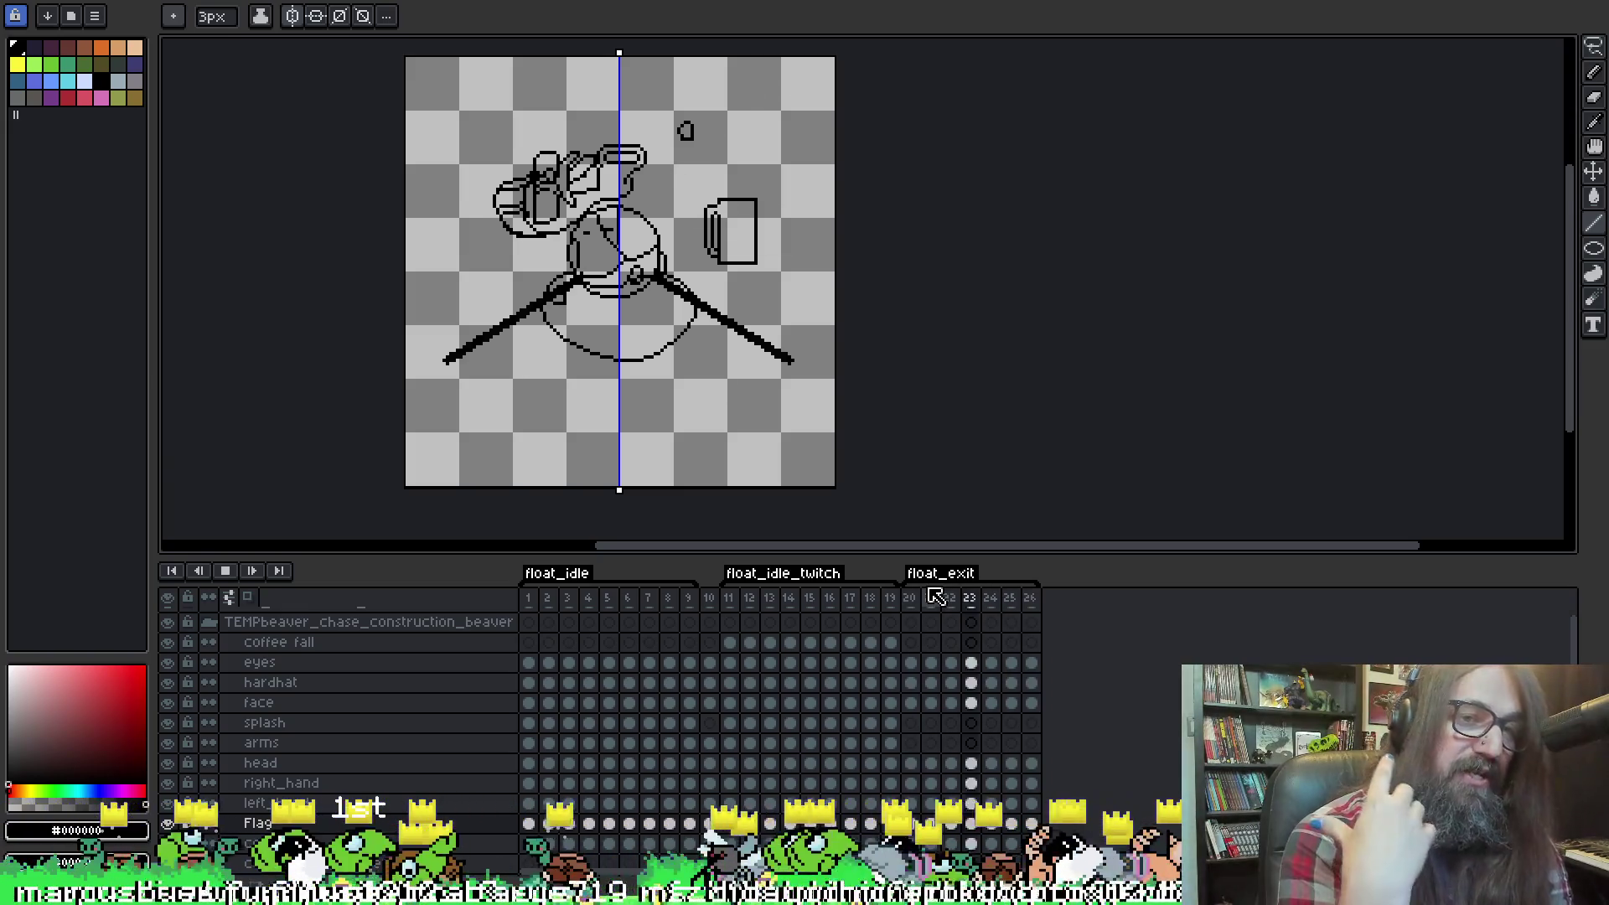
pyautogui.press('Left')
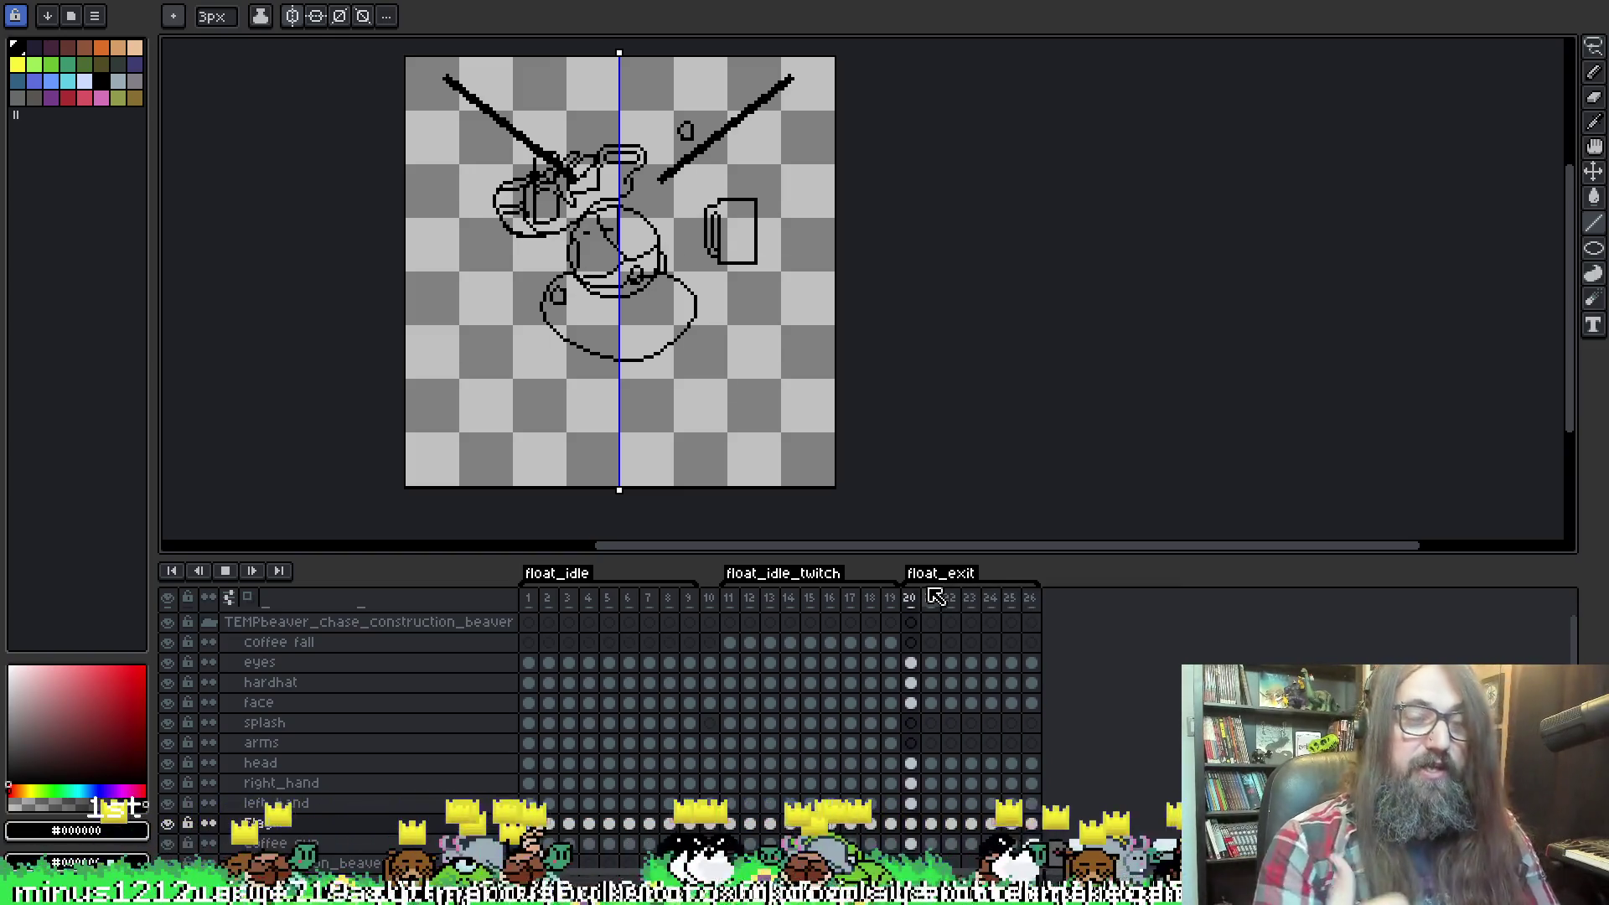
pyautogui.press('Left')
# Stop on frame 26, save the sprite, and restart playback.
pyautogui.press('Return')
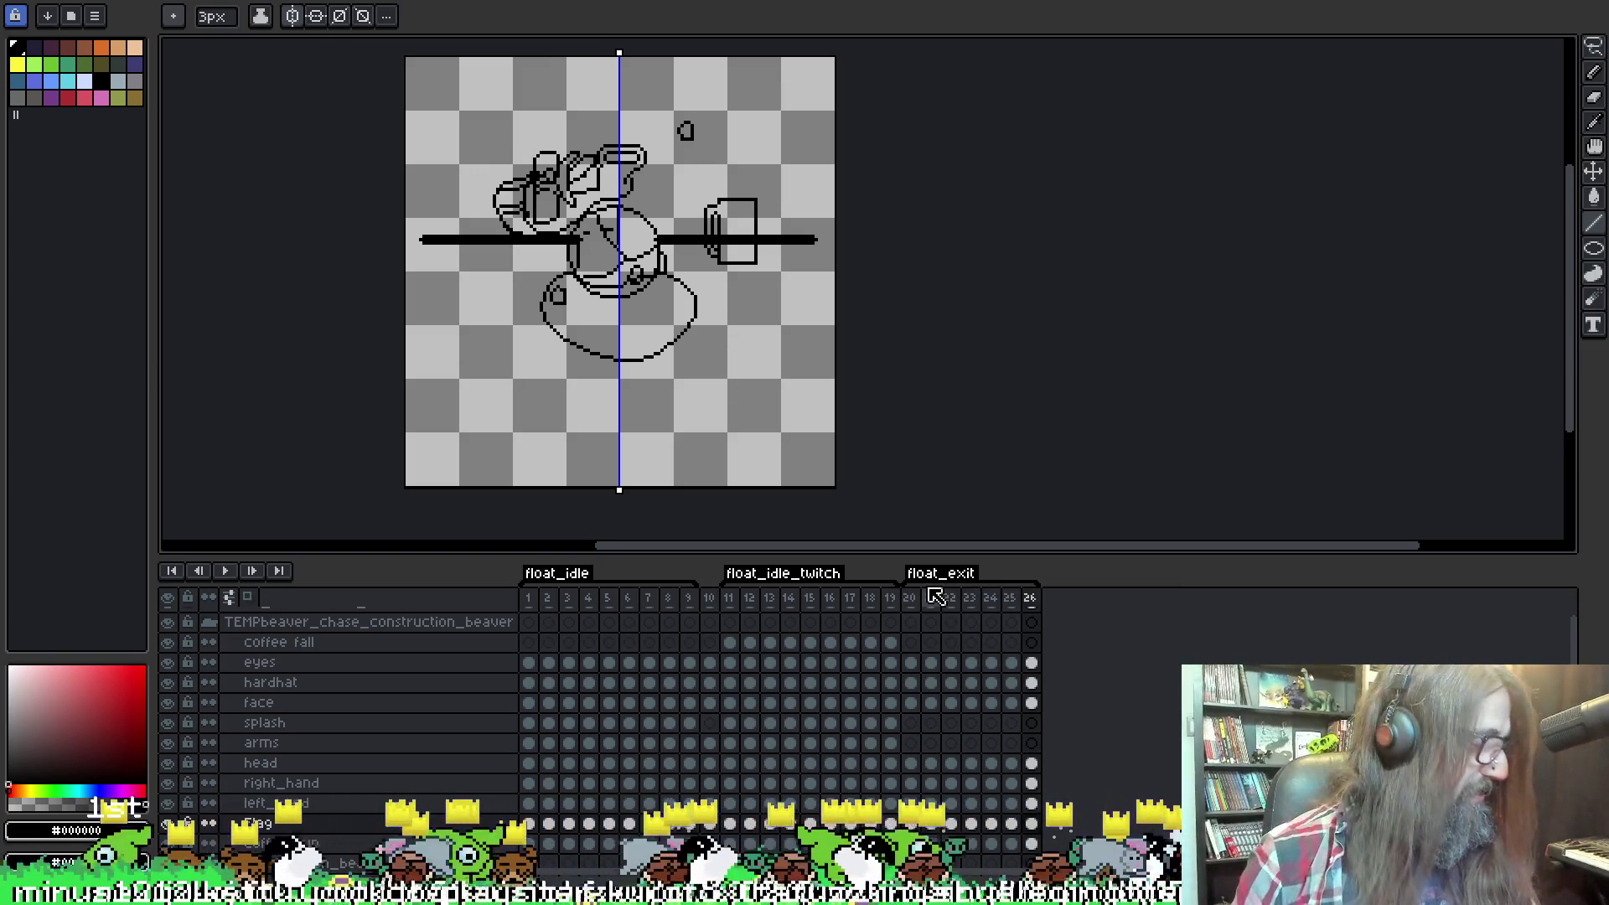
pyautogui.hotkey('ctrl', 's')
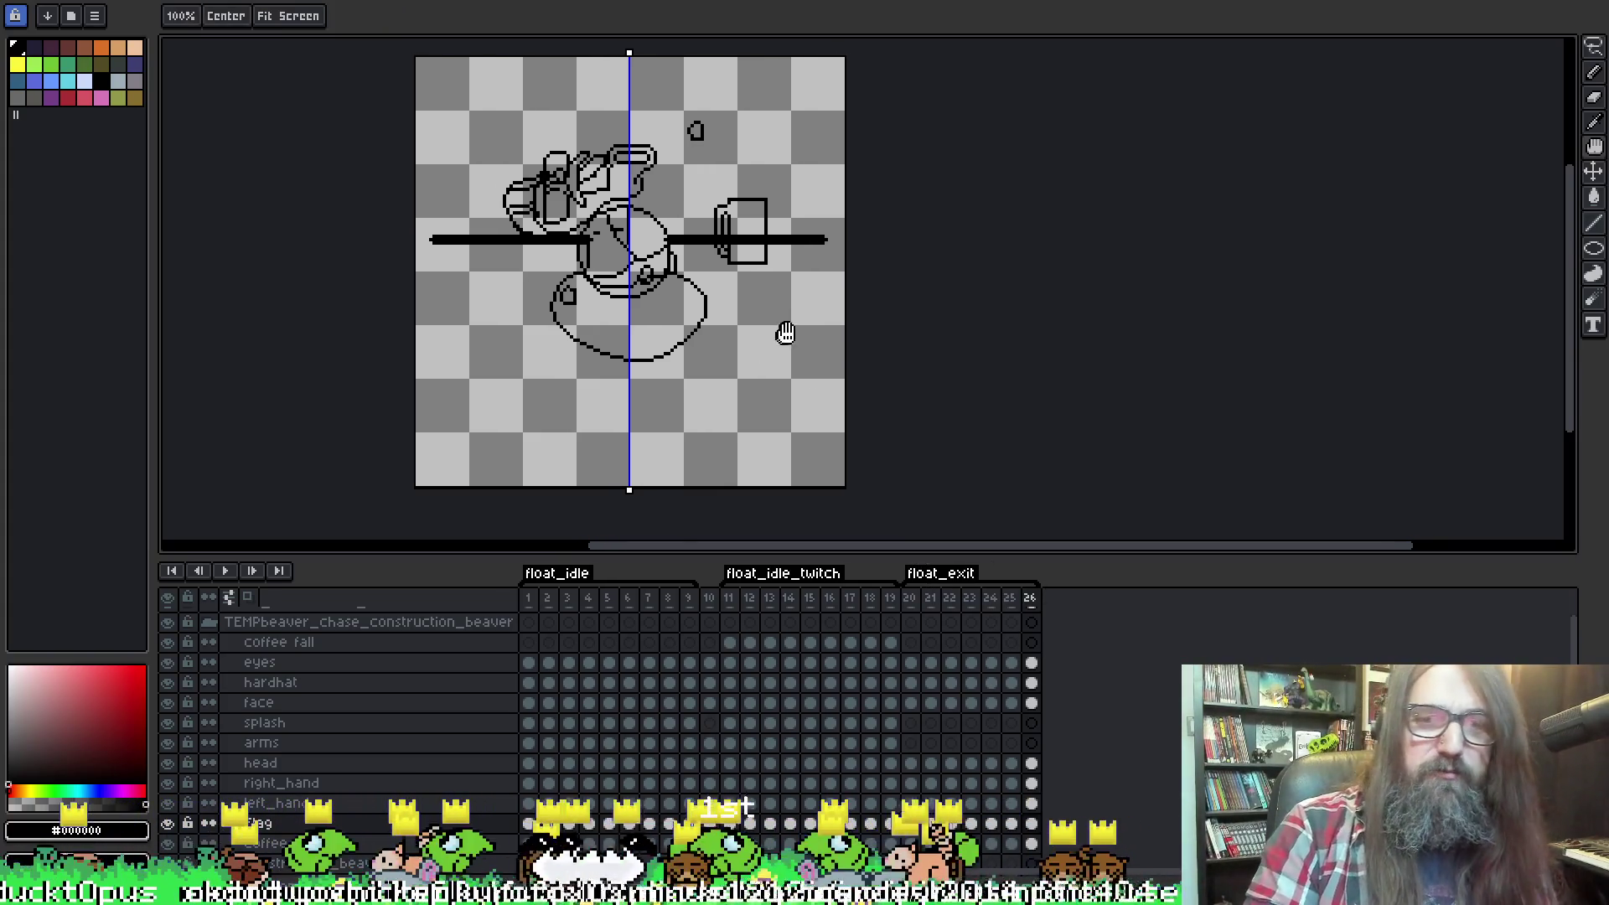
pyautogui.moveTo(783, 330); pyautogui.dragTo(812, 331)
pyautogui.press('Return')
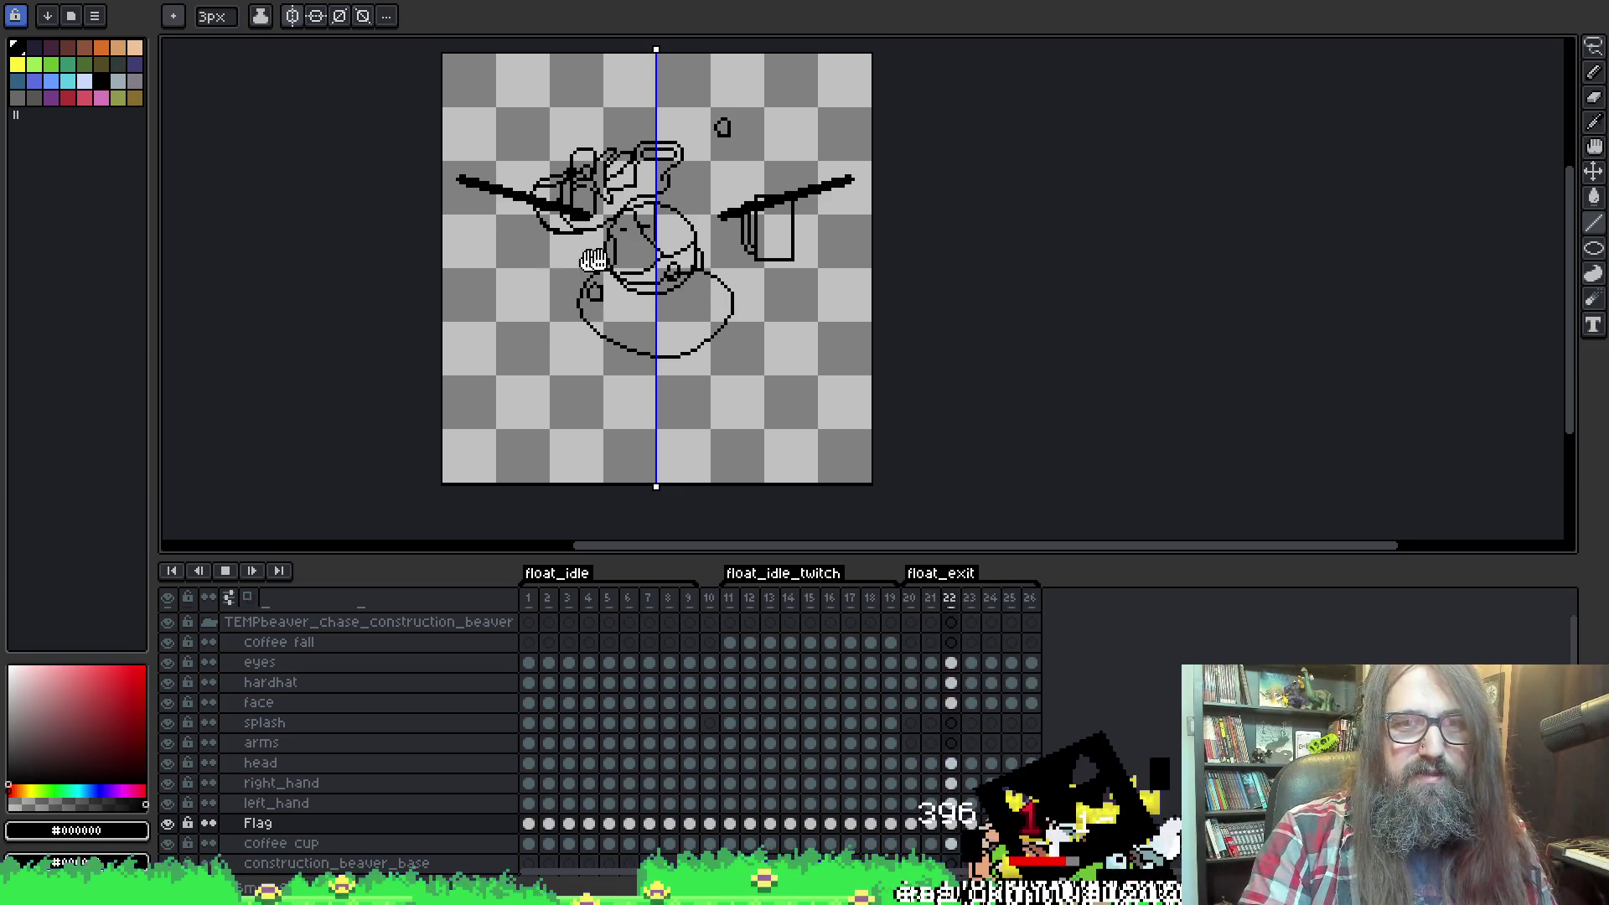
# Stop playback, inspect the arm poses on frames 20–22, and pick the Pencil.
pyautogui.press('Return')
pyautogui.press('Return')
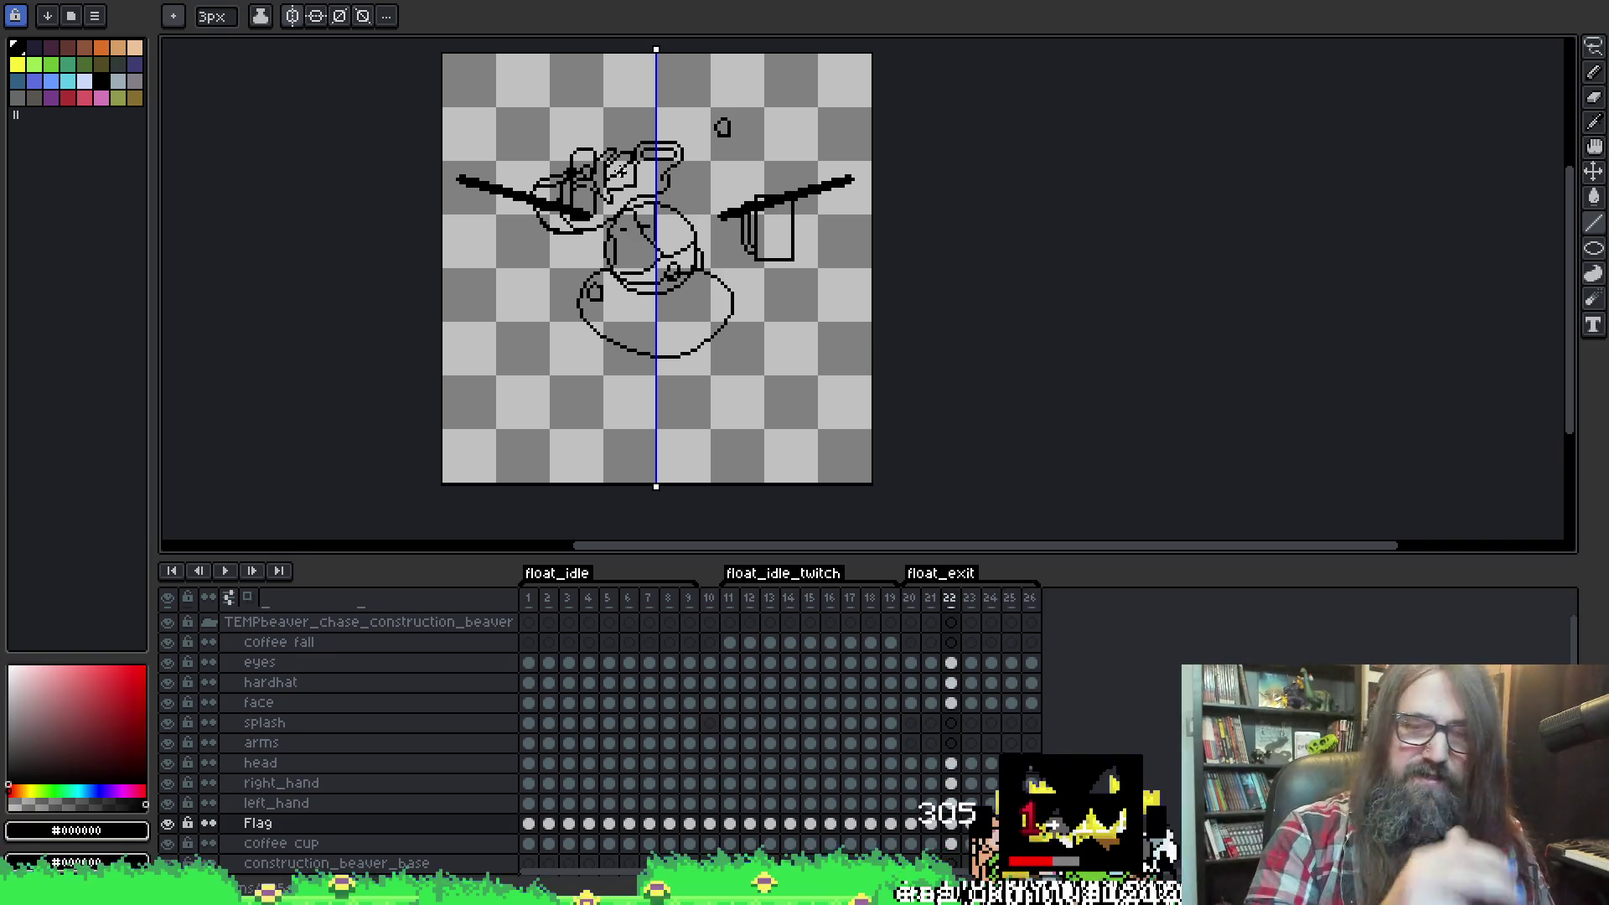
pyautogui.press('Return')
pyautogui.press('Left')
pyautogui.press('Left')
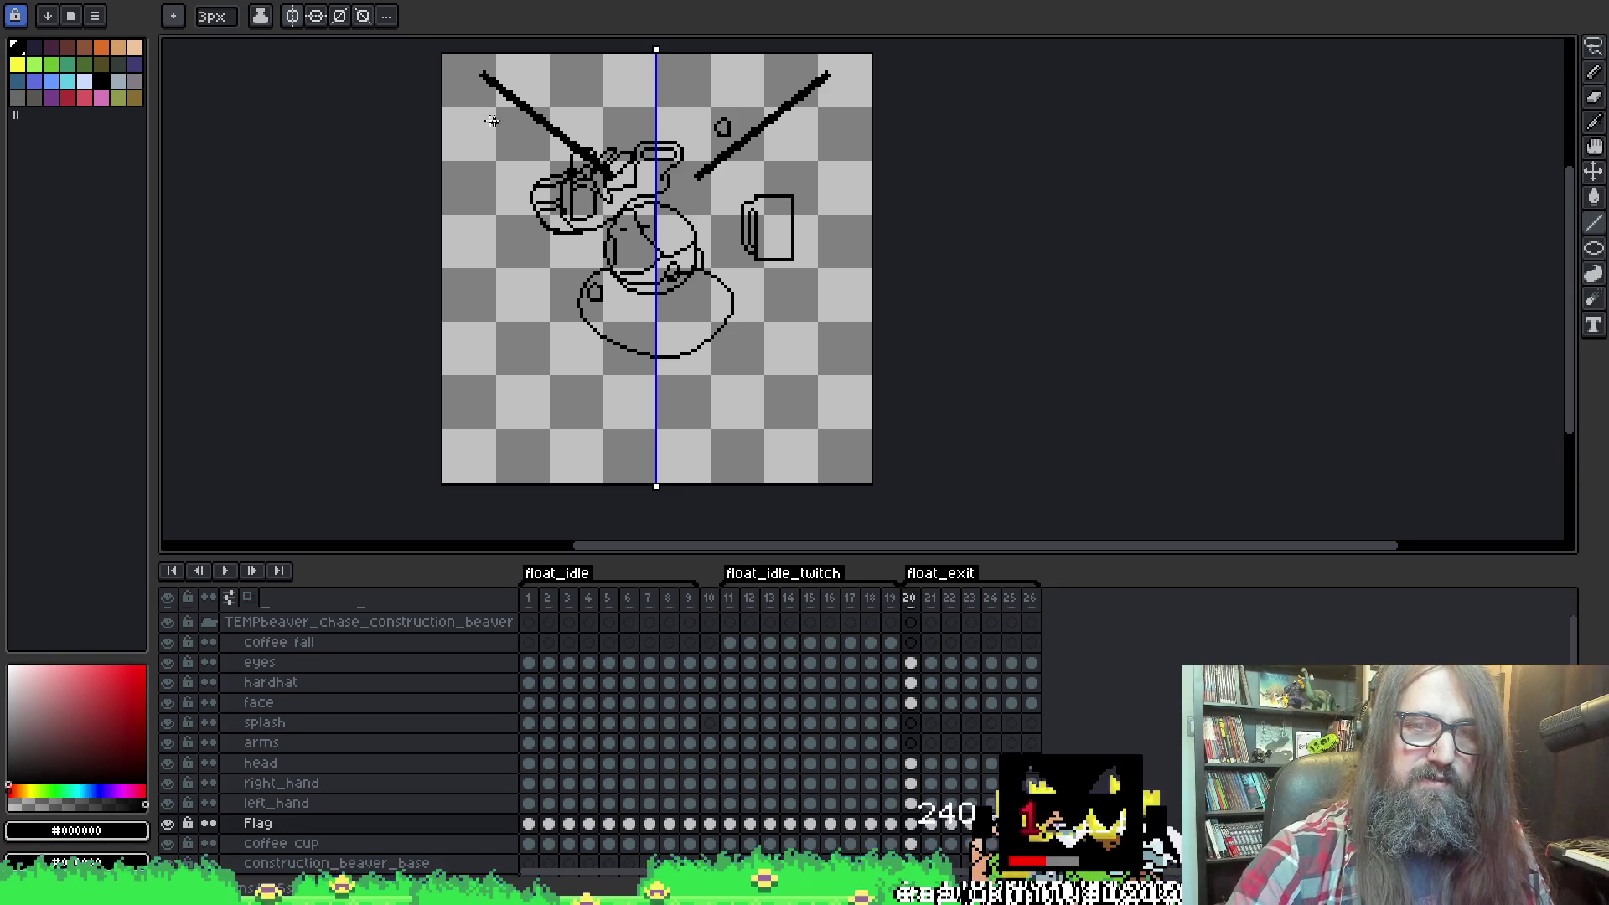
pyautogui.press('Right')
pyautogui.press('Right')
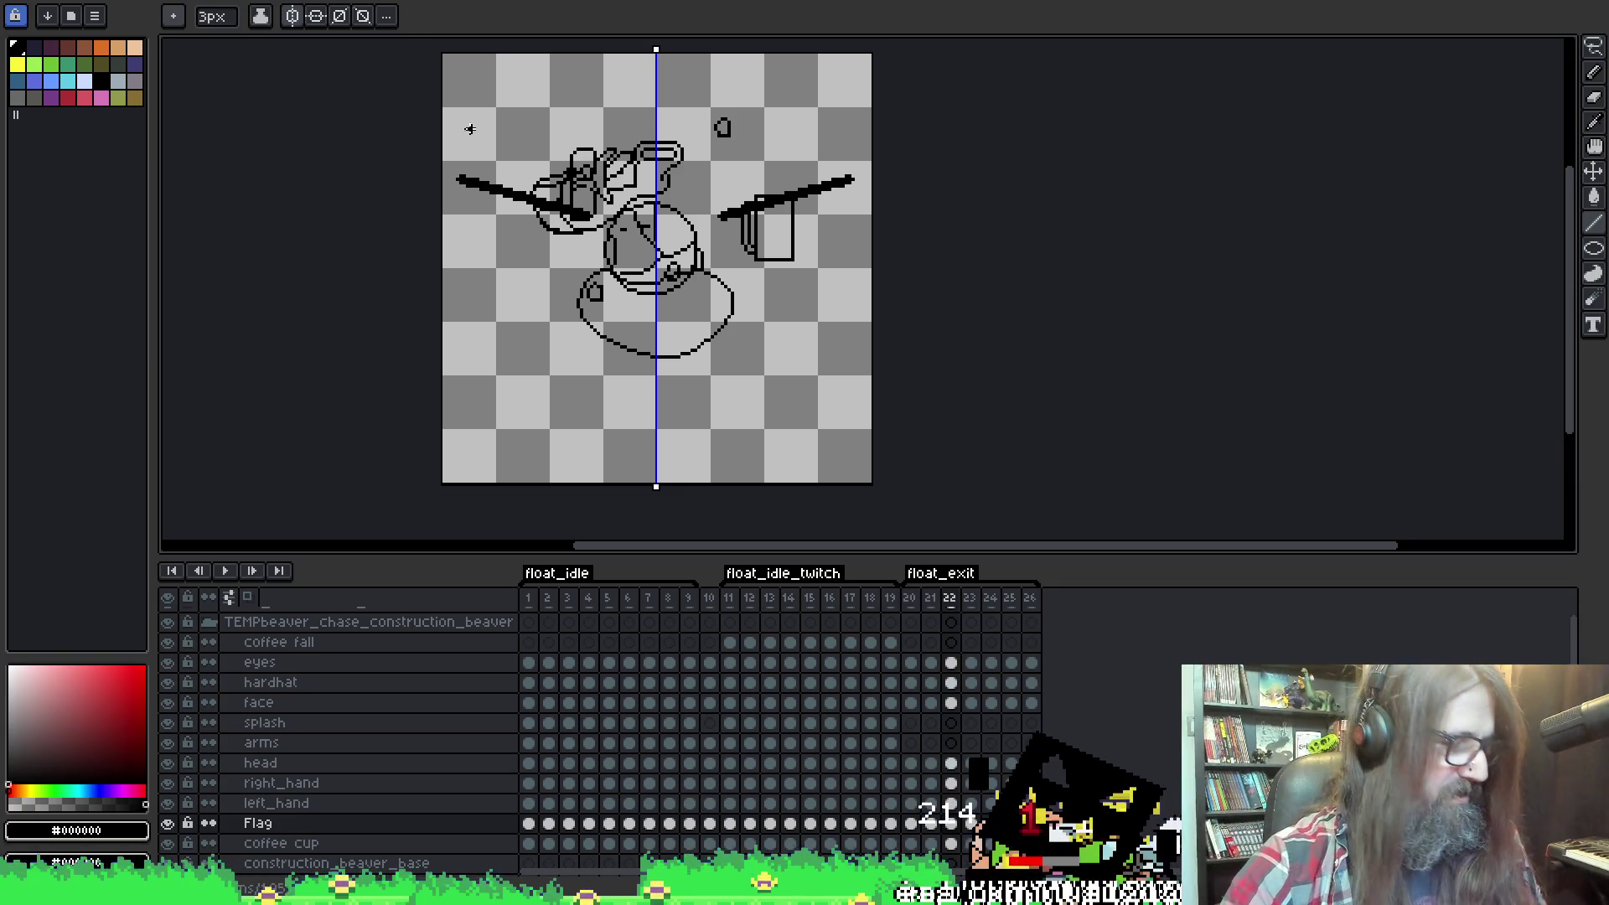
pyautogui.press('b')
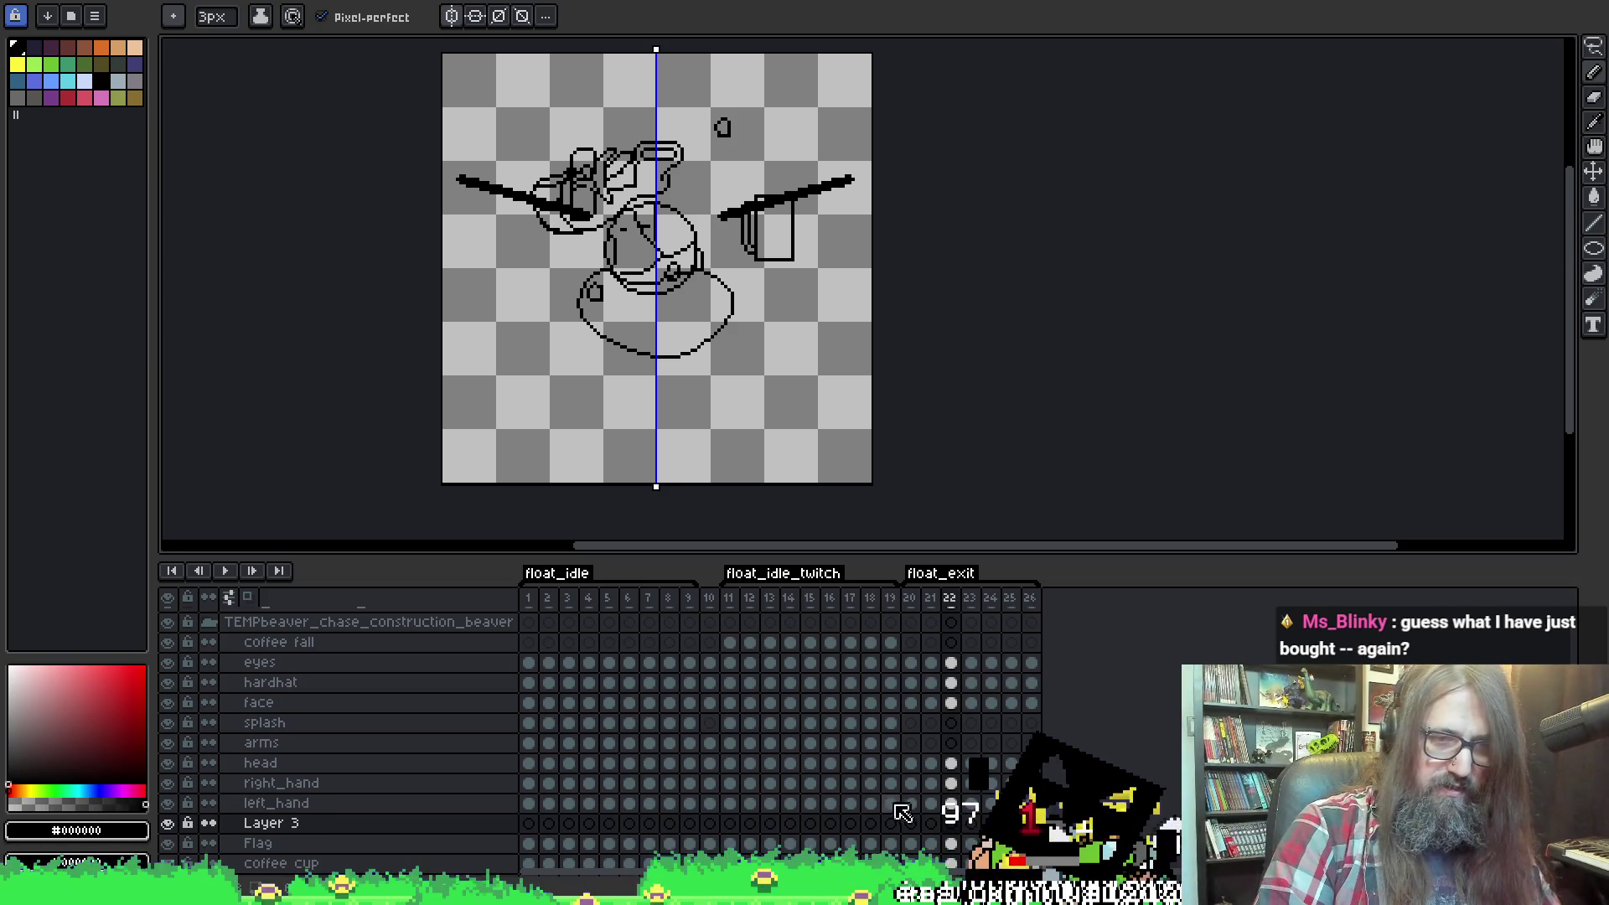
# Rename Layer 3 to 'flaggy waggy'.
pyautogui.hotkey('shift', 'p')
pyautogui.write('flagg')
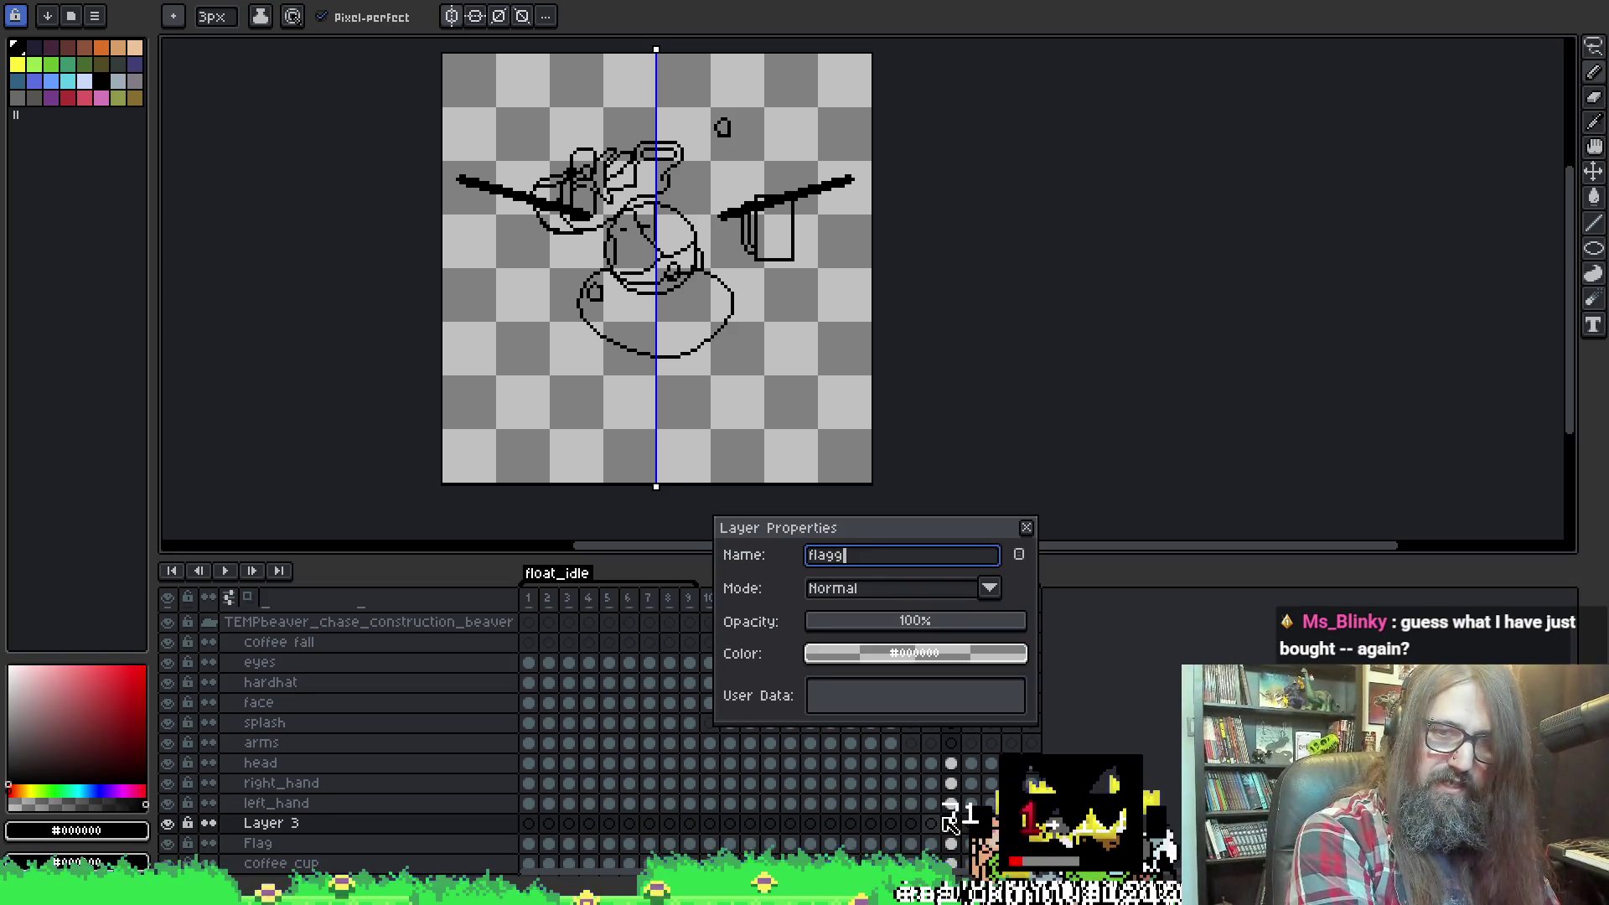
pyautogui.write('y wagg')
pyautogui.press('Return')
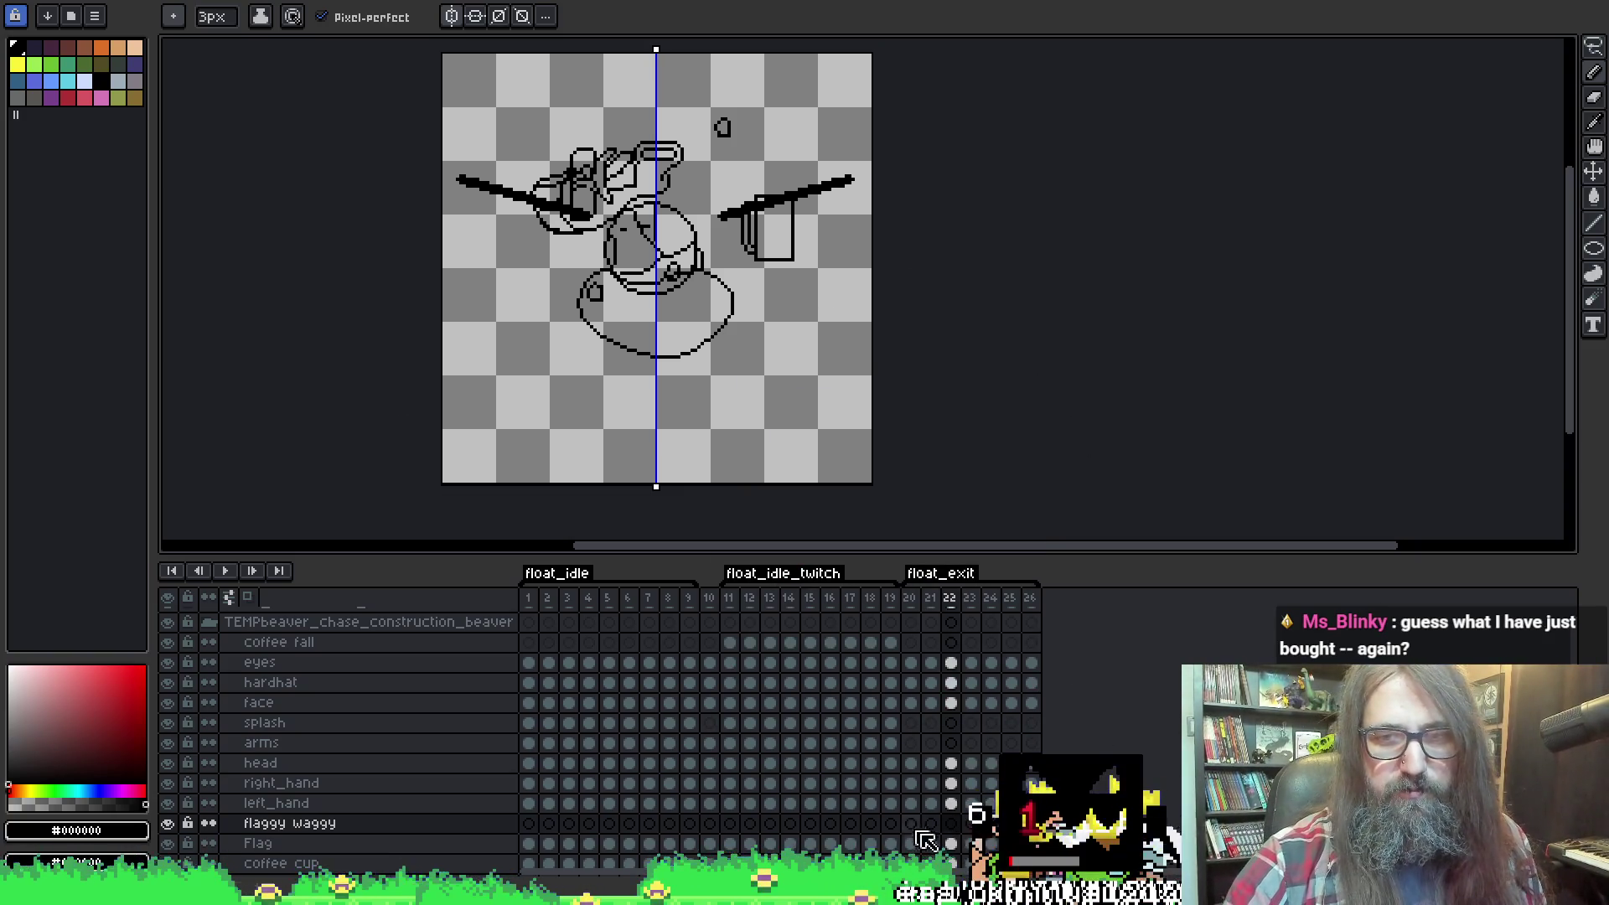
# Go to frame 20 on the flaggy waggy layer and pan the view slightly down.
pyautogui.click(930, 824)
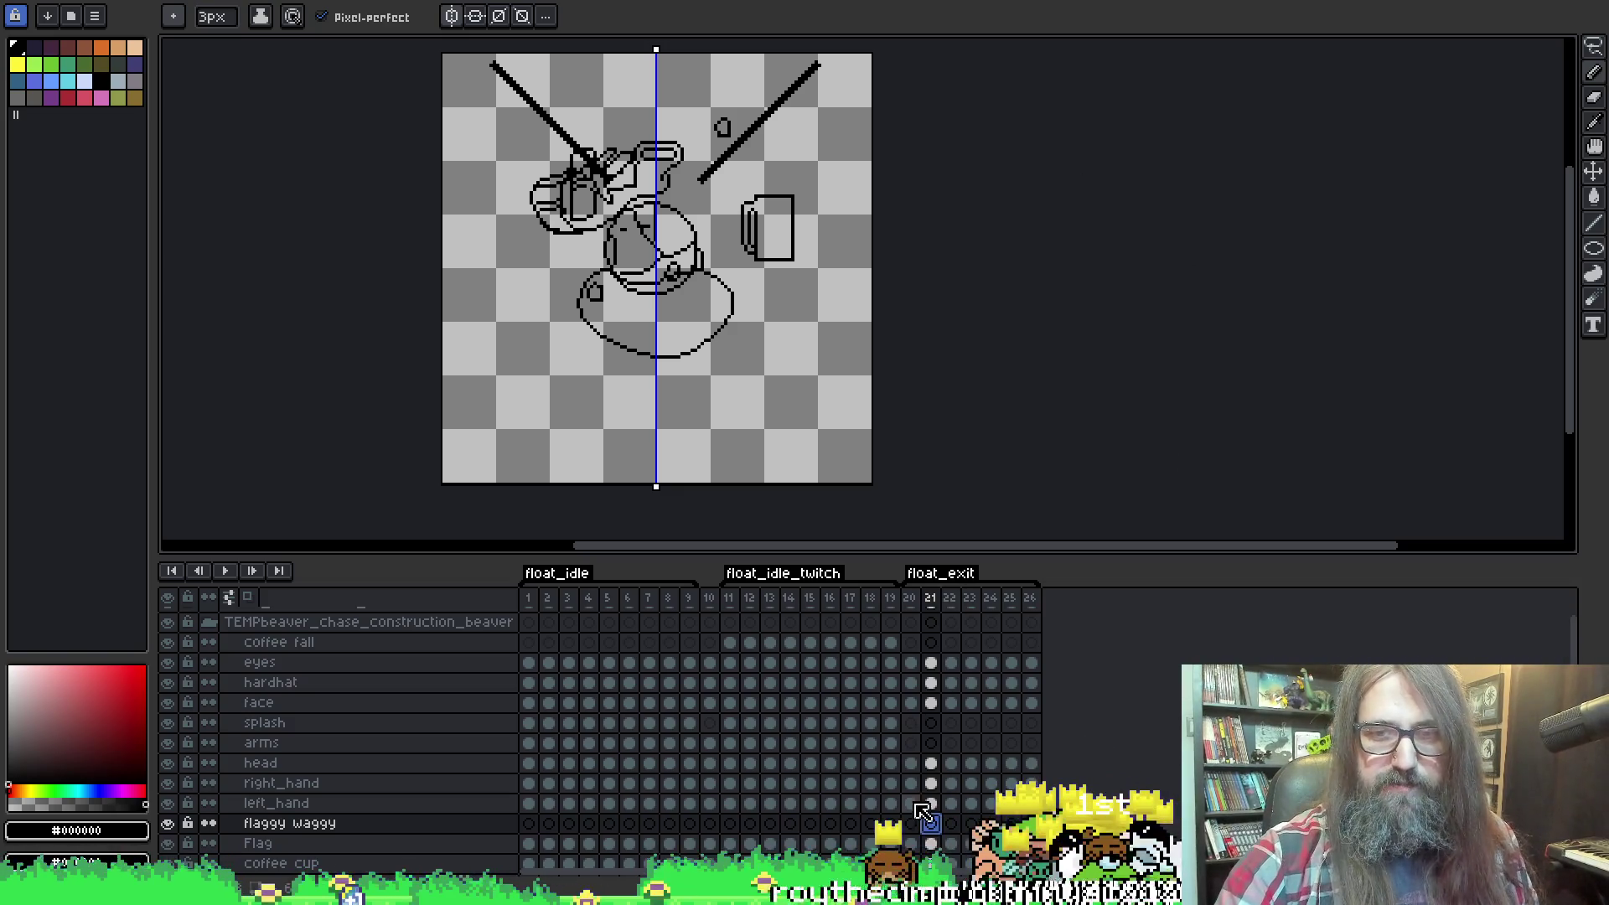
pyautogui.press('Left')
pyautogui.press('h')
pyautogui.moveTo(945, 228); pyautogui.dragTo(939, 236)
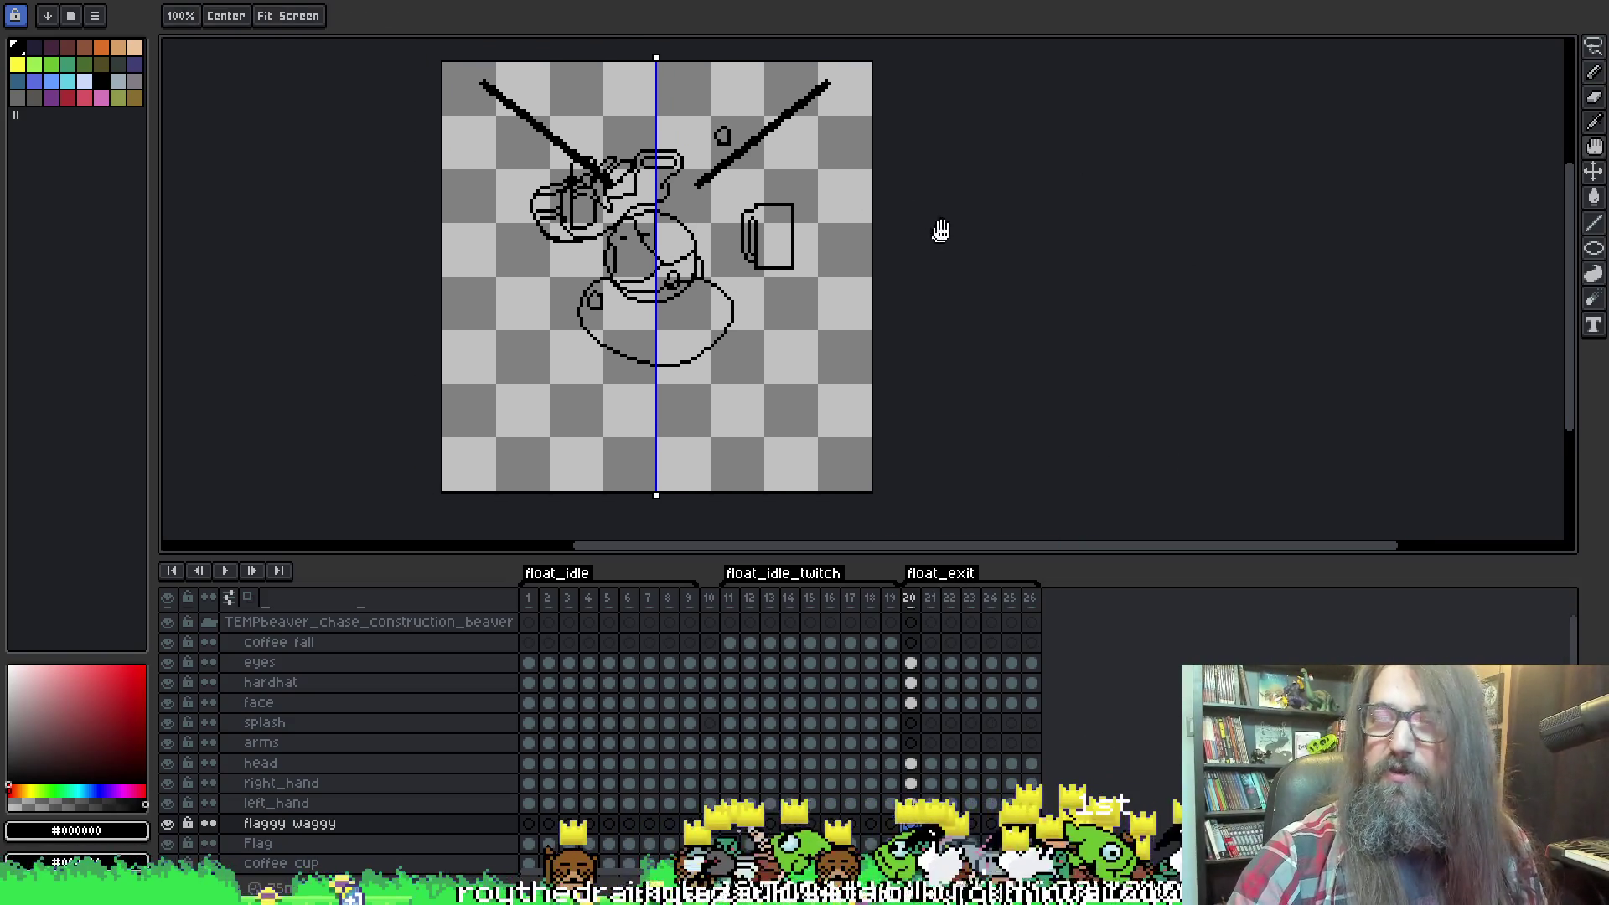
pyautogui.press('b')
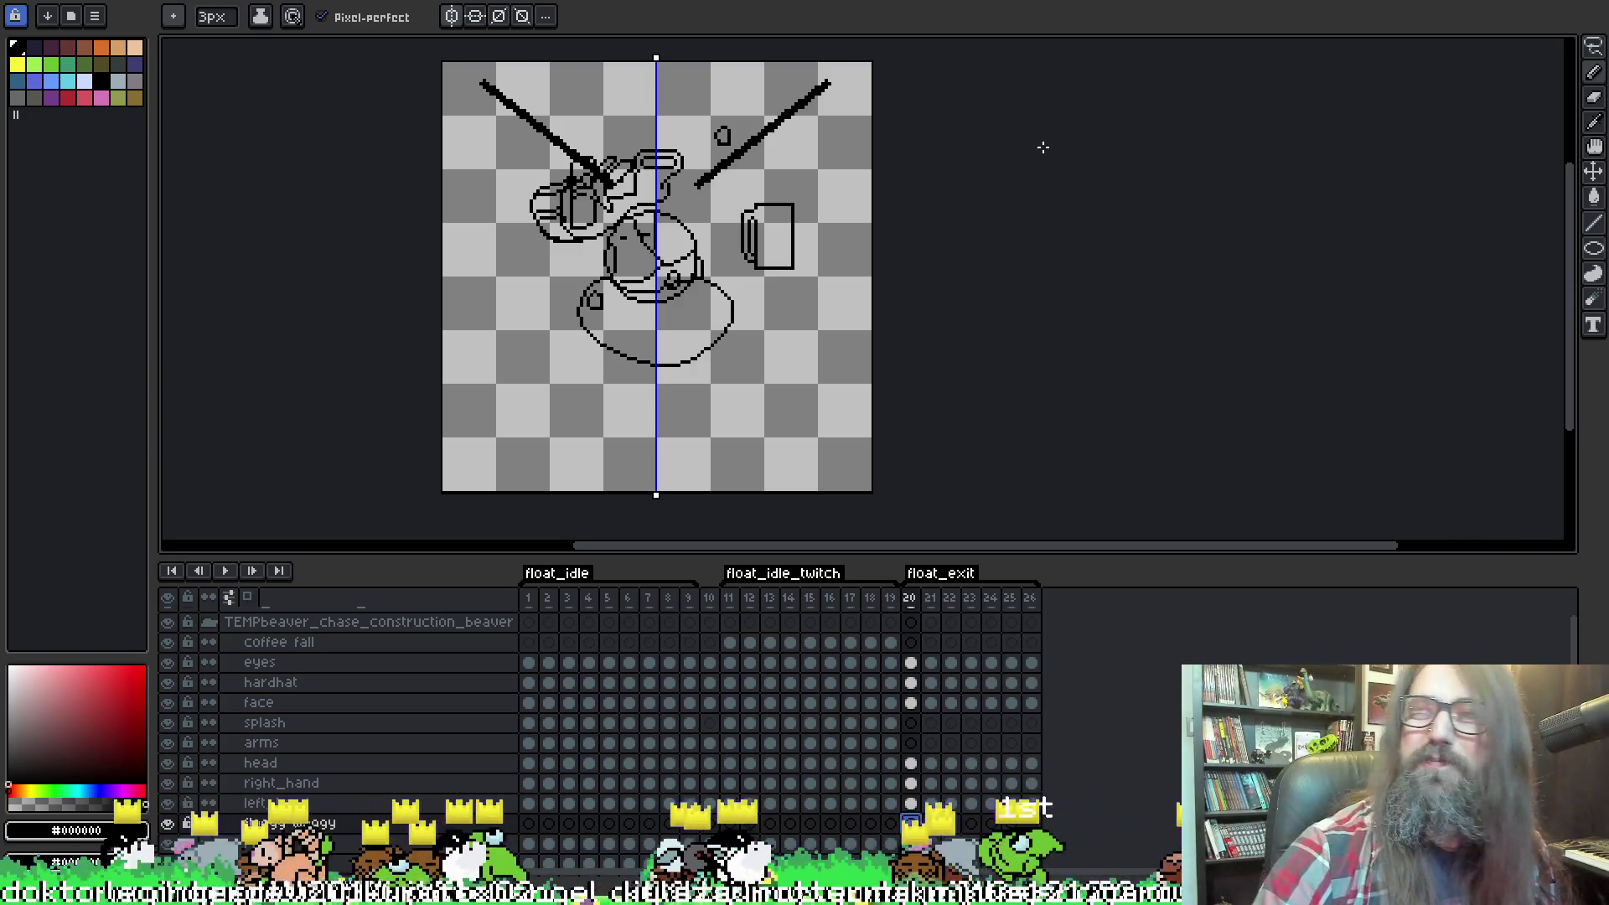
pyautogui.moveTo(957, 227); pyautogui.dragTo(966, 223)
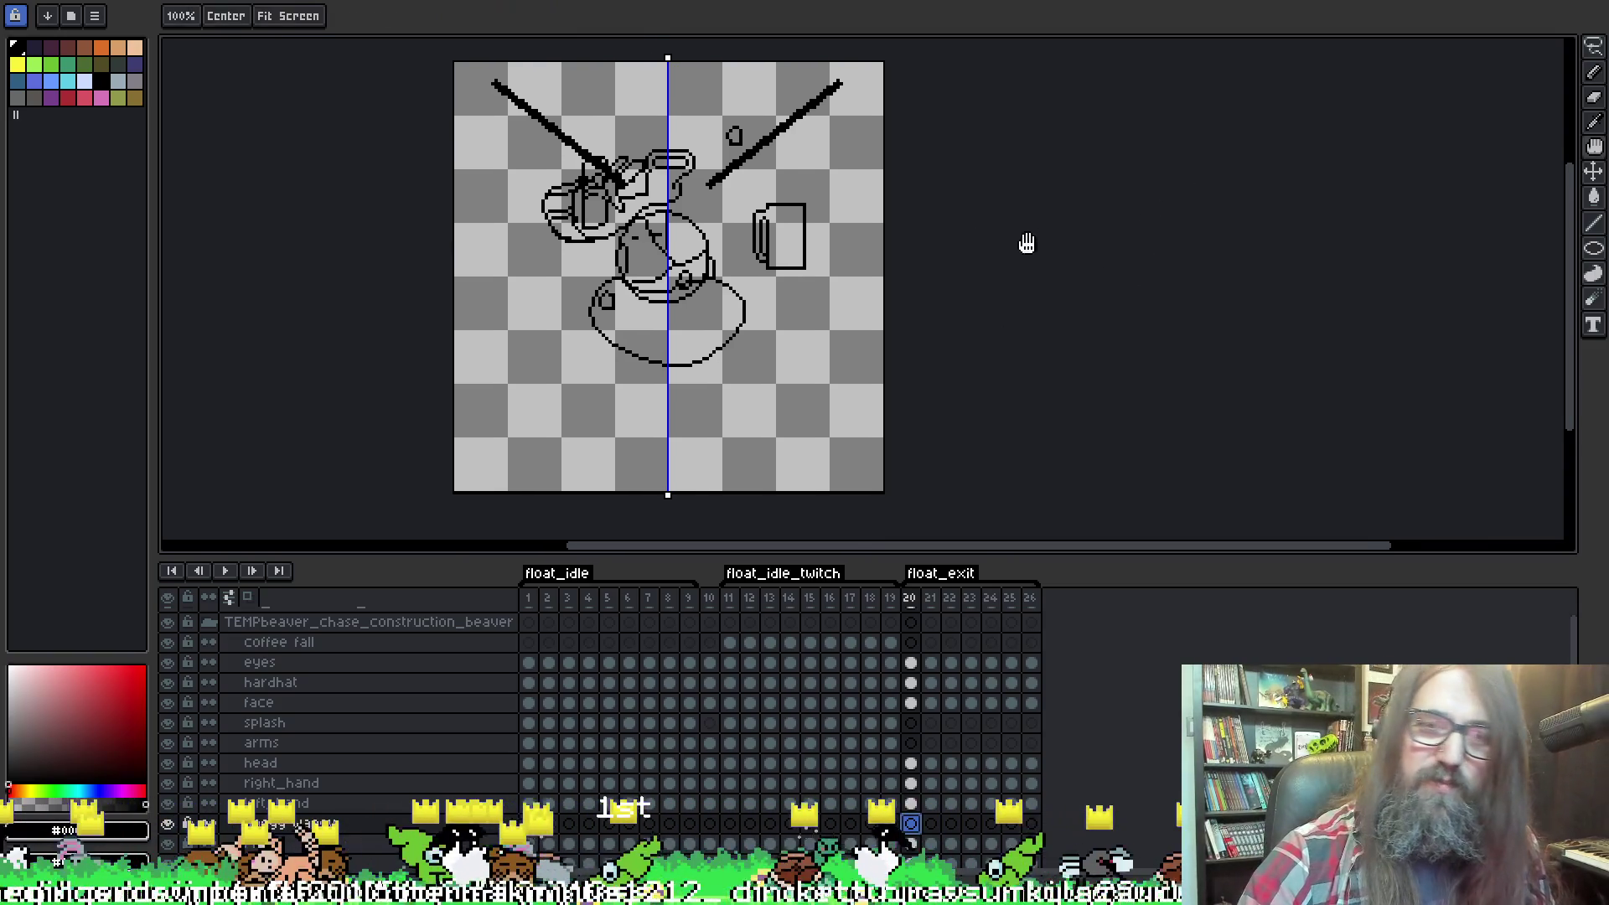
pyautogui.press('i')
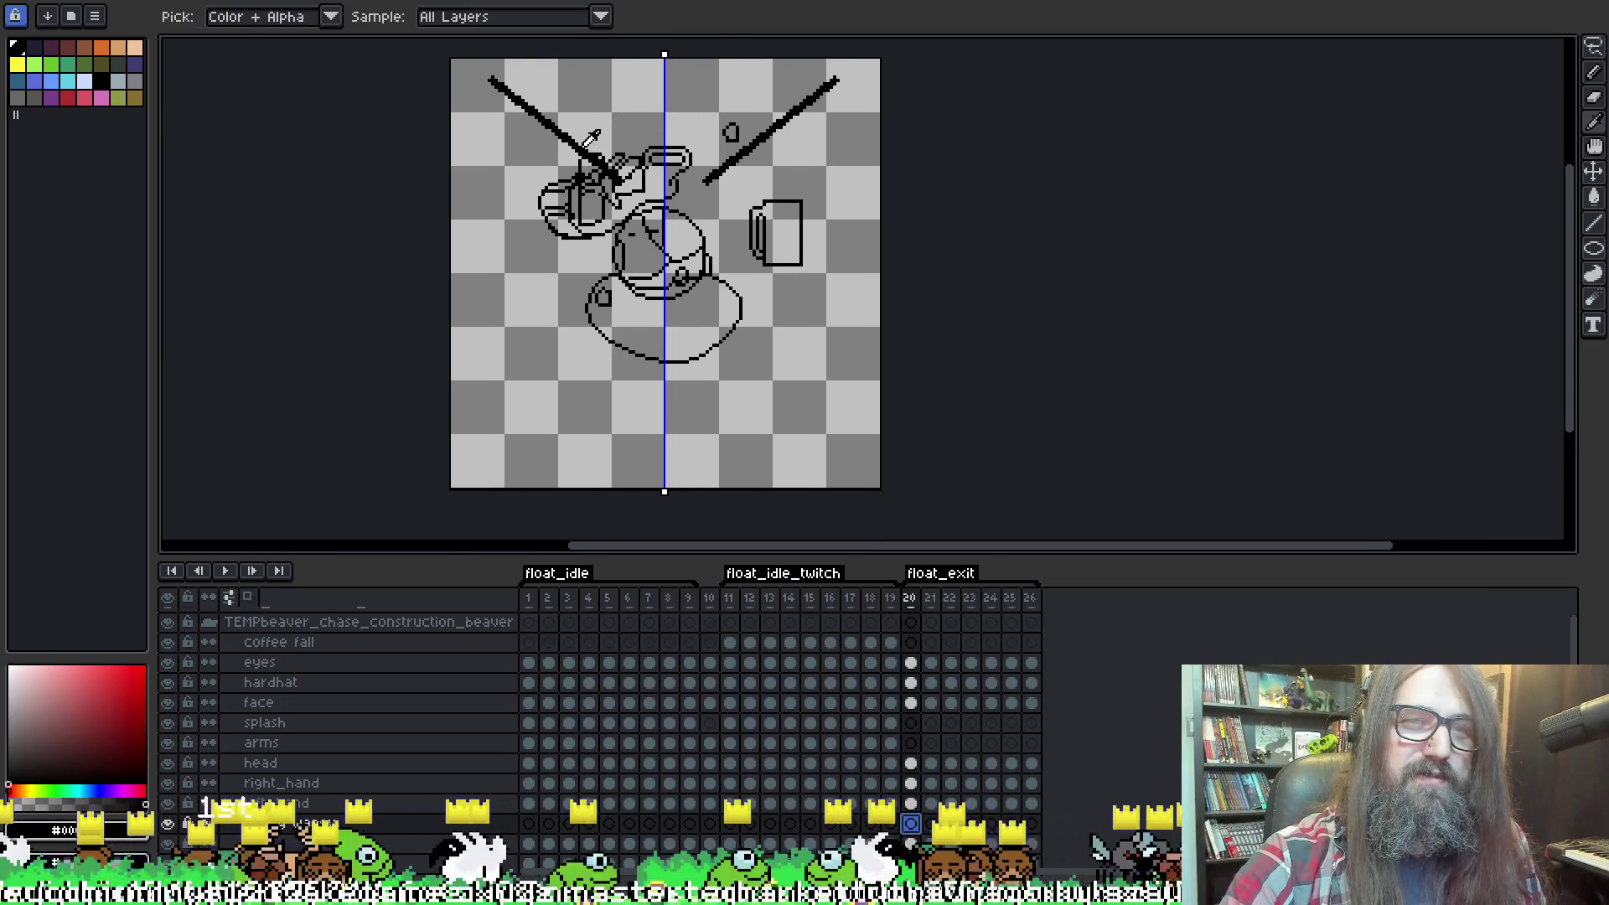
pyautogui.press('b')
pyautogui.moveTo(593, 138); pyautogui.dragTo(587, 185)
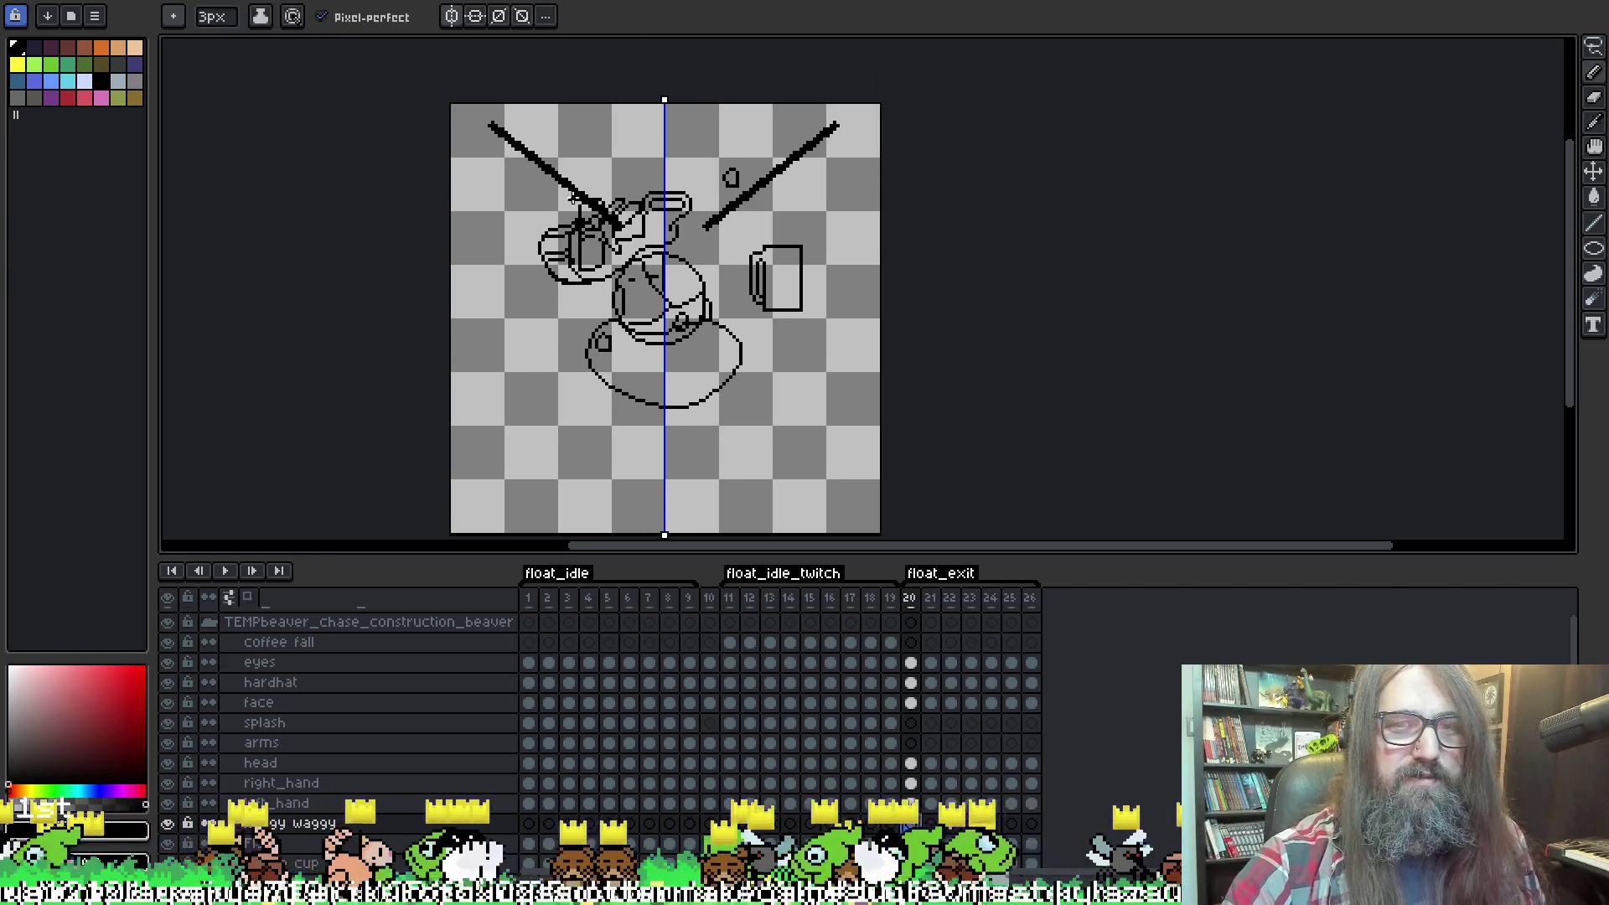
pyautogui.press('e')
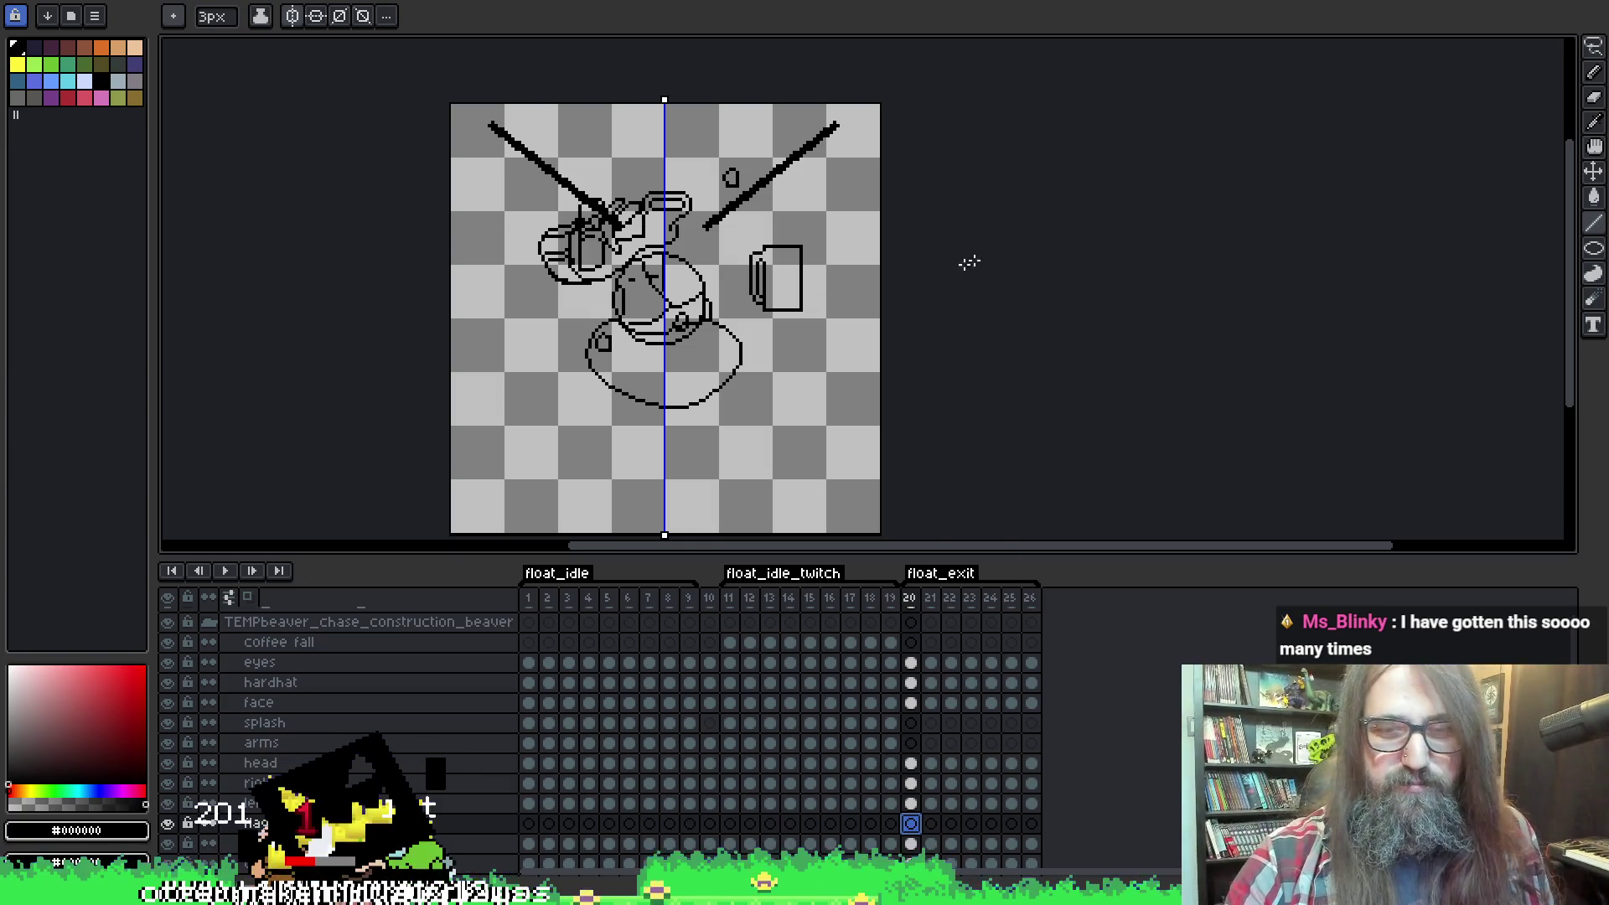
# With the pencil selected, move to frame 22 and turn on onion skin.
pyautogui.press('b')
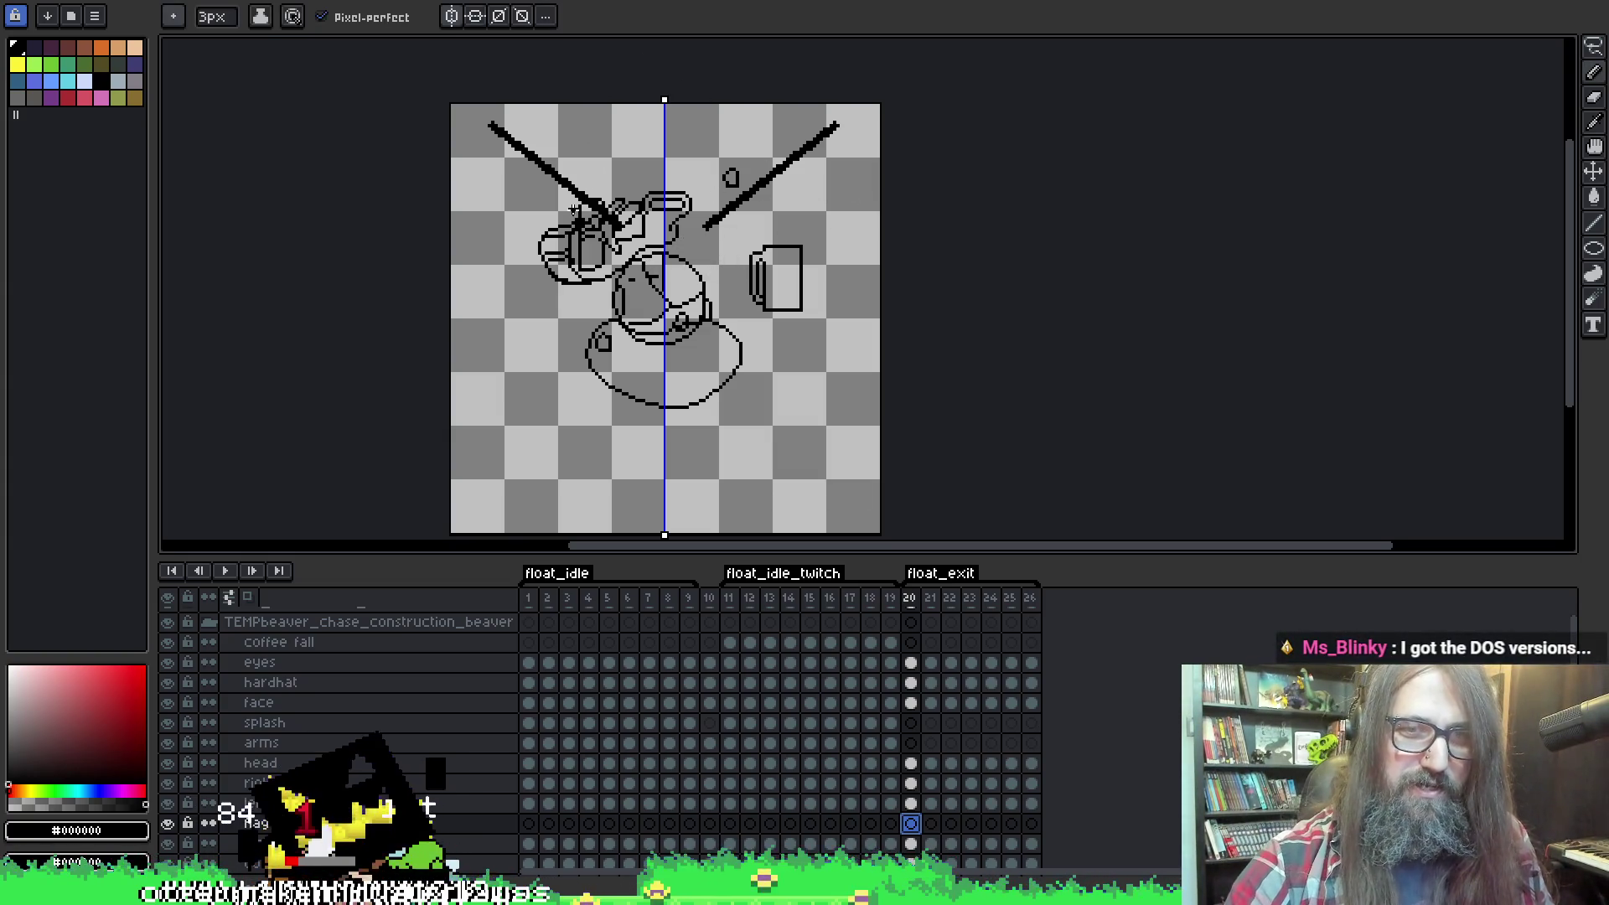
pyautogui.press('.')
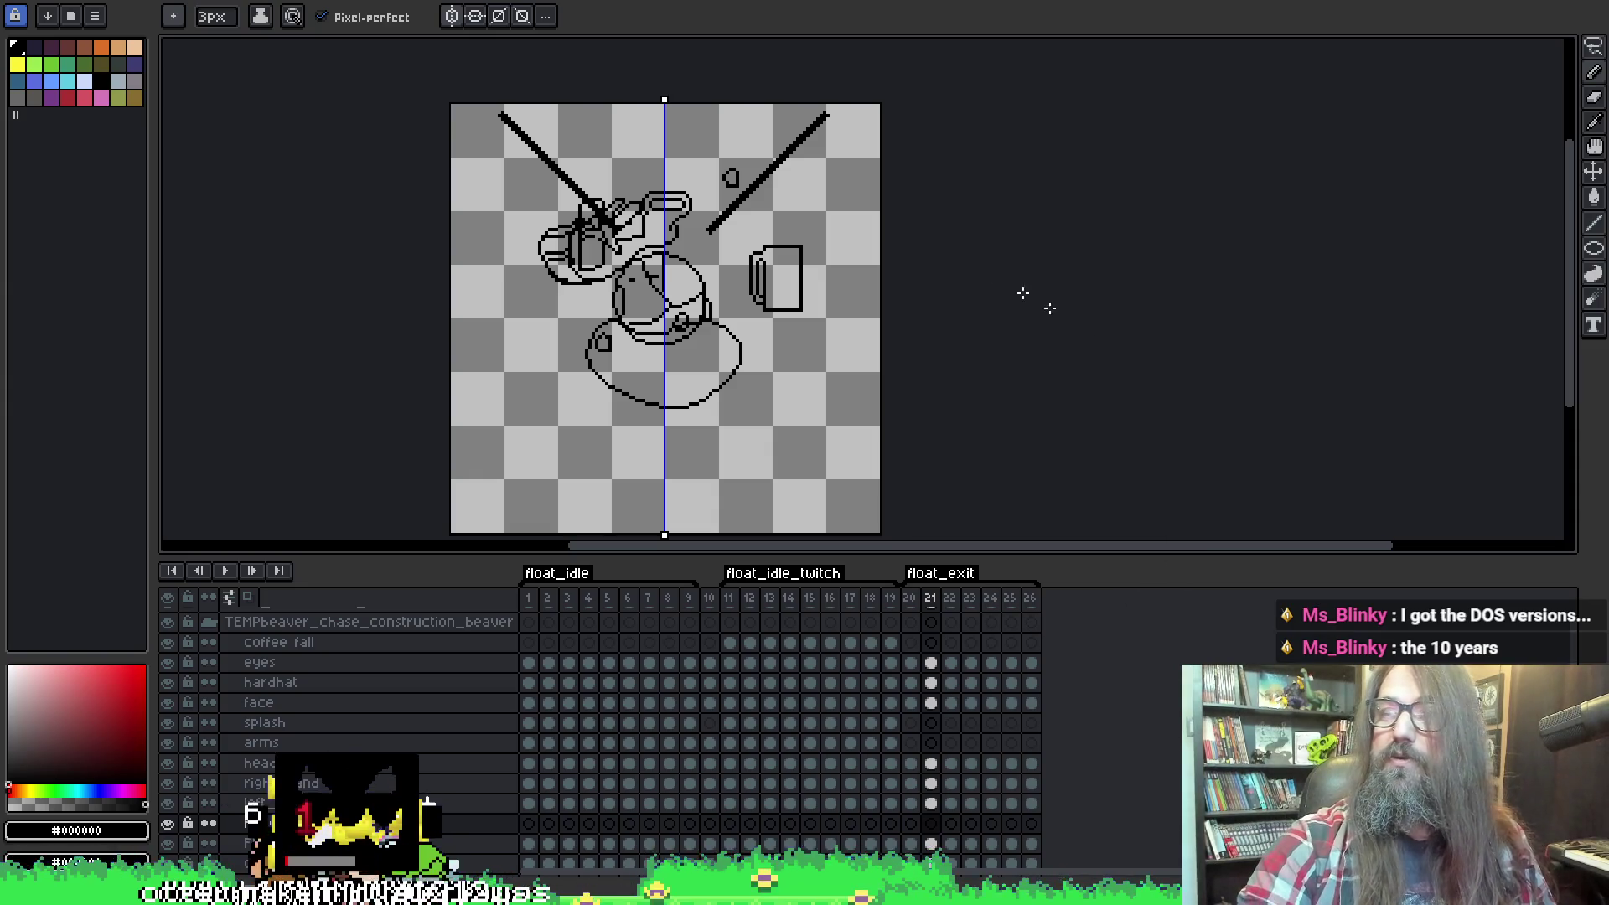
pyautogui.moveTo(916, 356); pyautogui.dragTo(876, 316)
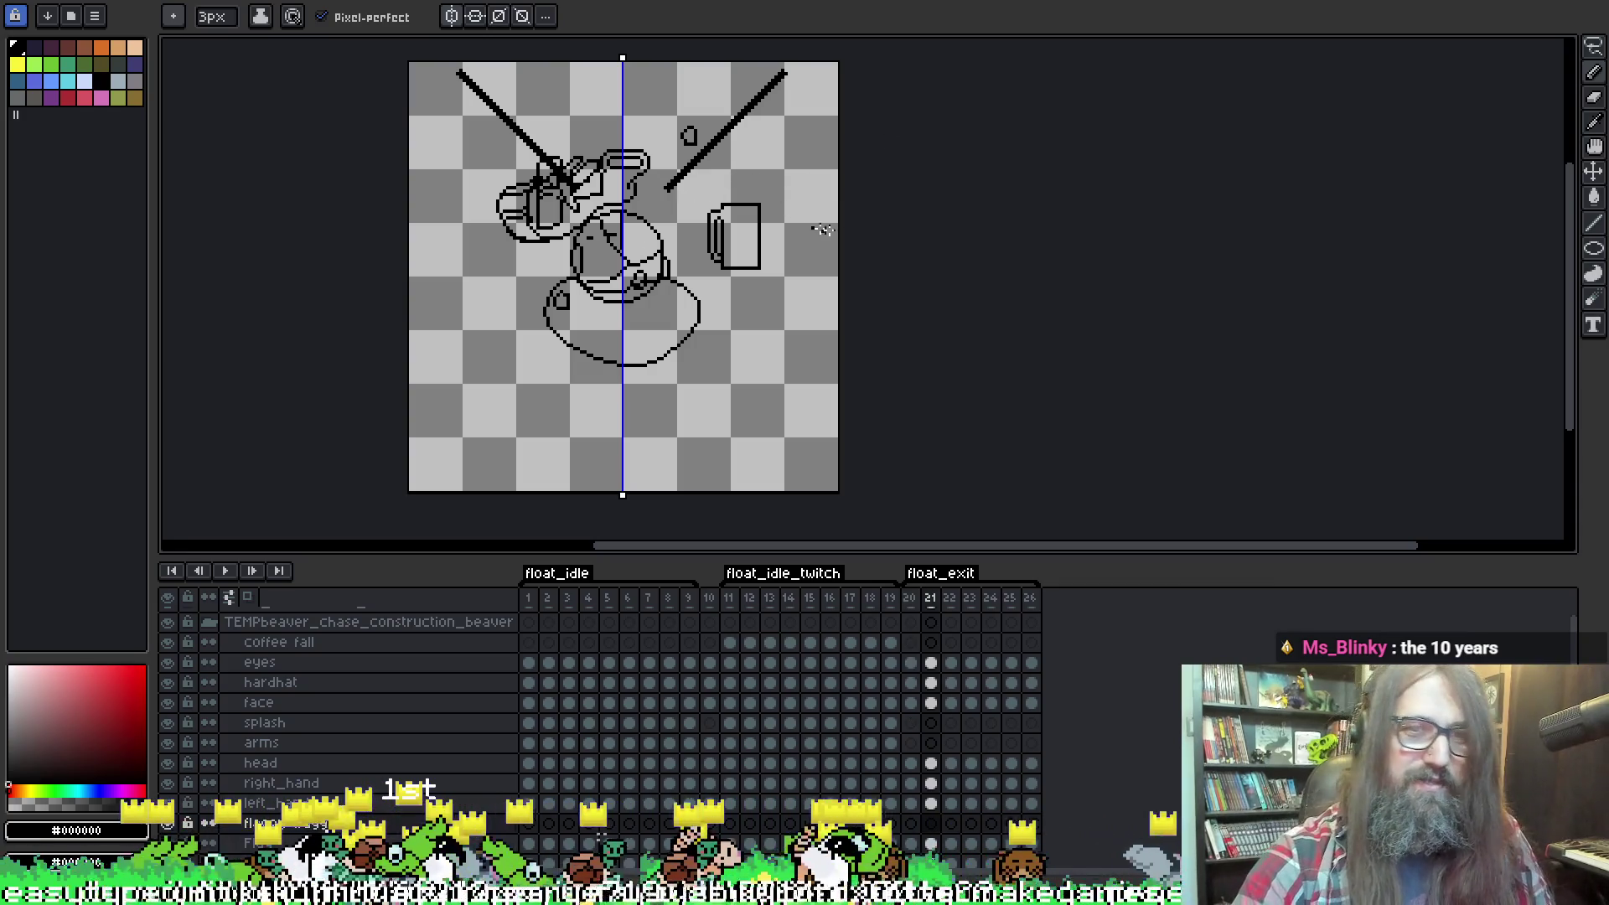
pyautogui.press(',')
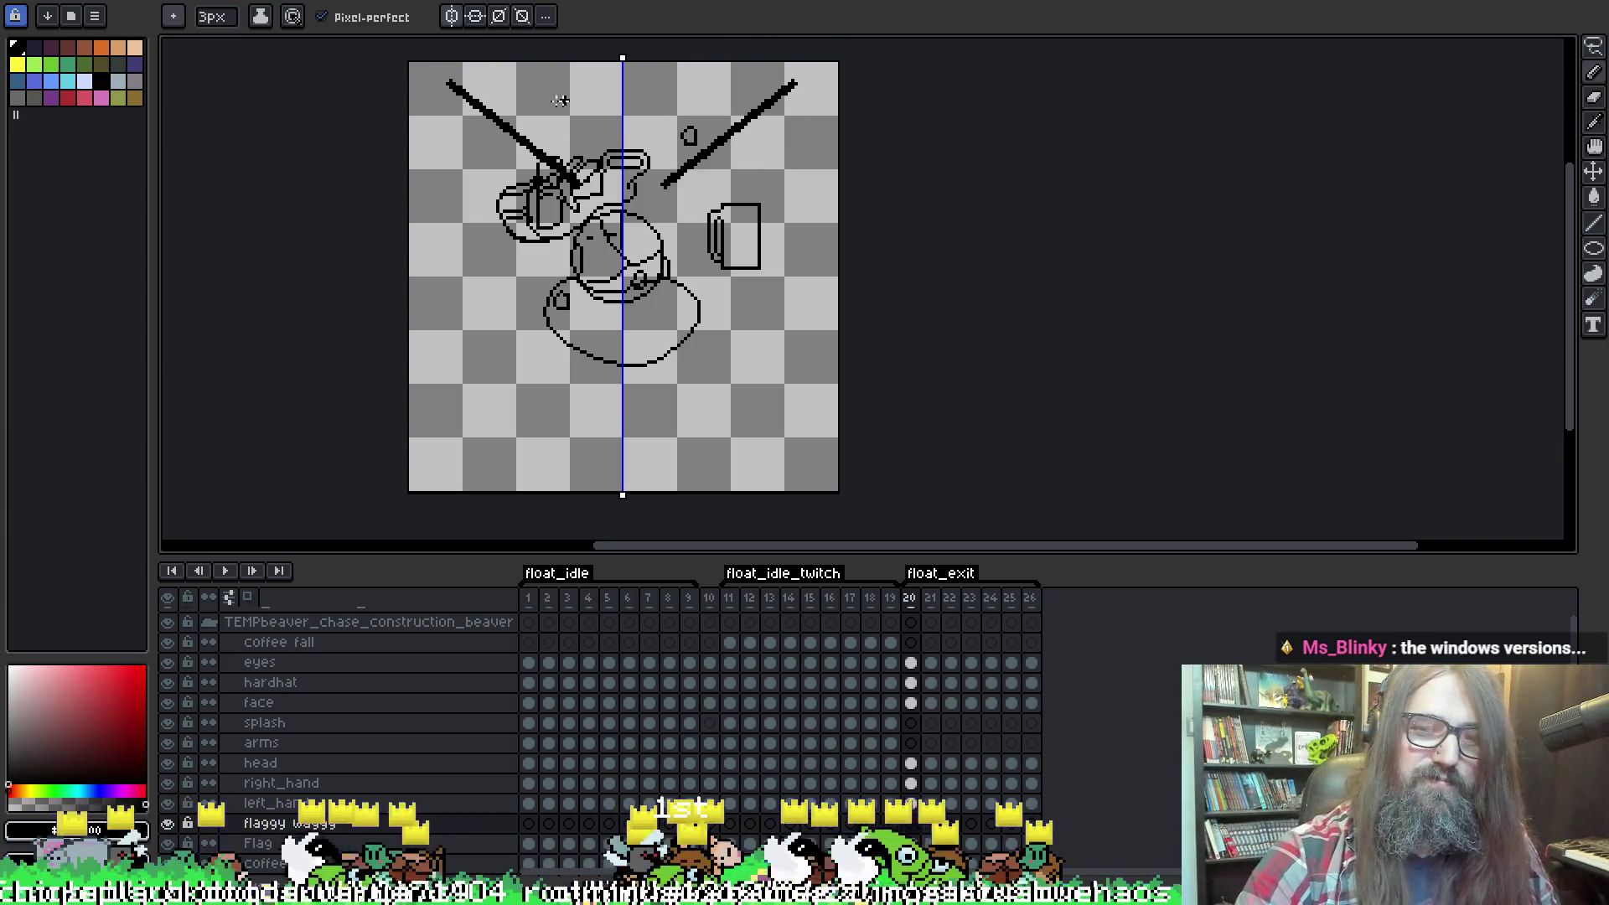
pyautogui.press('Right')
pyautogui.press('Right')
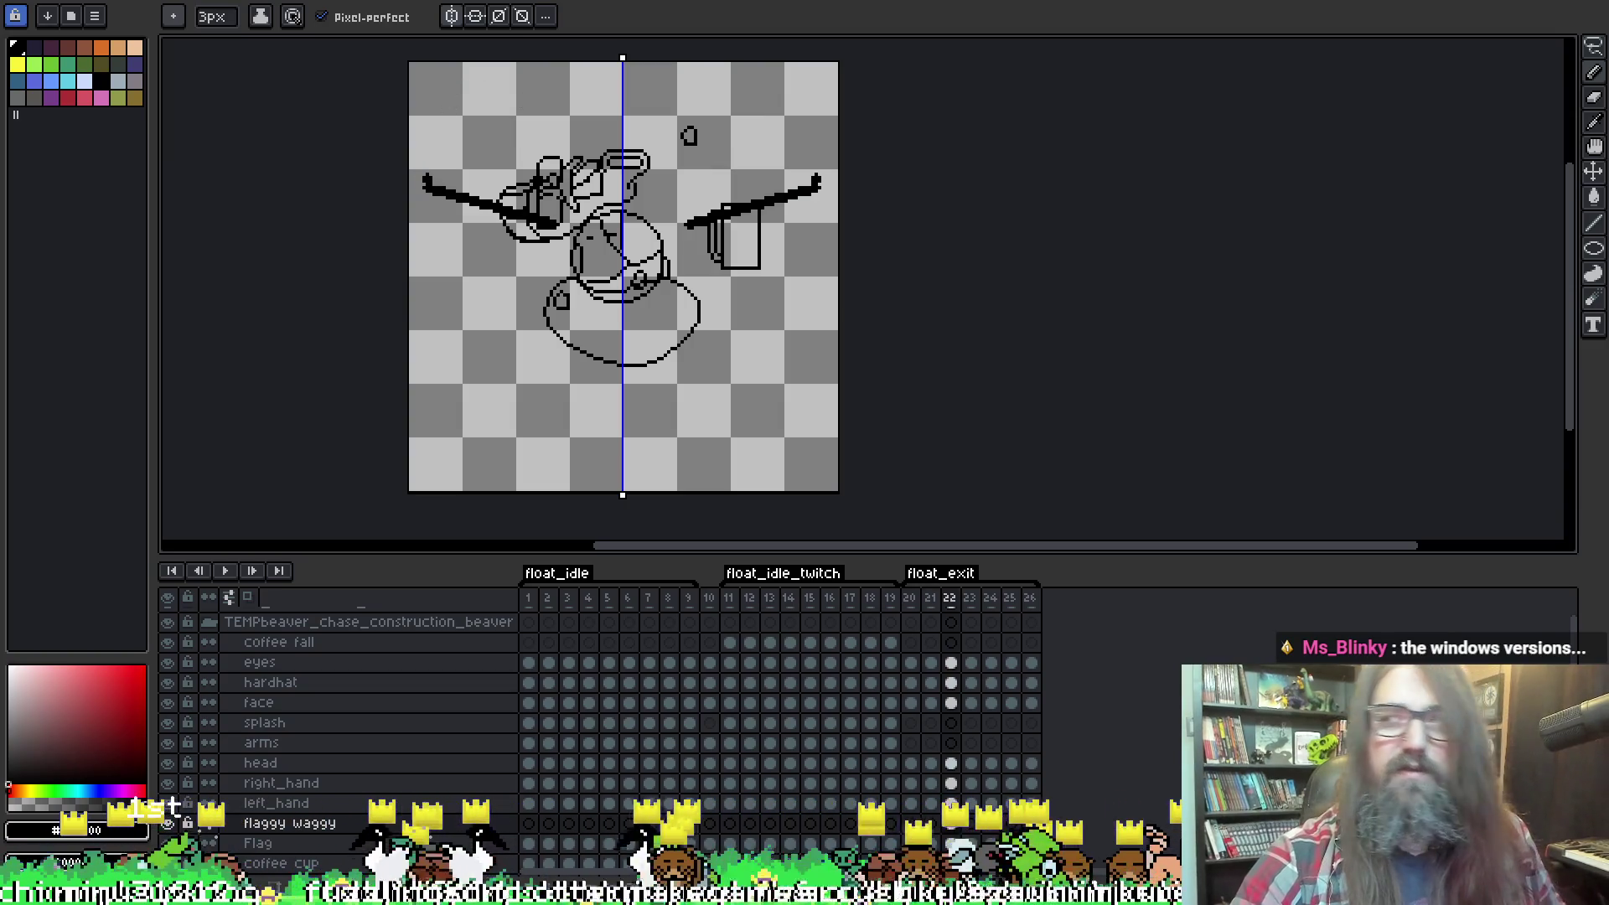
pyautogui.press('F3')
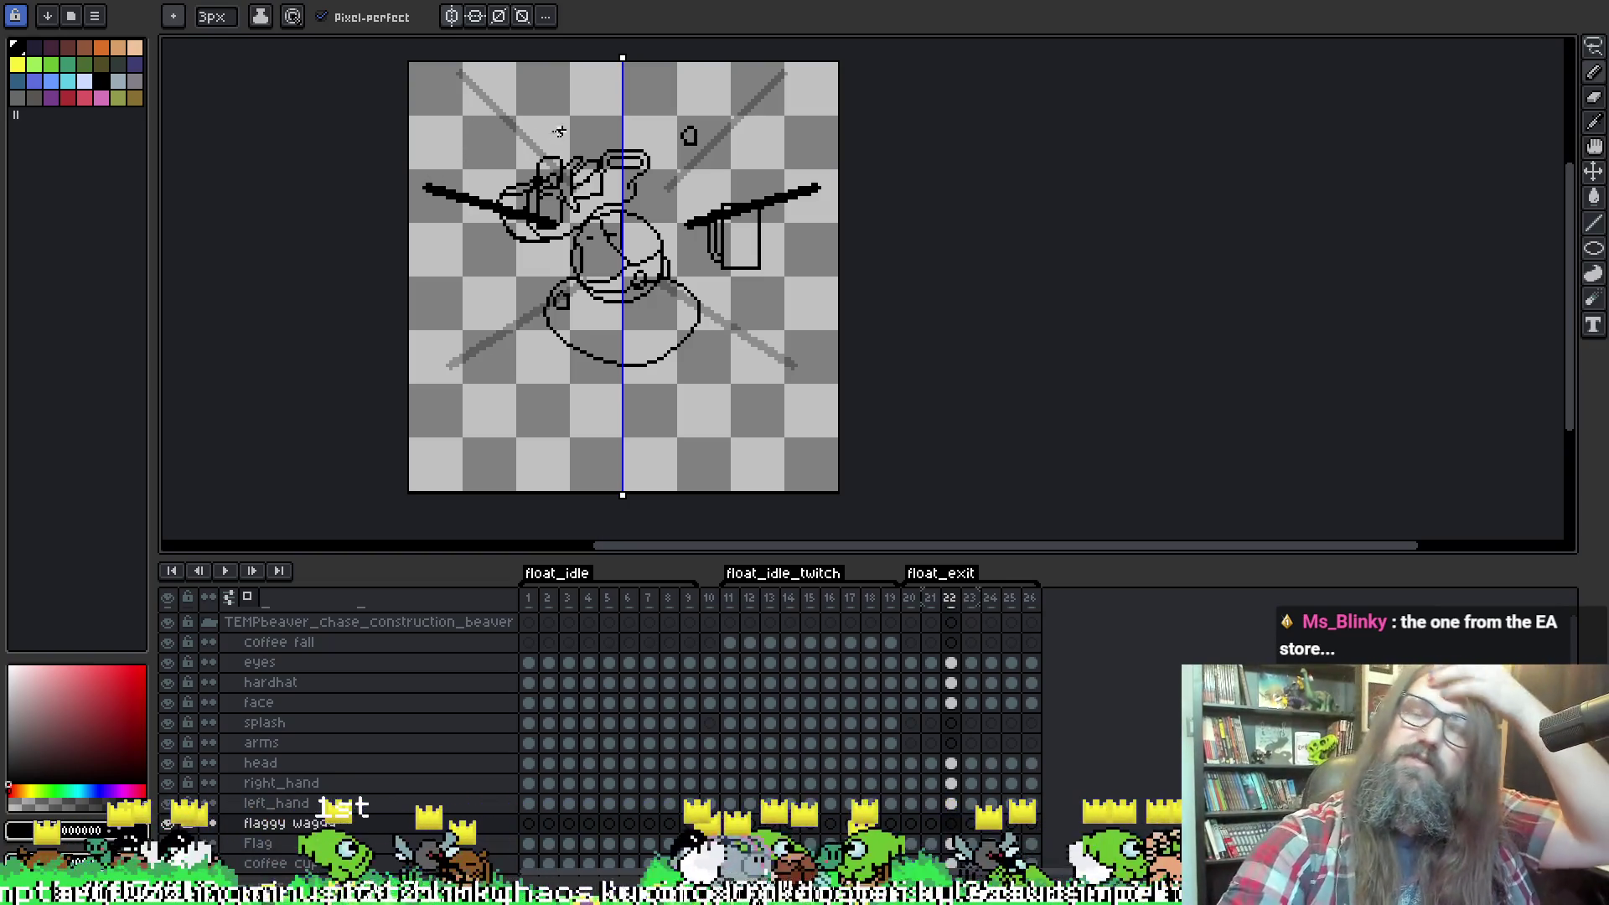
# Try mirrored strokes and arcs at the top of frame 22 with a 1px brush, undoing each.
pyautogui.moveTo(427, 186); pyautogui.dragTo(478, 87)
pyautogui.hotkey('ctrl', 'z')
pyautogui.press('-')
pyautogui.press('-')
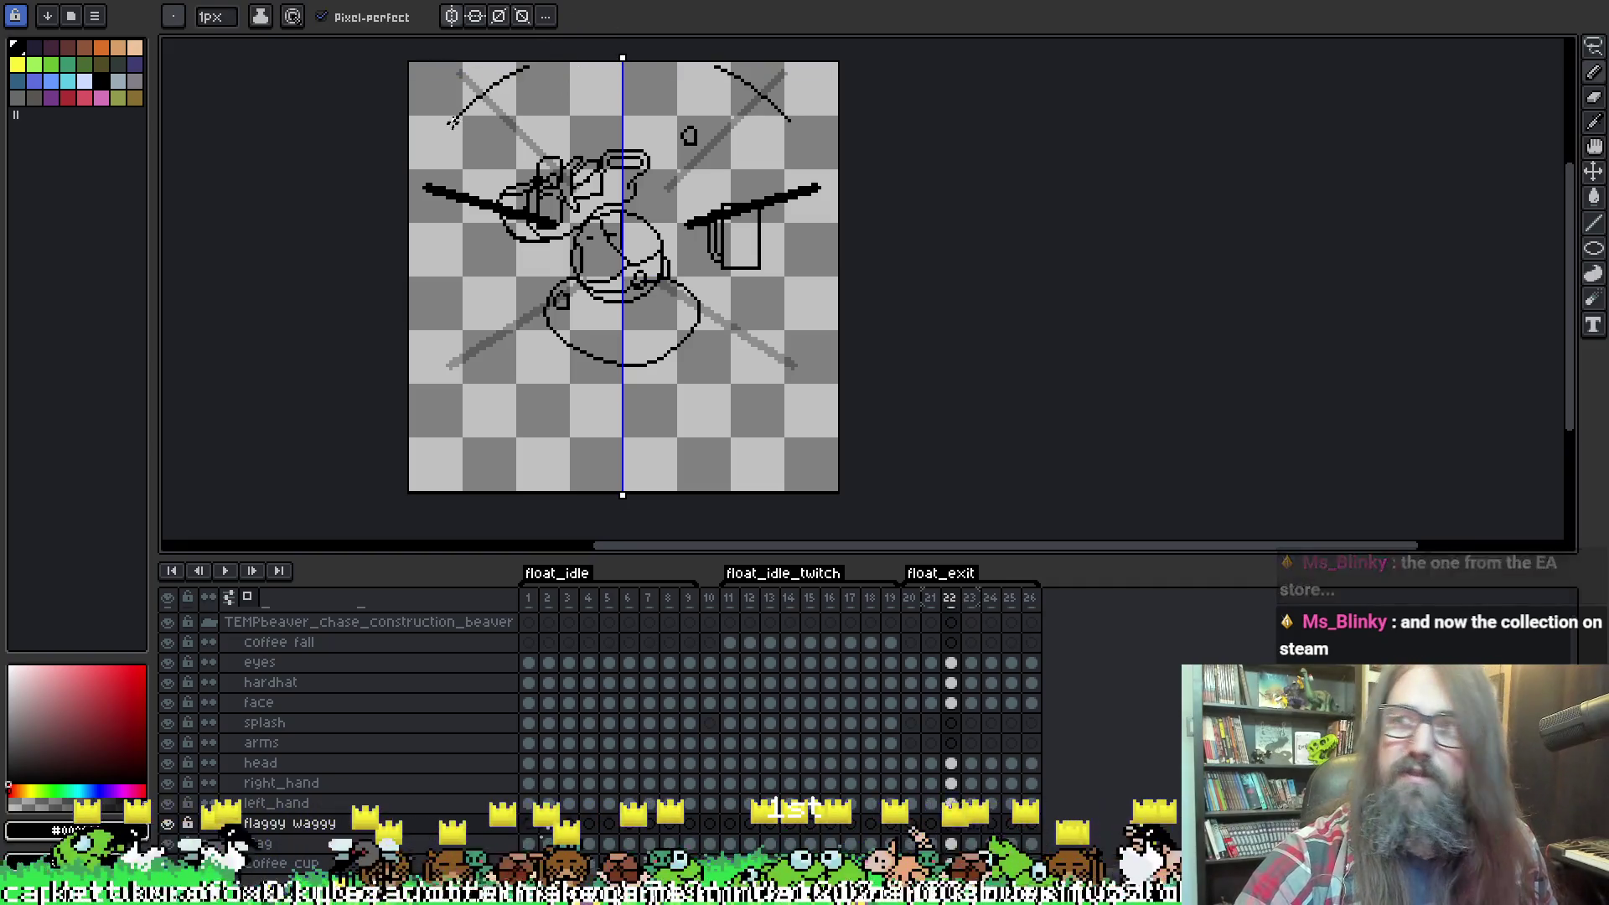
pyautogui.moveTo(516, 65)
pyautogui.mouseDown()
pyautogui.moveTo(469, 102)
pyautogui.moveTo(429, 184)
pyautogui.mouseUp()
pyautogui.hotkey('ctrl', 'z')
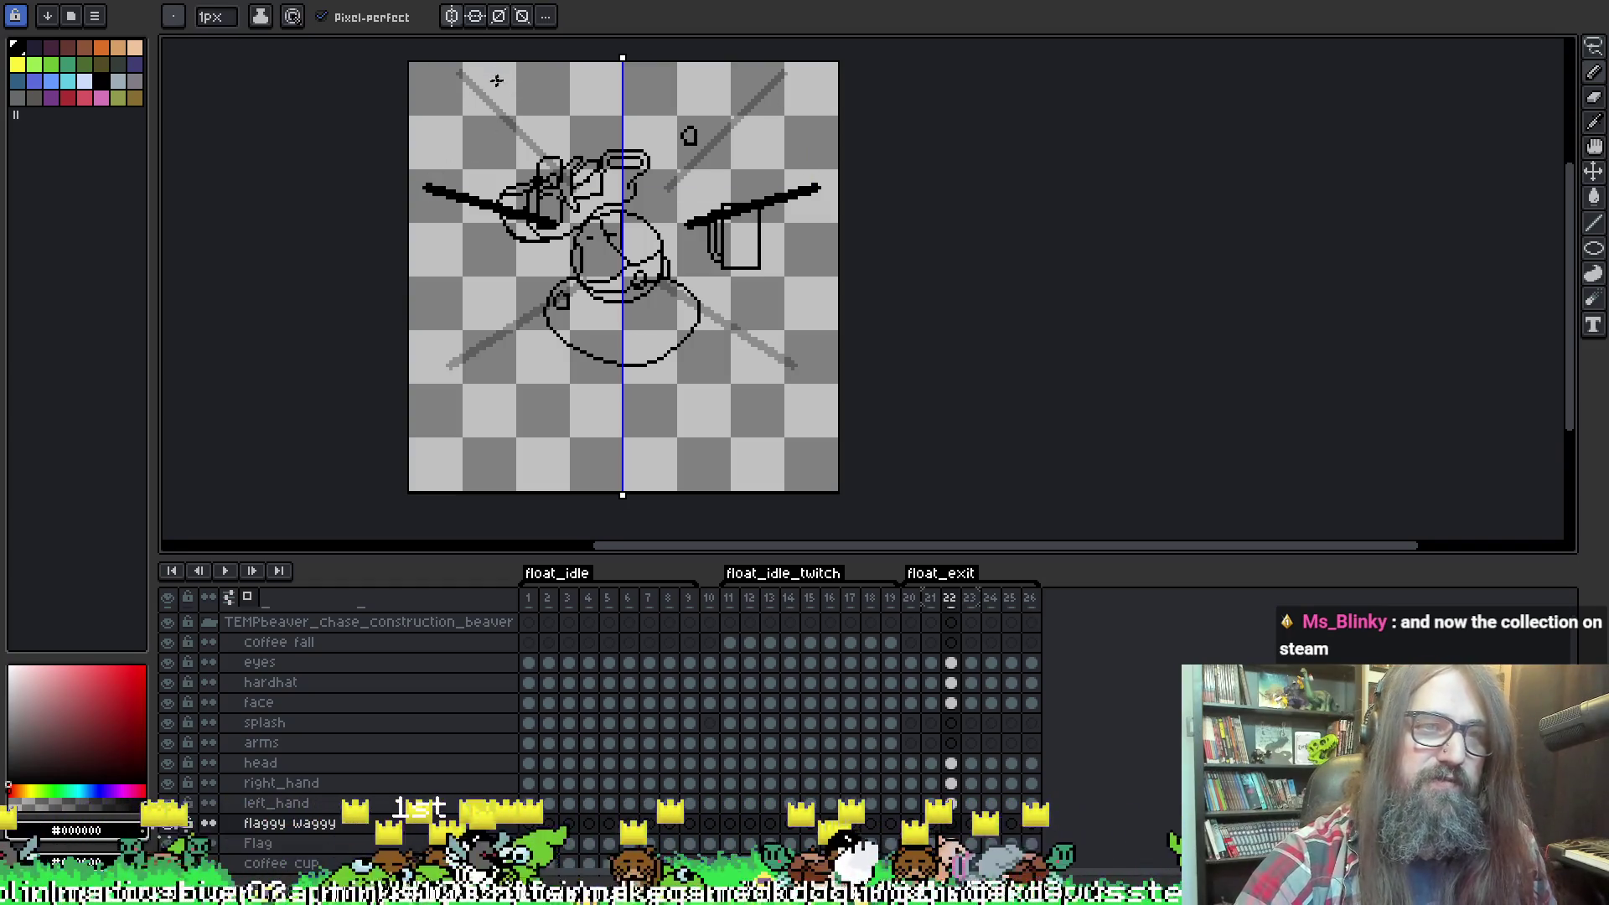
pyautogui.moveTo(507, 69)
pyautogui.mouseDown()
pyautogui.moveTo(437, 130)
pyautogui.moveTo(423, 170)
pyautogui.mouseUp()
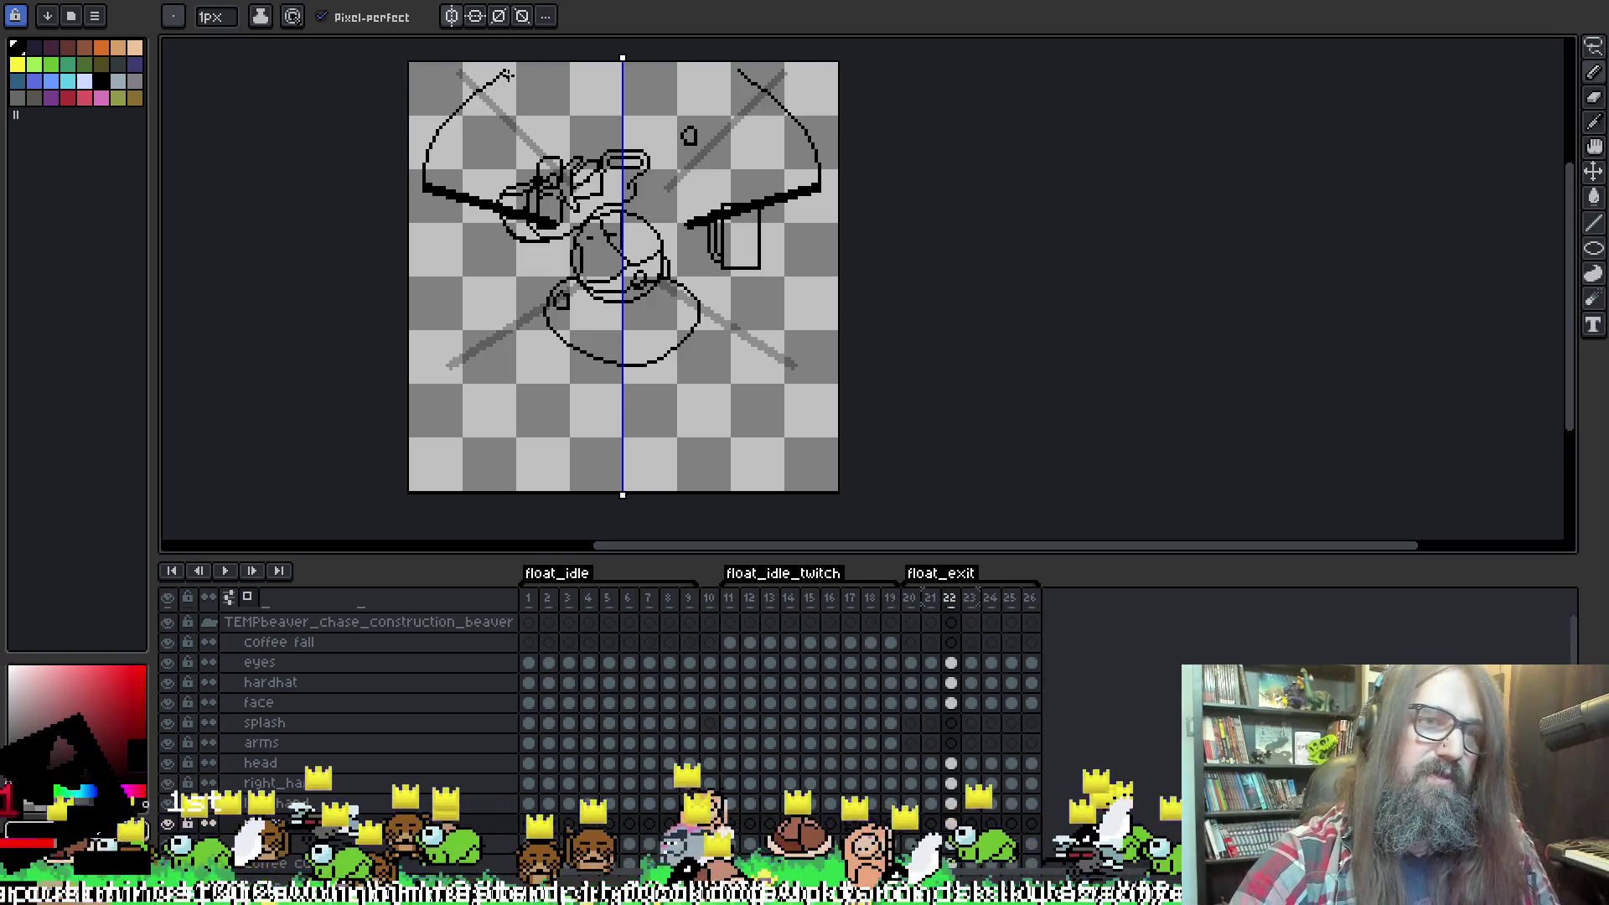
pyautogui.moveTo(502, 71); pyautogui.dragTo(493, 87)
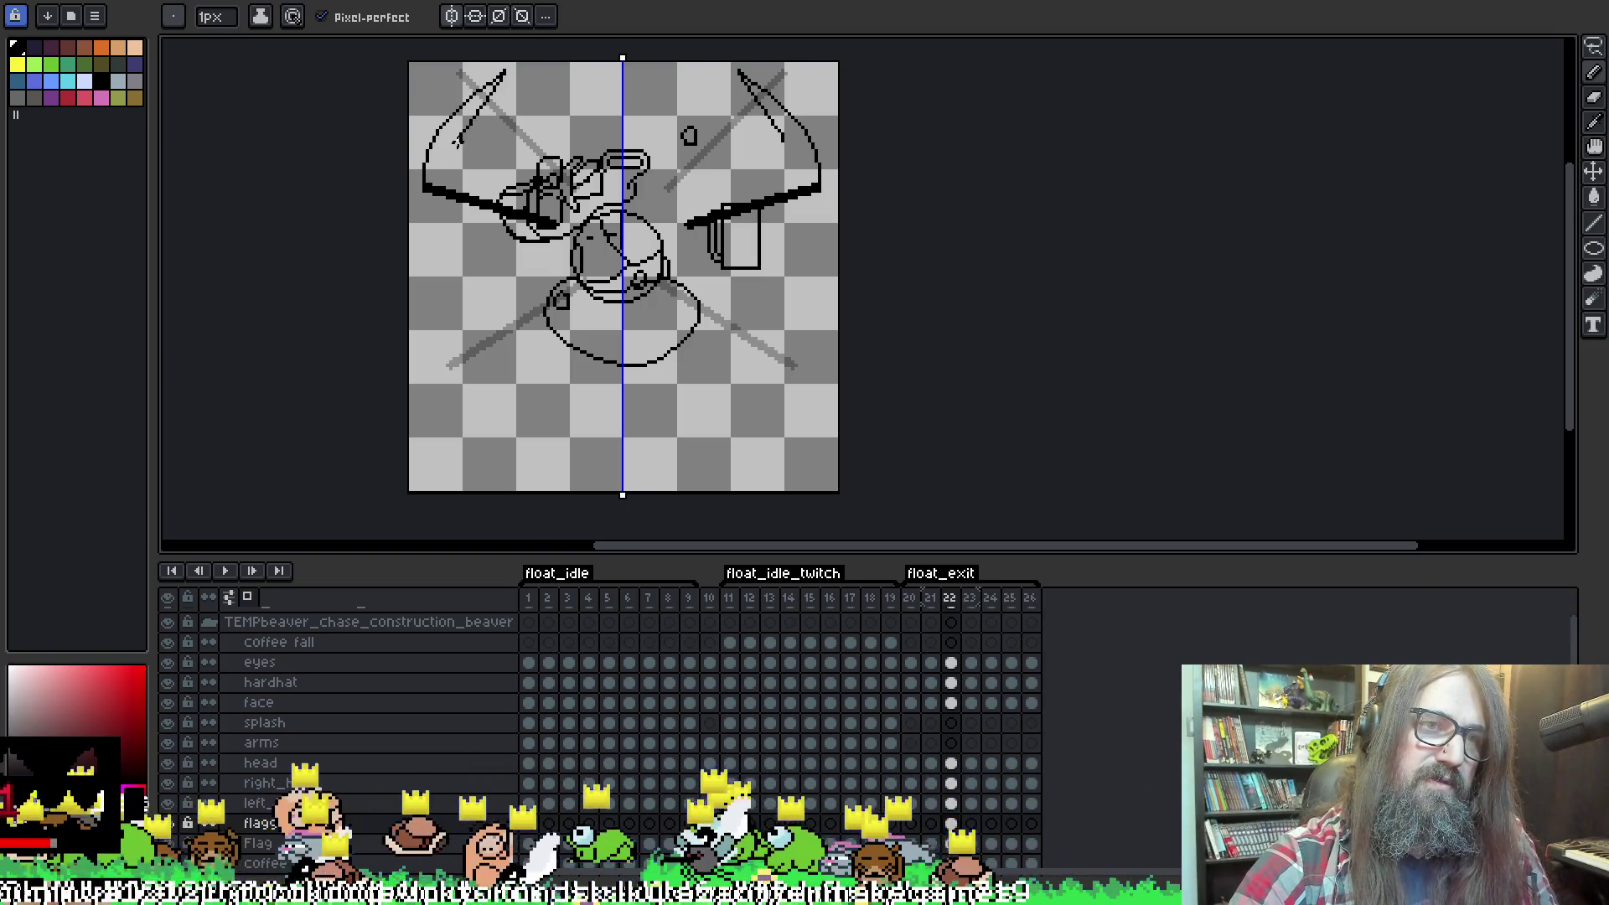
pyautogui.hotkey('ctrl', 'z')
pyautogui.hotkey('ctrl', 'z')
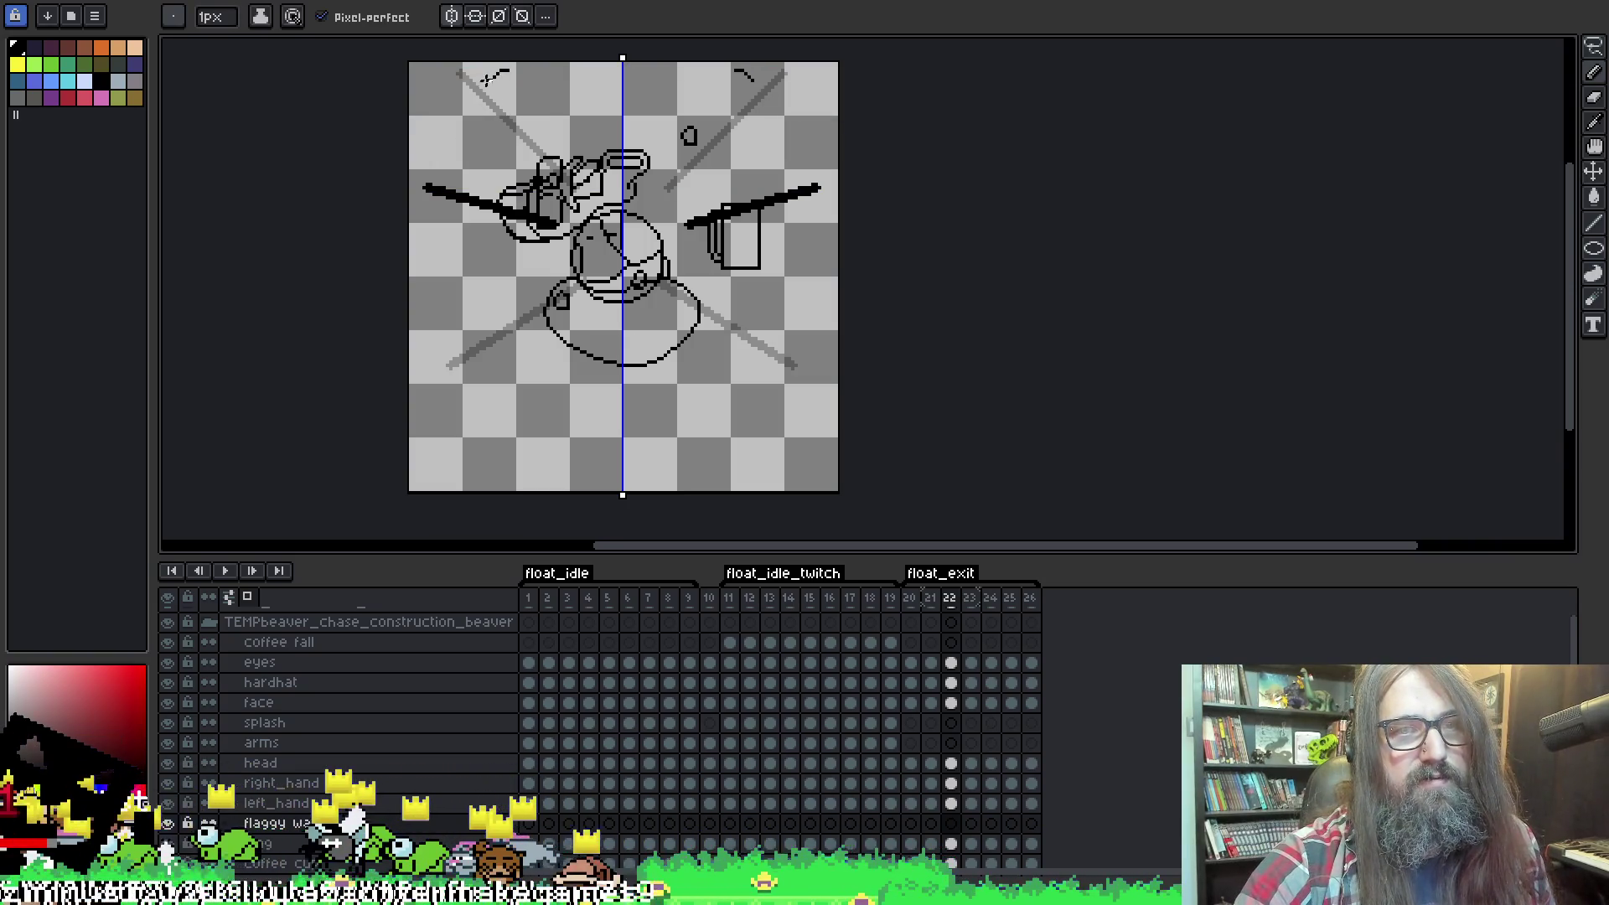
pyautogui.moveTo(507, 70); pyautogui.dragTo(453, 87)
pyautogui.hotkey('ctrl', 'z')
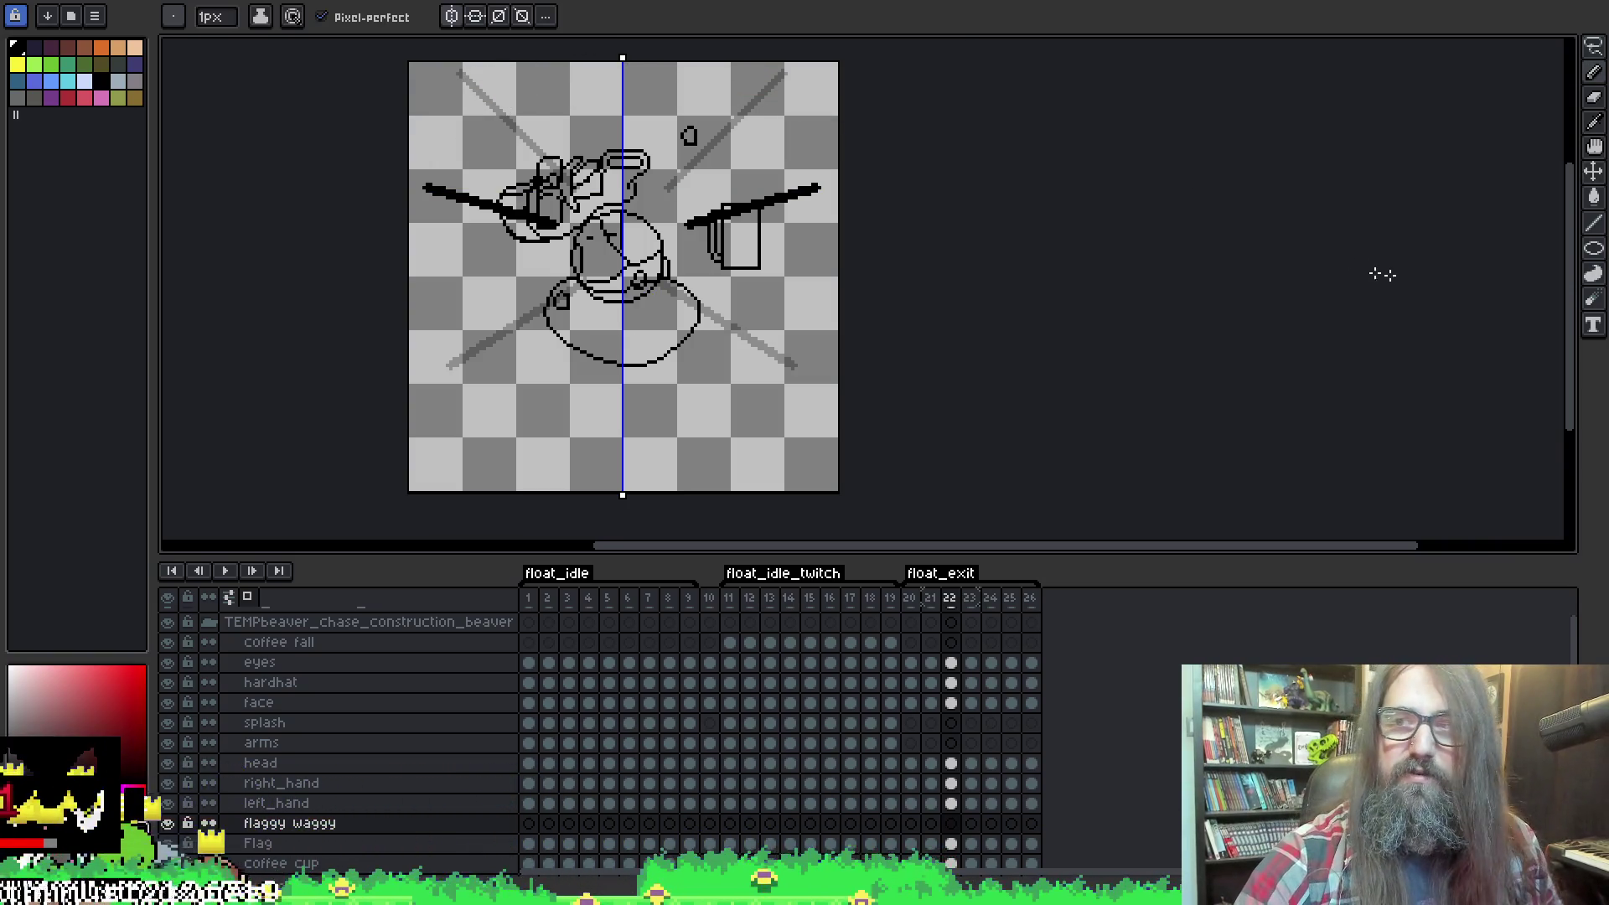
pyautogui.hscroll(-5, 1126, 327)
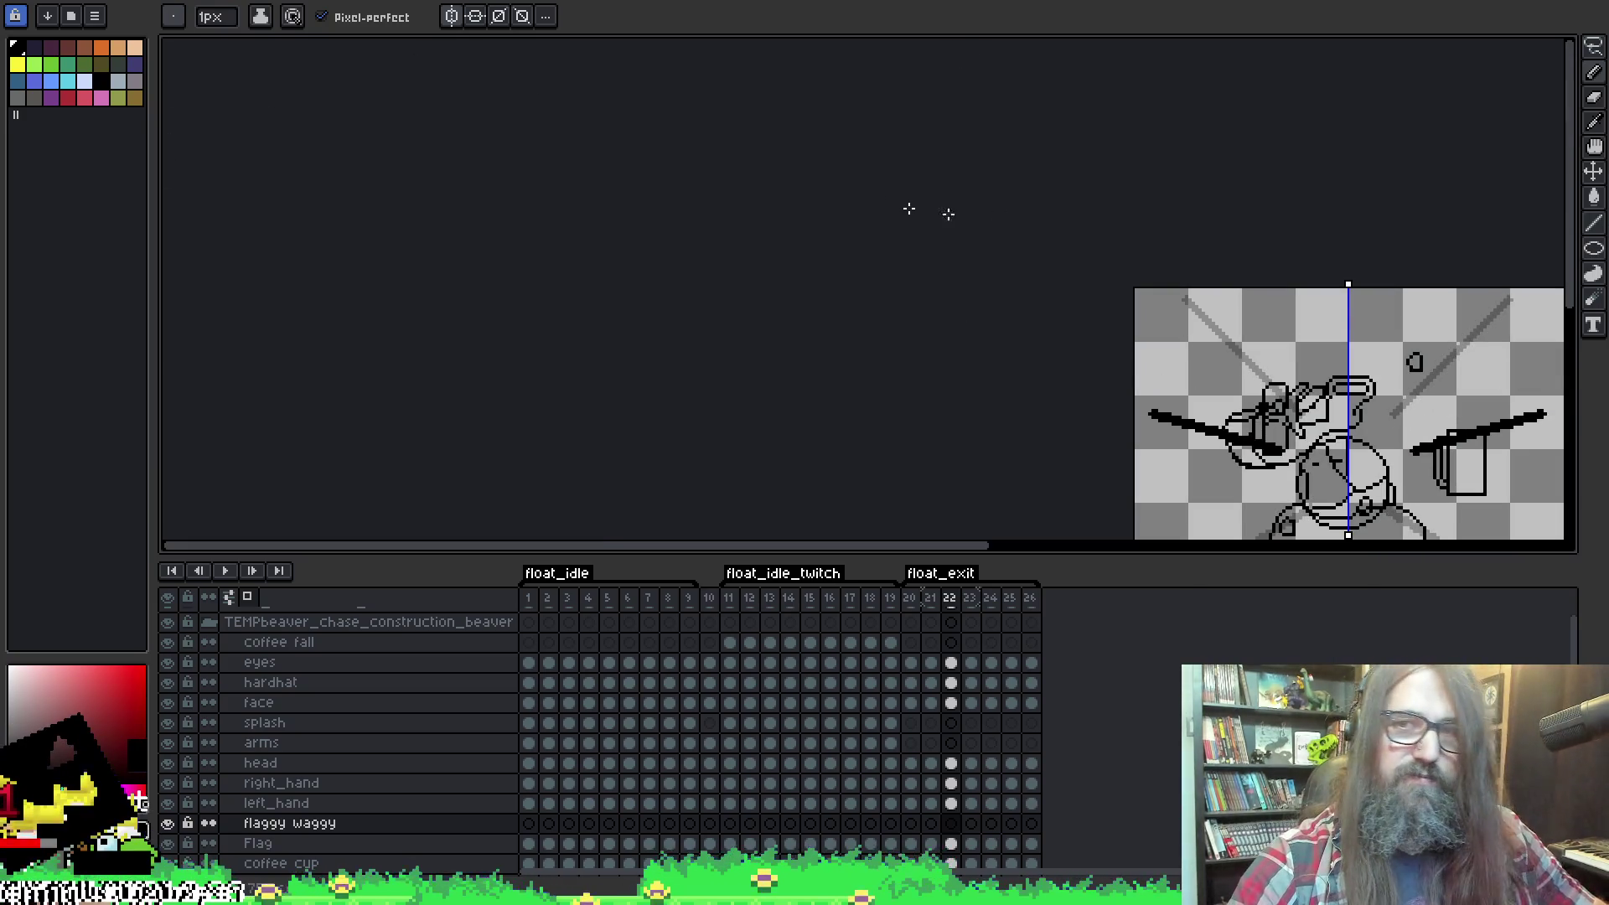
pyautogui.hscroll(5, 880, 197)
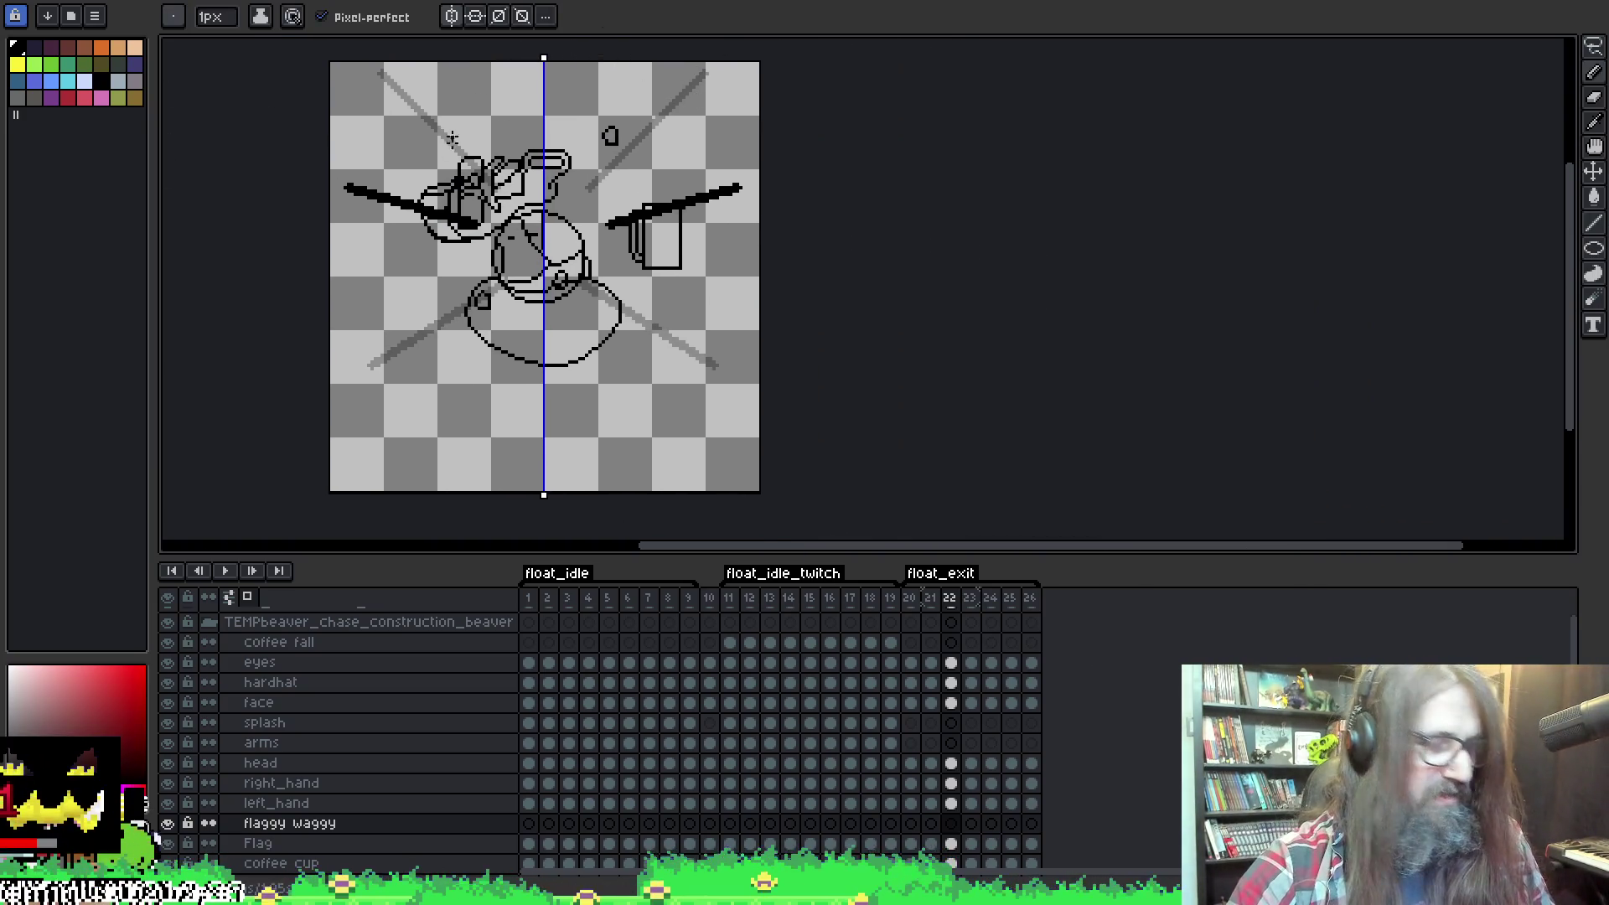
# Try mirrored 1px strokes rising from the wing tips on frame 22, then undo them.
pyautogui.press('e')
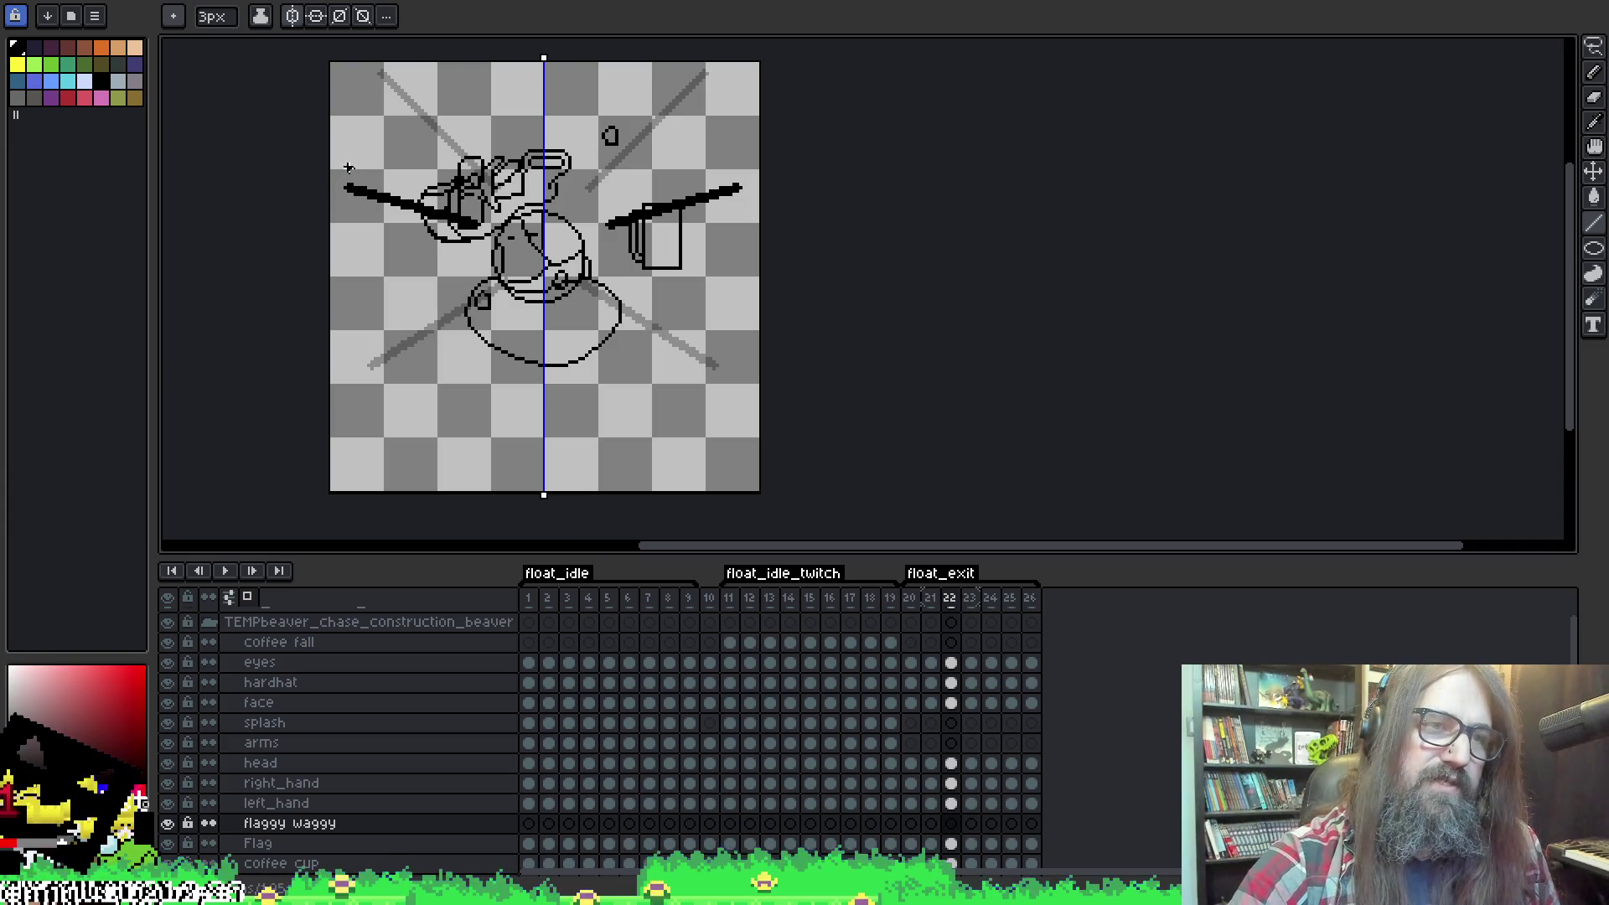
pyautogui.moveTo(348, 182)
pyautogui.mouseDown()
pyautogui.moveTo(364, 113)
pyautogui.moveTo(402, 66)
pyautogui.moveTo(440, 84)
pyautogui.mouseUp()
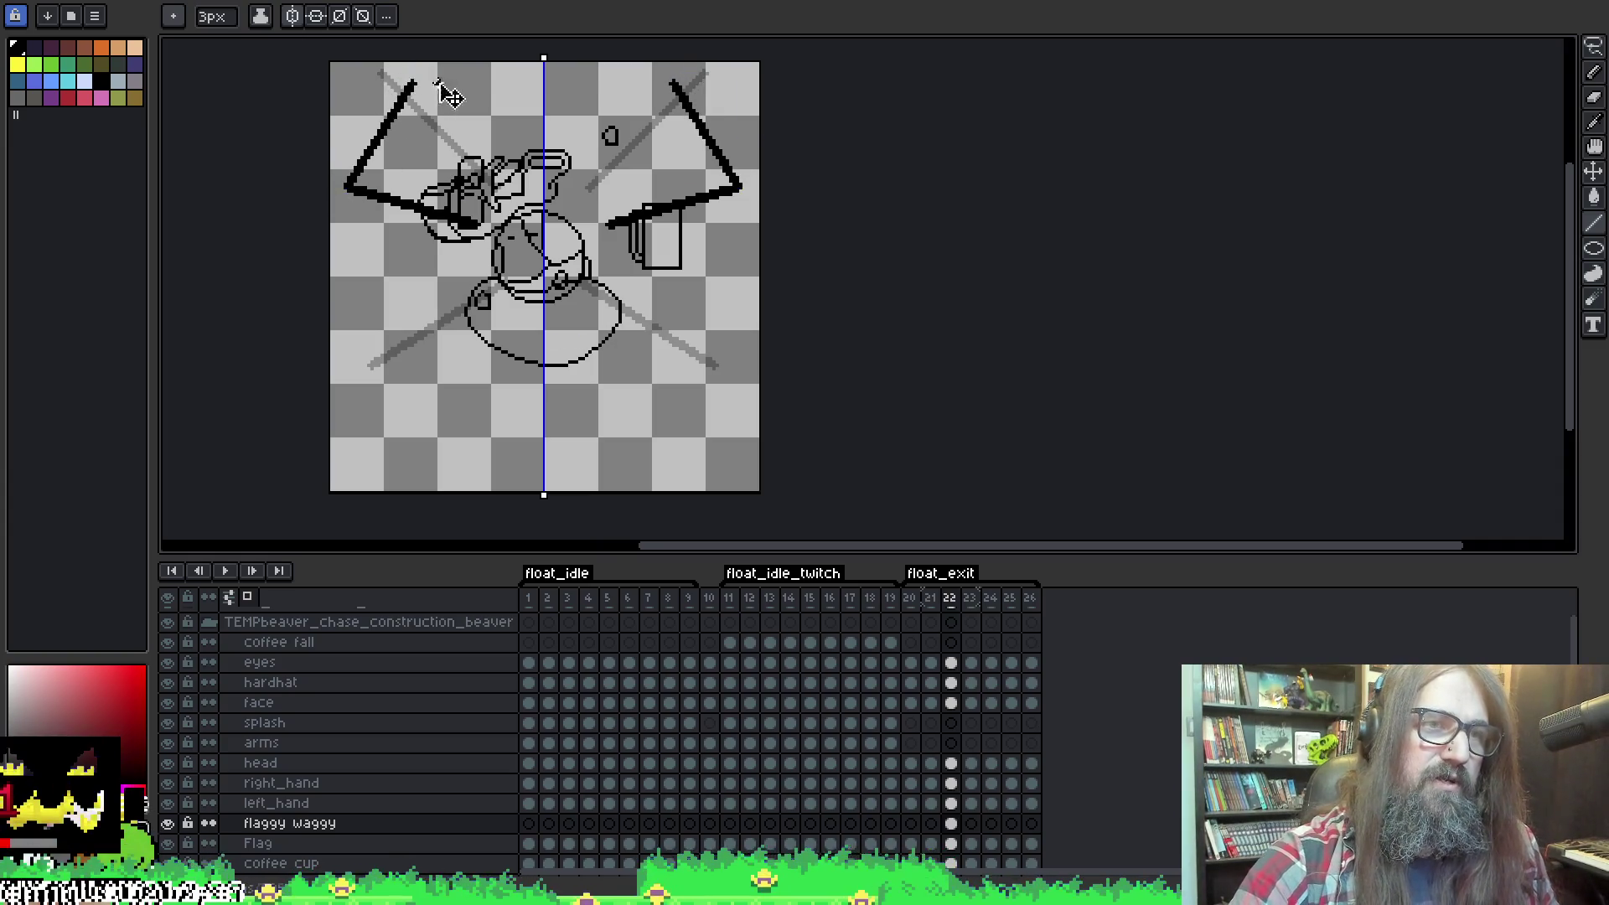
pyautogui.hotkey('ctrl', 'z')
pyautogui.press('-')
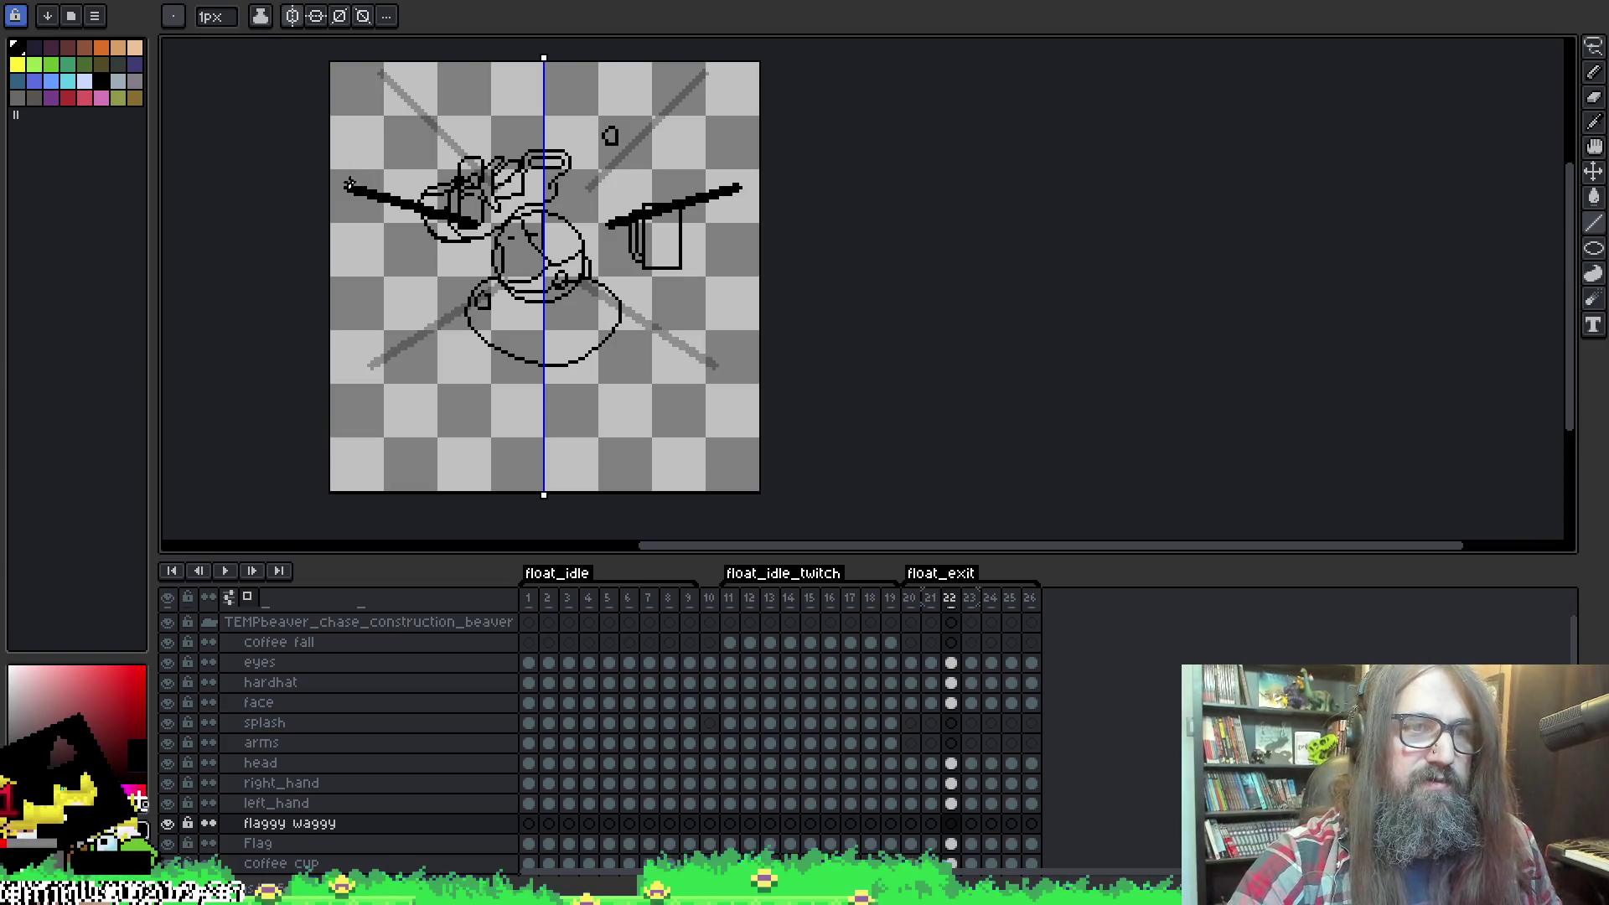
pyautogui.moveTo(348, 186)
pyautogui.mouseDown()
pyautogui.moveTo(378, 88)
pyautogui.moveTo(450, 80)
pyautogui.mouseUp()
pyautogui.hotkey('ctrl', 'z')
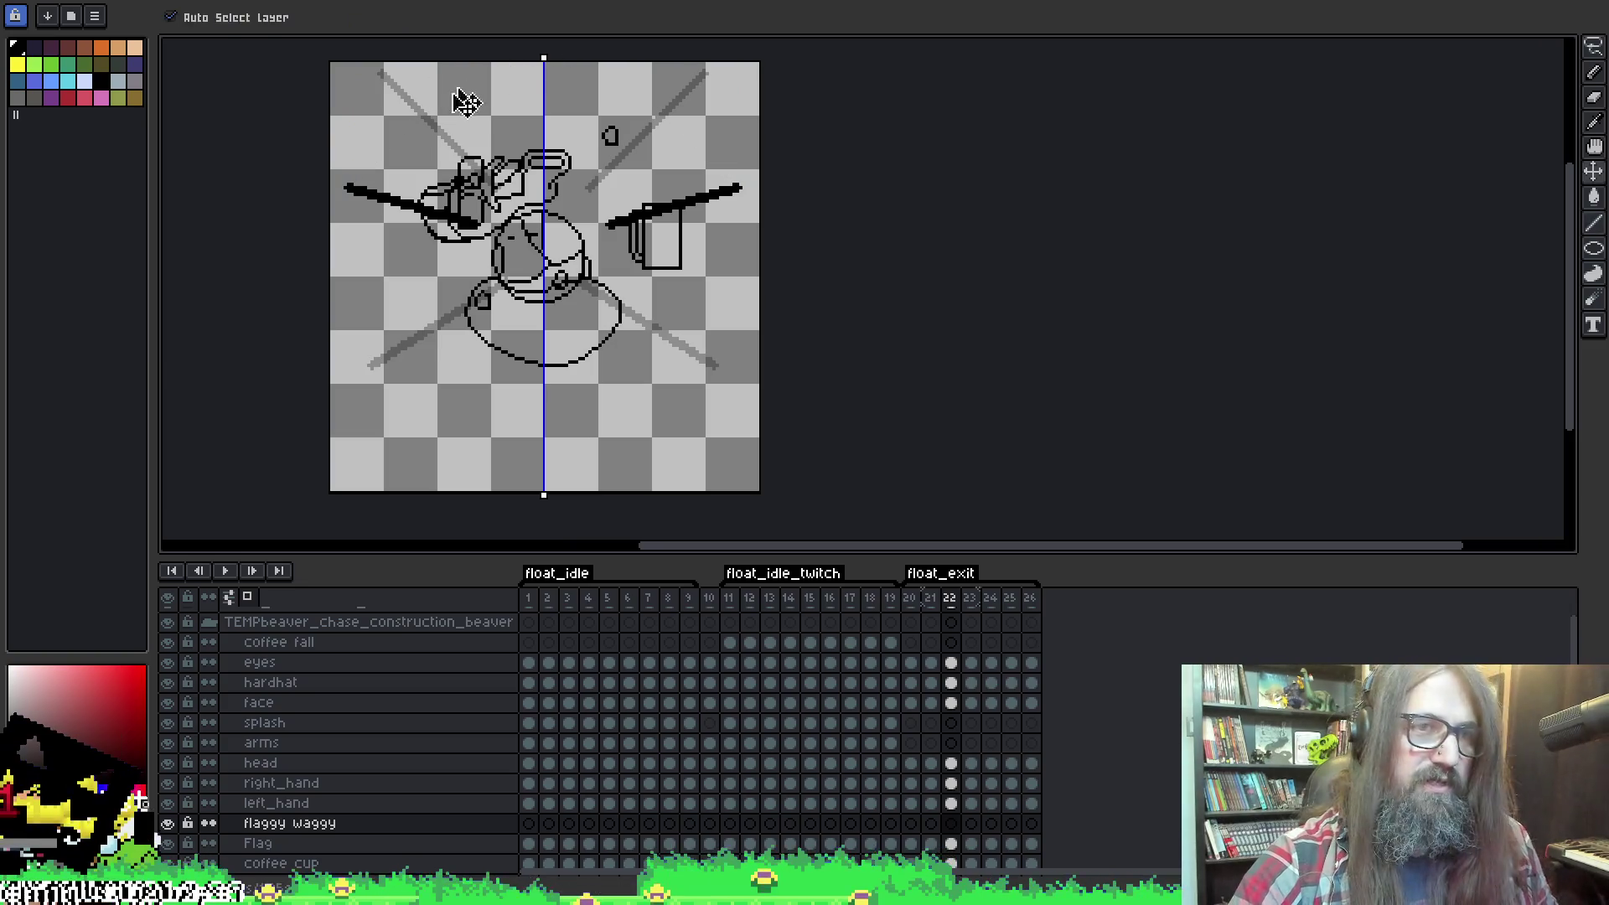
# Draw mirrored arcs from the wing tips up toward the top corners, then go to frame 23.
pyautogui.hotkey('shift', 'l')
pyautogui.moveTo(346, 187)
pyautogui.mouseDown()
pyautogui.moveTo(391, 123)
pyautogui.moveTo(452, 78)
pyautogui.moveTo(352, 79)
pyautogui.moveTo(342, 121)
pyautogui.mouseUp()
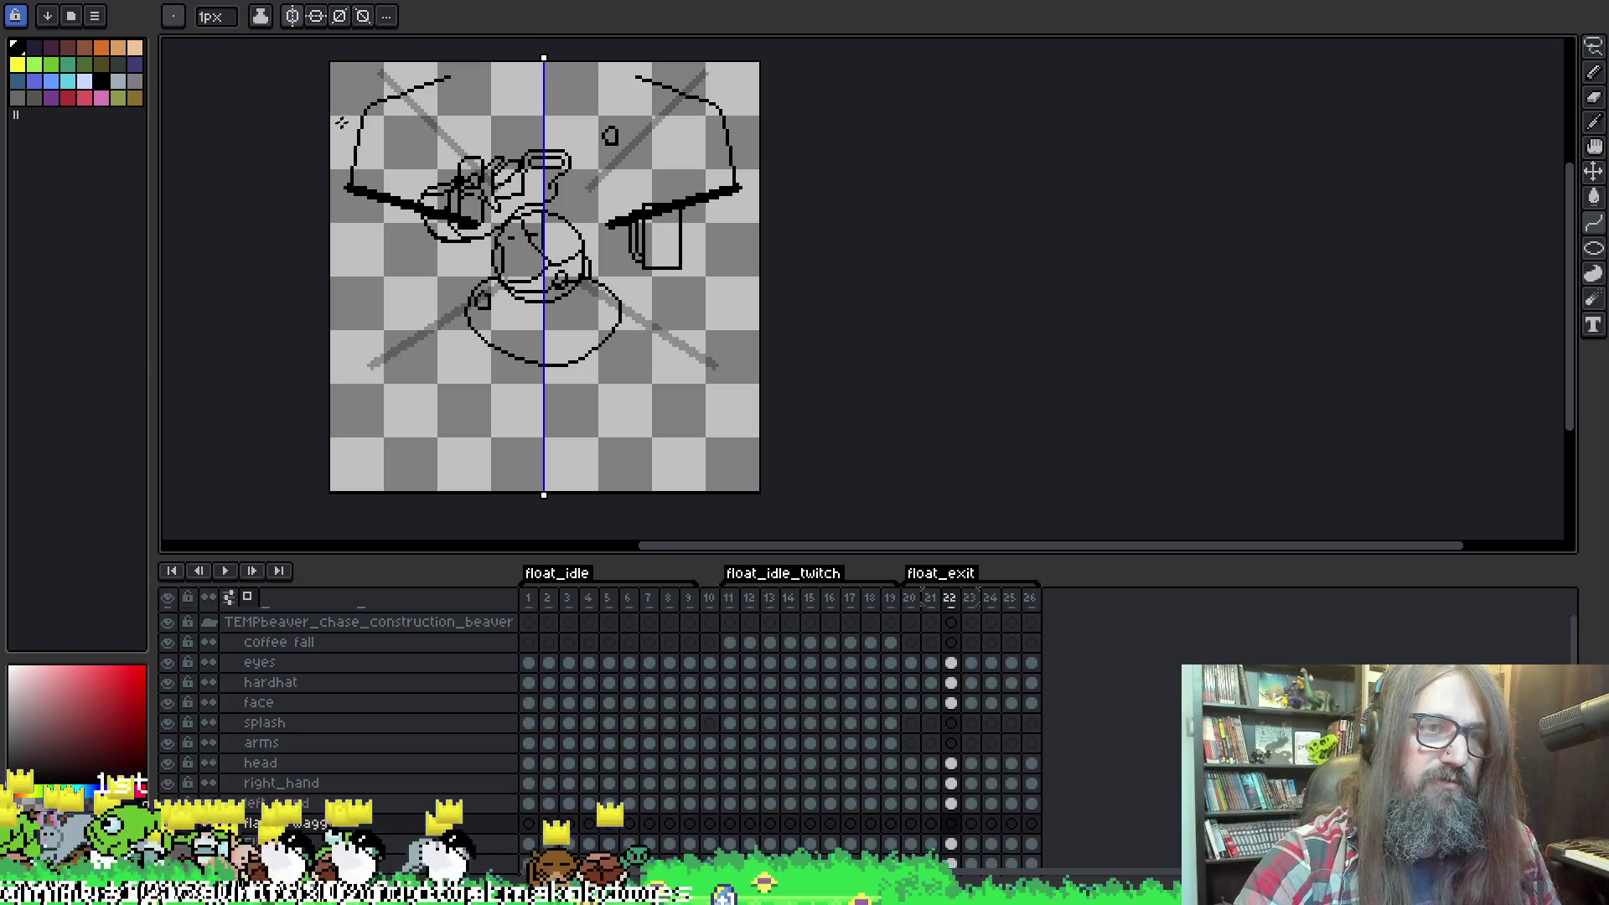
pyautogui.press('Escape')
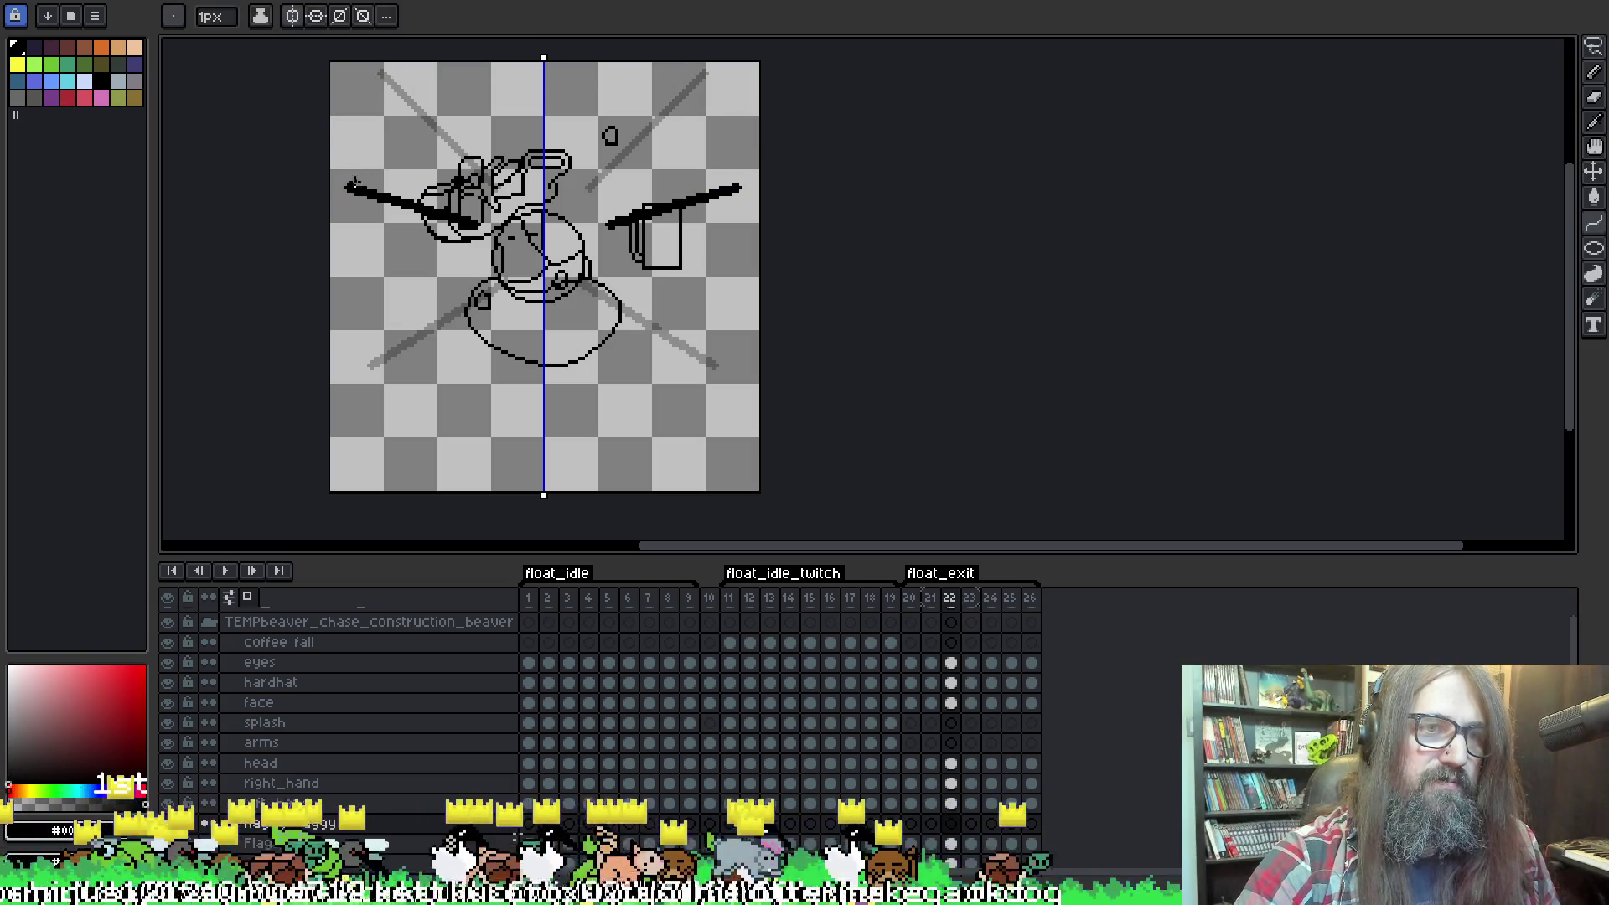
pyautogui.moveTo(347, 185)
pyautogui.mouseDown()
pyautogui.moveTo(415, 75)
pyautogui.moveTo(446, 87)
pyautogui.moveTo(358, 96)
pyautogui.moveTo(392, 65)
pyautogui.moveTo(377, 49)
pyautogui.moveTo(370, 63)
pyautogui.moveTo(390, 75)
pyautogui.moveTo(404, 61)
pyautogui.mouseUp()
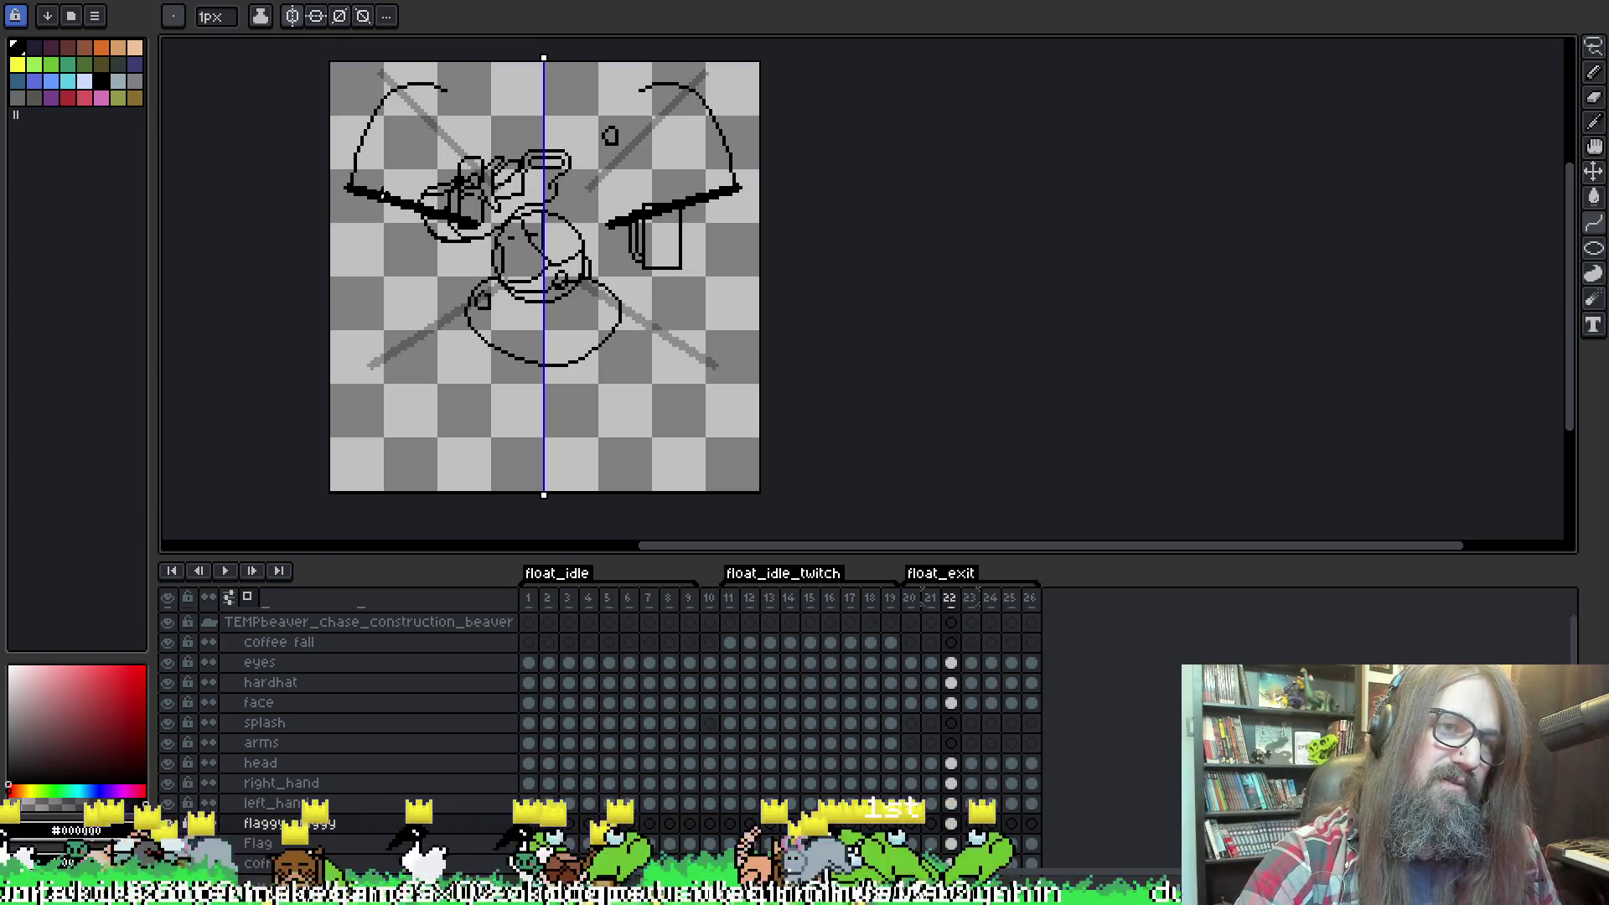
pyautogui.click(392, 194)
pyautogui.moveTo(392, 193)
pyautogui.mouseDown()
pyautogui.moveTo(410, 130)
pyautogui.moveTo(452, 92)
pyautogui.moveTo(413, 151)
pyautogui.moveTo(394, 147)
pyautogui.moveTo(401, 102)
pyautogui.moveTo(390, 134)
pyautogui.moveTo(426, 88)
pyautogui.mouseUp()
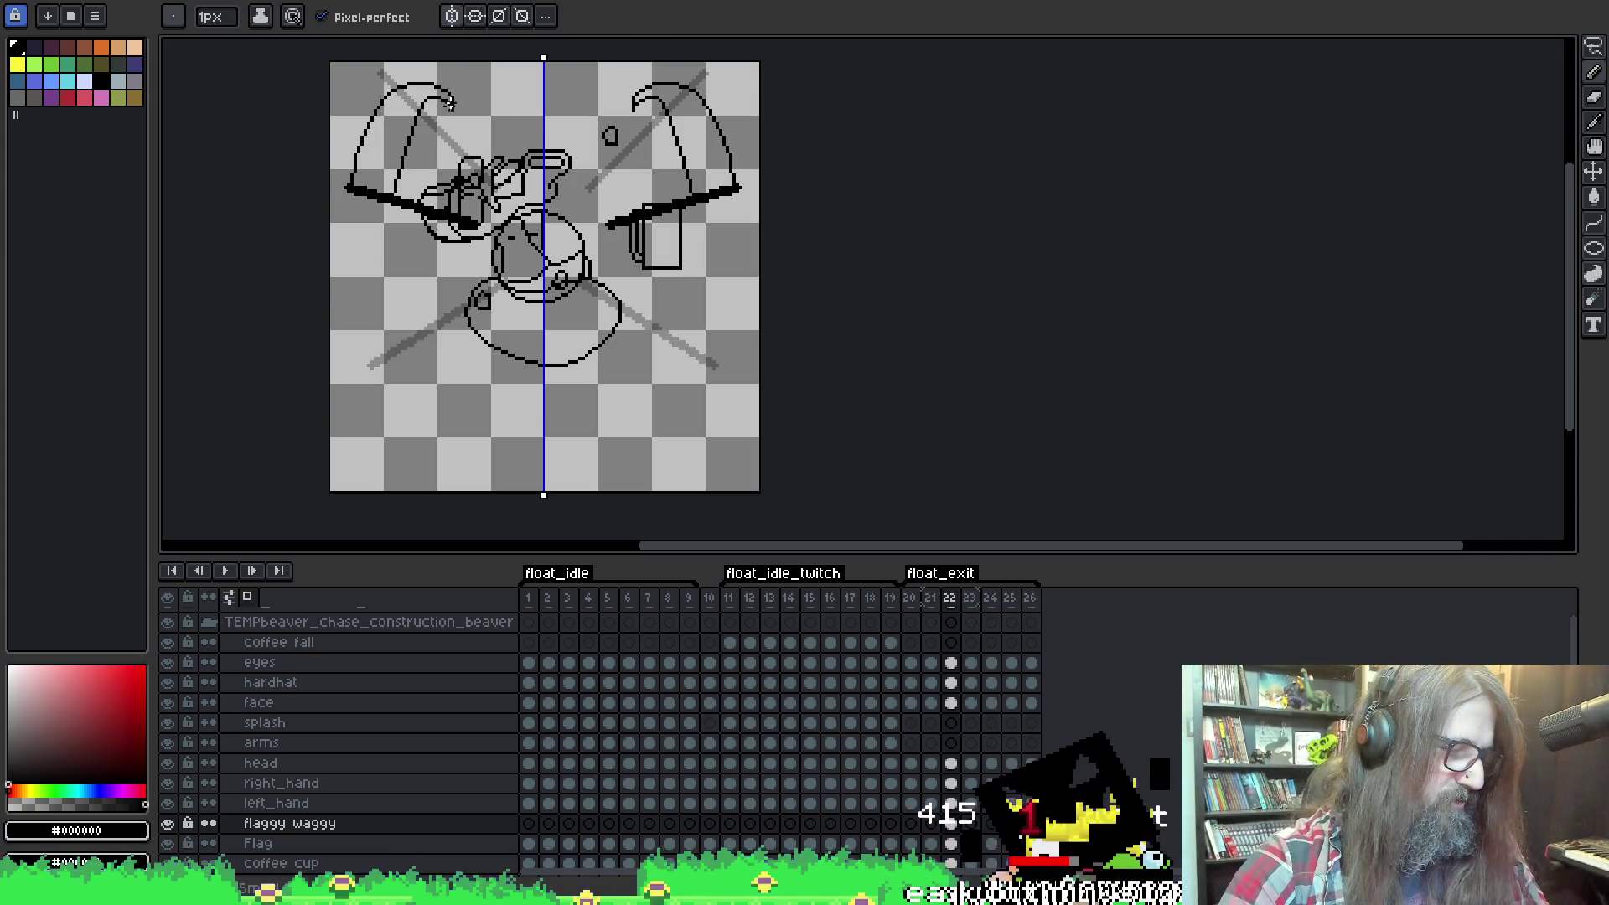
pyautogui.press('l')
pyautogui.press('Right')
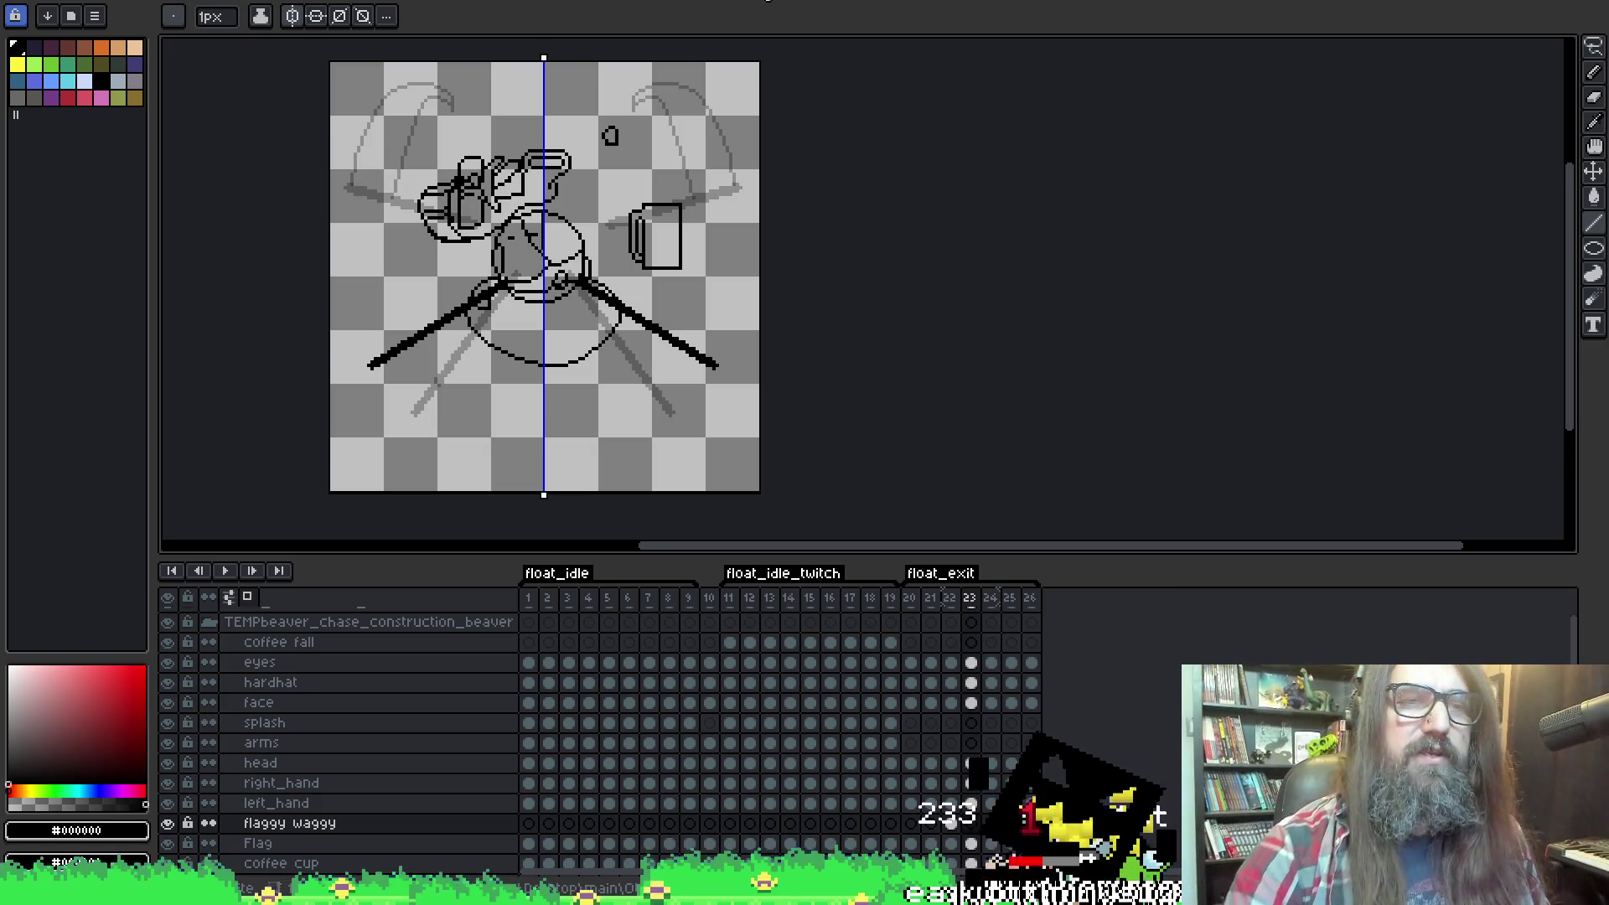
# Sketch mirrored pencil arcs up from the arm ends on frame 23.
pyautogui.press('b')
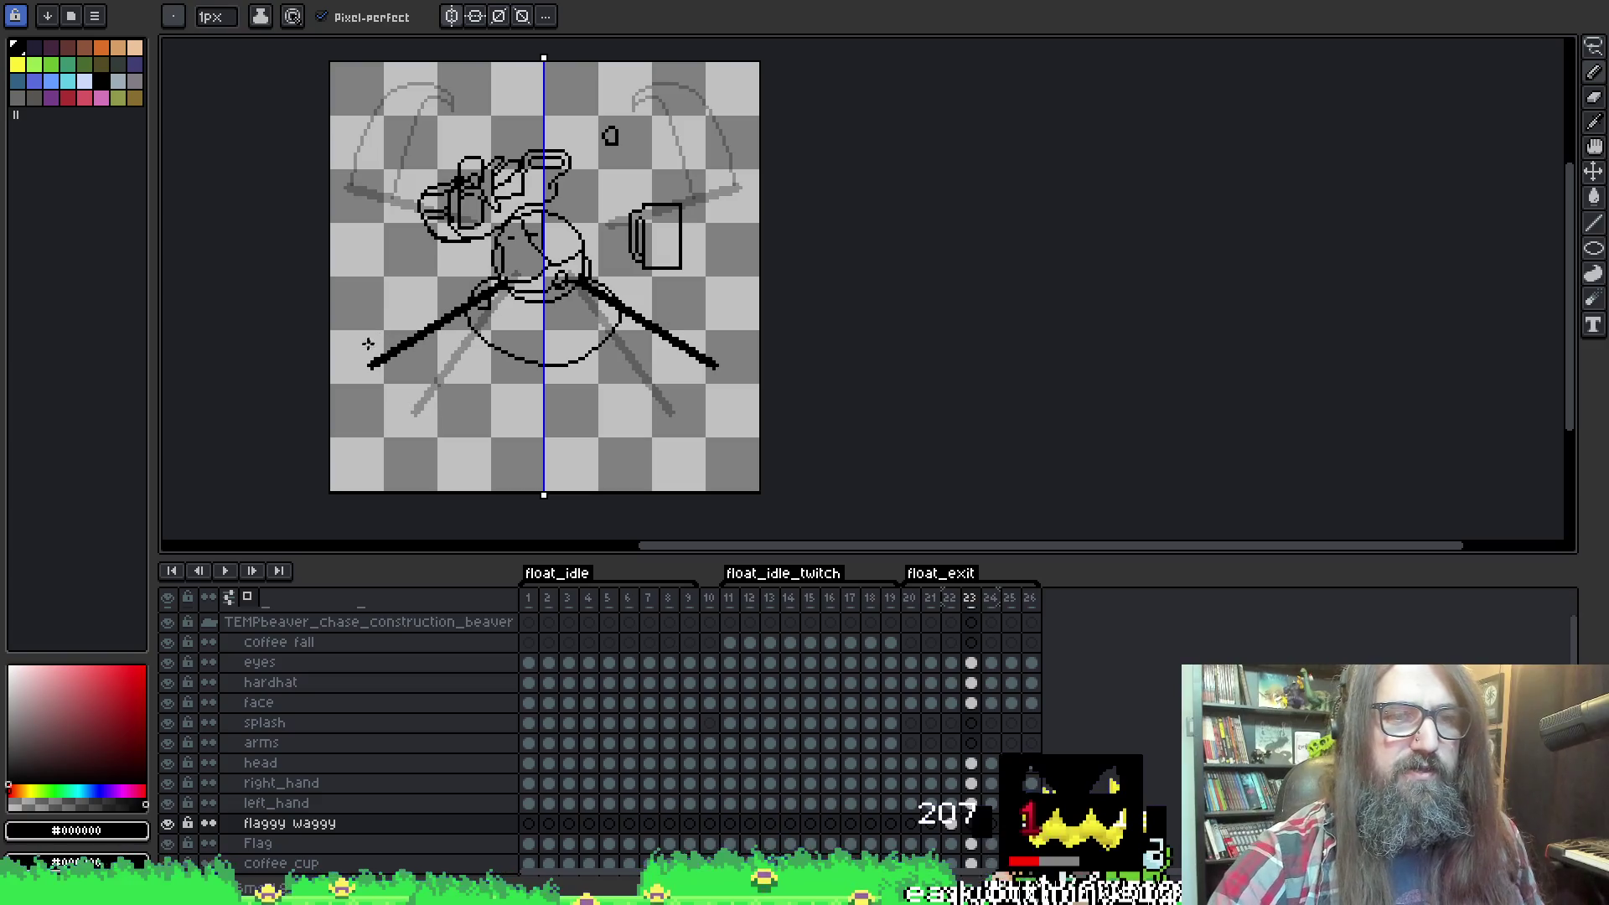
pyautogui.moveTo(371, 364)
pyautogui.mouseDown()
pyautogui.moveTo(344, 302)
pyautogui.moveTo(358, 186)
pyautogui.moveTo(411, 321)
pyautogui.mouseUp()
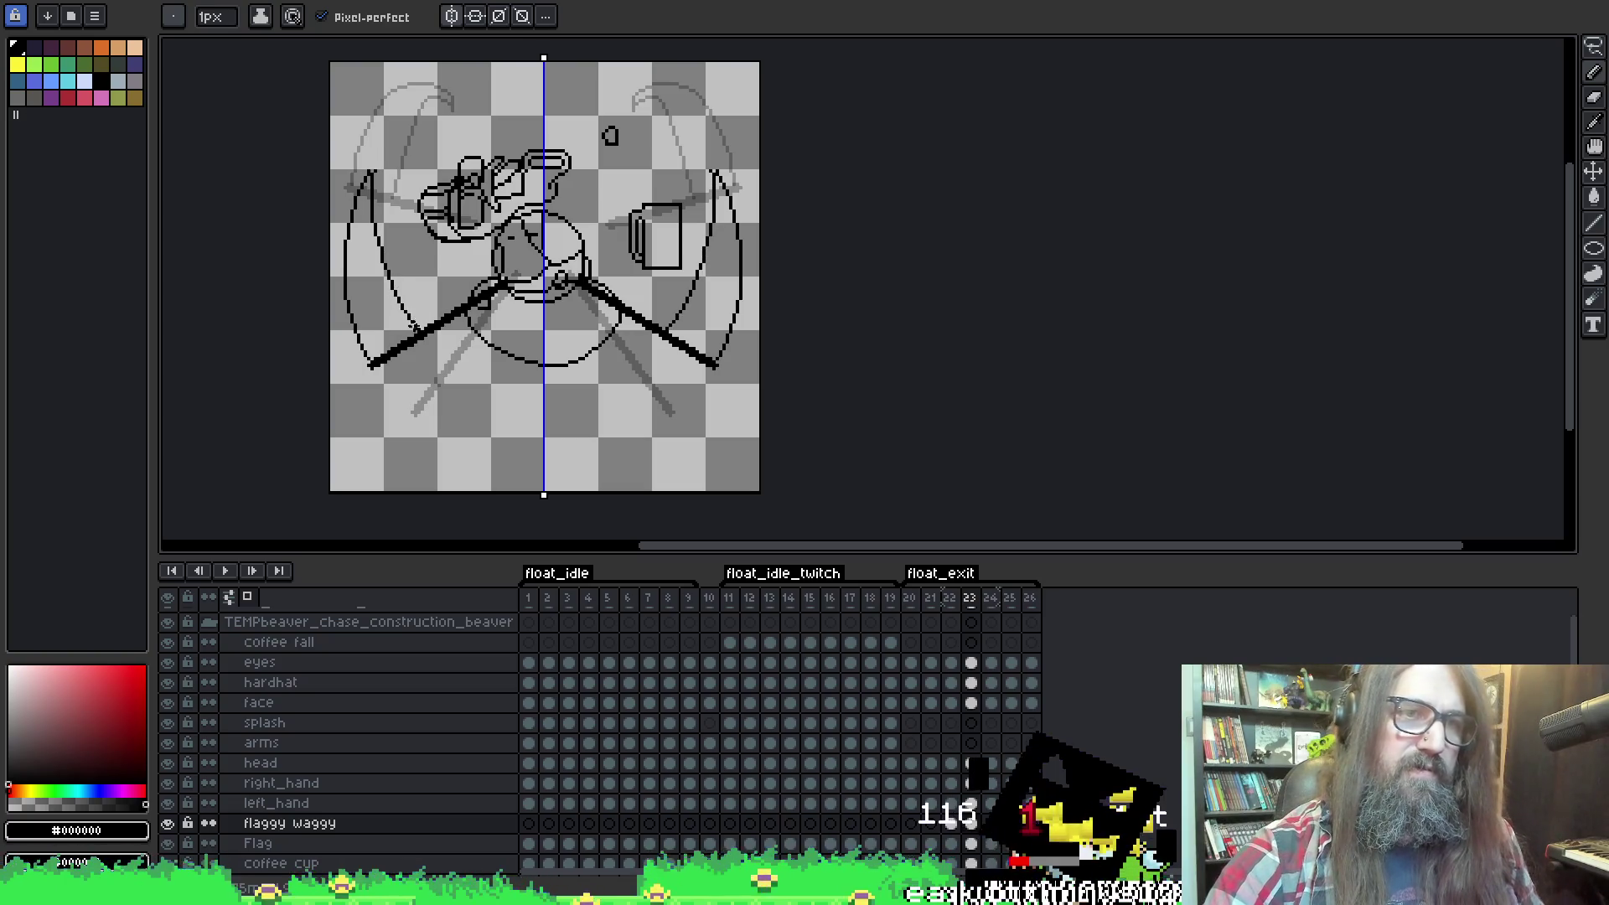
pyautogui.press('.')
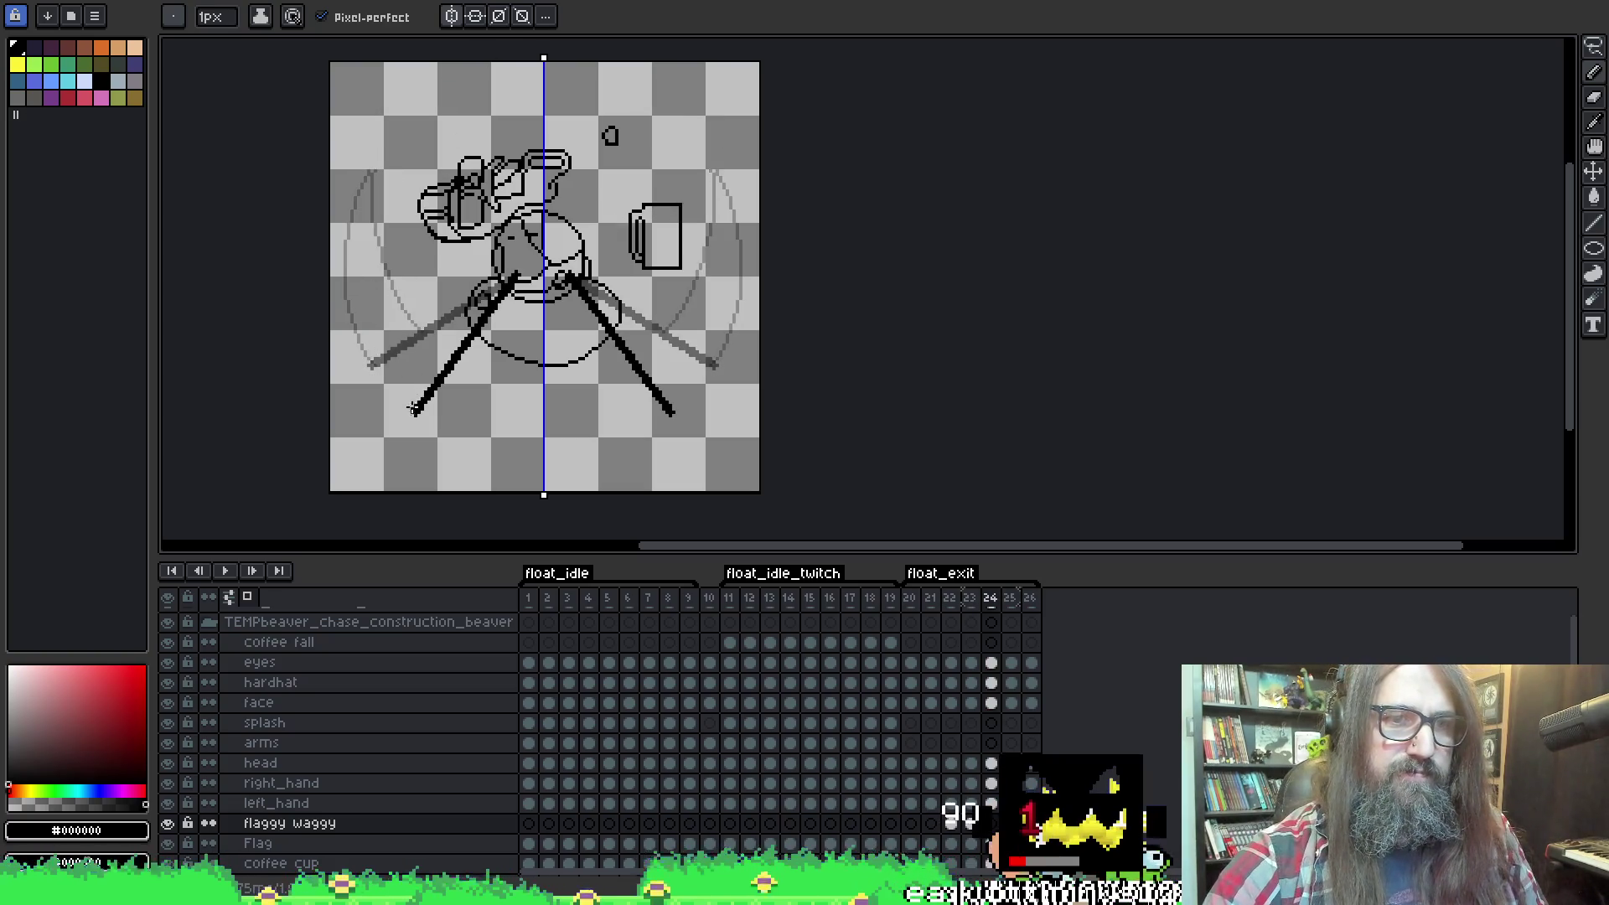
# On frame 24, draw mirrored diagonal wing strokes down the sides to the arm ends, then go to frame 25.
pyautogui.moveTo(405, 402)
pyautogui.mouseDown()
pyautogui.moveTo(366, 331)
pyautogui.moveTo(358, 253)
pyautogui.moveTo(350, 287)
pyautogui.moveTo(377, 390)
pyautogui.moveTo(411, 411)
pyautogui.mouseUp()
pyautogui.hotkey('ctrl', 'z')
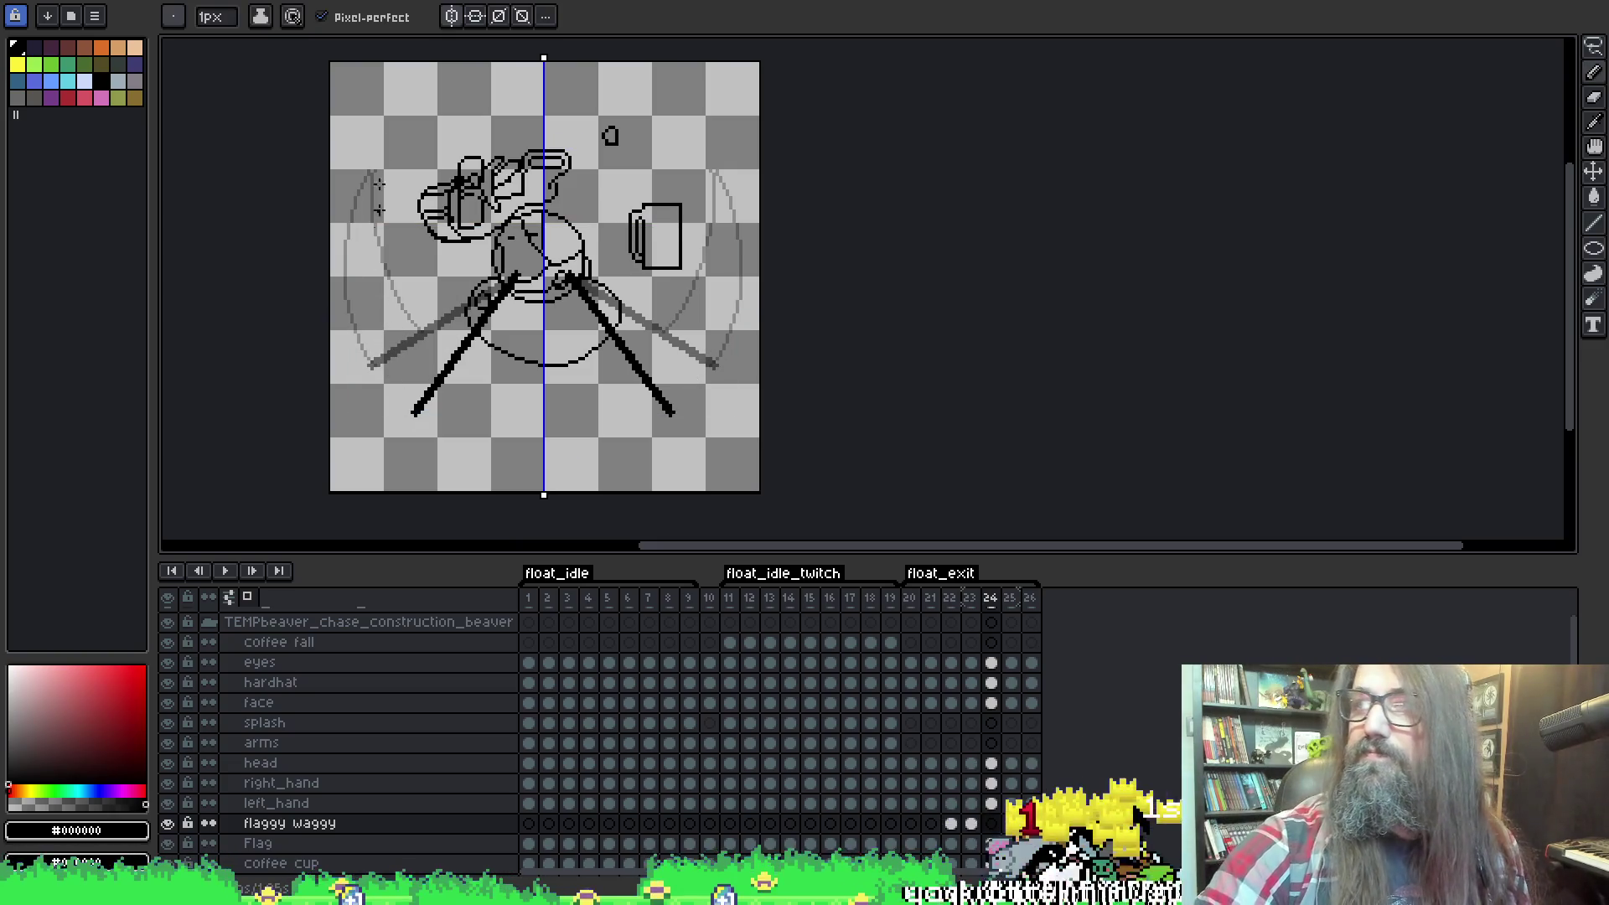
pyautogui.moveTo(350, 242)
pyautogui.mouseDown()
pyautogui.moveTo(377, 372)
pyautogui.moveTo(412, 411)
pyautogui.mouseUp()
pyautogui.moveTo(355, 239); pyautogui.dragTo(450, 369)
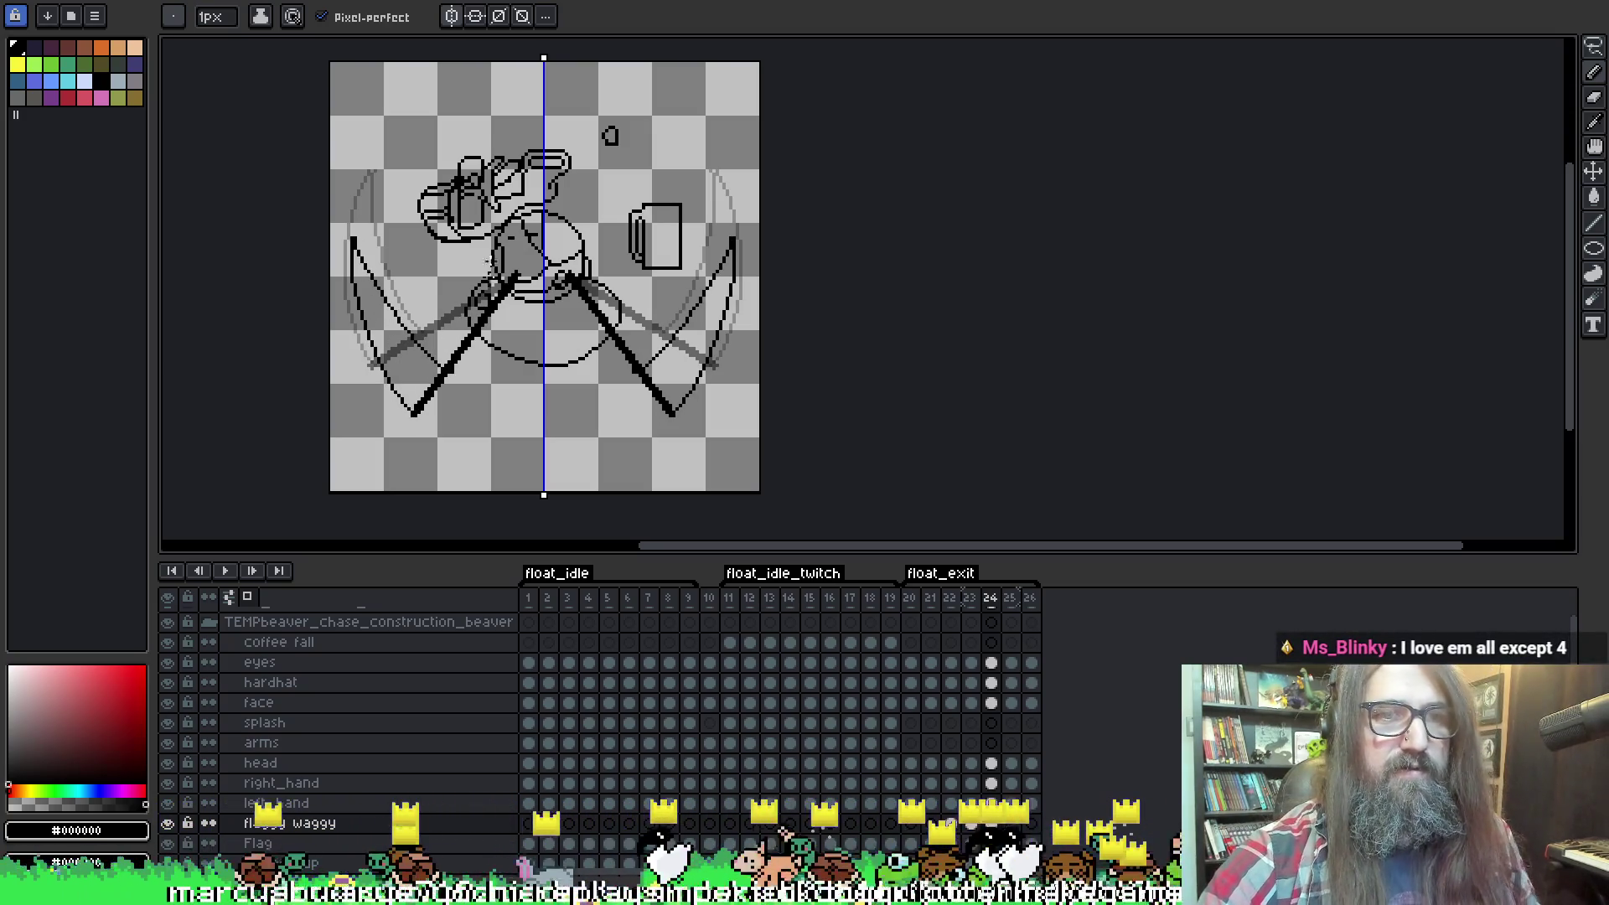
pyautogui.press('.')
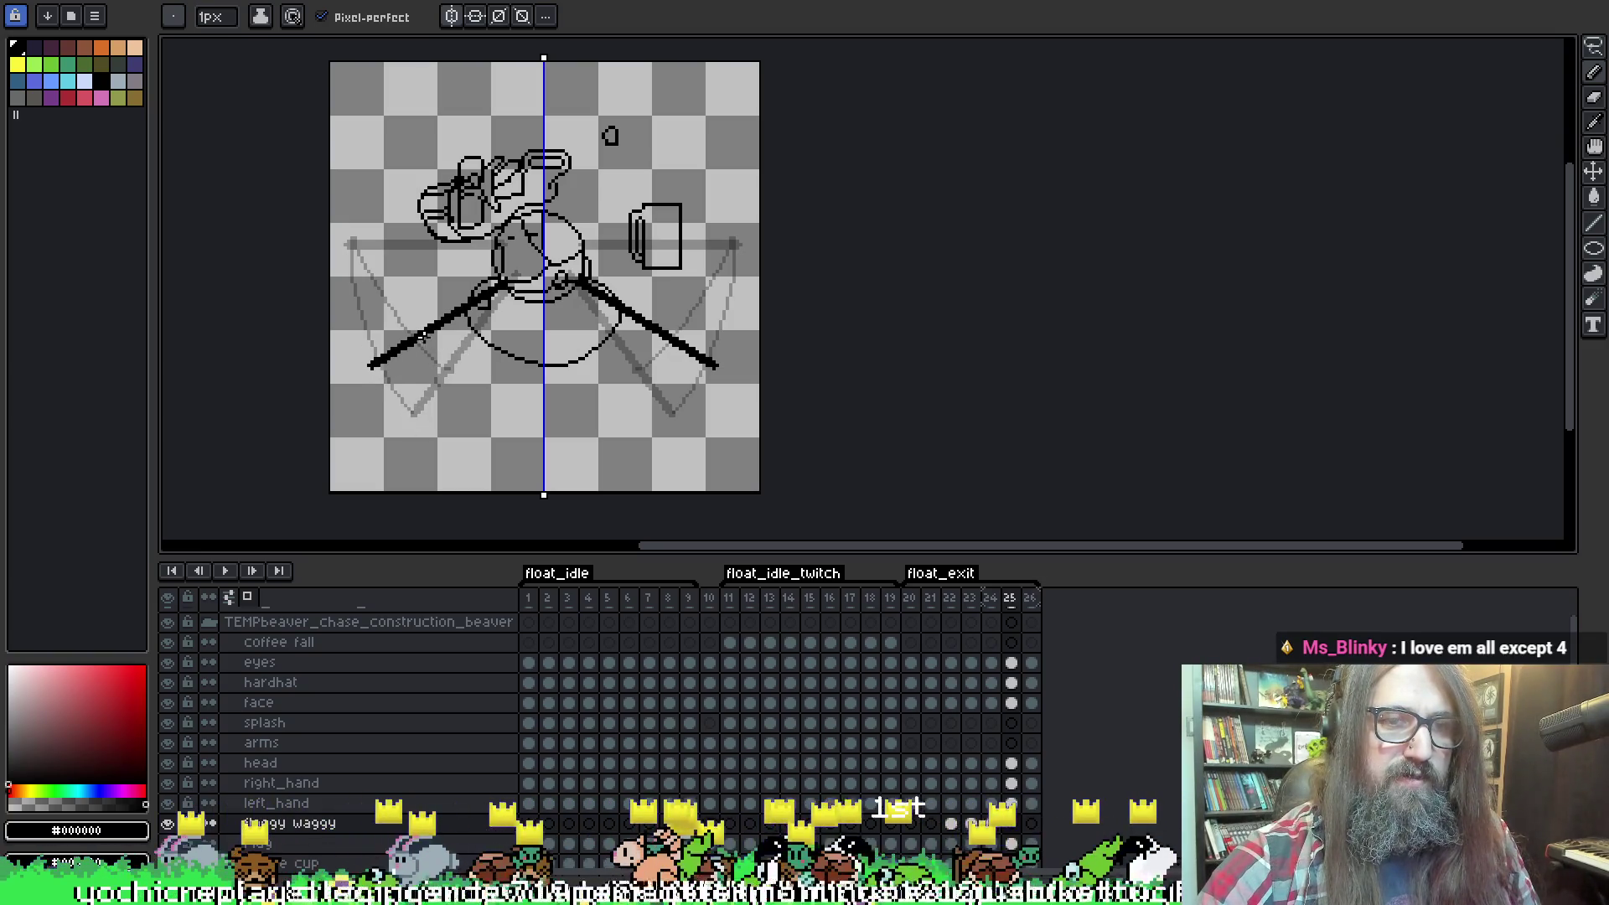
# Compare frames 25 and 26, then add a short mirrored vertical stroke on frame 25.
pyautogui.press('.')
pyautogui.press(',')
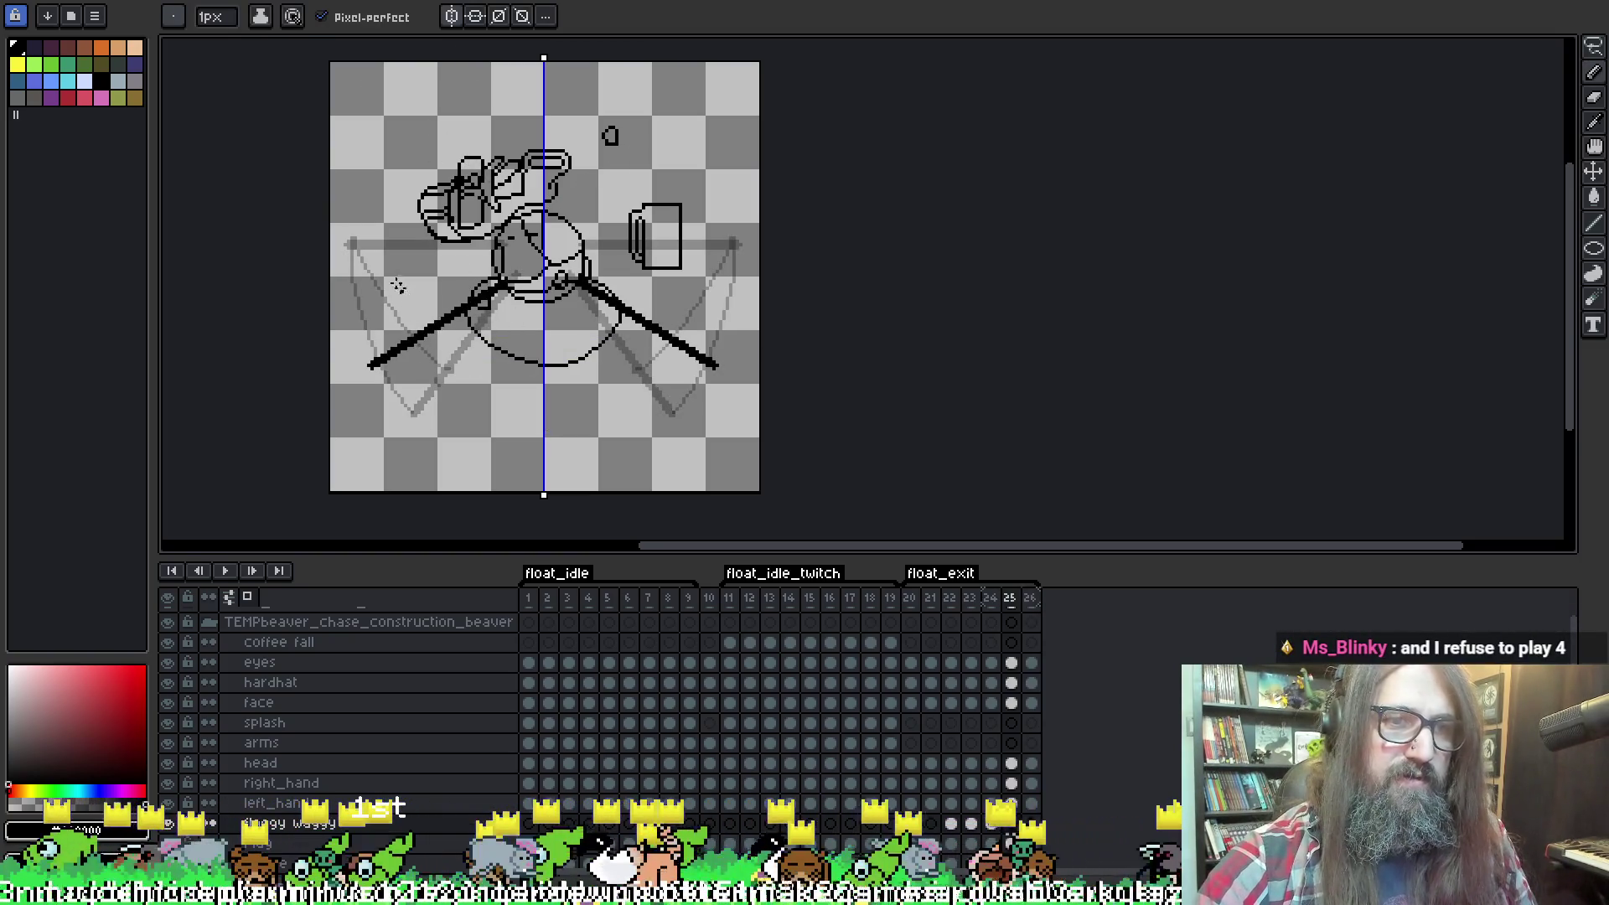
pyautogui.moveTo(379, 305)
pyautogui.mouseDown()
pyautogui.moveTo(408, 415)
pyautogui.moveTo(451, 387)
pyautogui.moveTo(379, 314)
pyautogui.mouseUp()
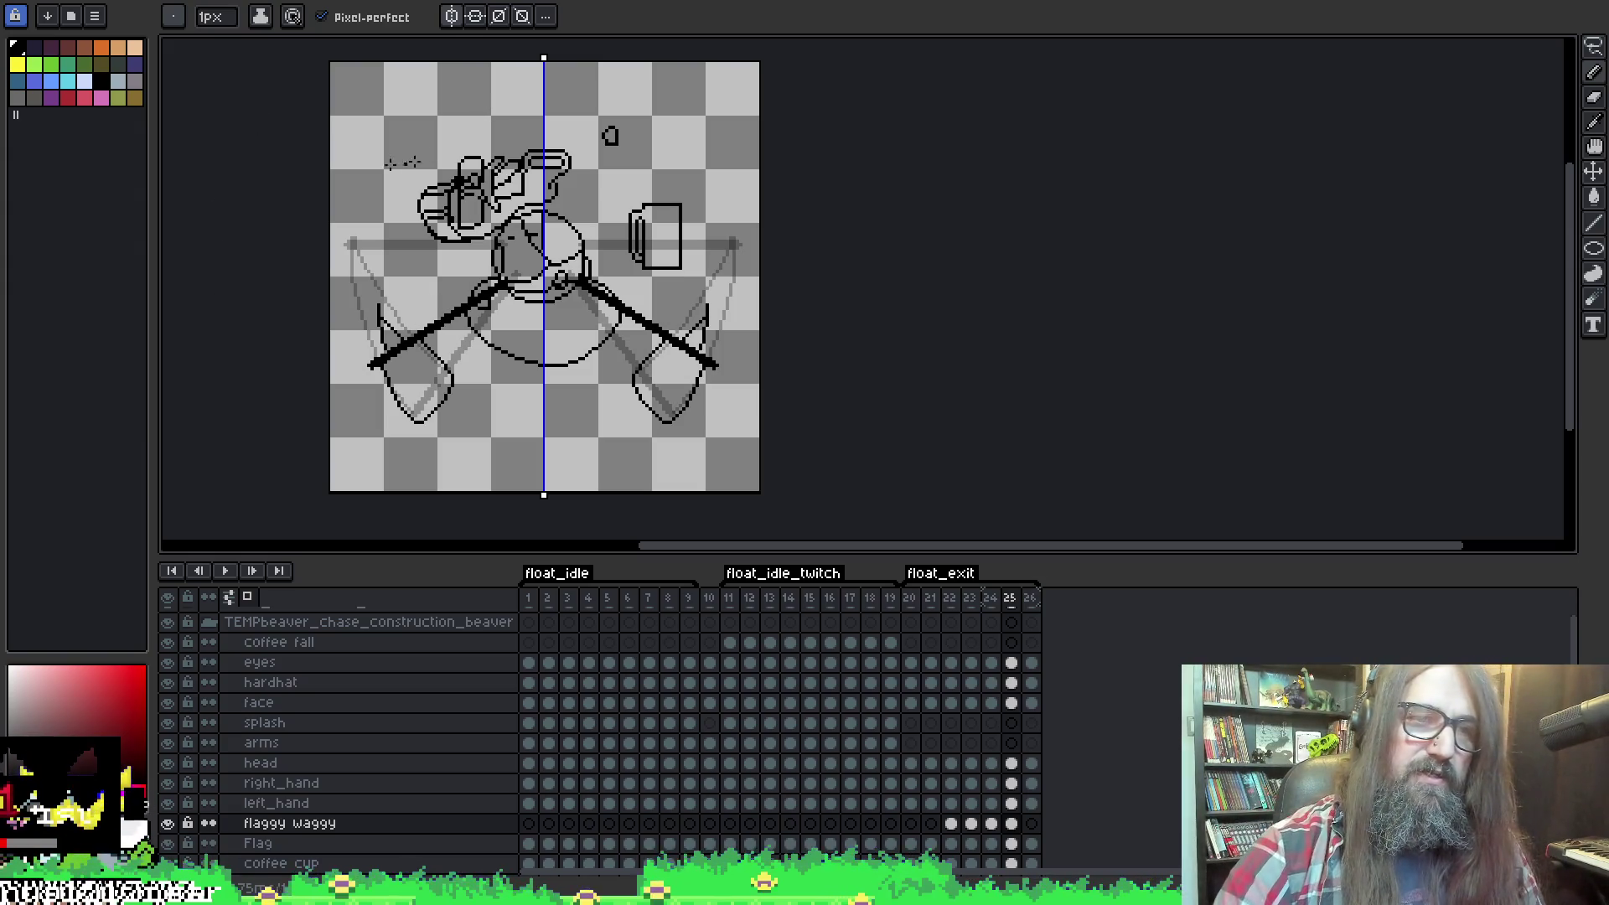
# On frame 26, pencil mirrored curves sweeping down from both ends of the arm bar.
pyautogui.press('Right')
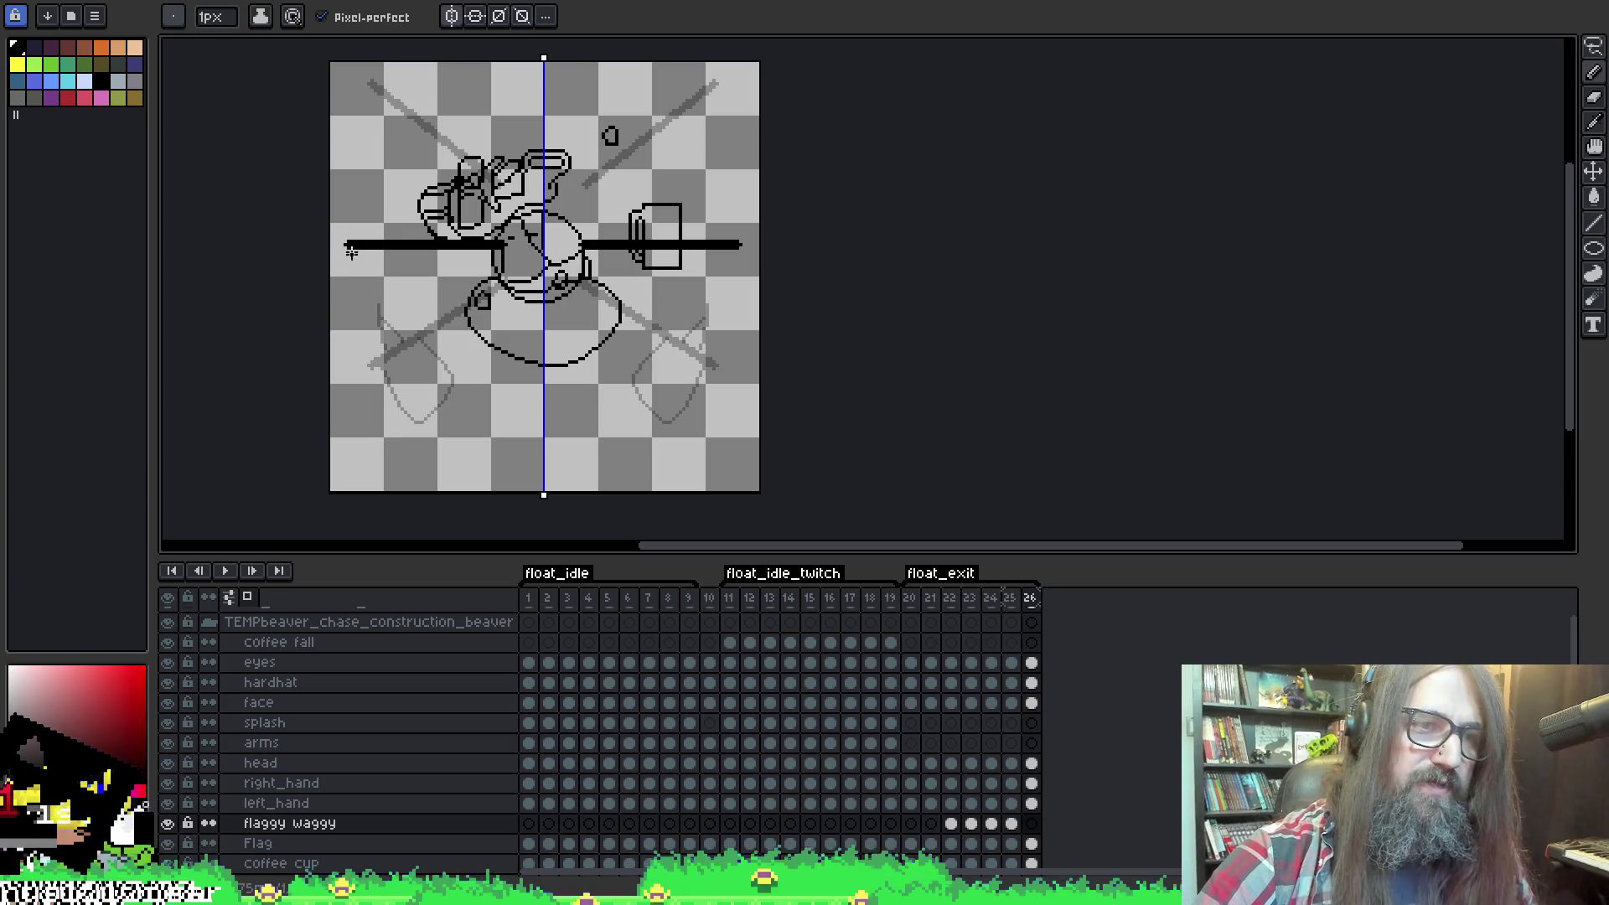
pyautogui.moveTo(351, 245)
pyautogui.mouseDown()
pyautogui.moveTo(365, 357)
pyautogui.moveTo(394, 385)
pyautogui.mouseUp()
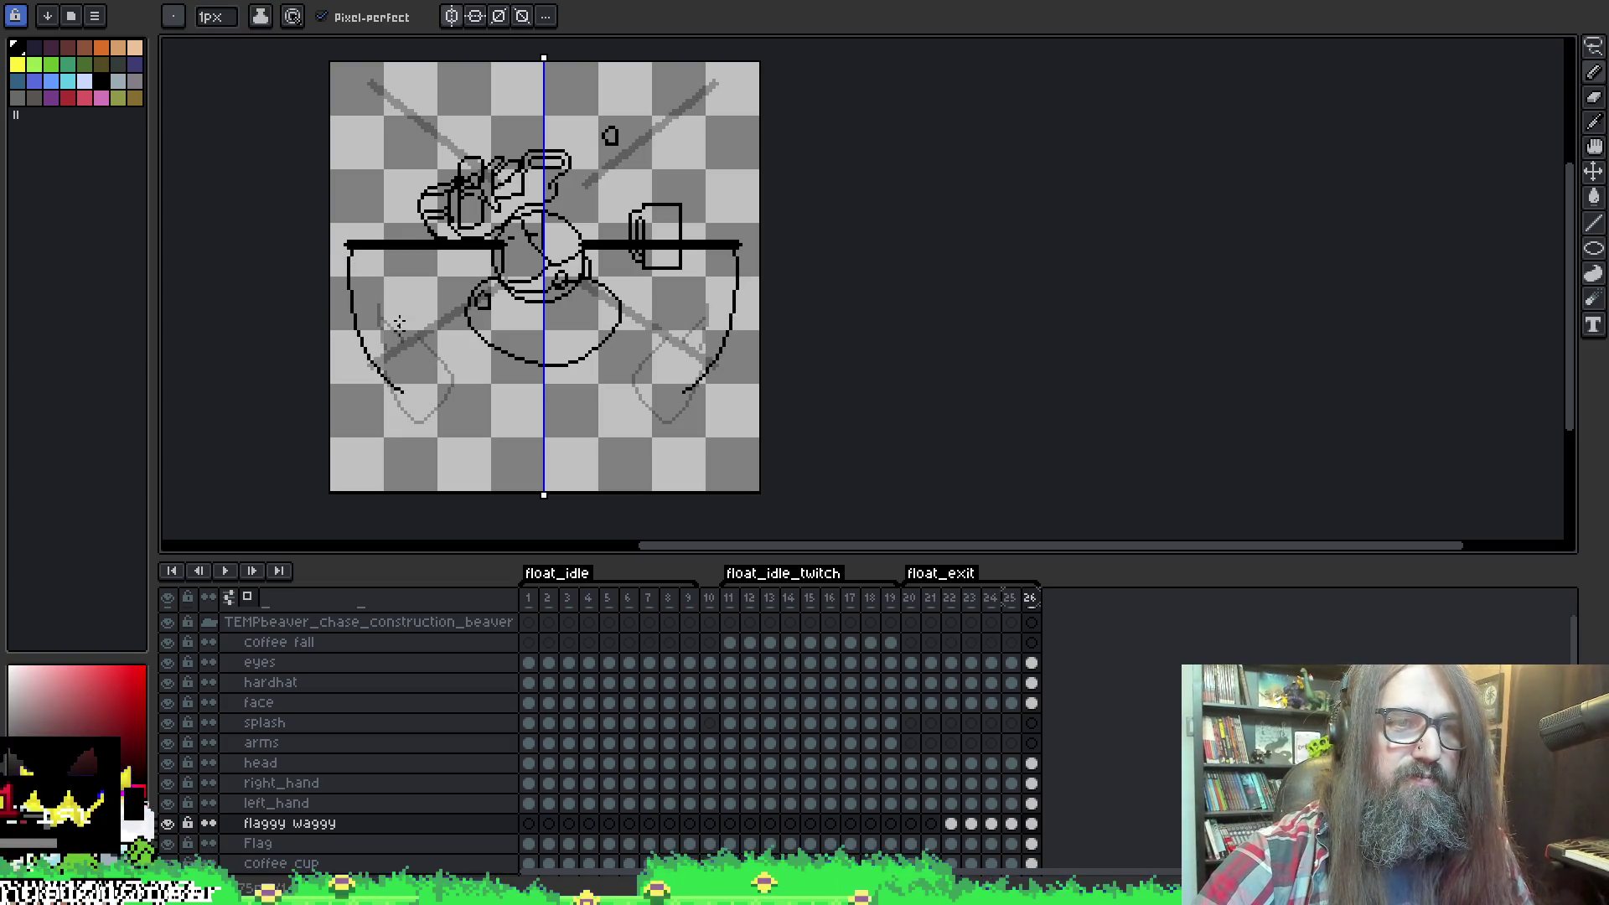
pyautogui.moveTo(403, 252); pyautogui.dragTo(400, 373)
pyautogui.hotkey('ctrl', 'z')
pyautogui.moveTo(404, 245)
pyautogui.mouseDown()
pyautogui.moveTo(392, 377)
pyautogui.moveTo(408, 394)
pyautogui.mouseUp()
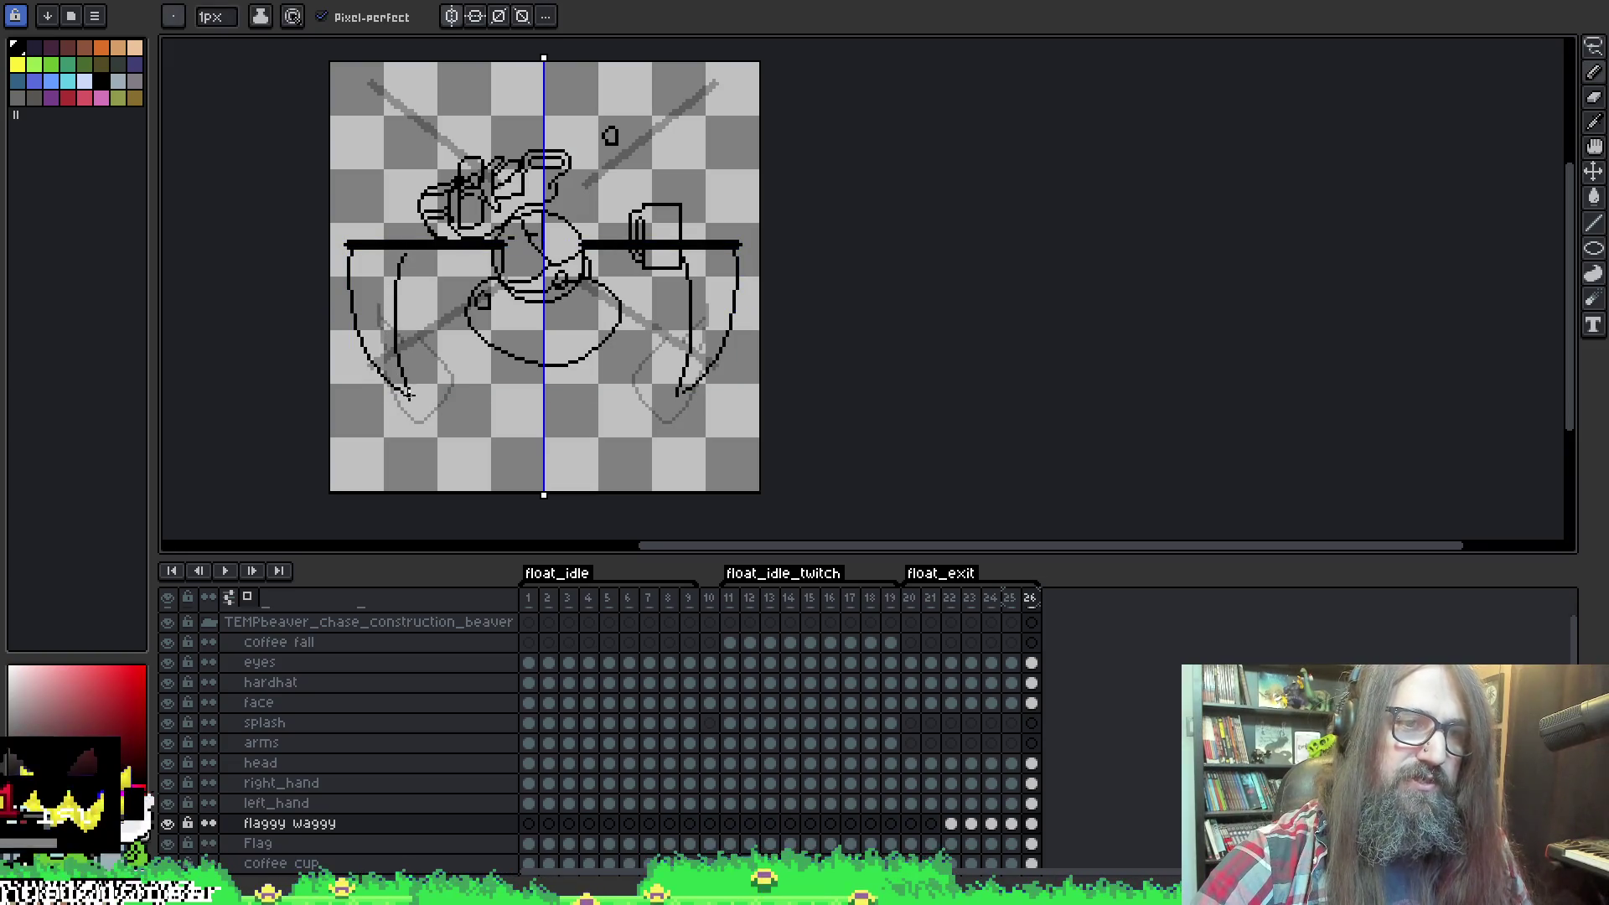
# Compare frame 26 with its neighbours, then step back to frame 20.
pyautogui.press('Left')
pyautogui.press('Right')
pyautogui.press('Right')
pyautogui.press('Left')
pyautogui.press('Left')
pyautogui.press('Right')
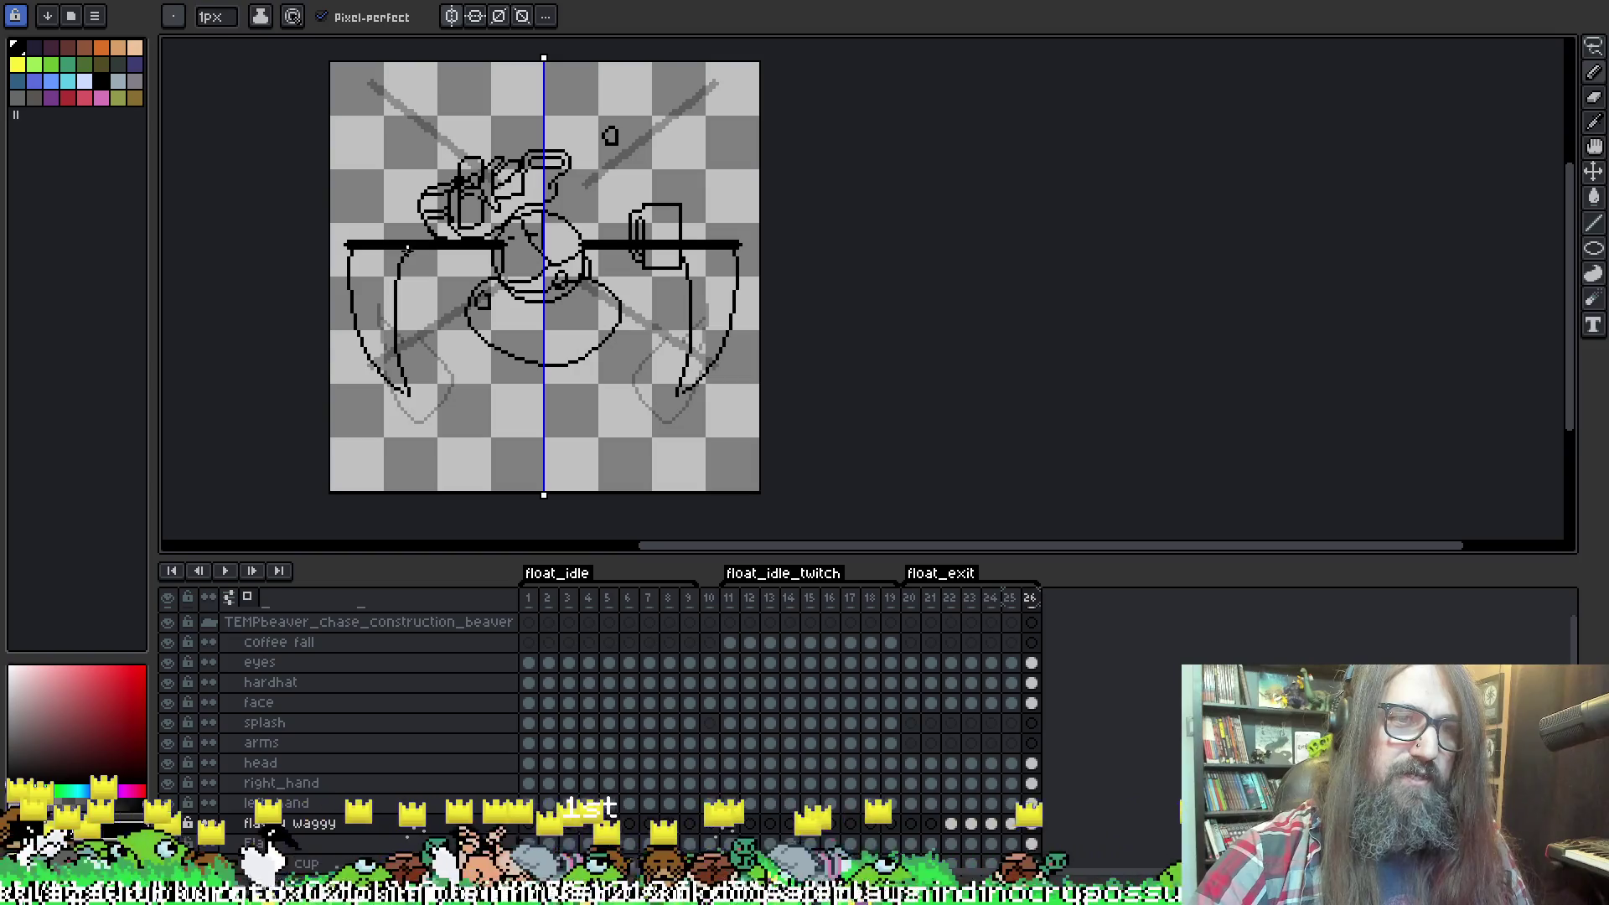
pyautogui.press('Left')
pyautogui.press('Right')
pyautogui.press('Left')
pyautogui.press('Left')
pyautogui.press('Left')
pyautogui.press('Left')
pyautogui.press('Left')
pyautogui.press('Left')
pyautogui.press('Left')
pyautogui.press('Right')
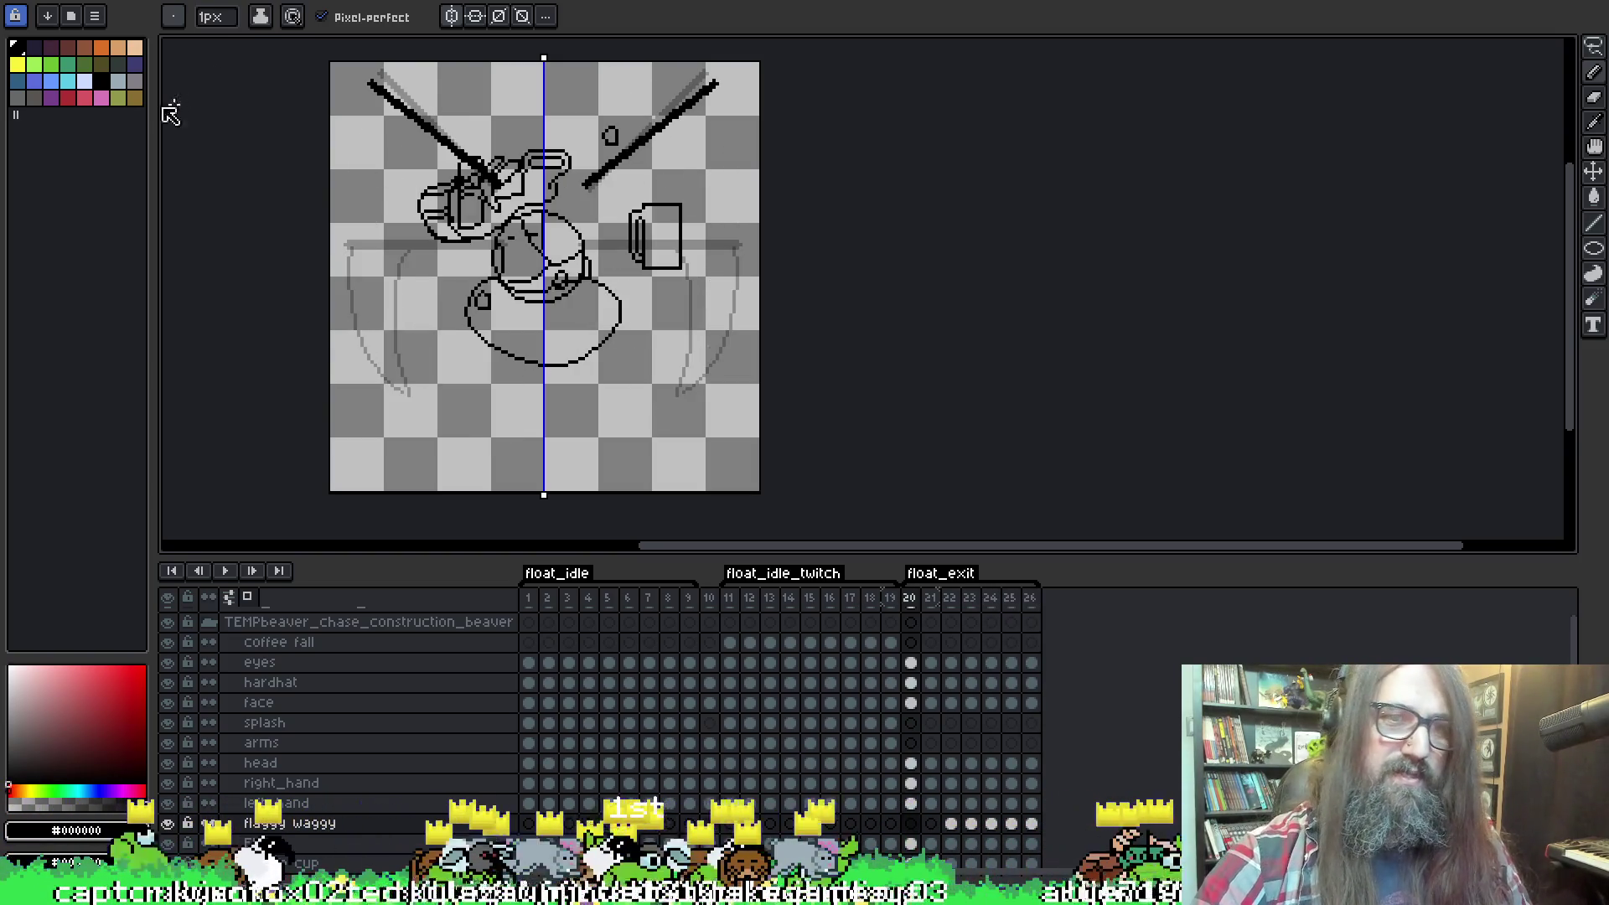
# Draw narrower mirrored outer and inner wing arcs down both sides of frame 20, then go to frame 21.
pyautogui.moveTo(371, 88)
pyautogui.mouseDown()
pyautogui.moveTo(339, 177)
pyautogui.moveTo(351, 245)
pyautogui.mouseUp()
pyautogui.hotkey('ctrl', 'z')
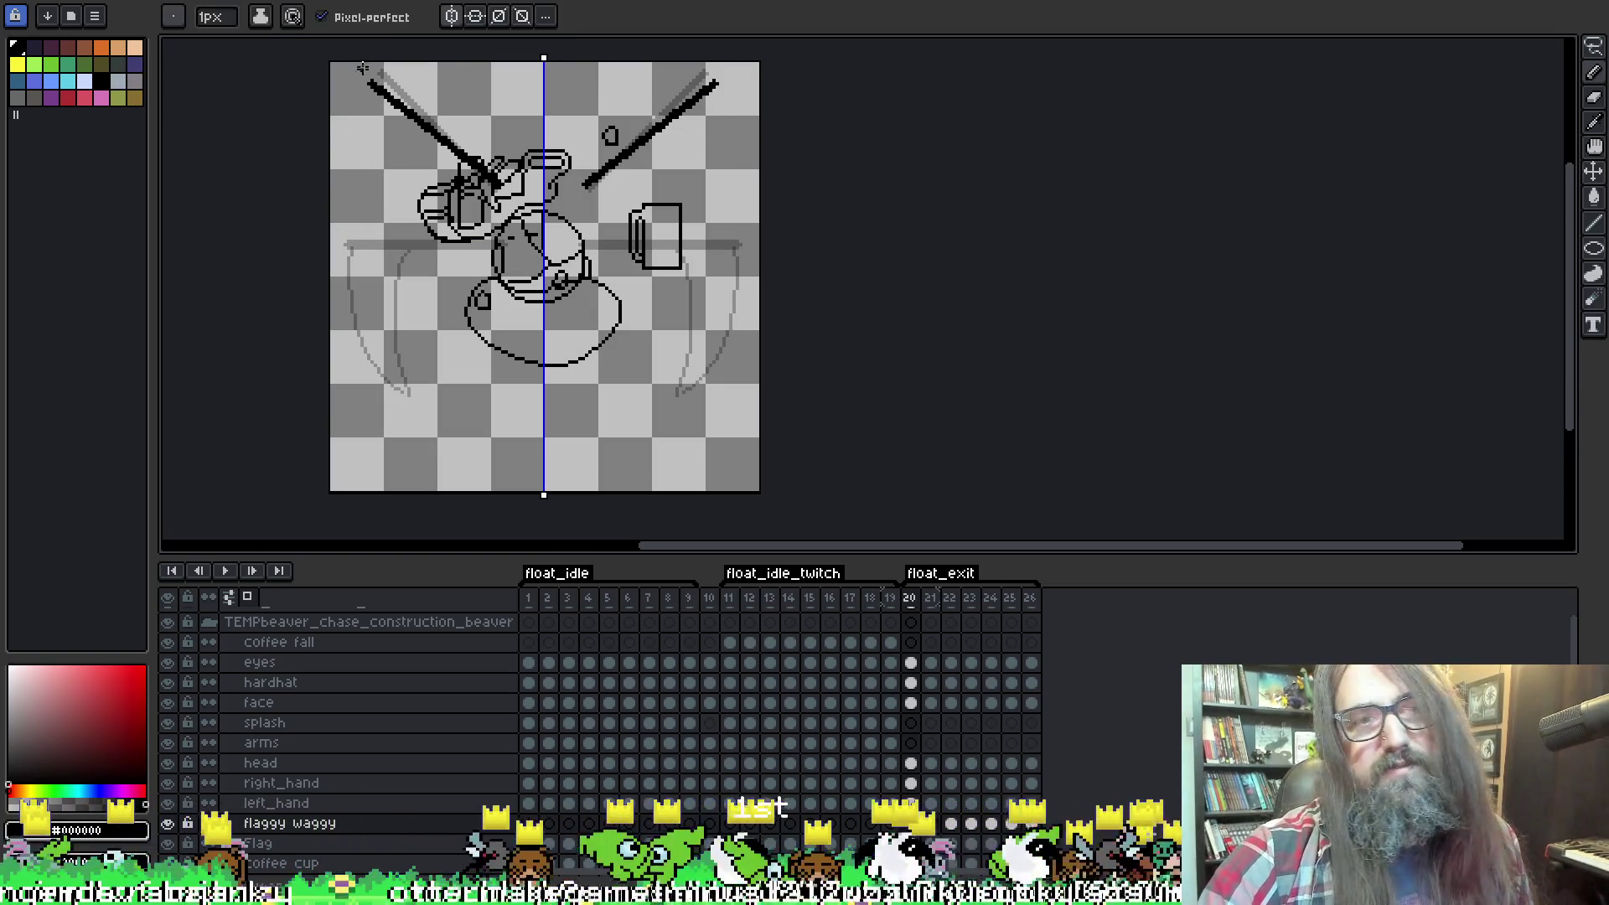
pyautogui.moveTo(377, 97); pyautogui.dragTo(362, 241)
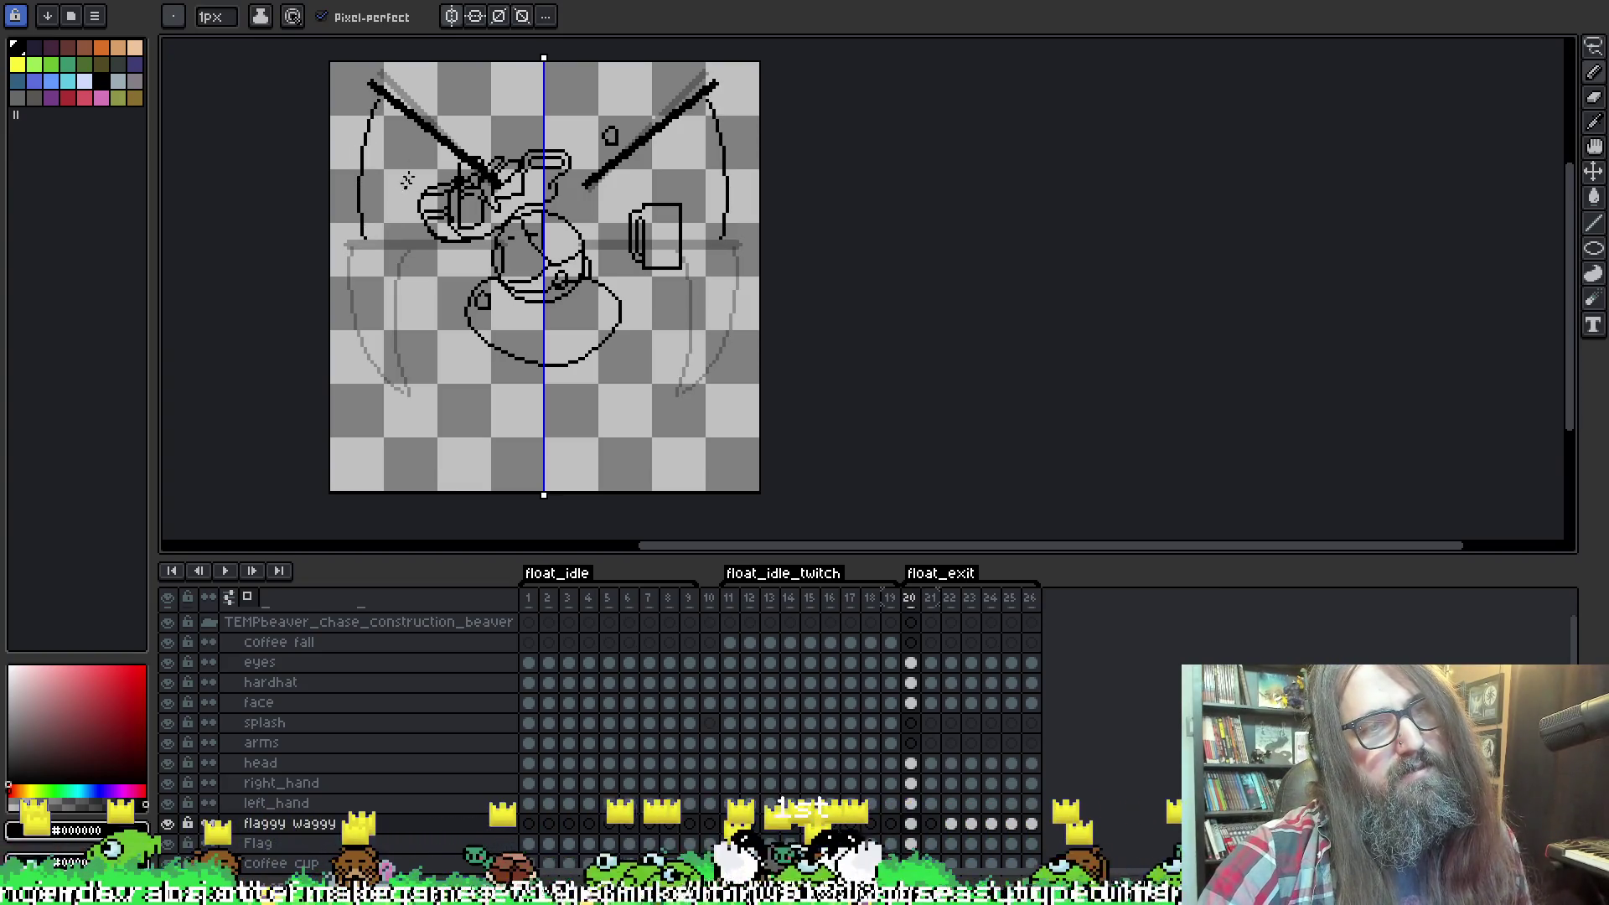
pyautogui.moveTo(425, 130); pyautogui.dragTo(370, 245)
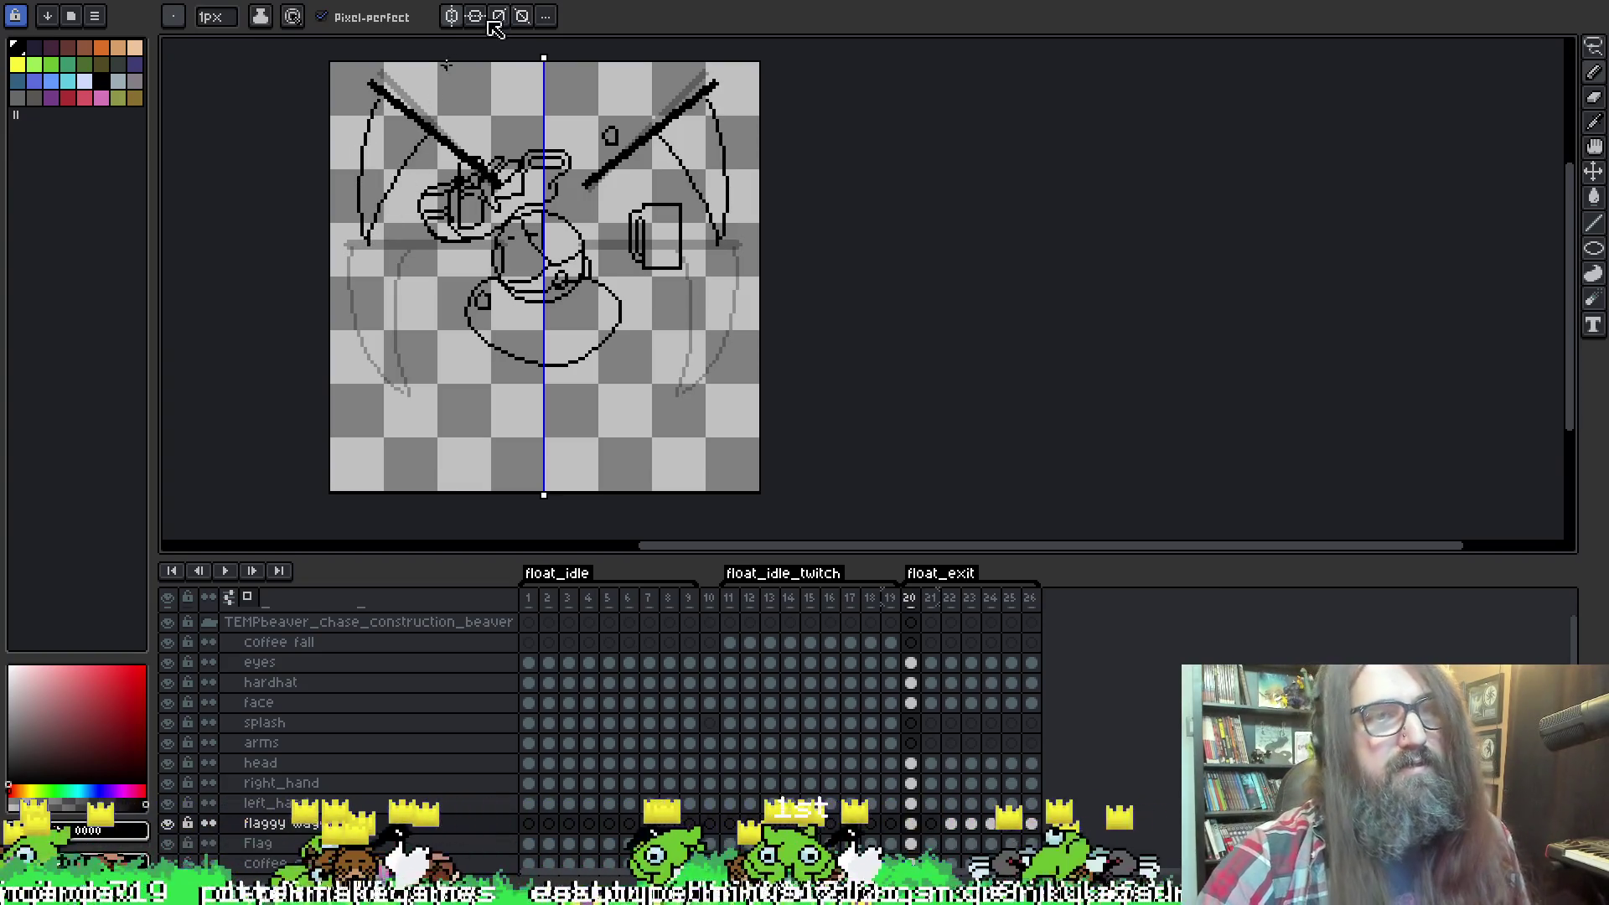
pyautogui.hotkey('ctrl', 'z')
pyautogui.hotkey('ctrl', 'z')
pyautogui.hotkey('ctrl', 'z')
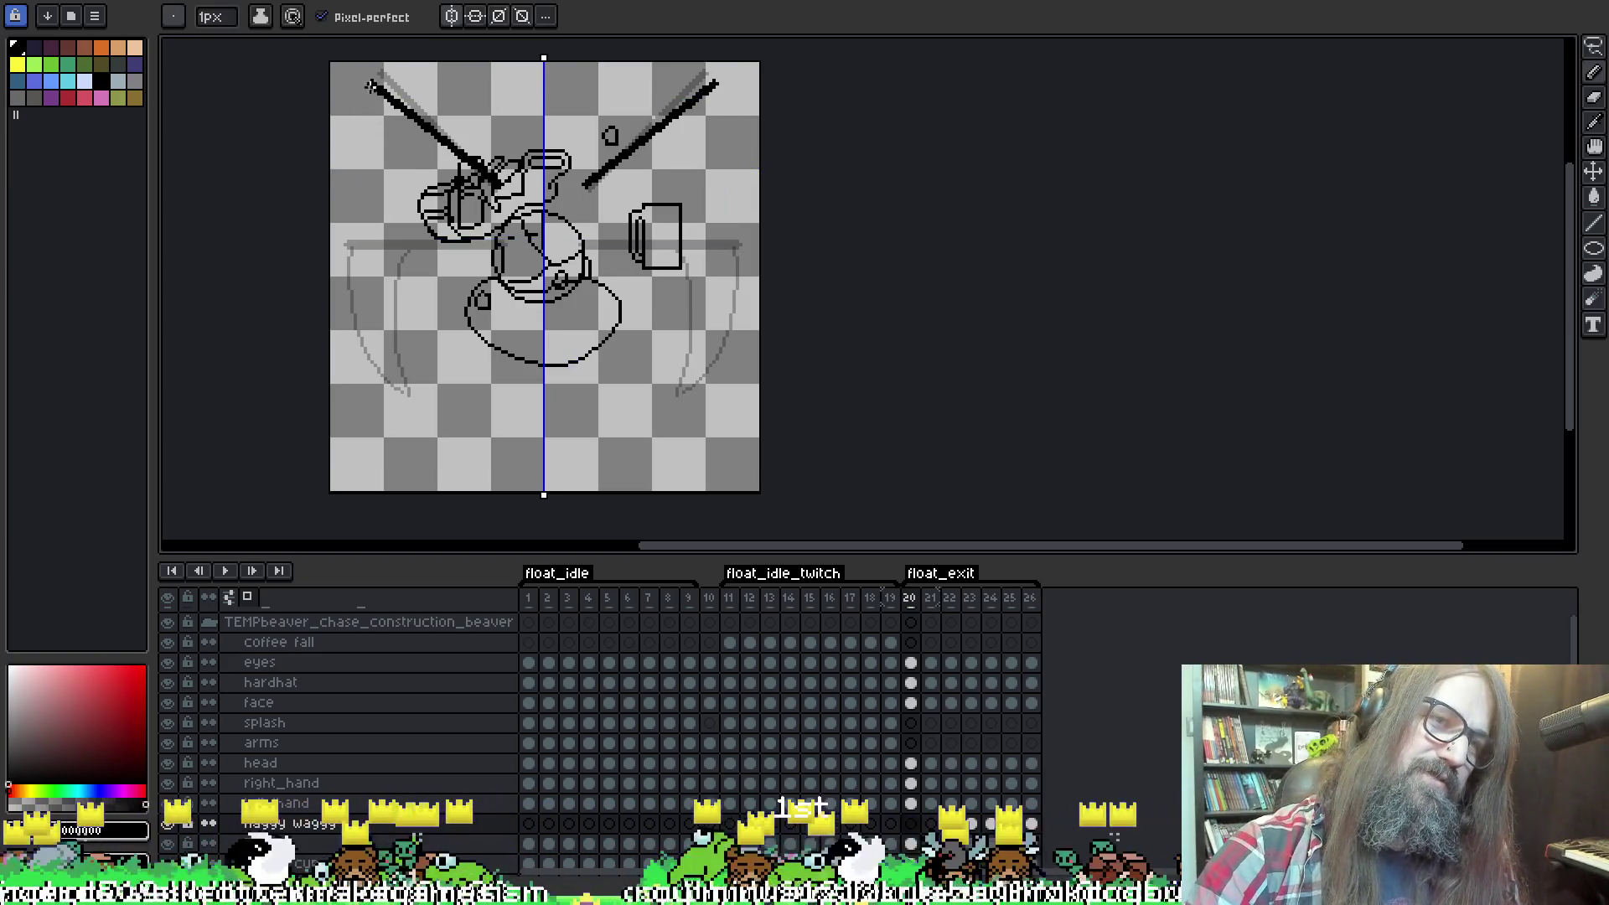
pyautogui.moveTo(370, 90); pyautogui.dragTo(356, 247)
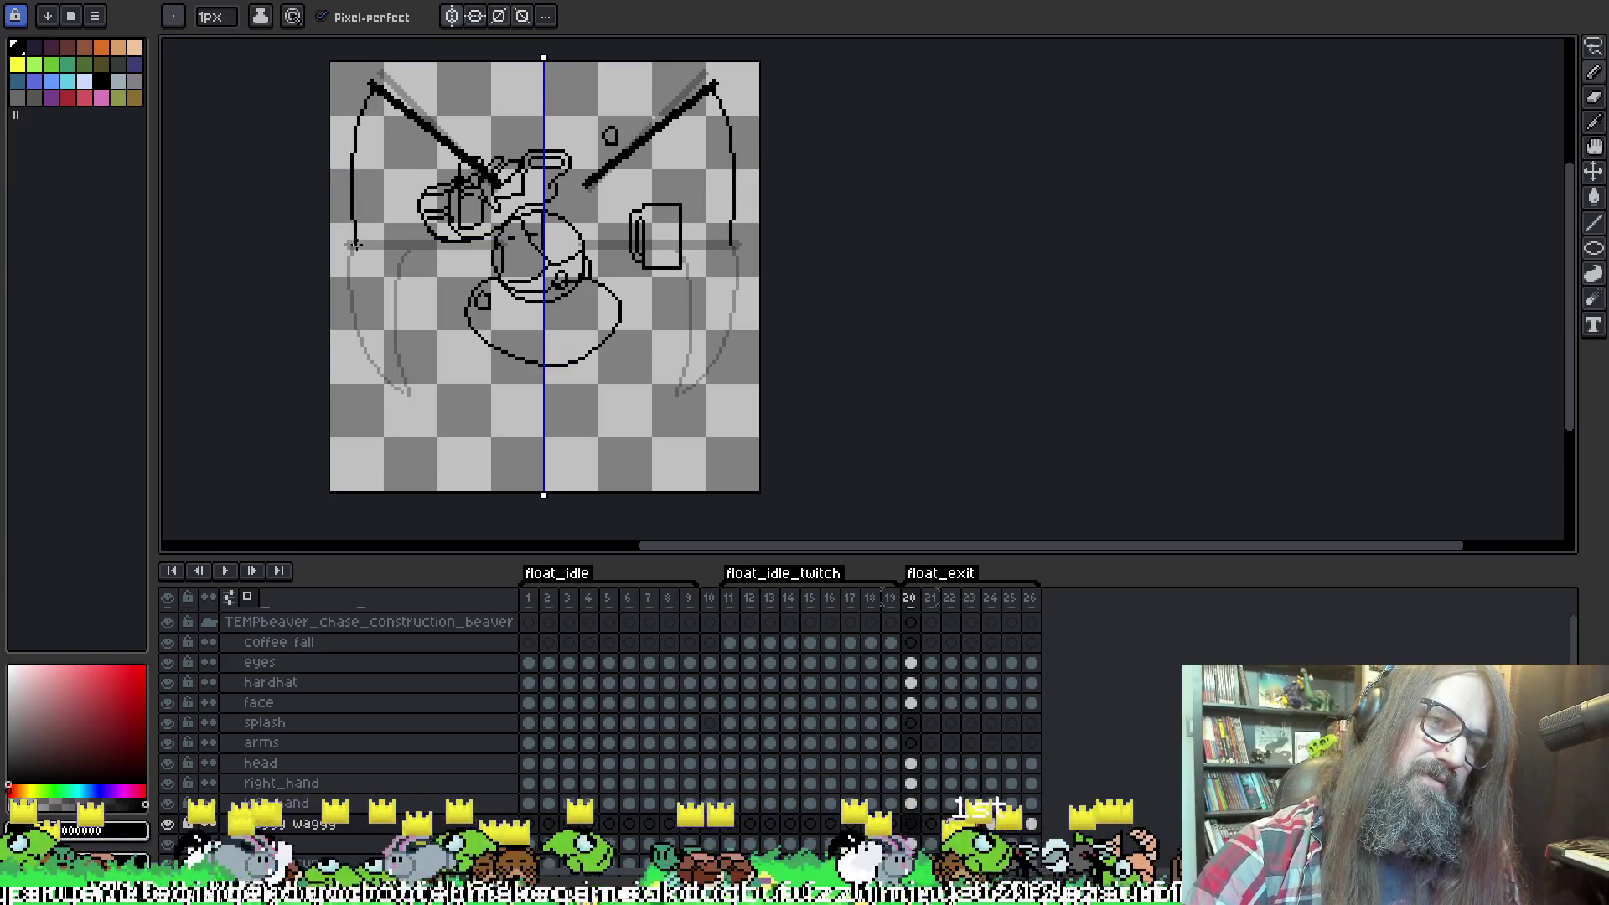
pyautogui.hotkey('ctrl', 'z')
pyautogui.moveTo(371, 83)
pyautogui.mouseDown()
pyautogui.moveTo(346, 143)
pyautogui.moveTo(342, 244)
pyautogui.mouseUp()
pyautogui.moveTo(425, 130); pyautogui.dragTo(347, 247)
pyautogui.press('Right')
pyautogui.press('Right')
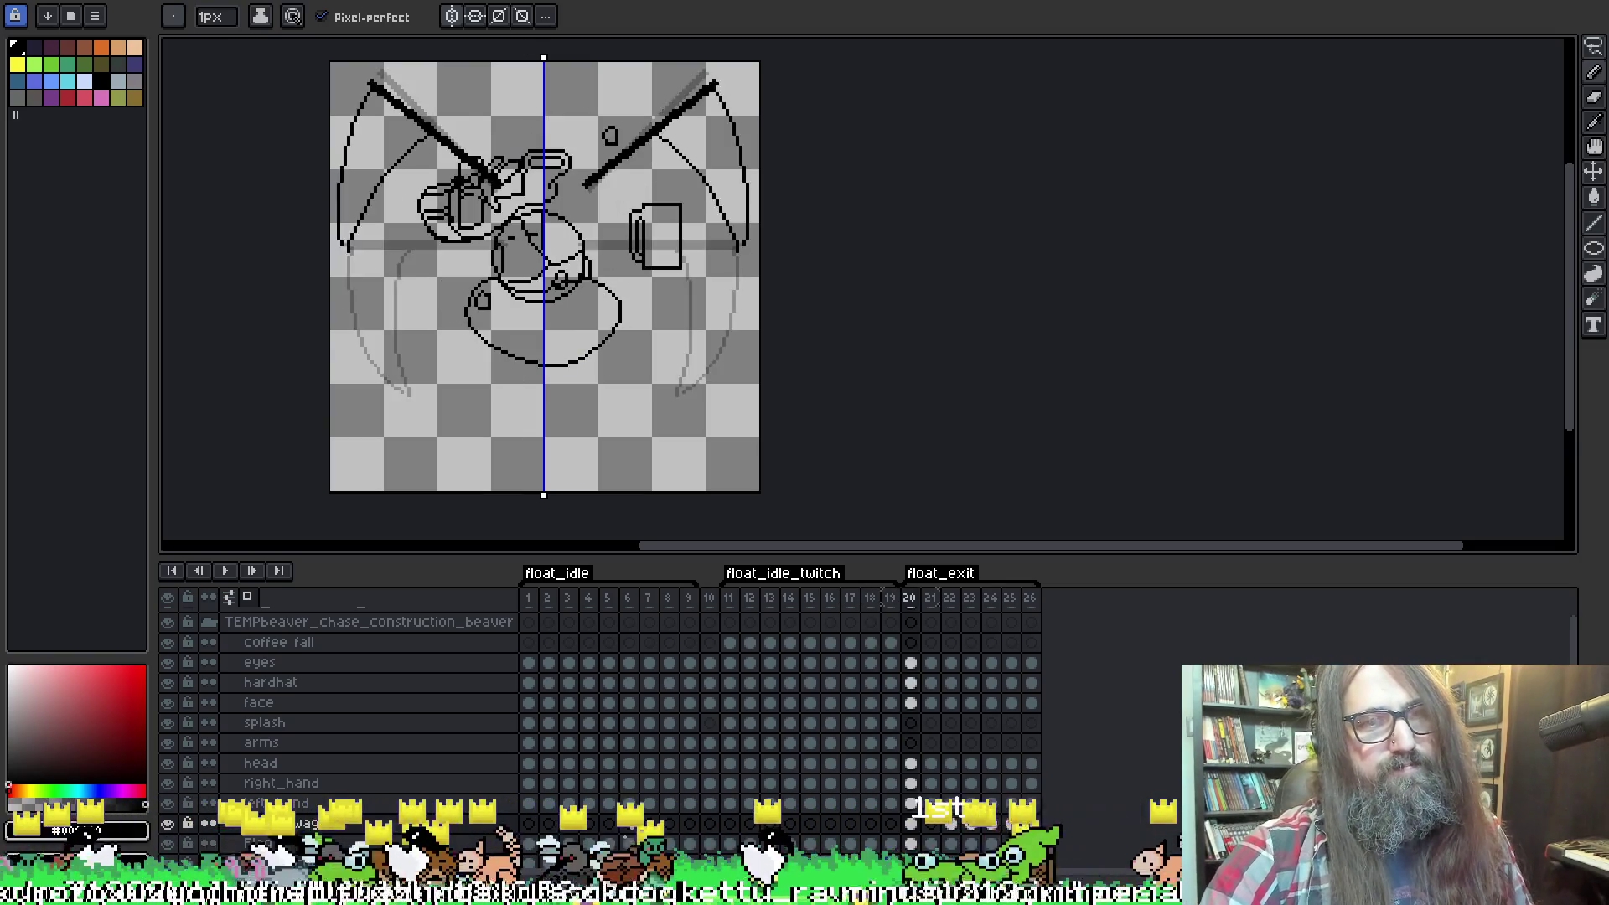
pyautogui.press('Left')
pyautogui.press('Left')
pyautogui.press('Right')
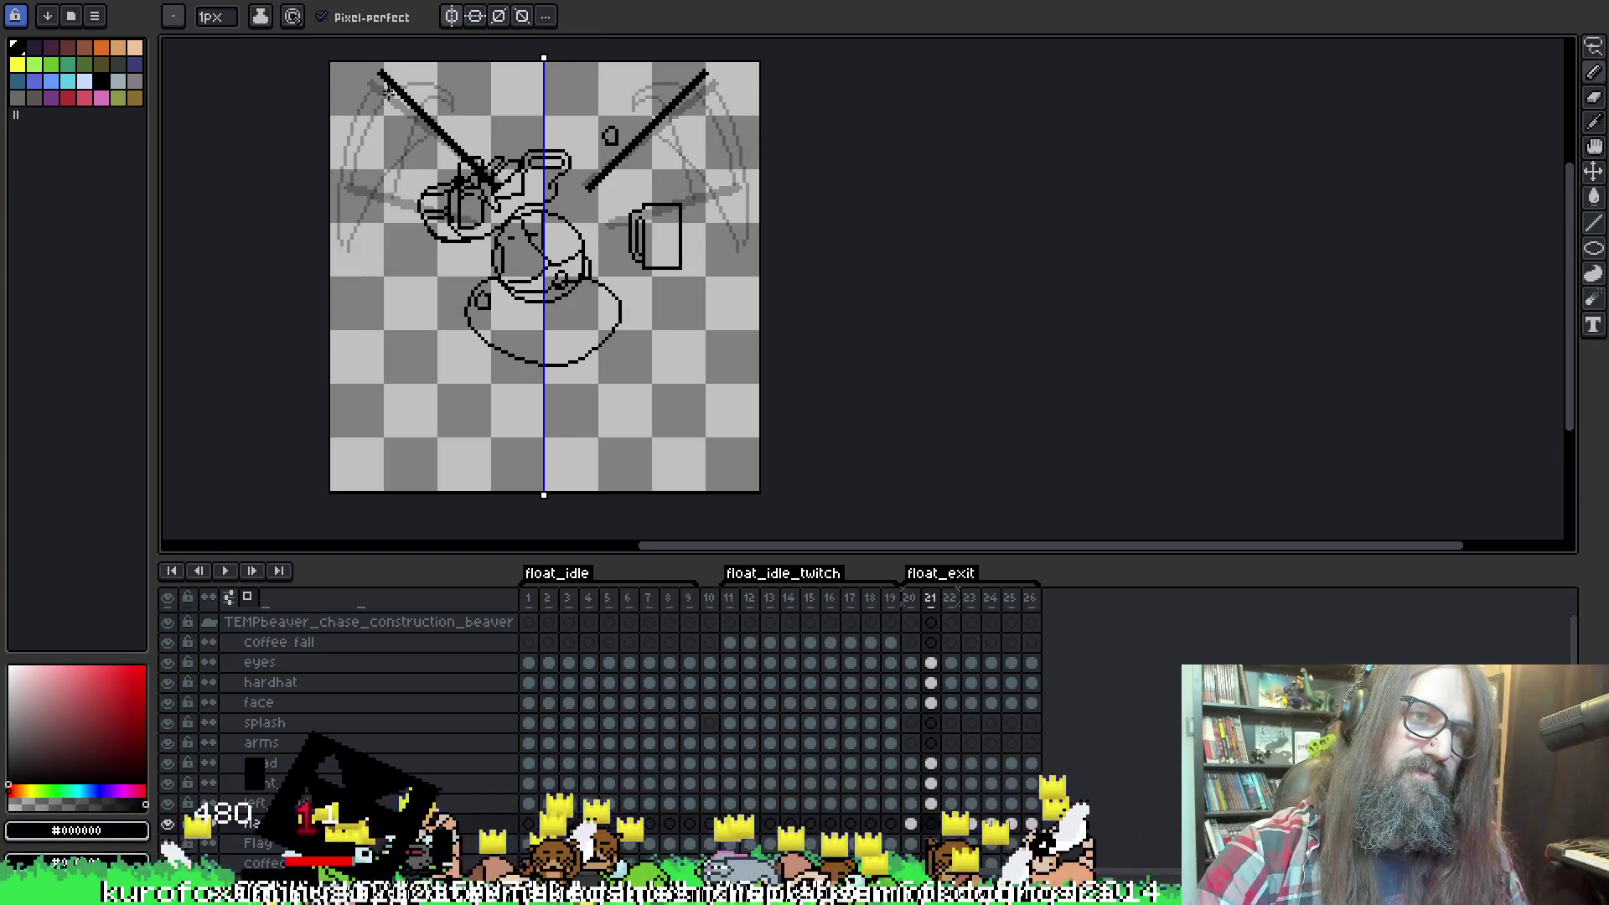
# Add a mirrored curve beside frame 21's upper diagonal lines, then play and stop the animation.
pyautogui.moveTo(378, 85)
pyautogui.mouseDown()
pyautogui.moveTo(362, 109)
pyautogui.moveTo(390, 142)
pyautogui.moveTo(429, 126)
pyautogui.moveTo(431, 71)
pyautogui.moveTo(461, 77)
pyautogui.moveTo(457, 99)
pyautogui.moveTo(471, 86)
pyautogui.mouseUp()
pyautogui.press('Right')
pyautogui.press('Return')
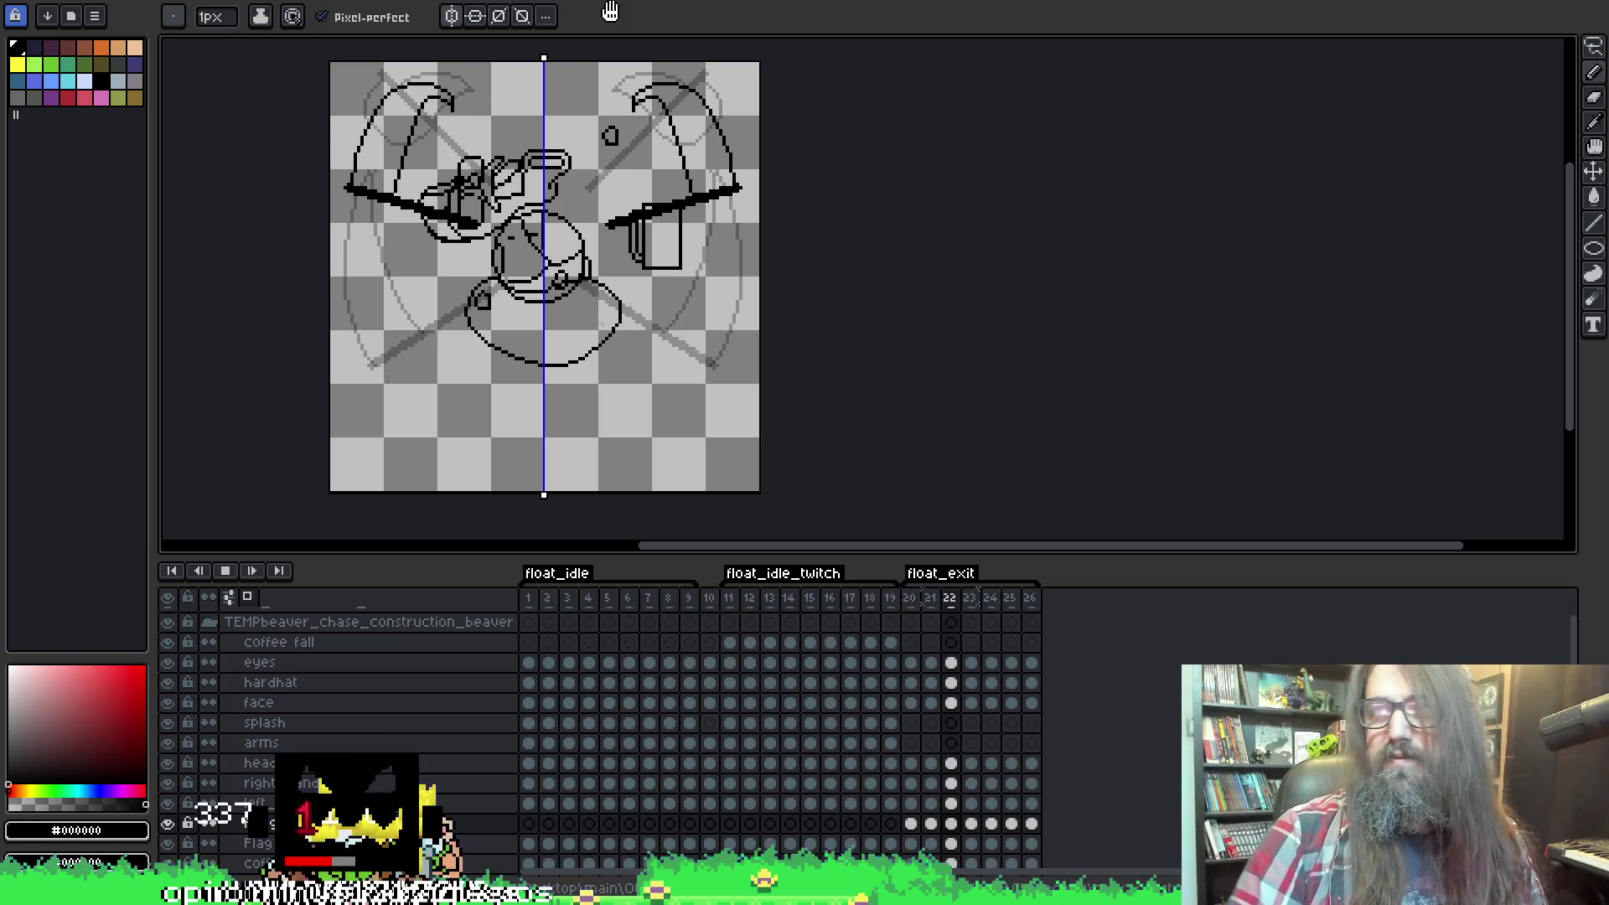
pyautogui.press('Return')
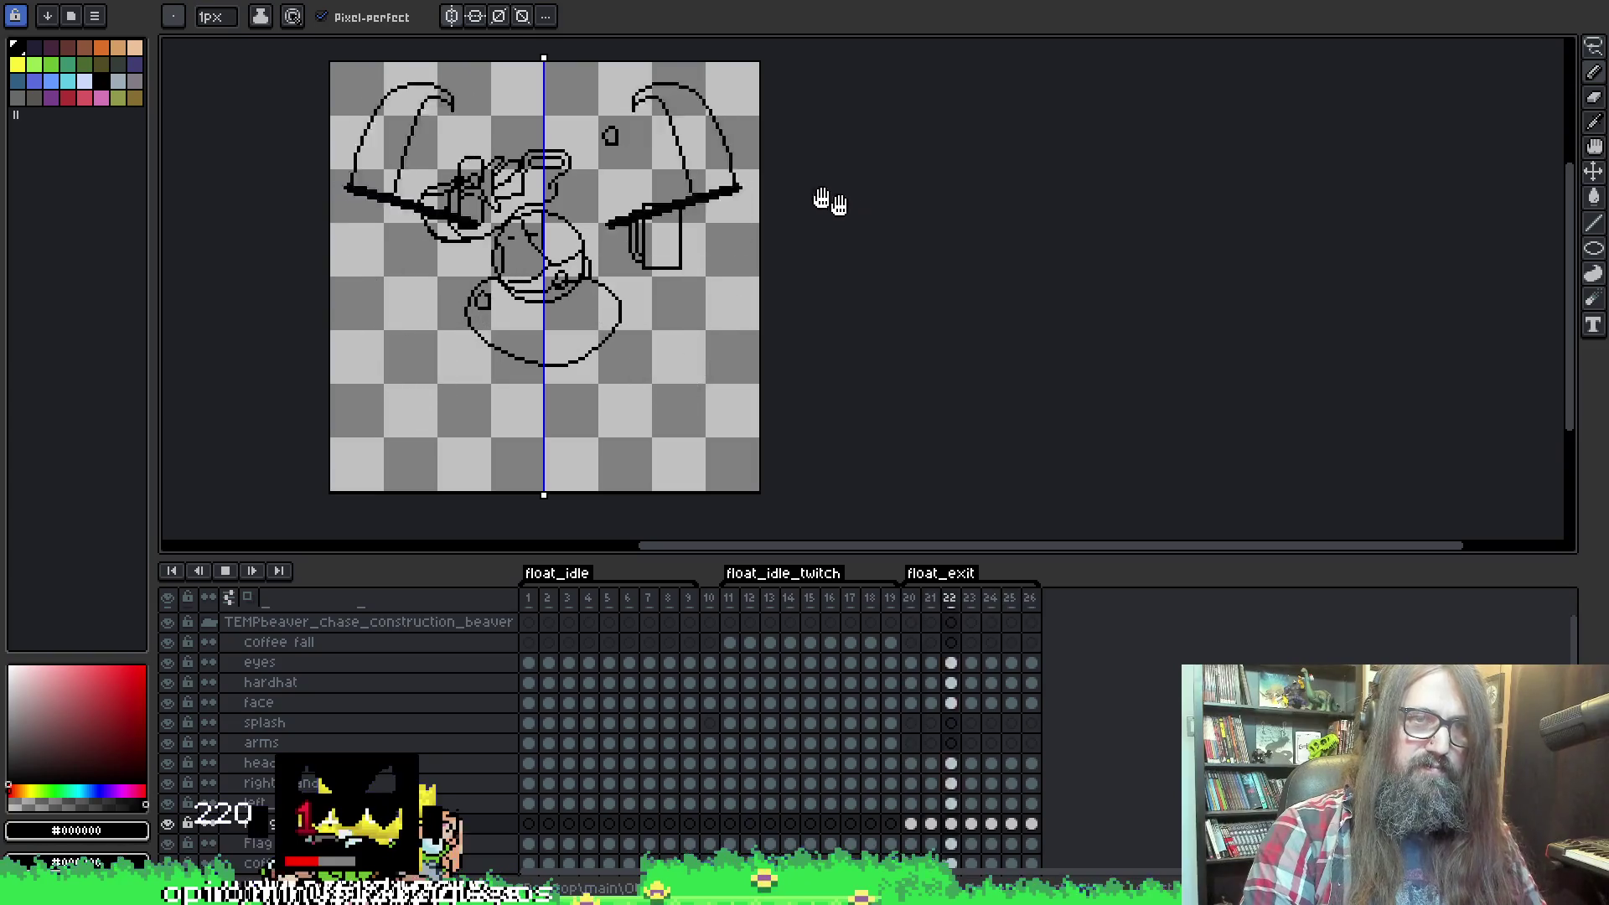
pyautogui.press('Return')
# Step through frames 21–23 and turn on onion skin at frame 22.
pyautogui.press('Left')
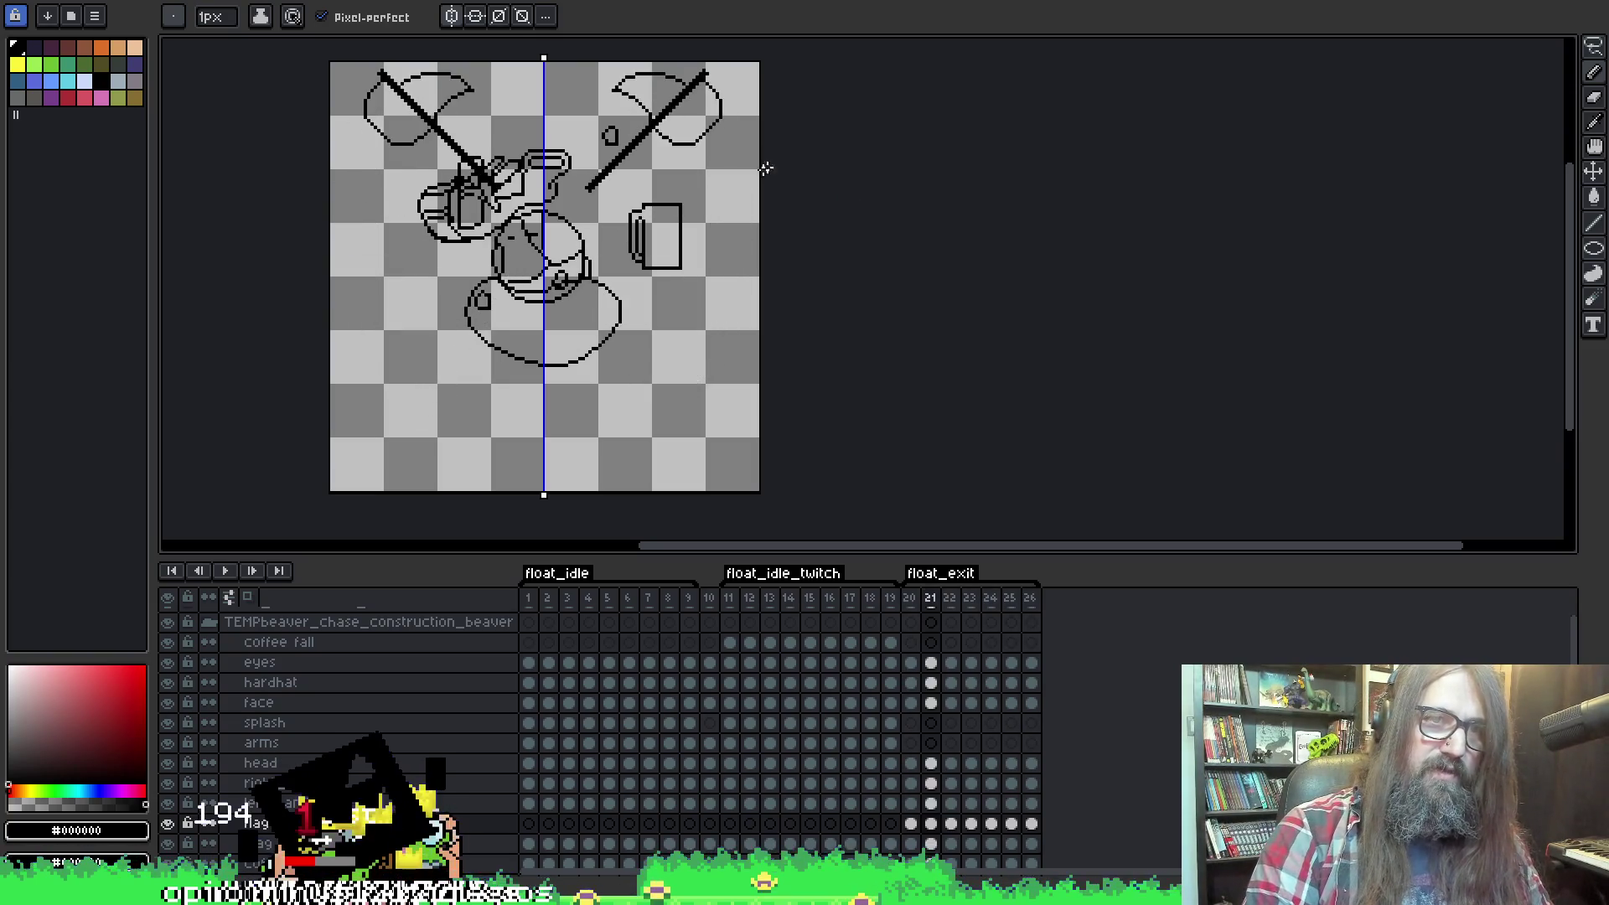
pyautogui.press('Left')
pyautogui.press('Left')
pyautogui.press('Right')
pyautogui.press('Right')
pyautogui.press('Right')
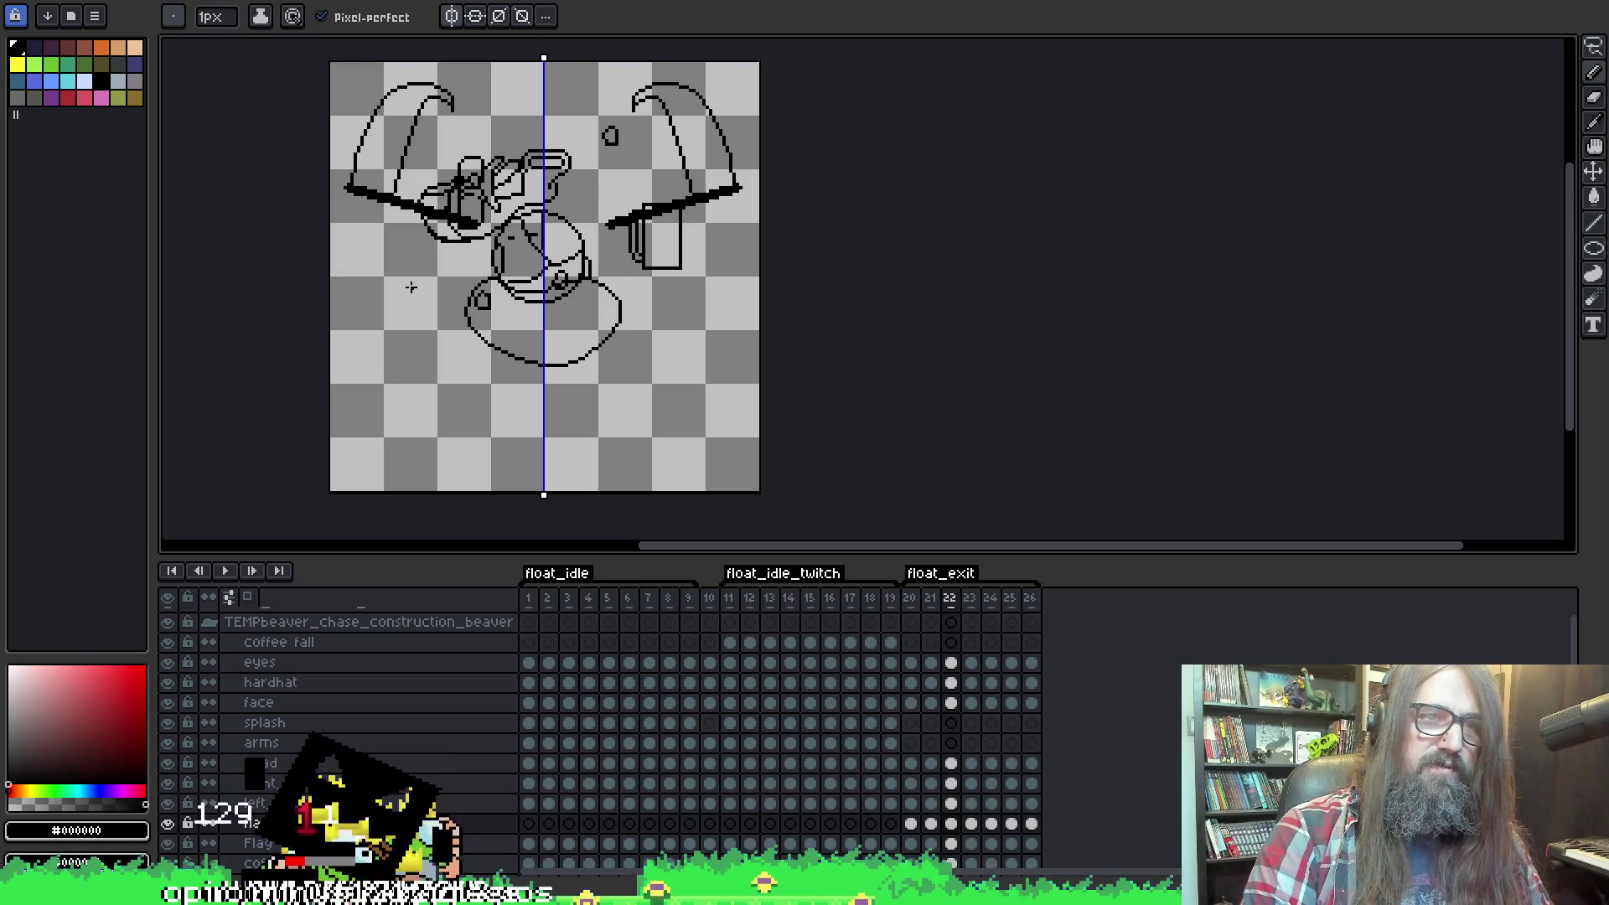
pyautogui.press('Right')
pyautogui.press('Left')
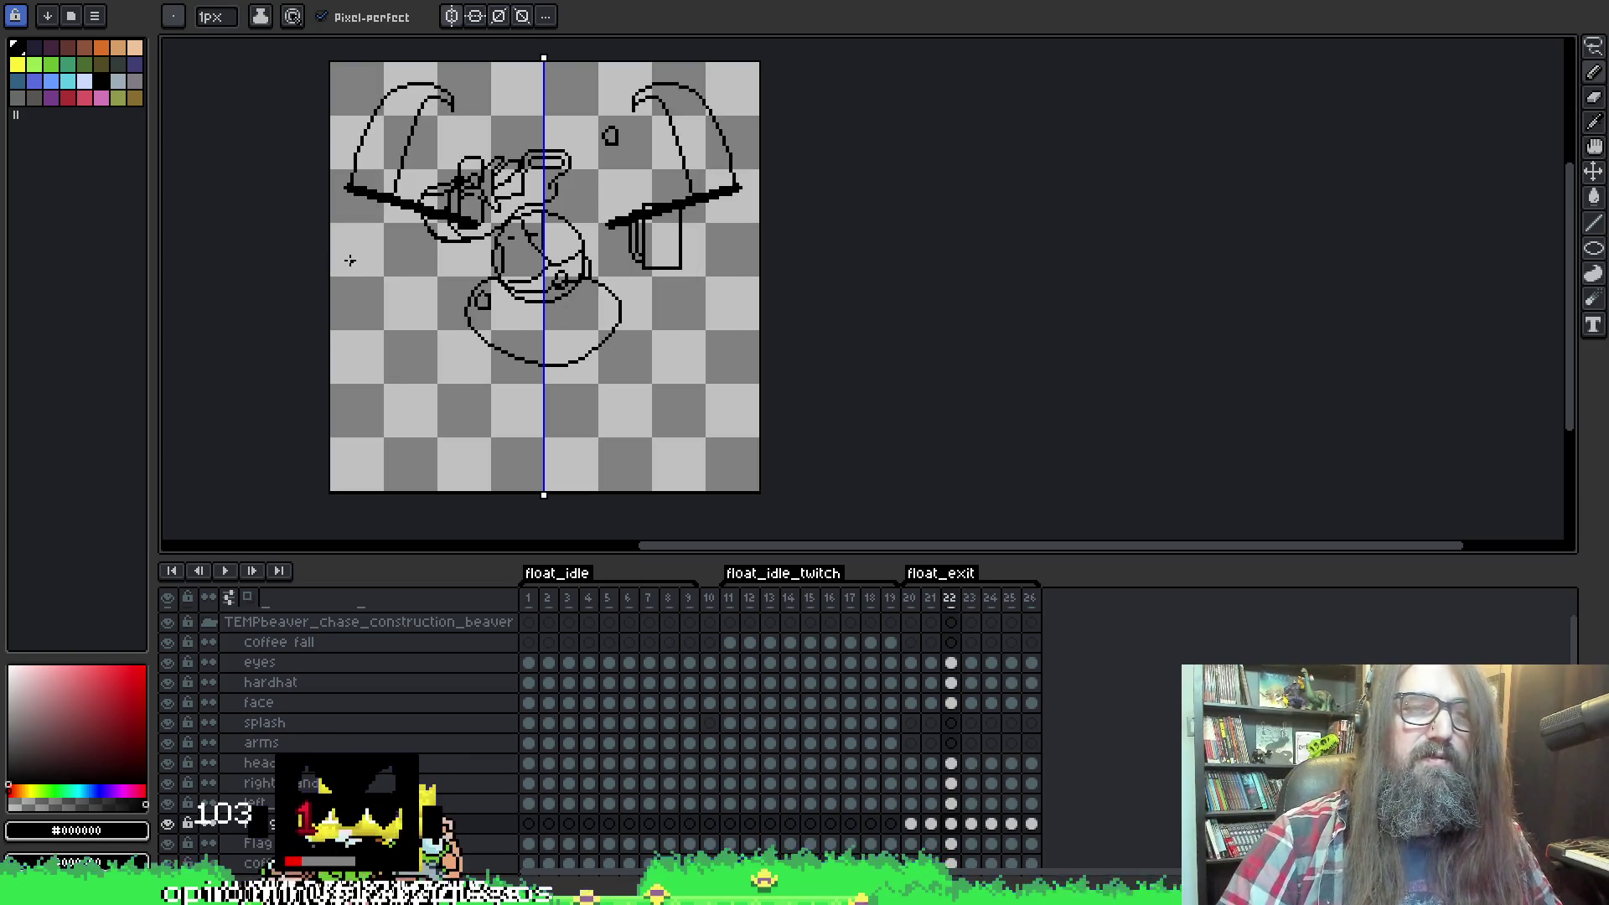
pyautogui.press('F3')
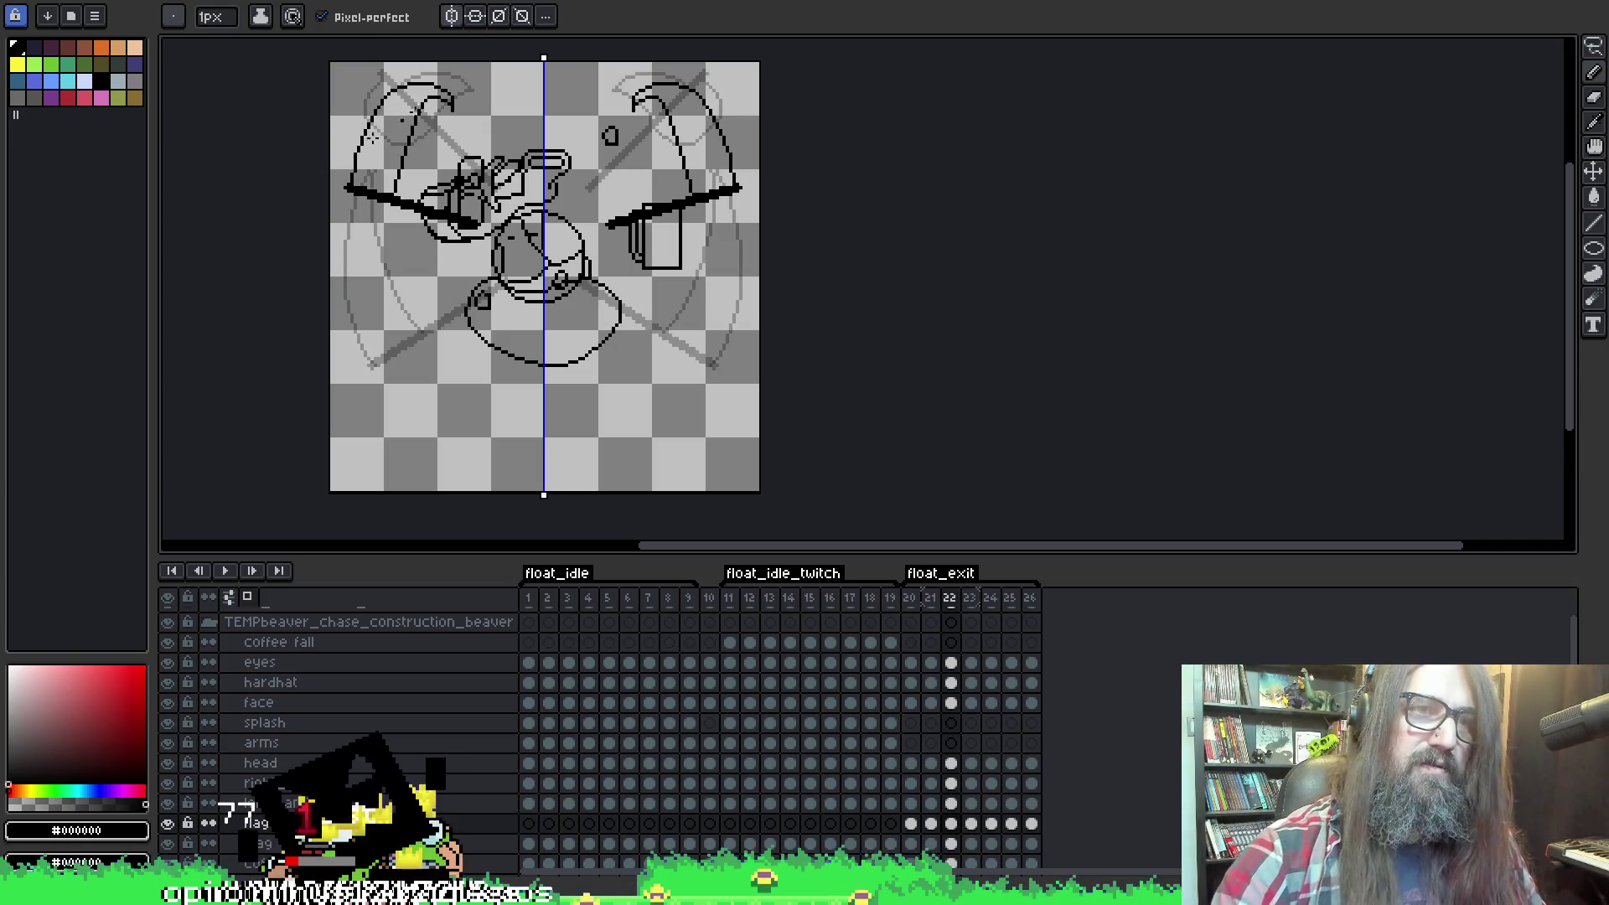
# Erase frame 22's top arcs and redraw a mirrored arc rising from the left wing tip.
pyautogui.press('e')
pyautogui.moveTo(465, 94)
pyautogui.mouseDown()
pyautogui.moveTo(379, 96)
pyautogui.moveTo(412, 143)
pyautogui.moveTo(399, 168)
pyautogui.moveTo(383, 96)
pyautogui.moveTo(353, 167)
pyautogui.mouseUp()
pyautogui.press('b')
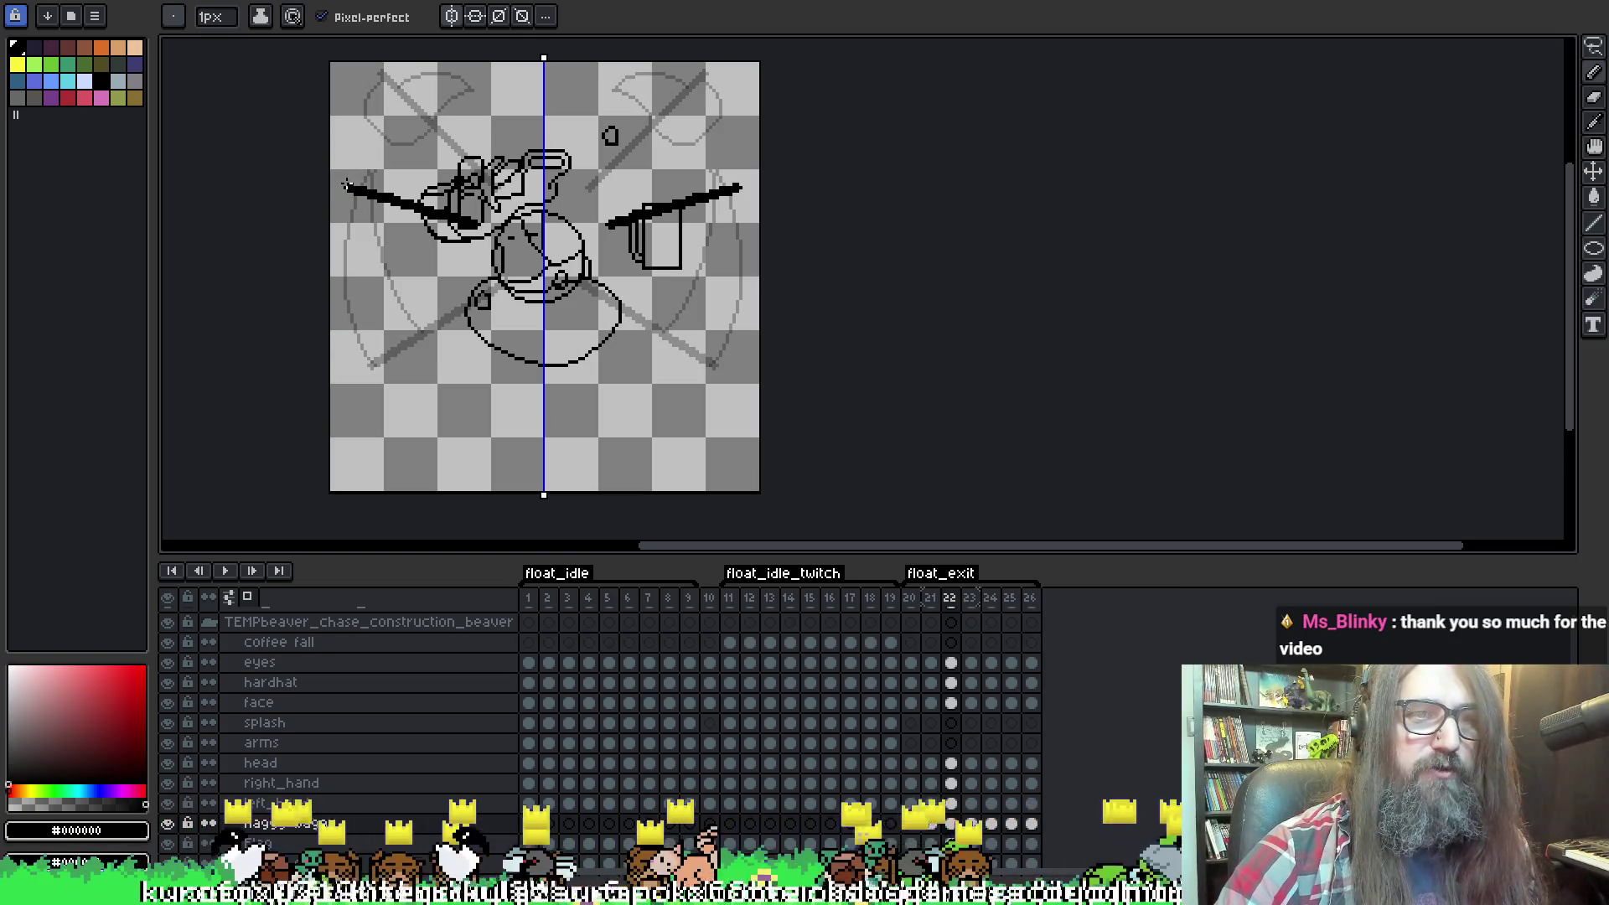
pyautogui.moveTo(347, 188); pyautogui.dragTo(444, 70)
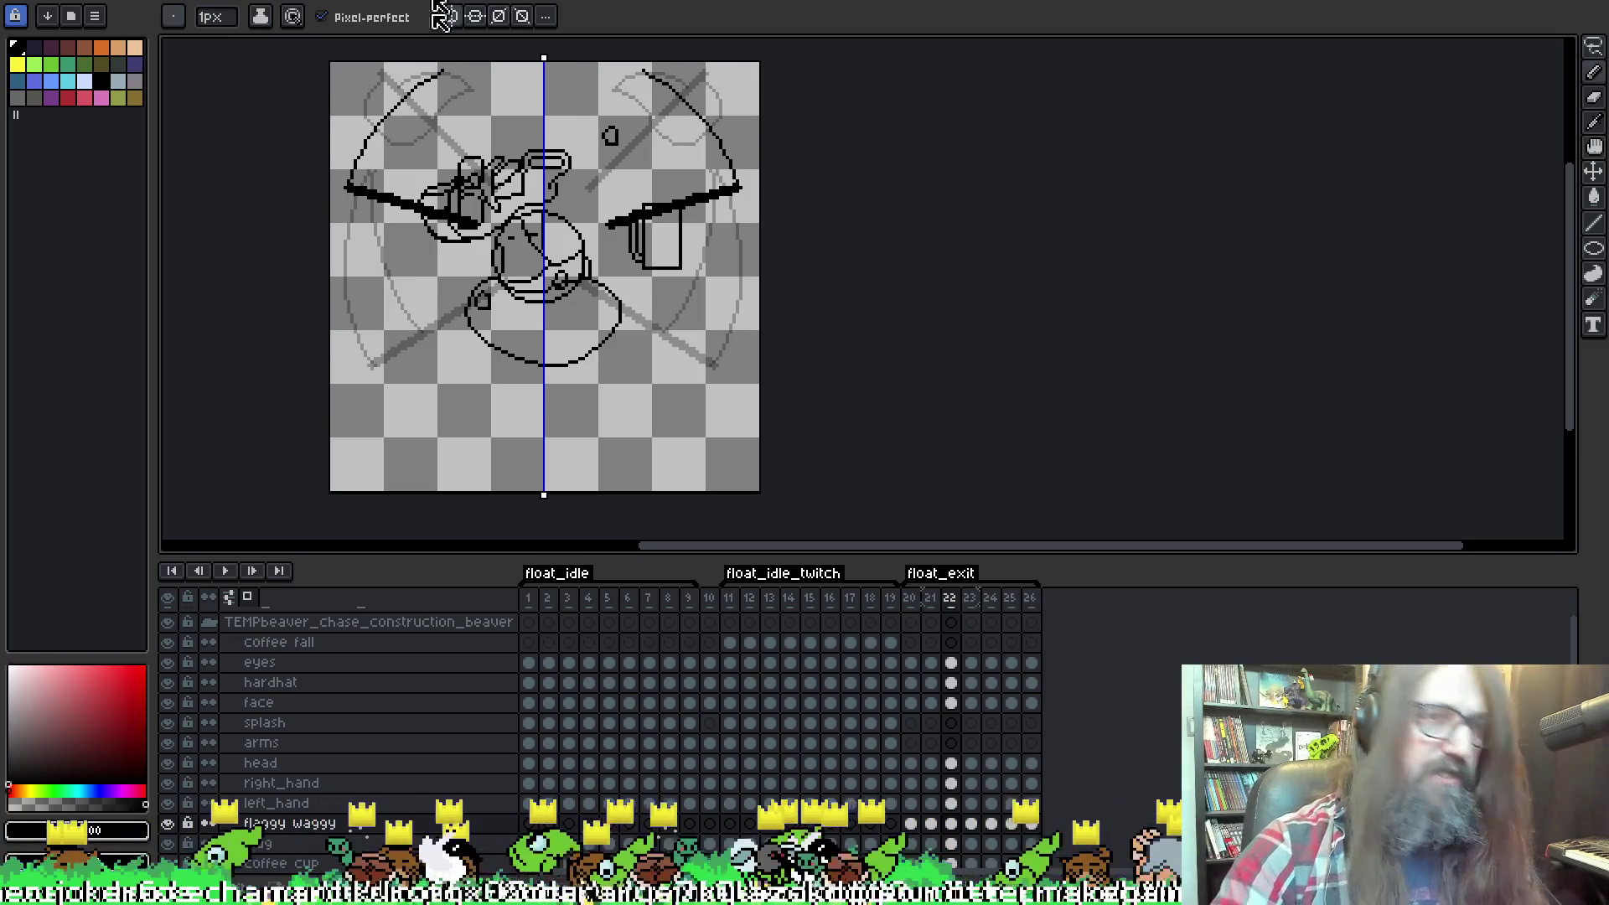
pyautogui.hotkey('ctrl', 'z')
pyautogui.moveTo(348, 186)
pyautogui.mouseDown()
pyautogui.moveTo(377, 124)
pyautogui.moveTo(452, 65)
pyautogui.mouseUp()
pyautogui.hotkey('ctrl', 'z')
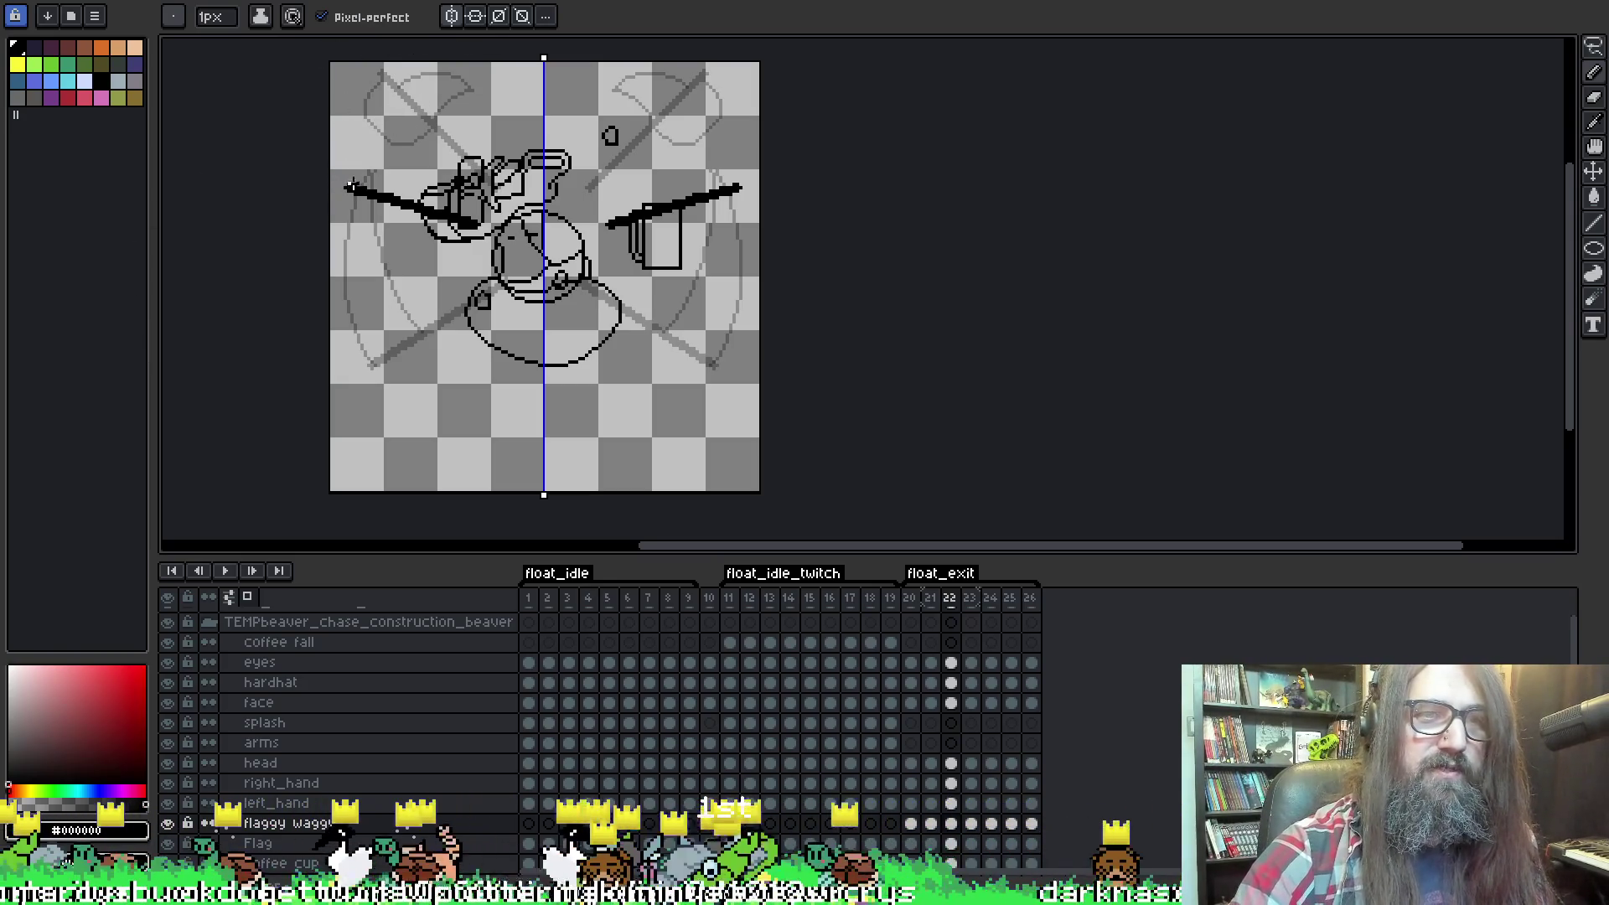
pyautogui.moveTo(358, 183)
pyautogui.mouseDown()
pyautogui.moveTo(407, 96)
pyautogui.moveTo(478, 58)
pyautogui.mouseUp()
pyautogui.hotkey('ctrl', 'z')
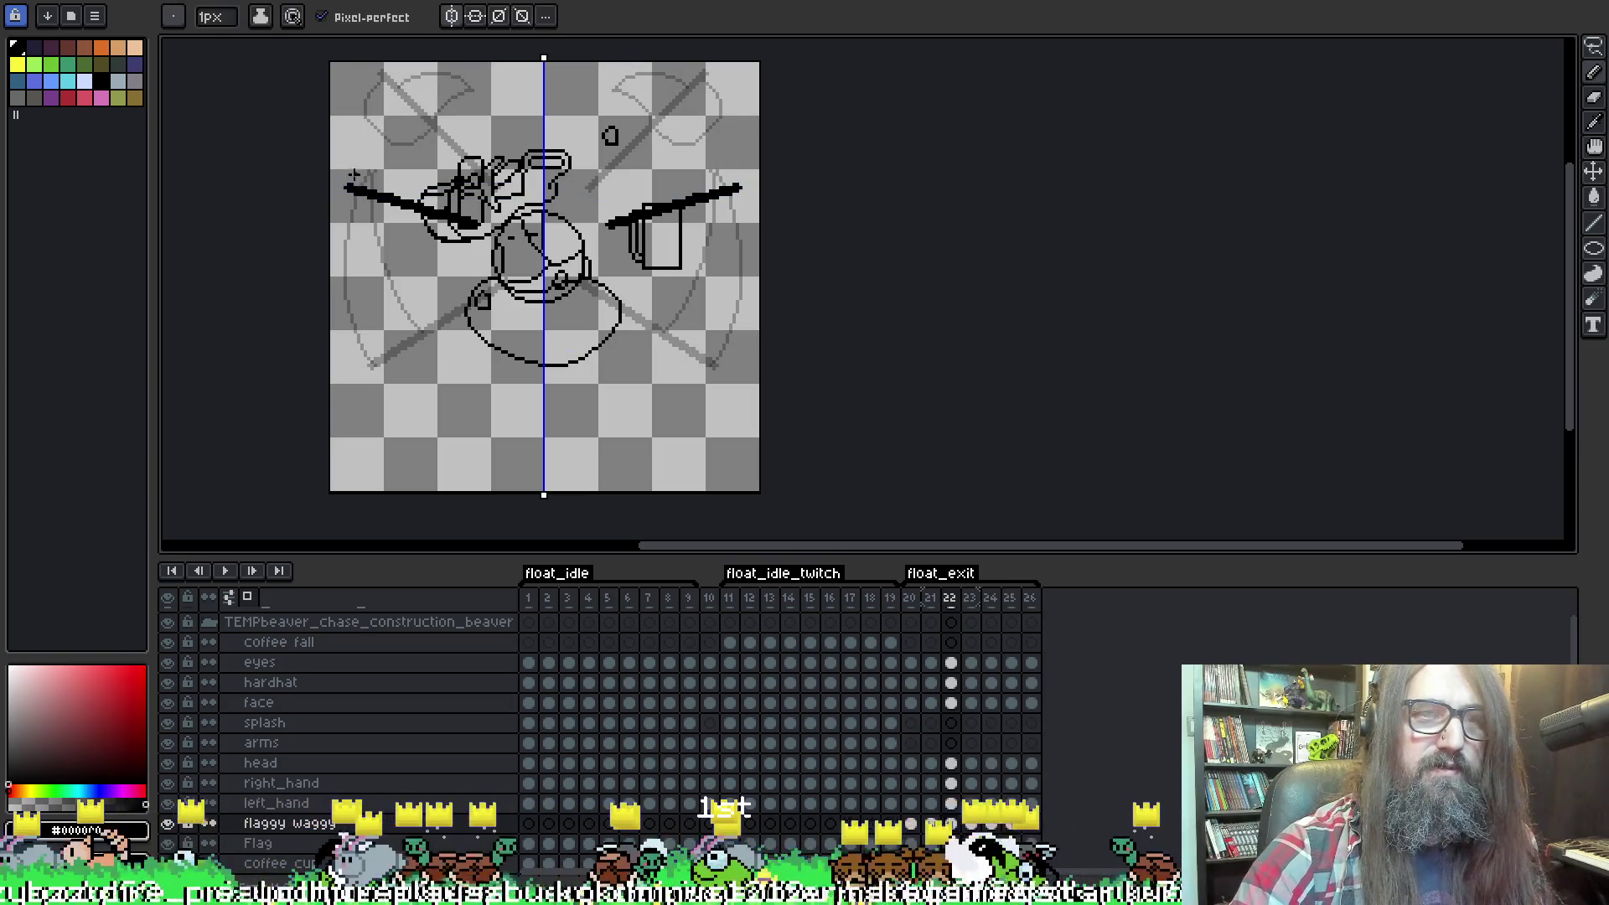
pyautogui.moveTo(349, 187)
pyautogui.mouseDown()
pyautogui.moveTo(390, 126)
pyautogui.moveTo(484, 80)
pyautogui.mouseUp()
pyautogui.hotkey('ctrl', 'z')
pyautogui.moveTo(354, 183)
pyautogui.mouseDown()
pyautogui.moveTo(400, 105)
pyautogui.moveTo(484, 74)
pyautogui.mouseUp()
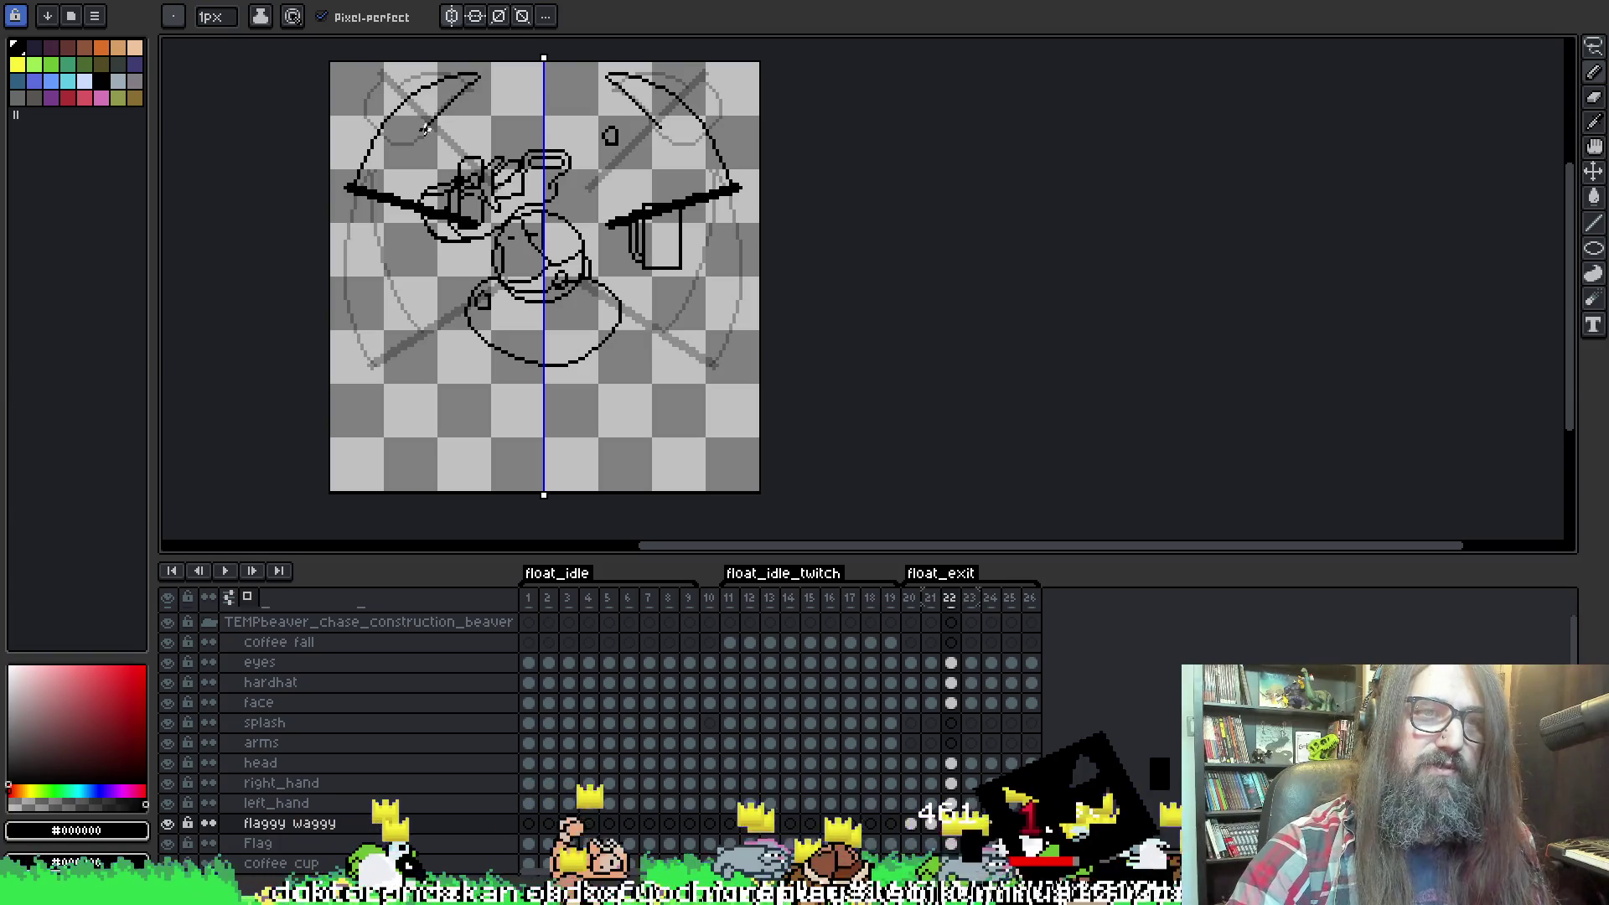
# Redraw the mirrored stroke down the left arc and play the animation to check it.
pyautogui.moveTo(476, 80)
pyautogui.mouseDown()
pyautogui.moveTo(424, 122)
pyautogui.moveTo(401, 209)
pyautogui.mouseUp()
pyautogui.hotkey('ctrl', 'z')
pyautogui.moveTo(477, 81)
pyautogui.mouseDown()
pyautogui.moveTo(409, 159)
pyautogui.moveTo(404, 192)
pyautogui.mouseUp()
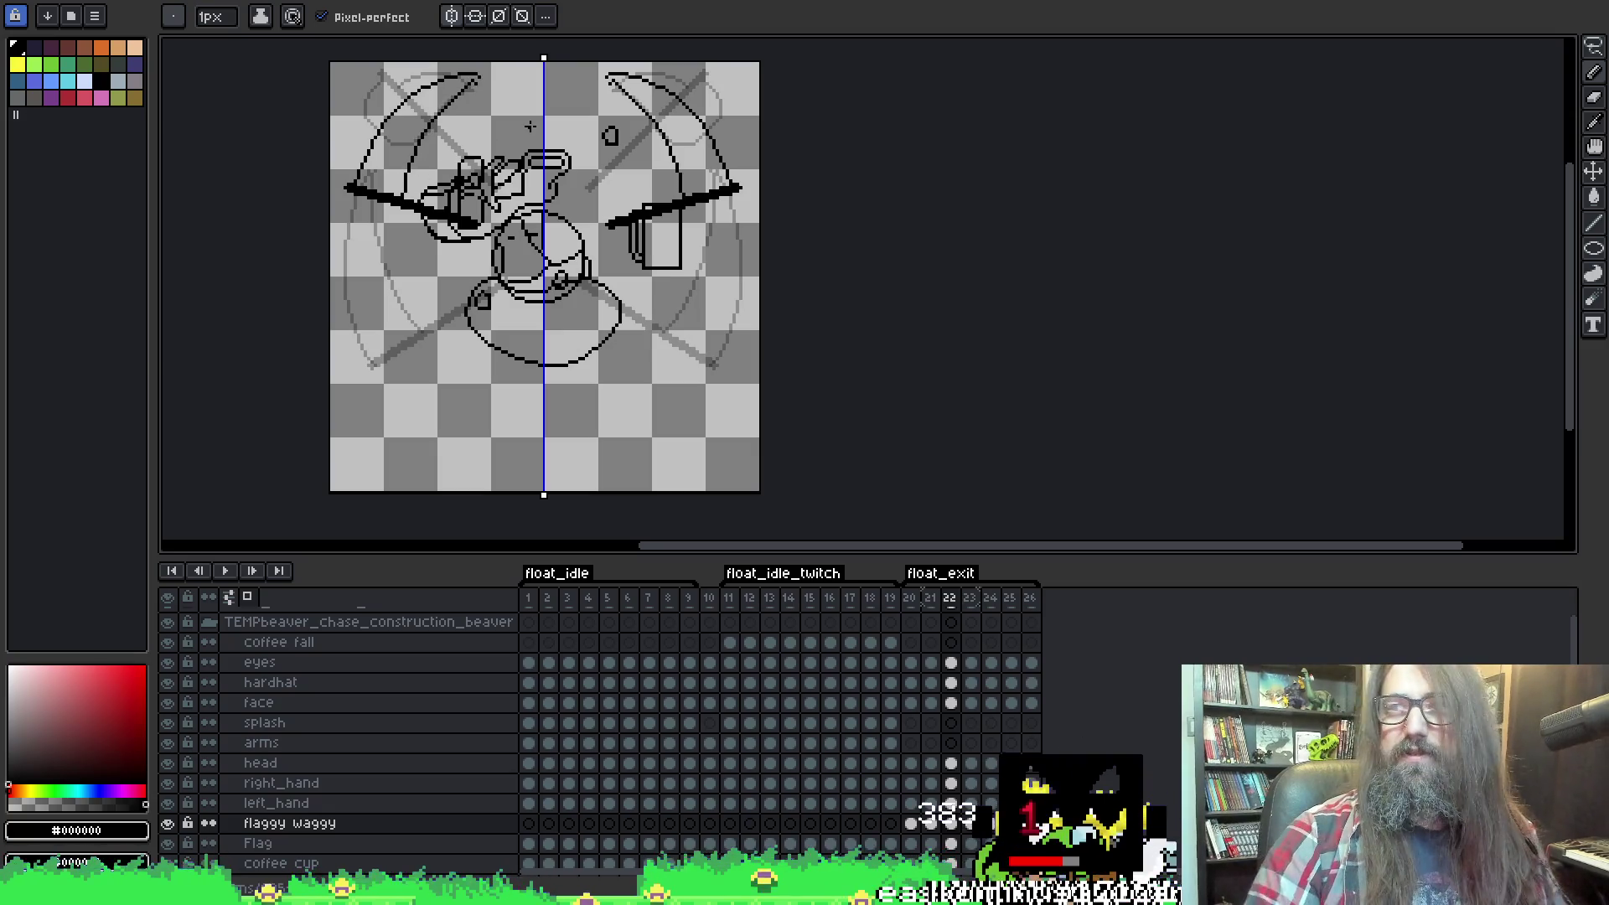
pyautogui.press('Return')
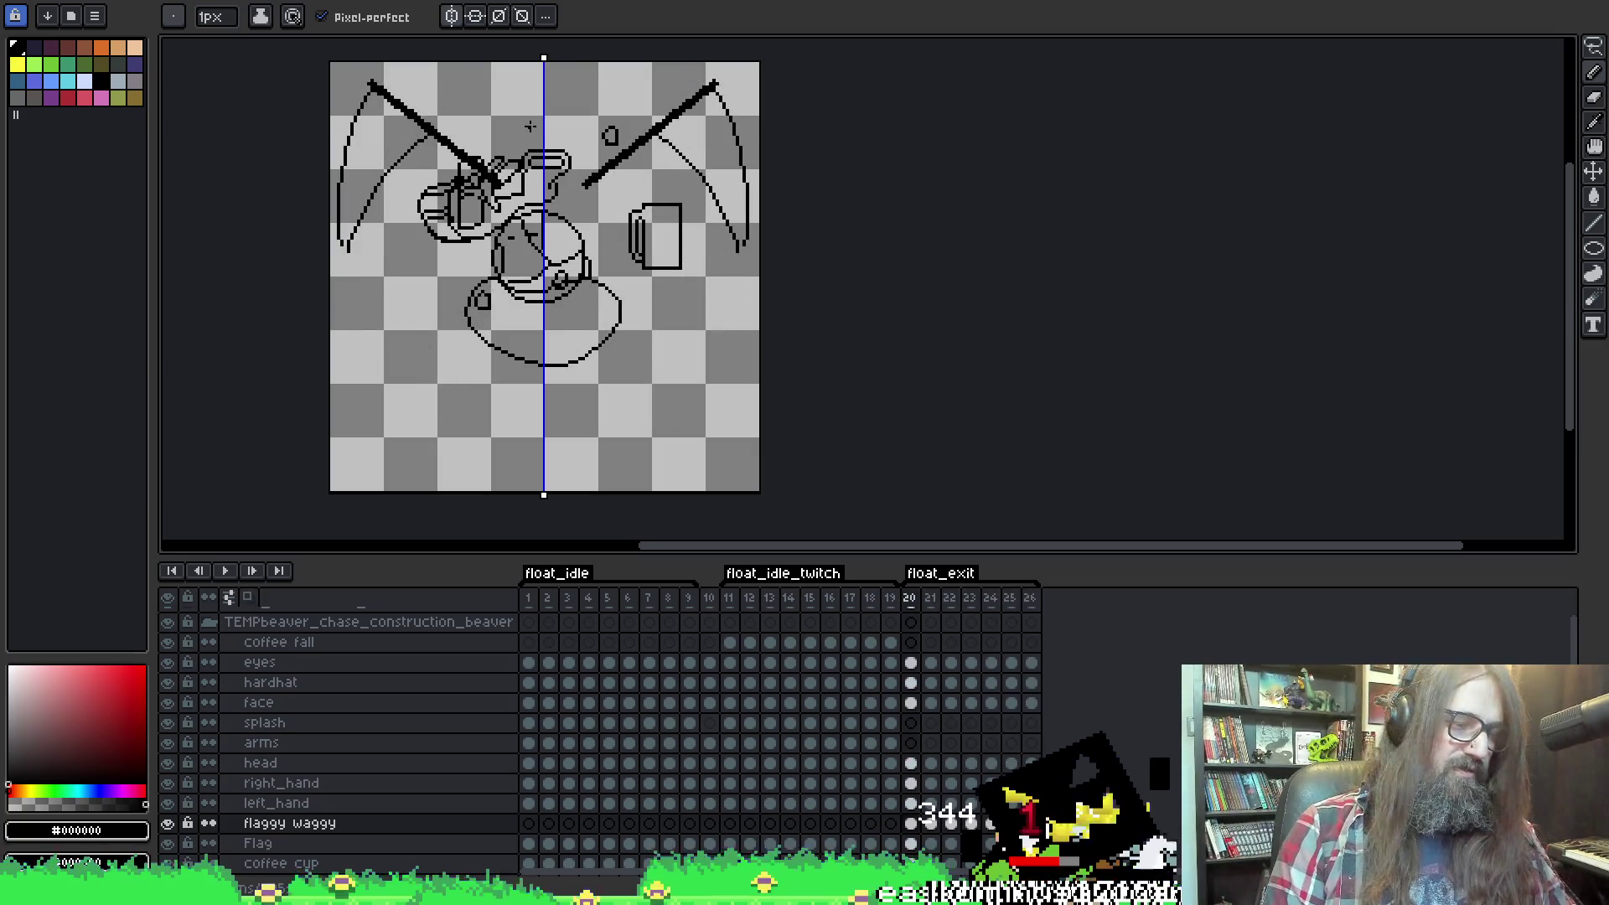
pyautogui.press('Return')
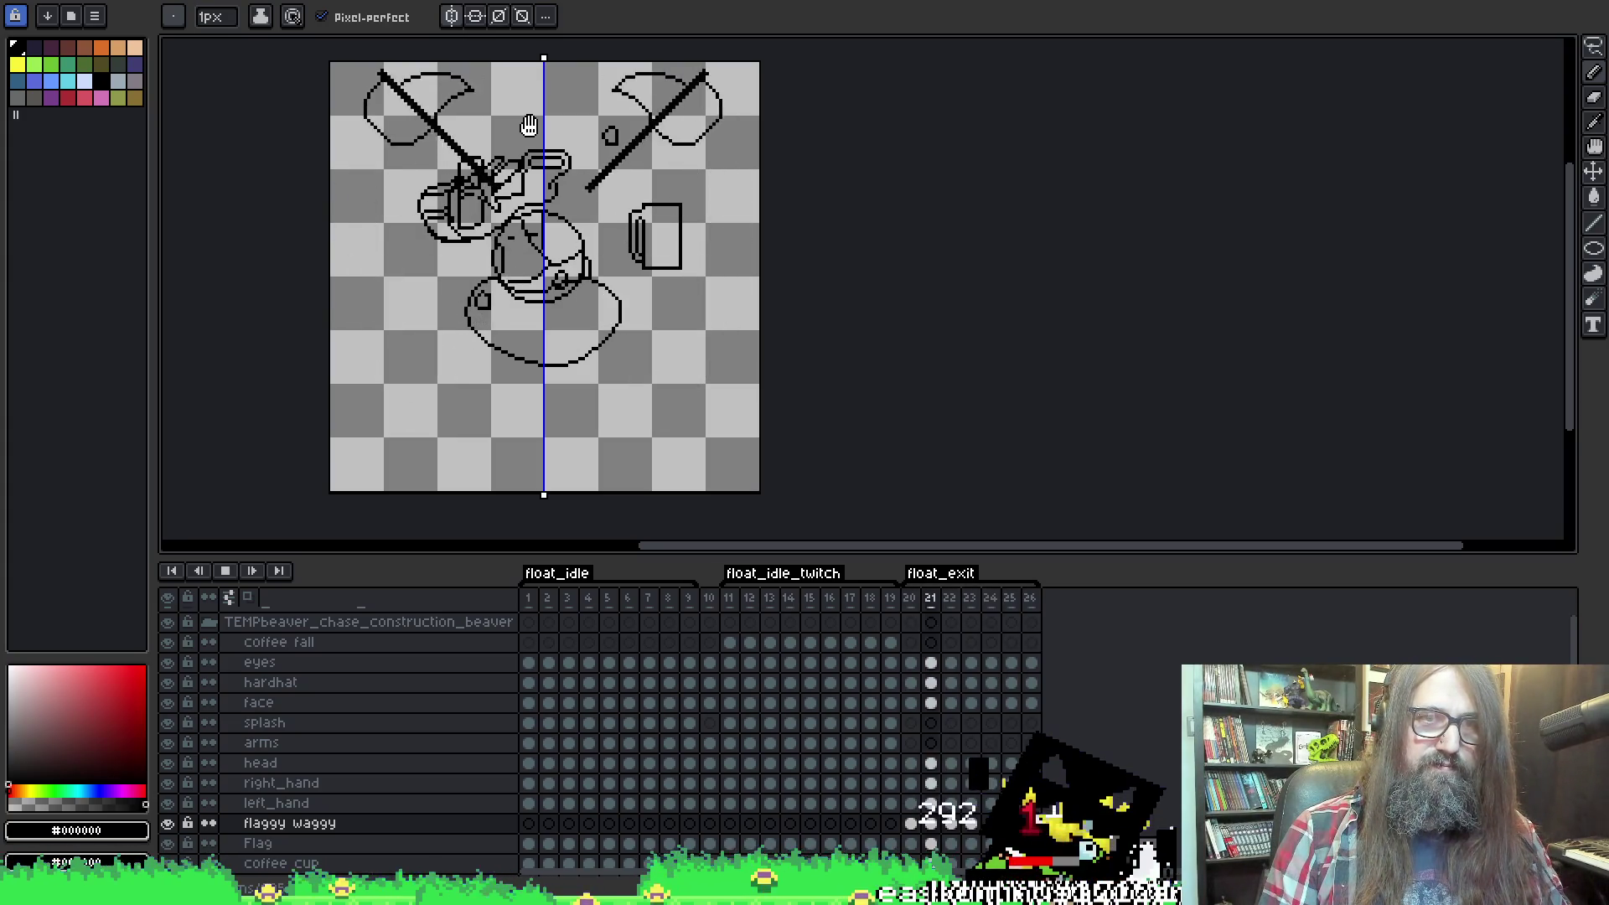
pyautogui.press('Return')
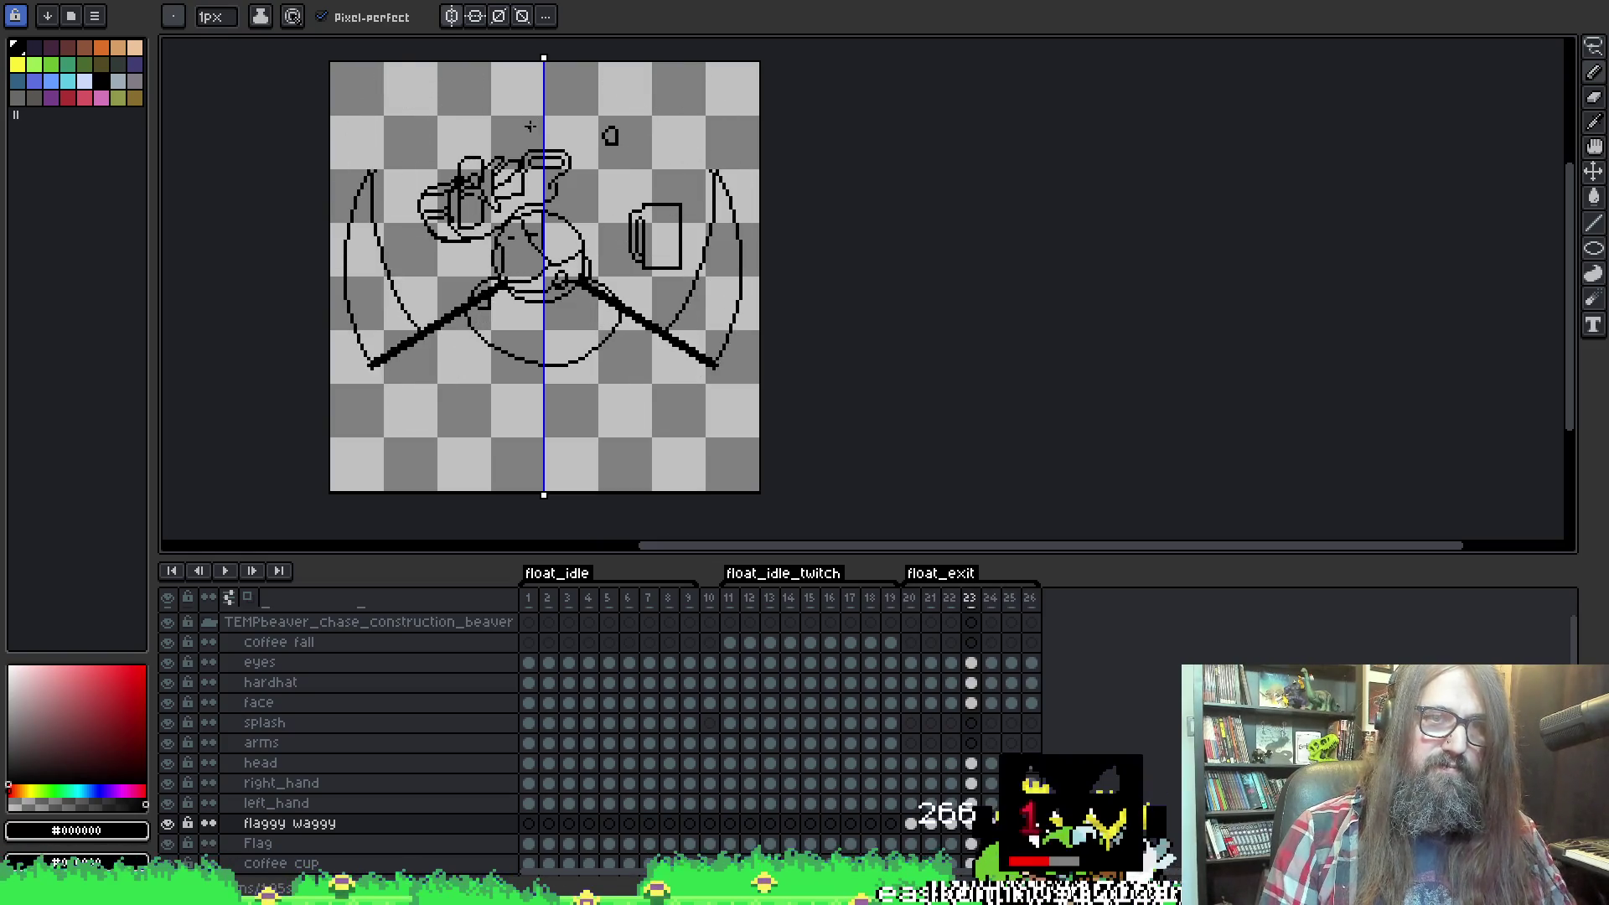
# Flip between frames 21 and 22 to compare the arm poses, ending on frame 22.
pyautogui.press('Left')
pyautogui.press('Left')
pyautogui.press('Right')
pyautogui.press('Left')
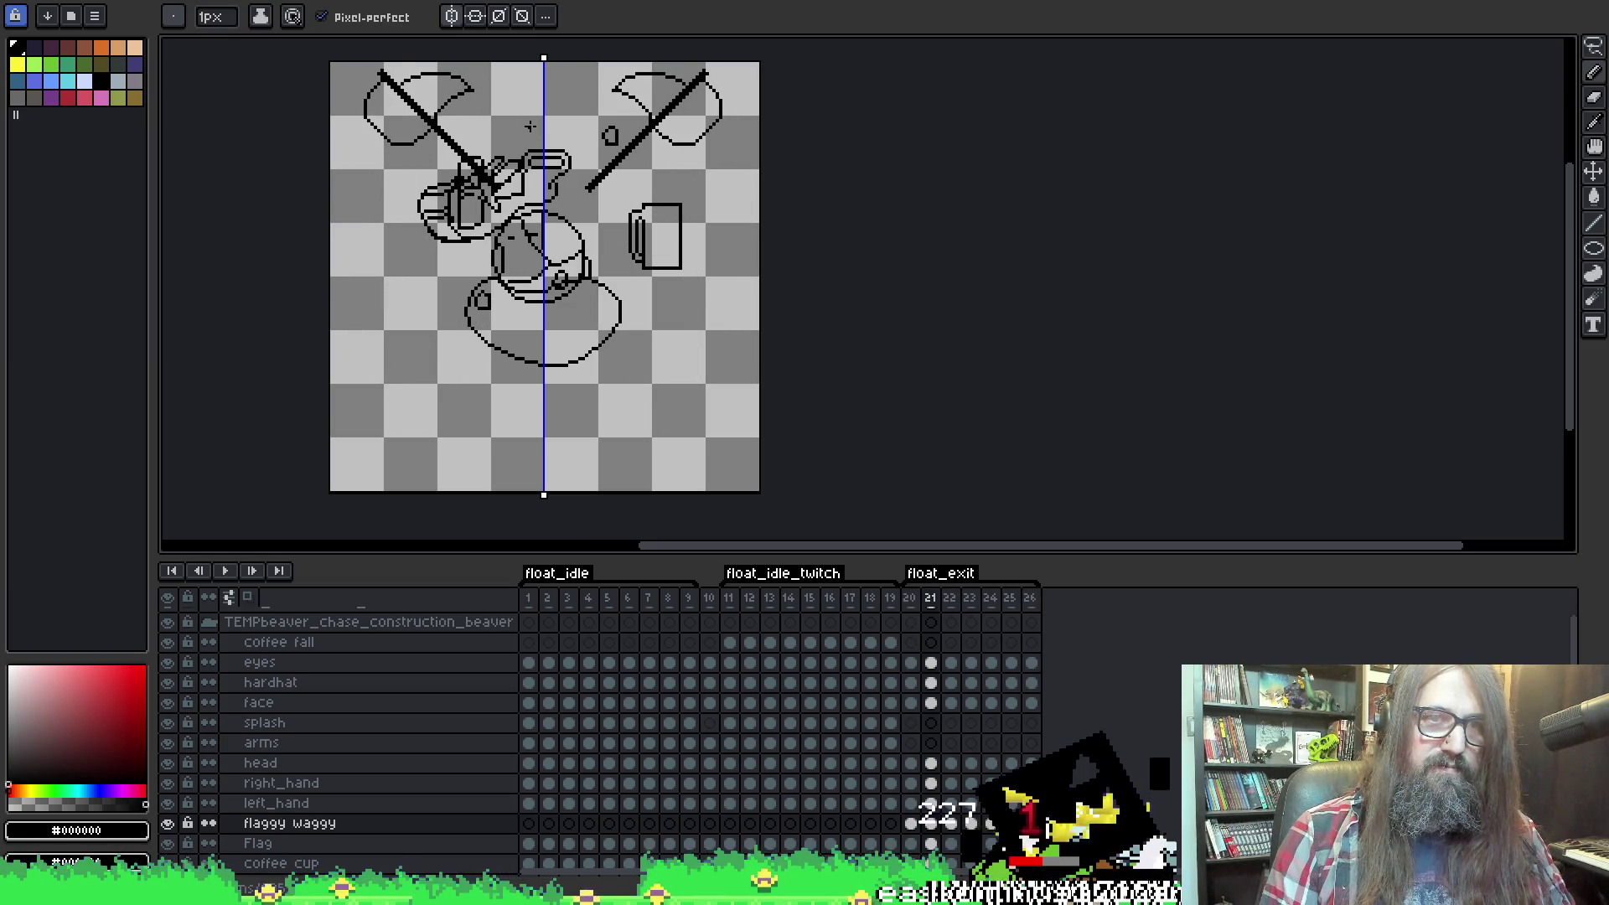
pyautogui.press('Right')
pyautogui.press('Left')
pyautogui.press('Right')
pyautogui.press('Left')
pyautogui.press('Right')
pyautogui.press('Left')
pyautogui.press('Left')
pyautogui.press('Right')
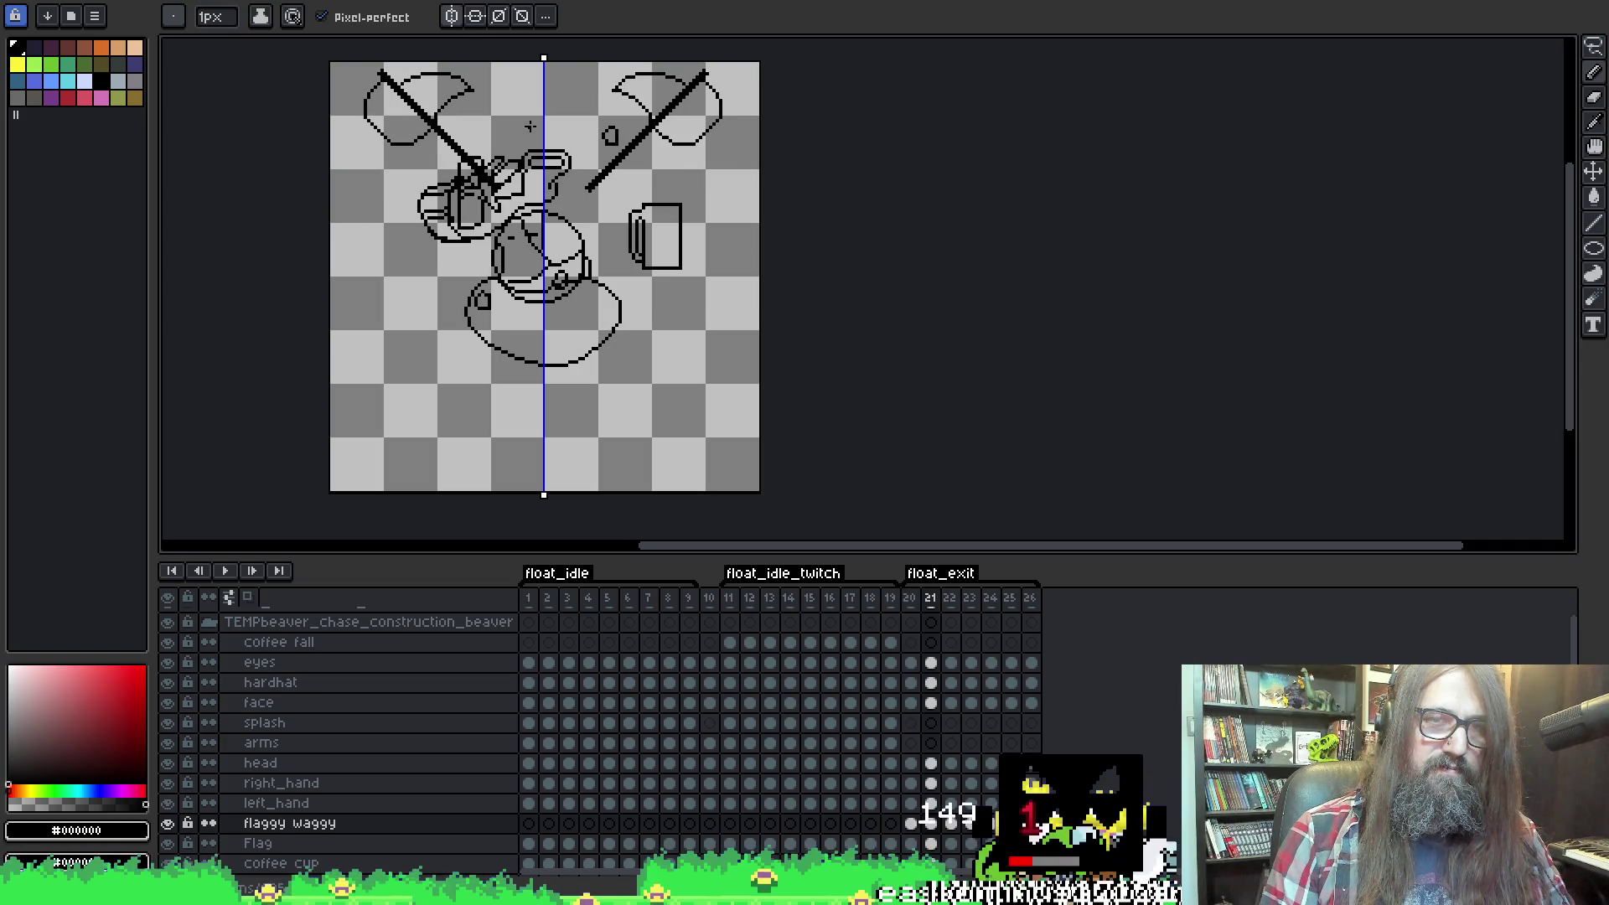
pyautogui.press('Right')
# Erase the old sketch lines around the left arm and, with onion skin shown, draw a mirrored arc.
pyautogui.press('e')
pyautogui.moveTo(376, 122)
pyautogui.mouseDown()
pyautogui.moveTo(410, 159)
pyautogui.moveTo(406, 188)
pyautogui.moveTo(358, 156)
pyautogui.moveTo(380, 132)
pyautogui.mouseUp()
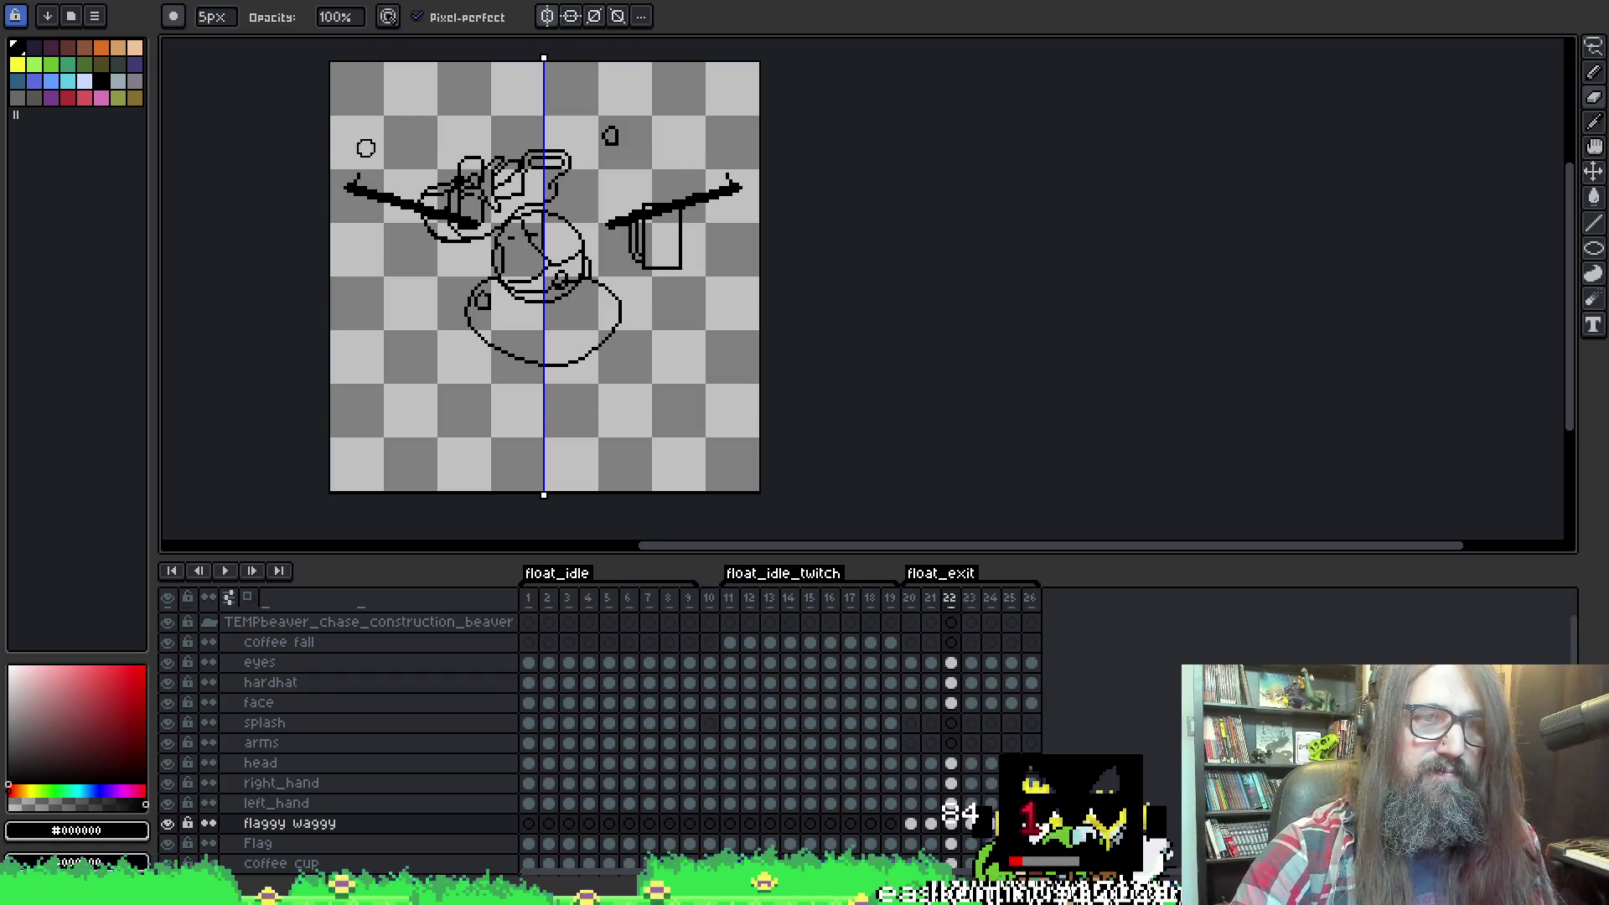
pyautogui.press('b')
pyautogui.press('F3')
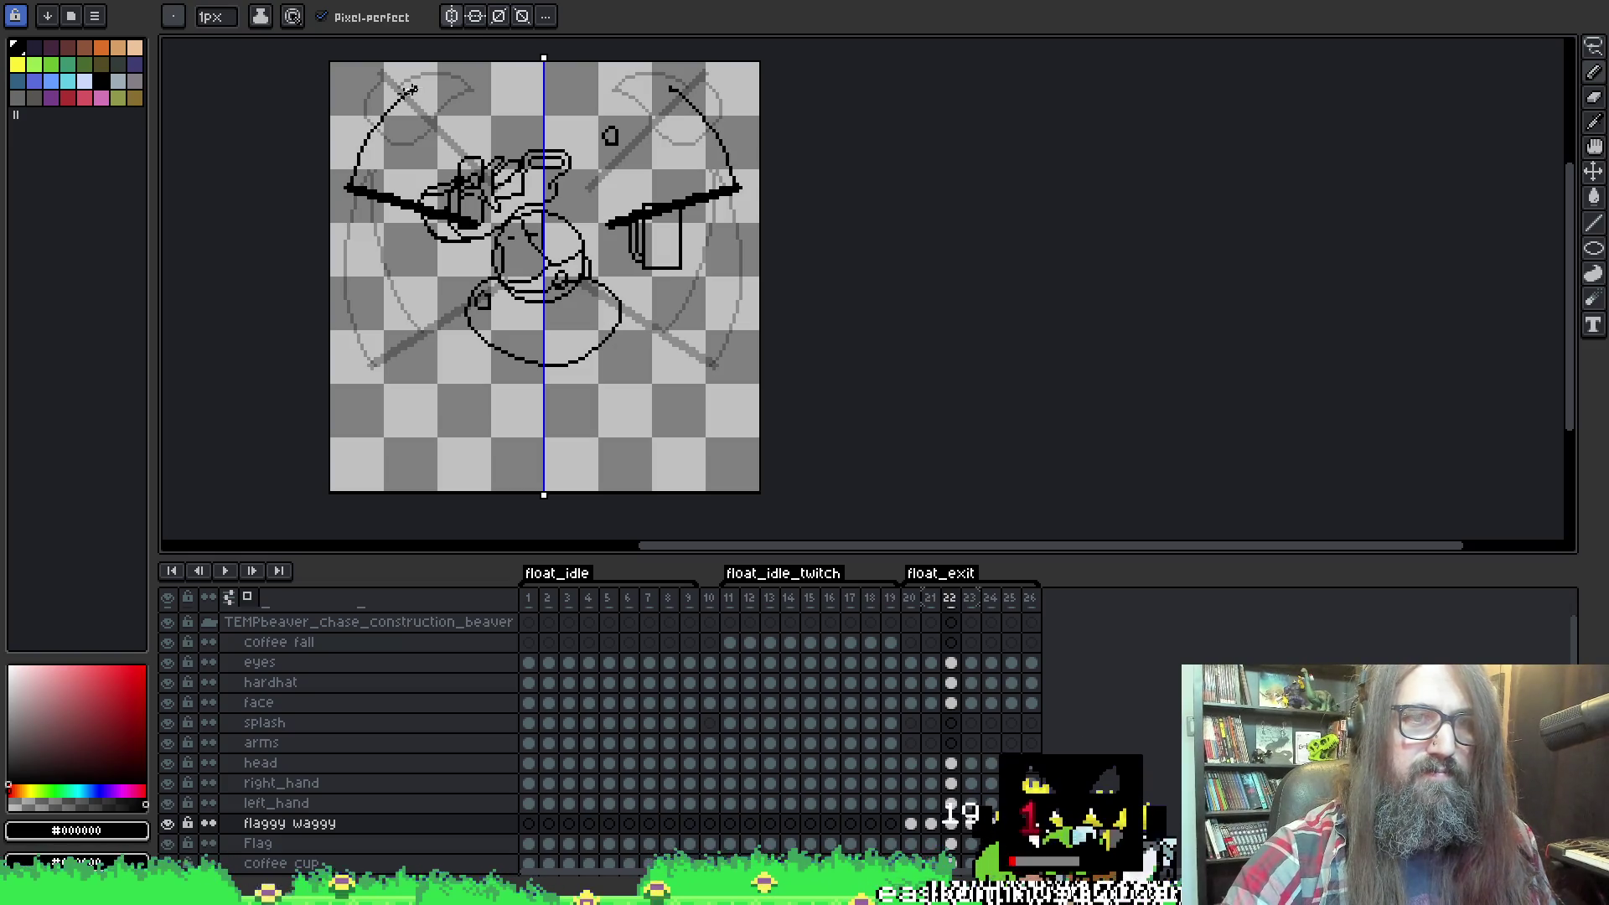
pyautogui.moveTo(350, 174)
pyautogui.mouseDown()
pyautogui.moveTo(381, 89)
pyautogui.moveTo(424, 69)
pyautogui.moveTo(400, 123)
pyautogui.moveTo(403, 203)
pyautogui.mouseUp()
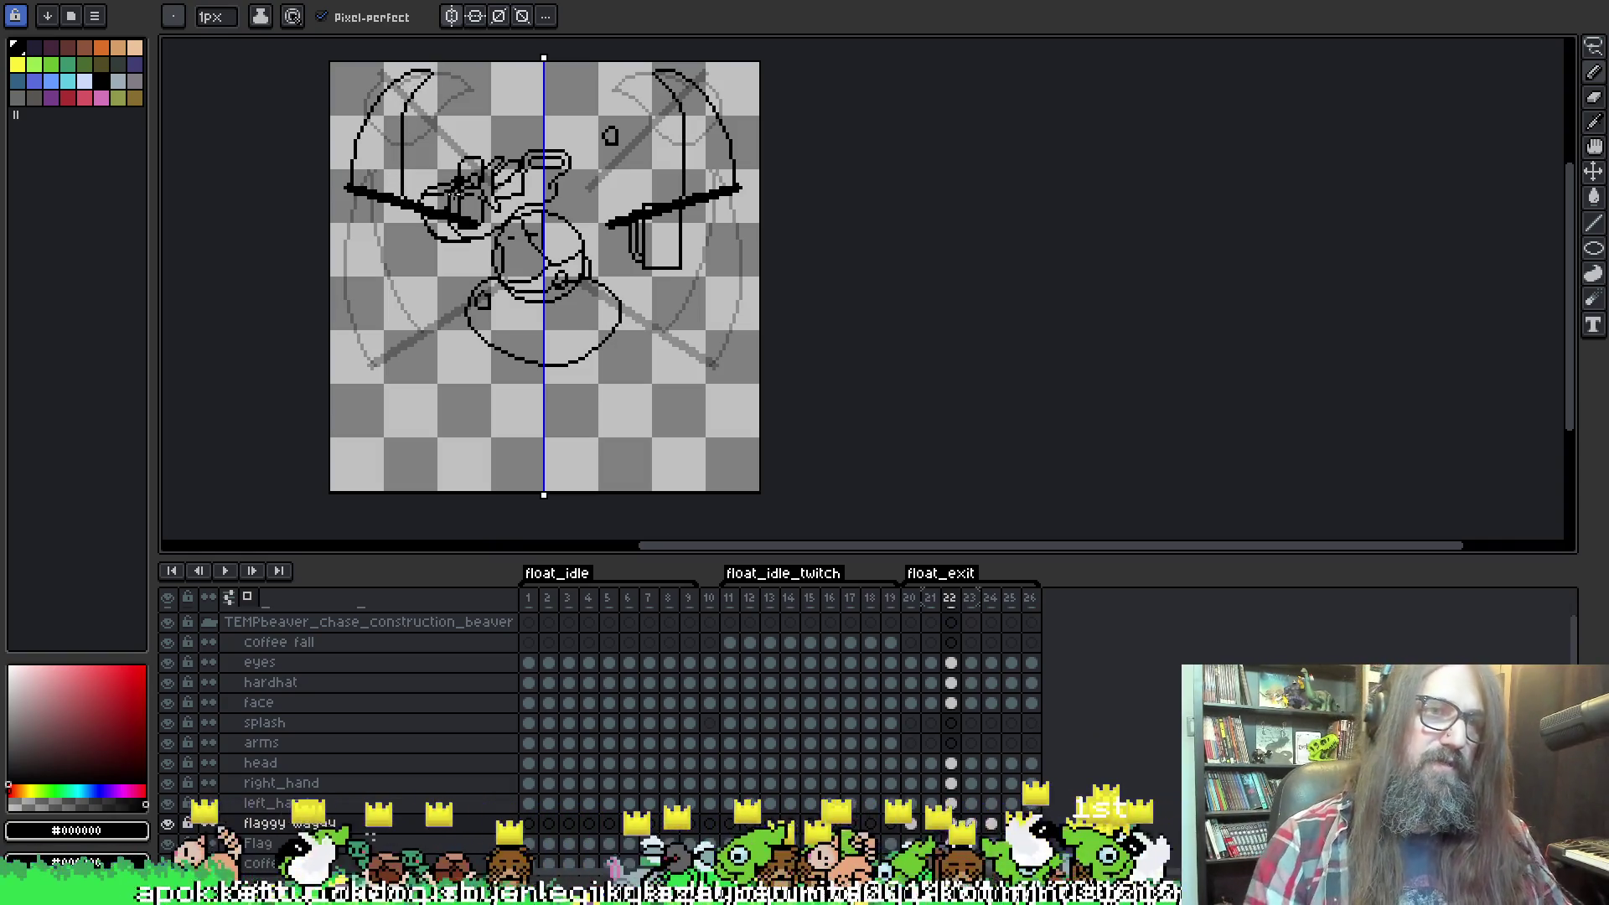
# Erase and redraw the left inner curve down the side, then play the animation.
pyautogui.press('e')
pyautogui.moveTo(402, 112); pyautogui.dragTo(400, 201)
pyautogui.press('b')
pyautogui.press('e')
pyautogui.press('b')
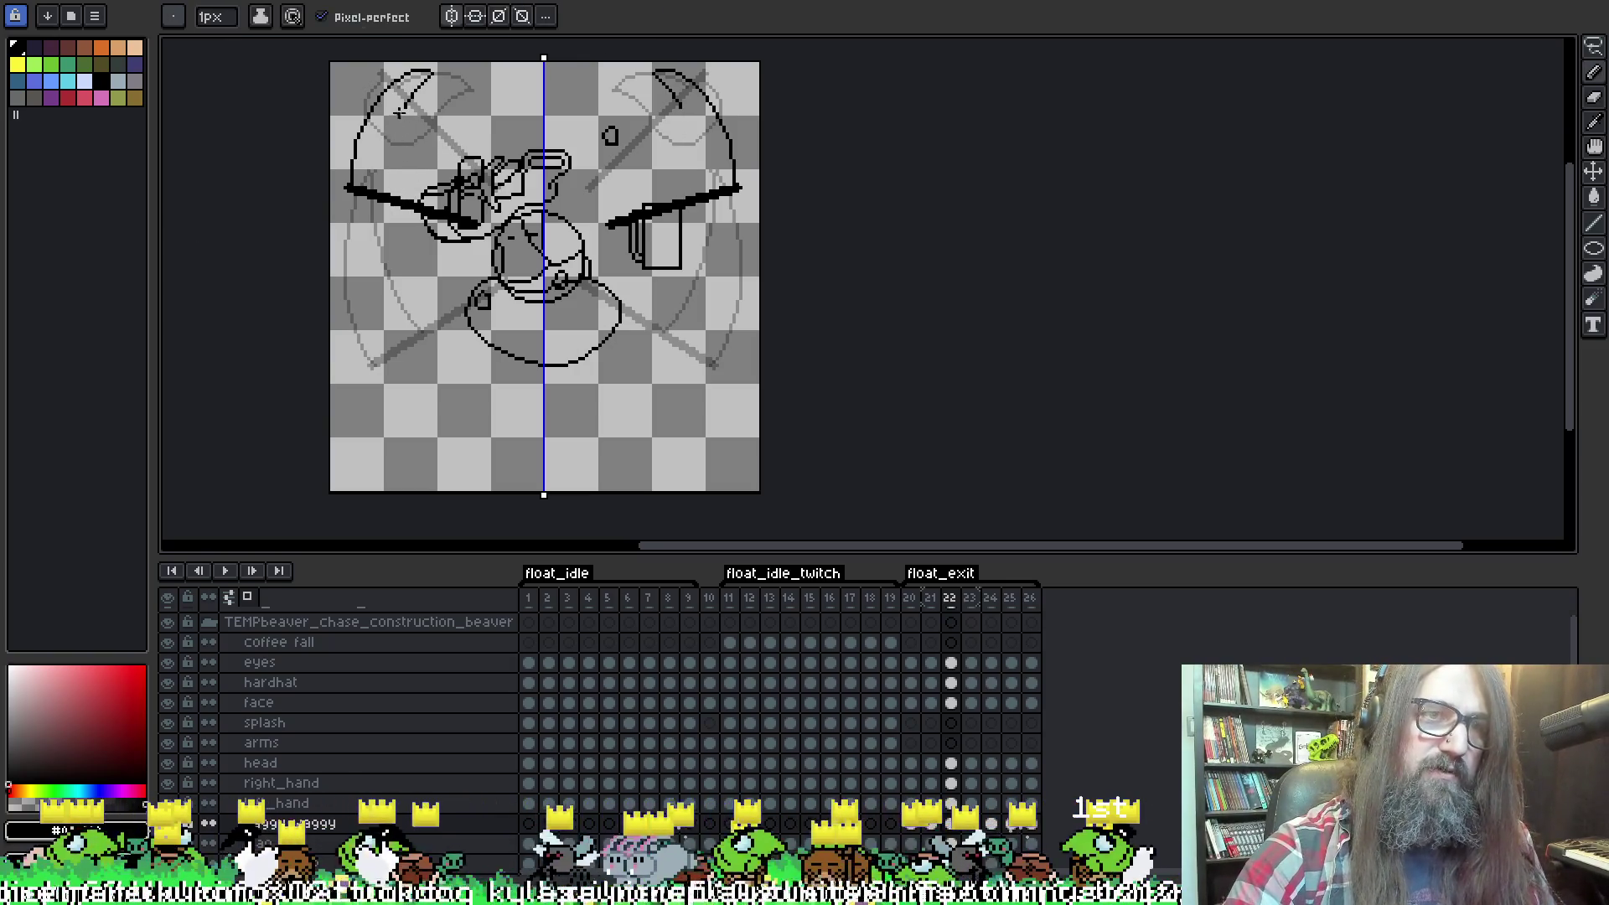
pyautogui.moveTo(404, 111); pyautogui.dragTo(395, 201)
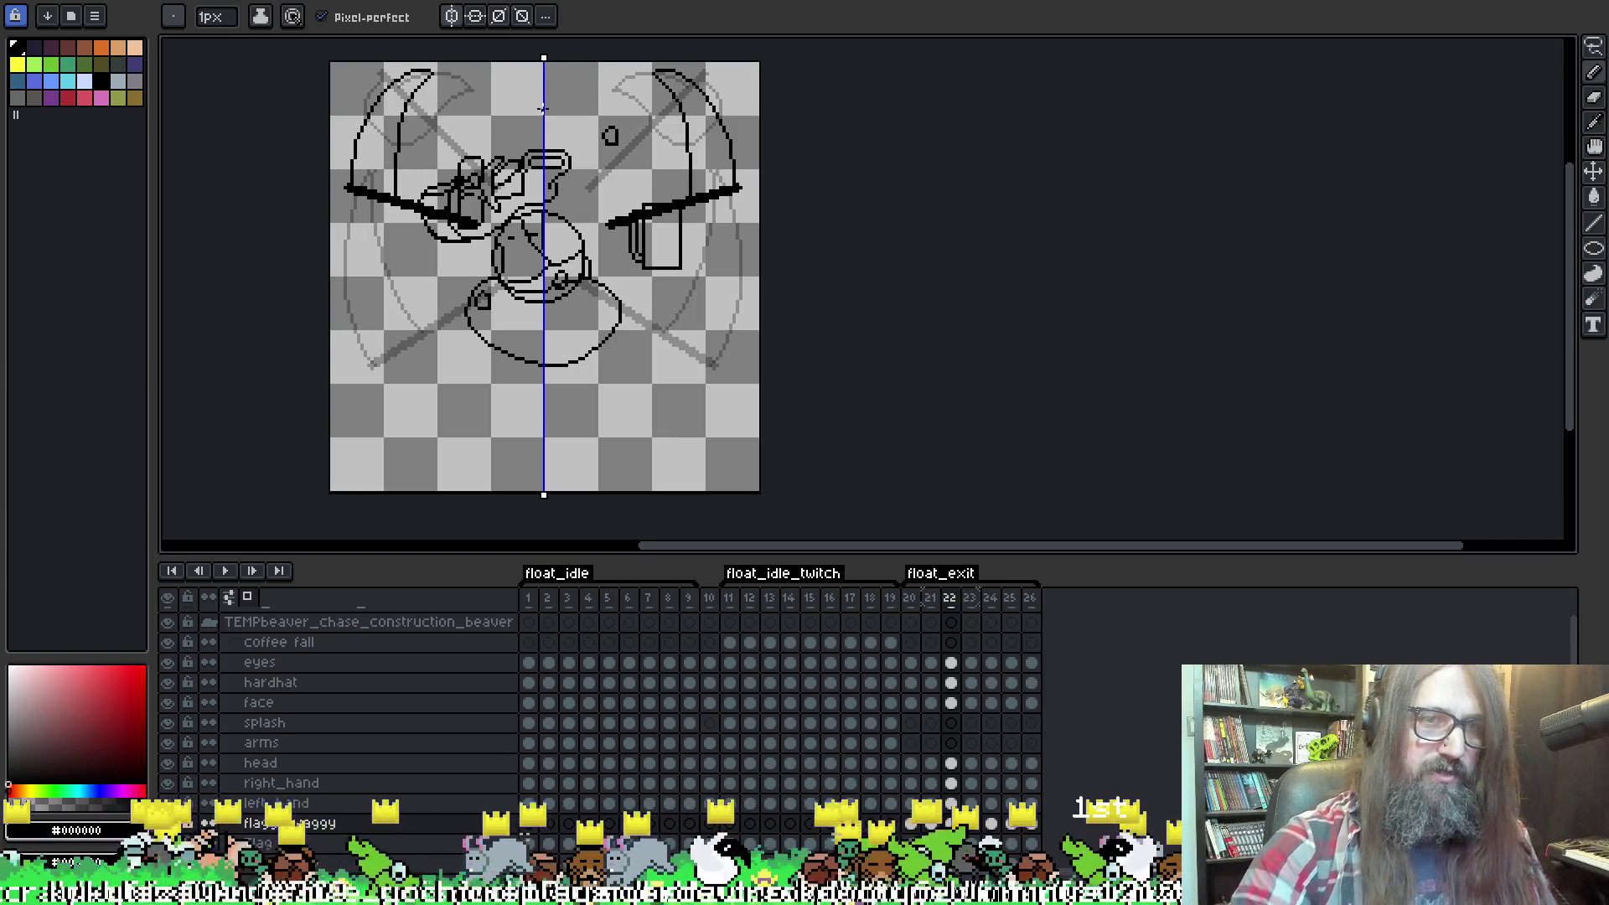
pyautogui.press('Return')
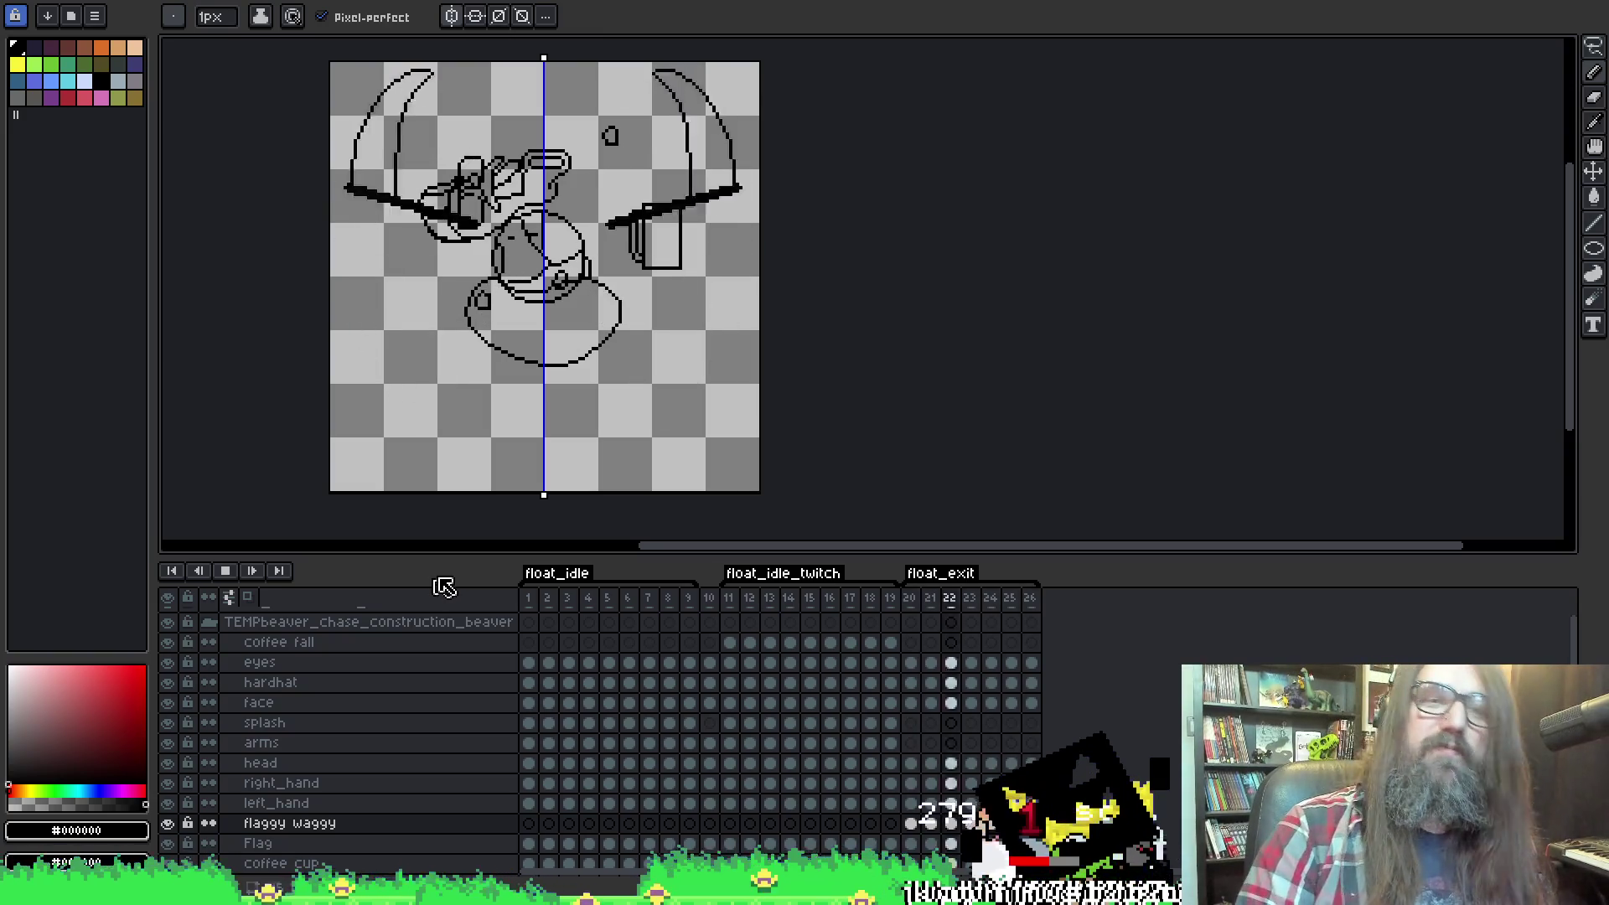
pyautogui.click(226, 571)
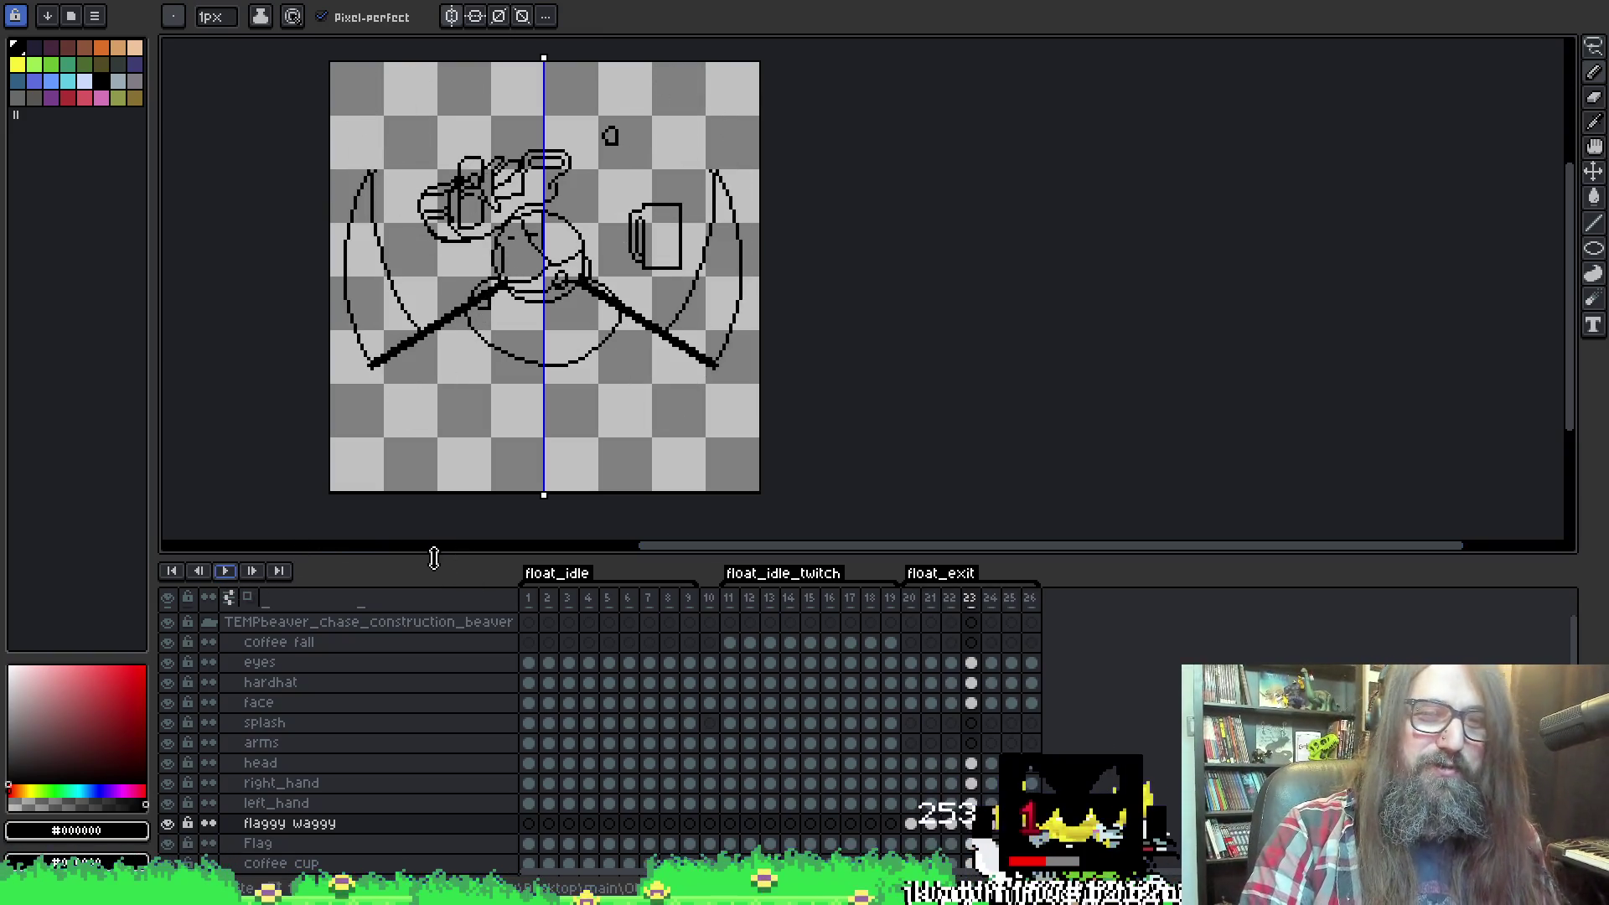
pyautogui.press('Return')
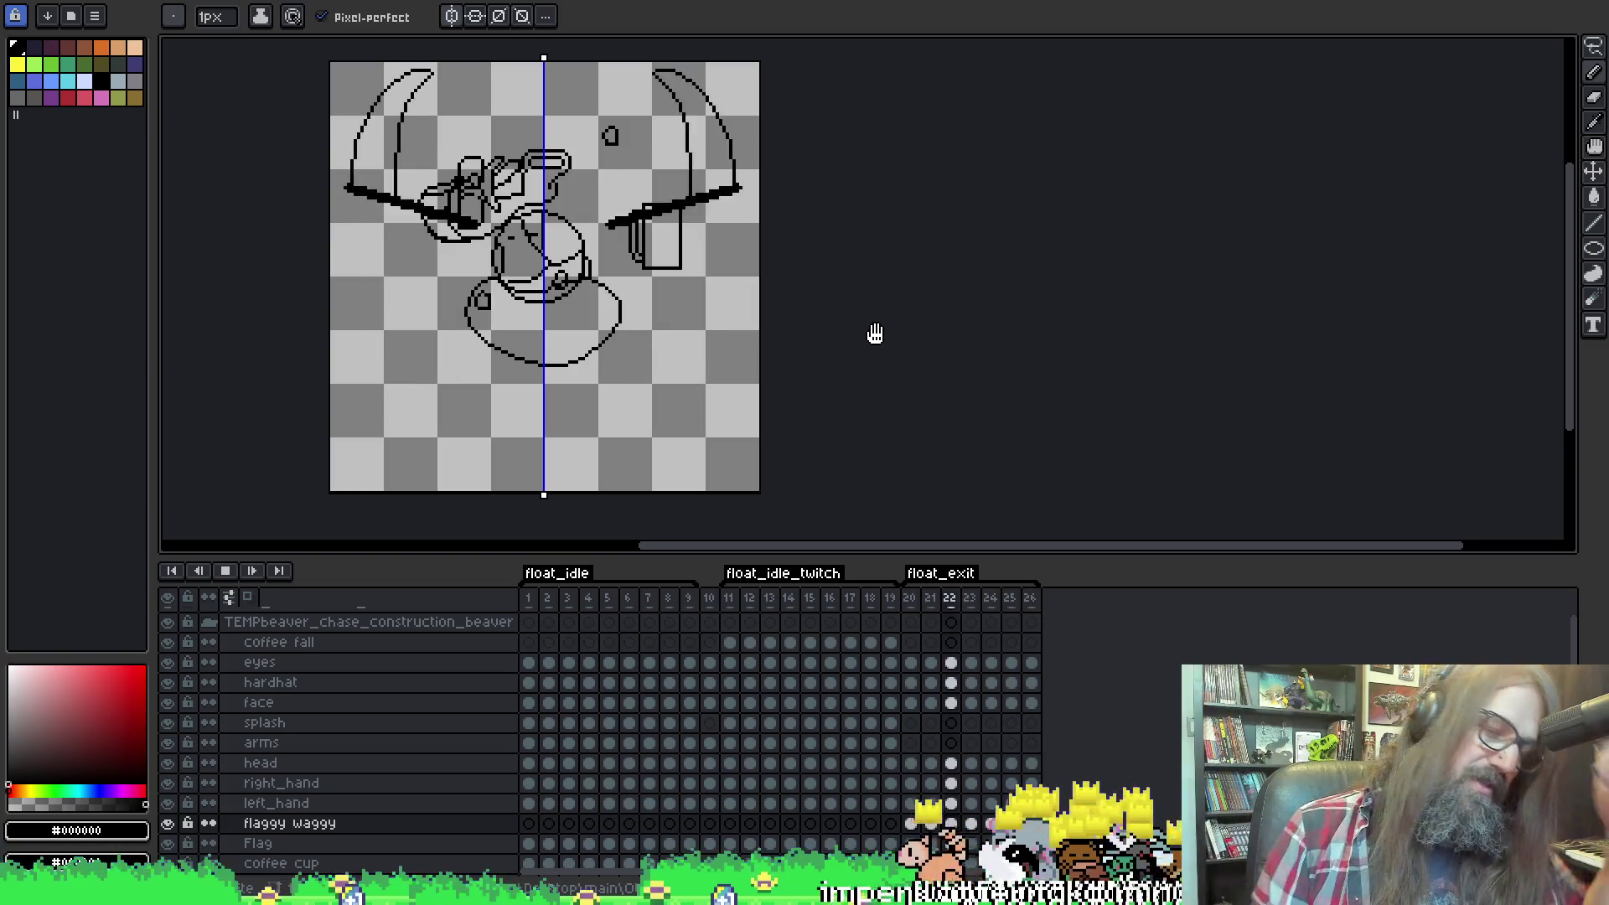
pyautogui.press('Left')
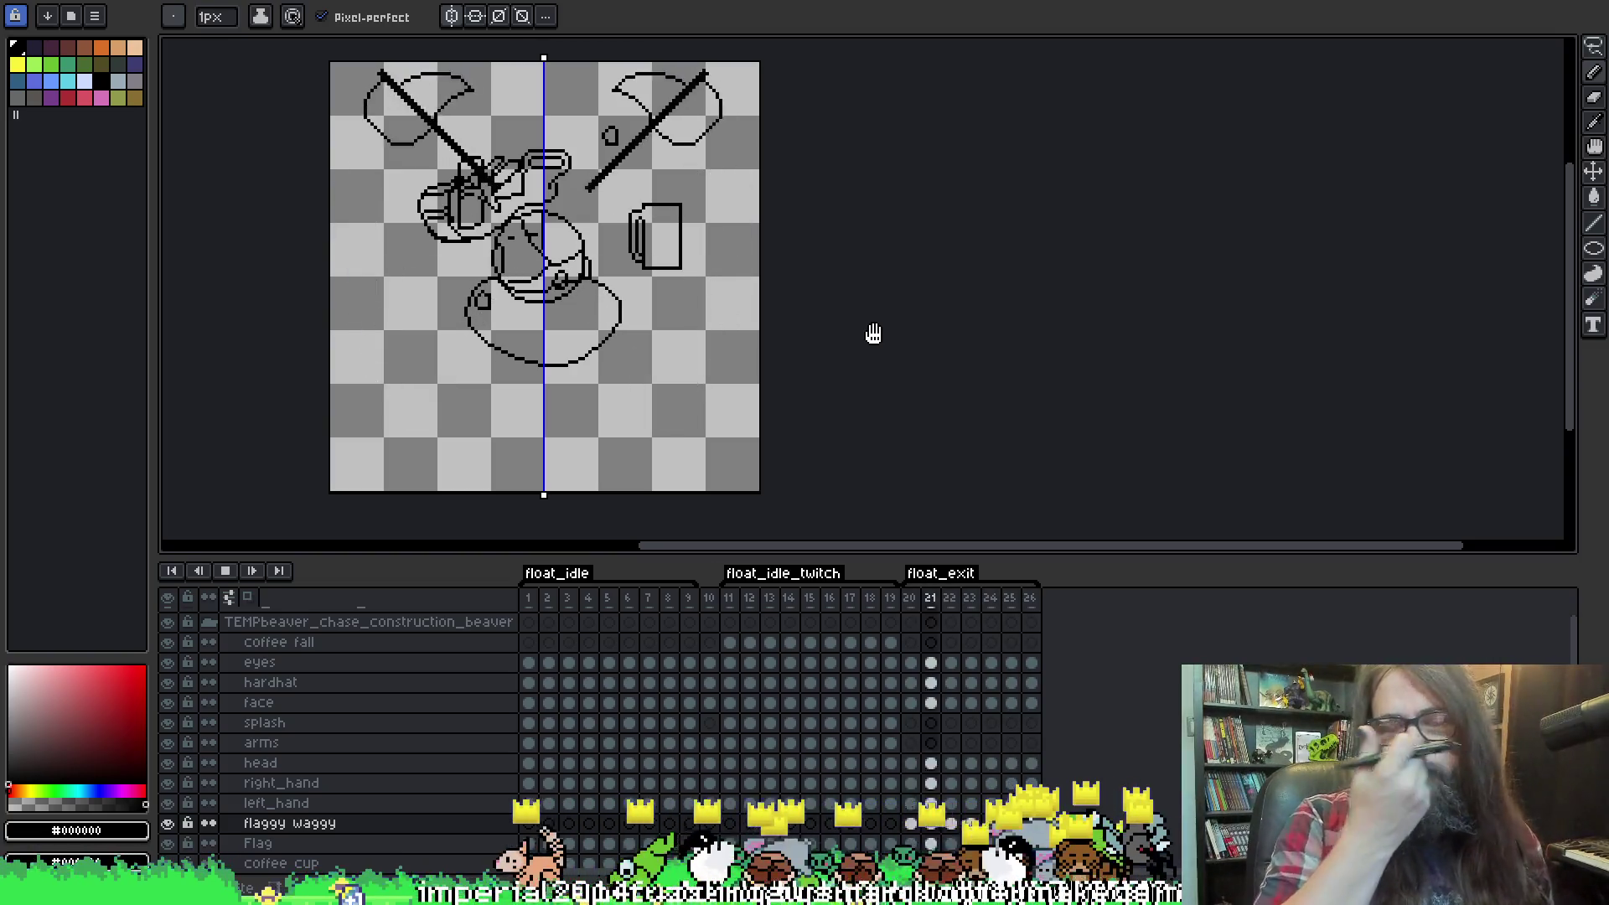
pyautogui.press('End')
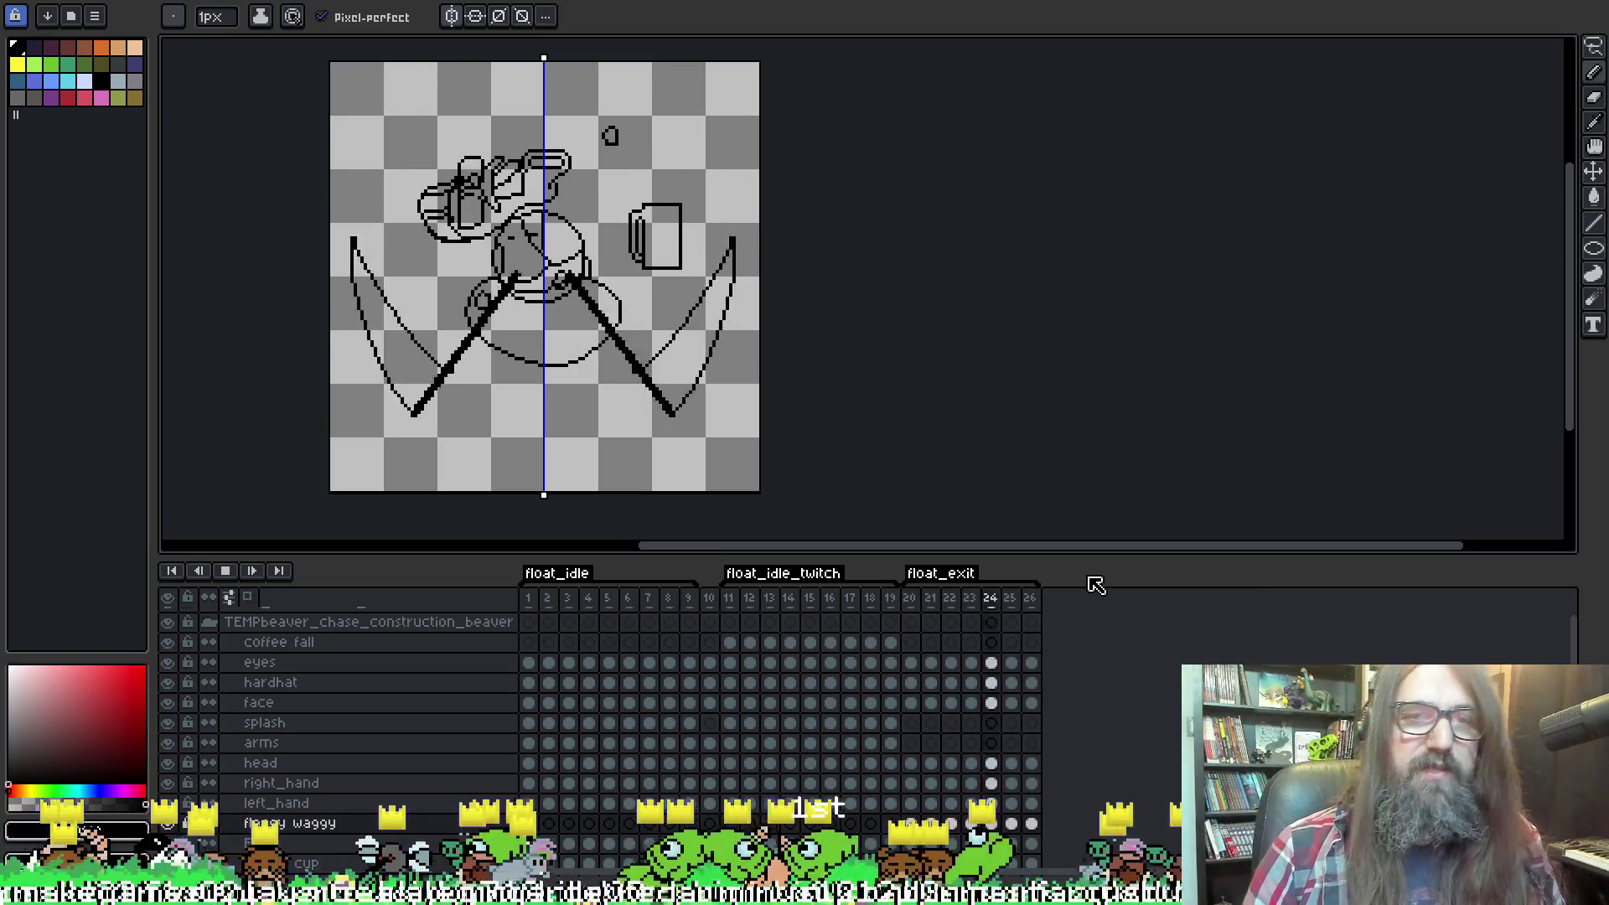
# Play the float_exit animation twice to review it, then save the sprite with Ctrl+S.
pyautogui.press('Return')
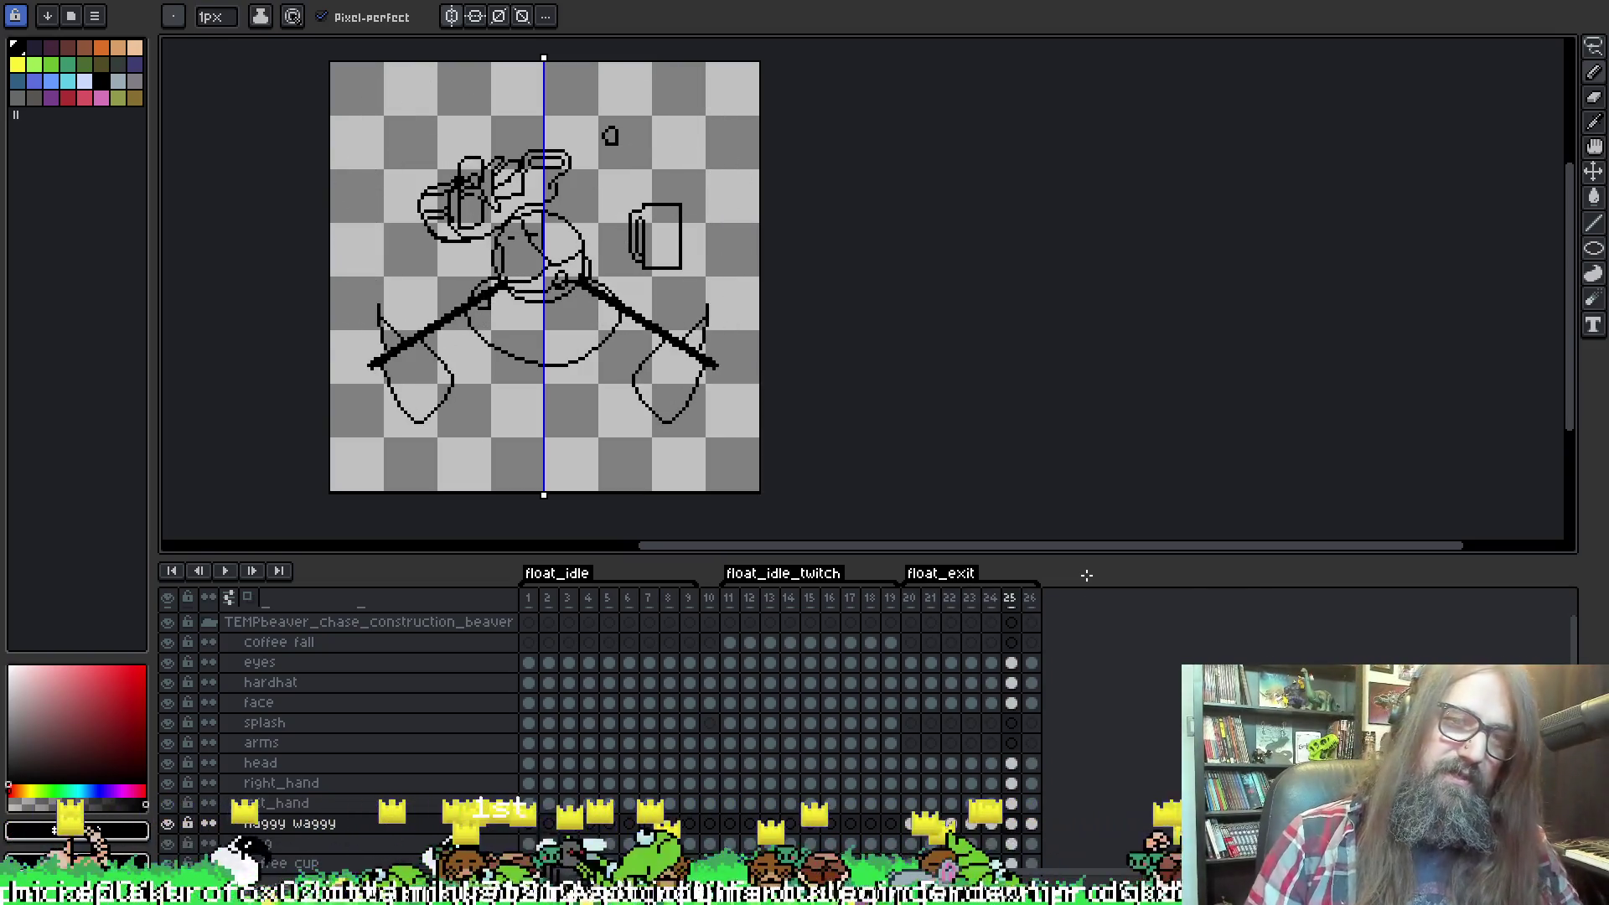
pyautogui.press('Return')
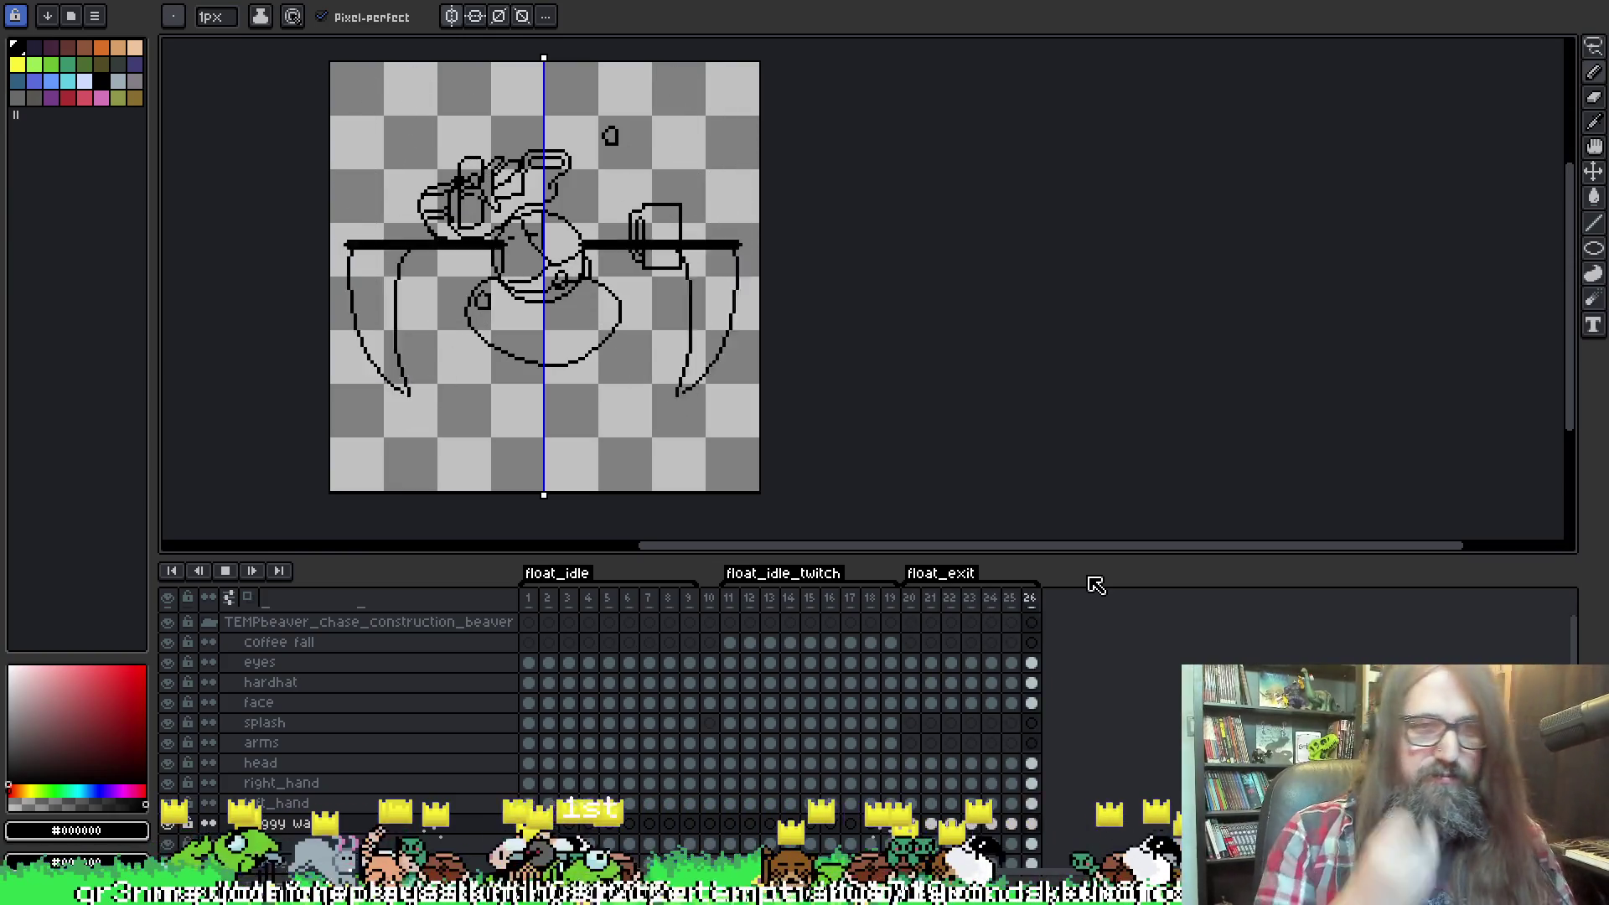
pyautogui.press('Return')
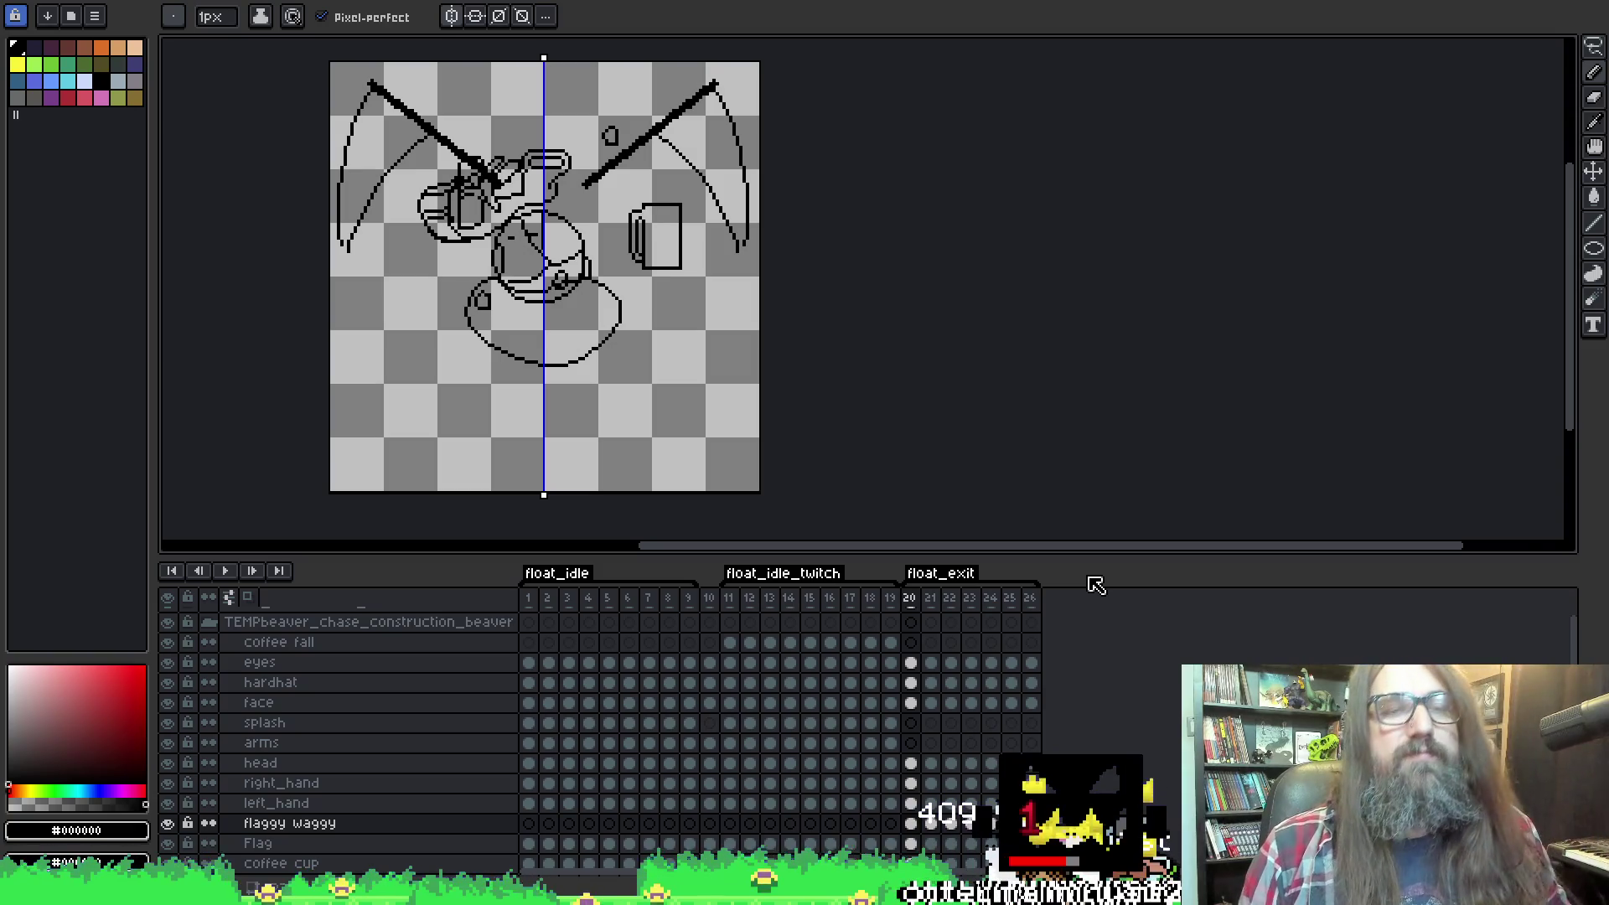
pyautogui.press('Return')
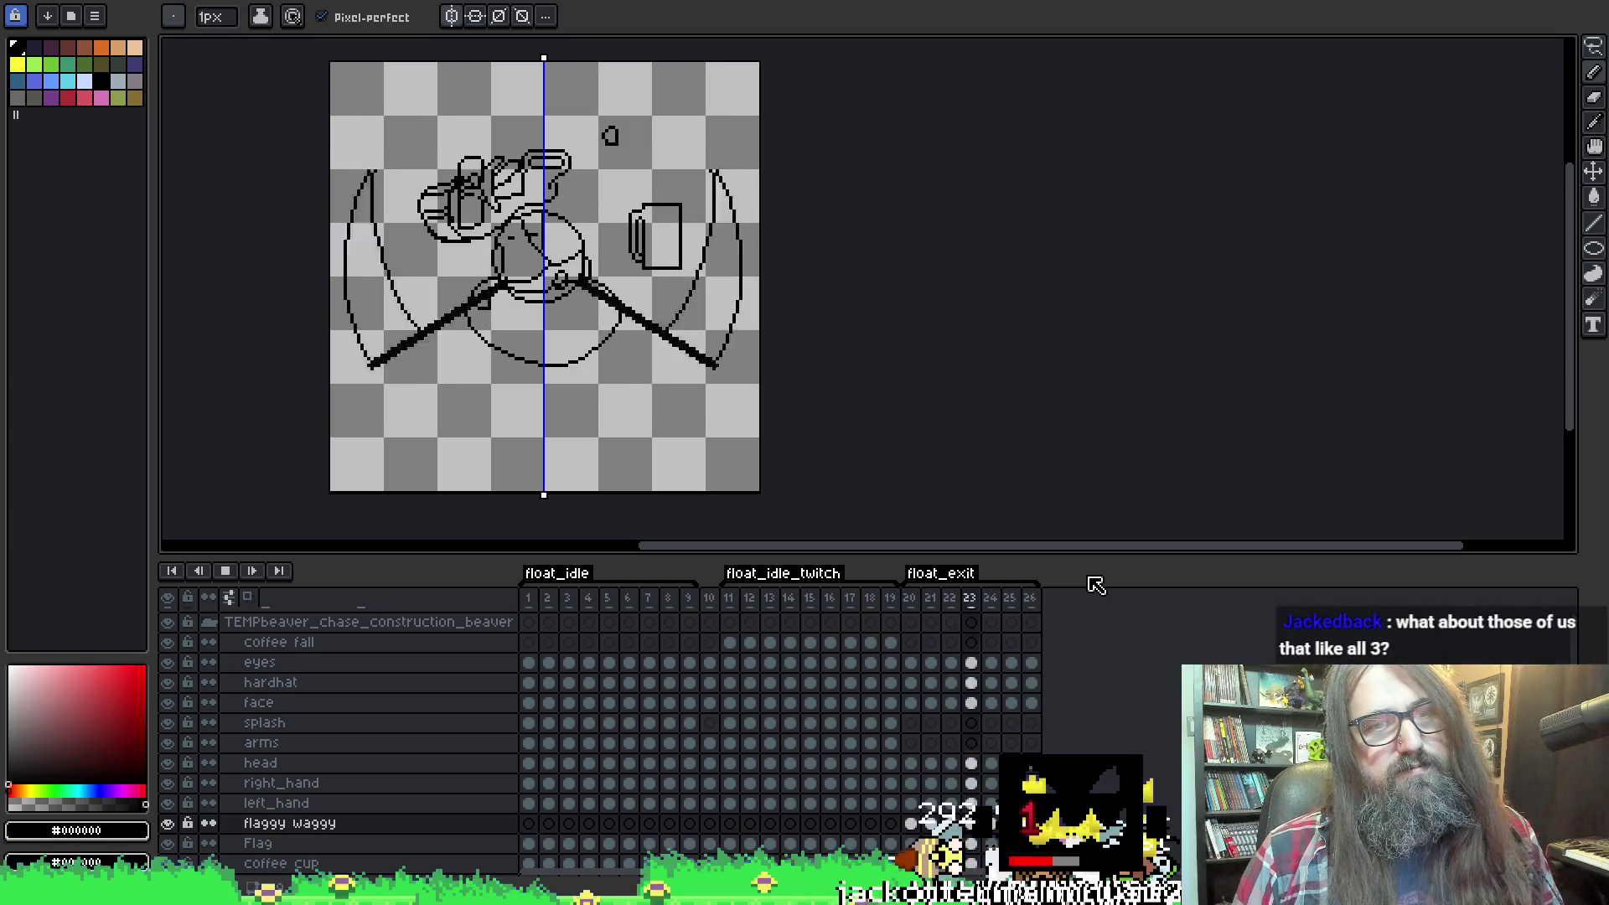
pyautogui.press('Return')
pyautogui.hotkey('ctrl', 's')
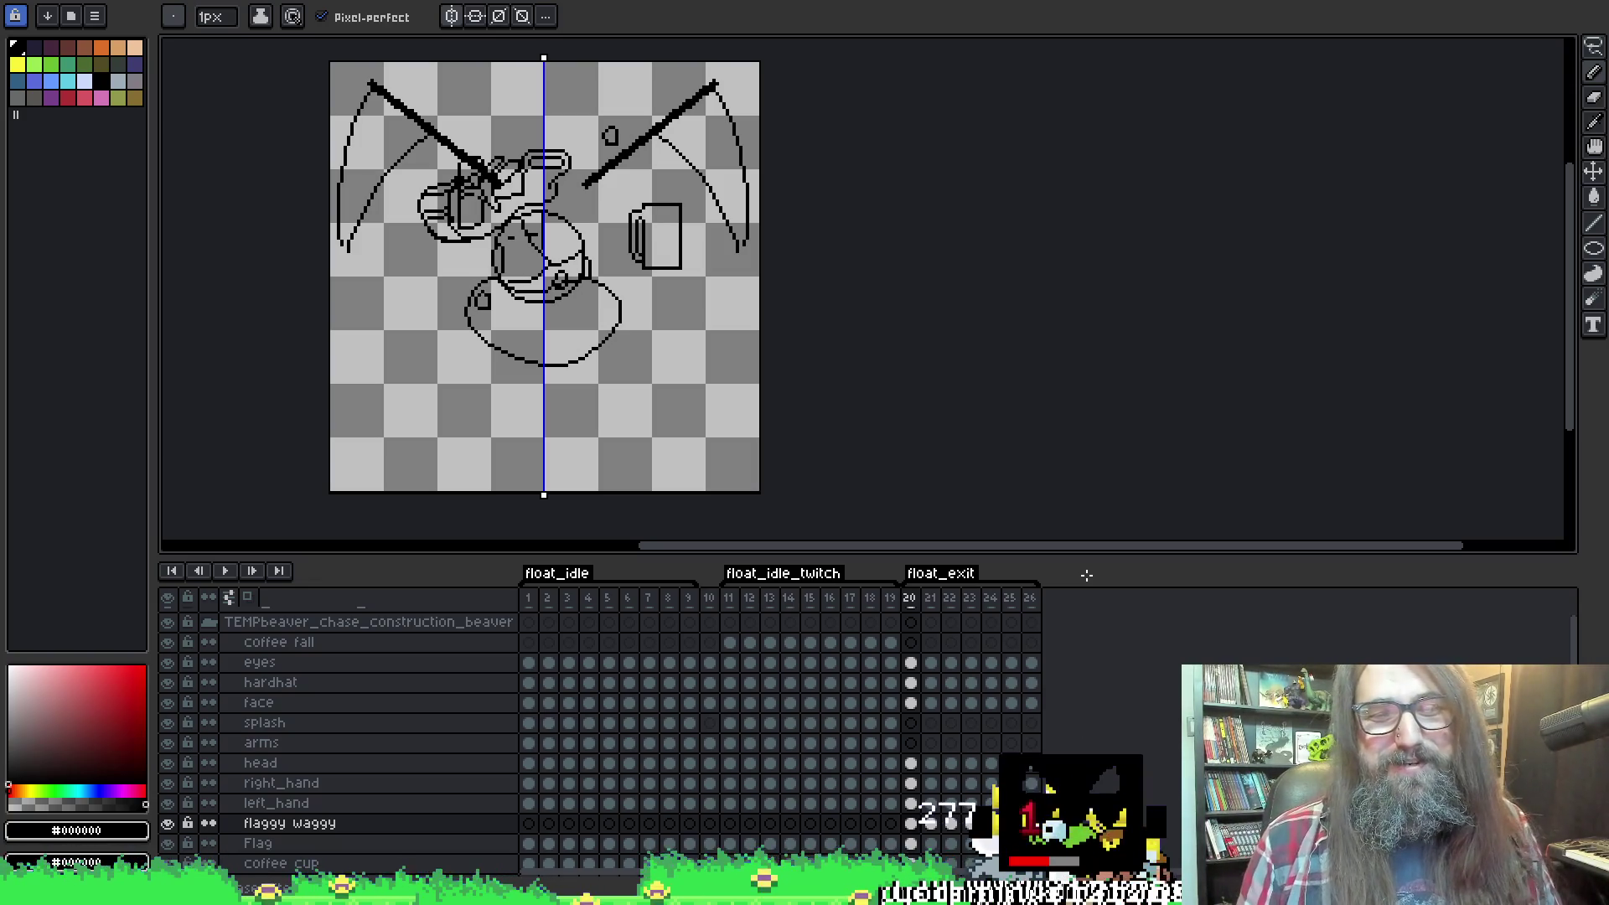
pyautogui.press('Return')
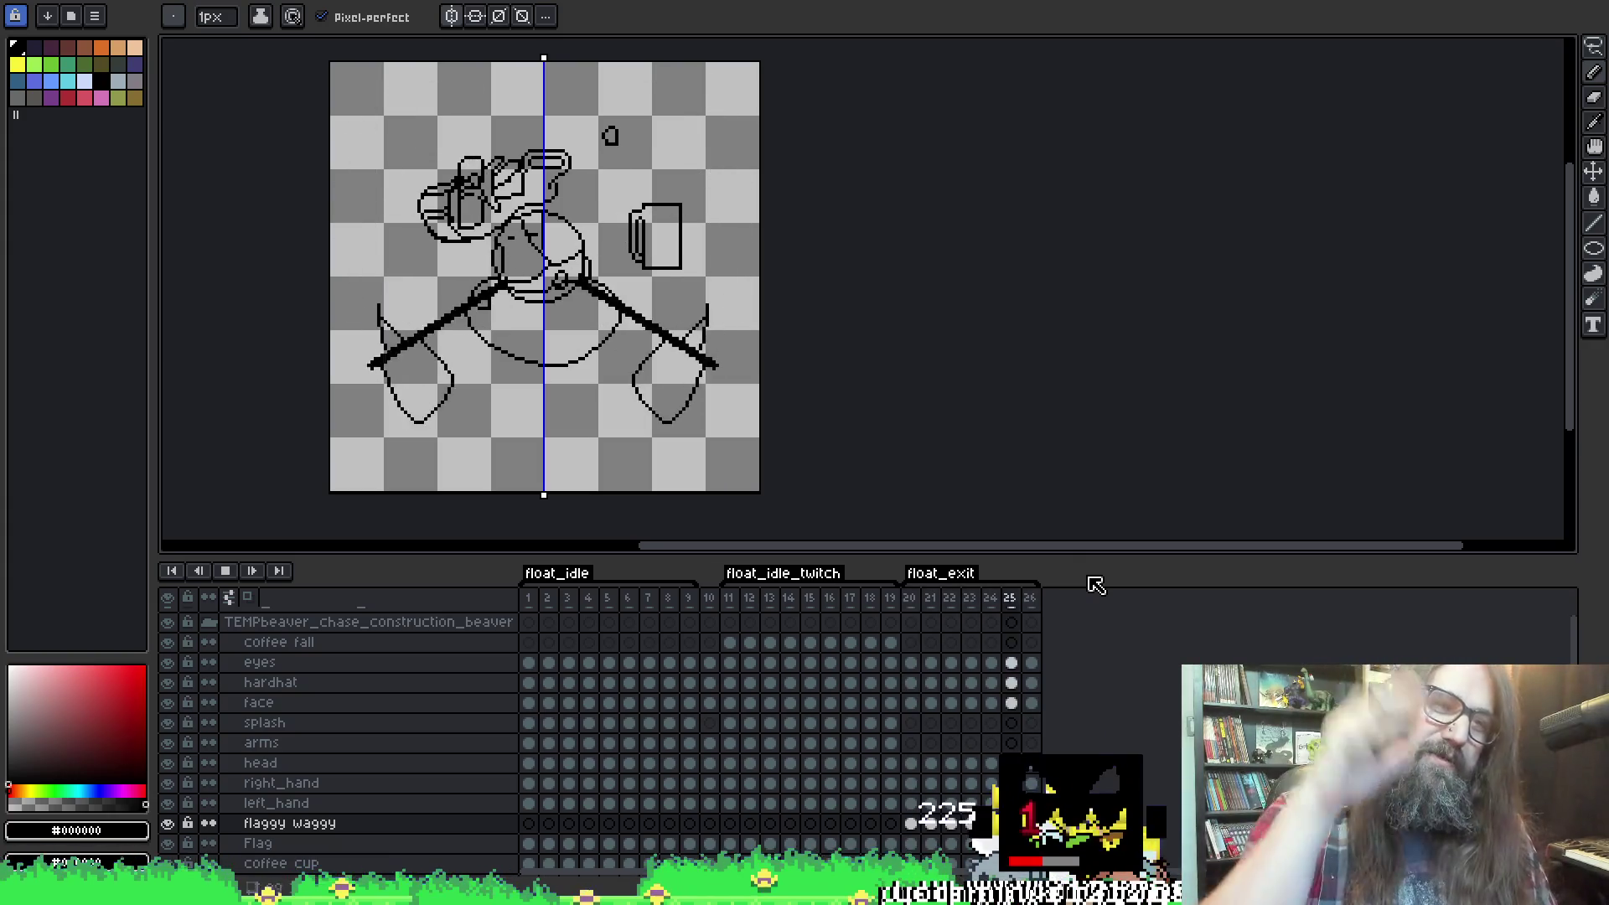
pyautogui.press('Return')
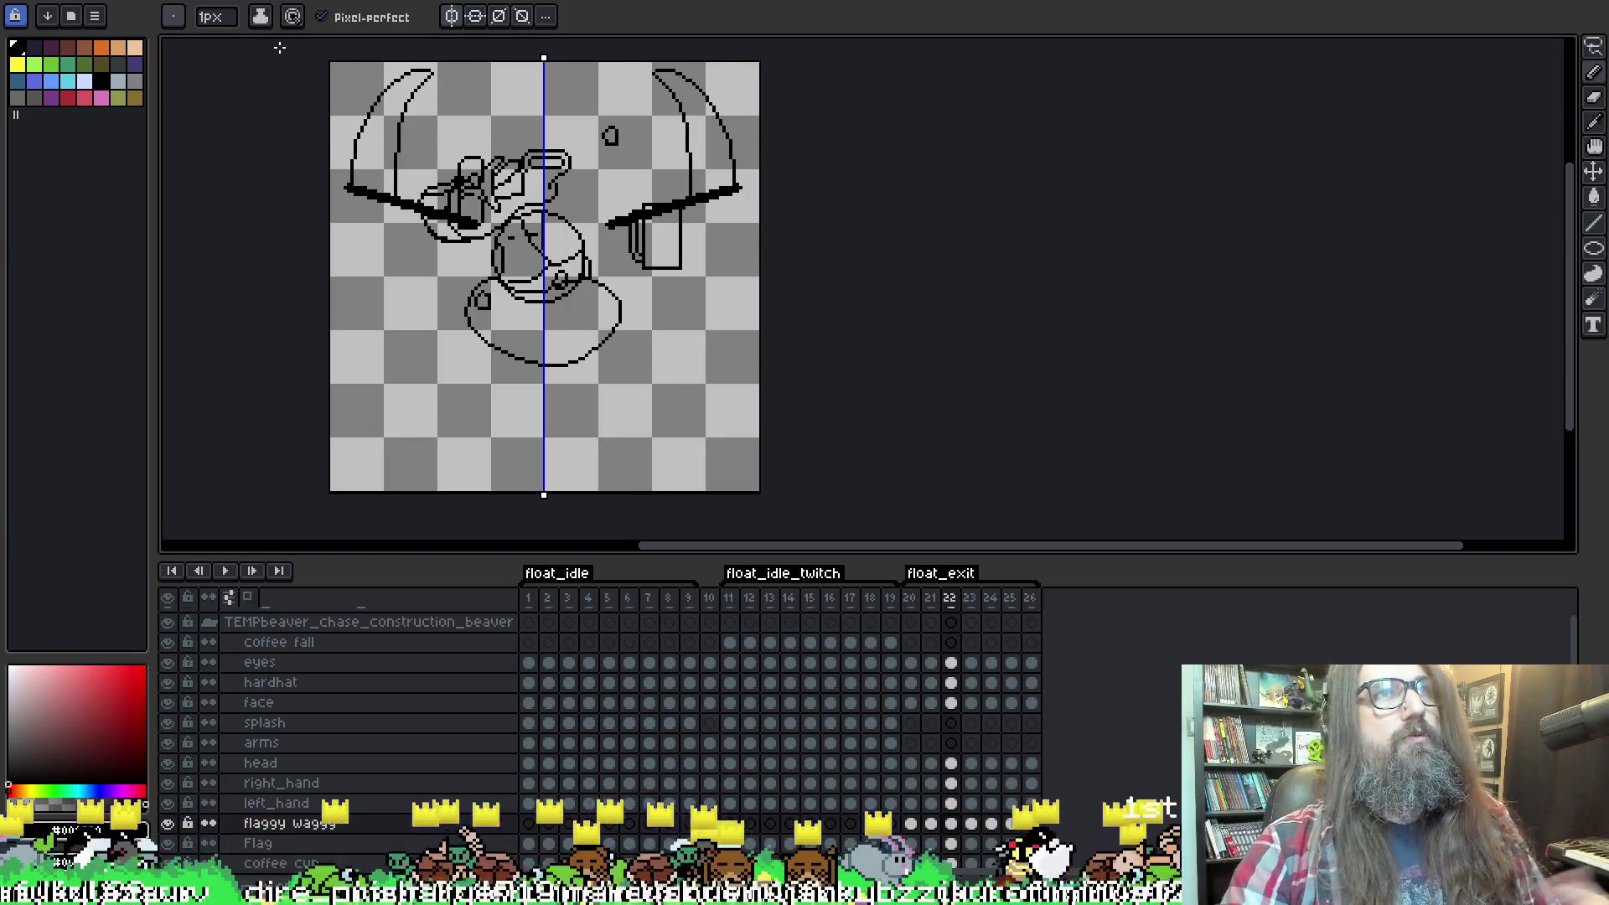
# Move the right_hand cel onto the axe handle in frames 20 and 21.
pyautogui.scroll(-1, 586, 687)
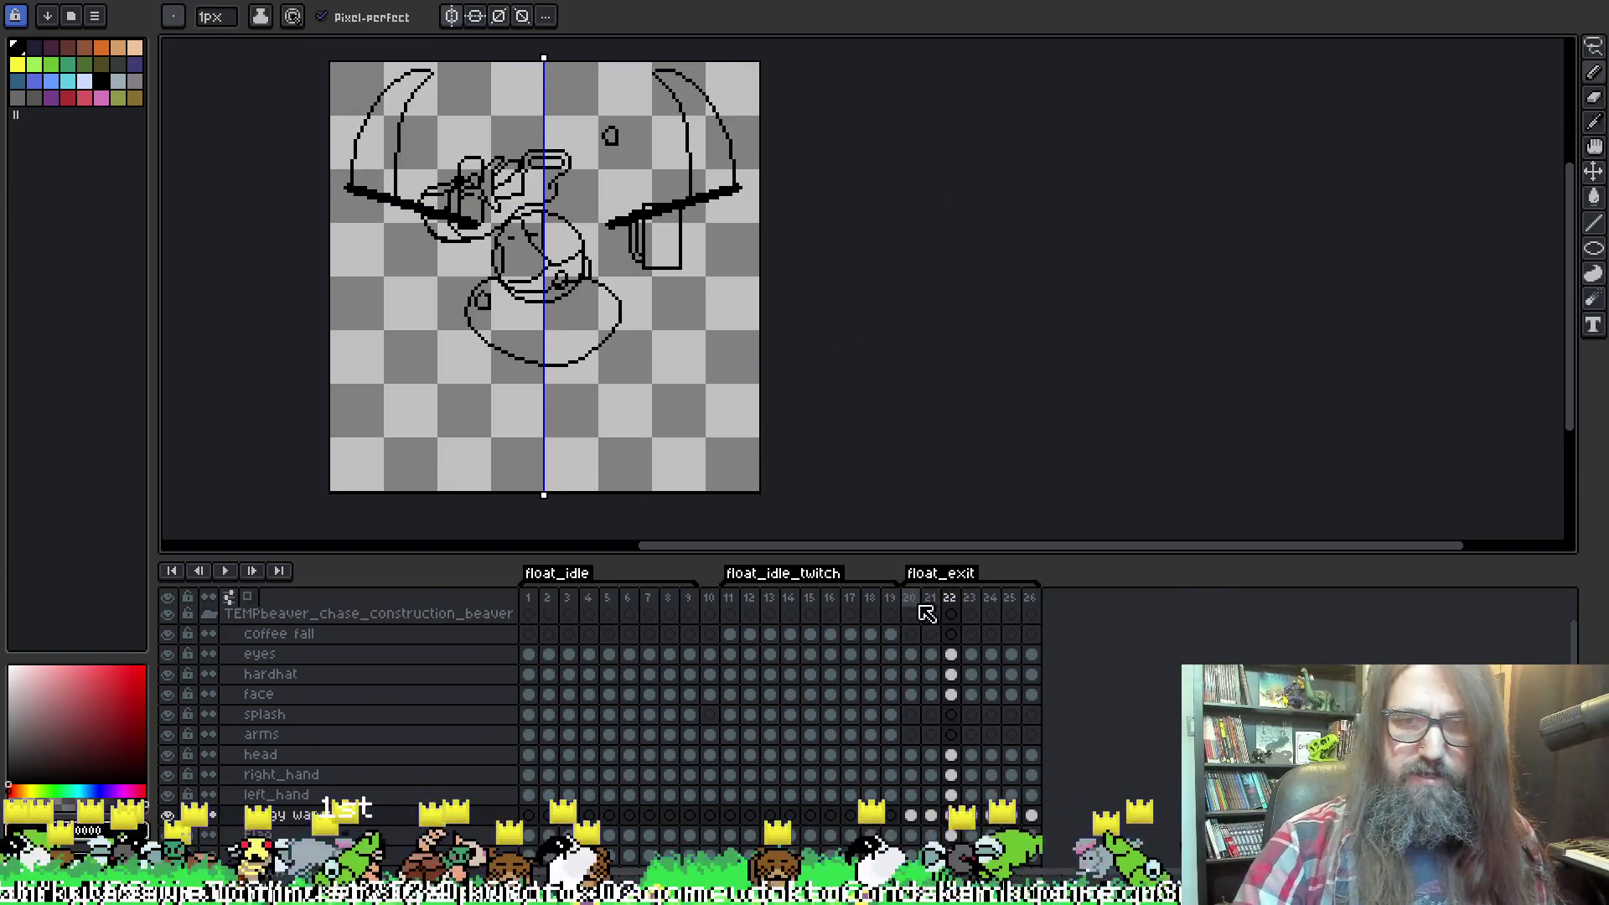
pyautogui.click(912, 610)
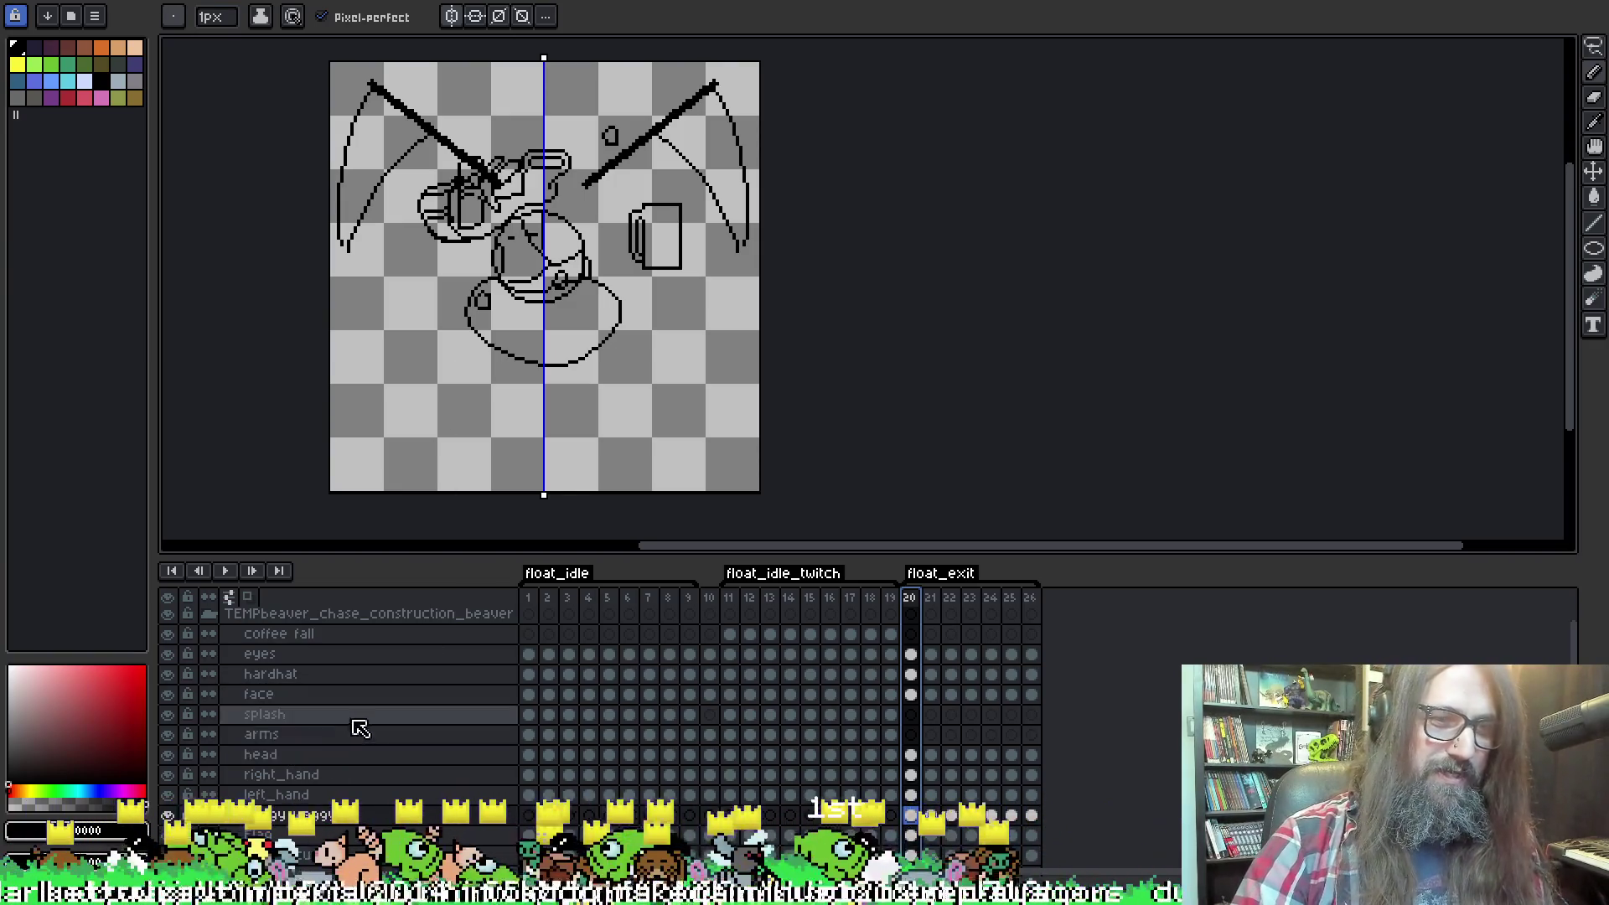
pyautogui.click(382, 777)
pyautogui.click(912, 777)
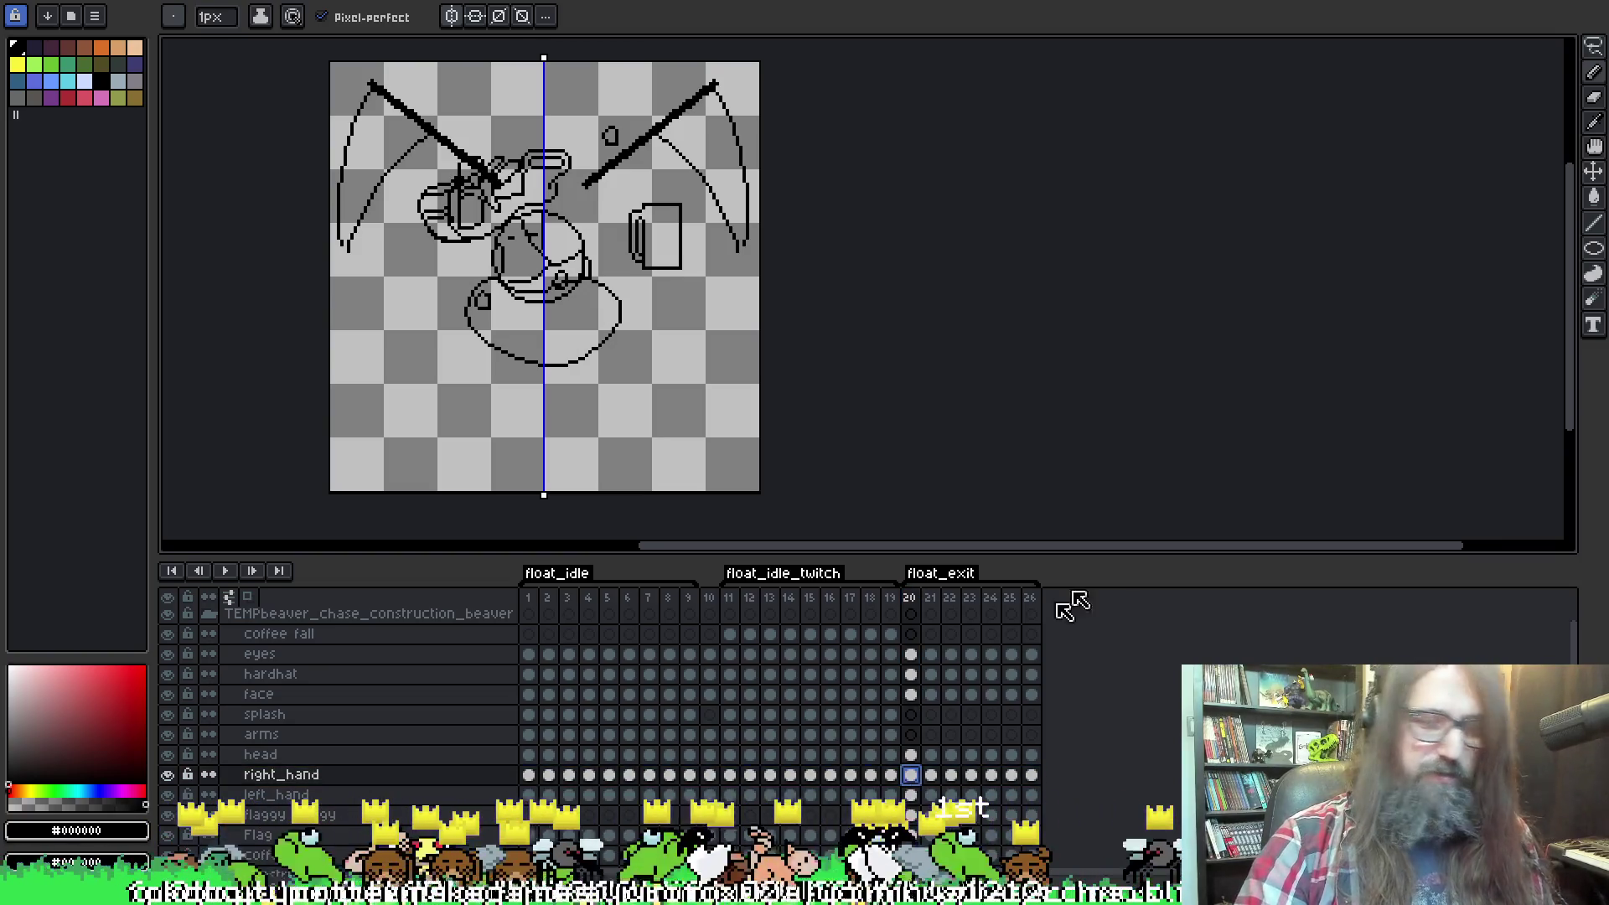
pyautogui.press('v')
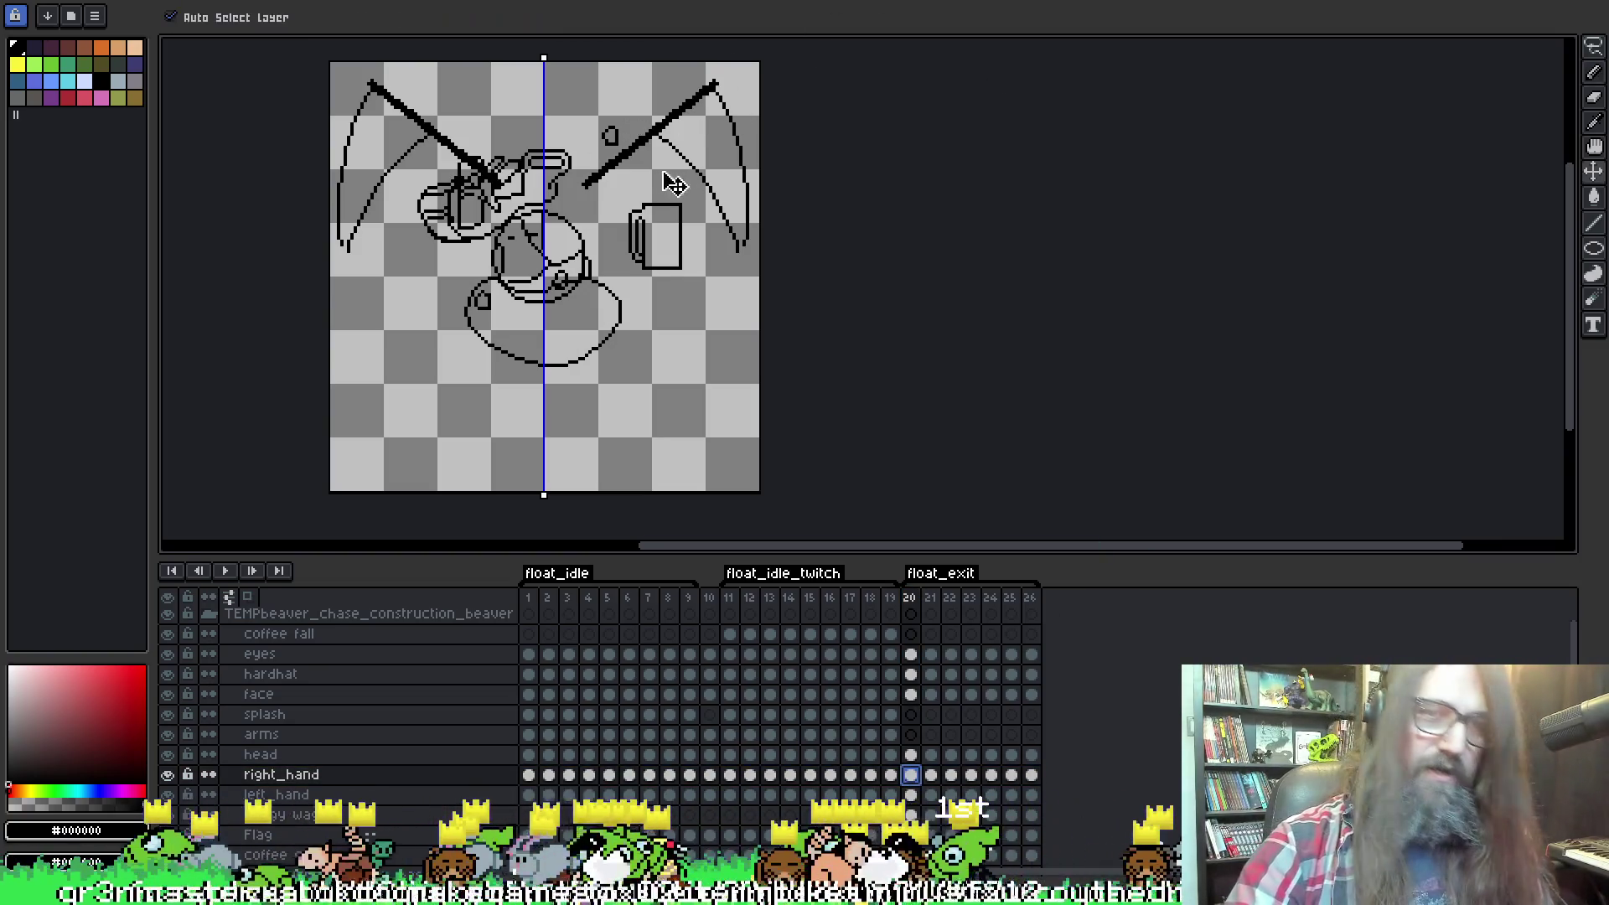
pyautogui.moveTo(645, 175); pyautogui.dragTo(670, 189)
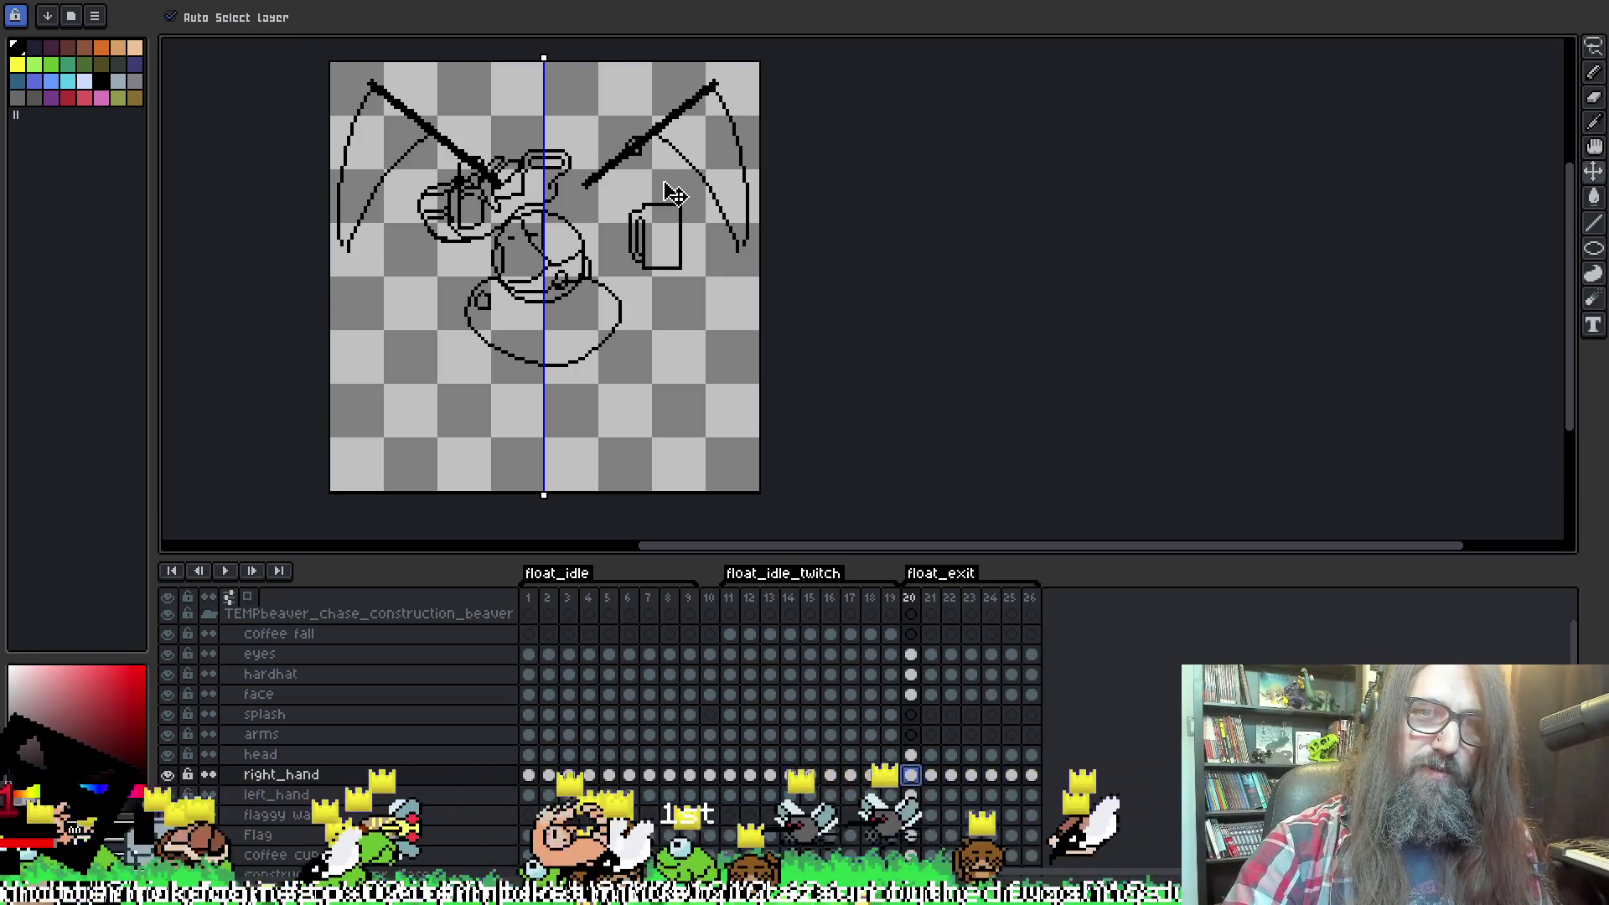
pyautogui.press('Right')
pyautogui.moveTo(660, 186); pyautogui.dragTo(668, 205)
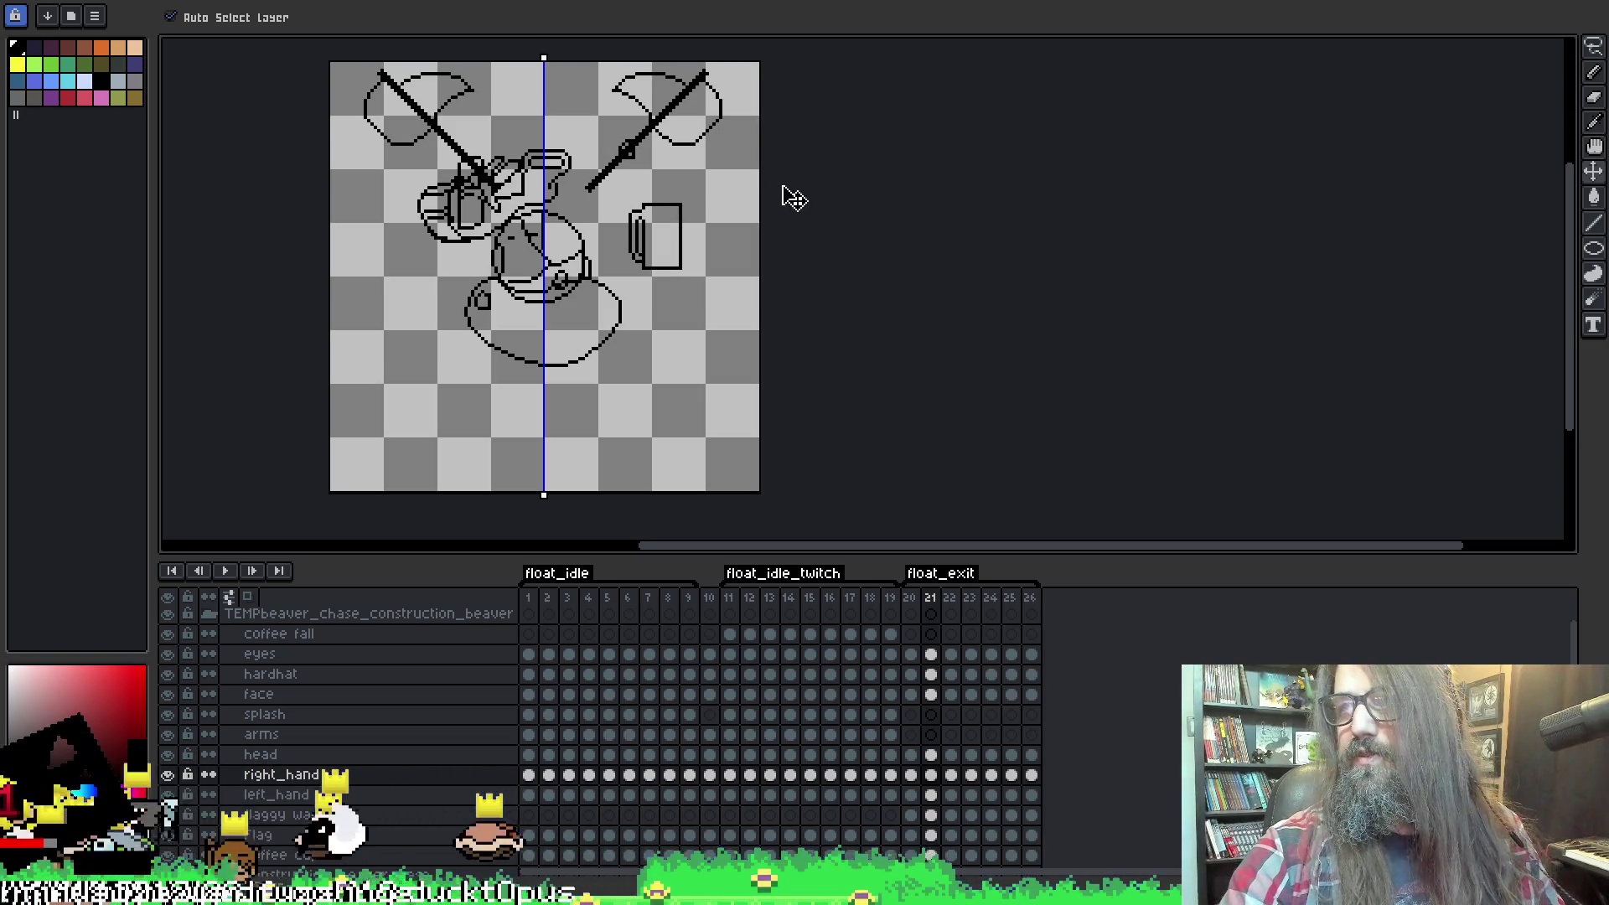
pyautogui.moveTo(730, 201); pyautogui.dragTo(737, 204)
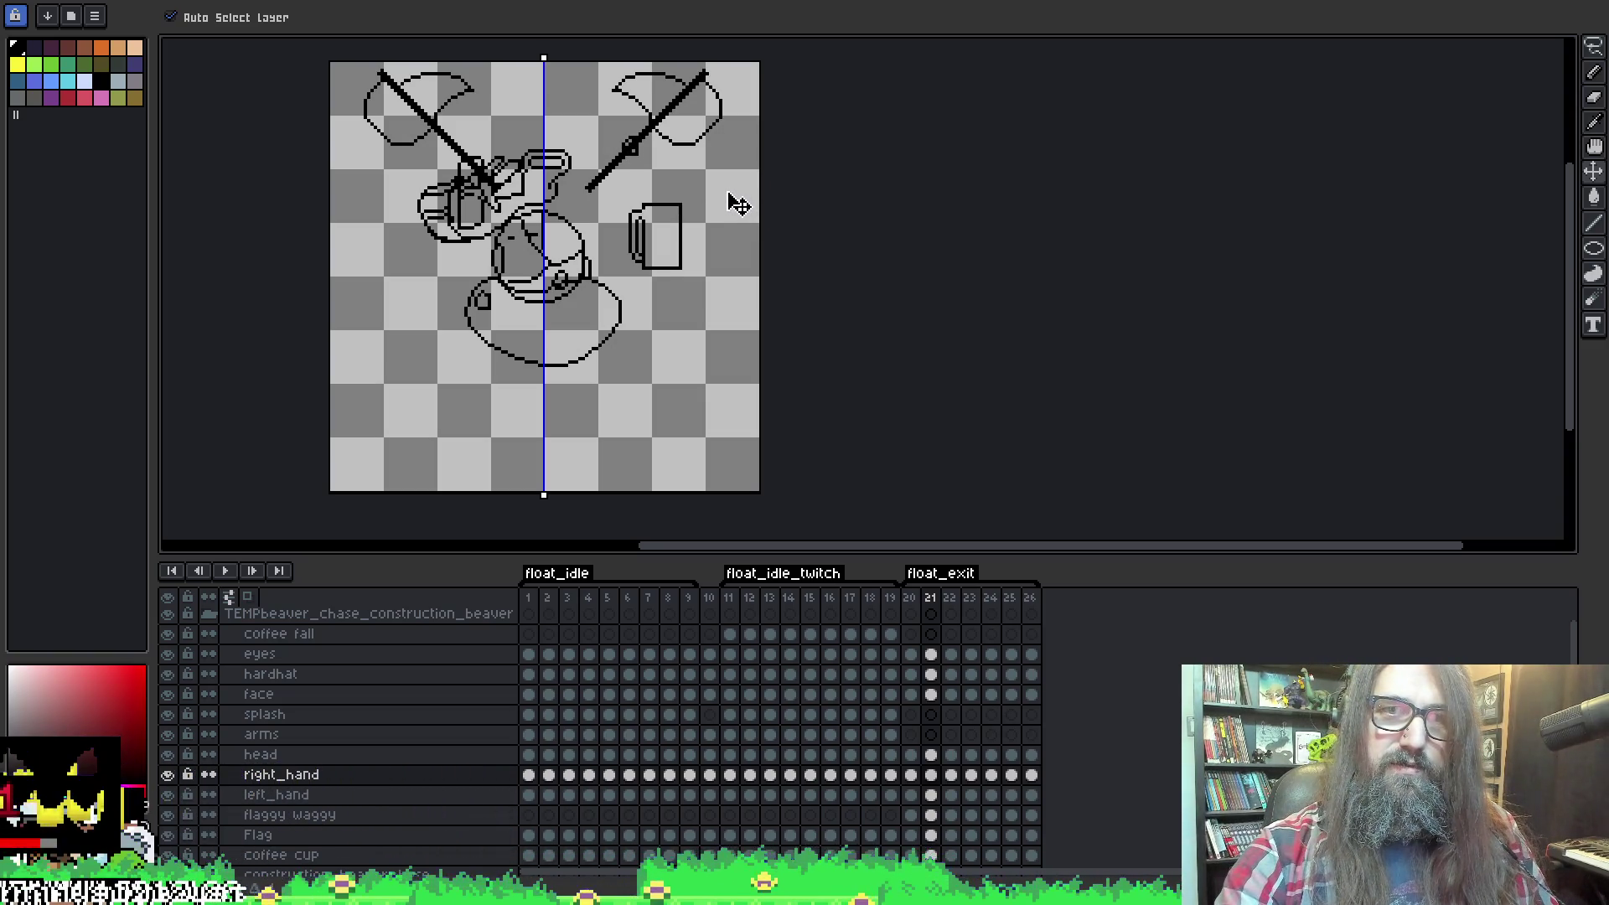
# With onion skin on, shift frame 22's right hand down-right onto the handle, then advance to frame 24.
pyautogui.press('F3')
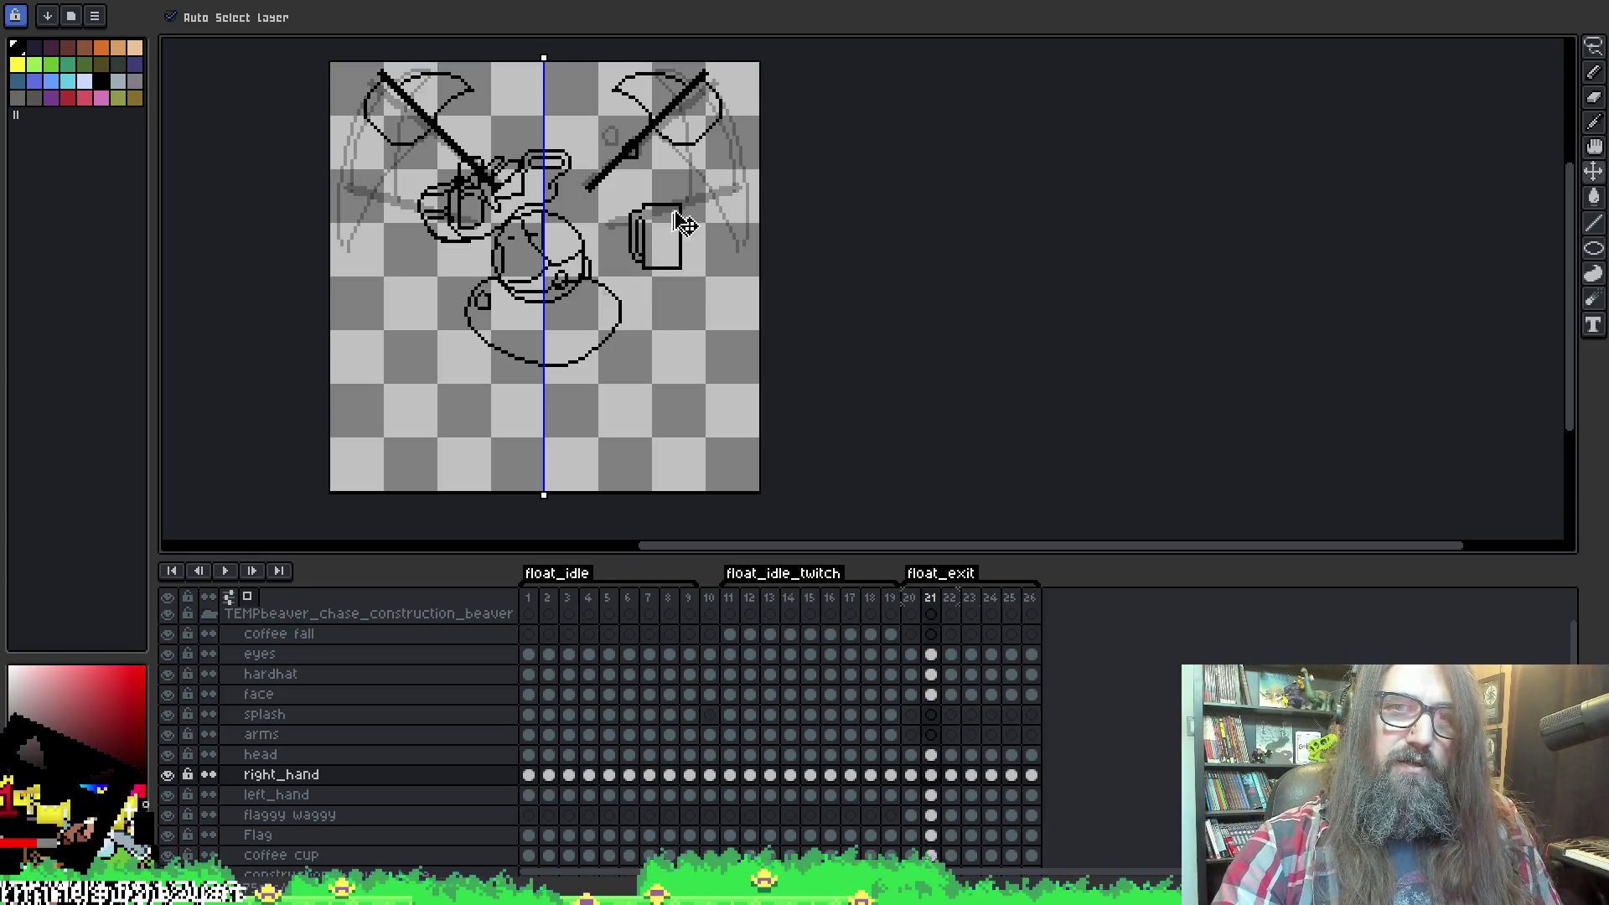
pyautogui.press('Right')
pyautogui.moveTo(677, 227); pyautogui.dragTo(721, 283)
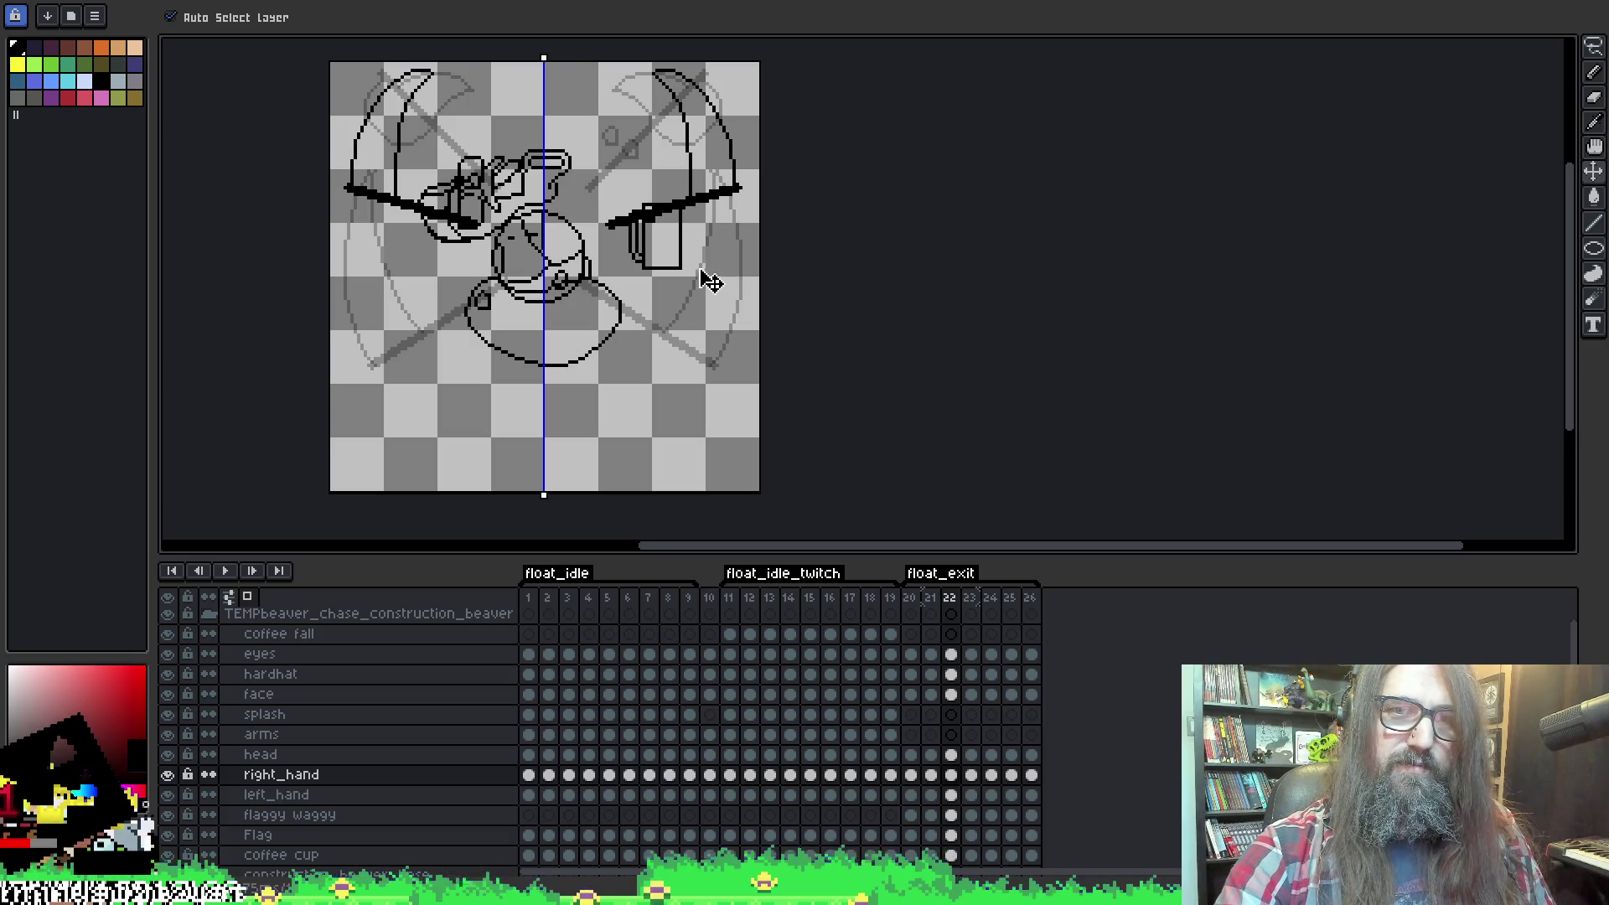
pyautogui.press('Right')
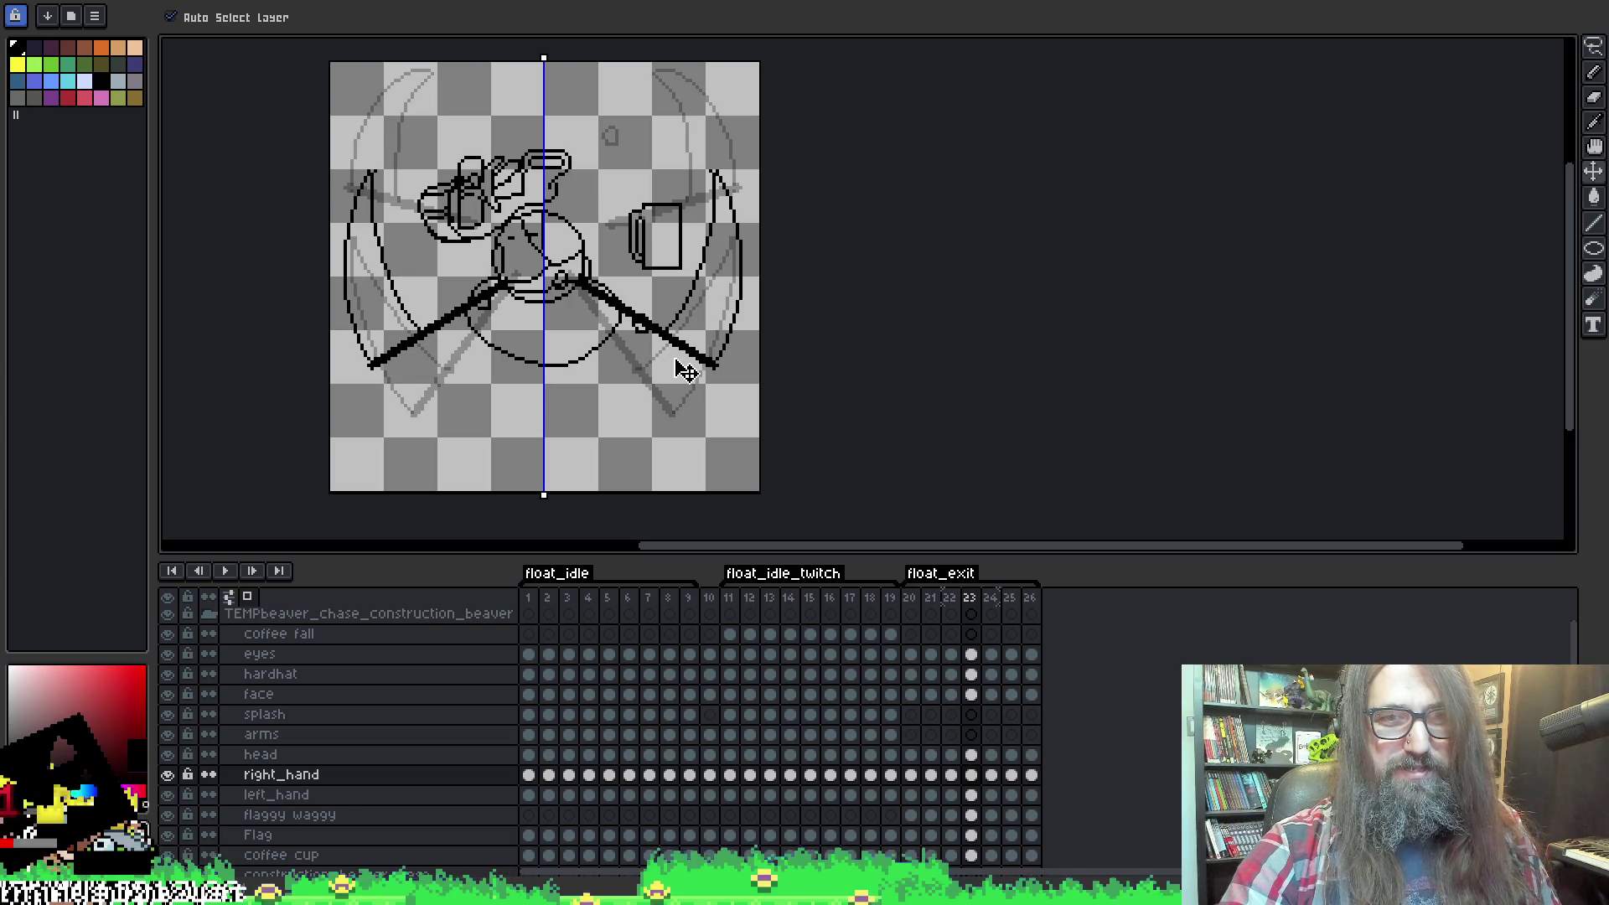
pyautogui.press('Right')
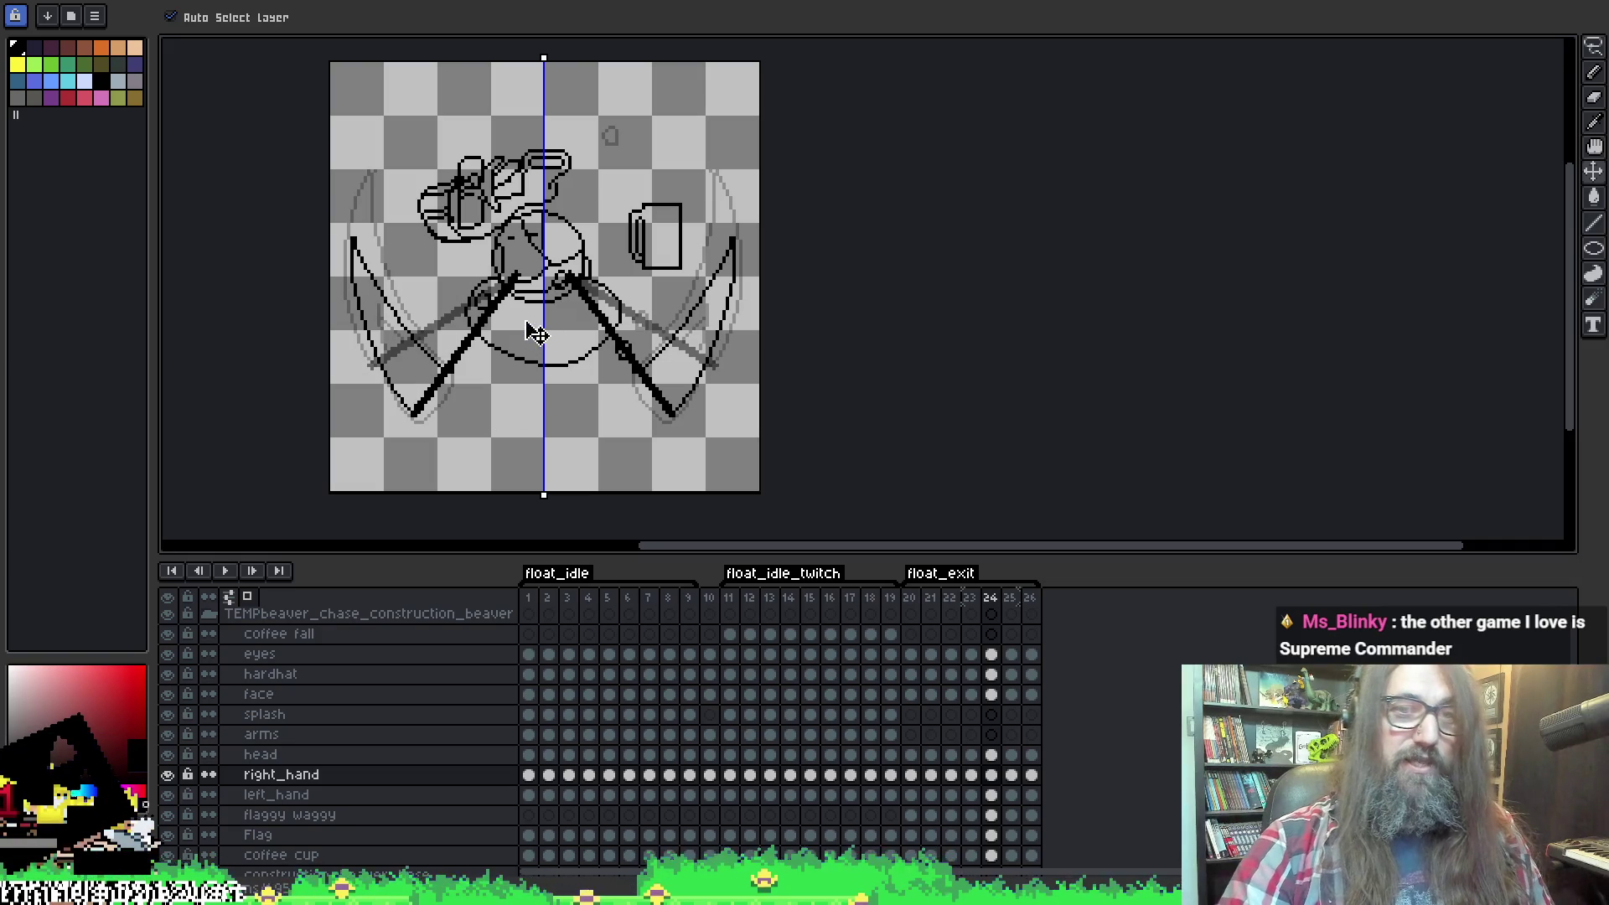
pyautogui.rightClick(749, 365)
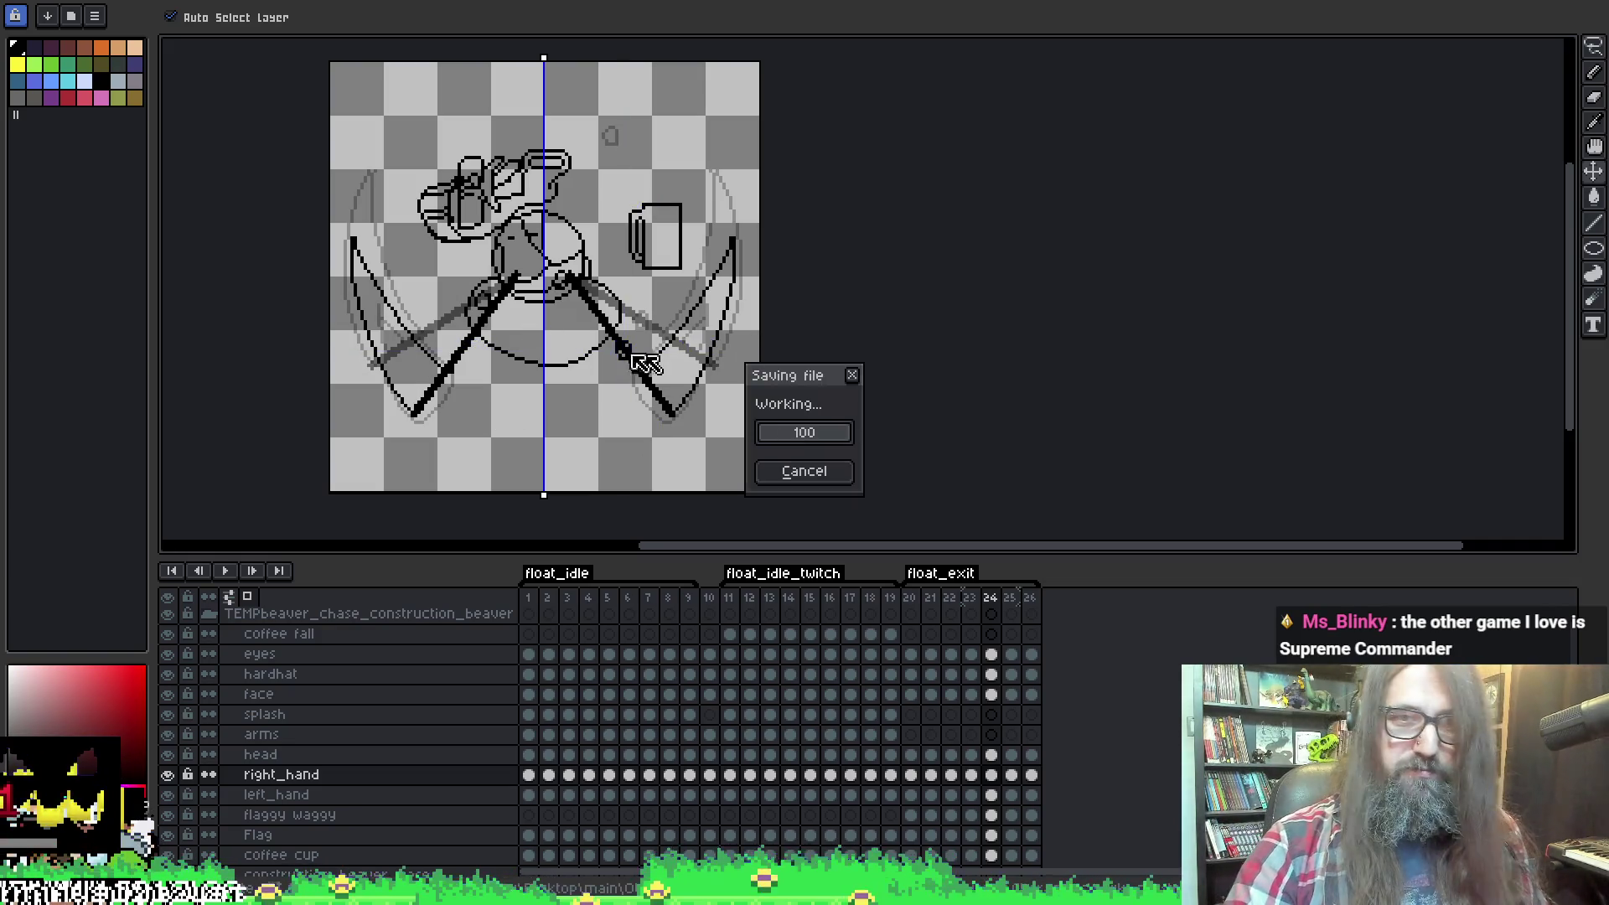
# Move frame 25's right hand down onto the arm line and nudge it into place.
pyautogui.press('Right')
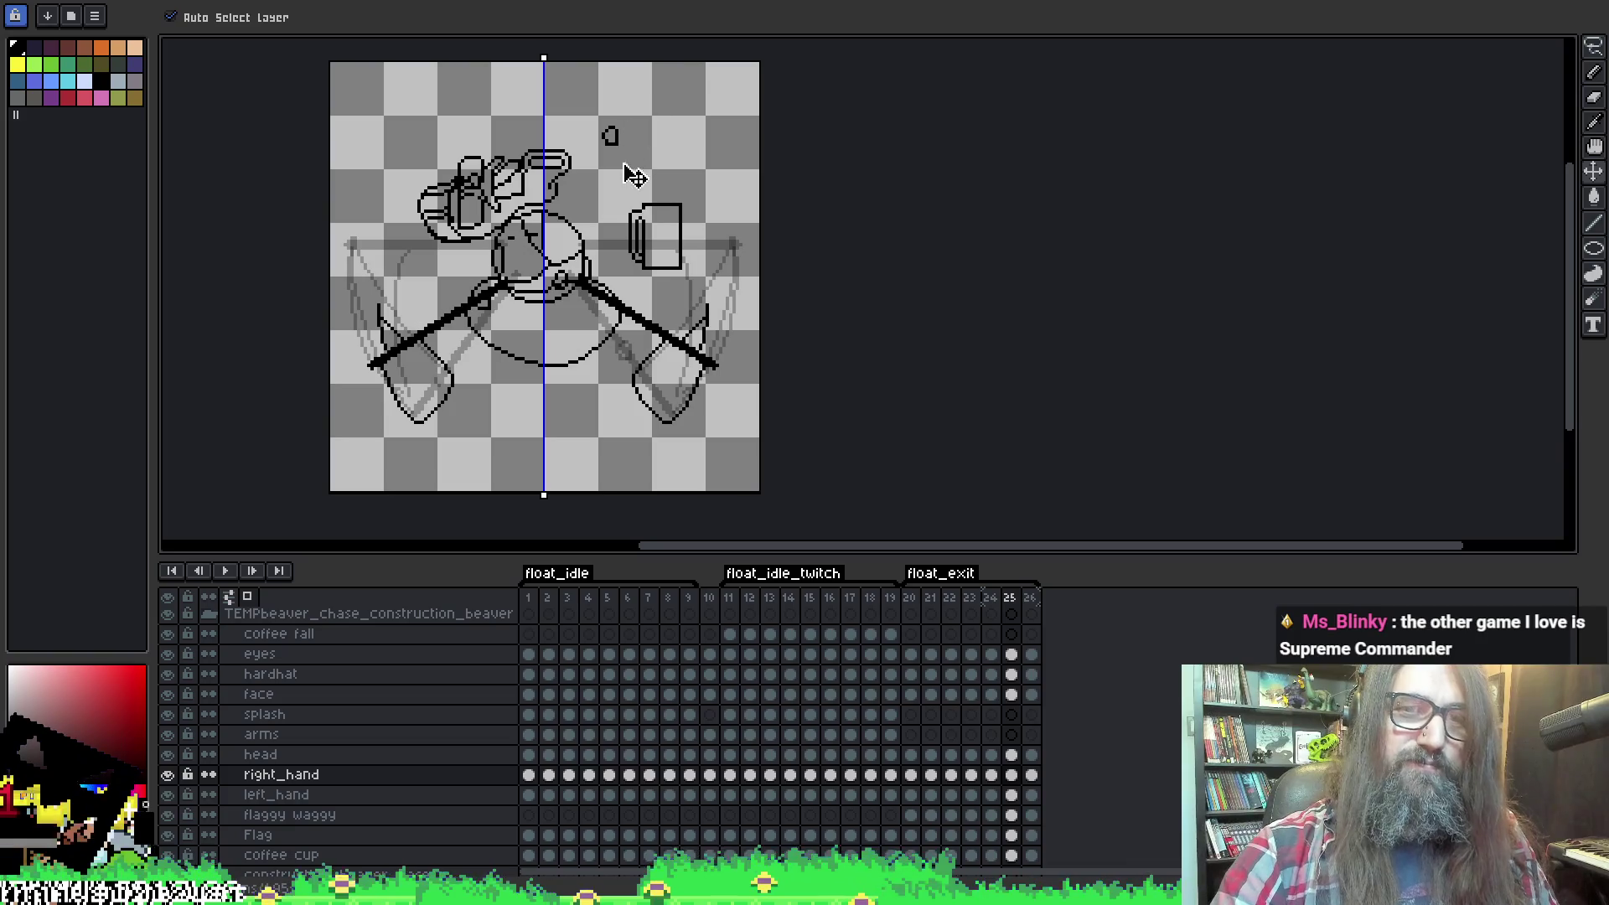
pyautogui.moveTo(662, 310); pyautogui.dragTo(665, 329)
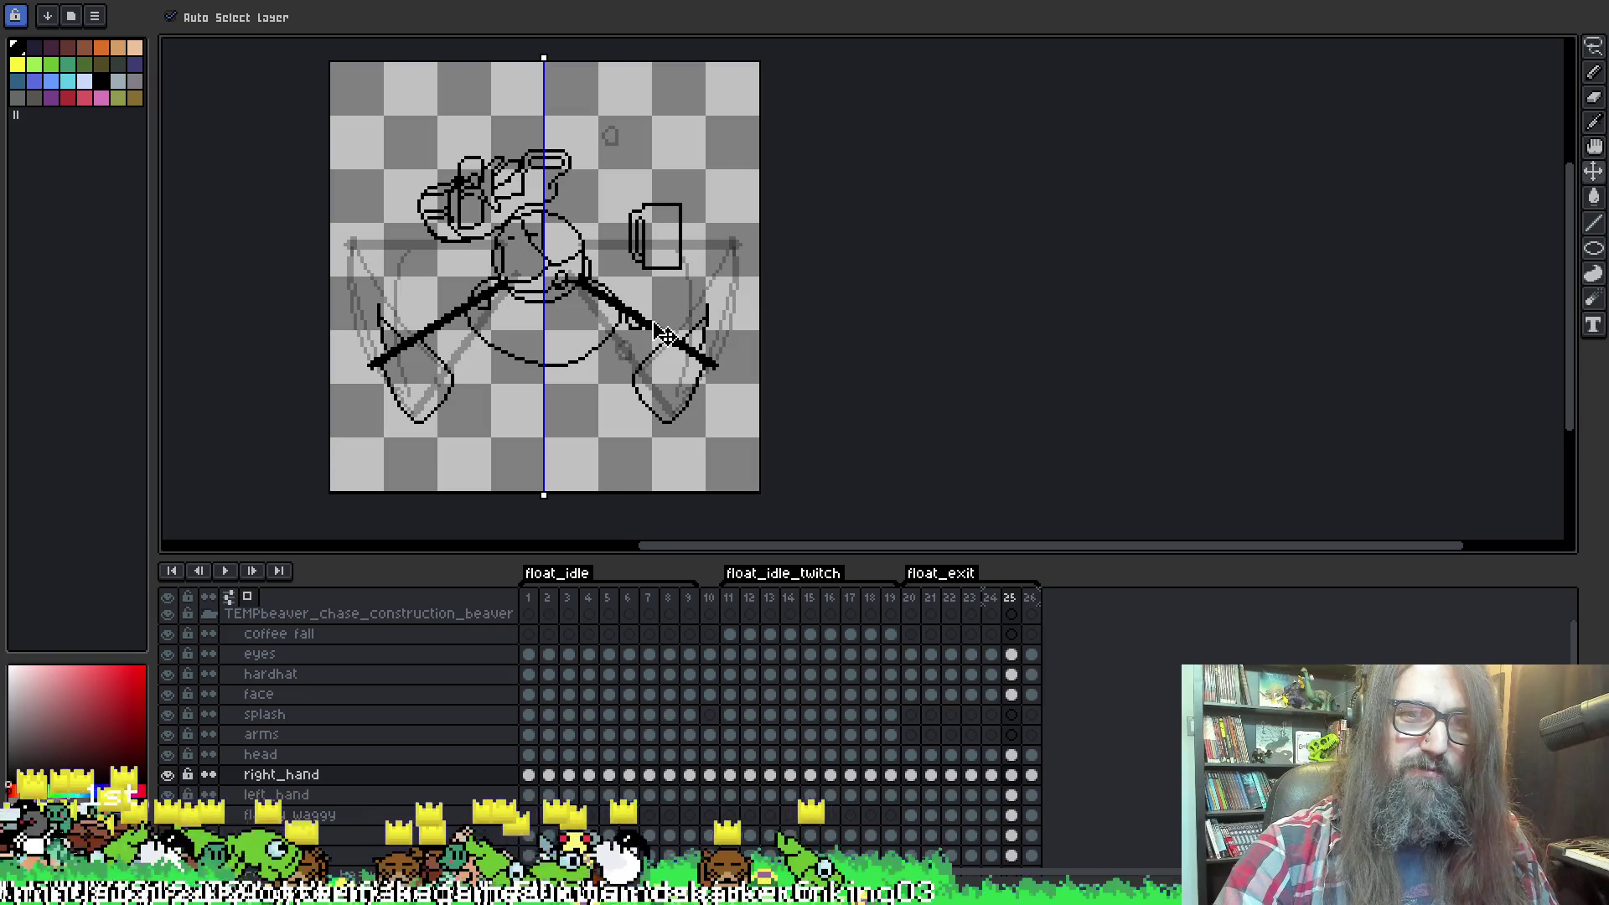
pyautogui.press('Left')
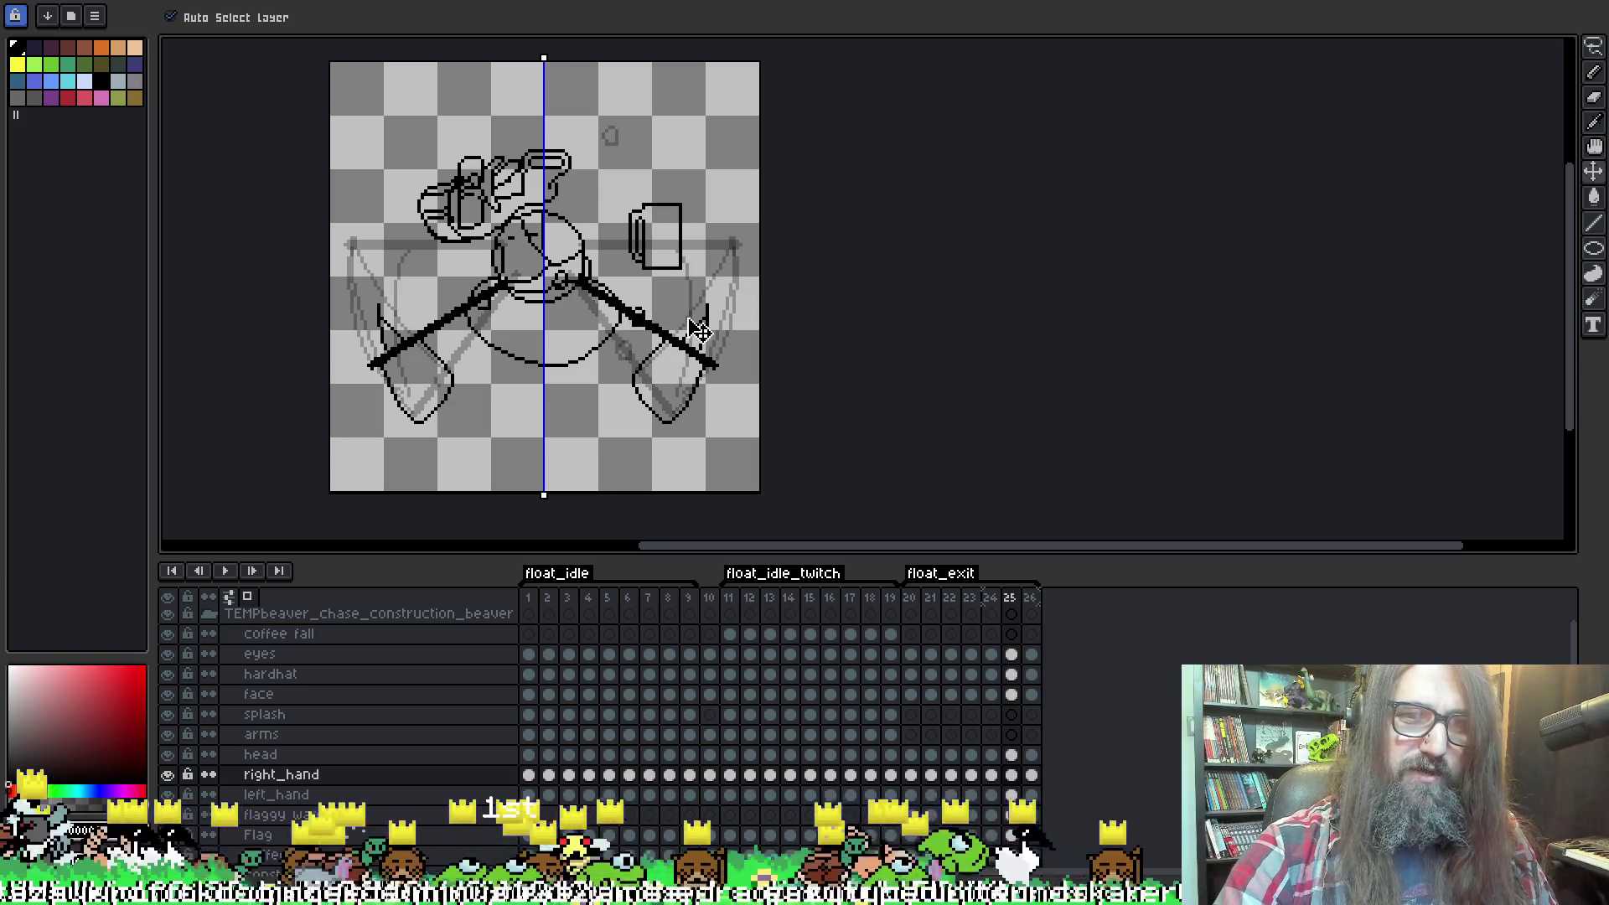
pyautogui.press('Right')
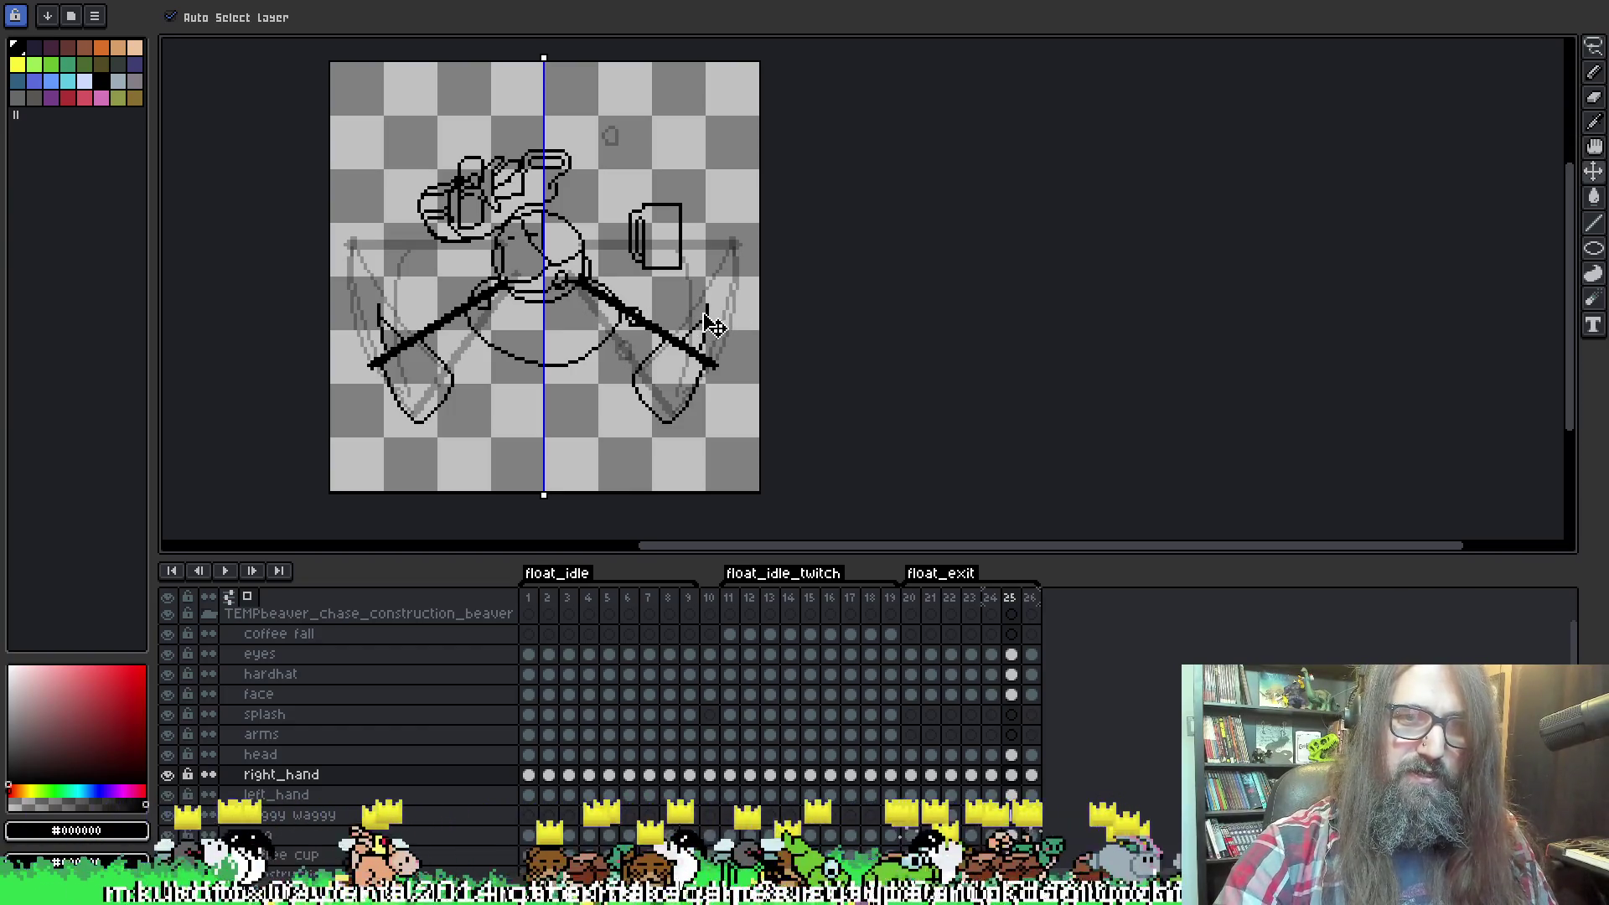
# Place frame 26's right hand on the axe handle, compare with the first frame, and save.
pyautogui.press('.')
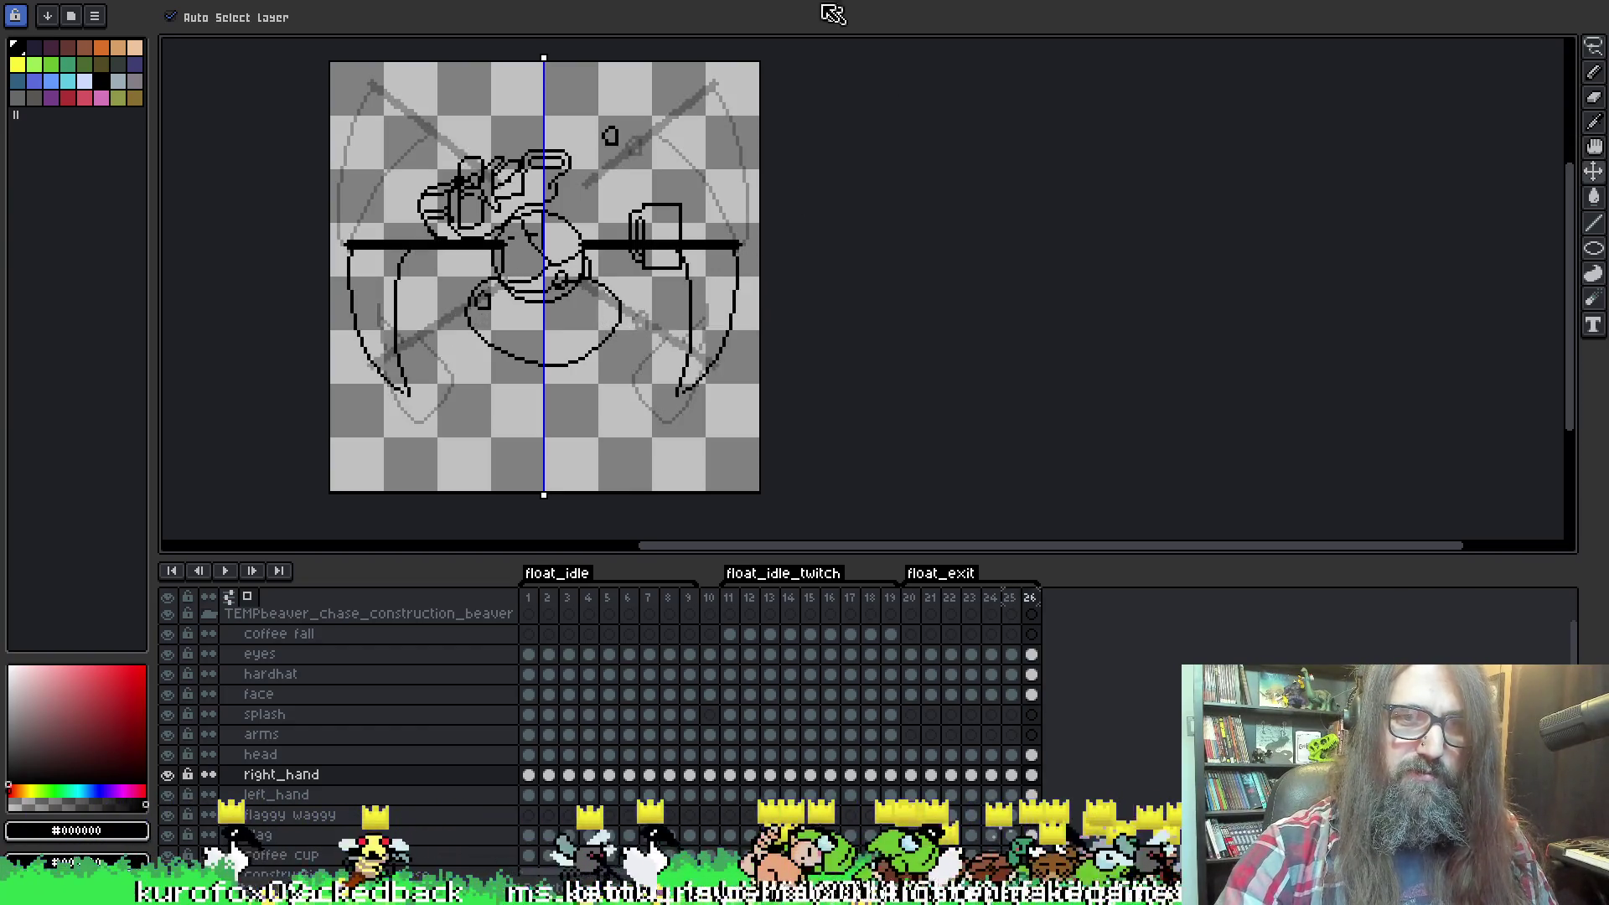
pyautogui.moveTo(629, 172)
pyautogui.mouseDown()
pyautogui.moveTo(652, 185)
pyautogui.moveTo(663, 281)
pyautogui.mouseUp()
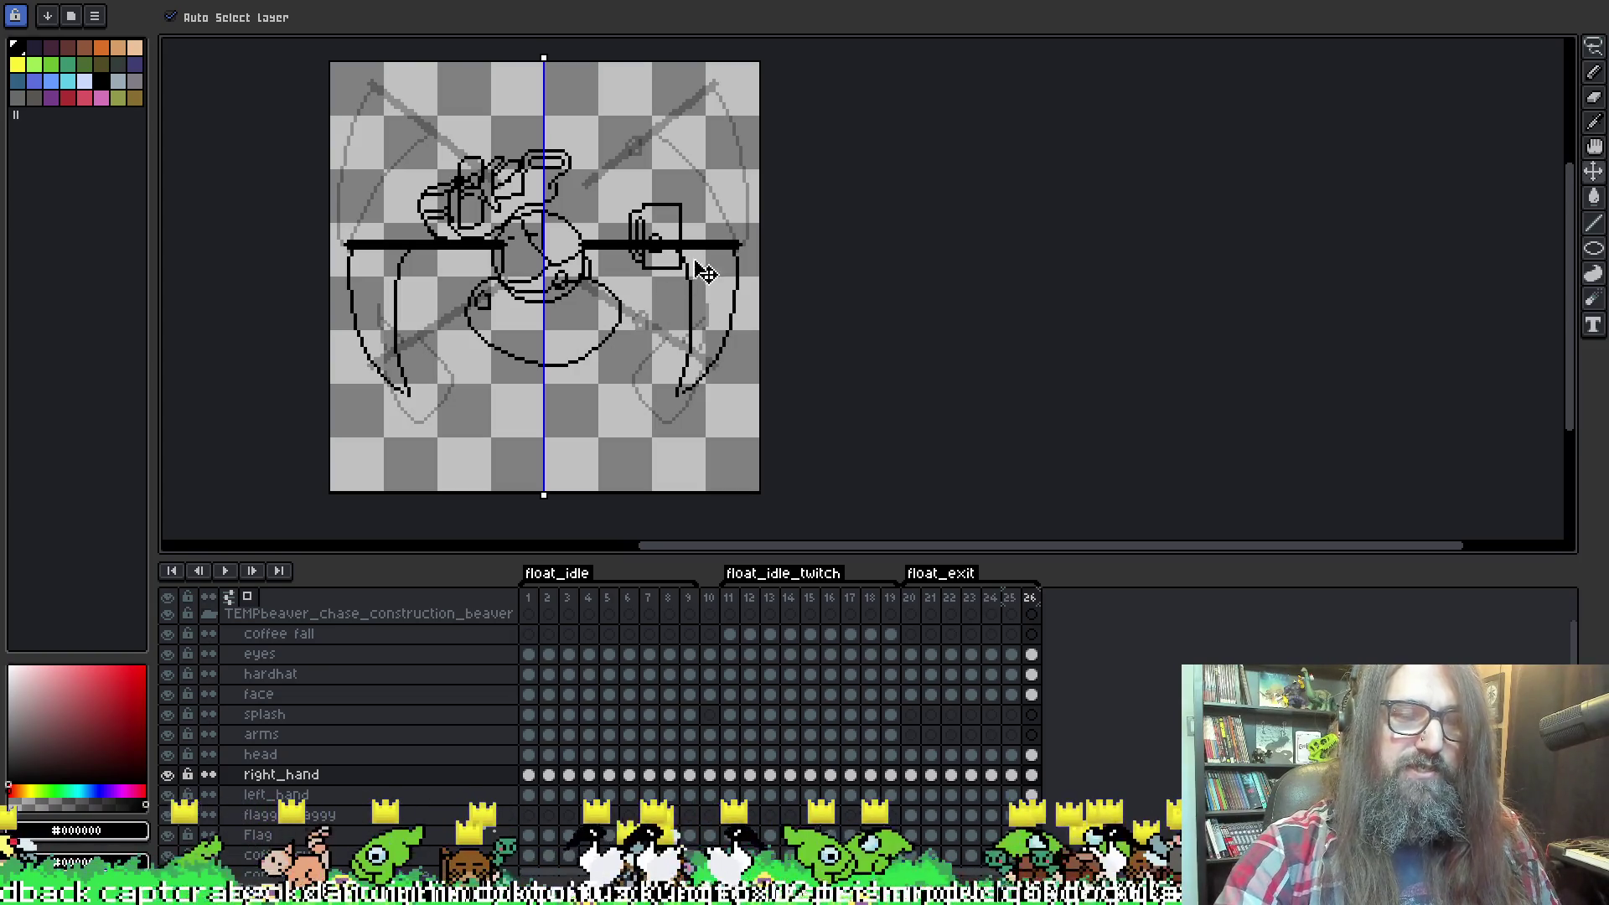
pyautogui.press('Right')
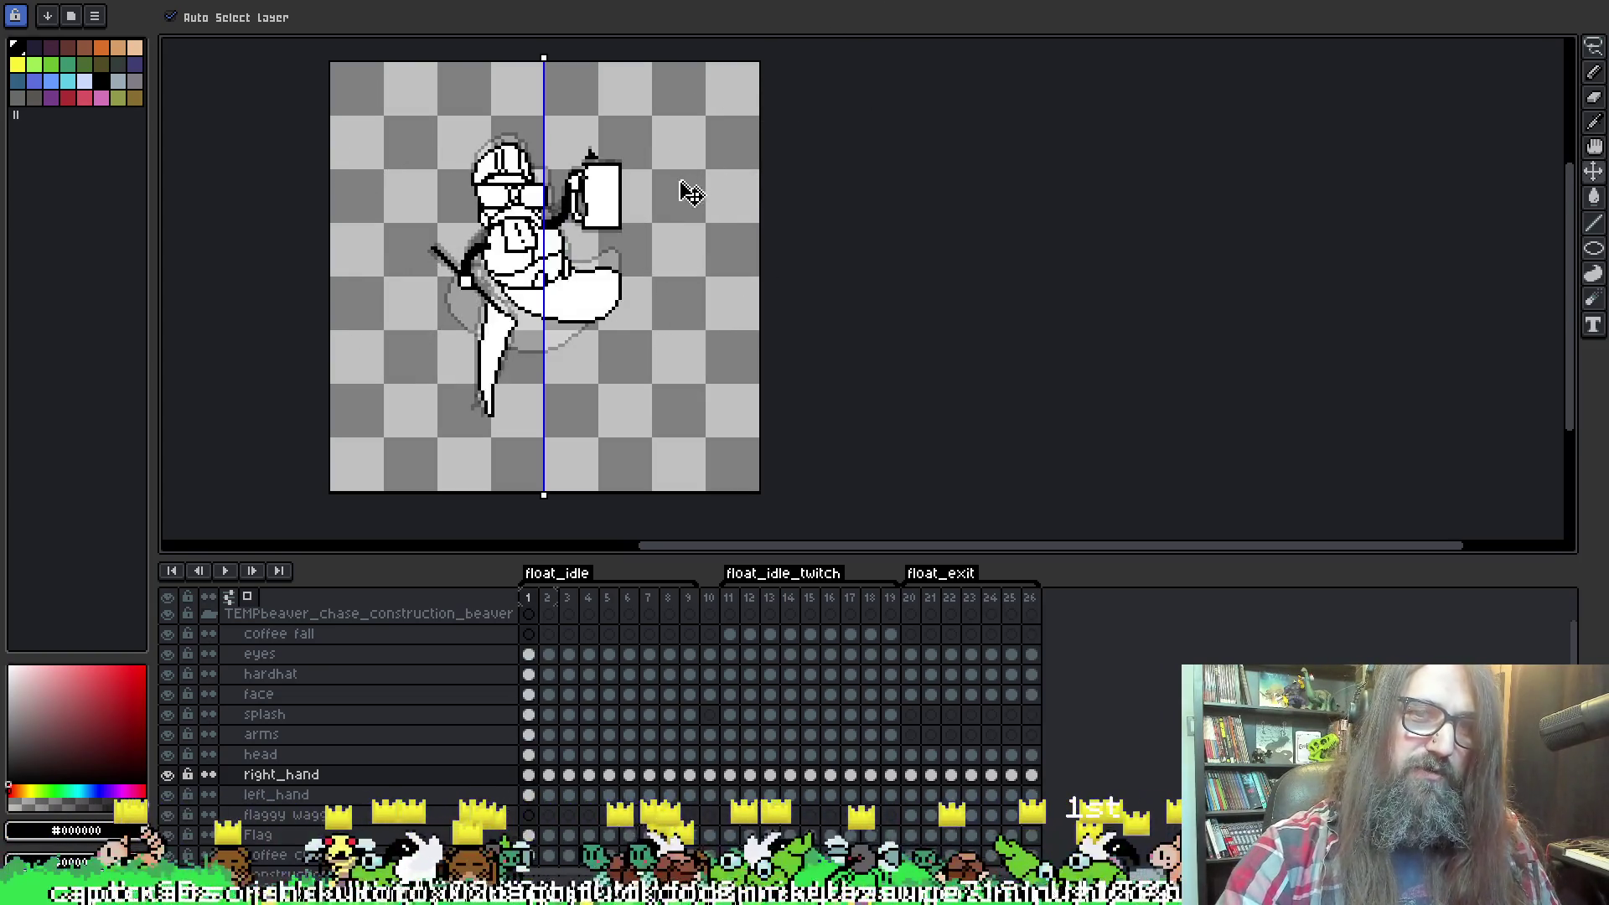
pyautogui.press('Left')
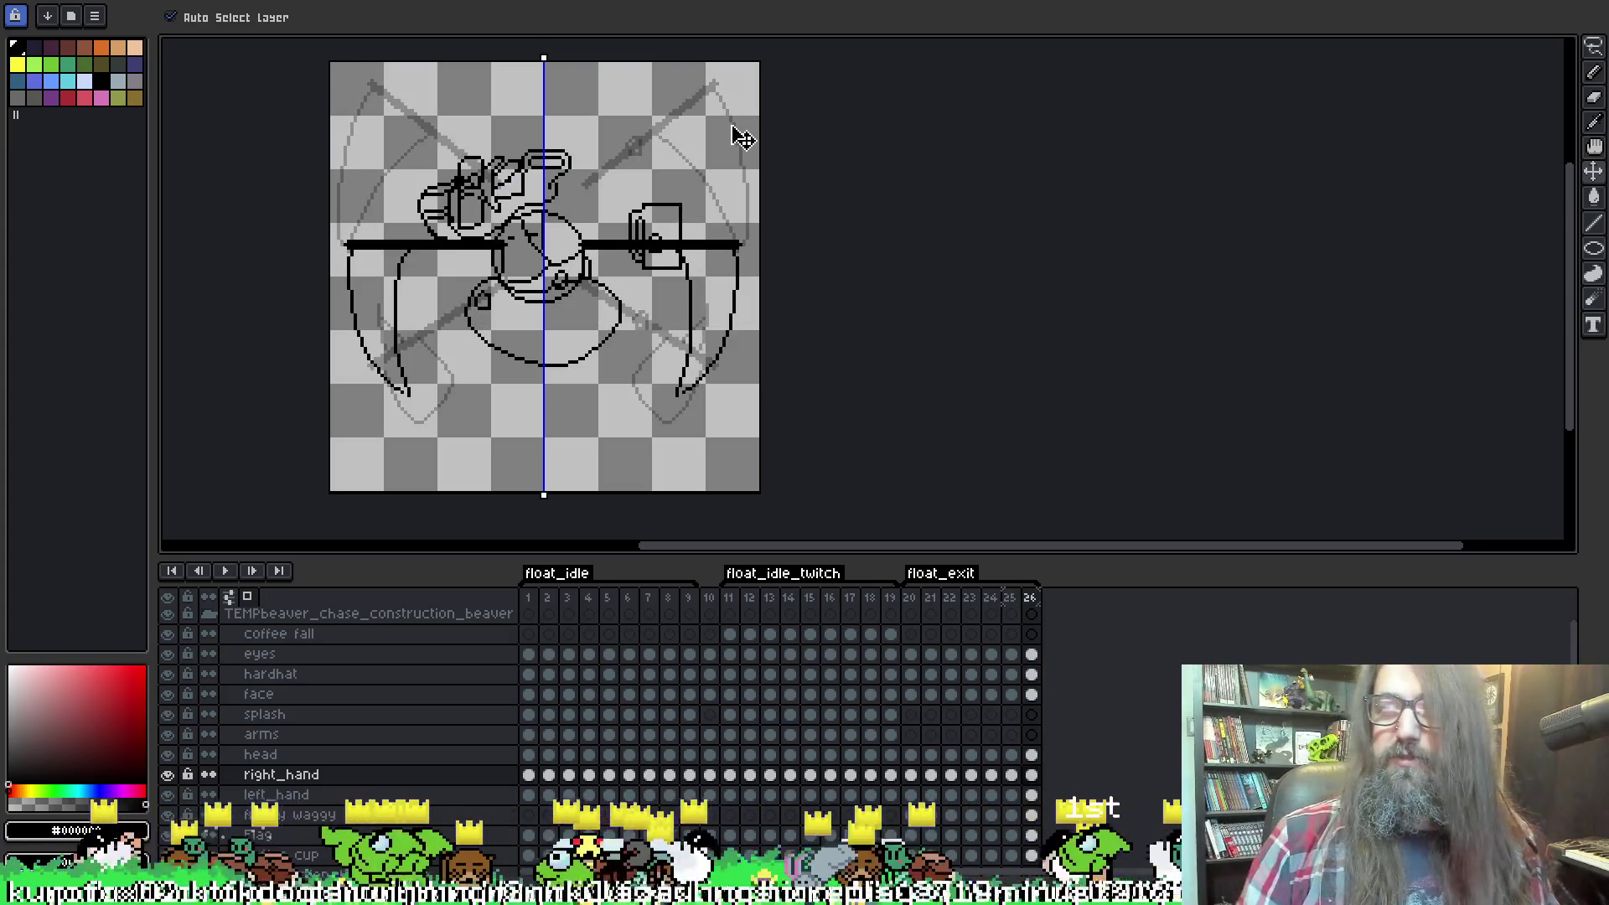
pyautogui.hotkey('ctrl', 's')
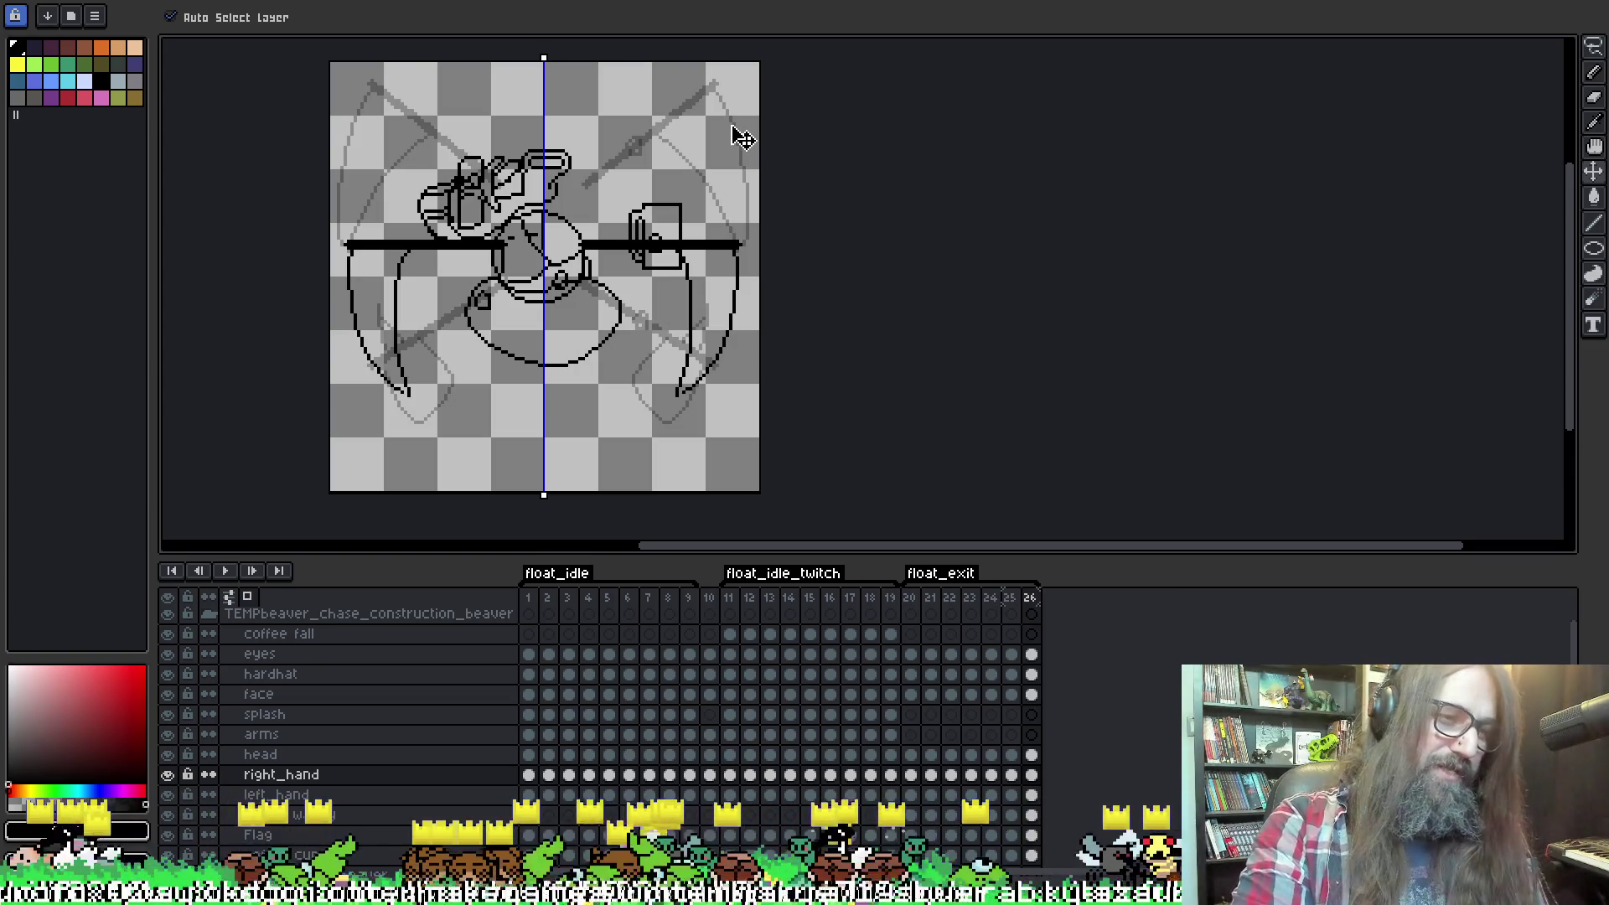
pyautogui.hscroll(-2, 737, 132)
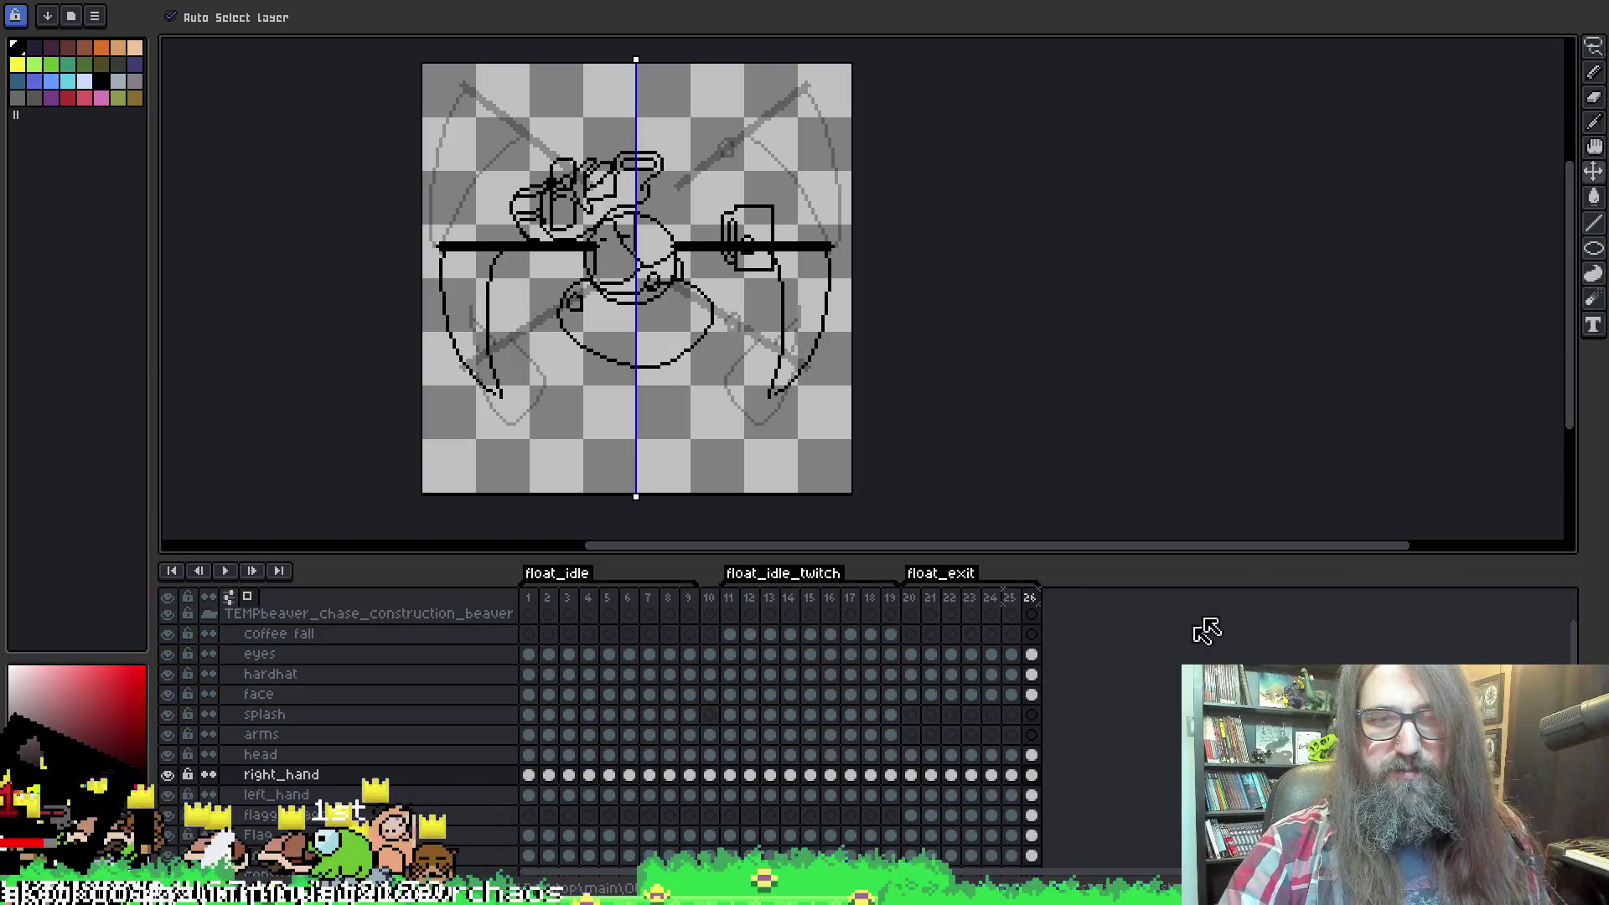
pyautogui.hscroll(1, 1127, 243)
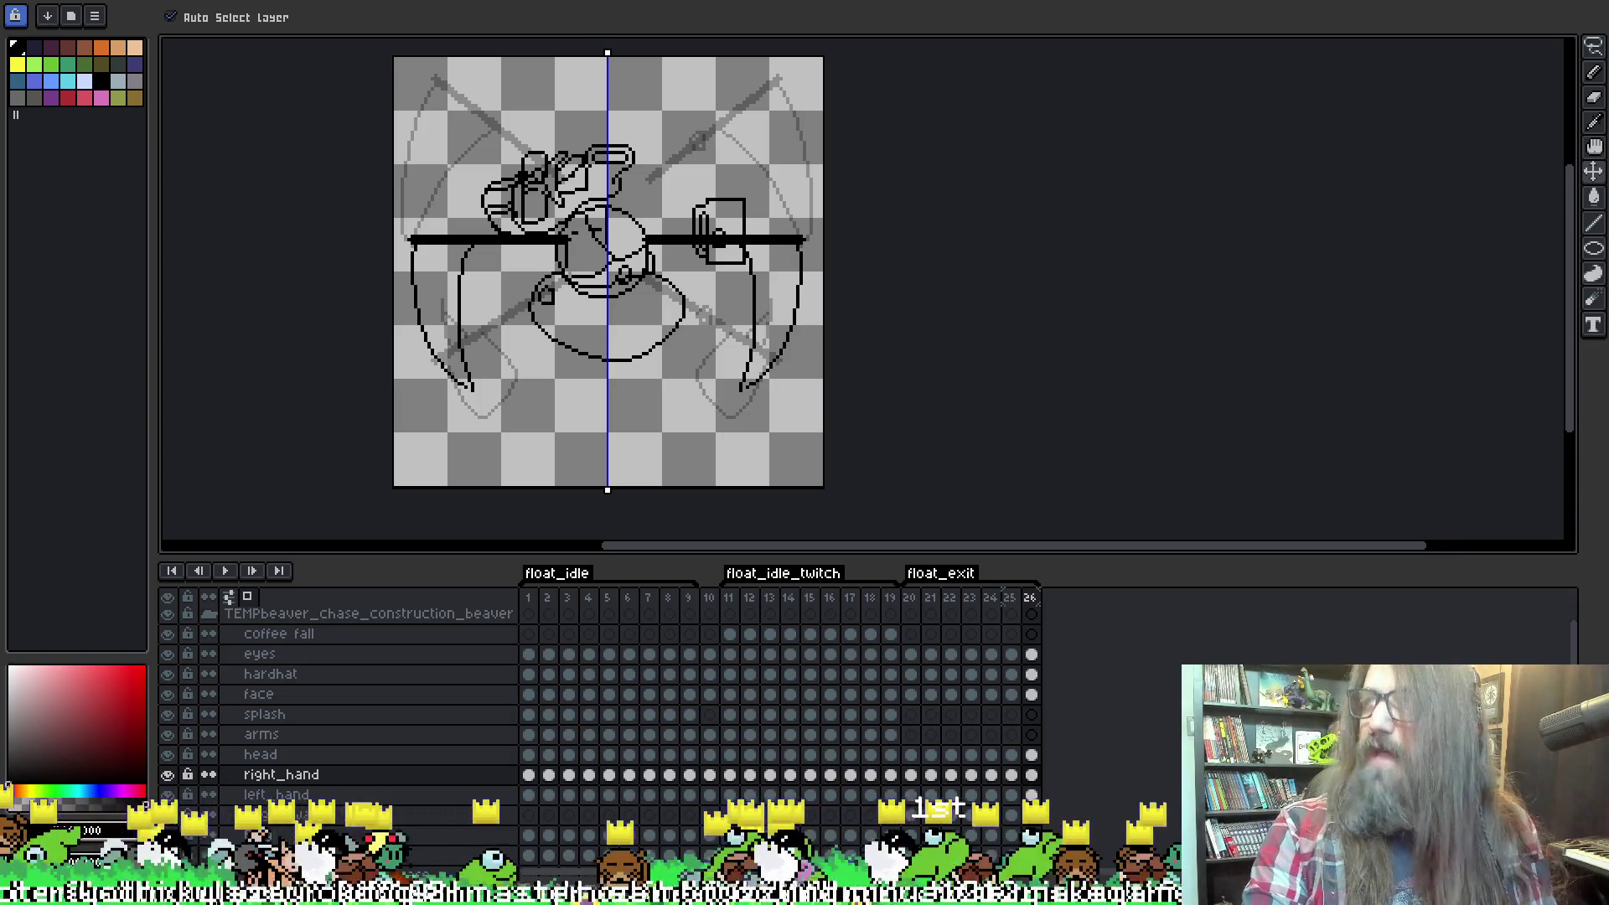
pyautogui.hotkey('alt', 'Tab')
pyautogui.scroll(-1, 598, 569)
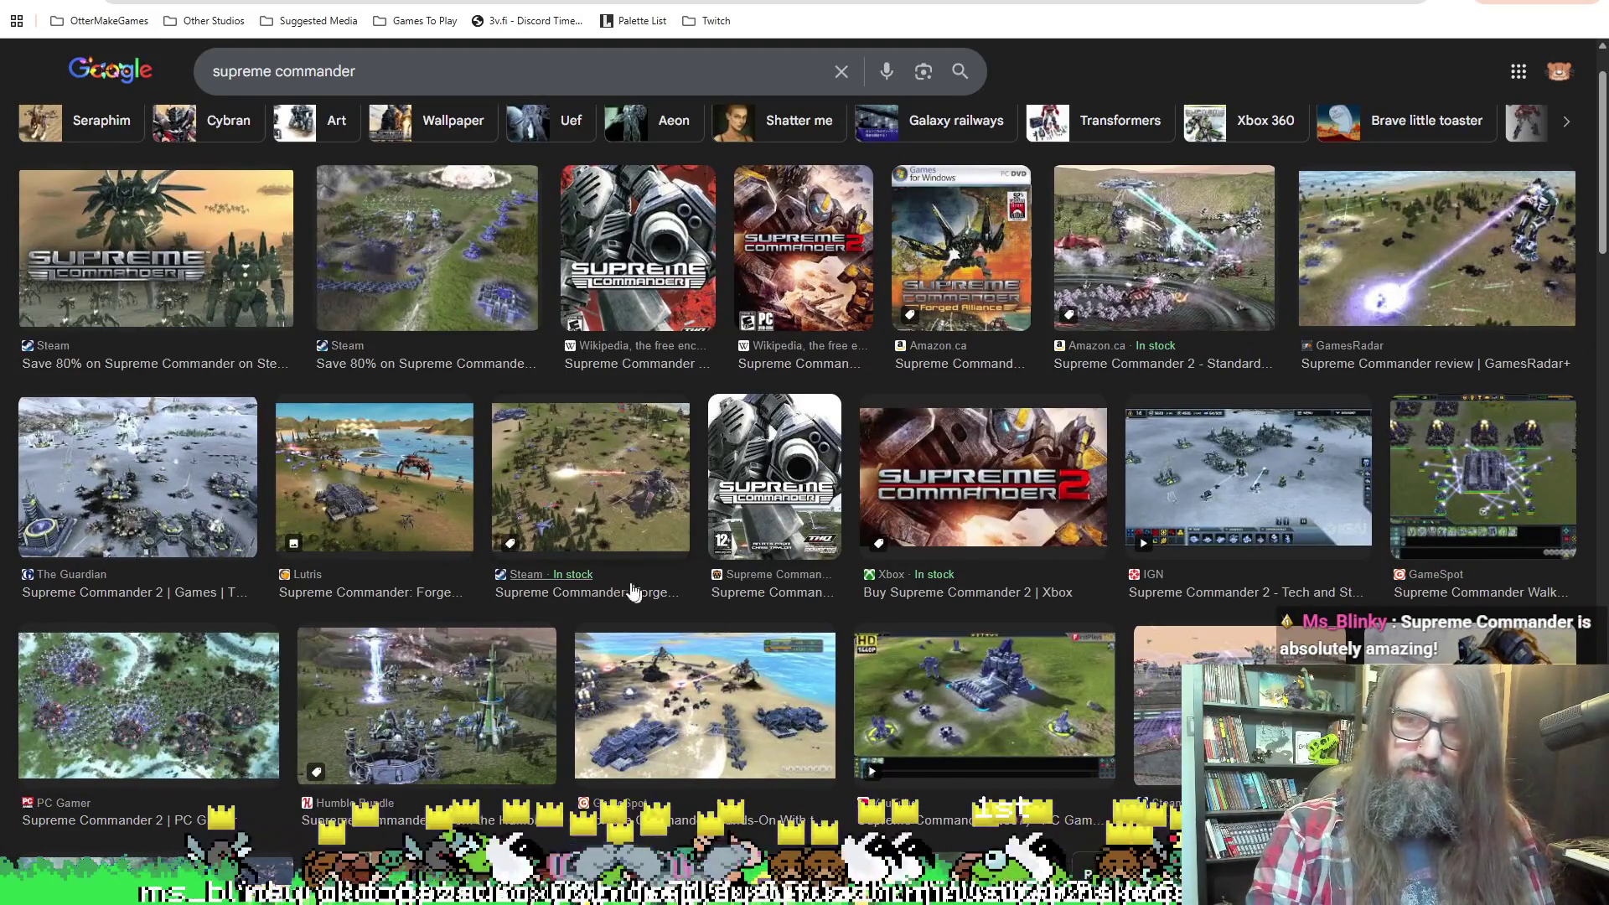
# Scroll through the supreme commander image results, then switch back to Aseprite.
pyautogui.scroll(-1, 640, 593)
pyautogui.hotkey('alt', 'Tab')
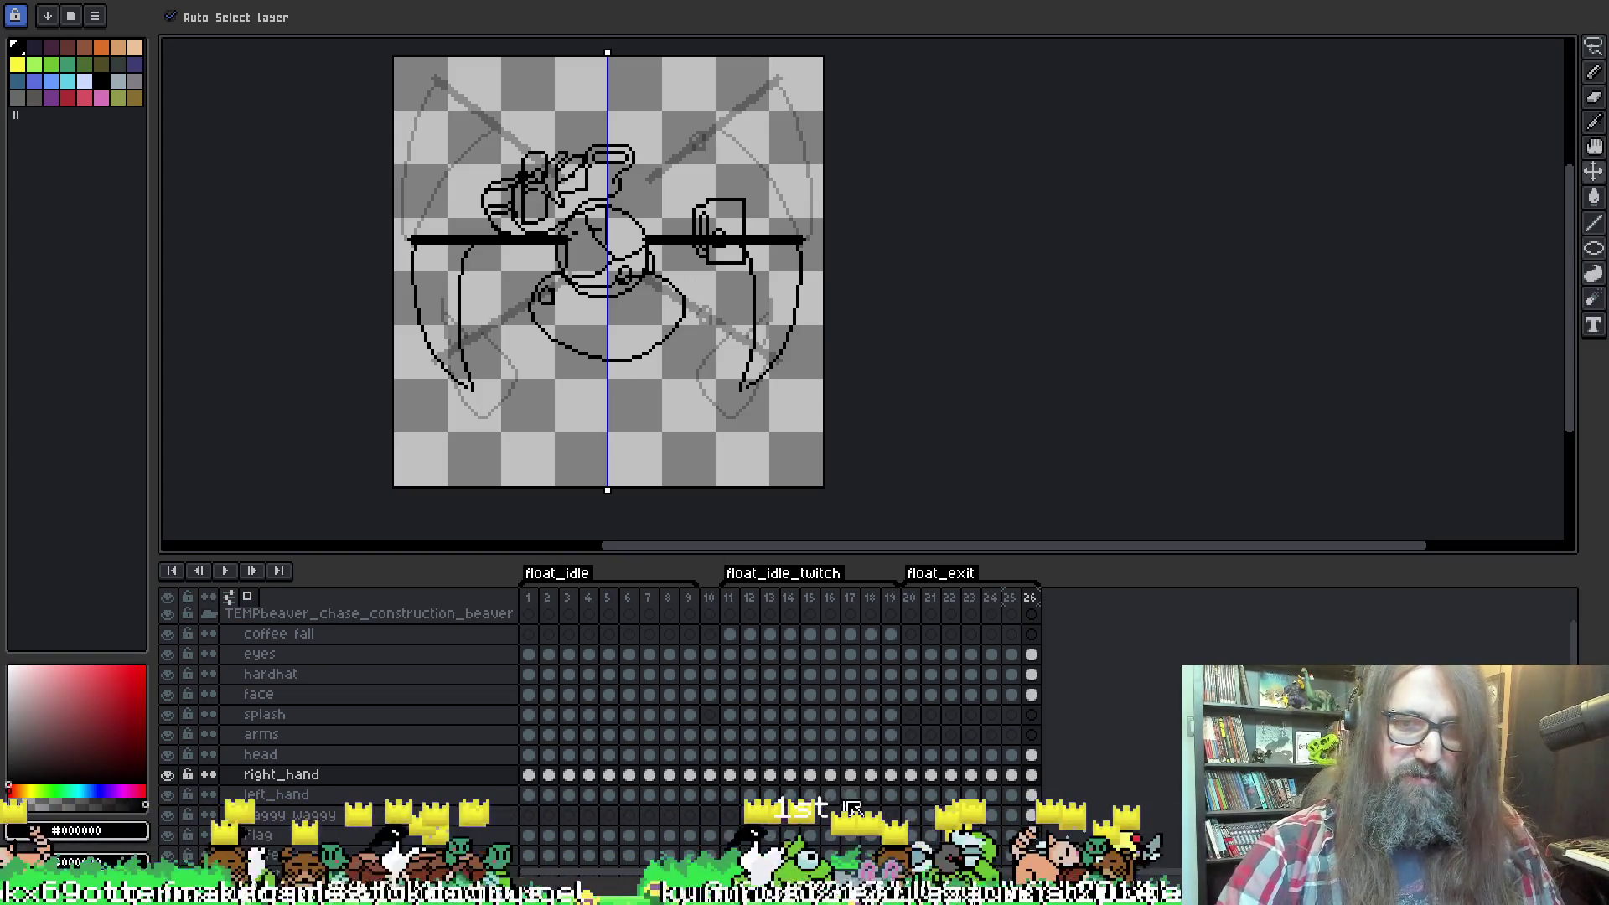
# Nudge frame 20's left hand slightly down-right, then select the left_hand cel on frame 21.
pyautogui.click(911, 794)
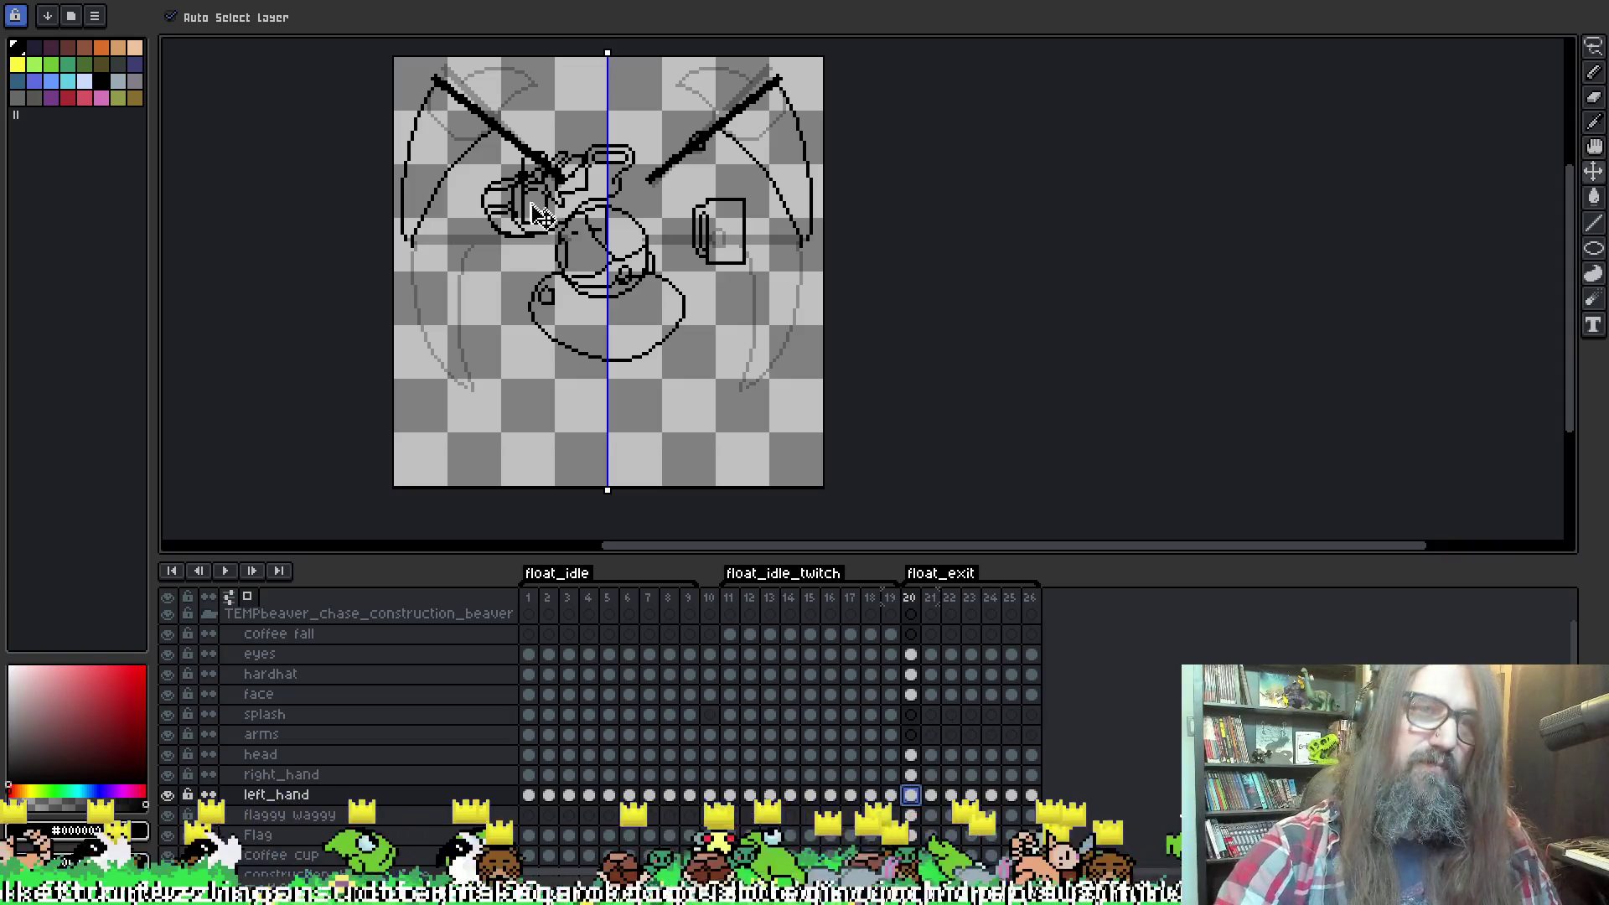
pyautogui.moveTo(533, 165); pyautogui.dragTo(545, 178)
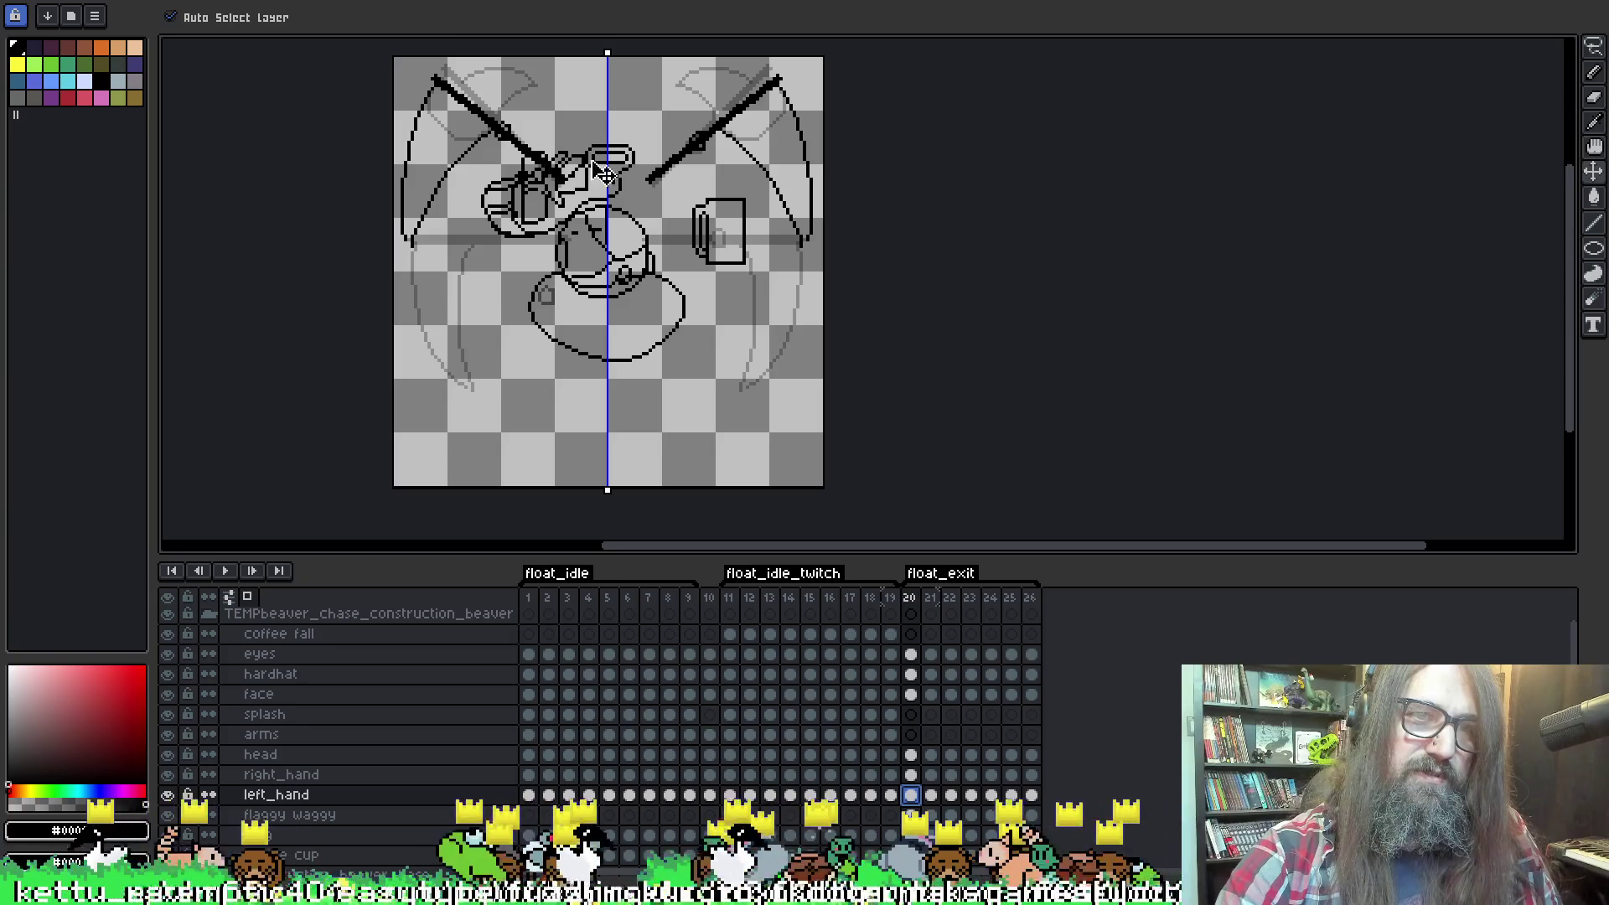
pyautogui.press('.')
pyautogui.click(277, 653)
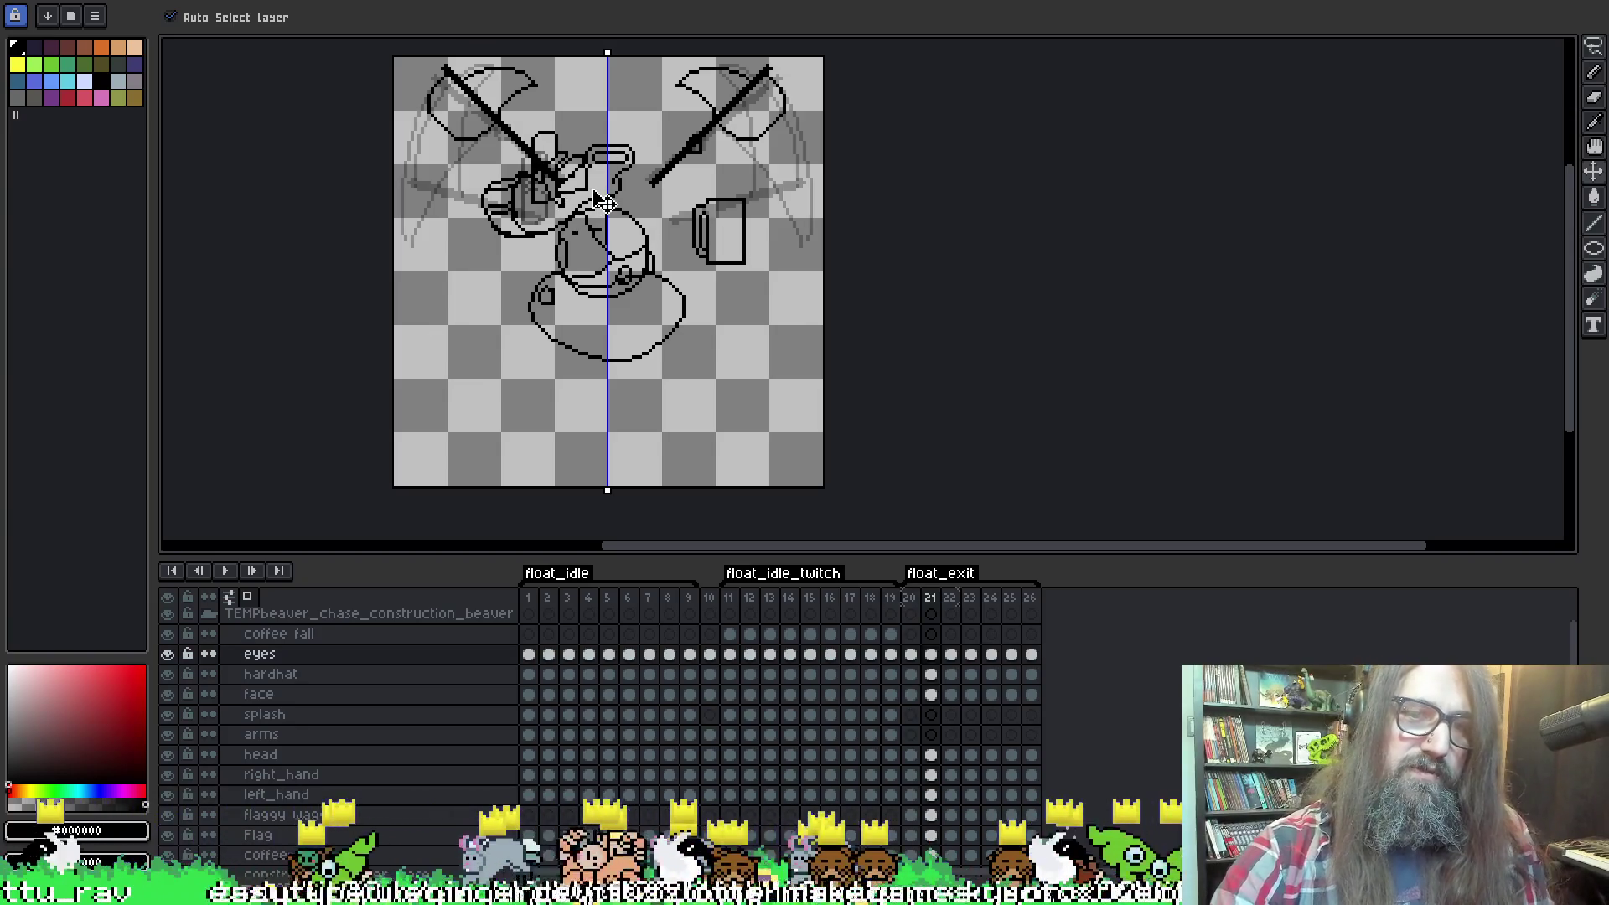
pyautogui.press('b')
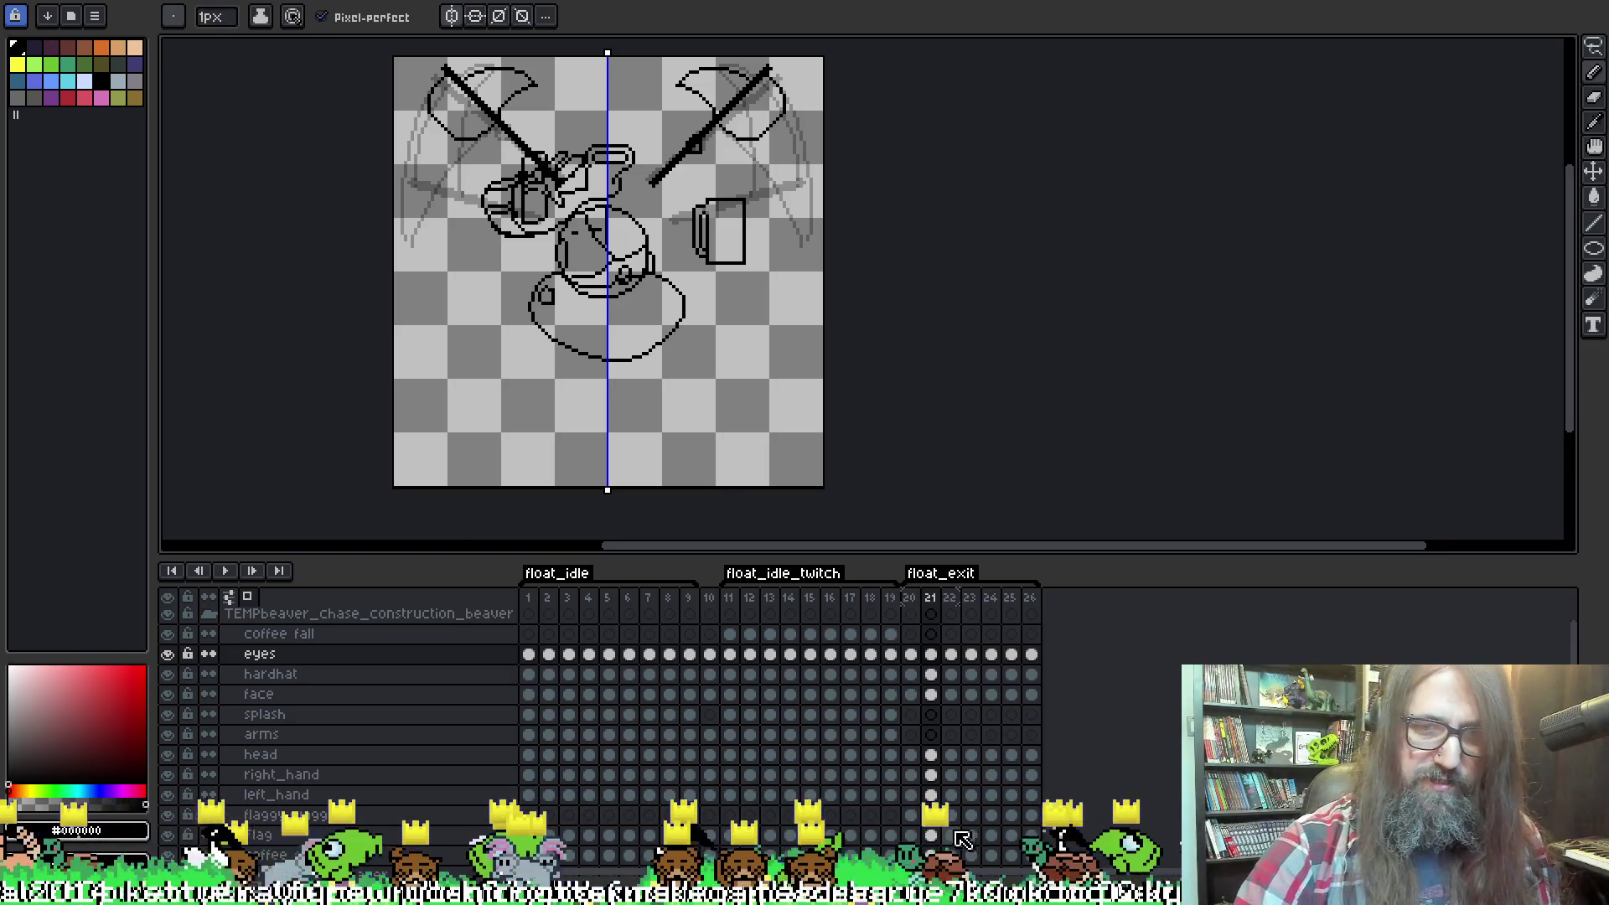
pyautogui.click(931, 814)
pyautogui.click(931, 794)
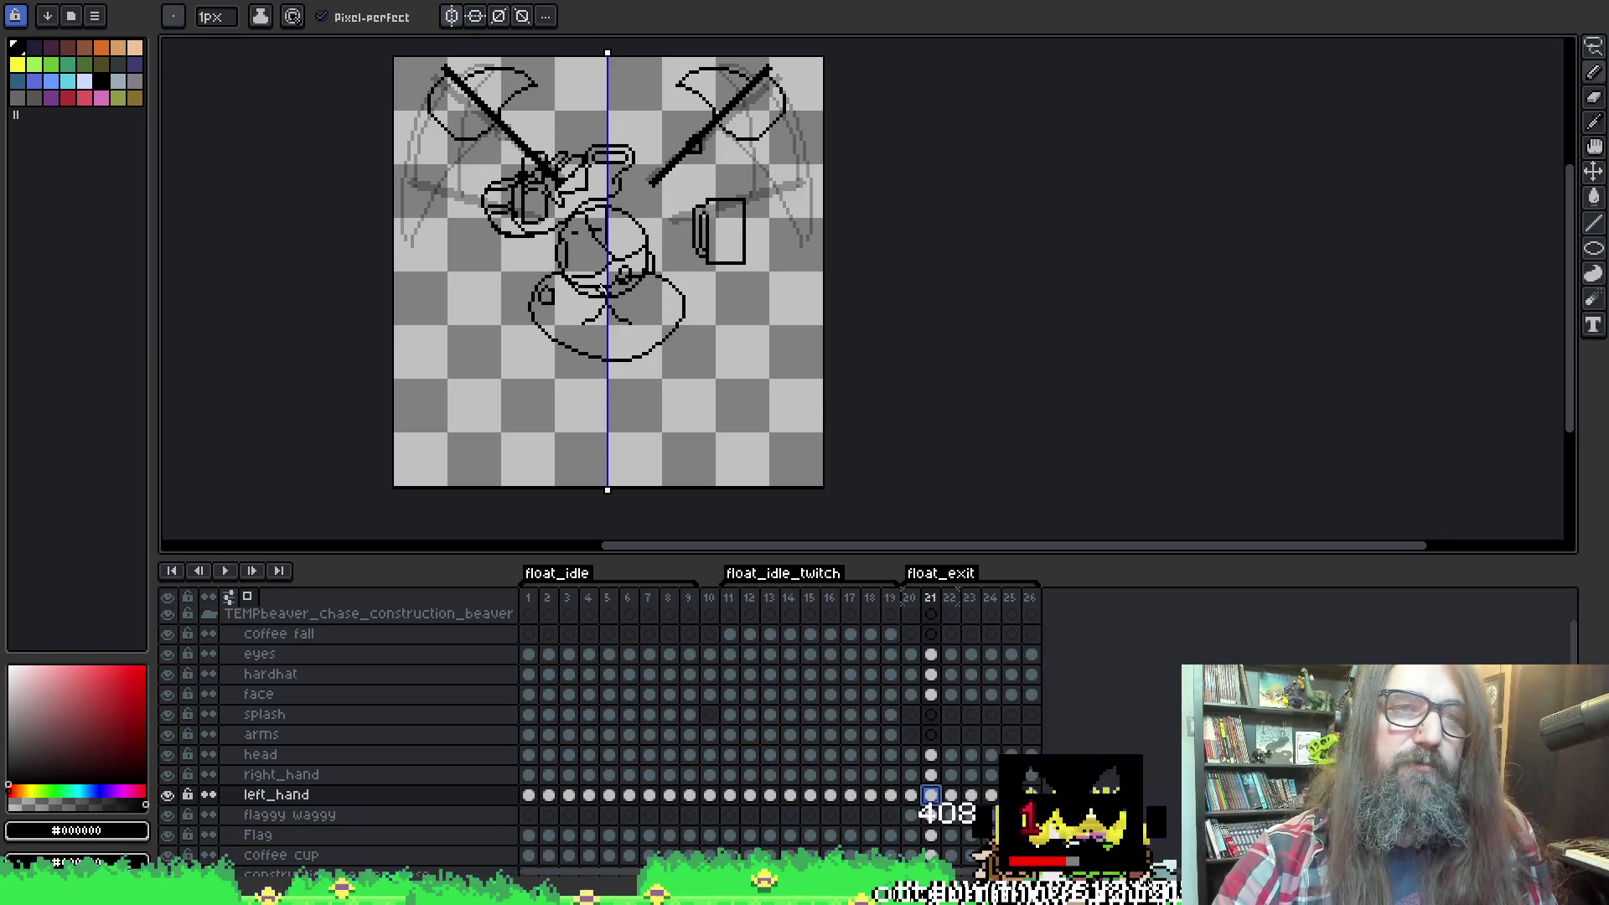
pyautogui.hotkey('ctrl', 'alt', 'c')
pyautogui.write('vpx')
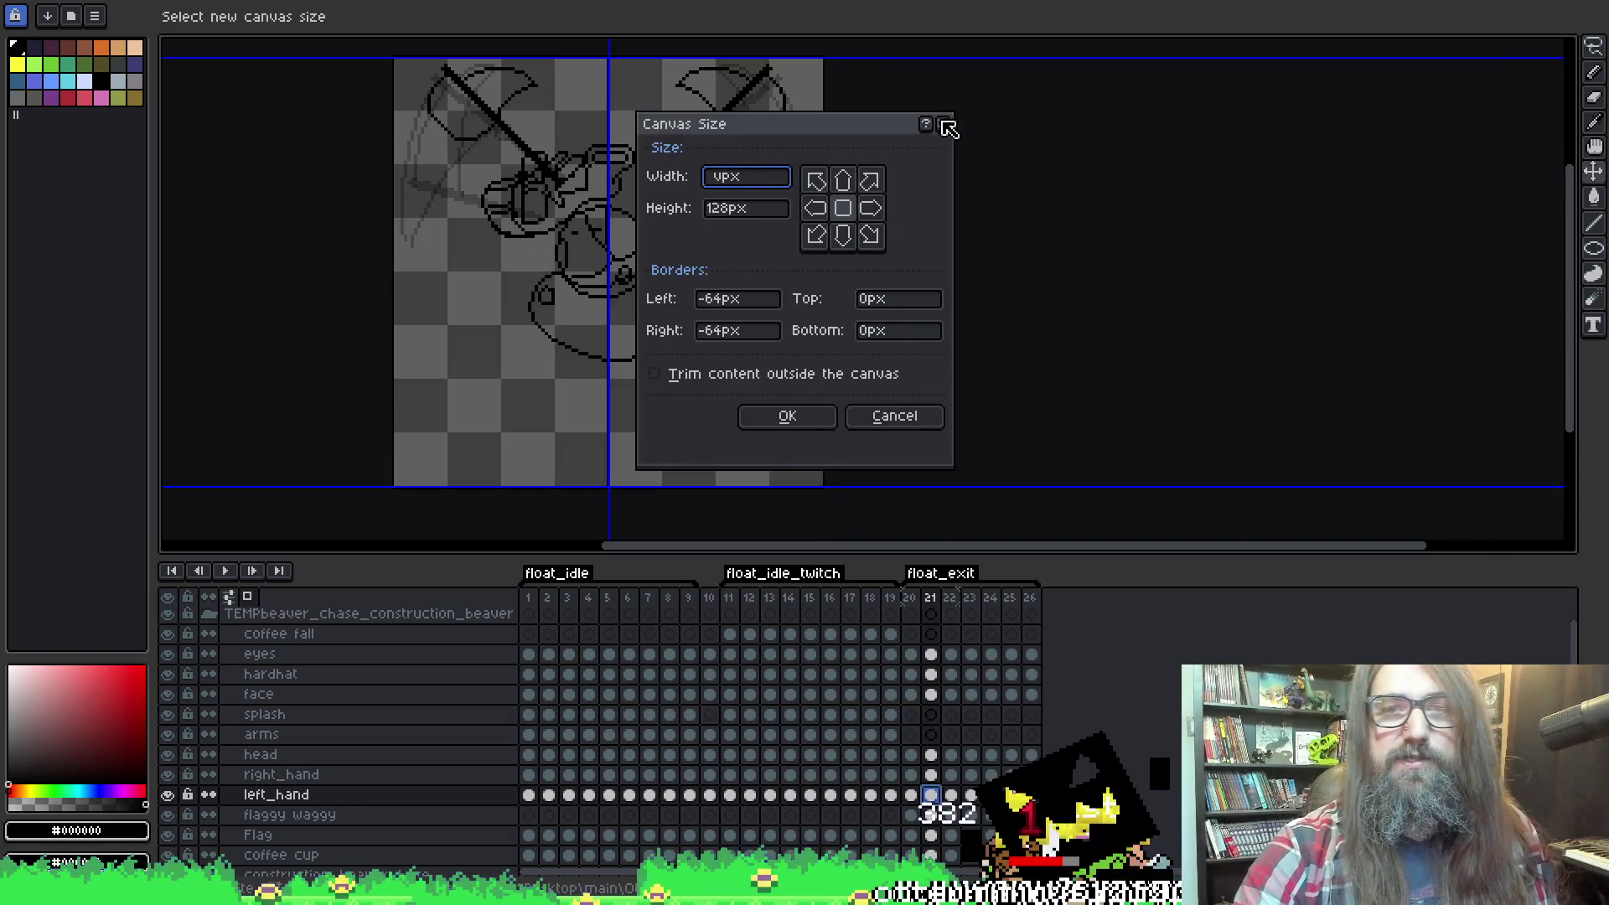
pyautogui.click(944, 123)
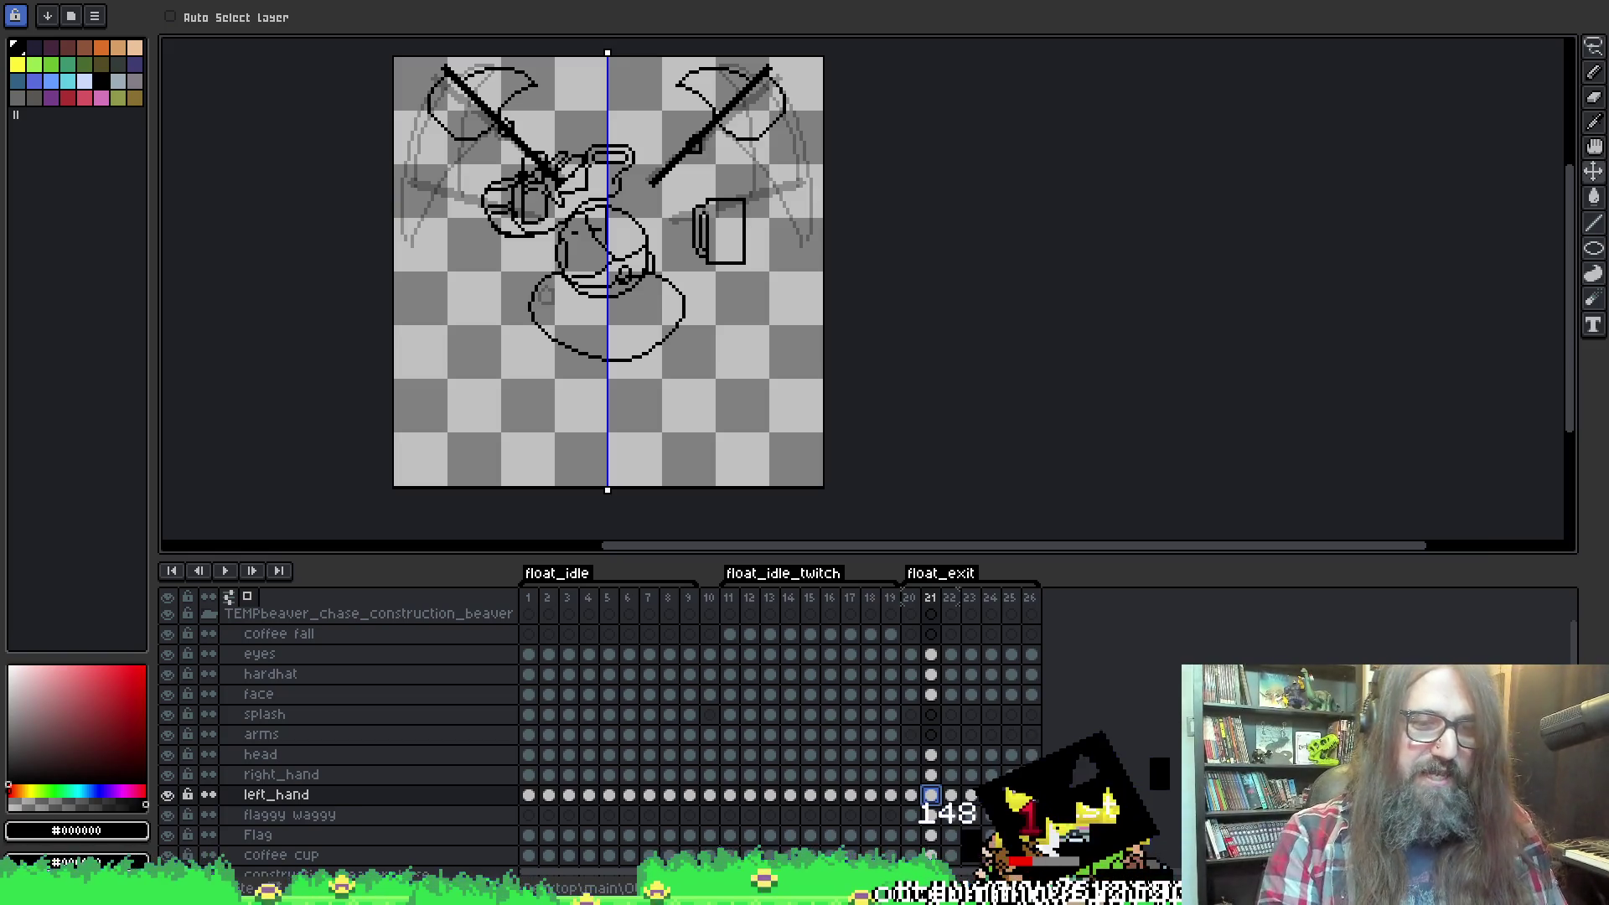
pyautogui.press('Right')
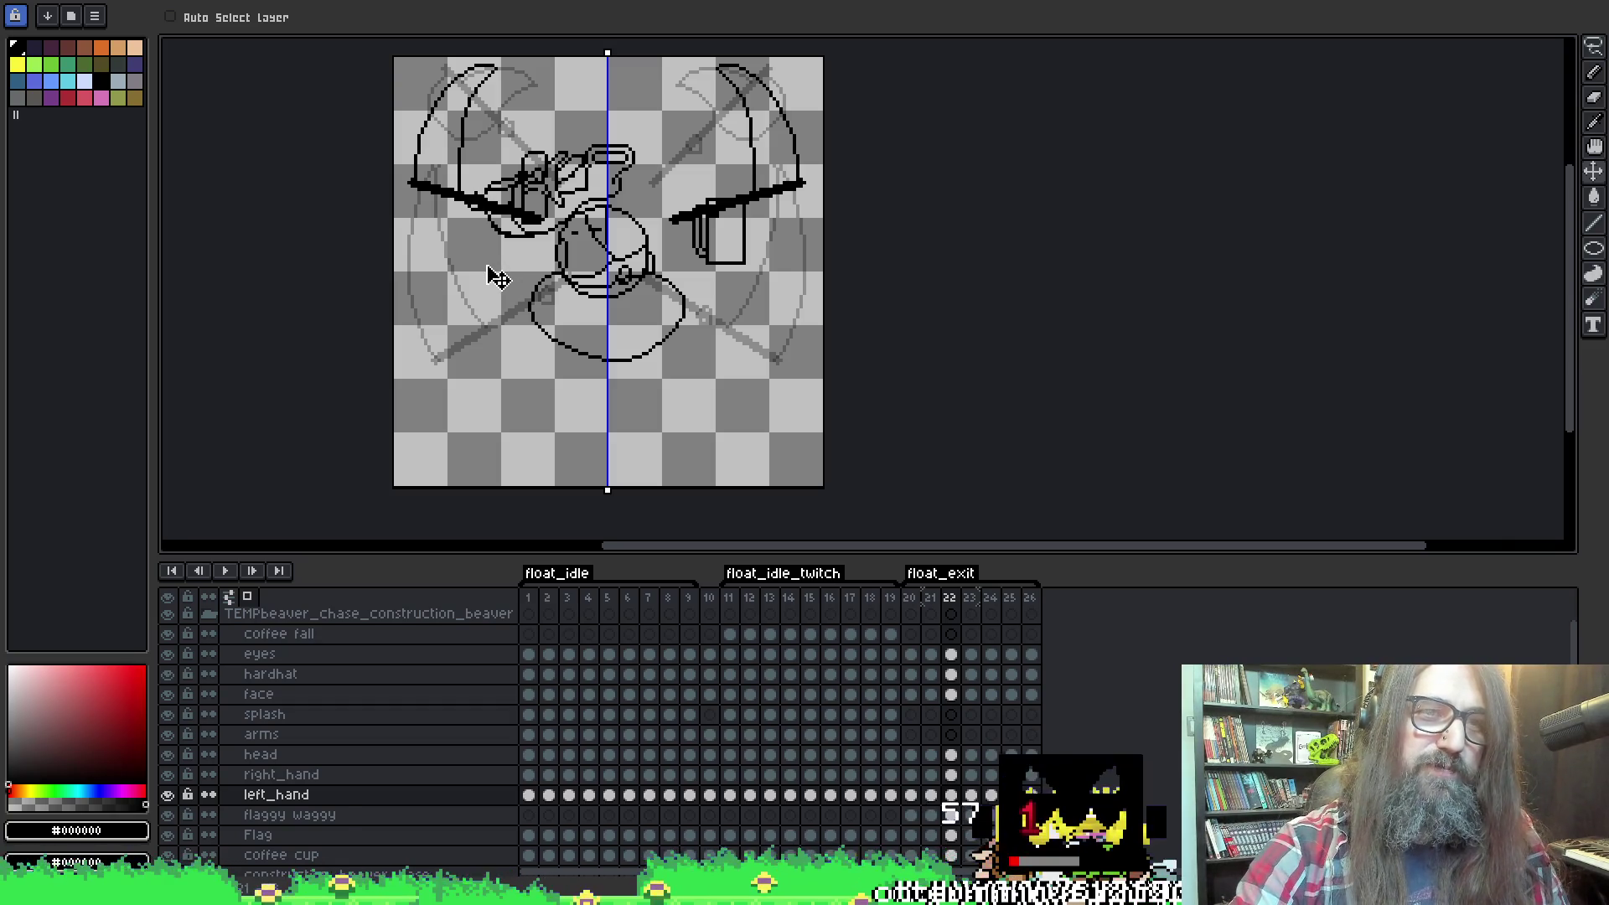
pyautogui.press('Right')
pyautogui.moveTo(459, 386); pyautogui.dragTo(478, 366)
pyautogui.press('Right')
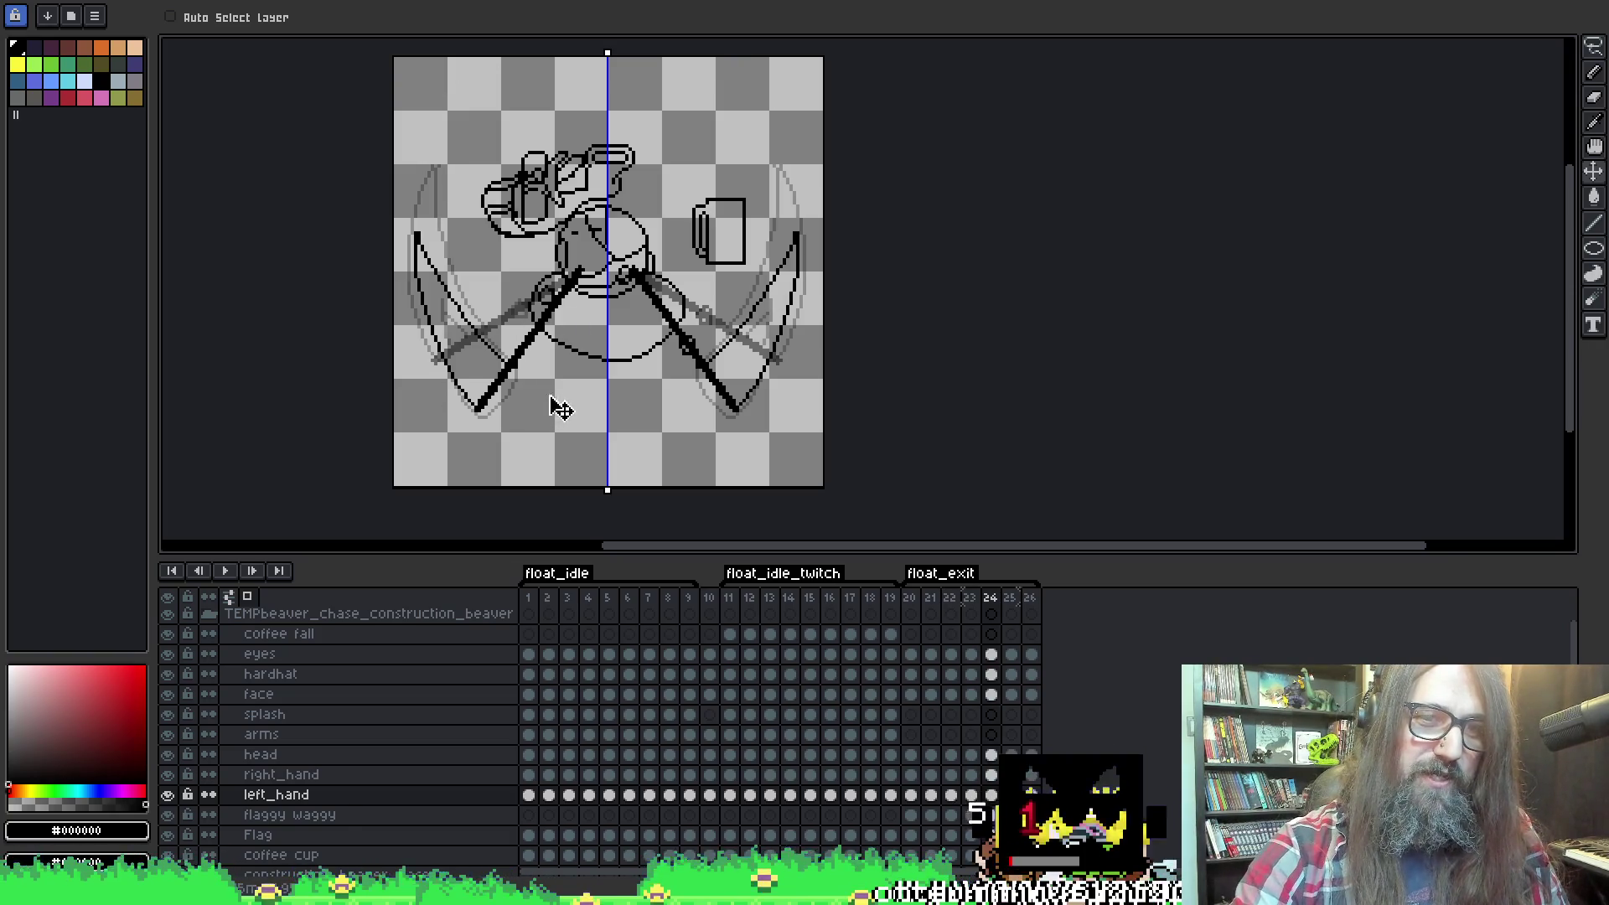
pyautogui.press('Left')
pyautogui.press('Right')
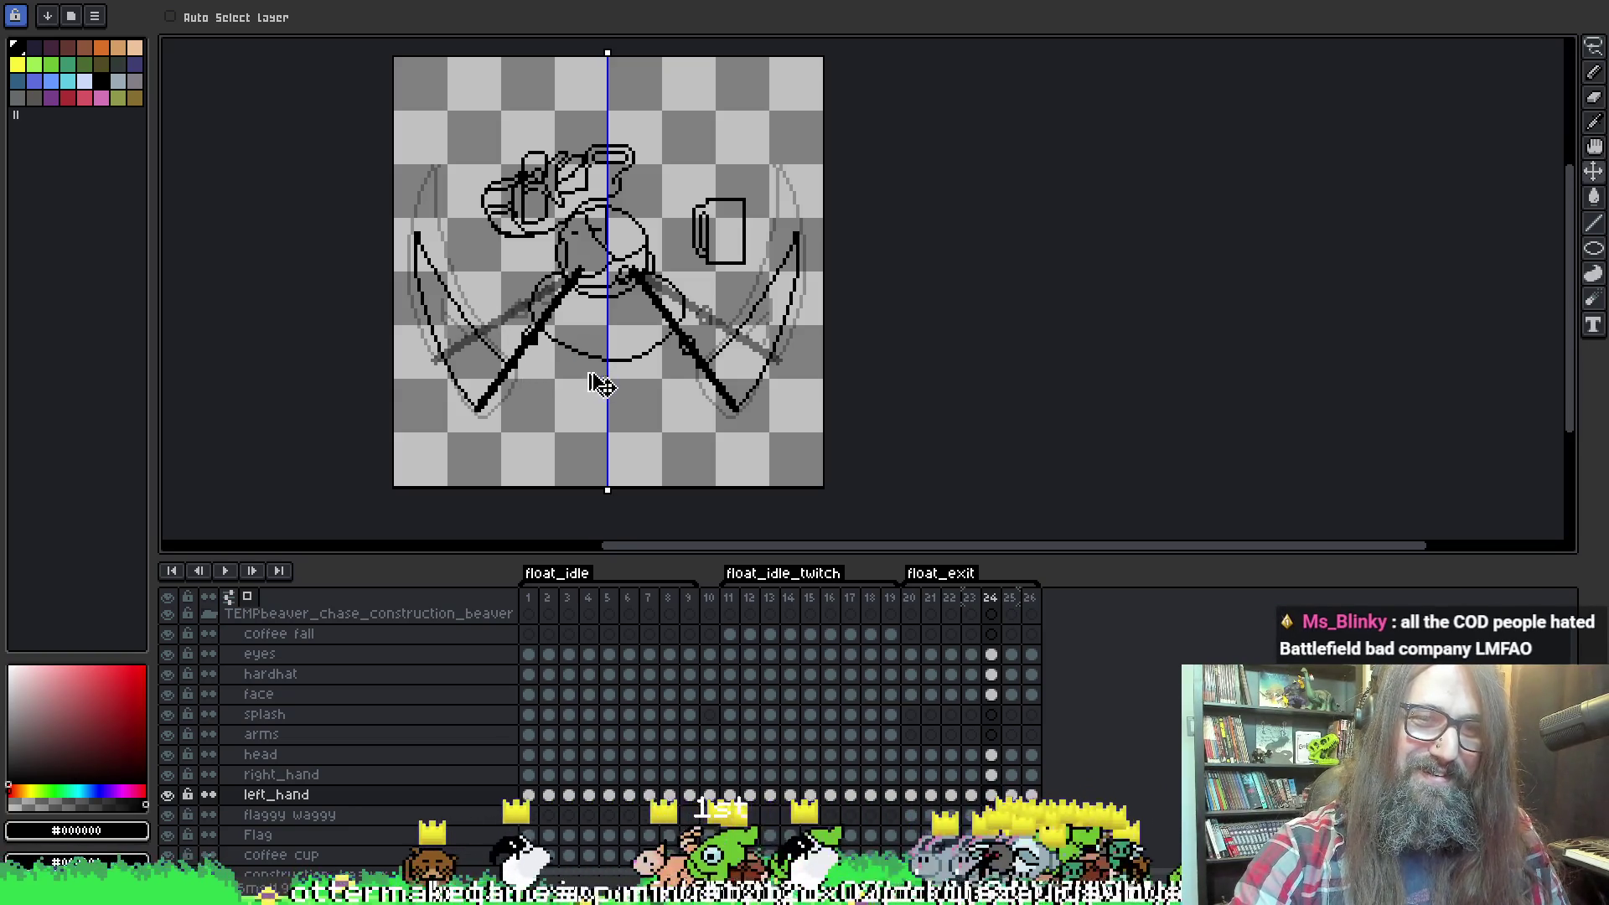
pyautogui.press('Left')
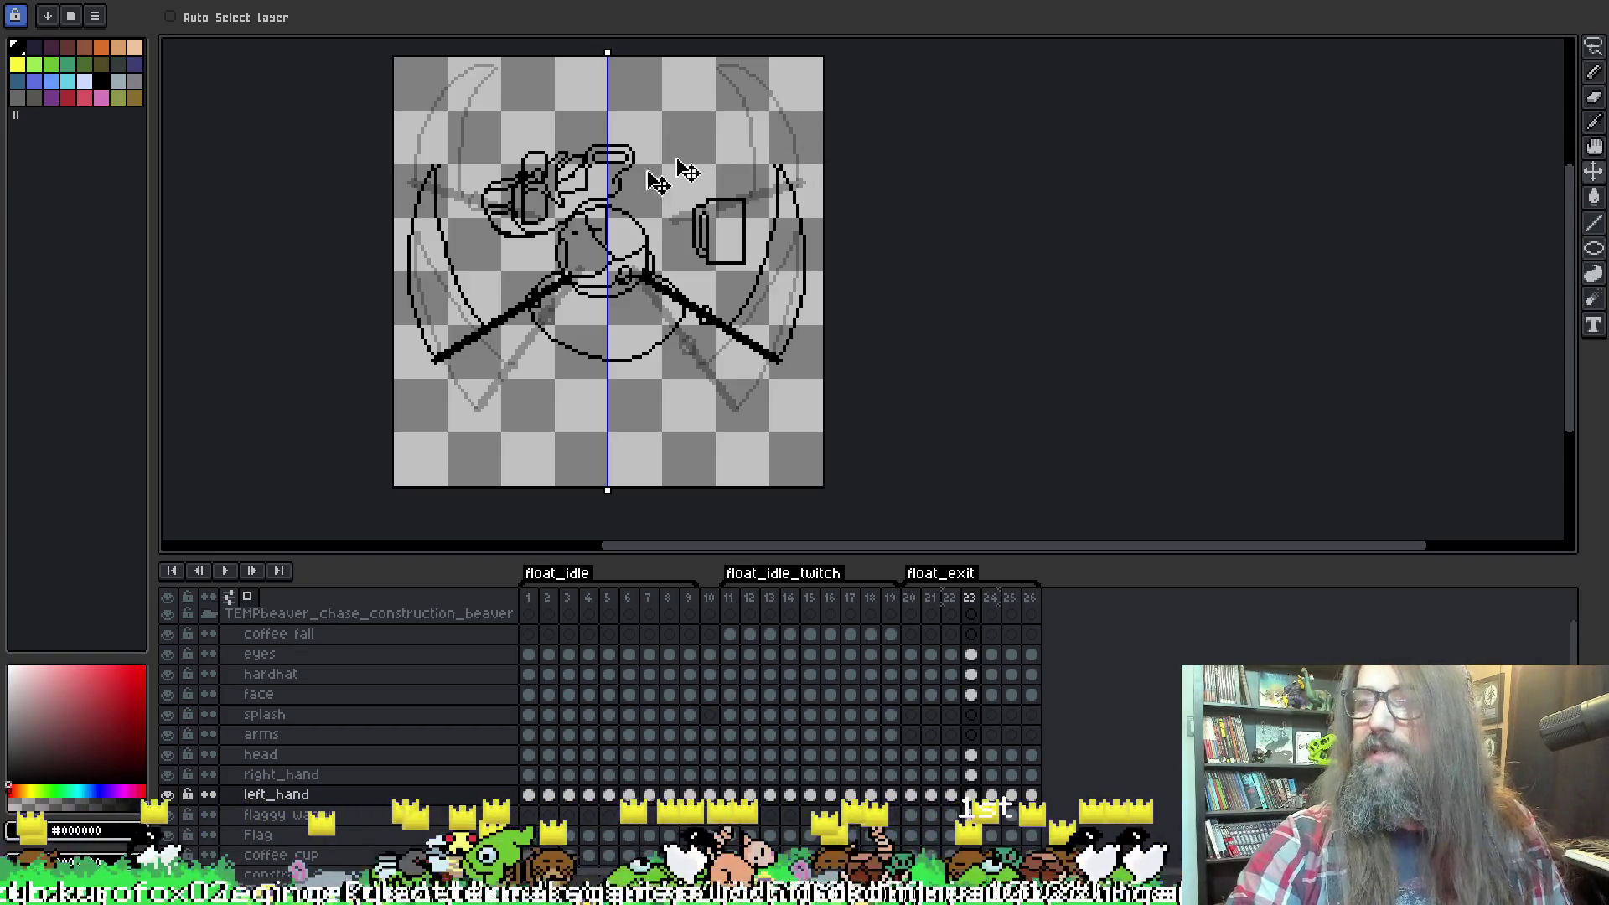
pyautogui.press('Left')
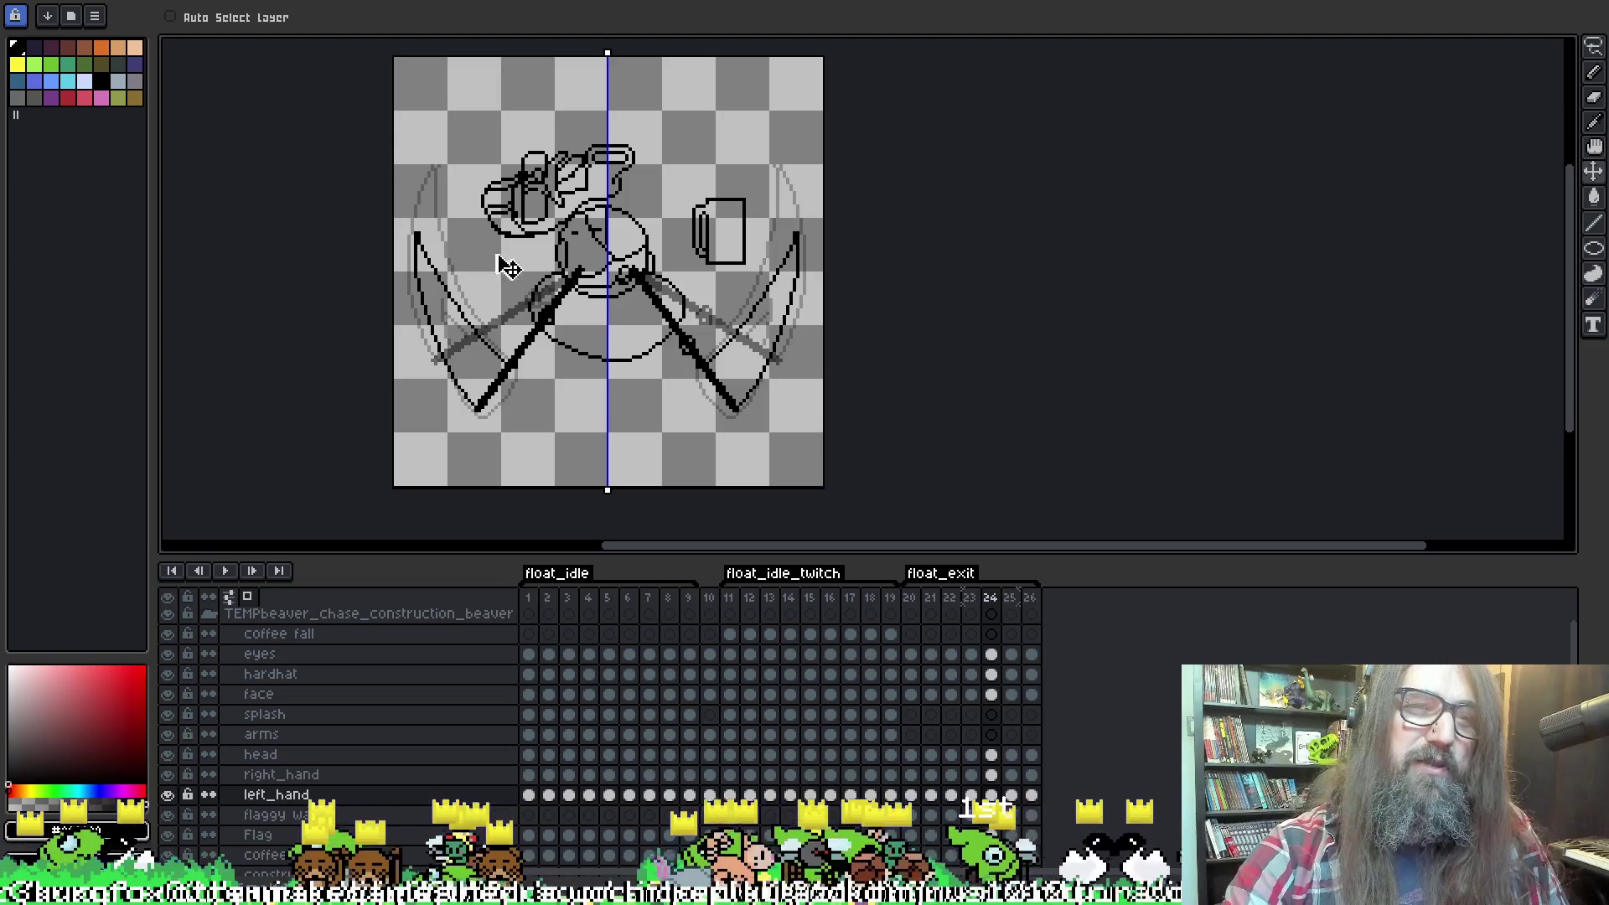
pyautogui.press('Right')
pyautogui.press('Left')
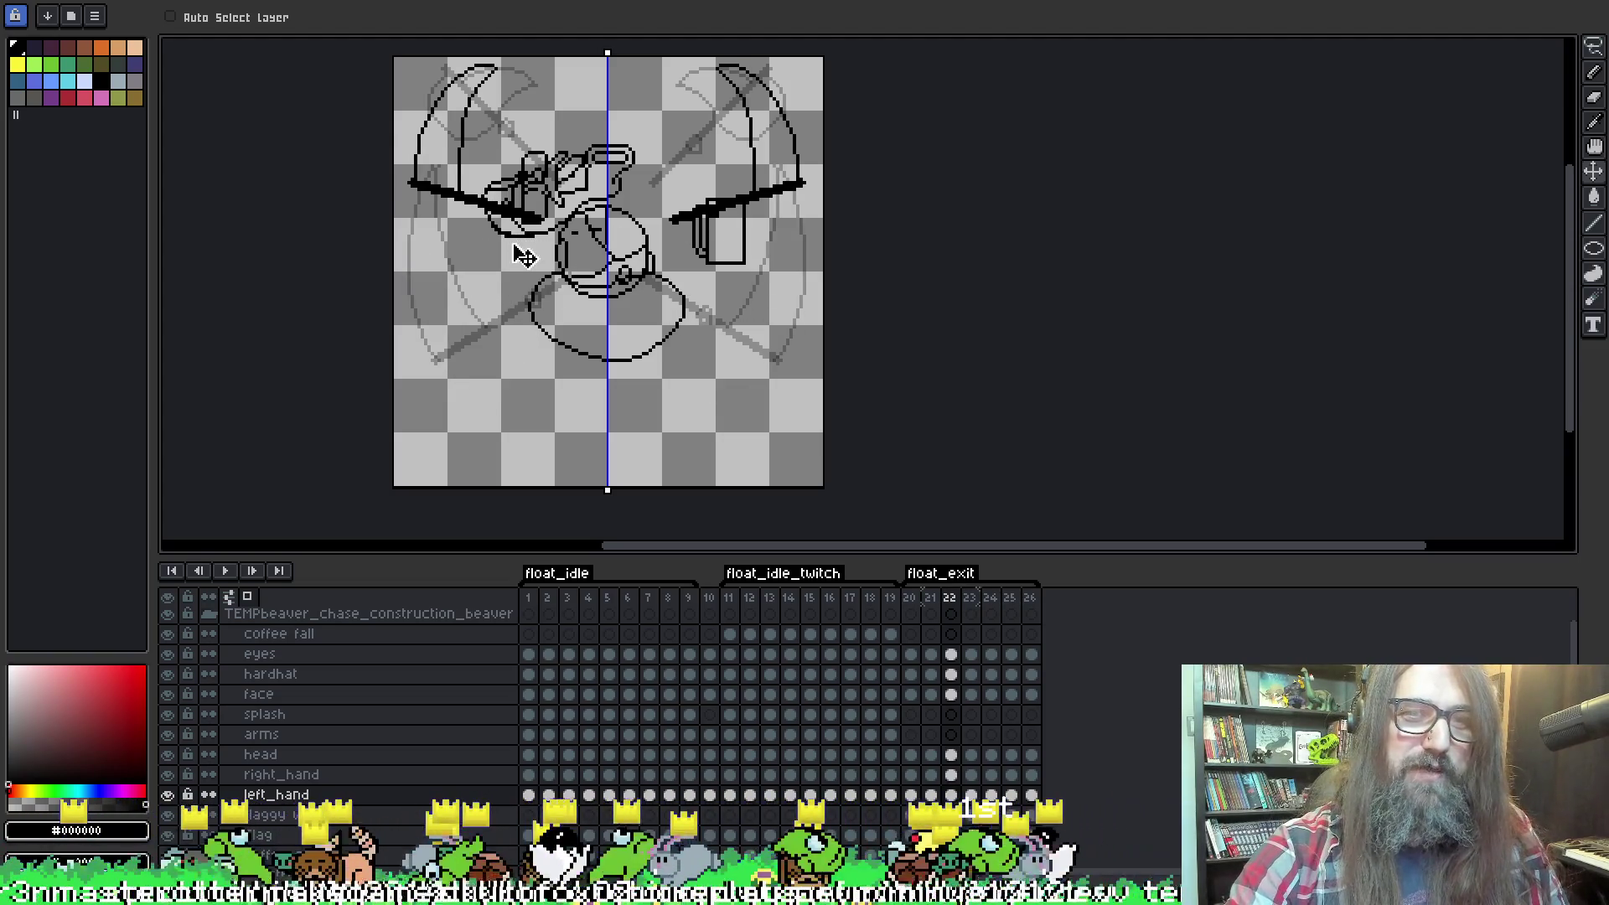
pyautogui.press('Left')
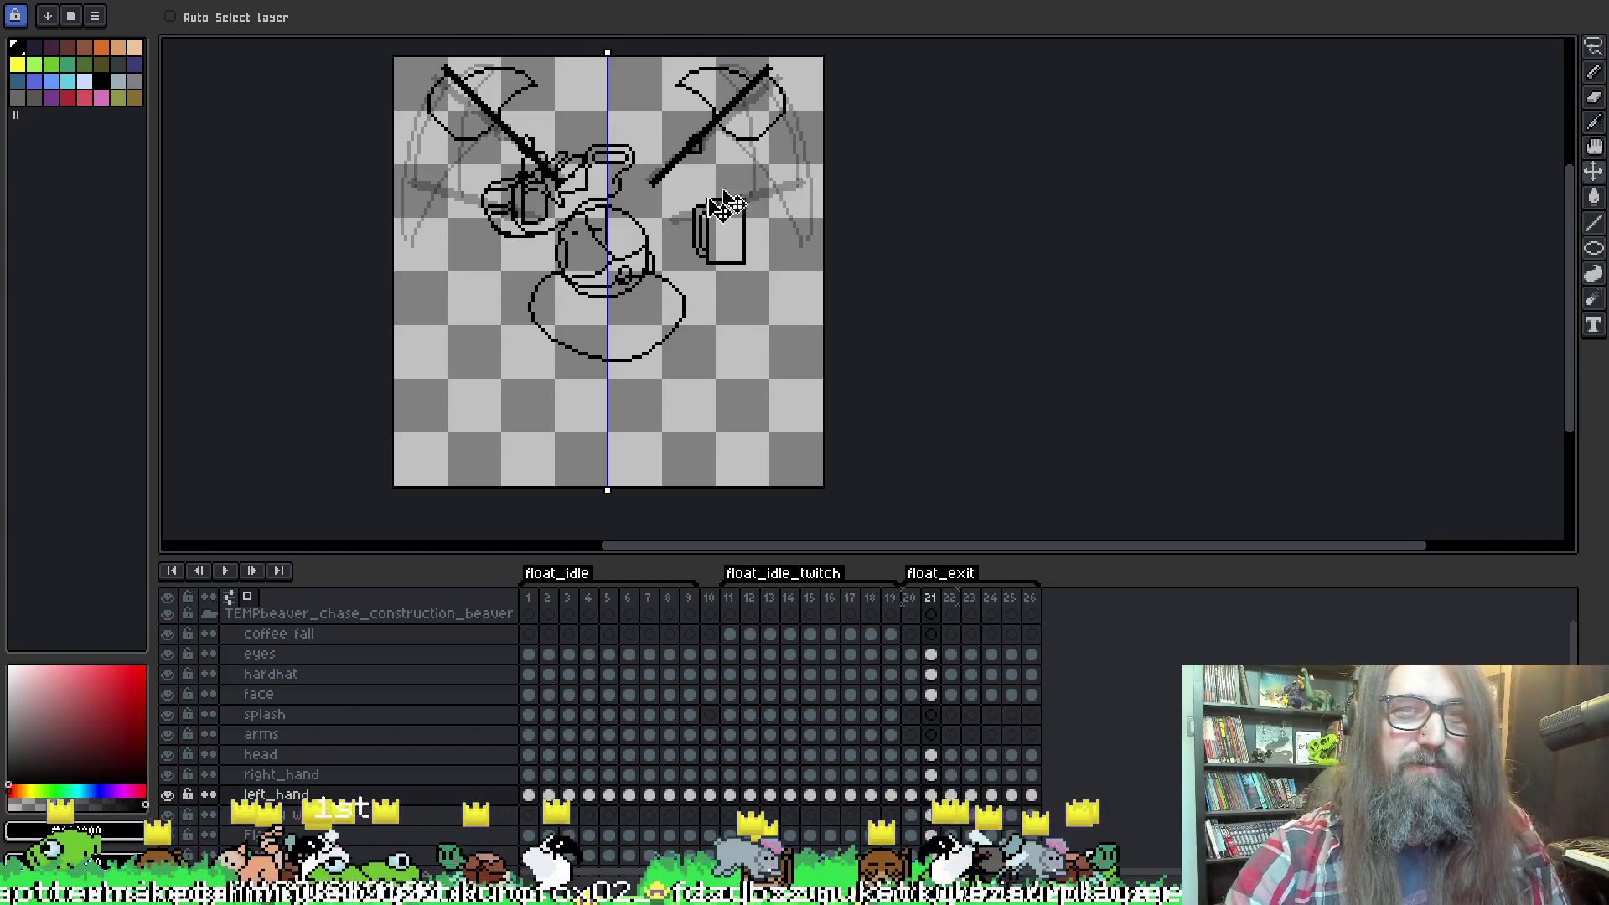
pyautogui.press('Right')
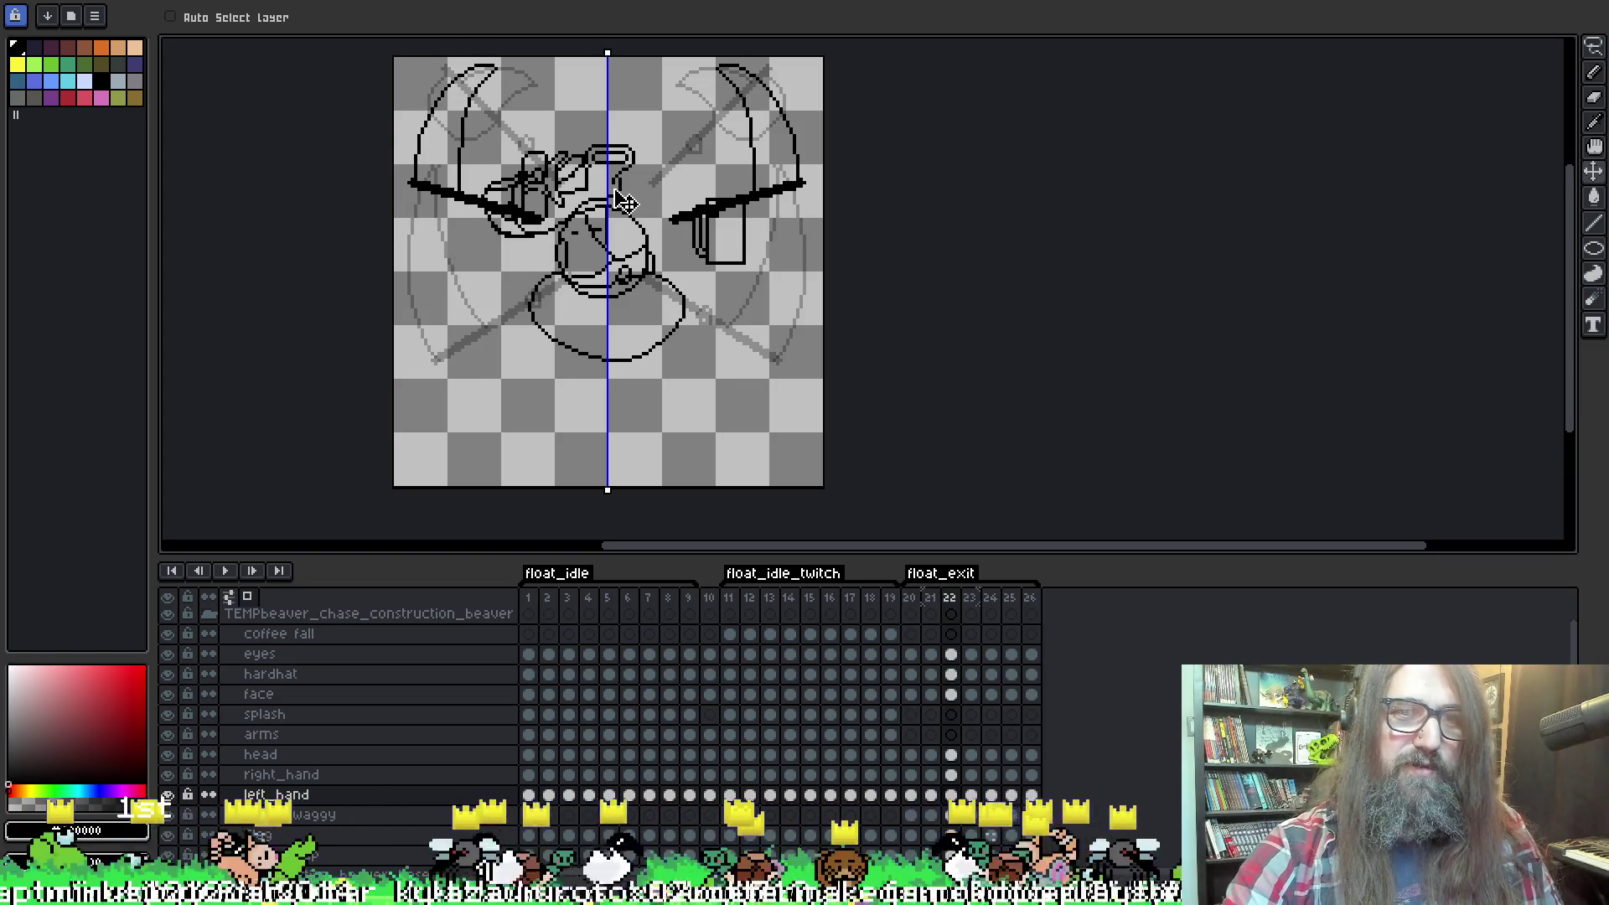
pyautogui.rightClick(744, 362)
pyautogui.click(704, 325)
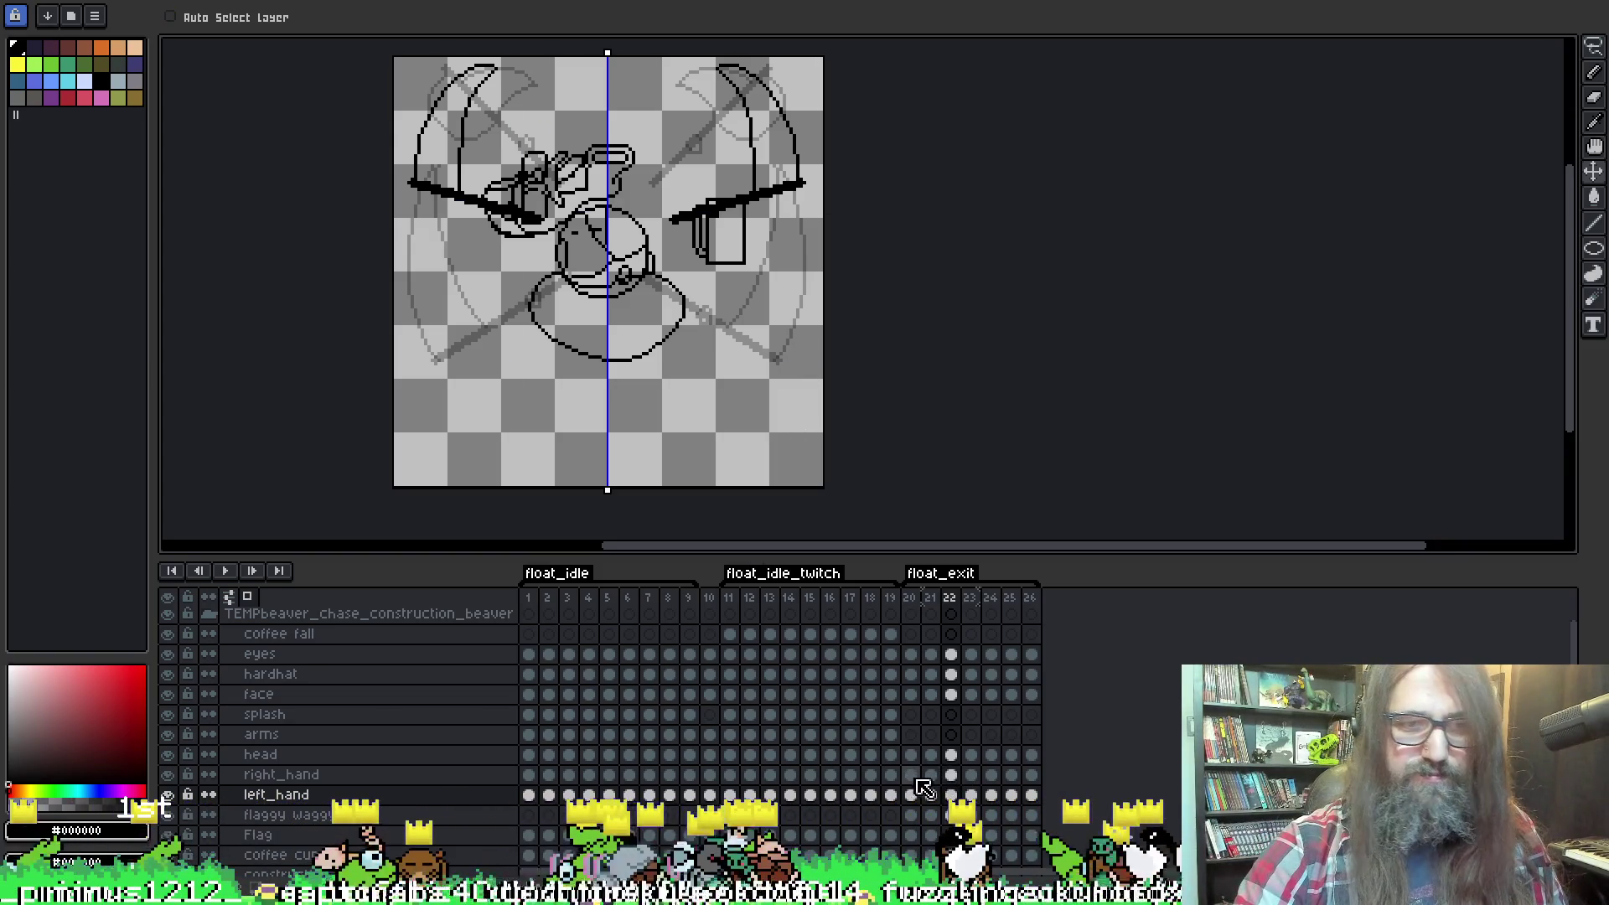
pyautogui.click(928, 774)
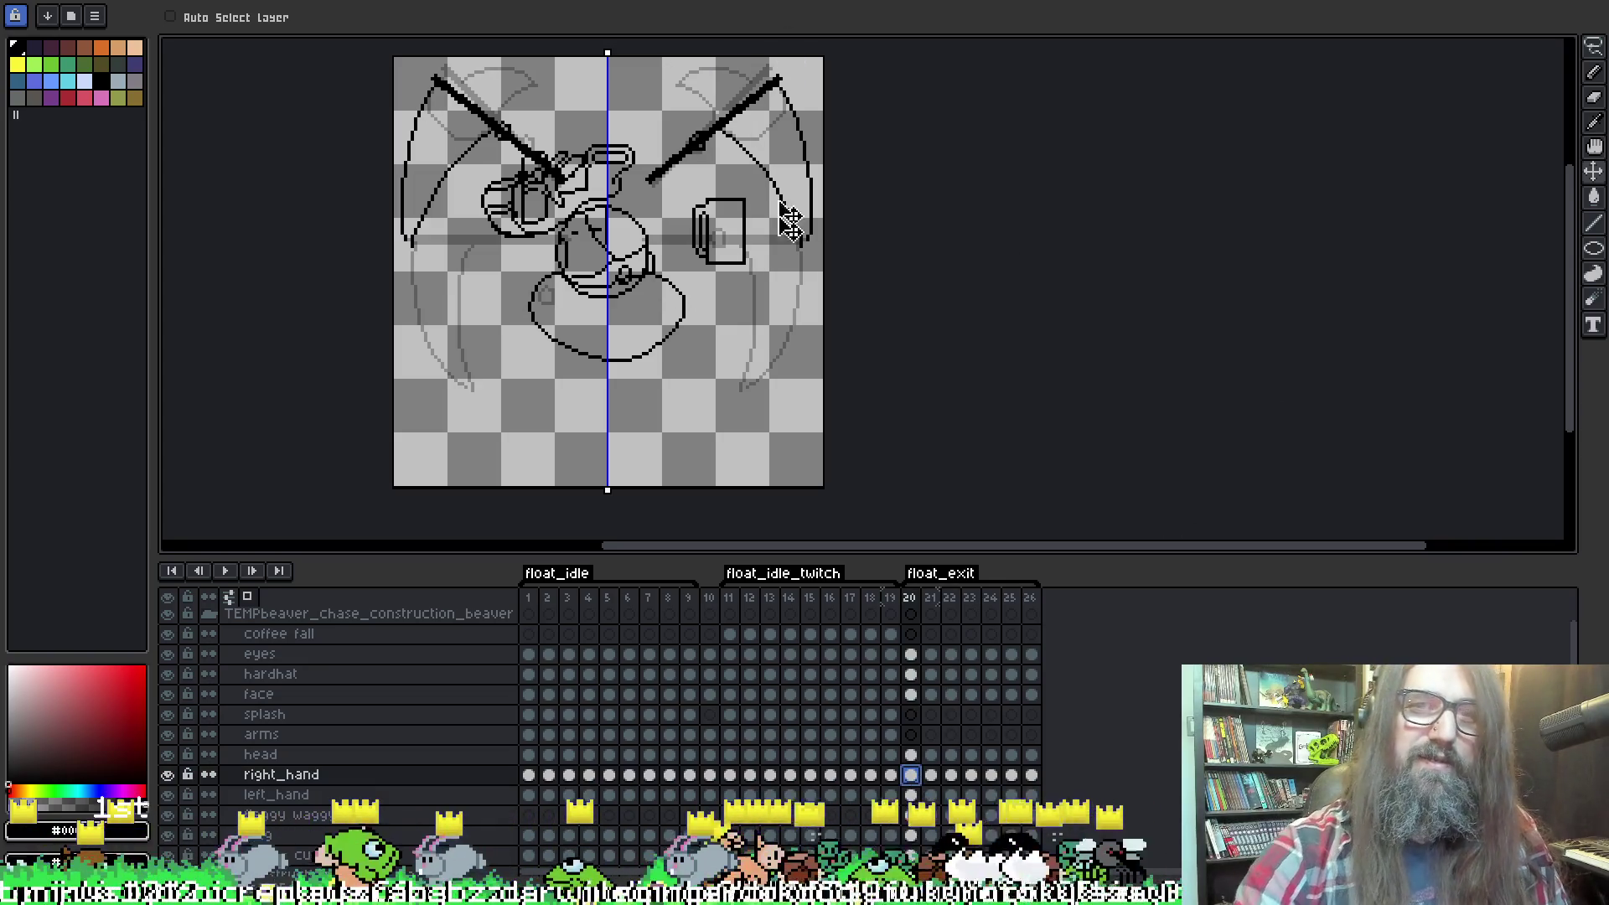
pyautogui.press('Right')
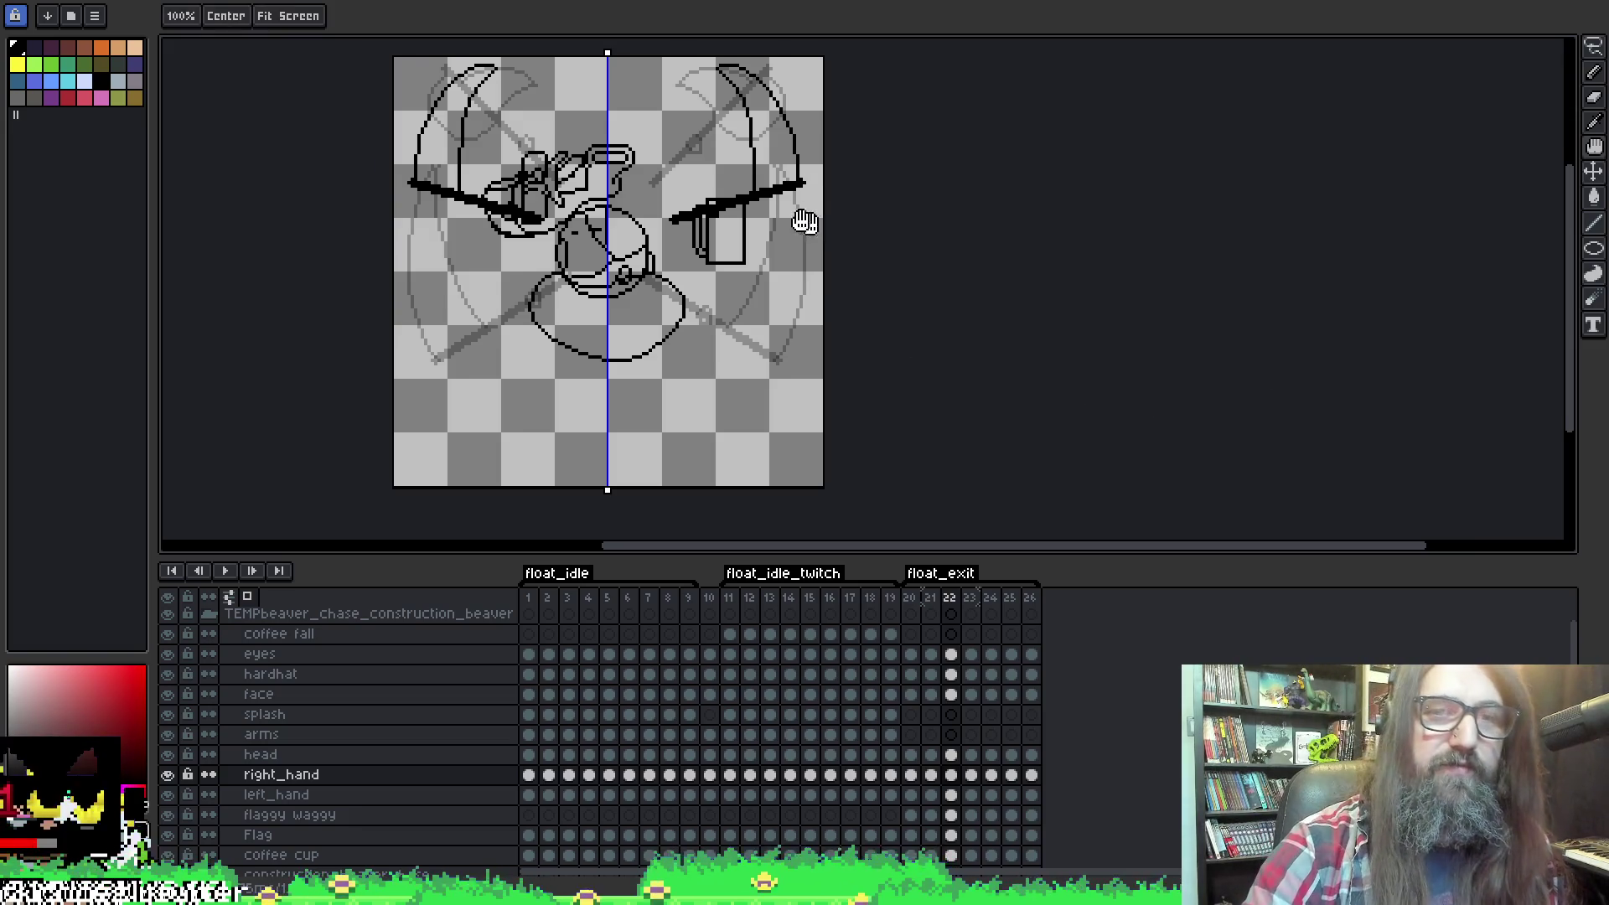
pyautogui.moveTo(808, 222); pyautogui.dragTo(797, 239)
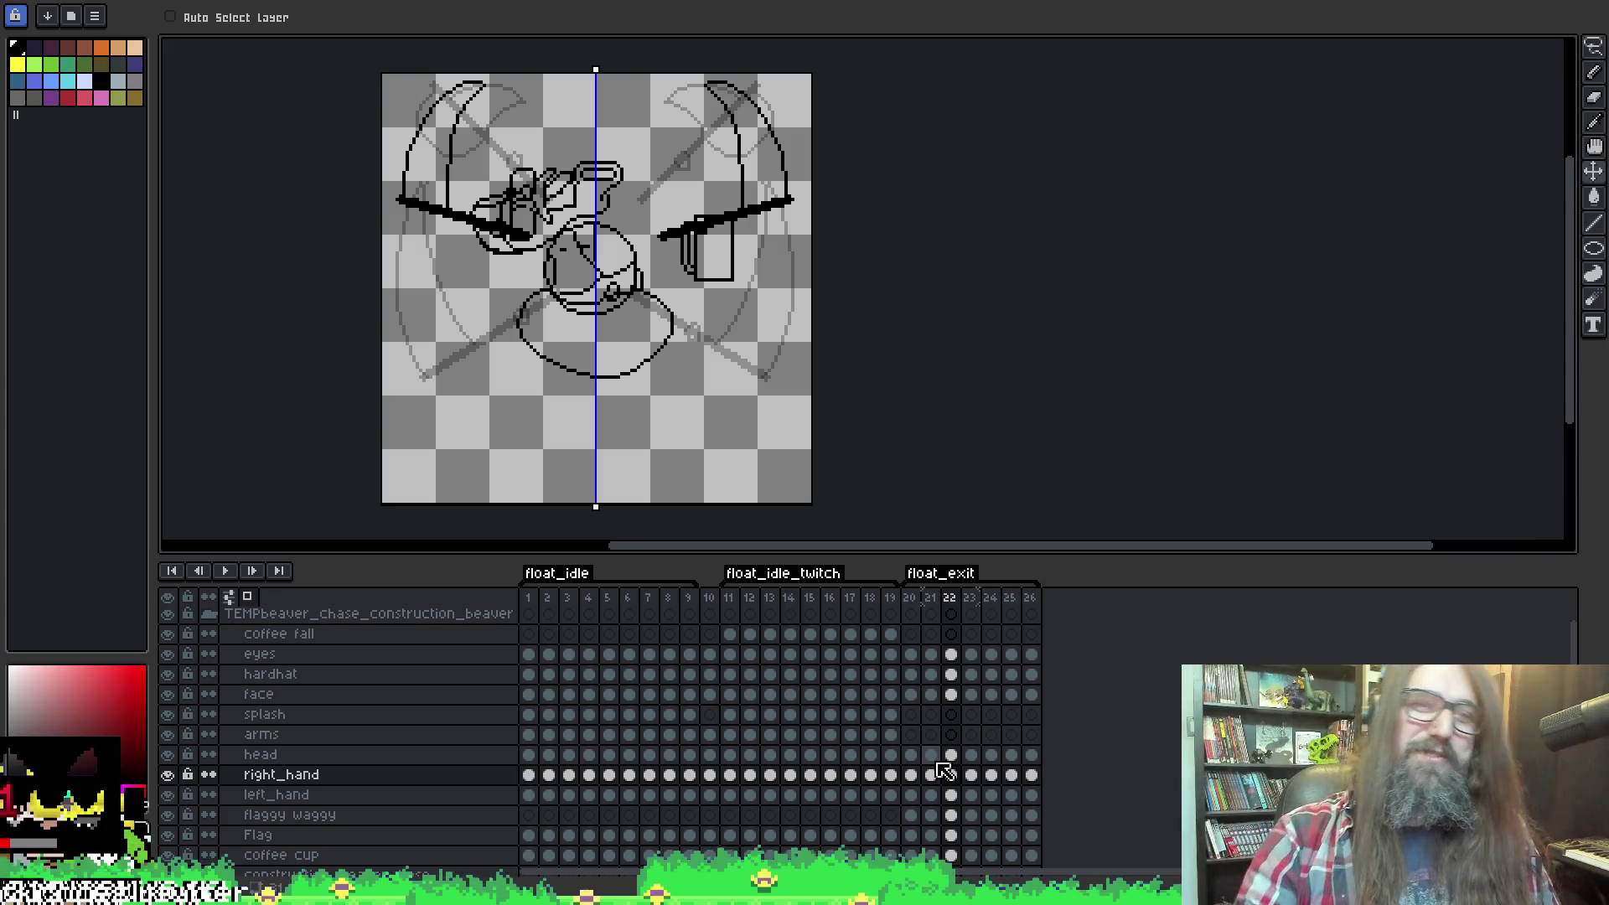
pyautogui.press('Left')
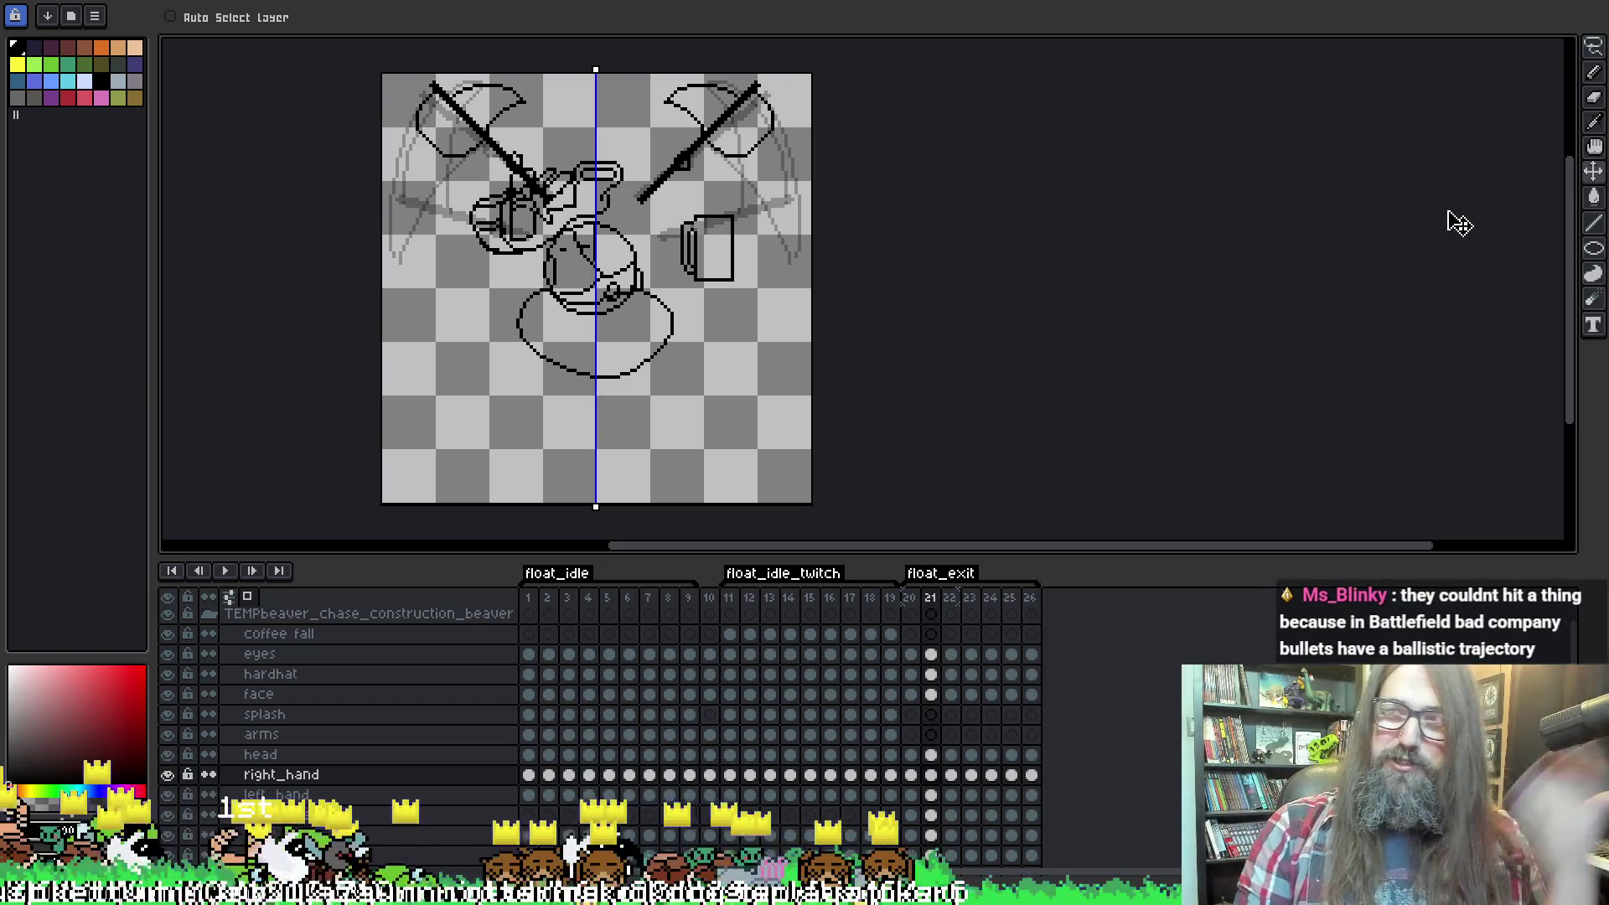
pyautogui.press('.')
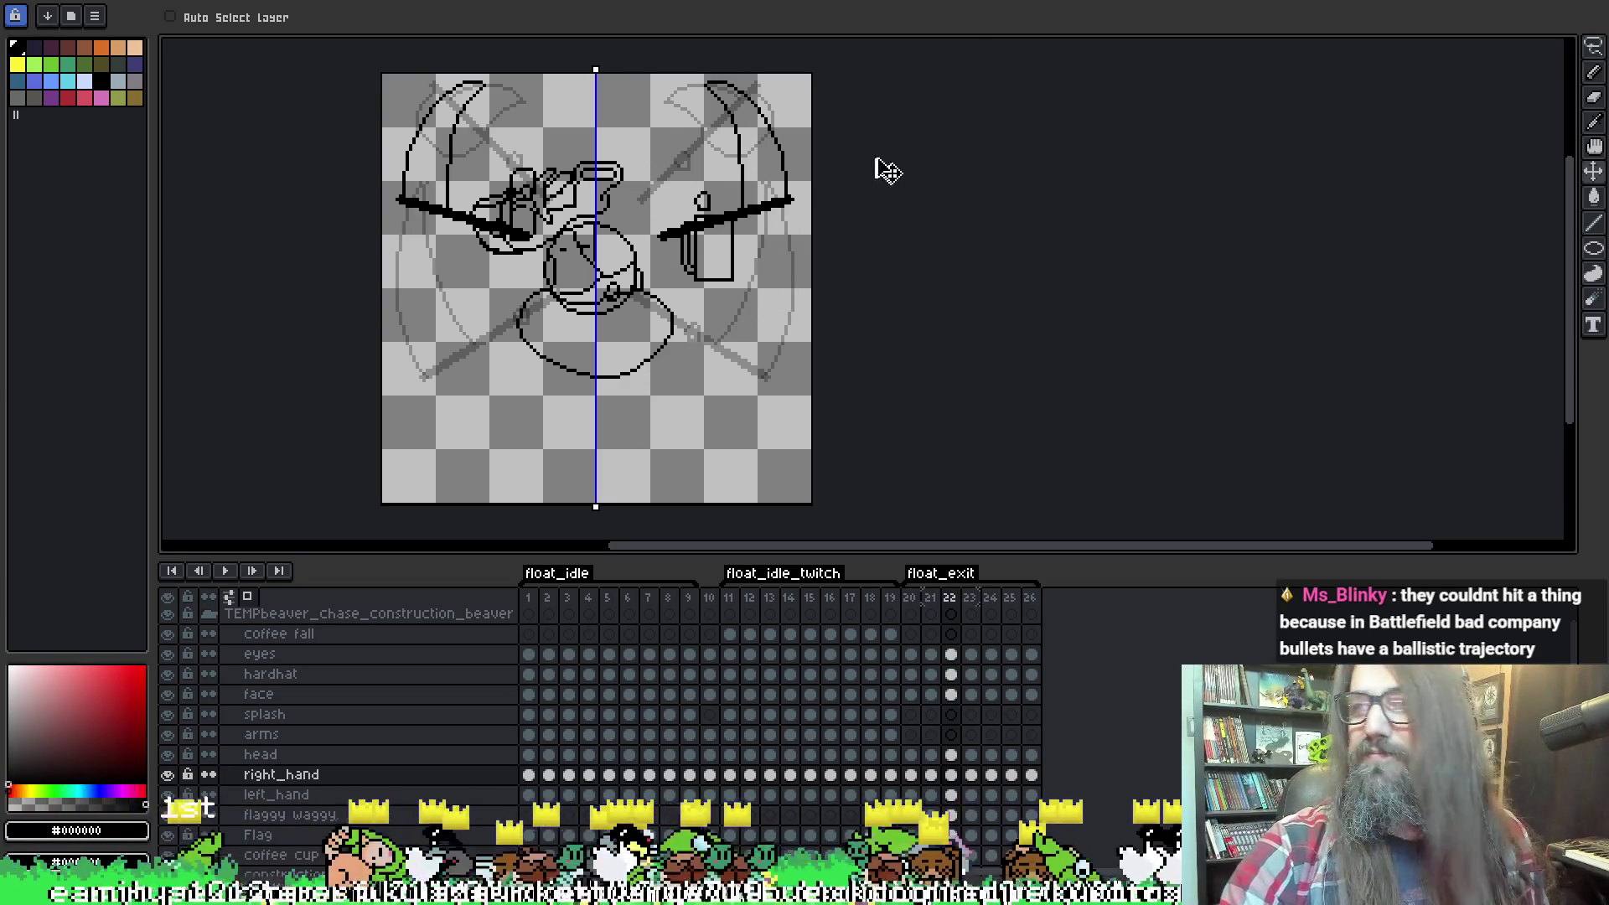
pyautogui.press('ctrl')
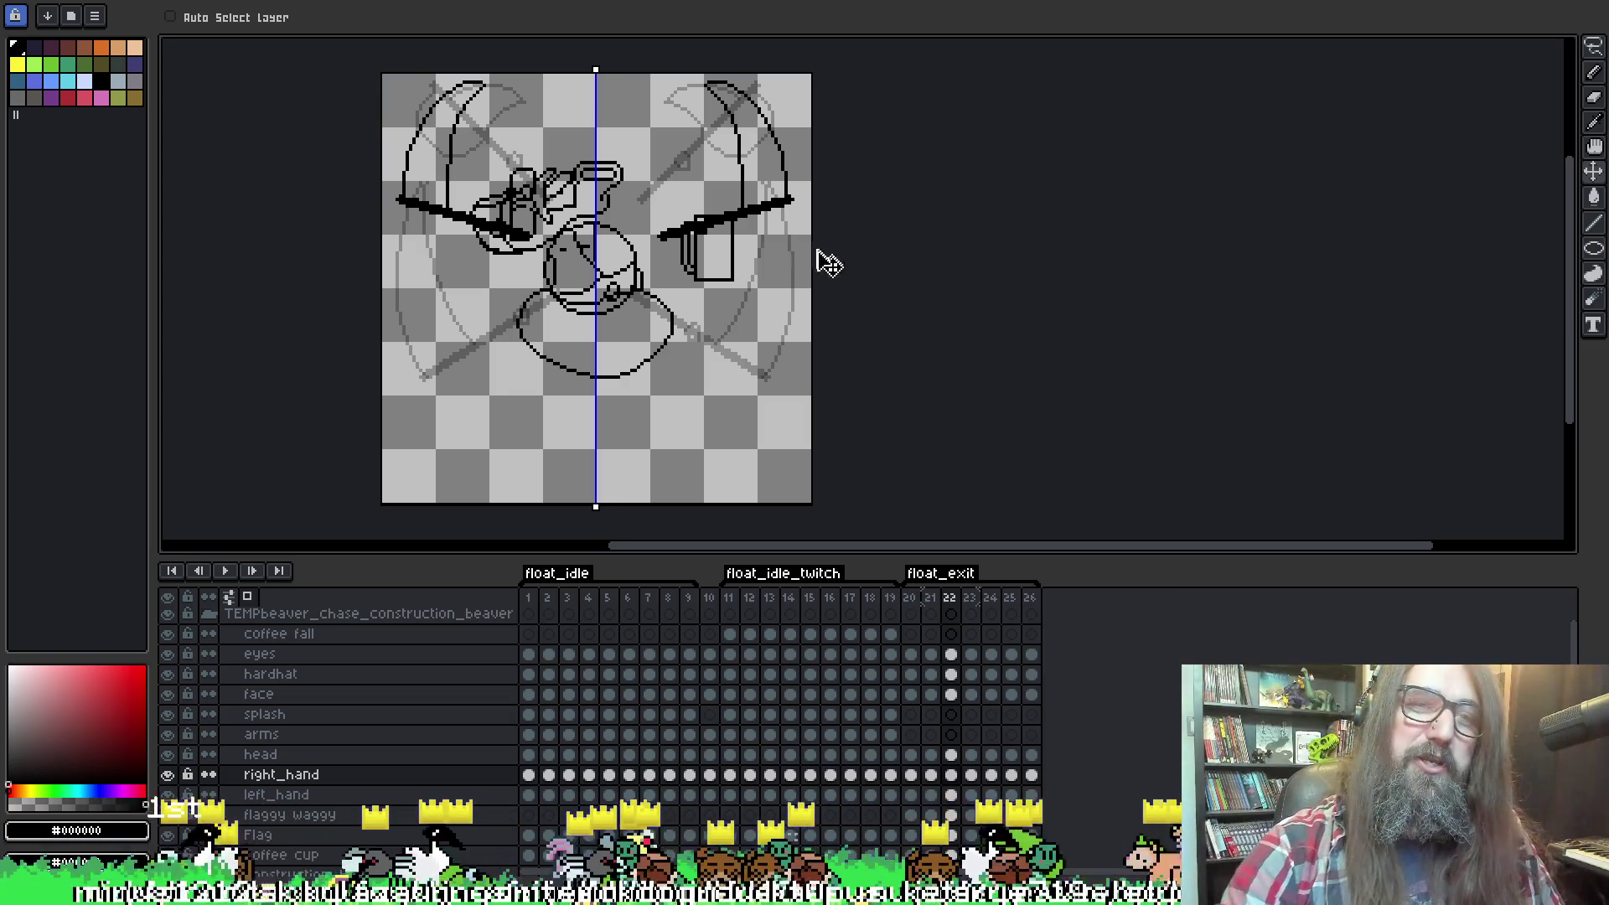
pyautogui.press('Right')
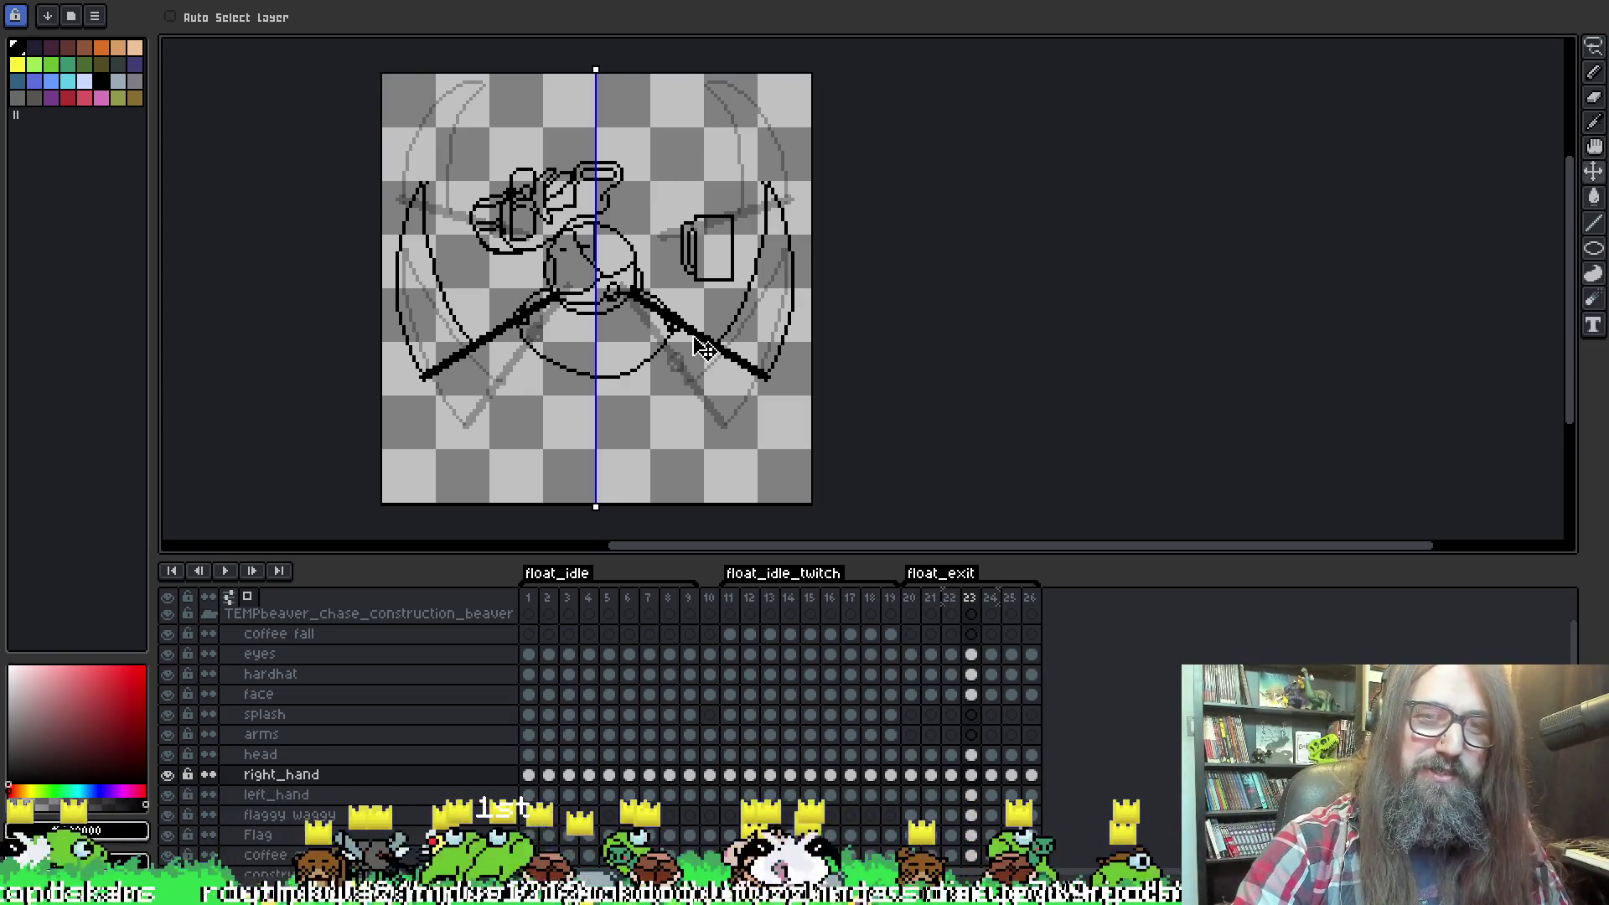
pyautogui.press('Right')
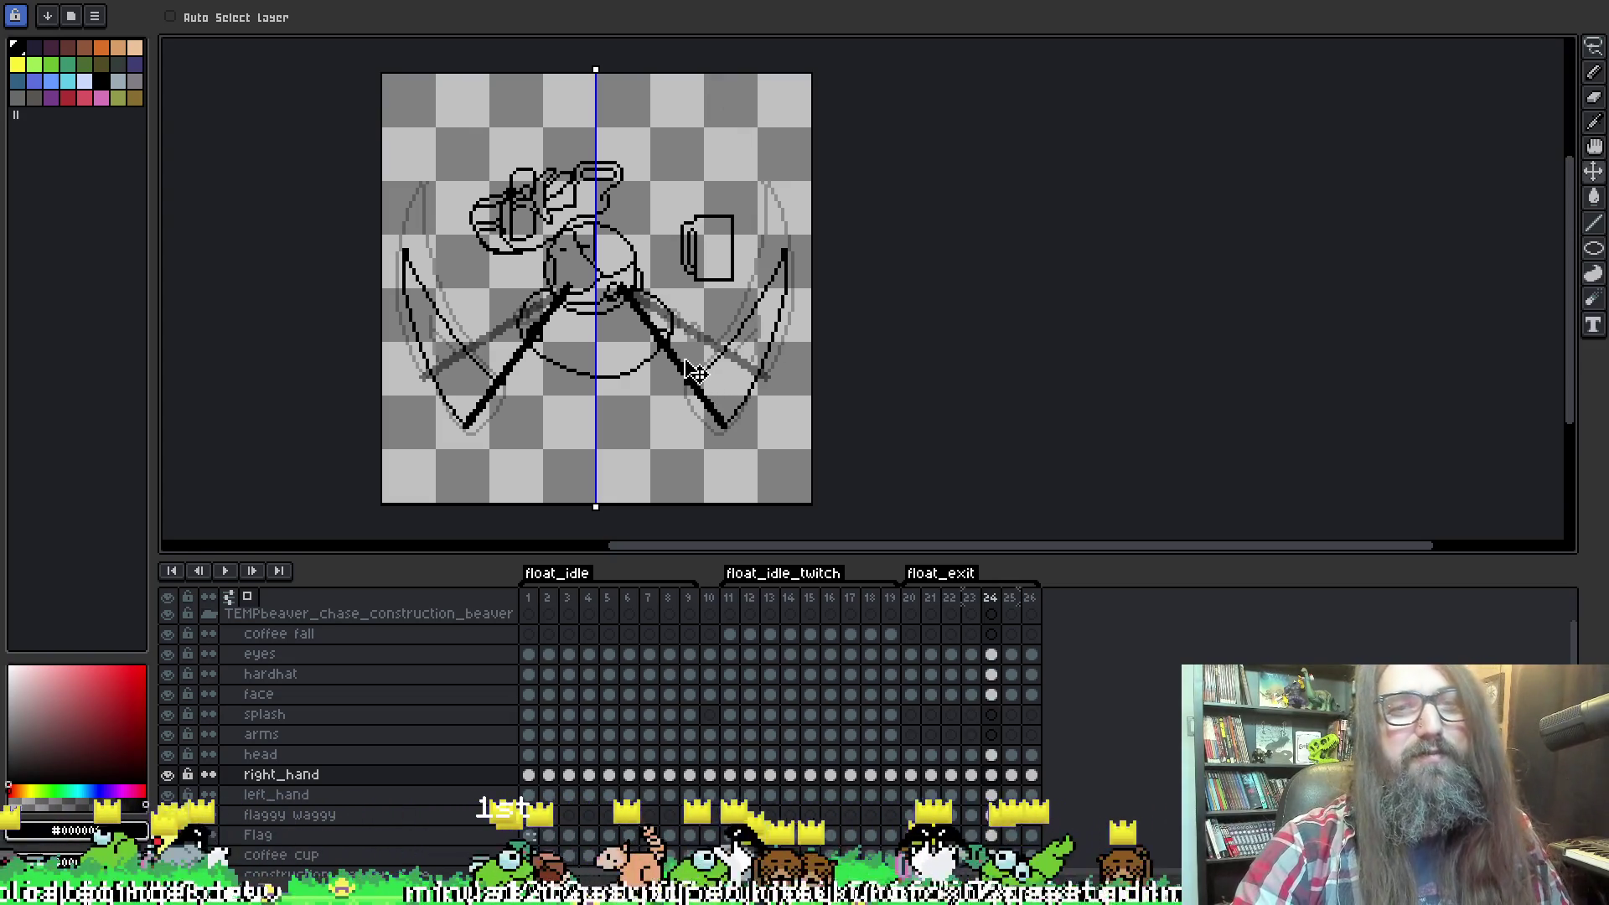
pyautogui.press('Right')
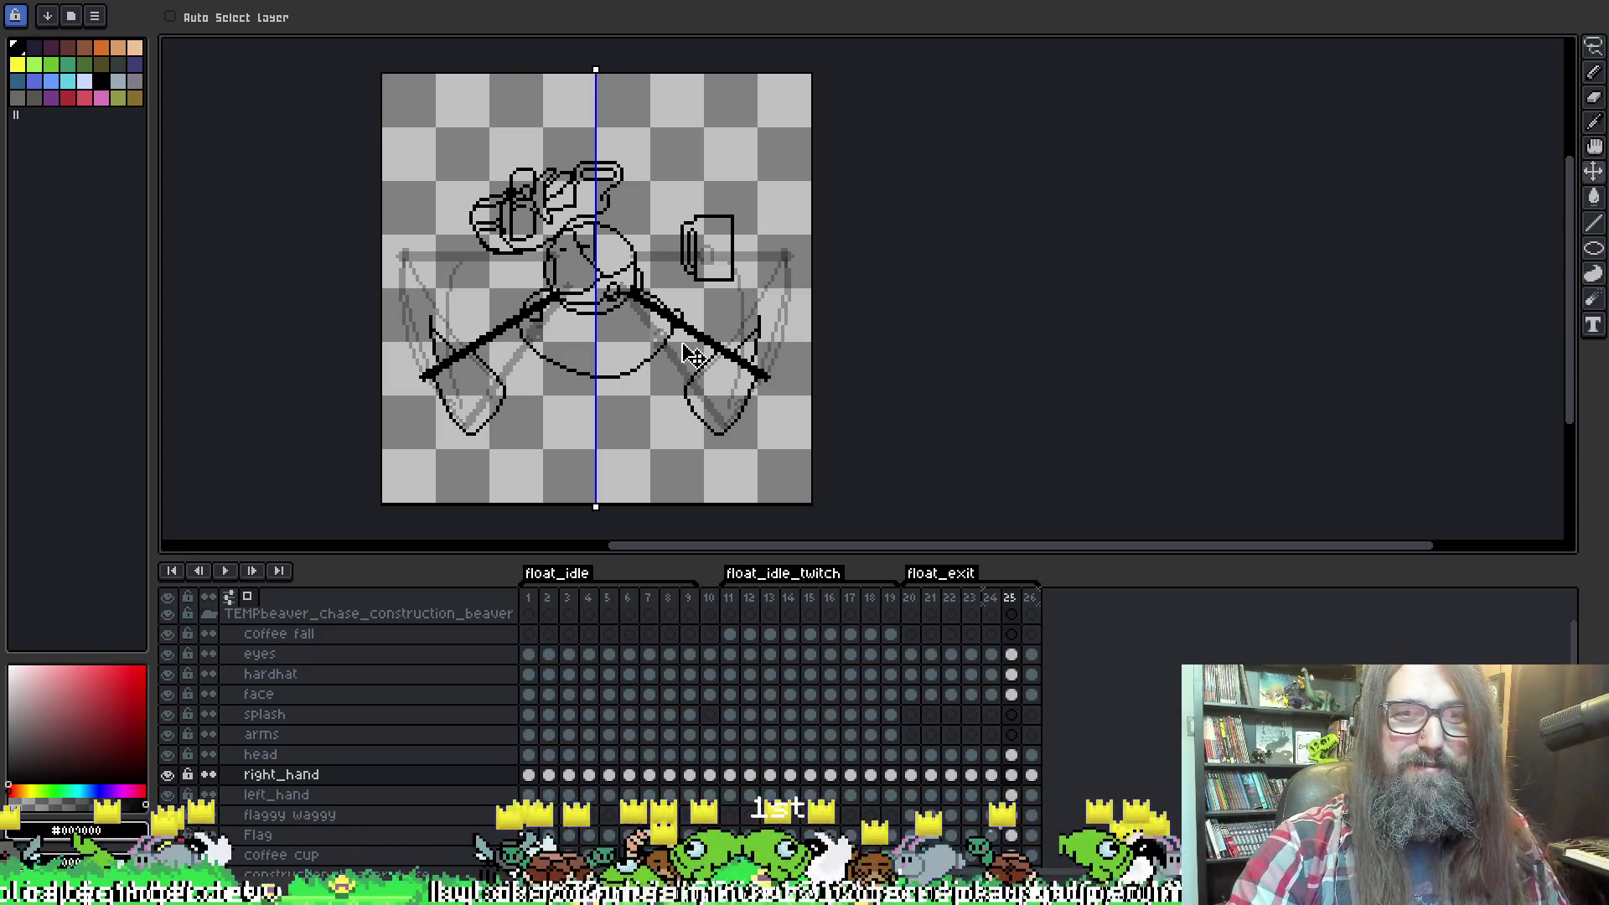
pyautogui.press('Right')
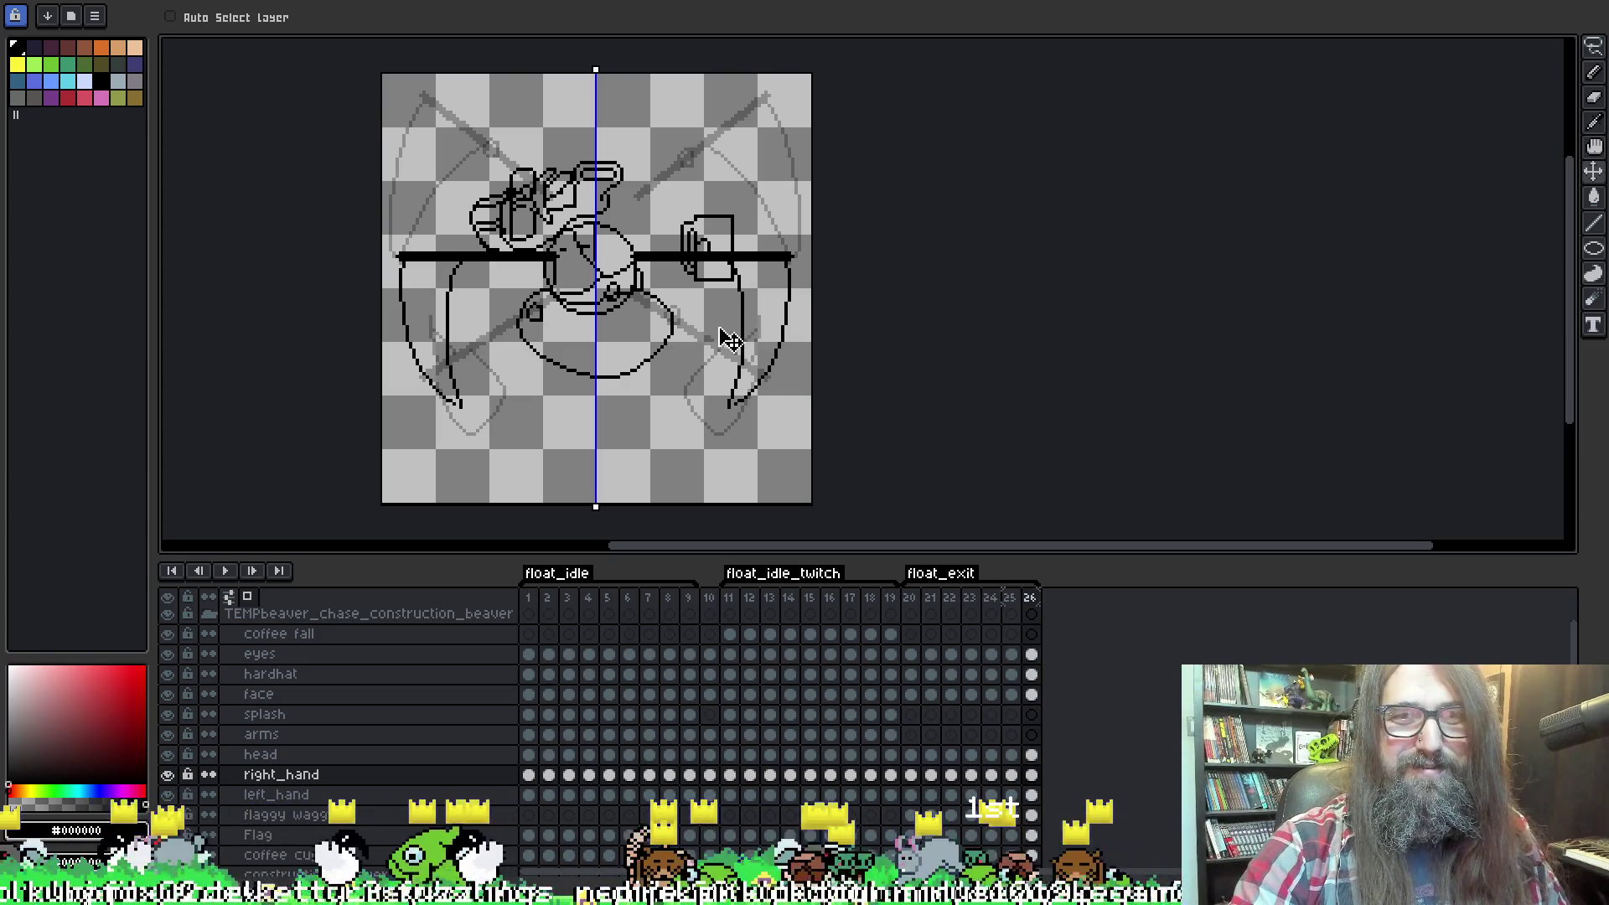
pyautogui.press('Left')
pyautogui.press('Right')
pyautogui.press('Right')
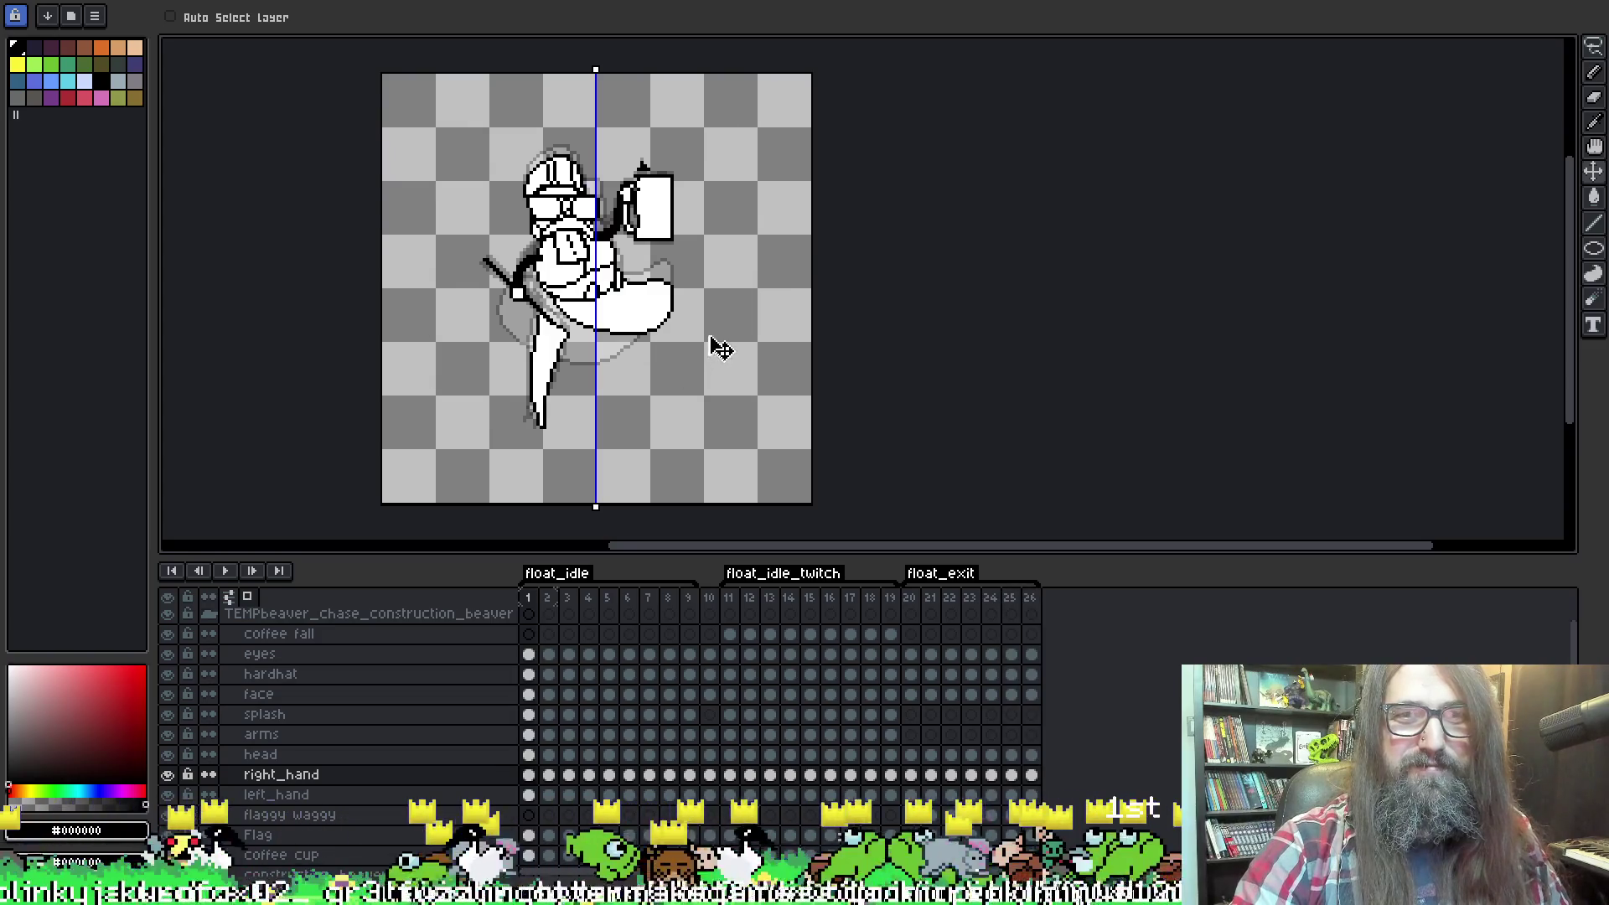
pyautogui.press('Left')
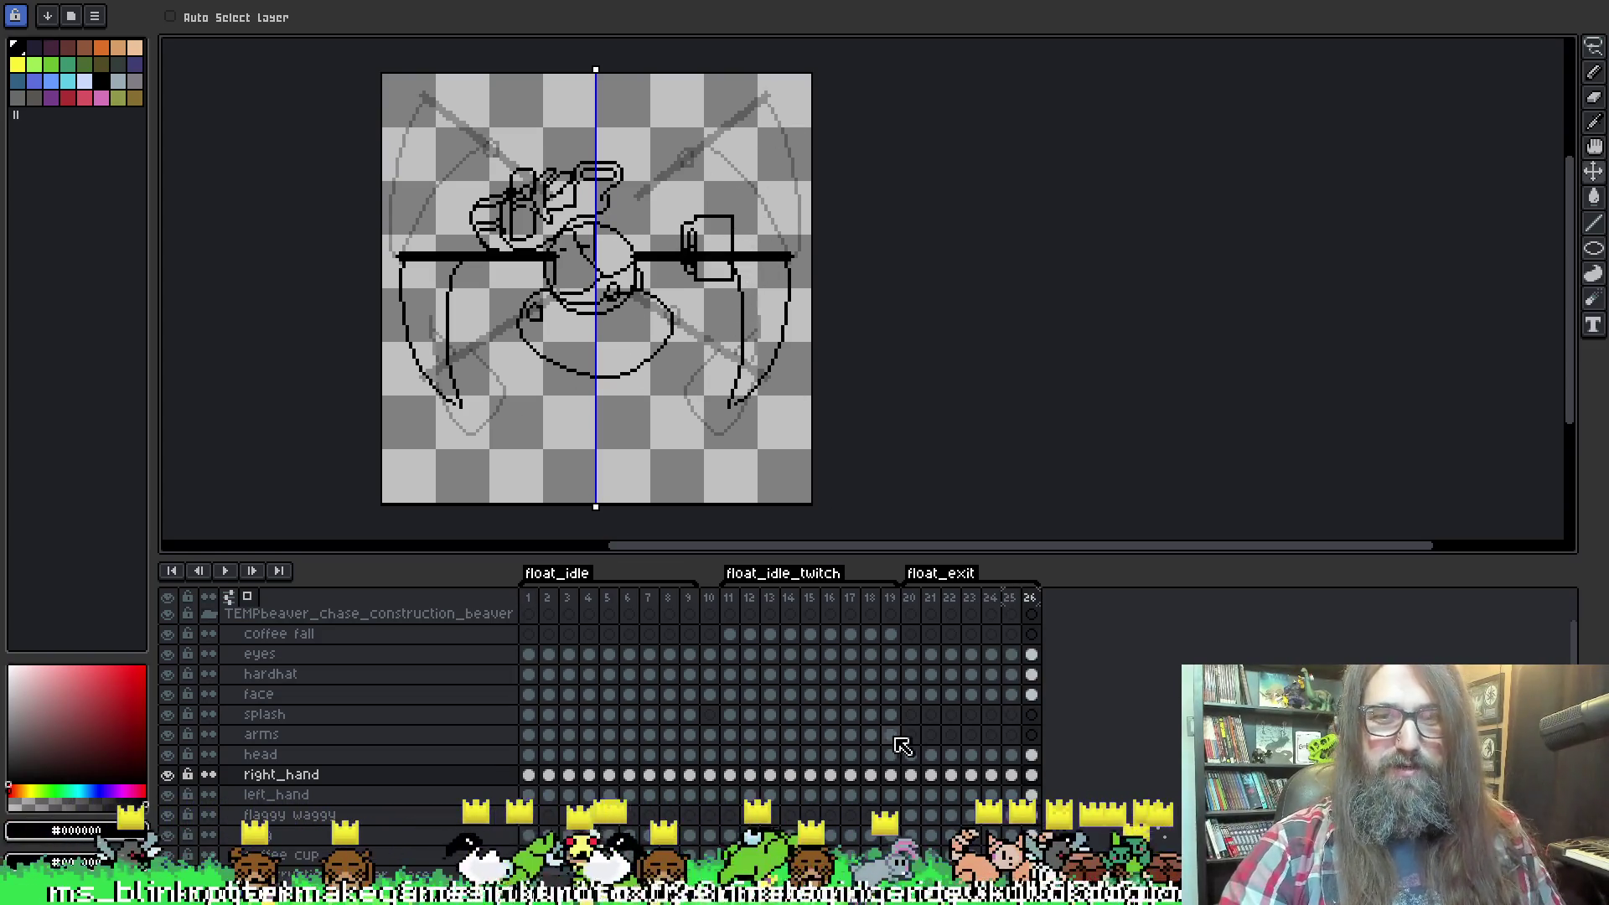
pyautogui.click(912, 776)
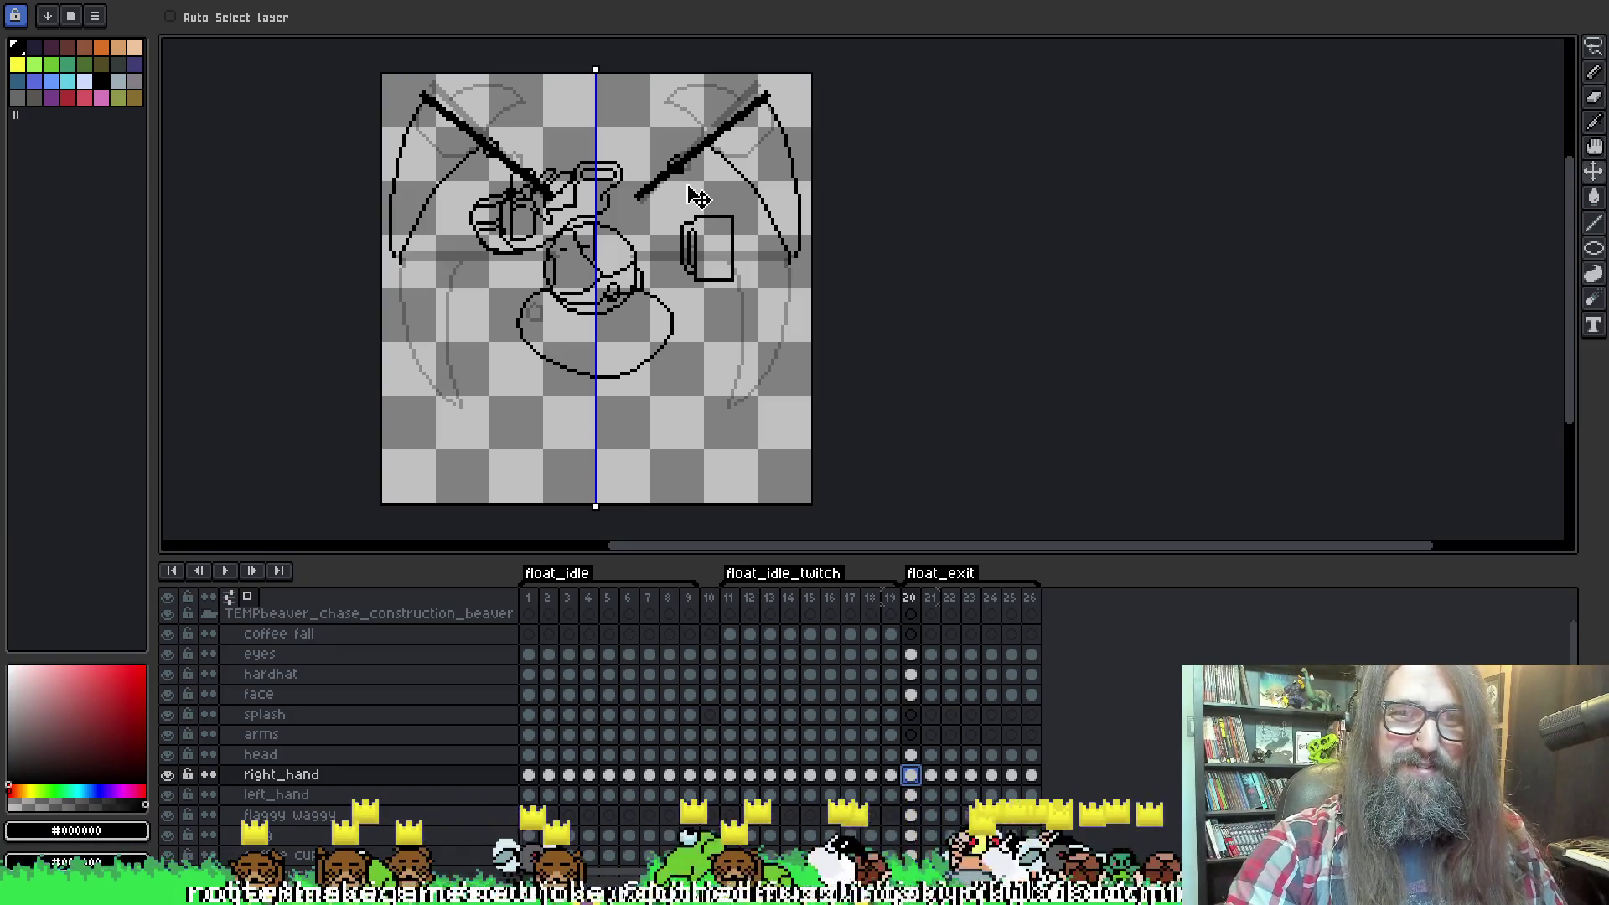
pyautogui.press('Right')
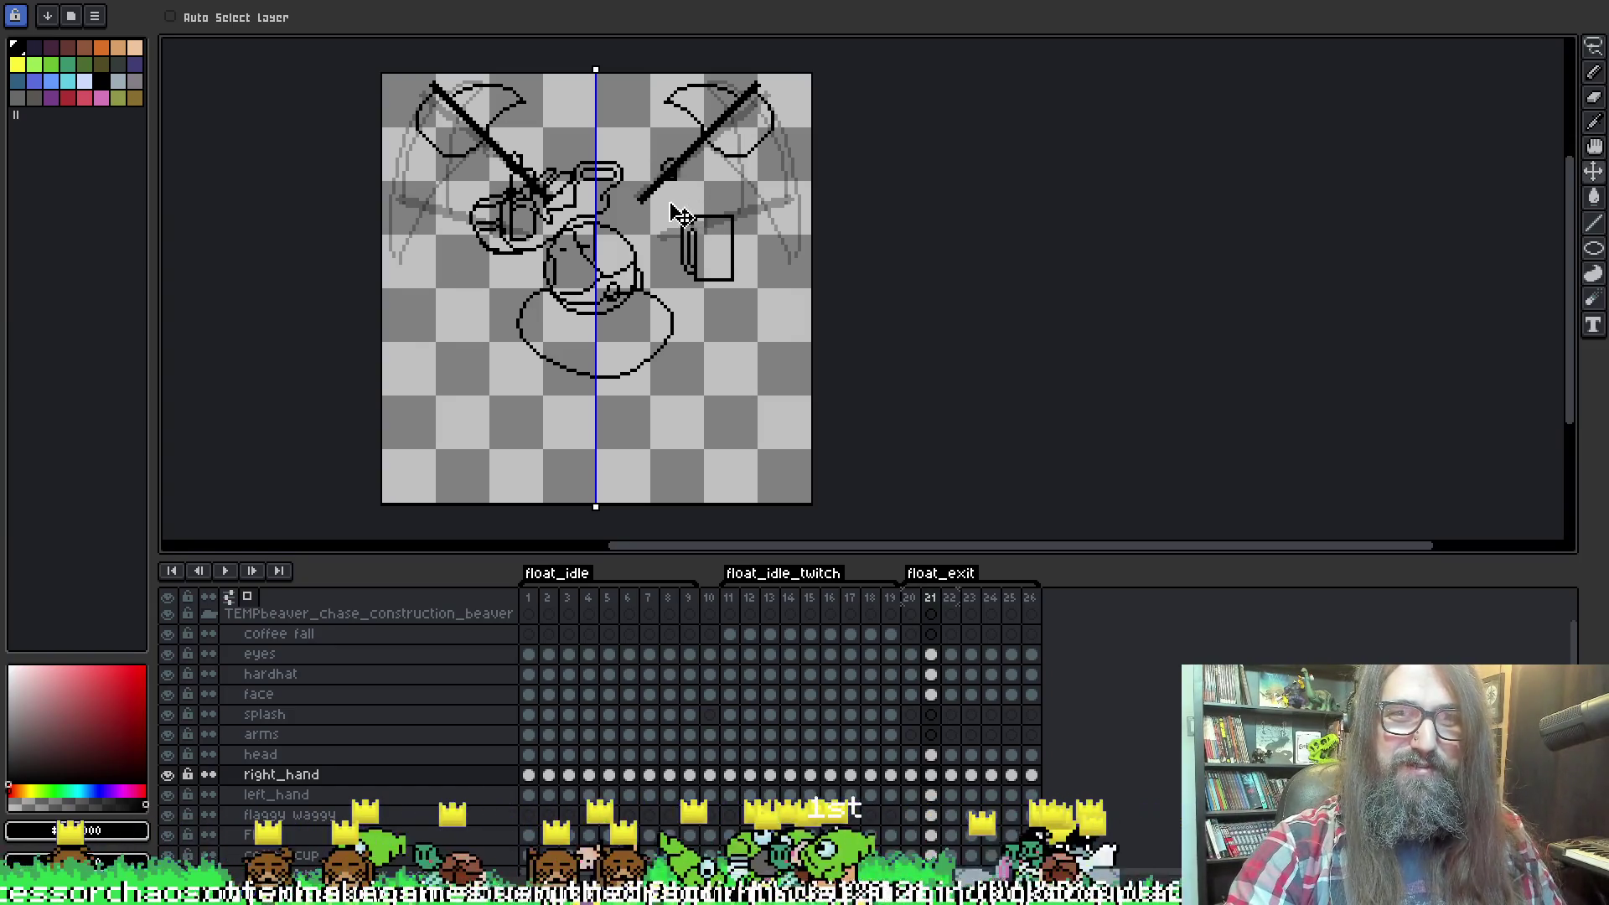
pyautogui.press('Return')
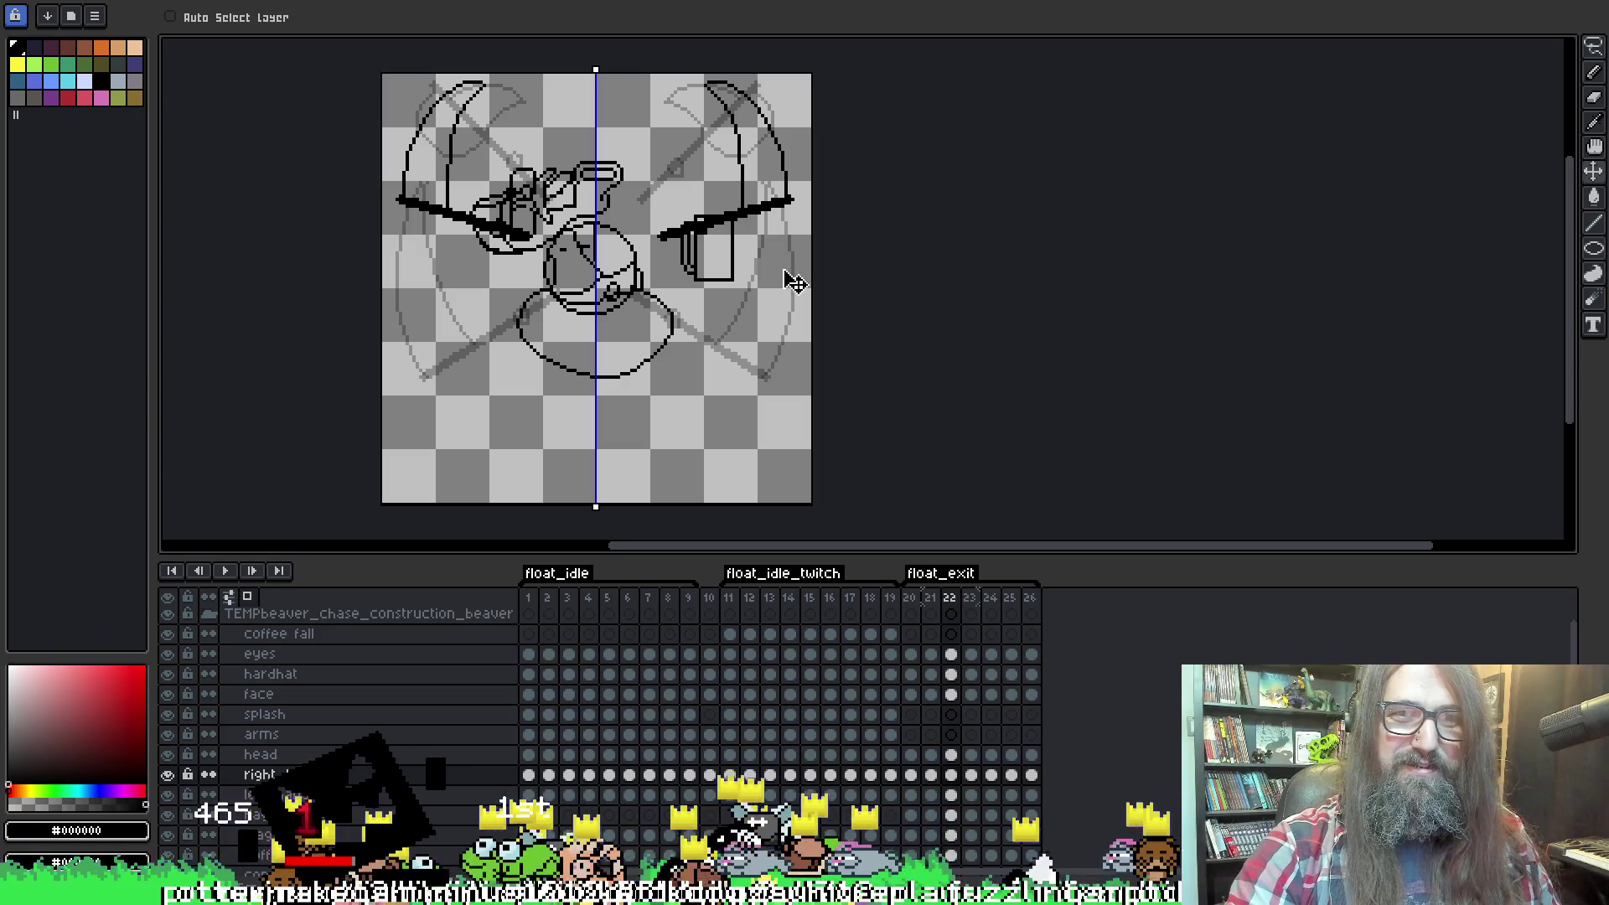
# Stop playback and step backward through the float_exit poses to frame 20's raised arms.
pyautogui.press('Return')
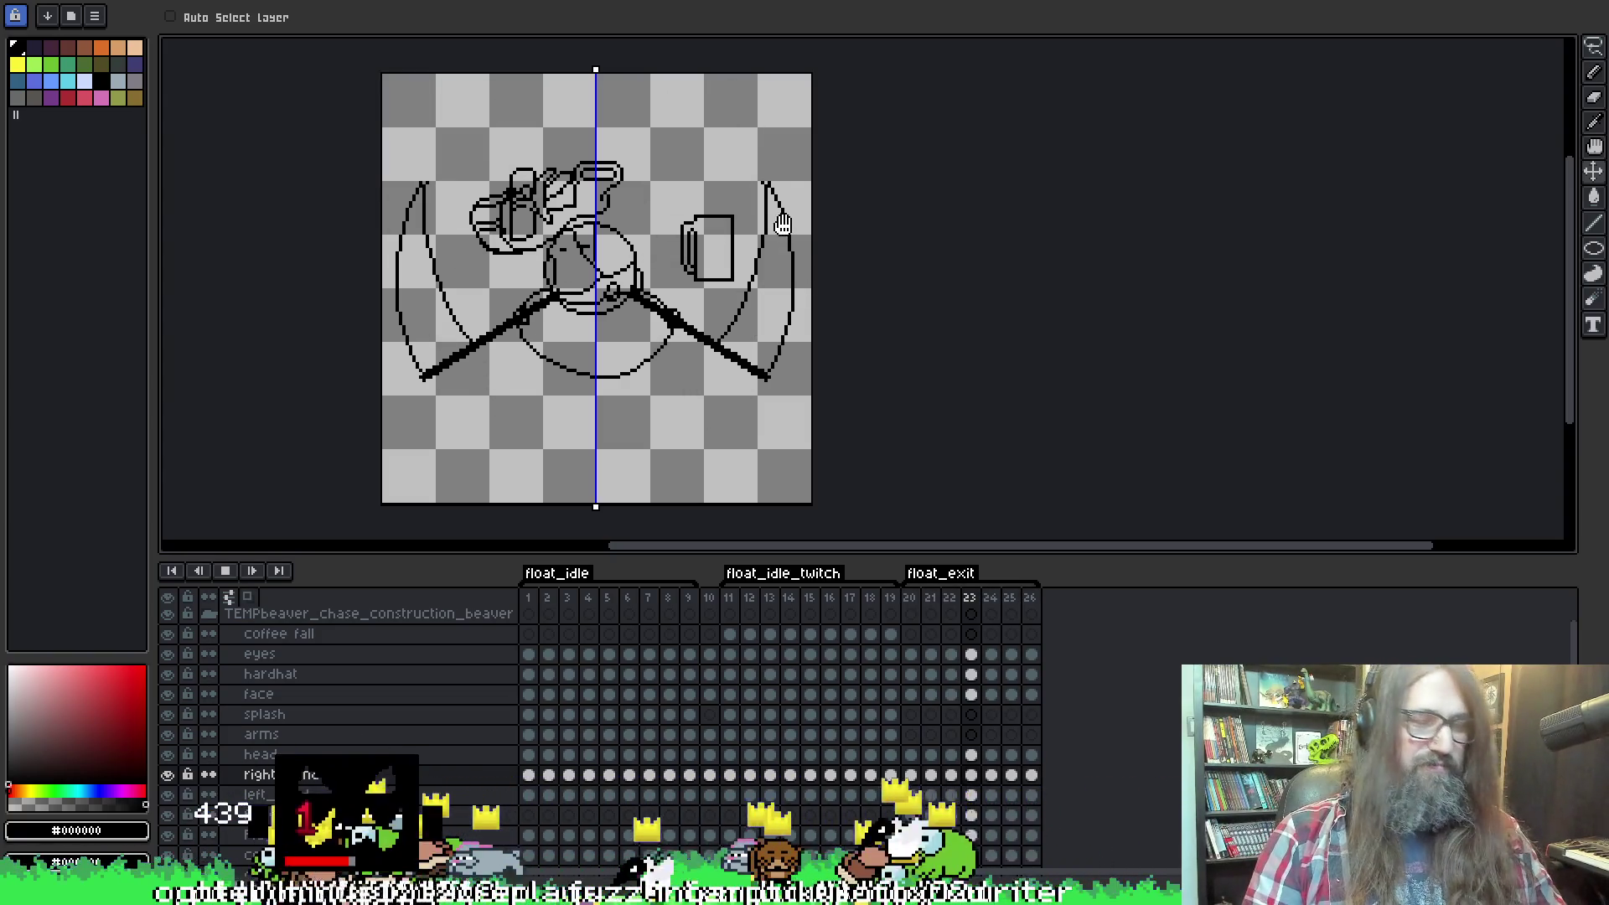
pyautogui.press('Left')
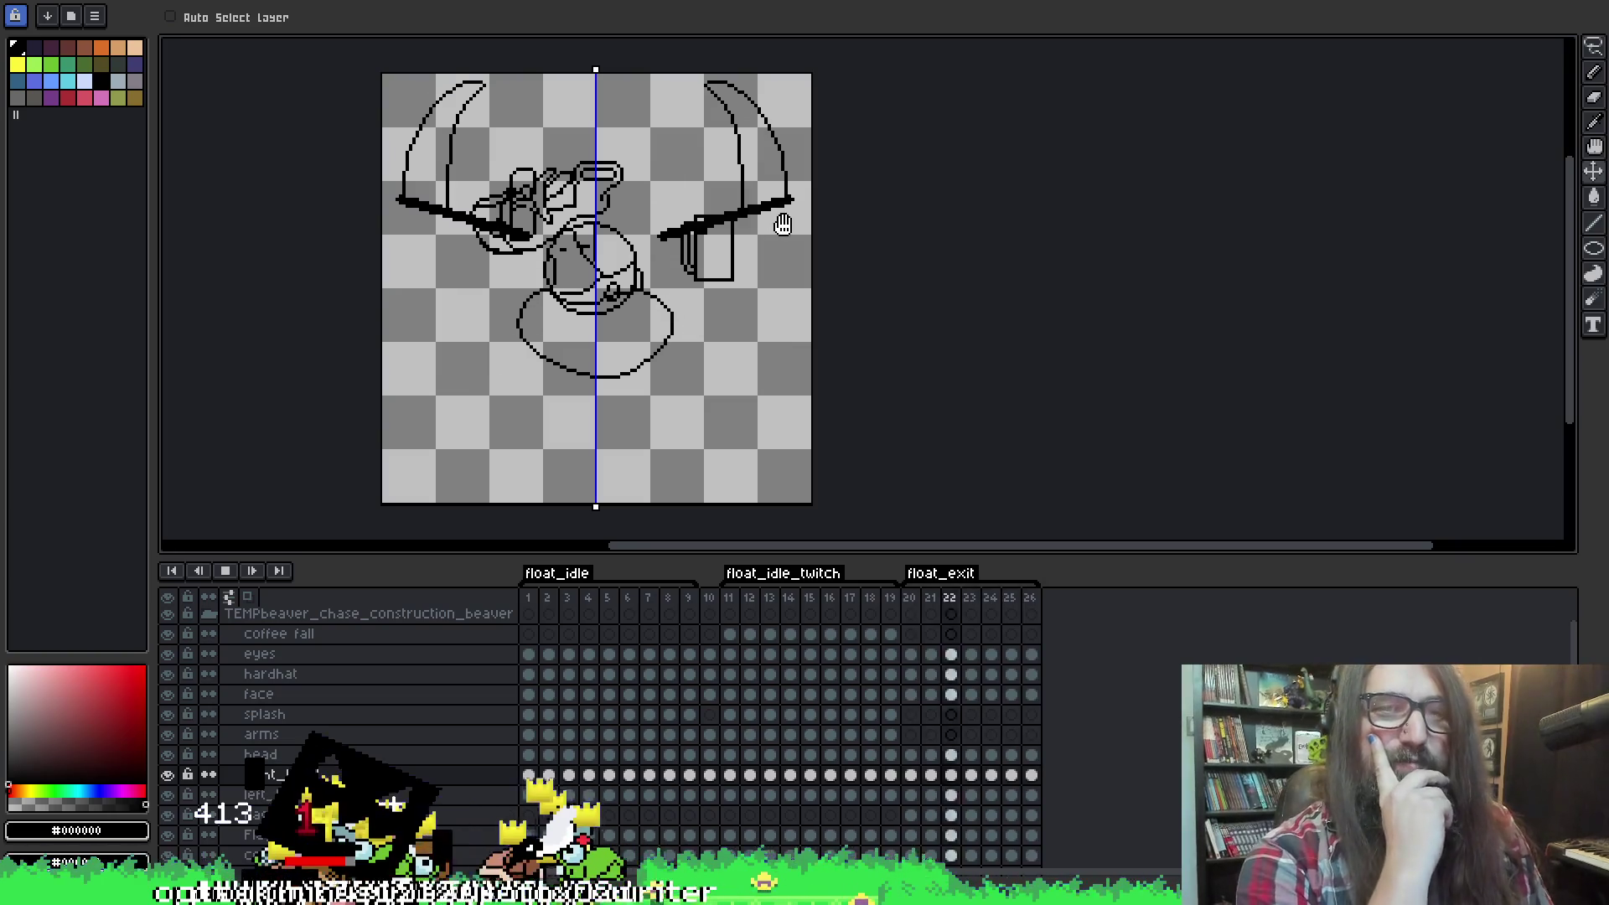
pyautogui.press('Left')
pyautogui.press('Left')
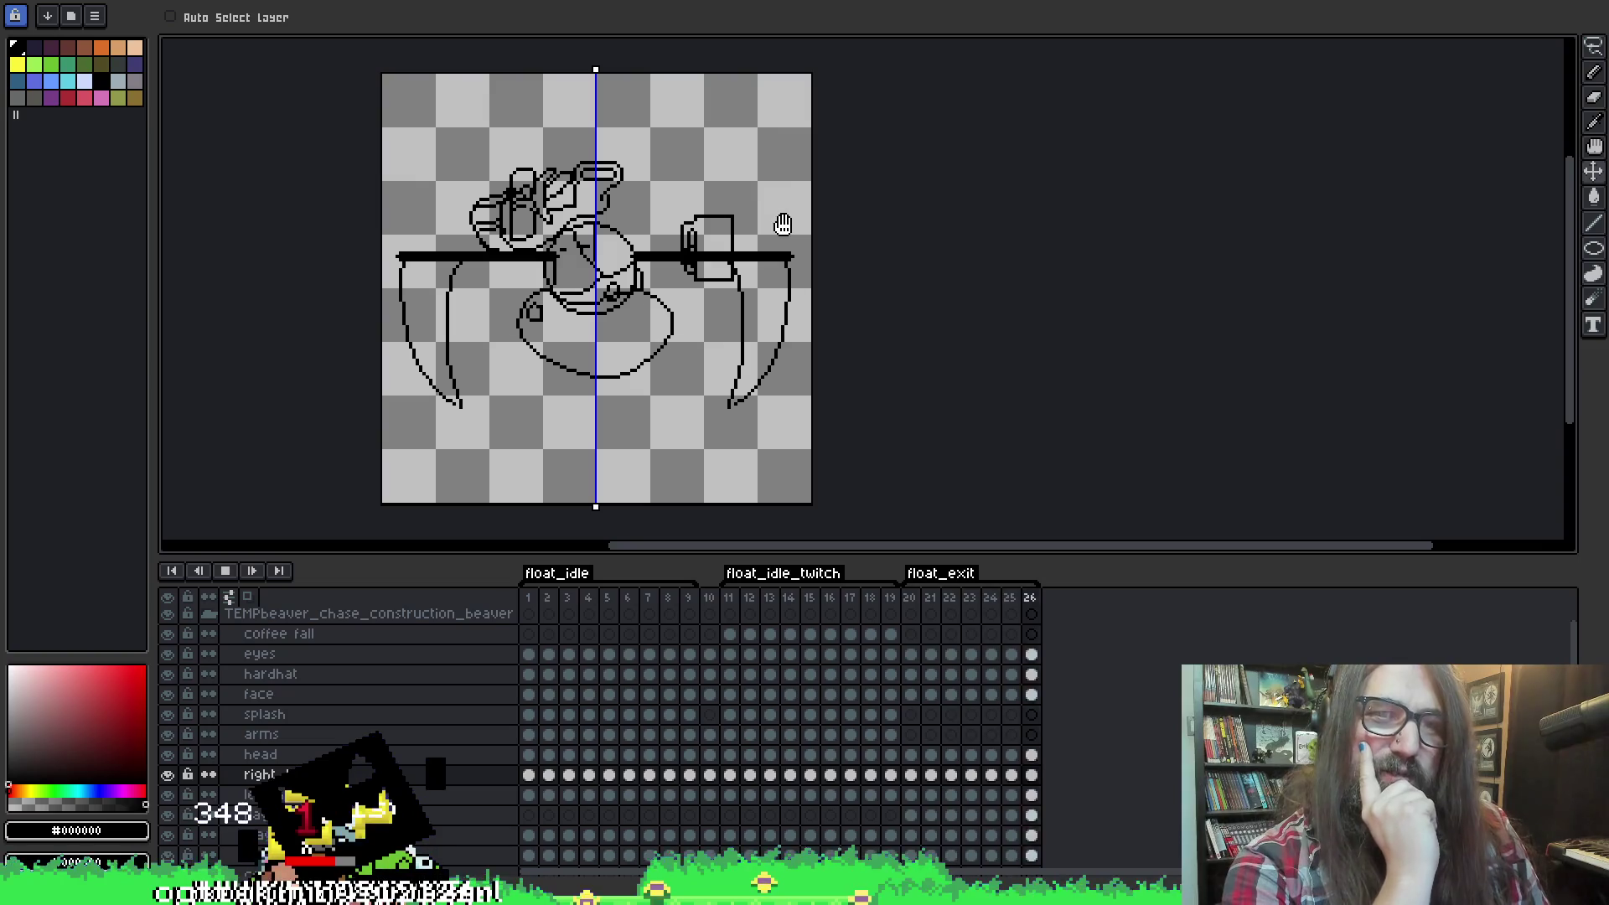
pyautogui.press('Left')
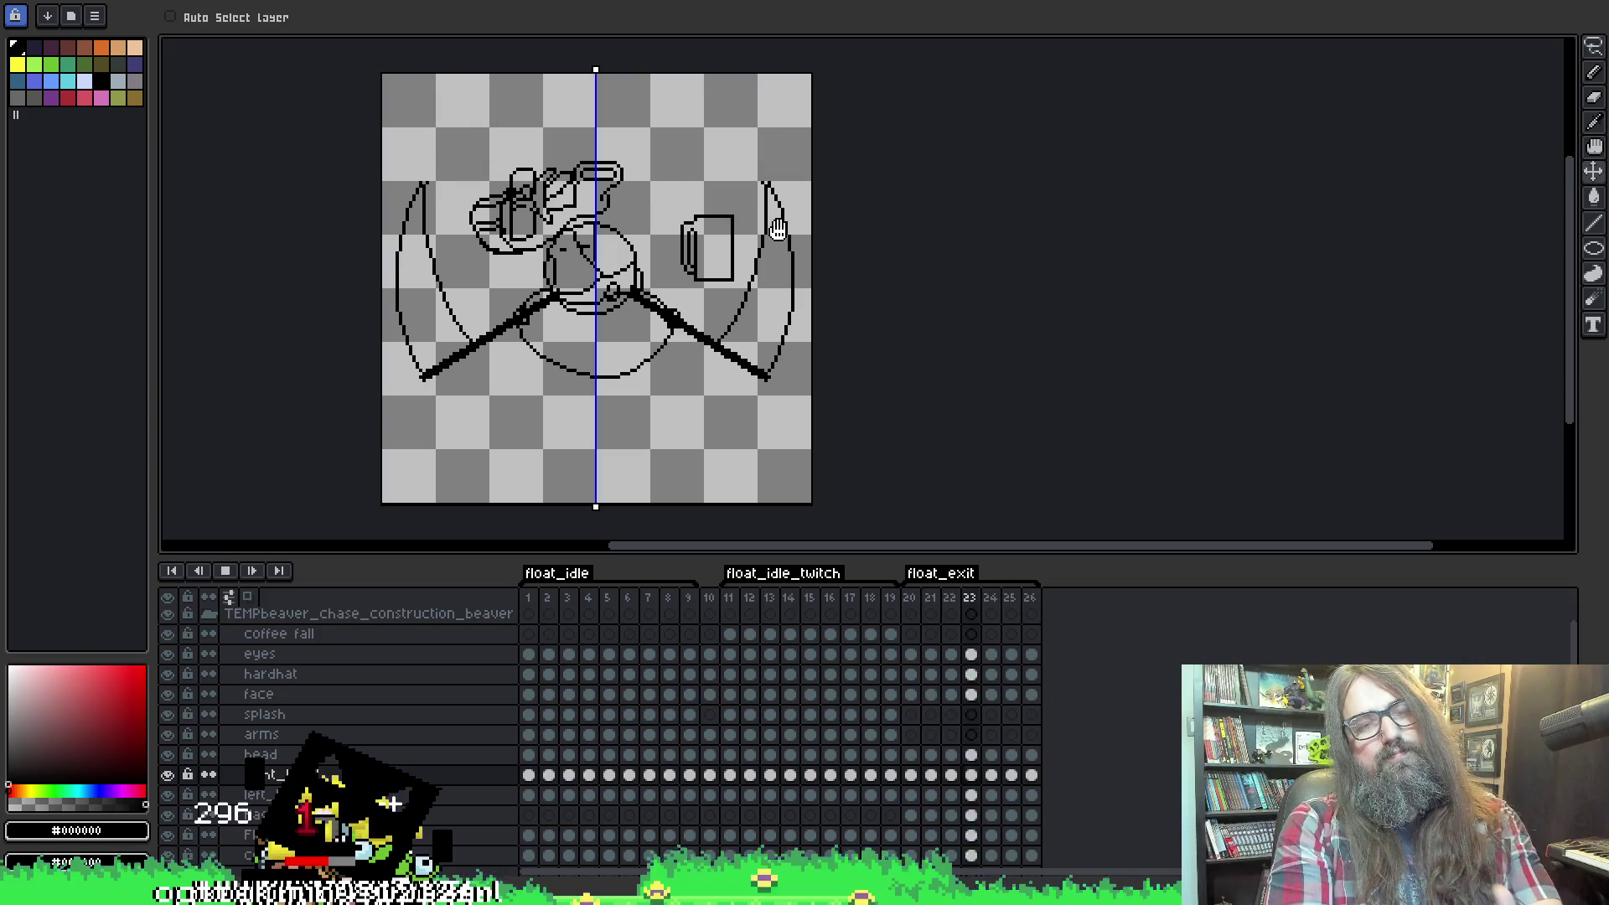
pyautogui.press('Left')
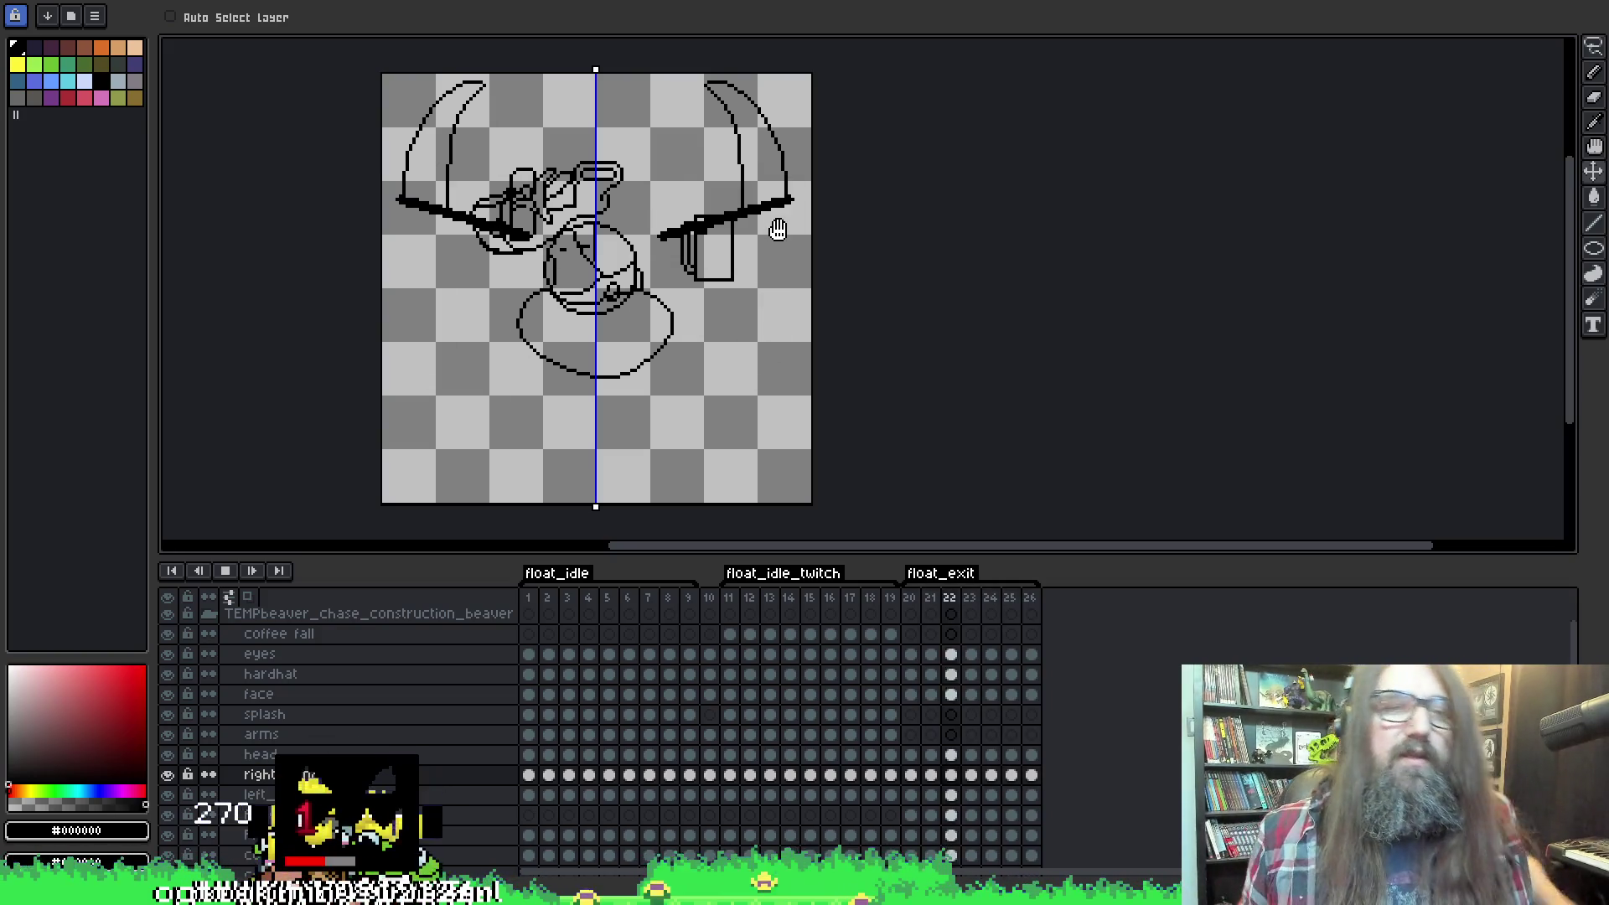
pyautogui.press('Left')
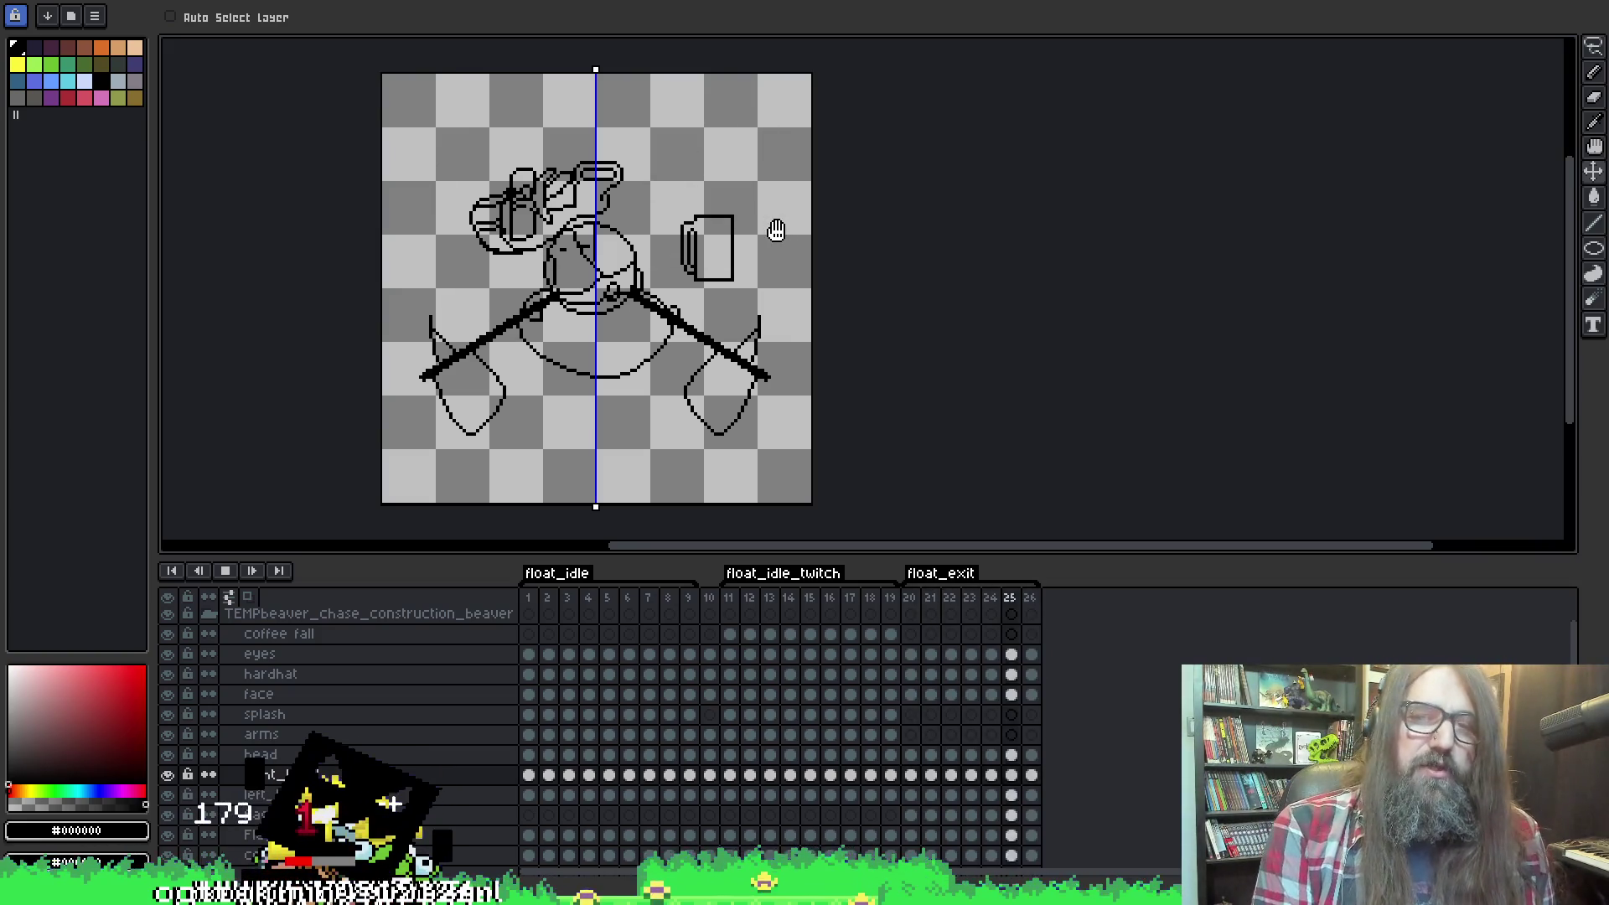
pyautogui.press('Left')
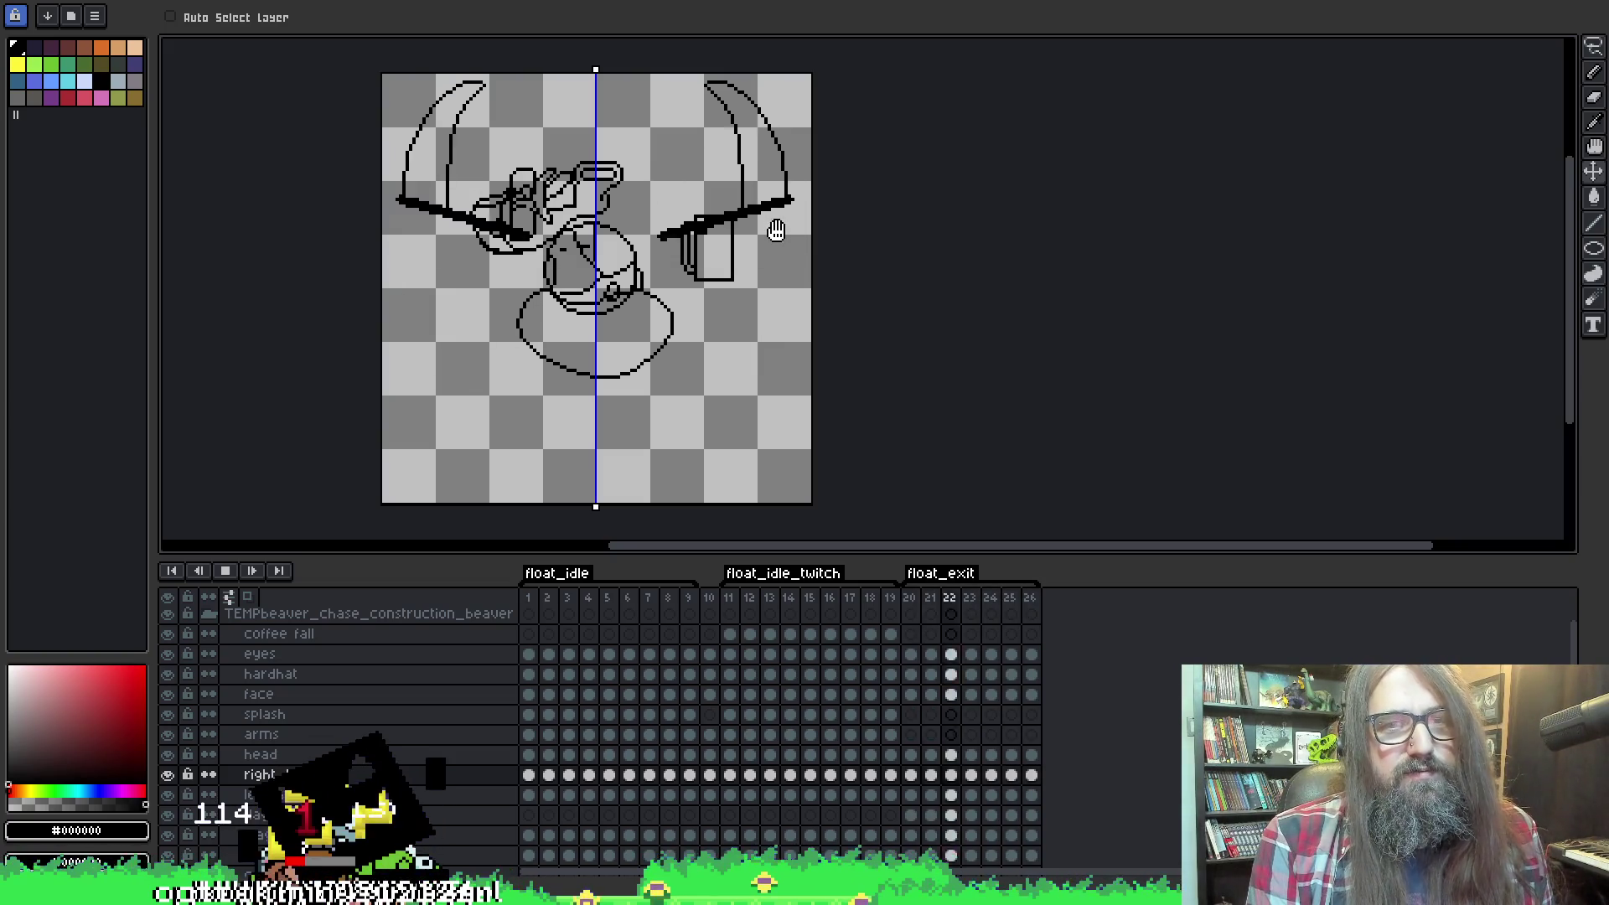
pyautogui.press('Left')
pyautogui.press('Left')
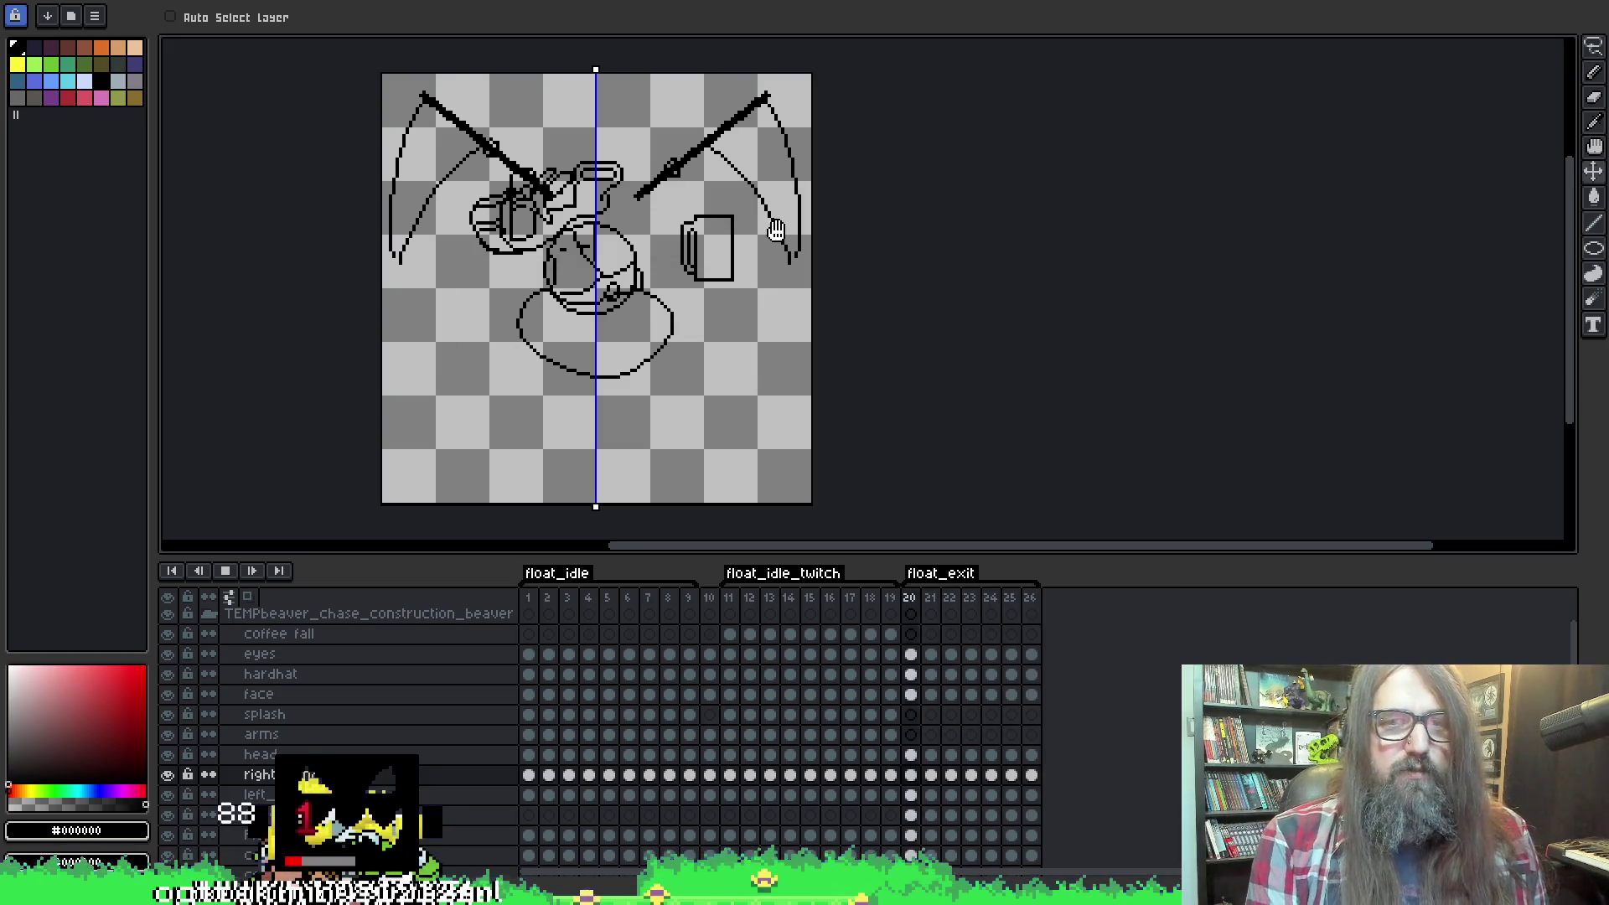
# Check frames 26 back to 22, then open Export File and pick a different output location.
pyautogui.press('End')
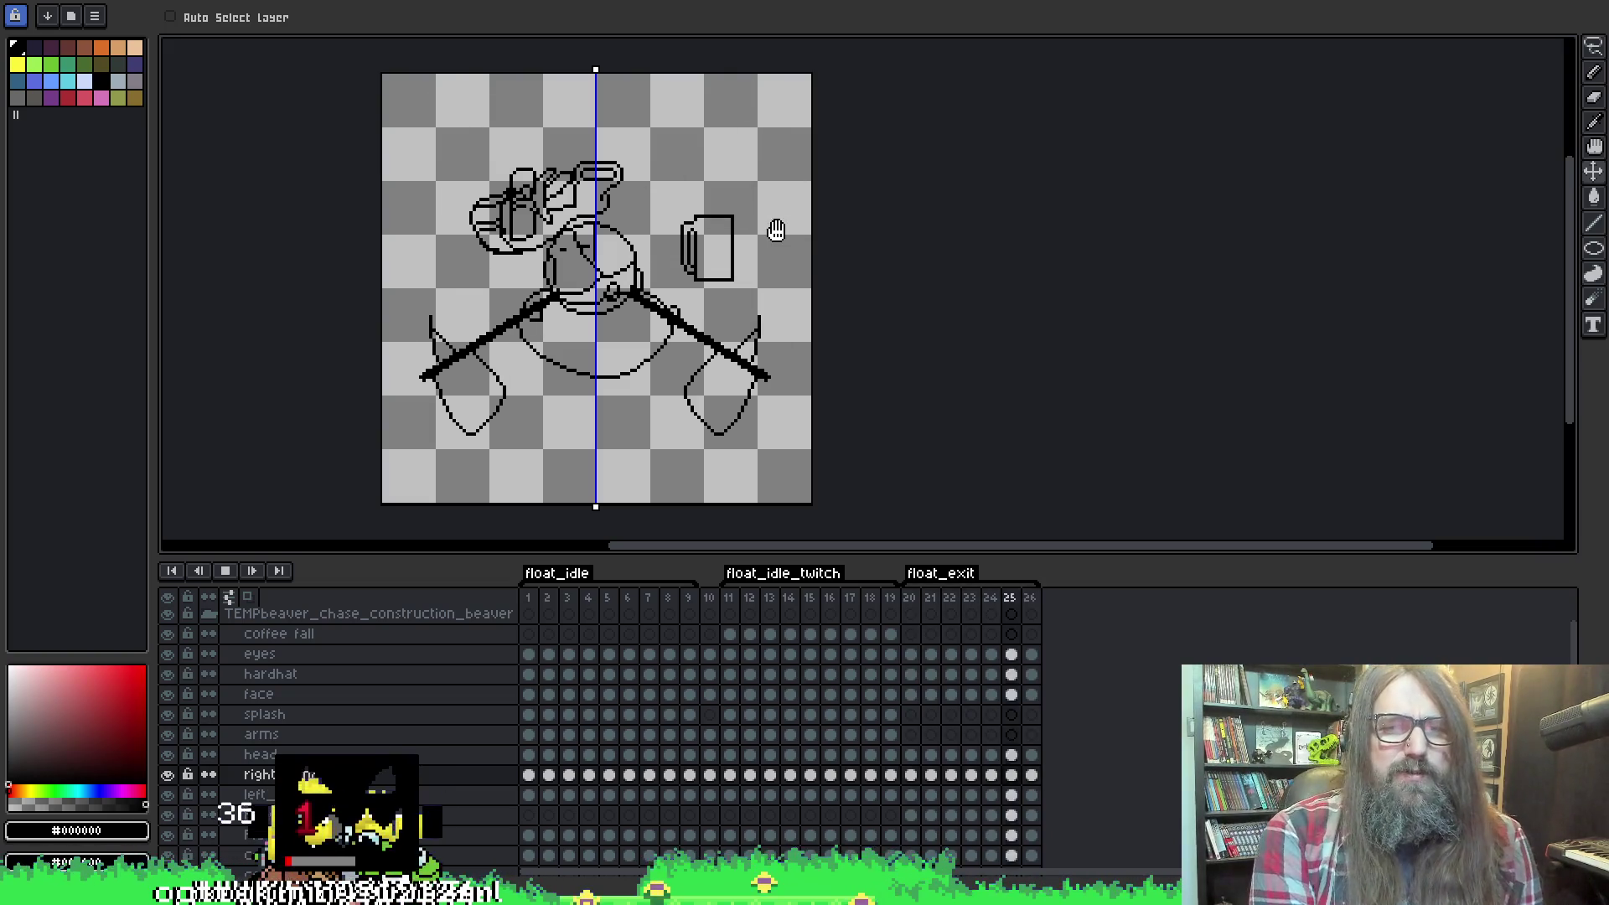
pyautogui.press('Left')
pyautogui.press('Left')
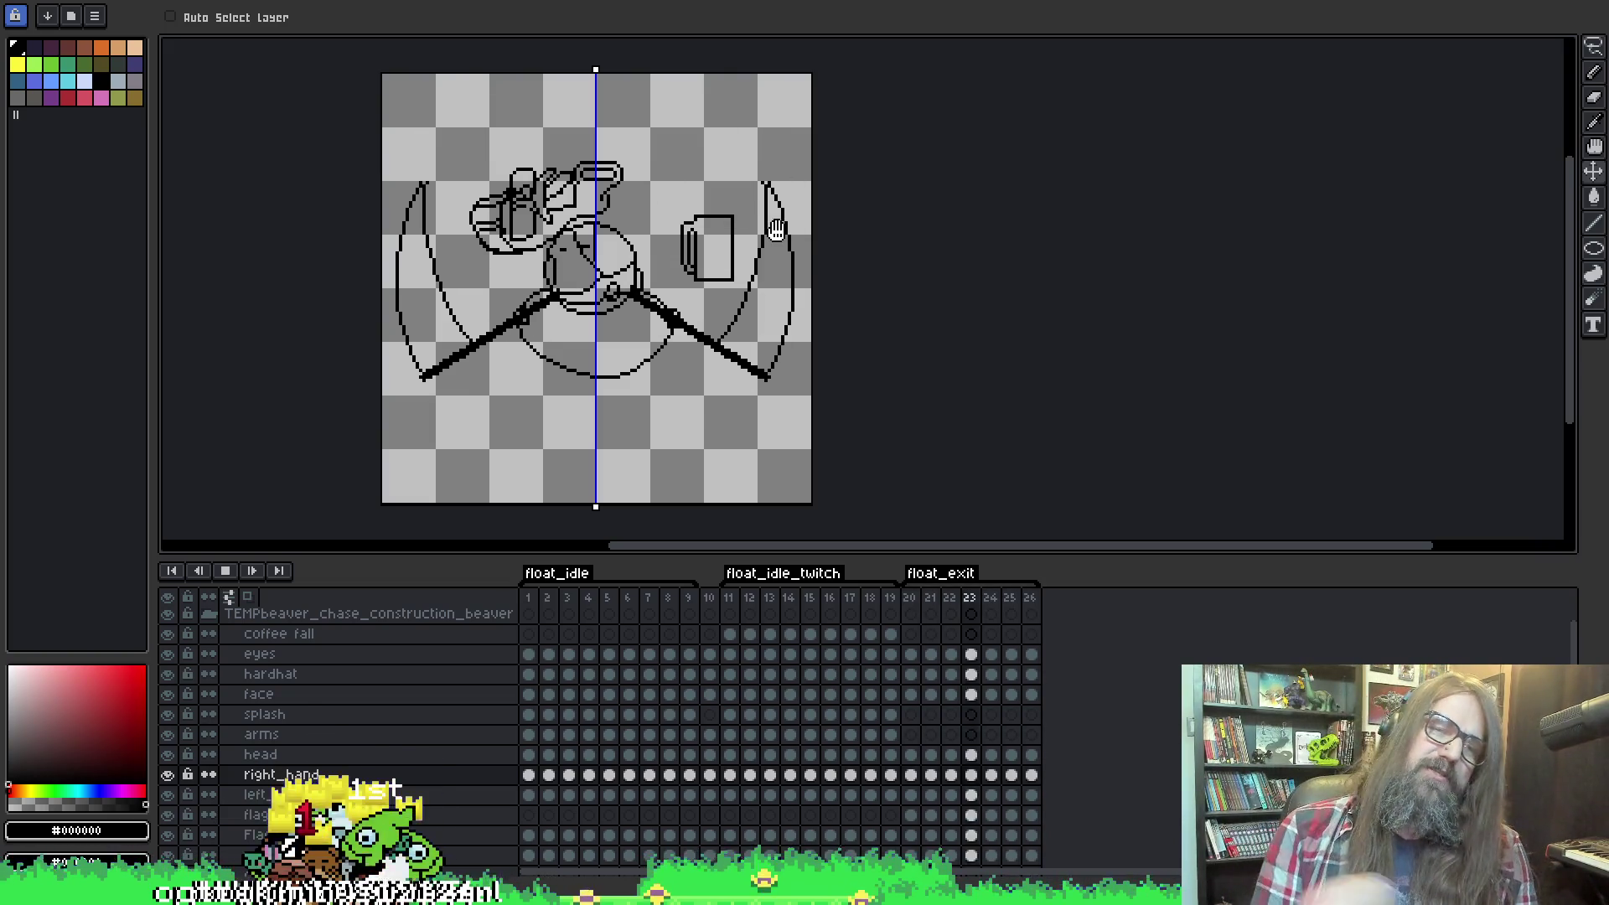
pyautogui.press('Left')
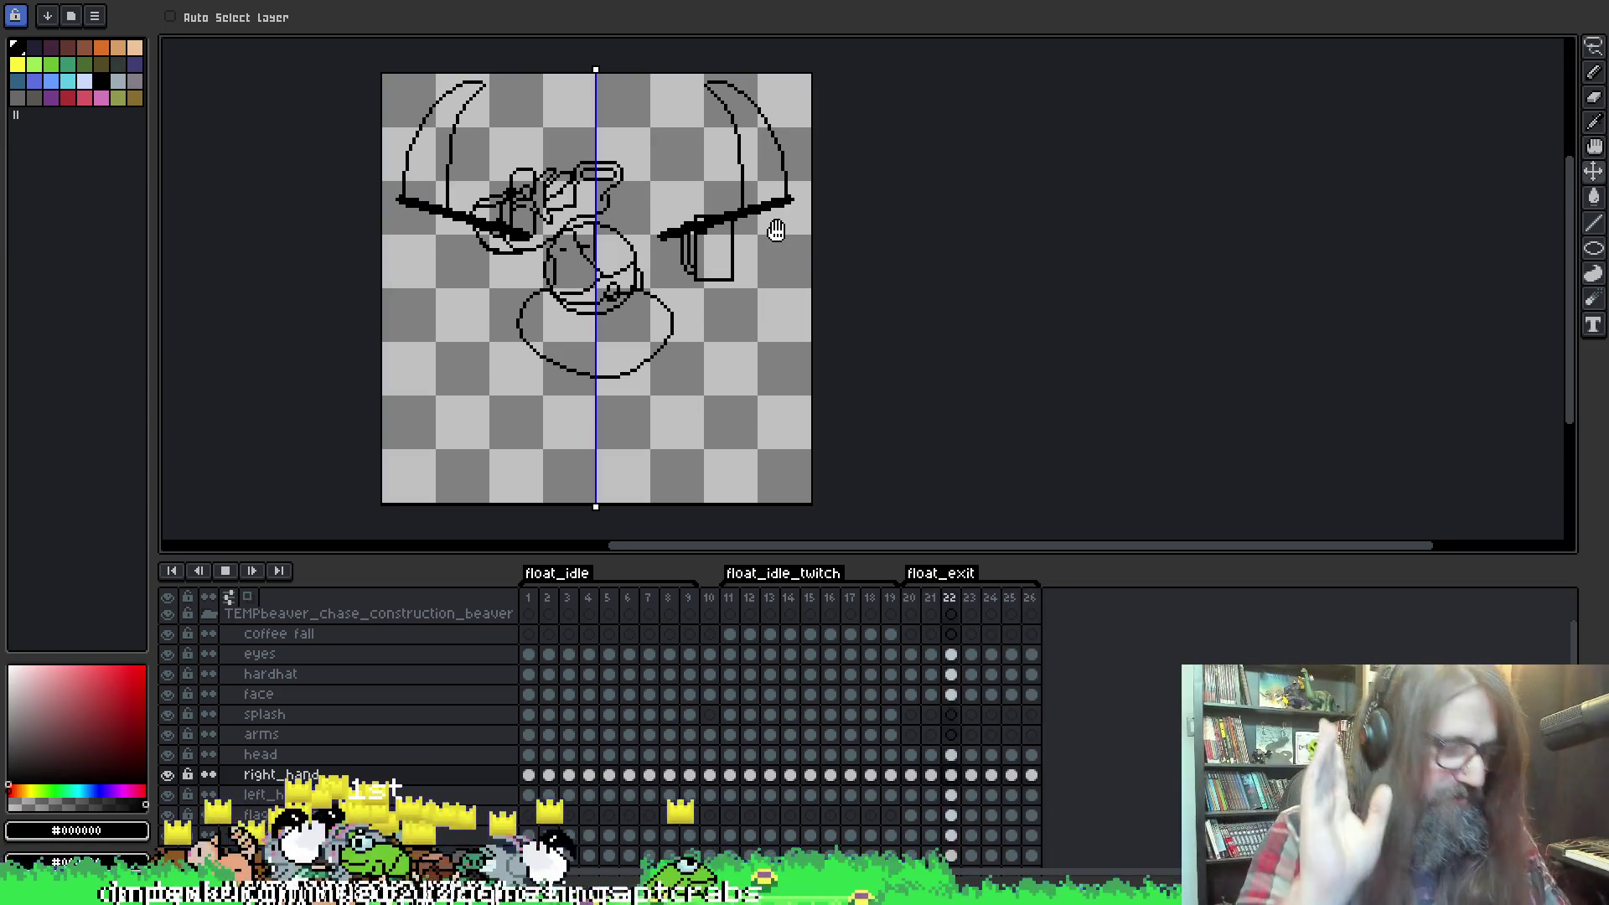
pyautogui.press('Right')
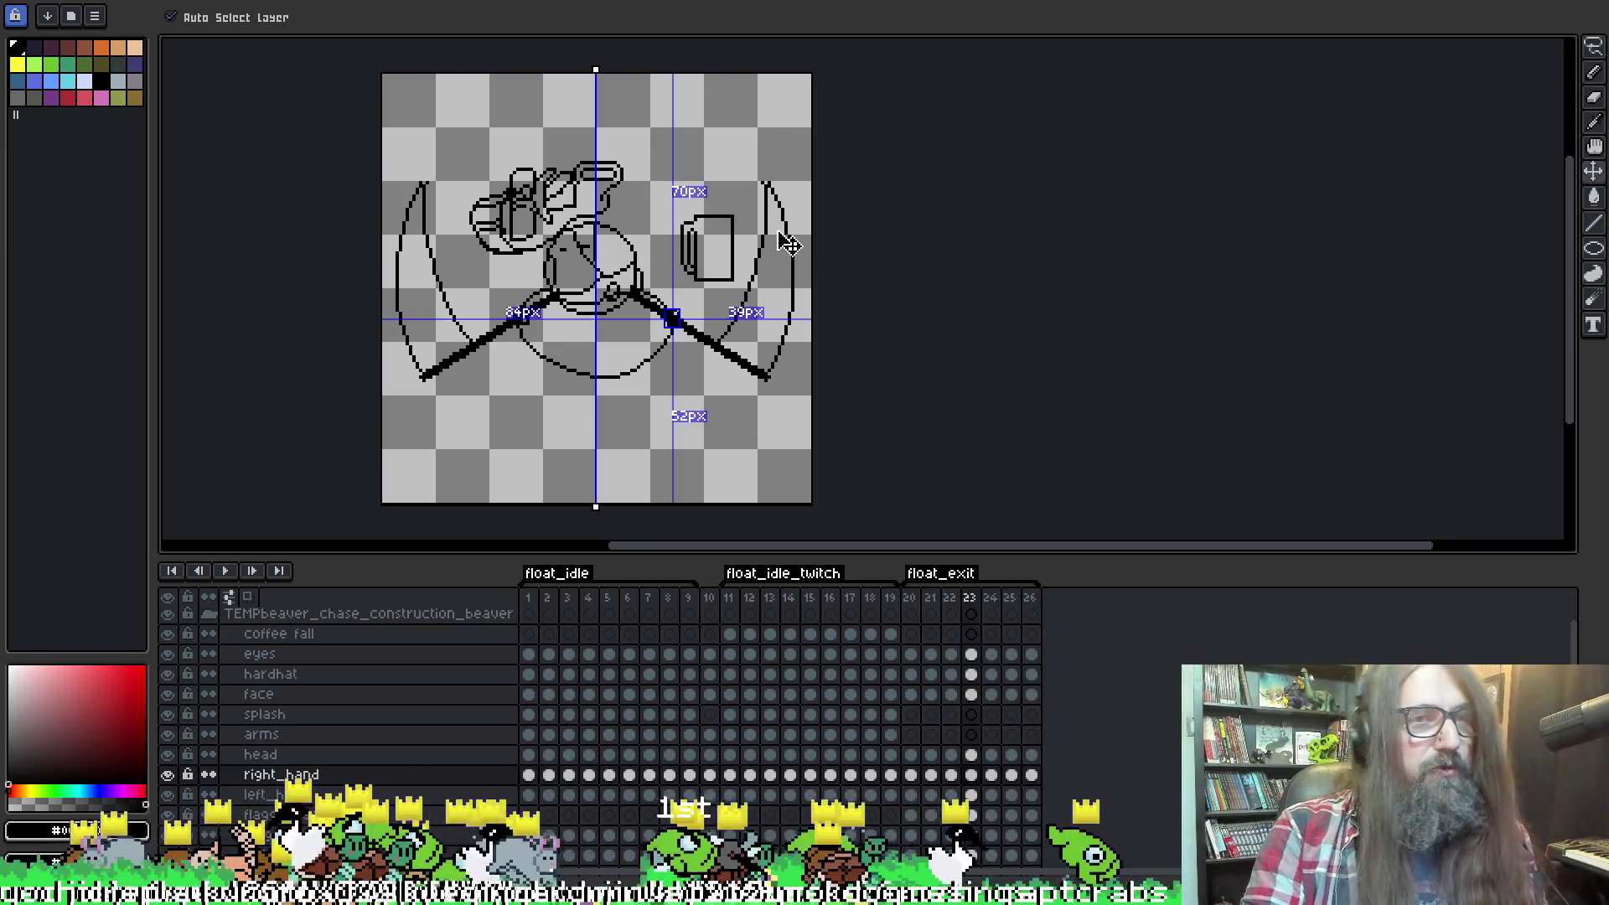
pyautogui.hotkey('ctrl', 'alt', 'shift', 's')
pyautogui.click(1016, 284)
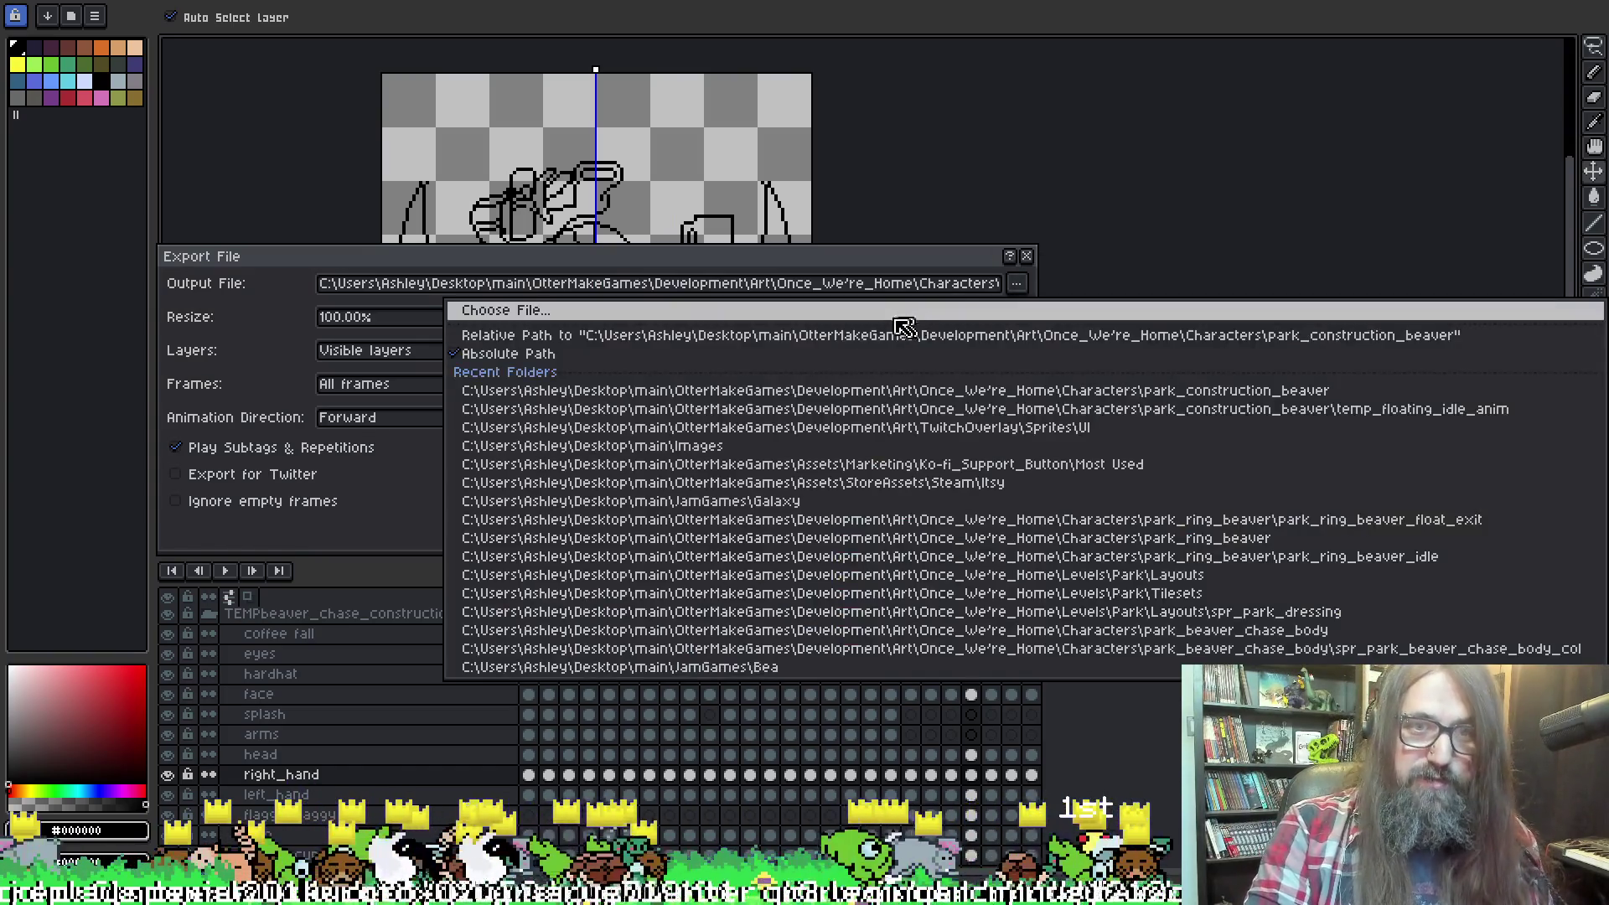
# From the output file chooser, create a floating_idle_exit folder inside park_construction_beaver.
pyautogui.click(658, 311)
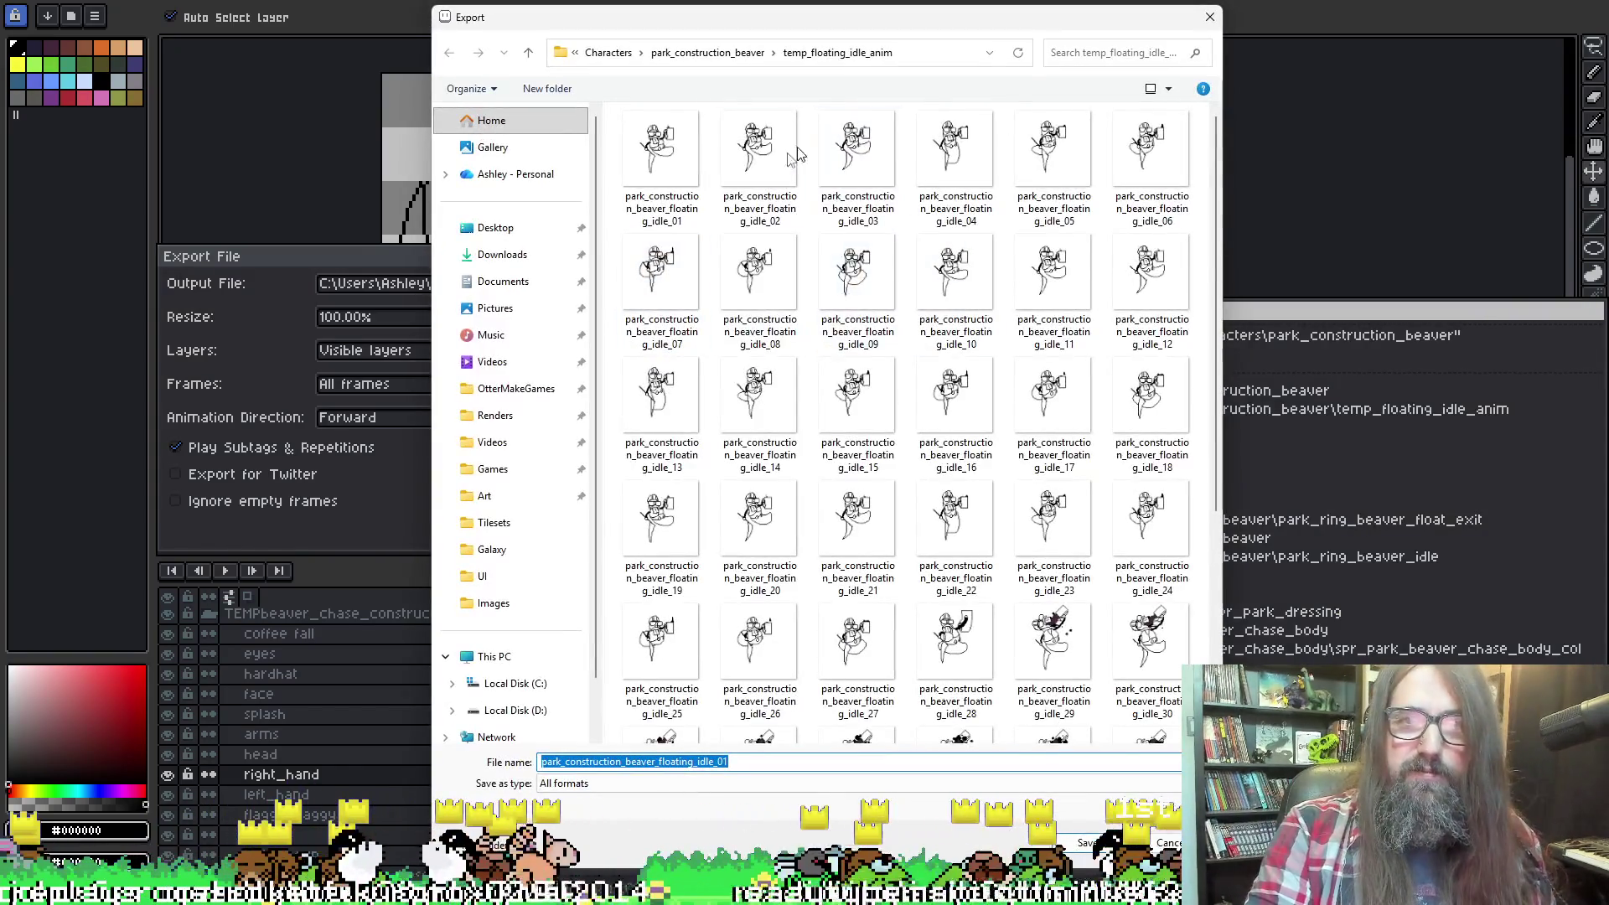
pyautogui.click(702, 53)
pyautogui.click(704, 210)
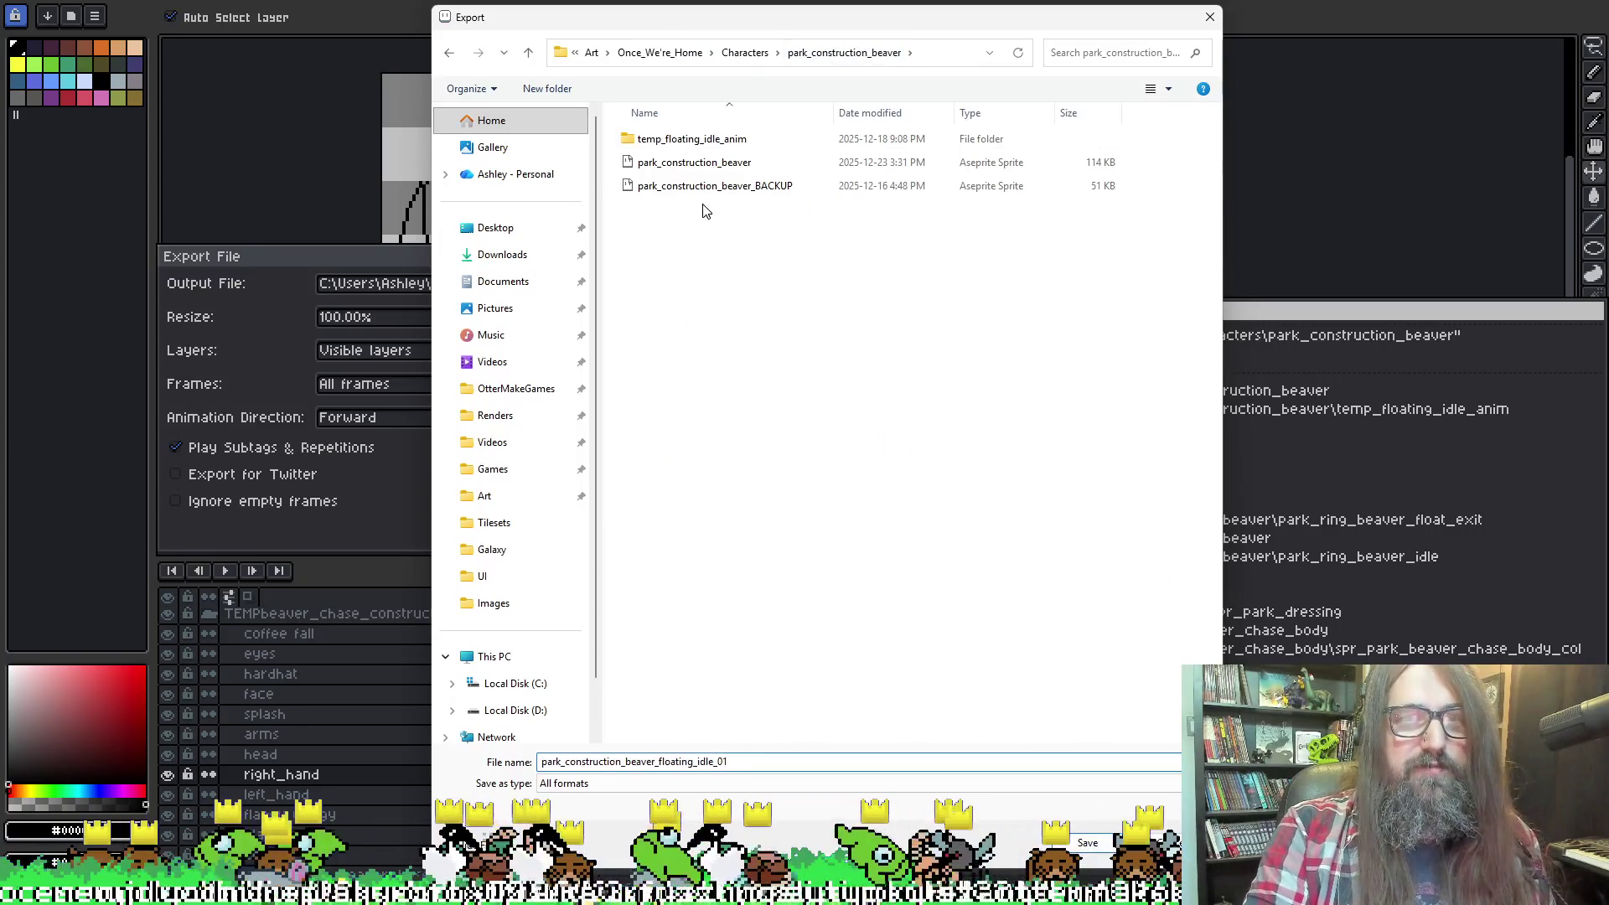
pyautogui.rightClick(709, 243)
pyautogui.moveTo(773, 401)
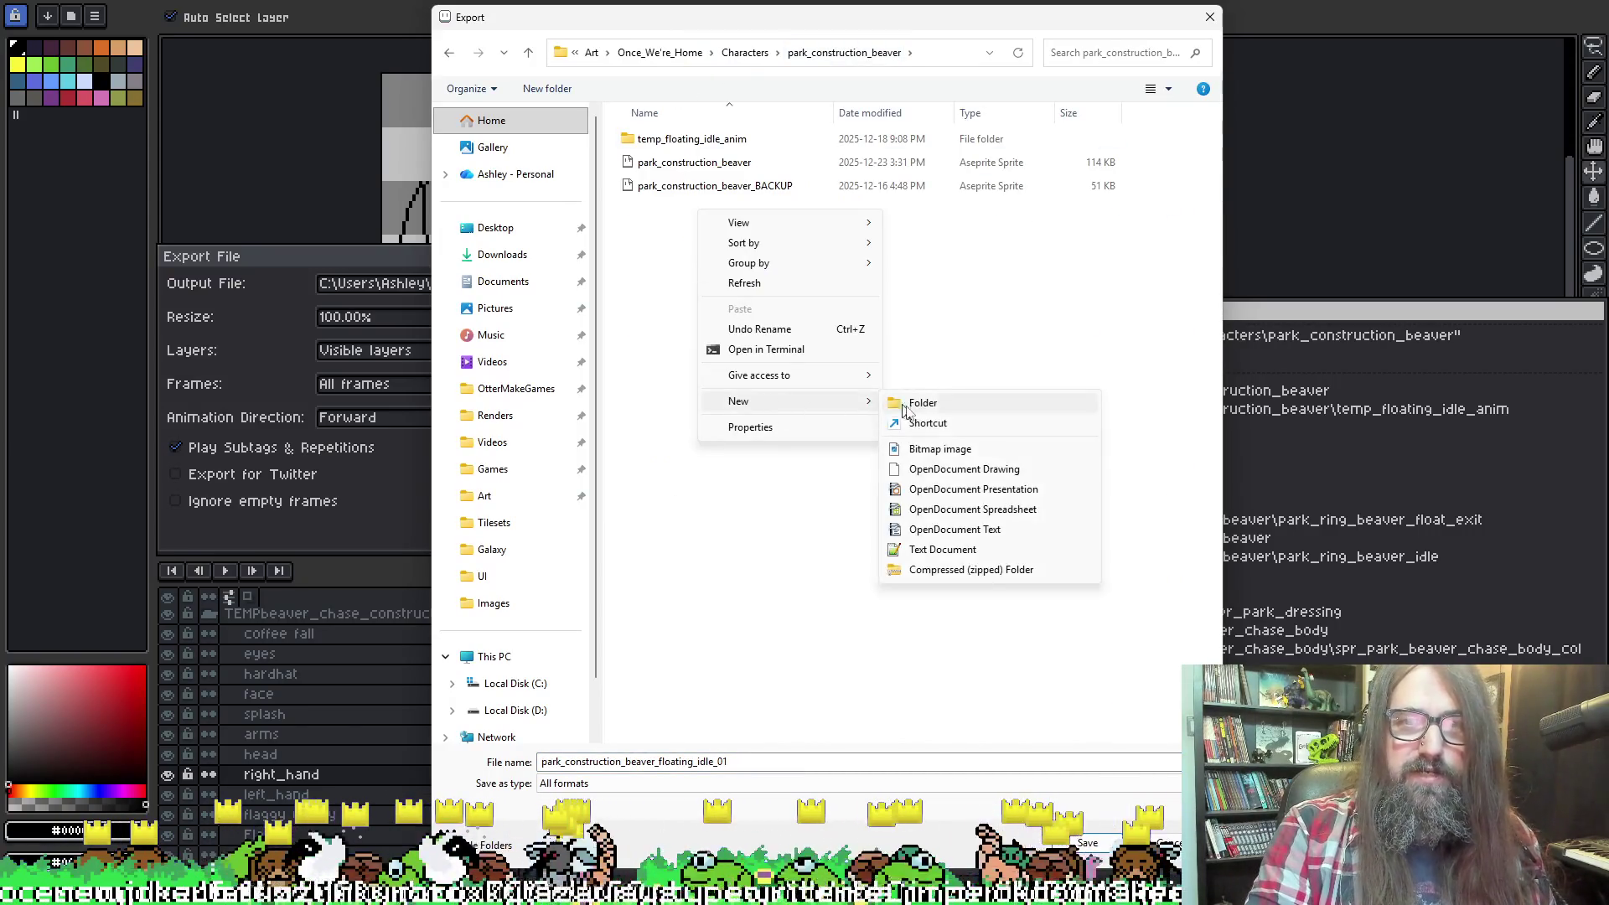
pyautogui.click(914, 409)
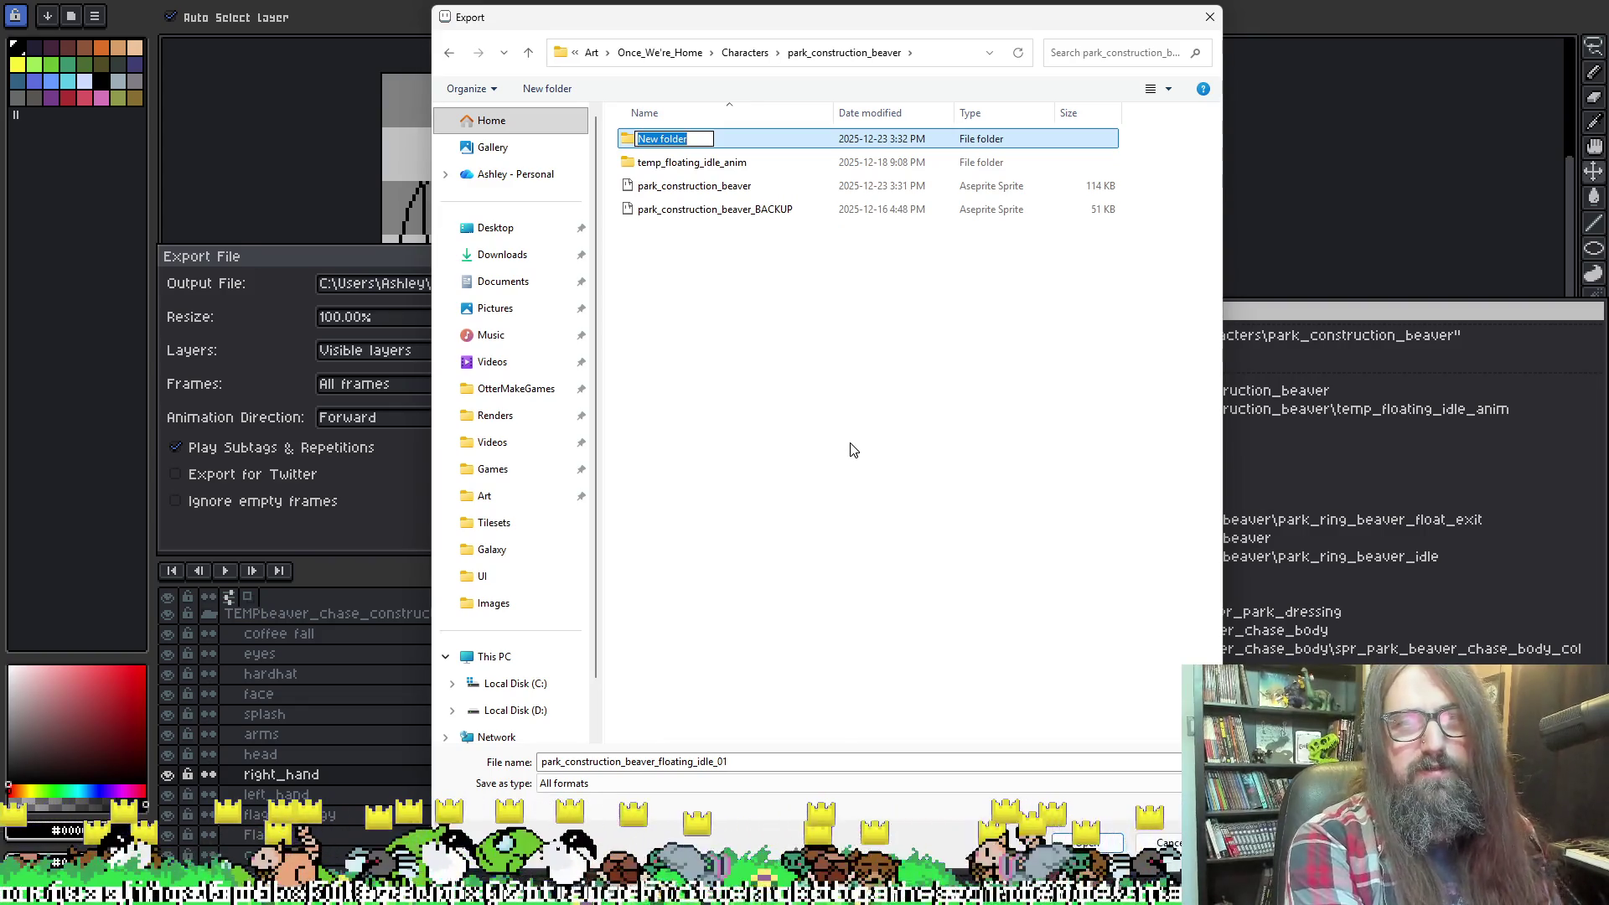
pyautogui.write('t')
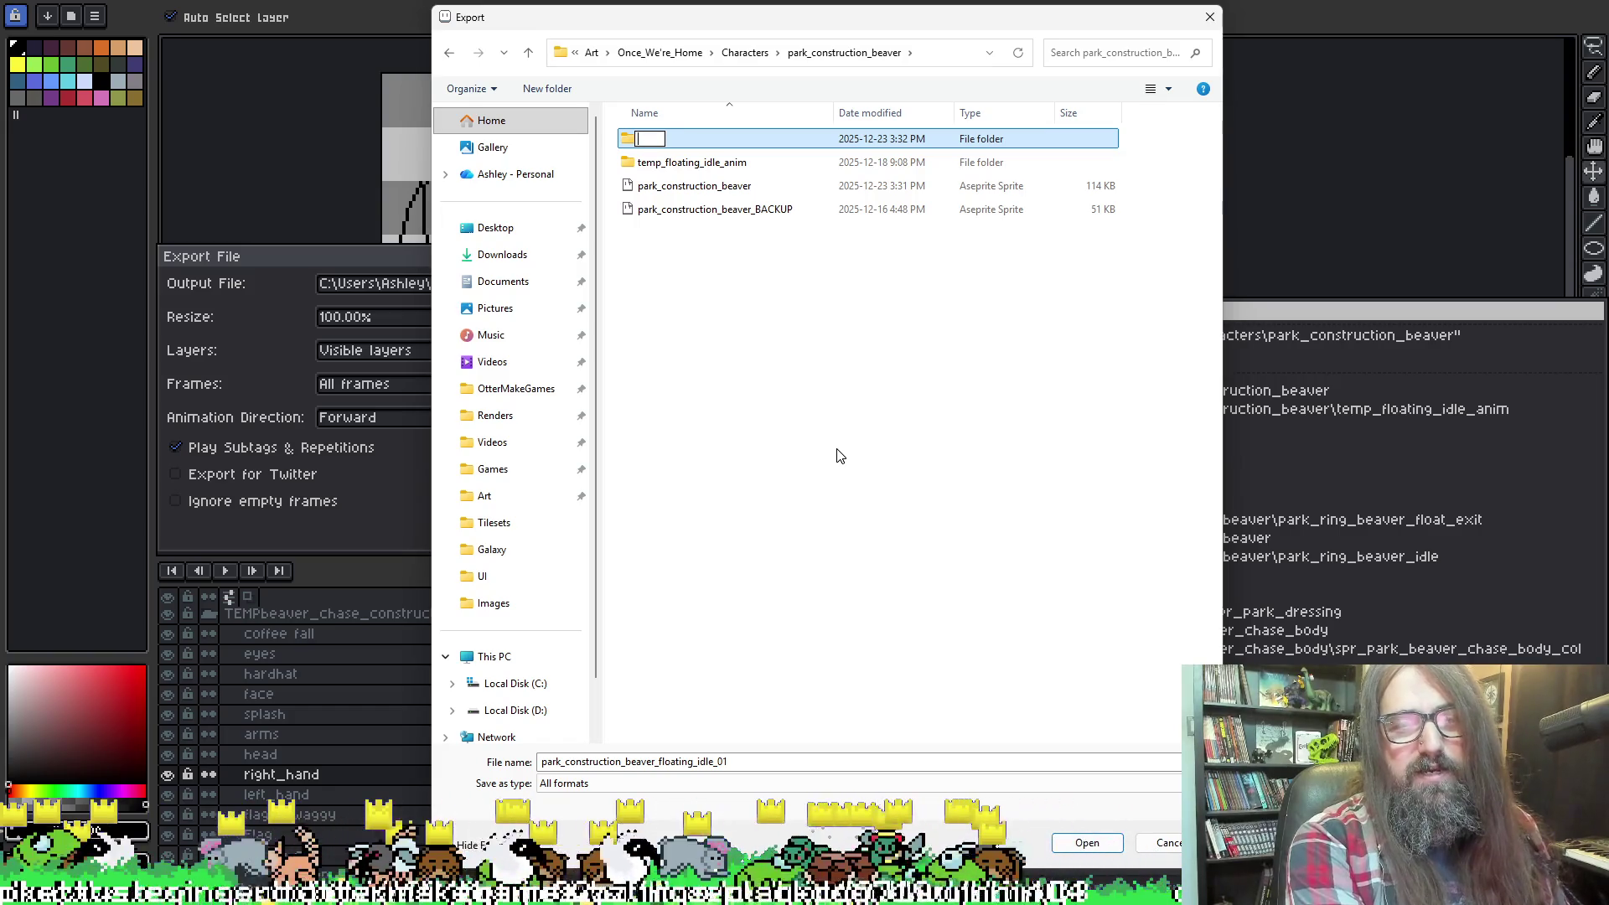
pyautogui.write('oat')
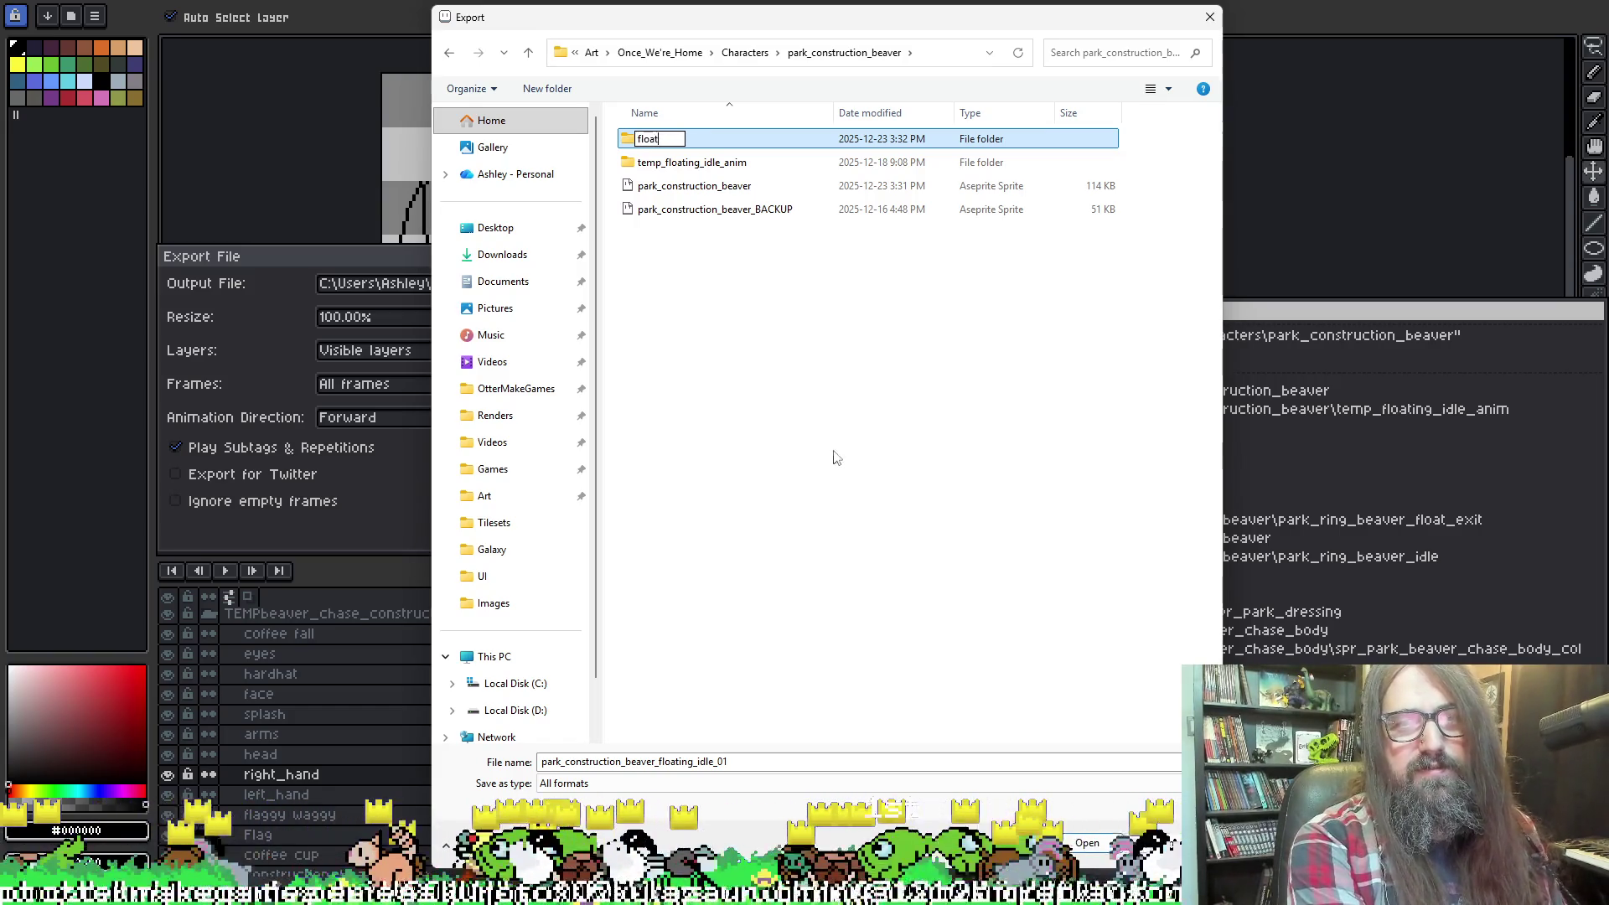
pyautogui.write('ing_idle_exit')
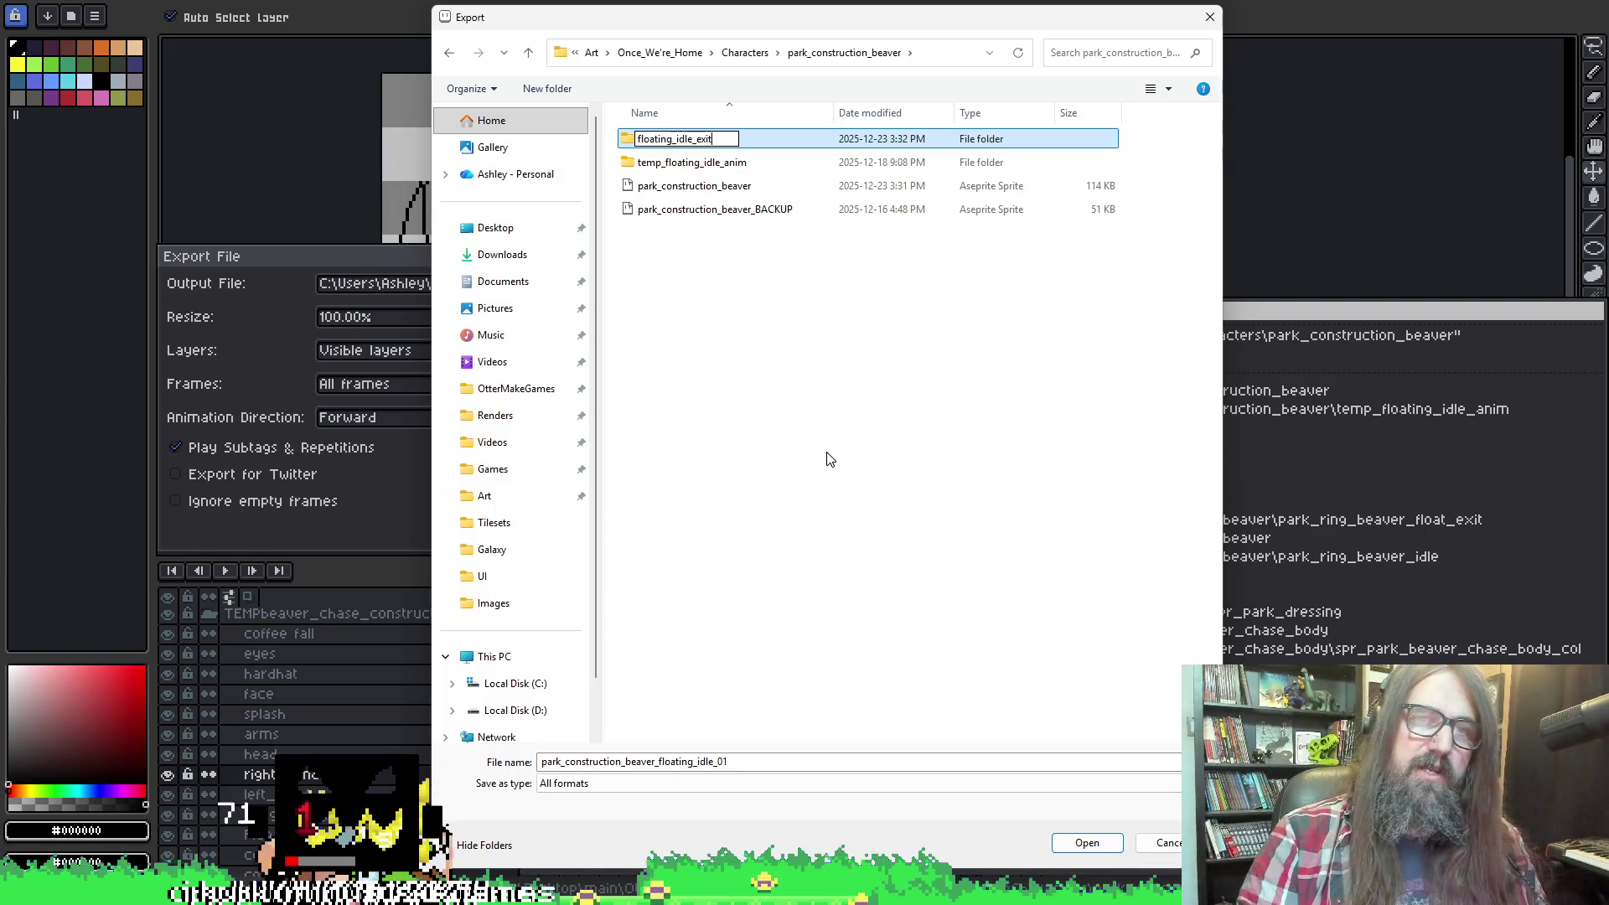
pyautogui.click(846, 350)
# Open floating_idle_exit and set the output file to park_construction_beaver_floating_exit_01.
pyautogui.click(702, 138)
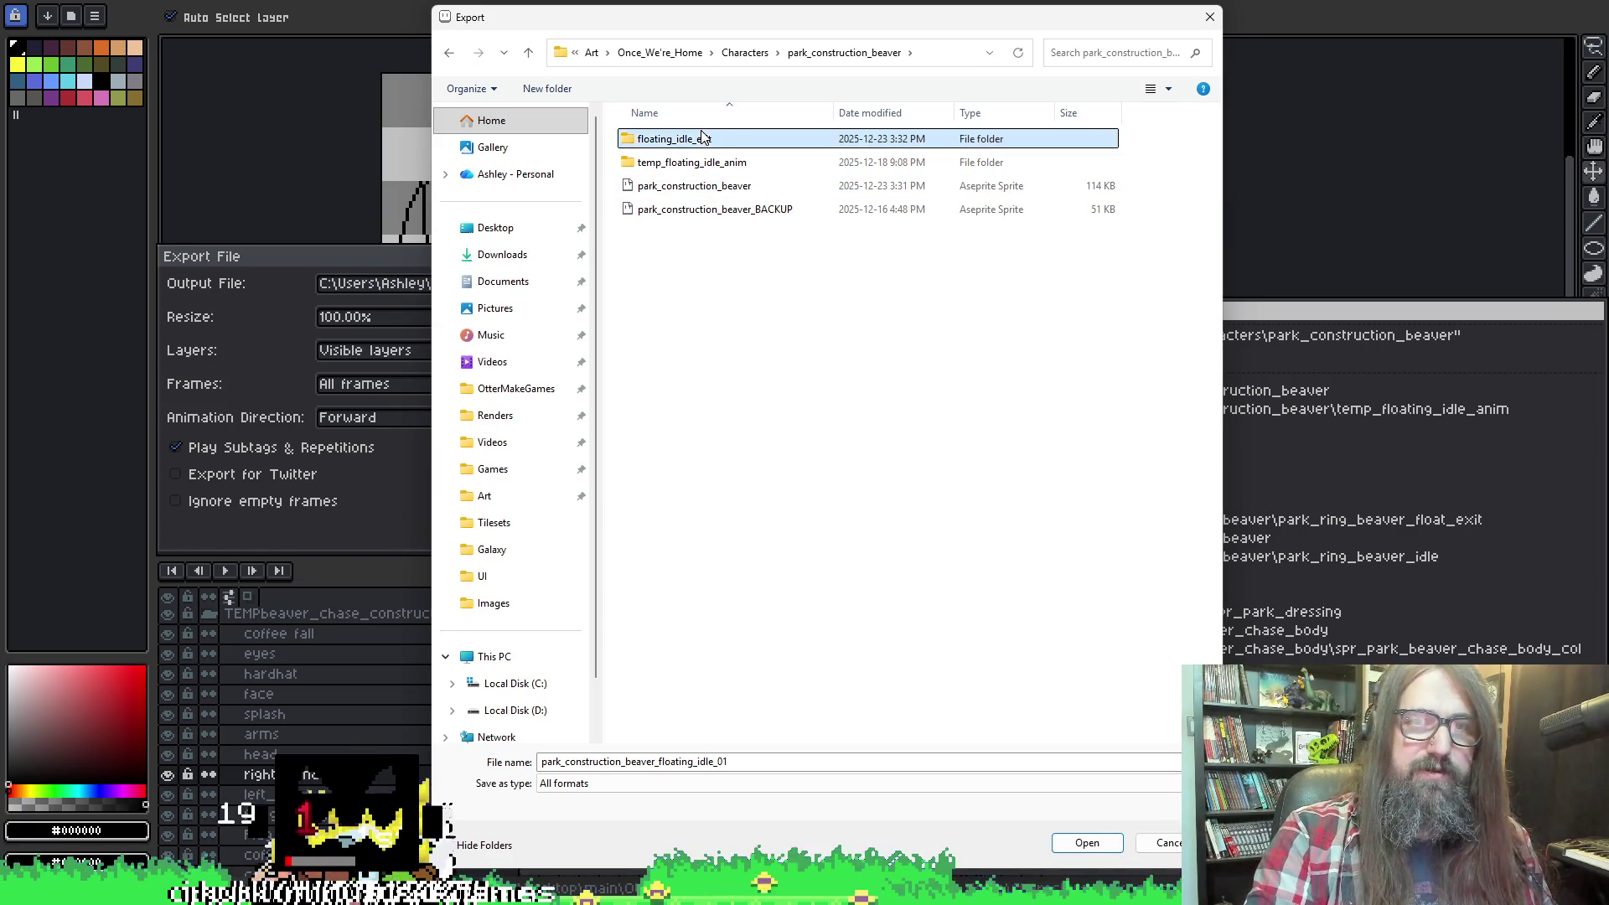
pyautogui.doubleClick(703, 138)
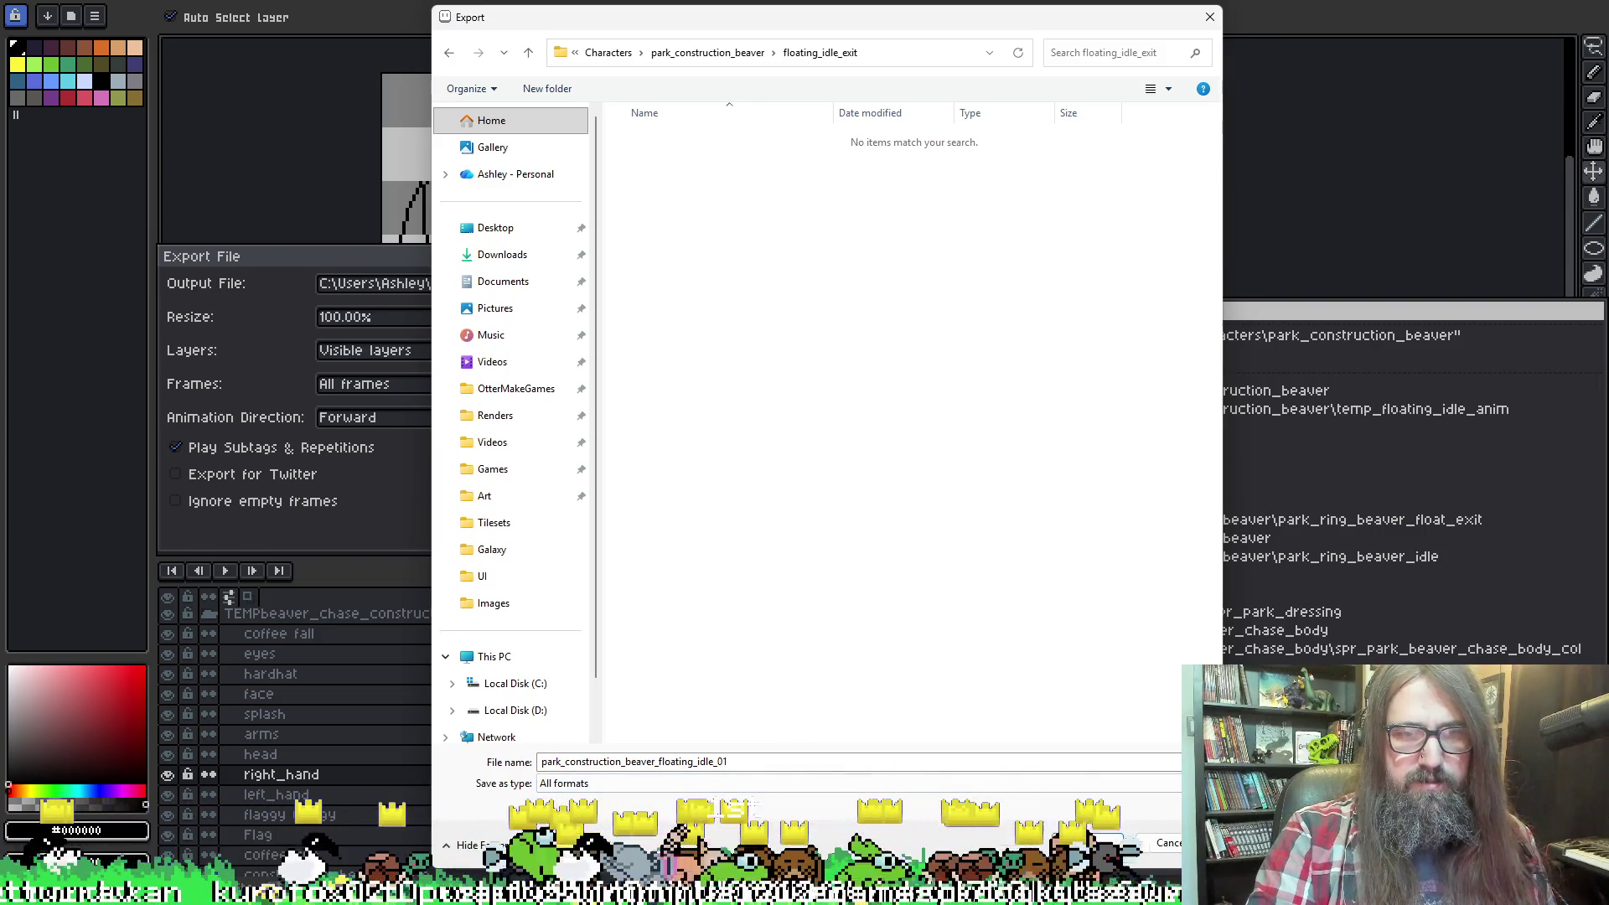
pyautogui.doubleClick(711, 762)
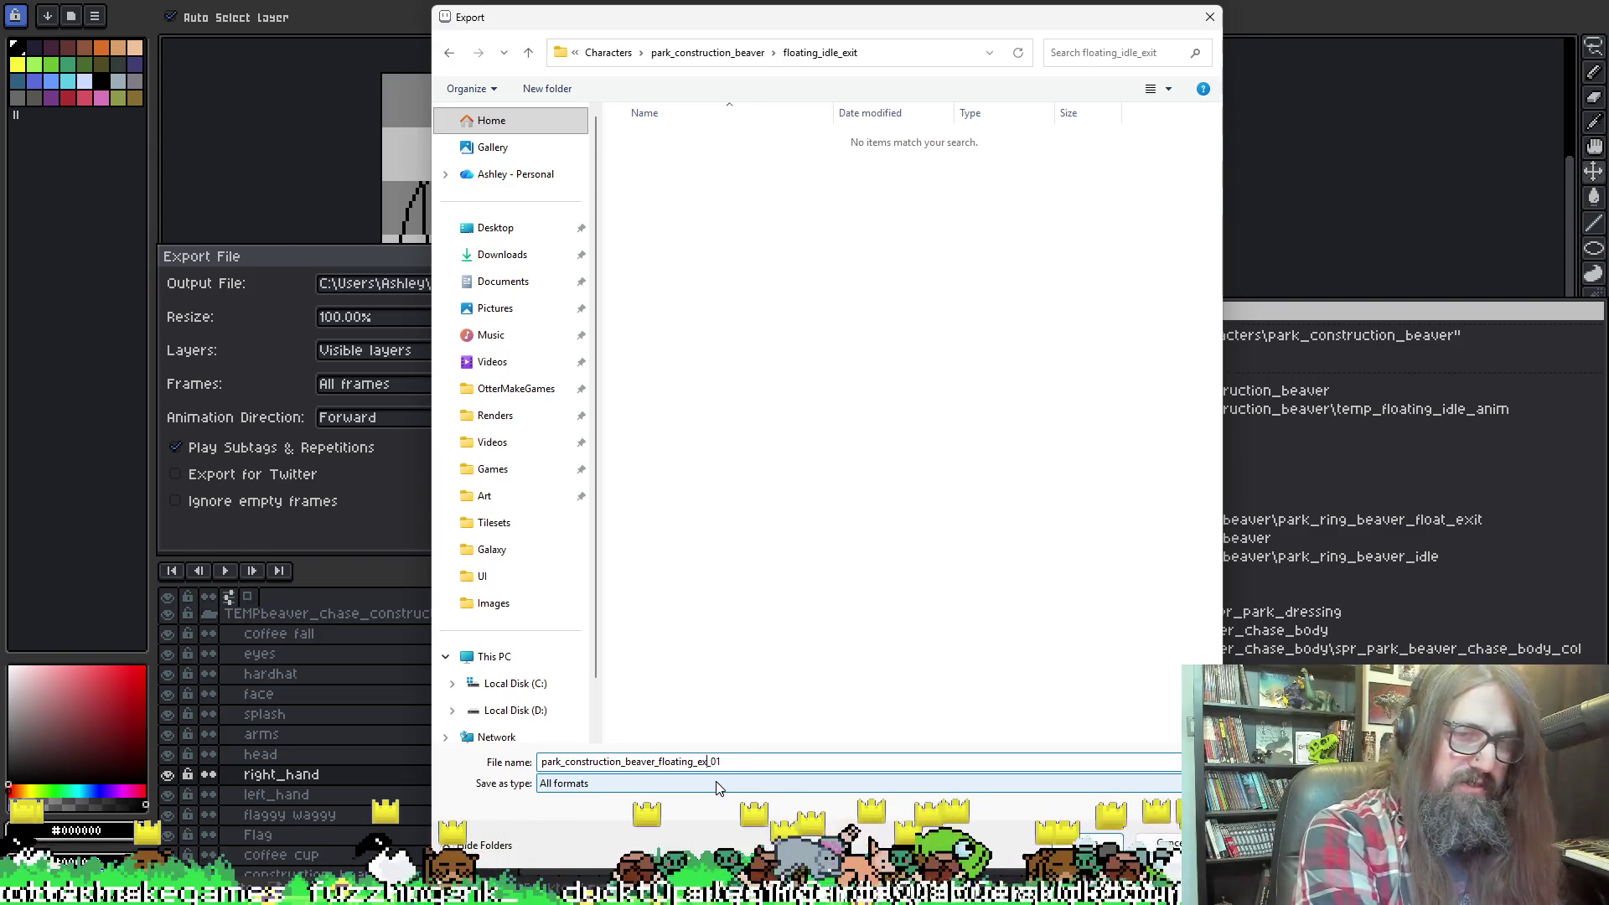
pyautogui.write('it')
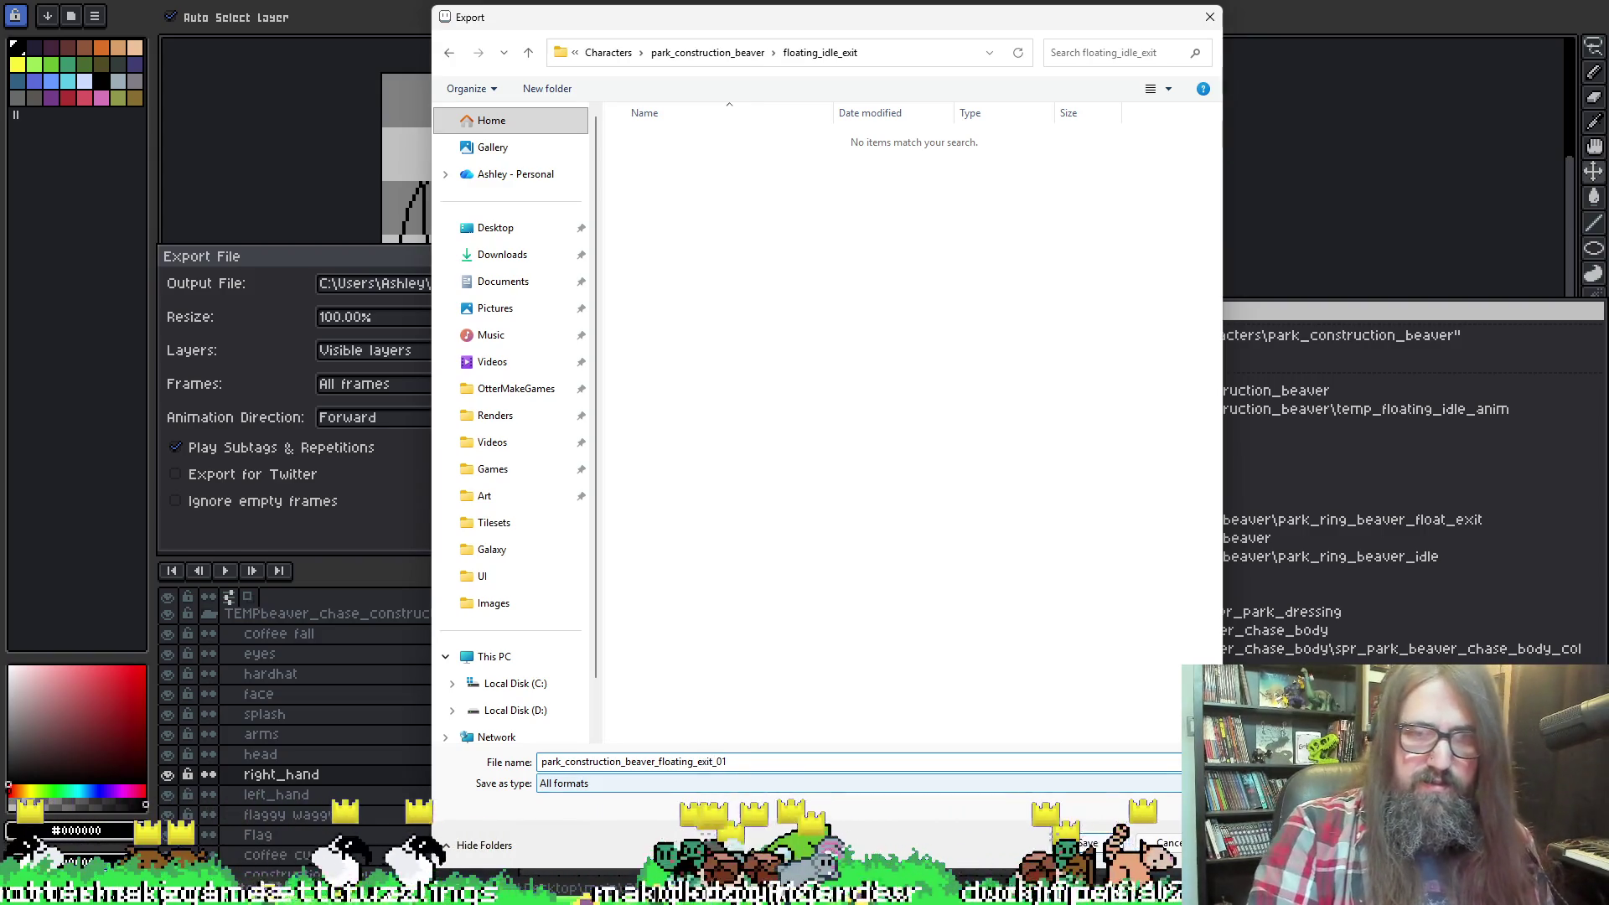
pyautogui.click(1095, 850)
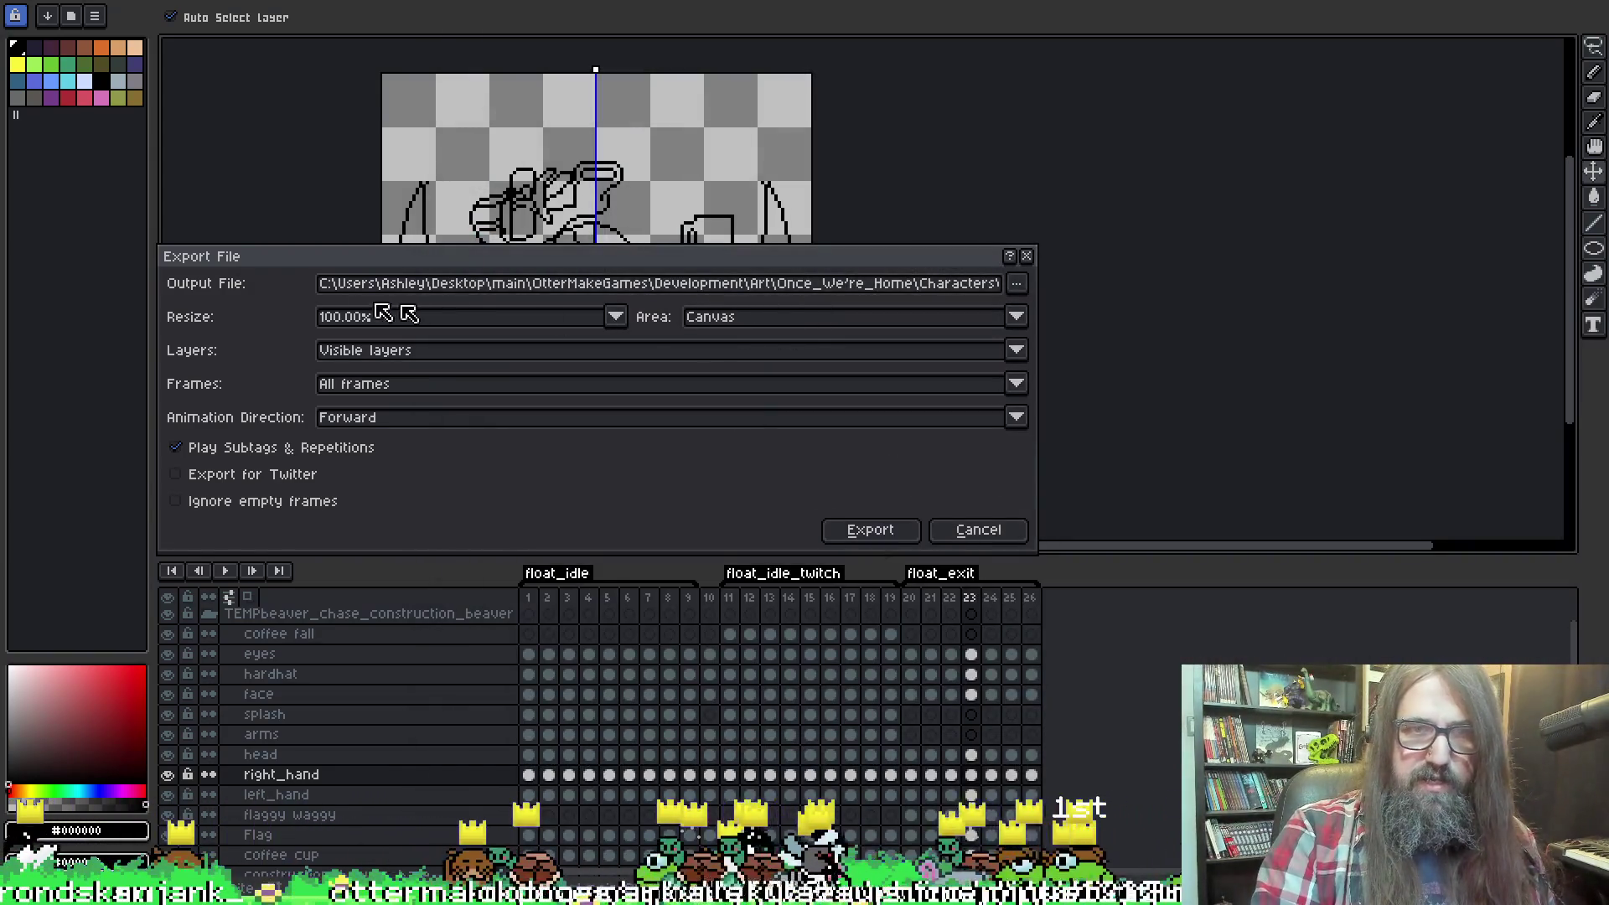
# Export only the 'Tag: float_exit' frame range.
pyautogui.click(476, 382)
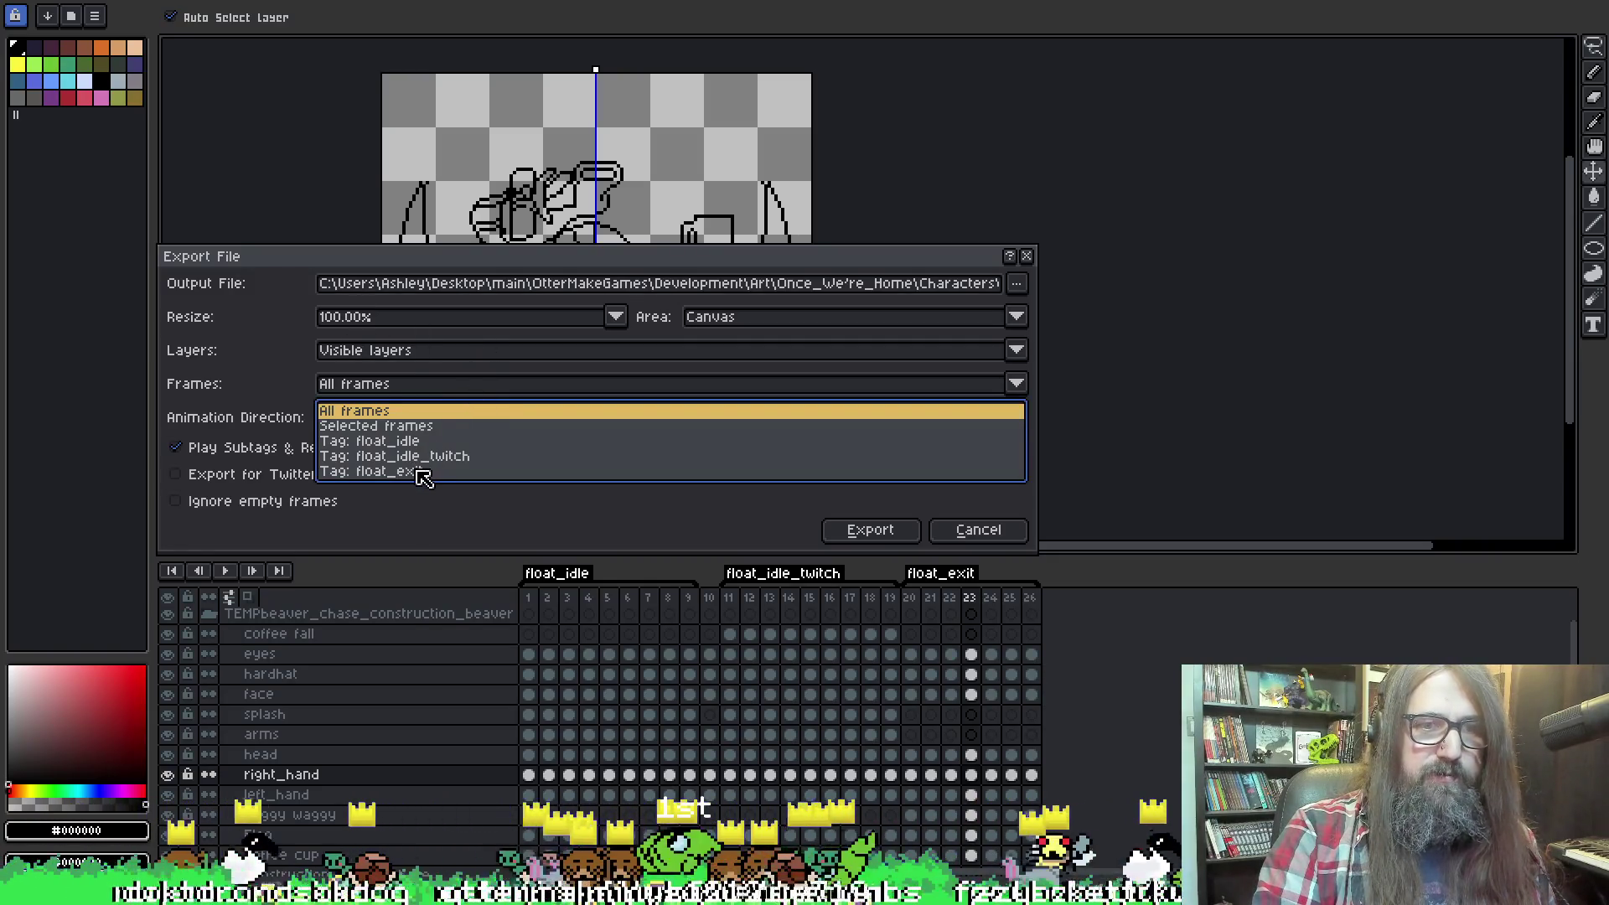
pyautogui.click(423, 471)
pyautogui.click(870, 532)
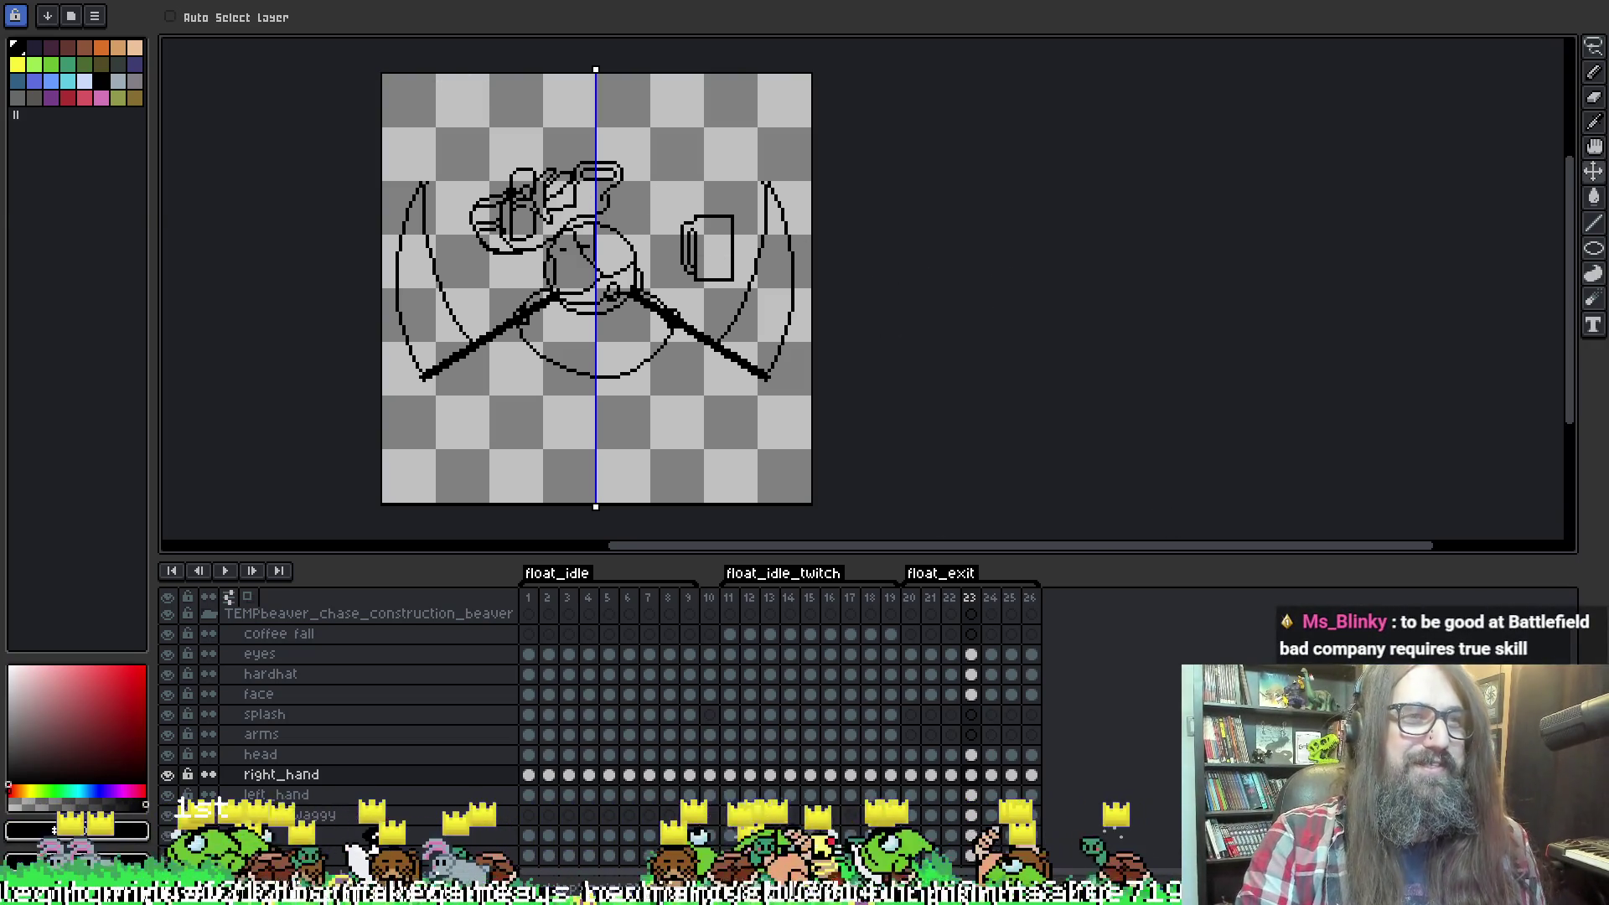
# Save the beaver sprite, then view float_exit frames 20 and 21 in the timeline.
pyautogui.click(55, 25)
pyautogui.click(37, 50)
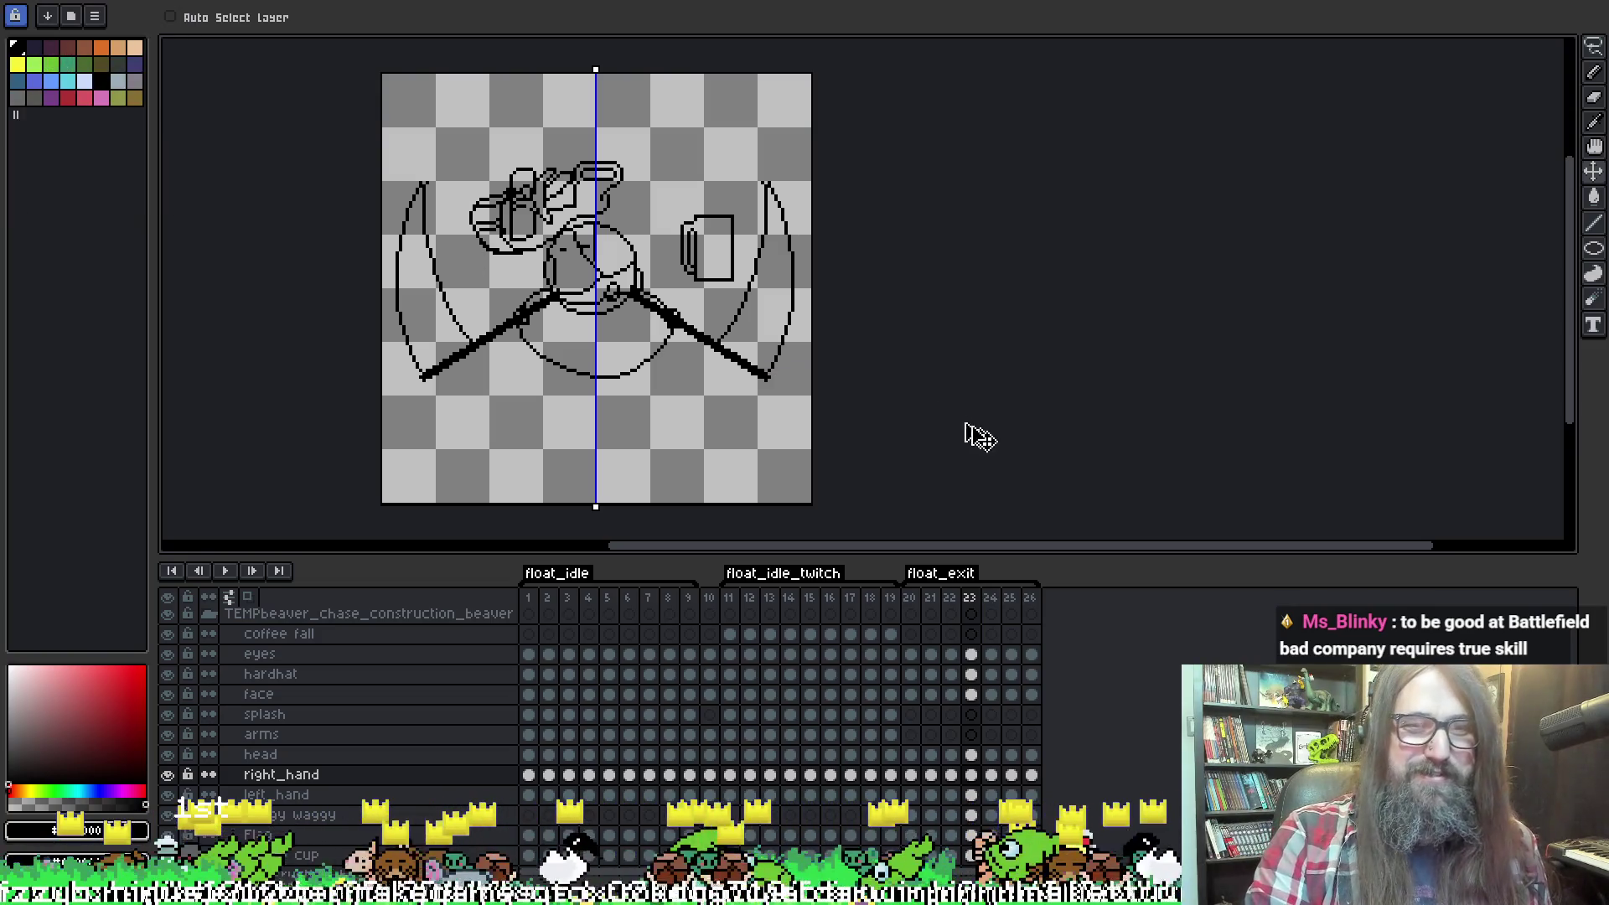
pyautogui.moveTo(668, 835)
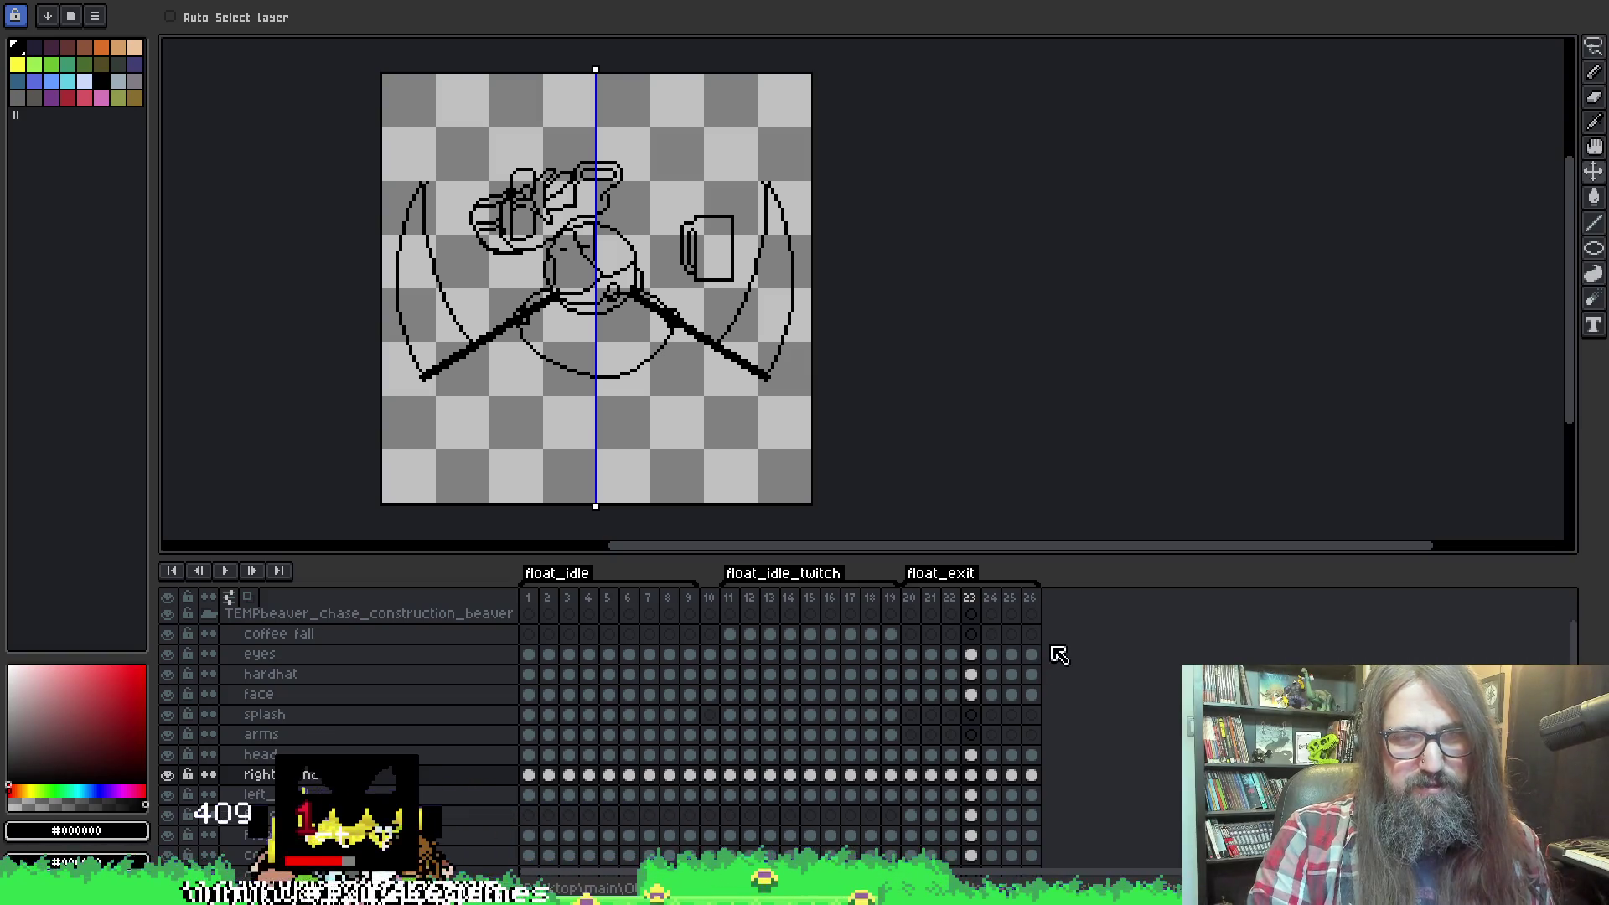
pyautogui.scroll(-2, 1042, 679)
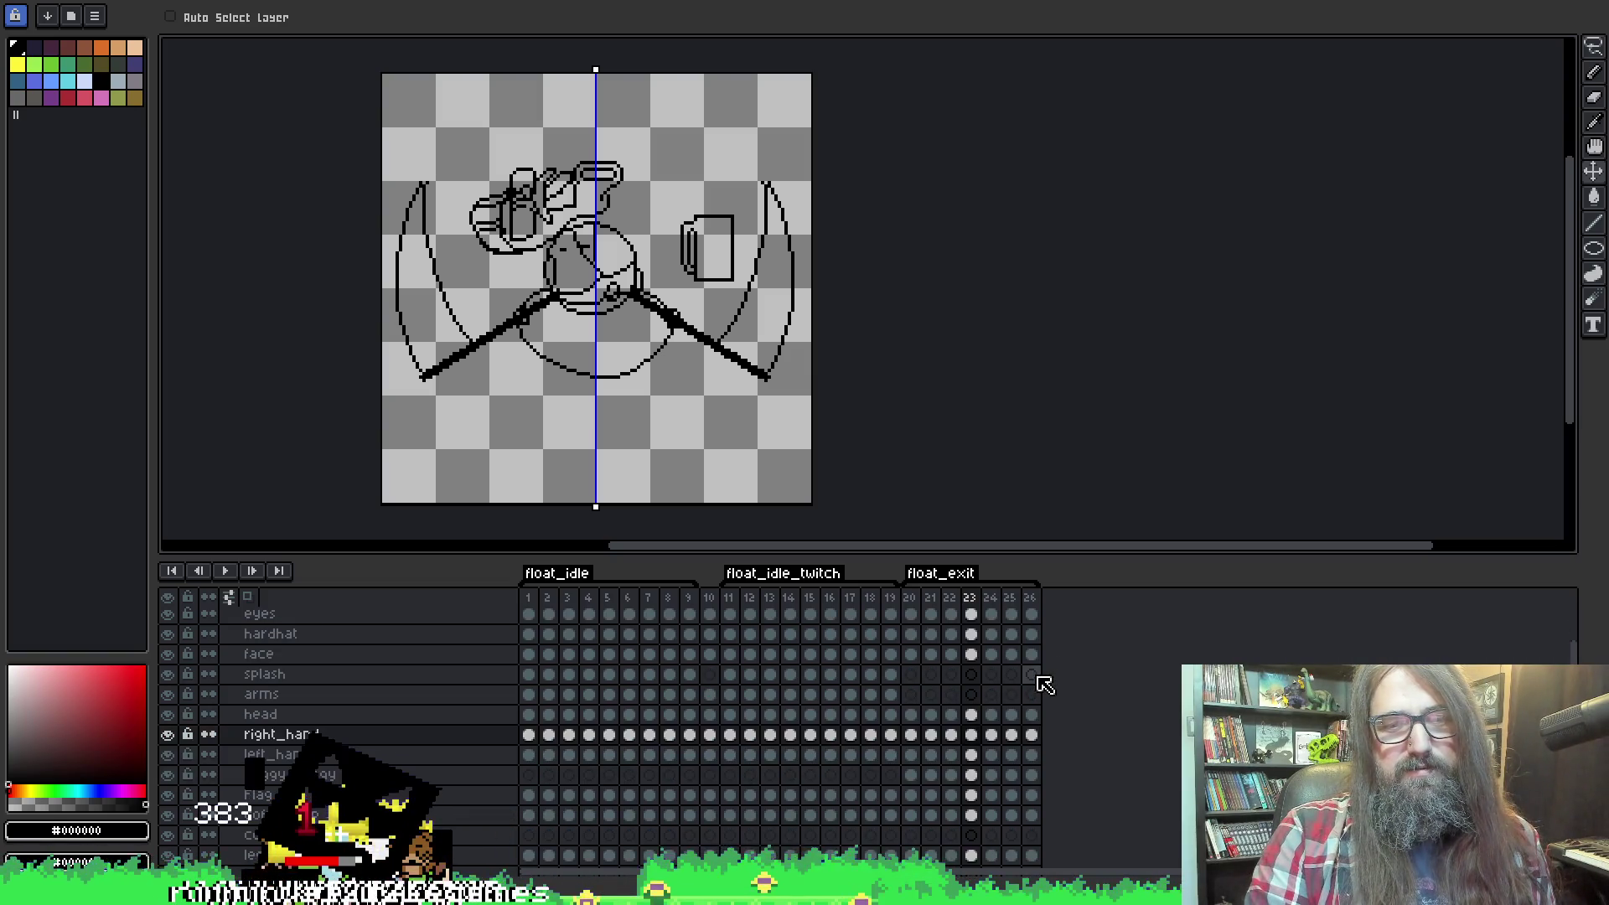
pyautogui.scroll(3, 1017, 737)
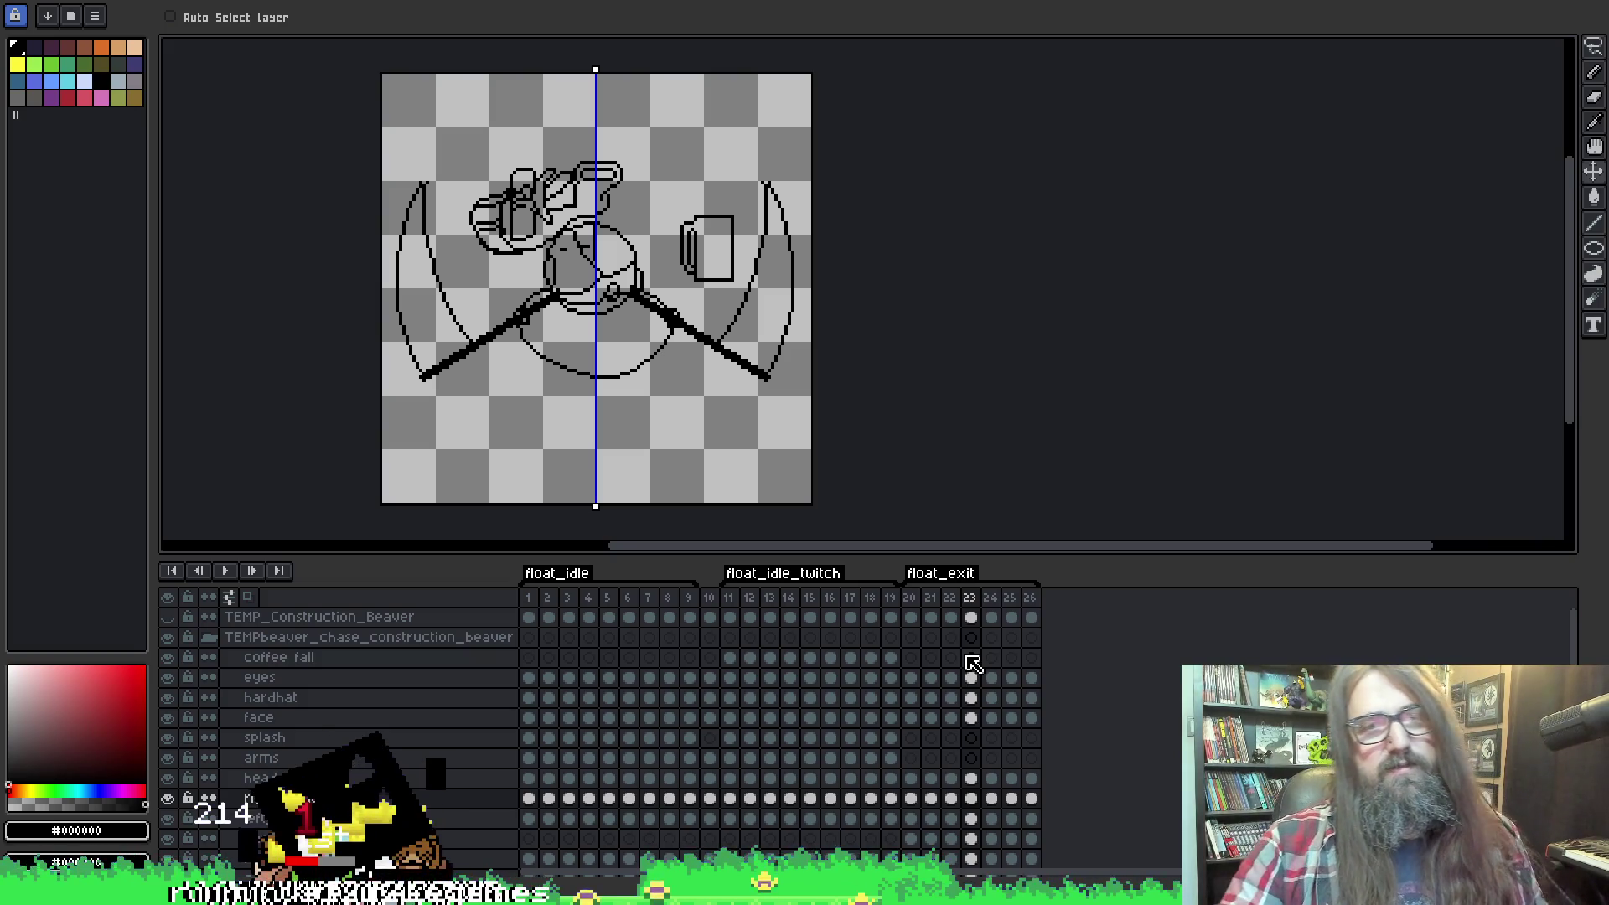
pyautogui.scroll(-1, 696, 276)
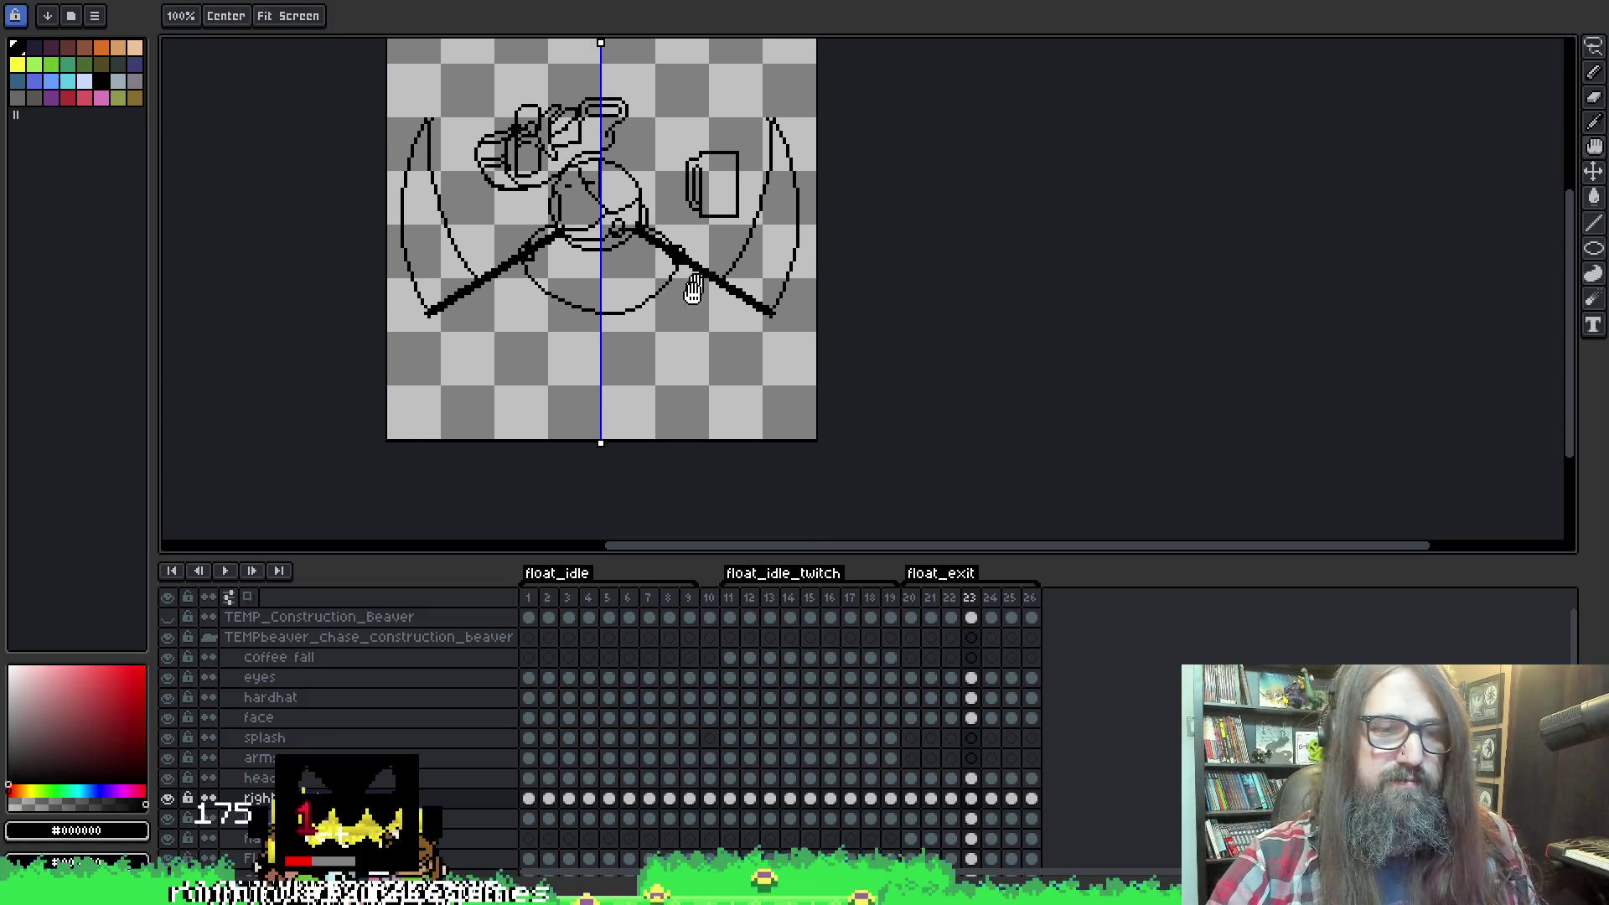
pyautogui.click(912, 798)
pyautogui.click(932, 799)
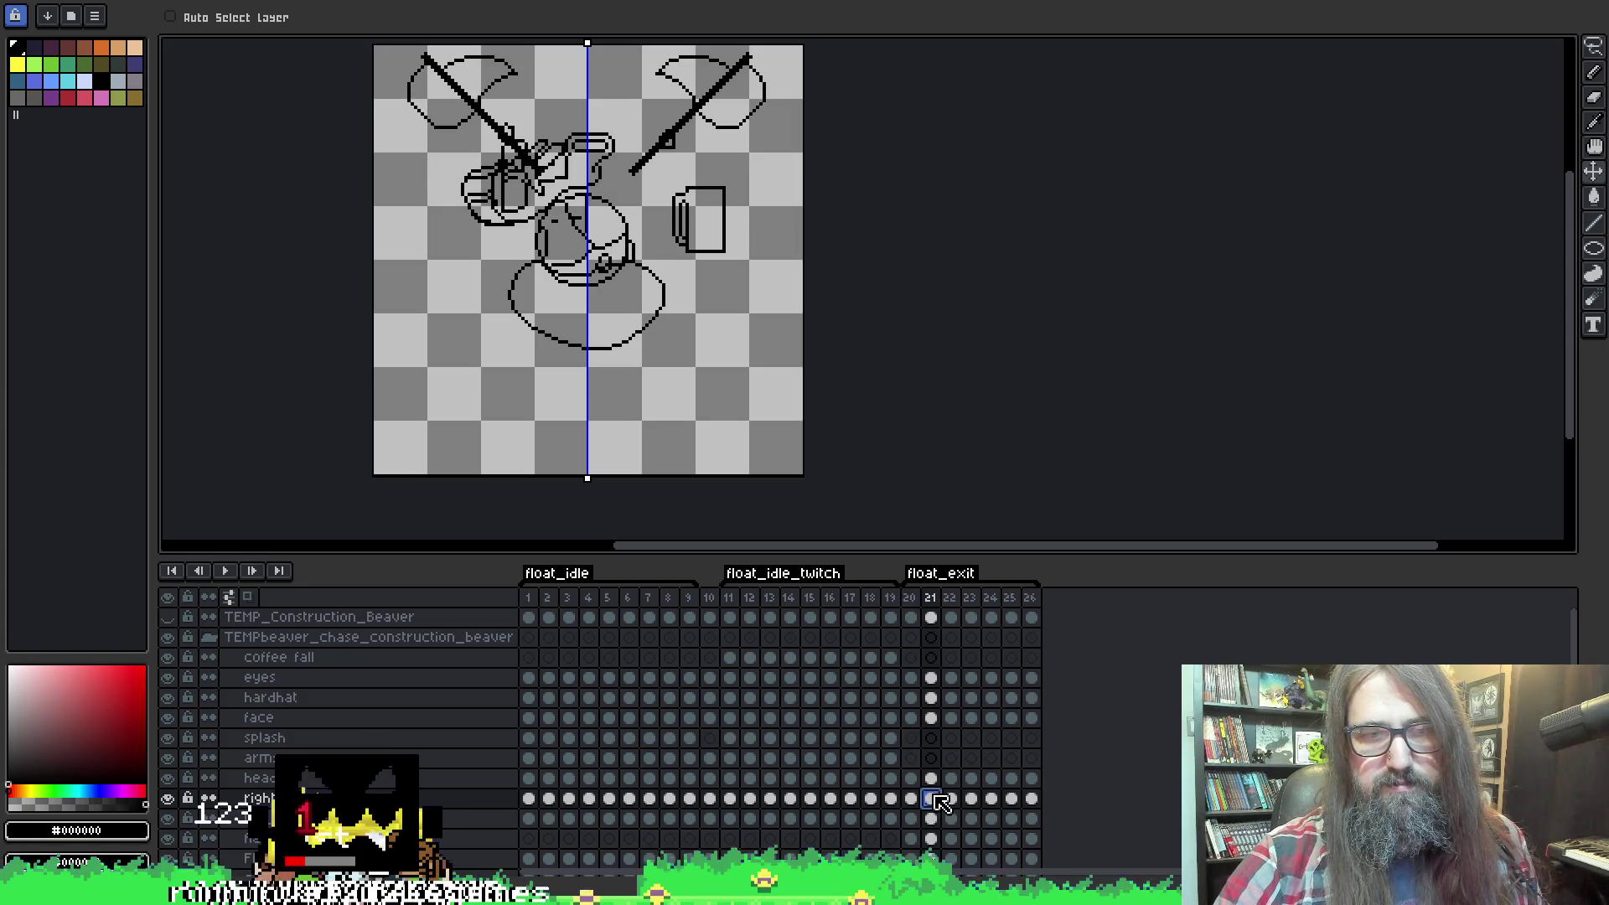
# Return to frame 20 on the eyes layer and step forward to frame 21.
pyautogui.click(912, 678)
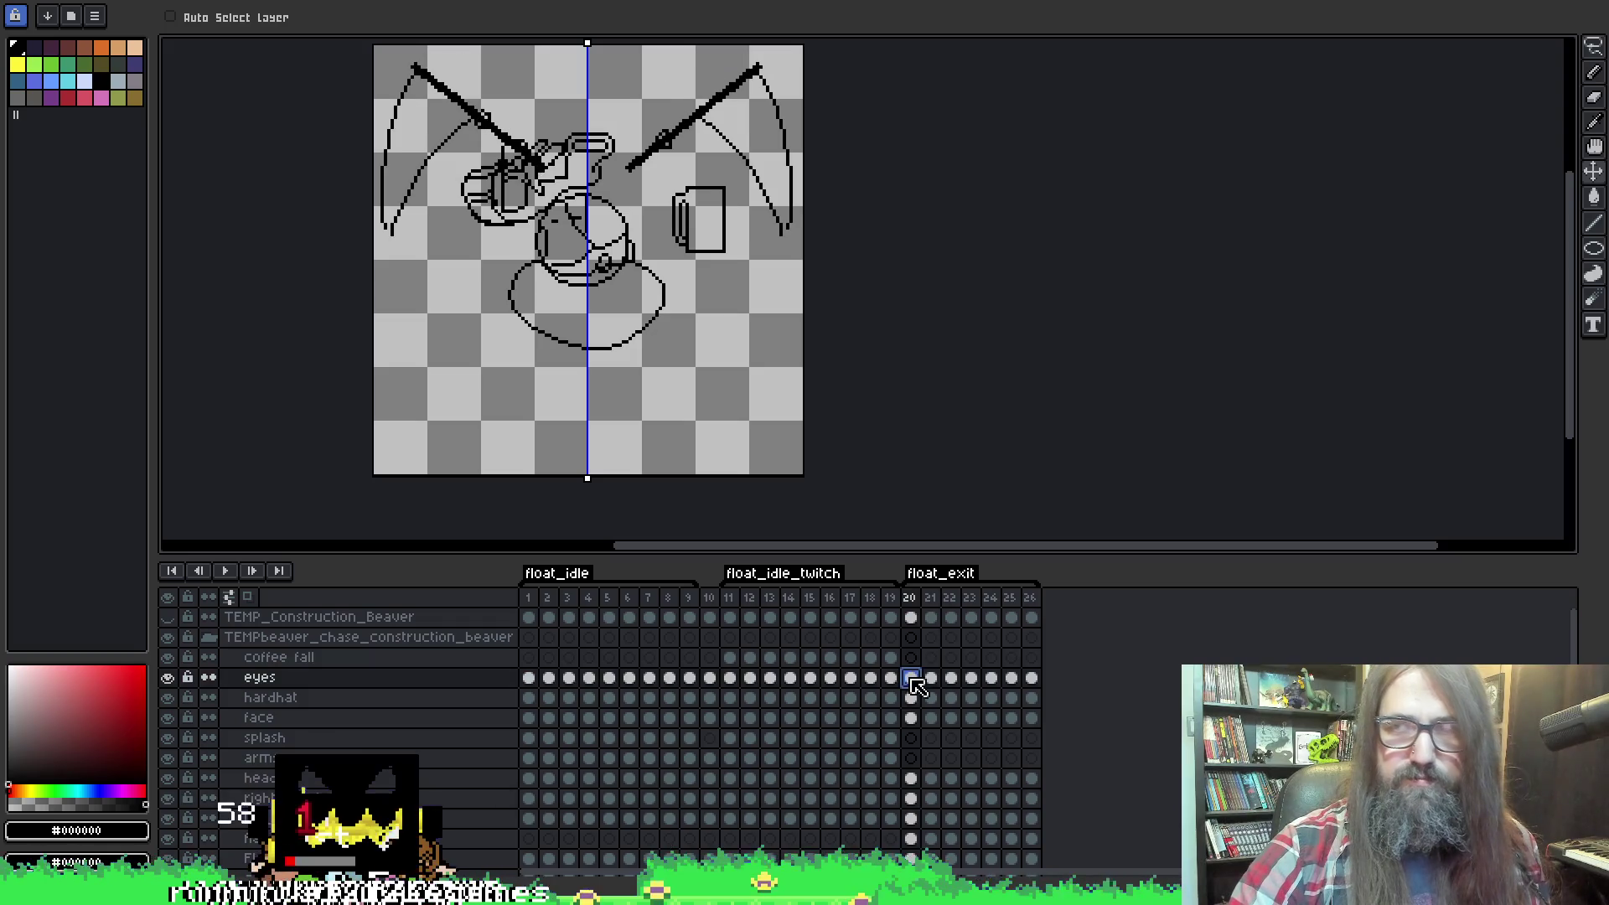
pyautogui.press('i')
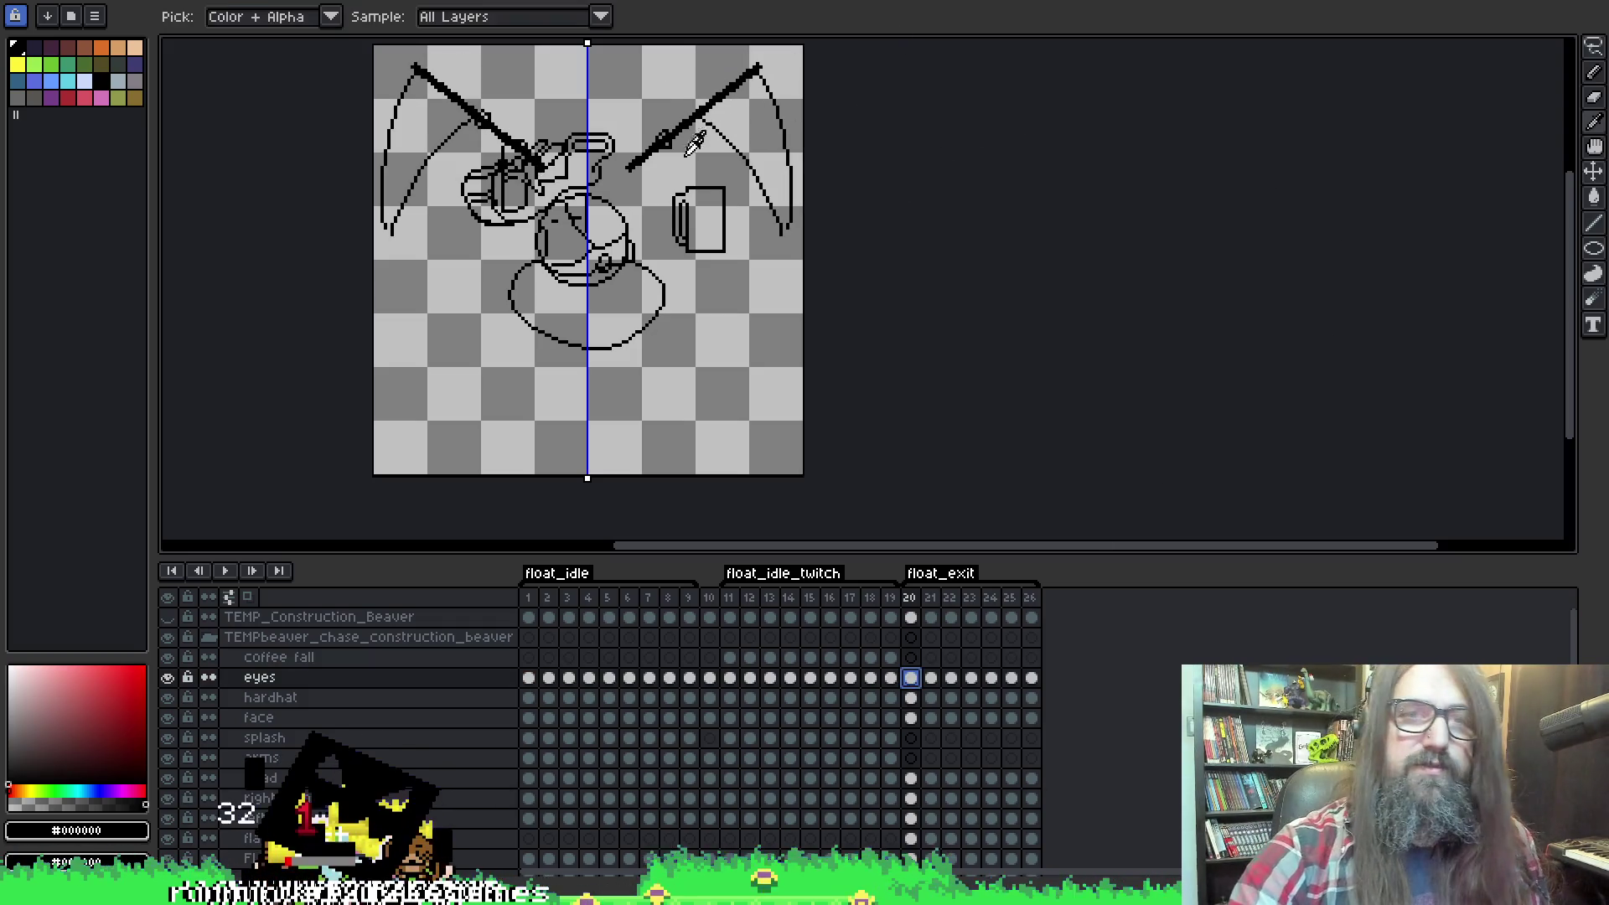
pyautogui.press('v')
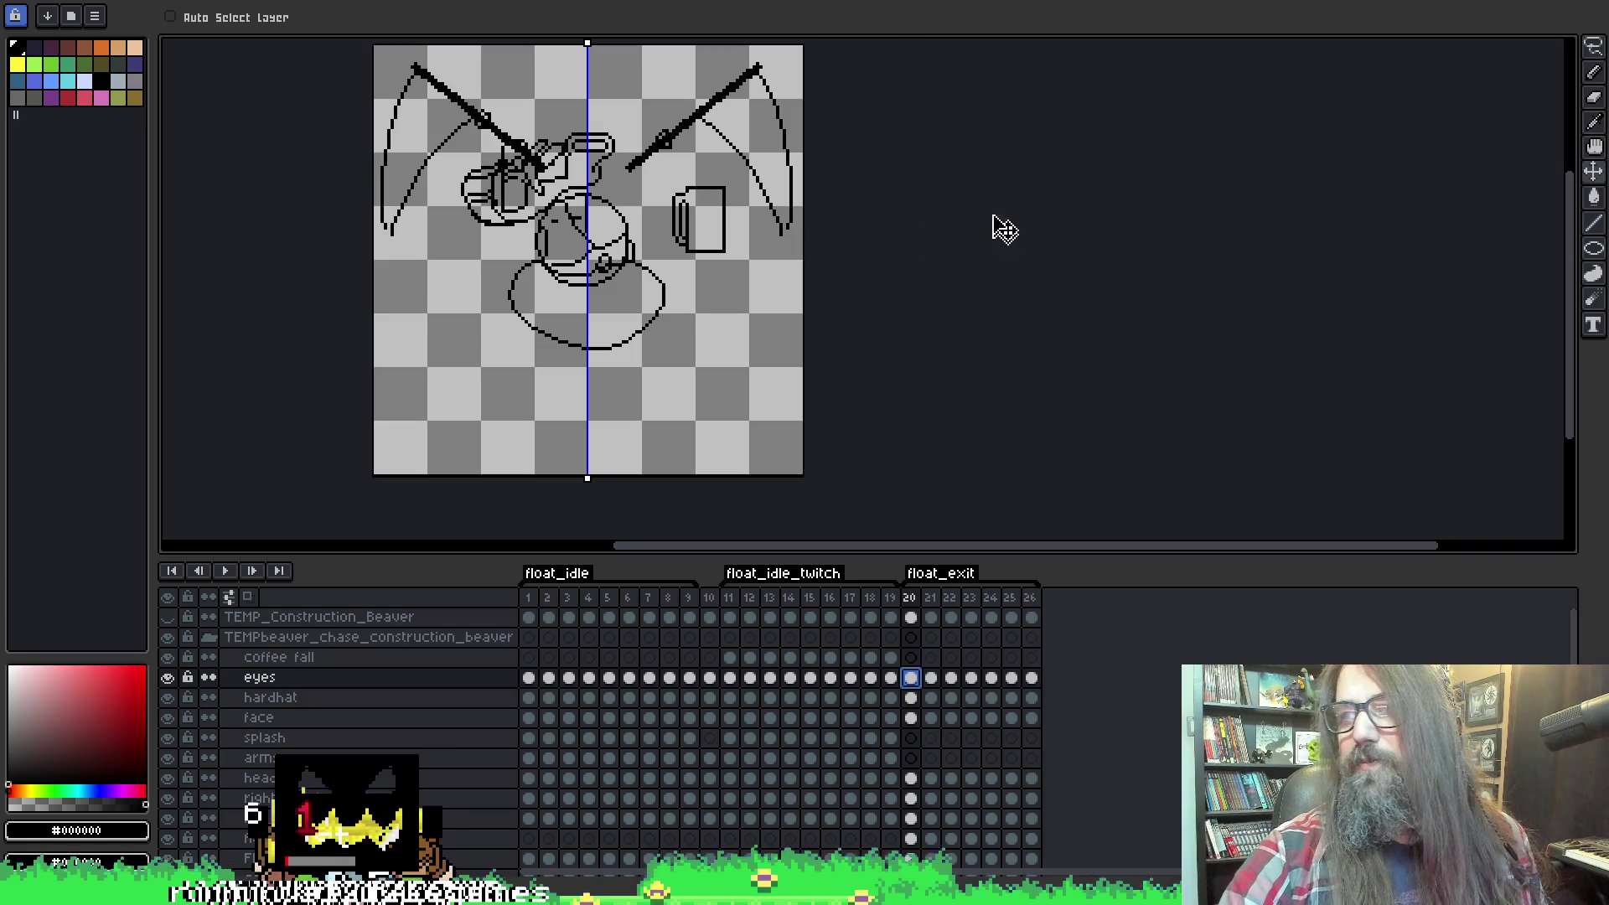
pyautogui.press('i')
pyautogui.press('v')
pyautogui.press('Right')
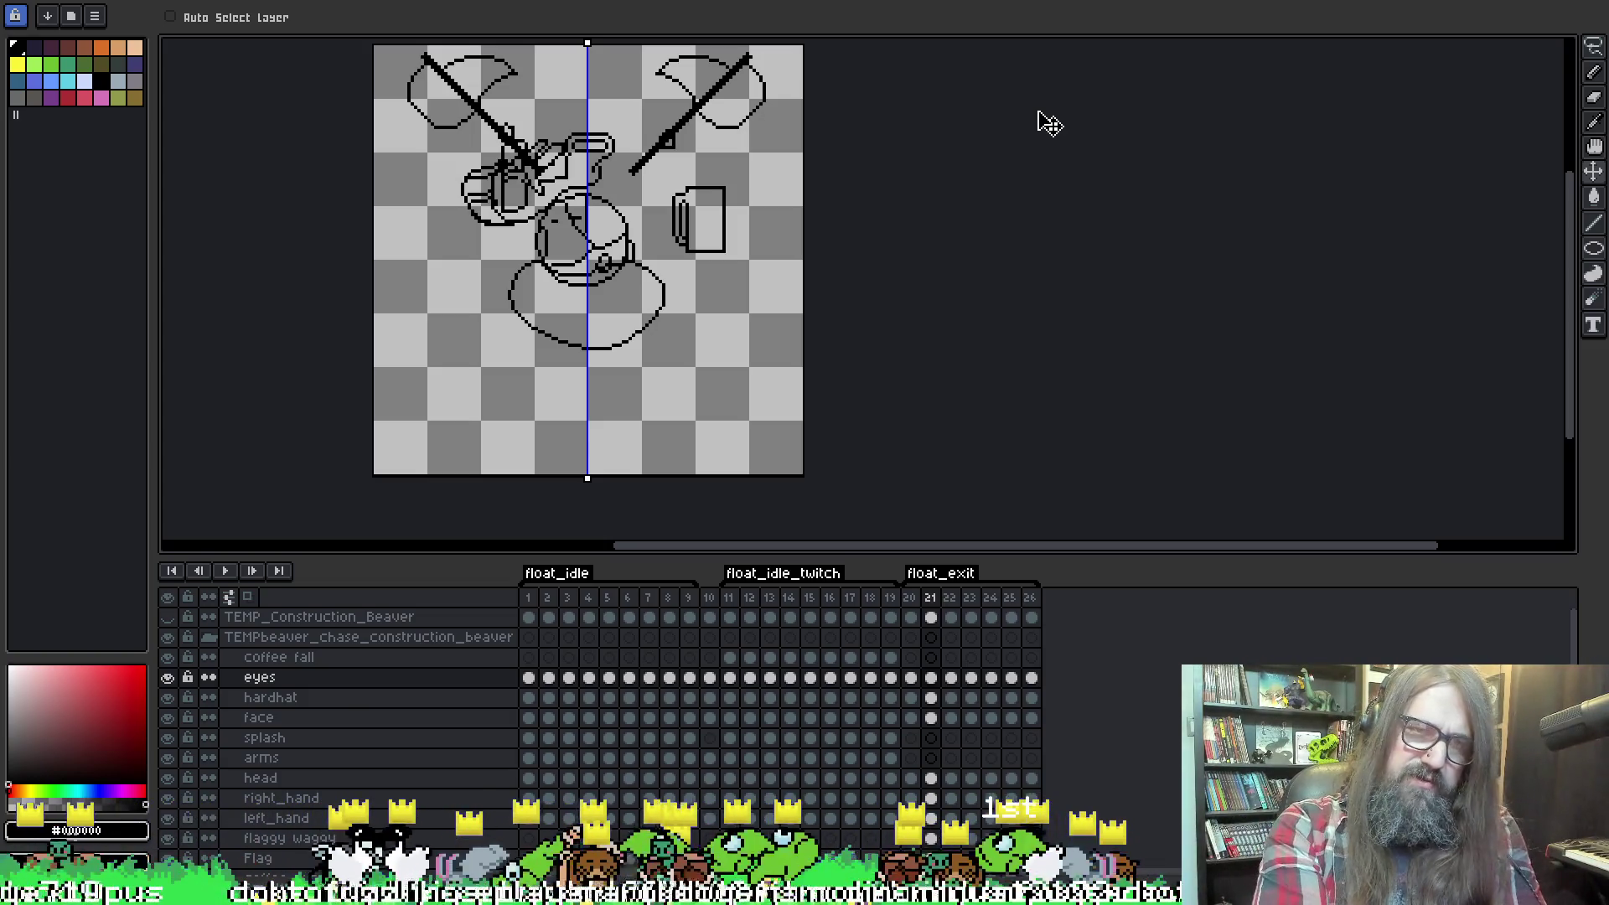
# Recenter the canvas and play the animation starting from frame 20.
pyautogui.moveTo(952, 278); pyautogui.dragTo(943, 290)
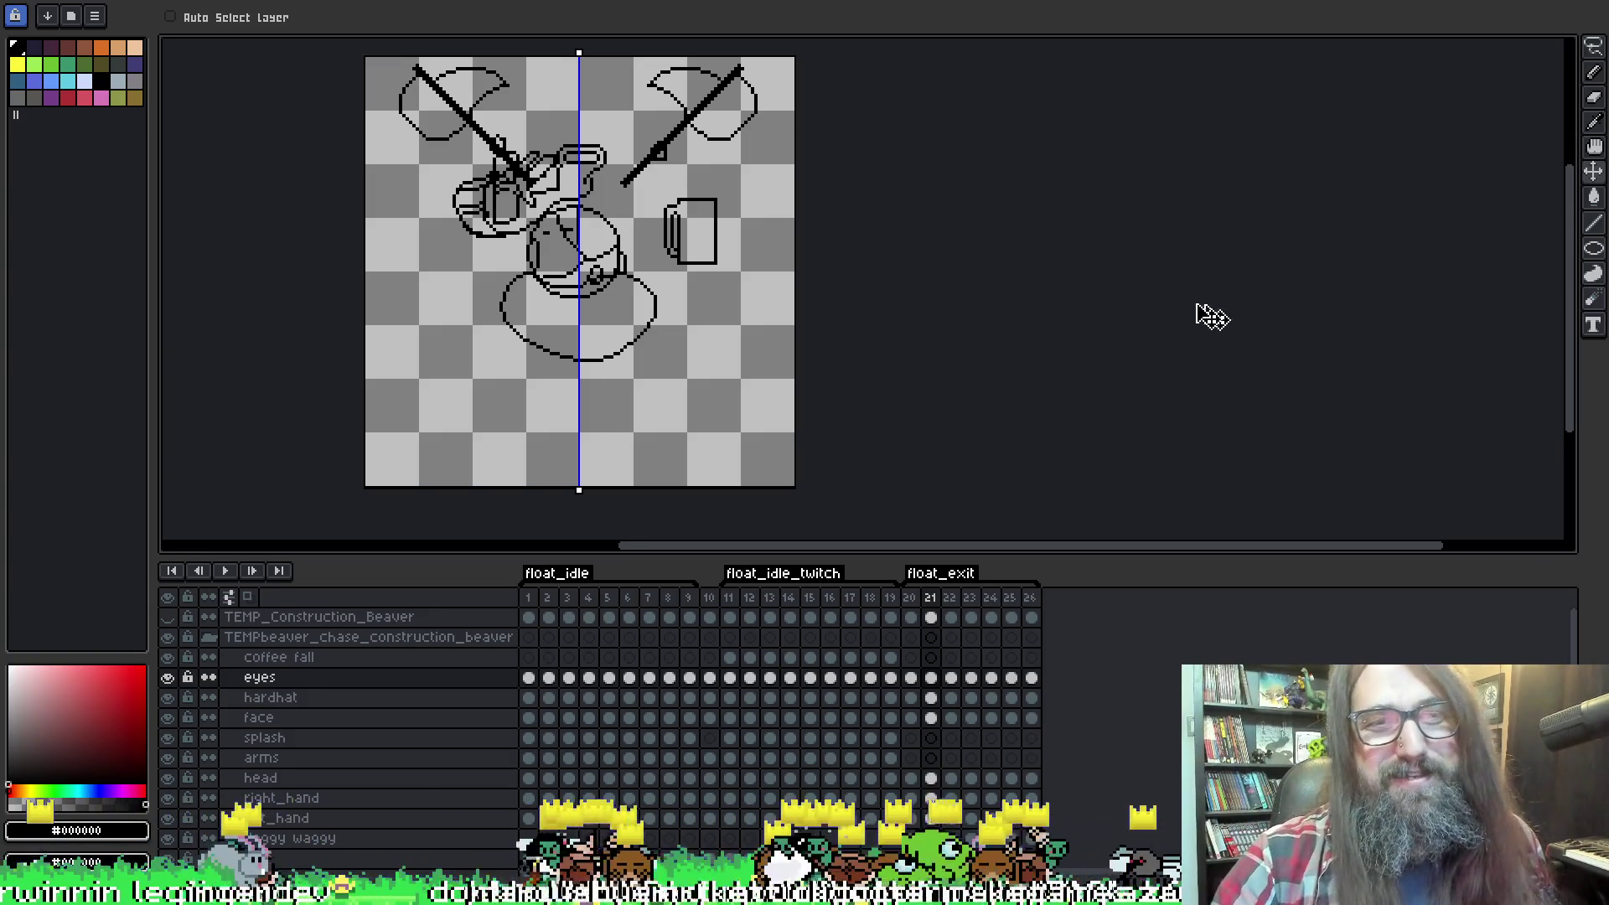
pyautogui.hscroll(-1, 1153, 284)
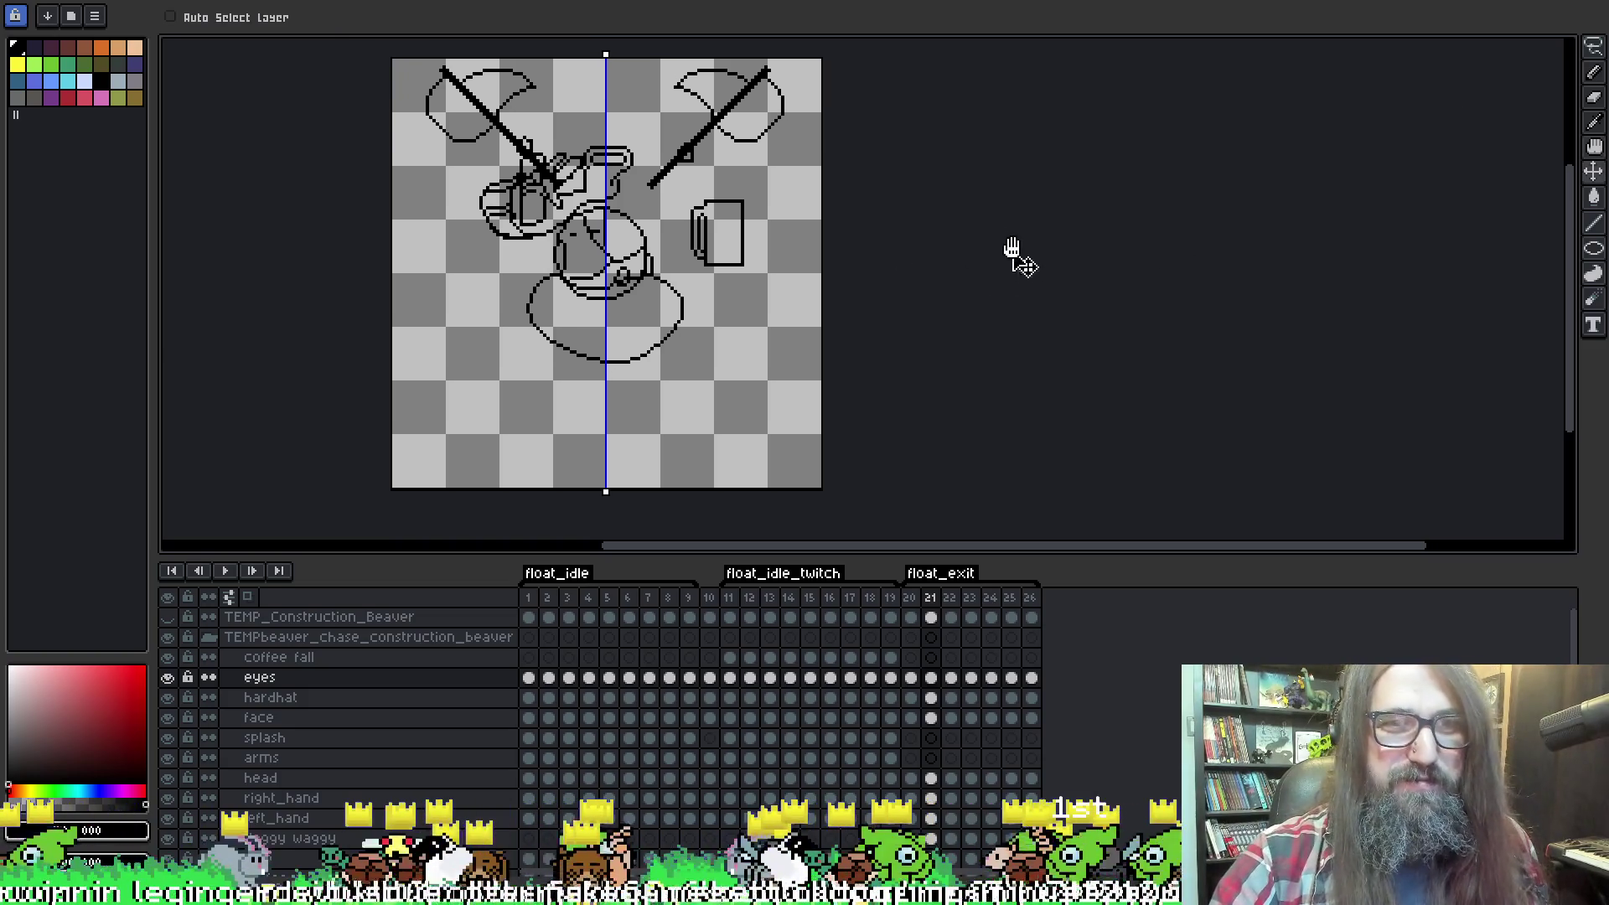
pyautogui.hscroll(1, 985, 250)
pyautogui.hscroll(-2, 1052, 223)
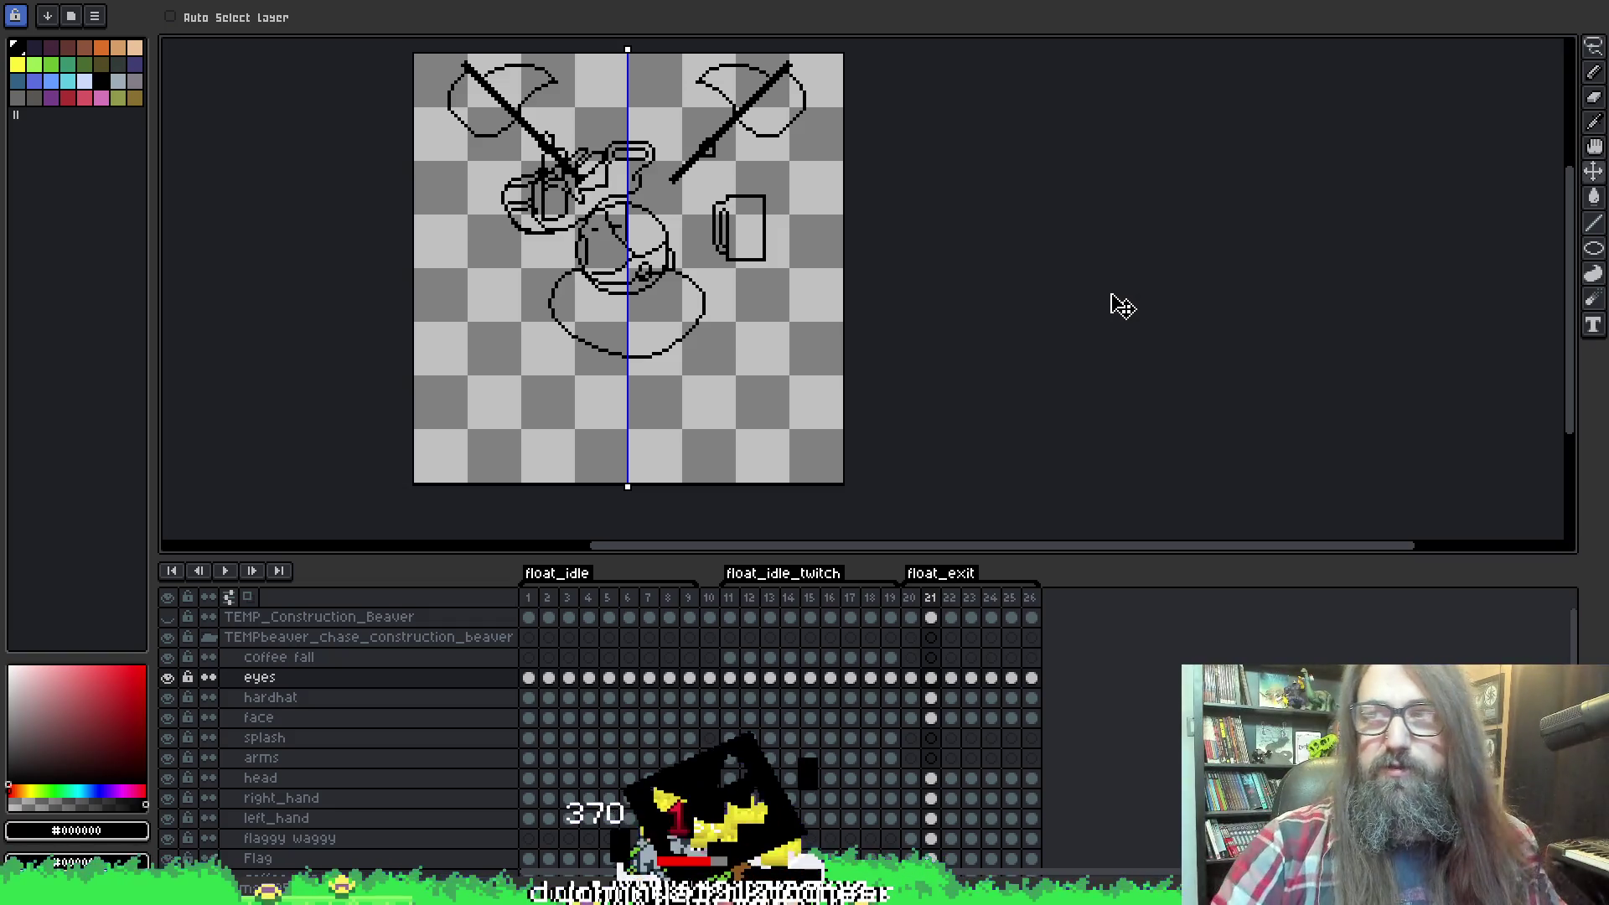
pyautogui.moveTo(942, 251); pyautogui.dragTo(934, 252)
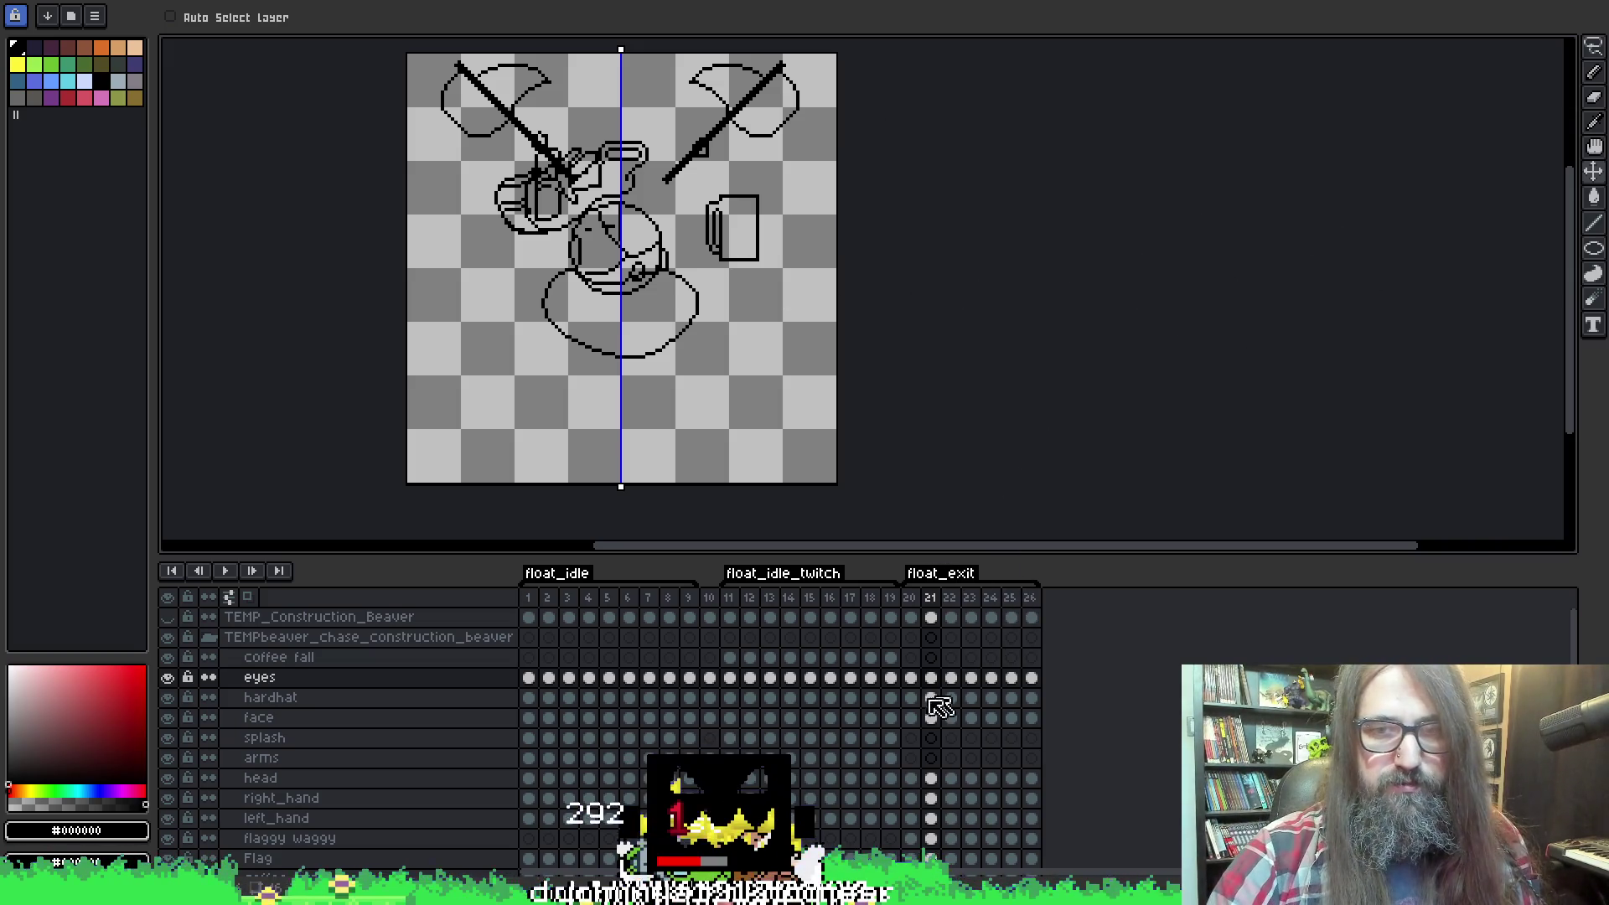
pyautogui.click(911, 679)
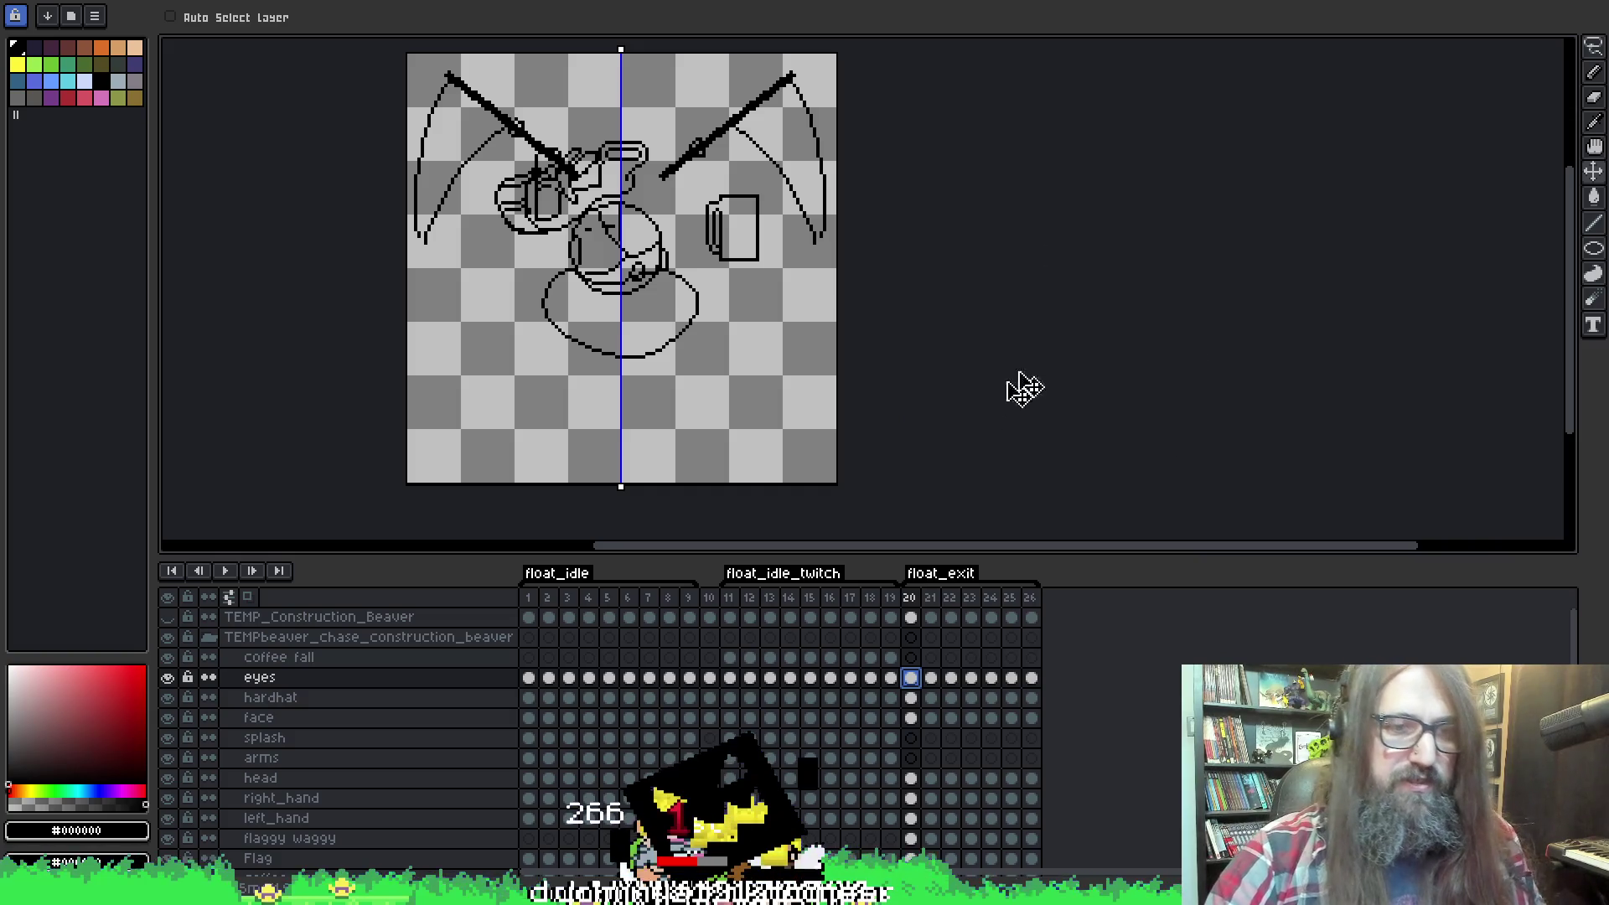
pyautogui.moveTo(941, 421); pyautogui.dragTo(938, 395)
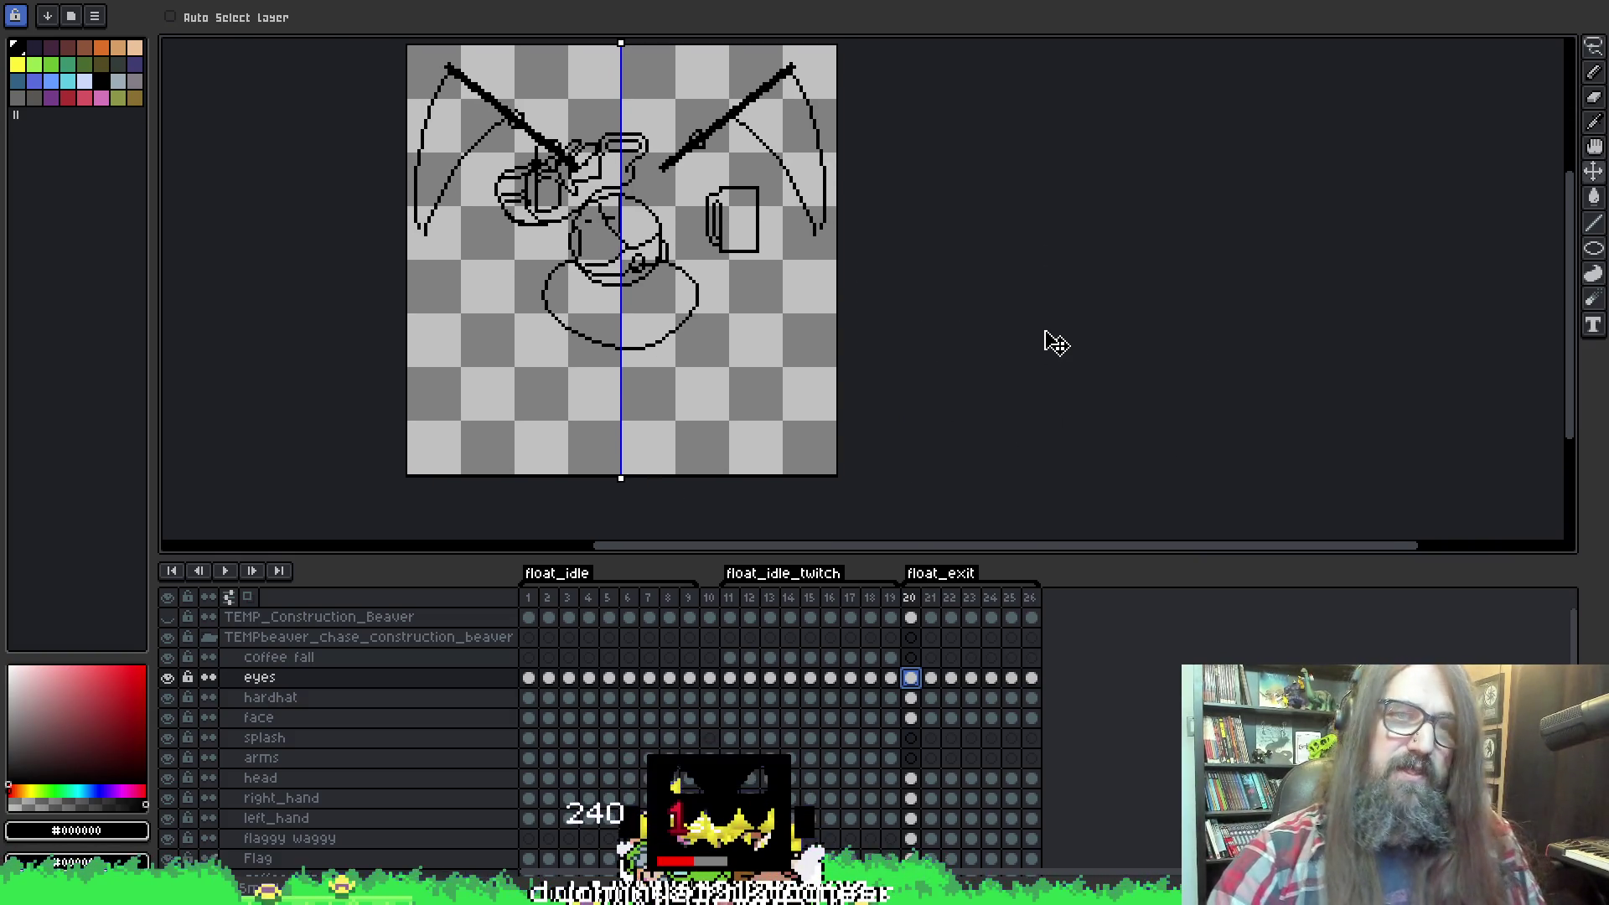
pyautogui.press('Return')
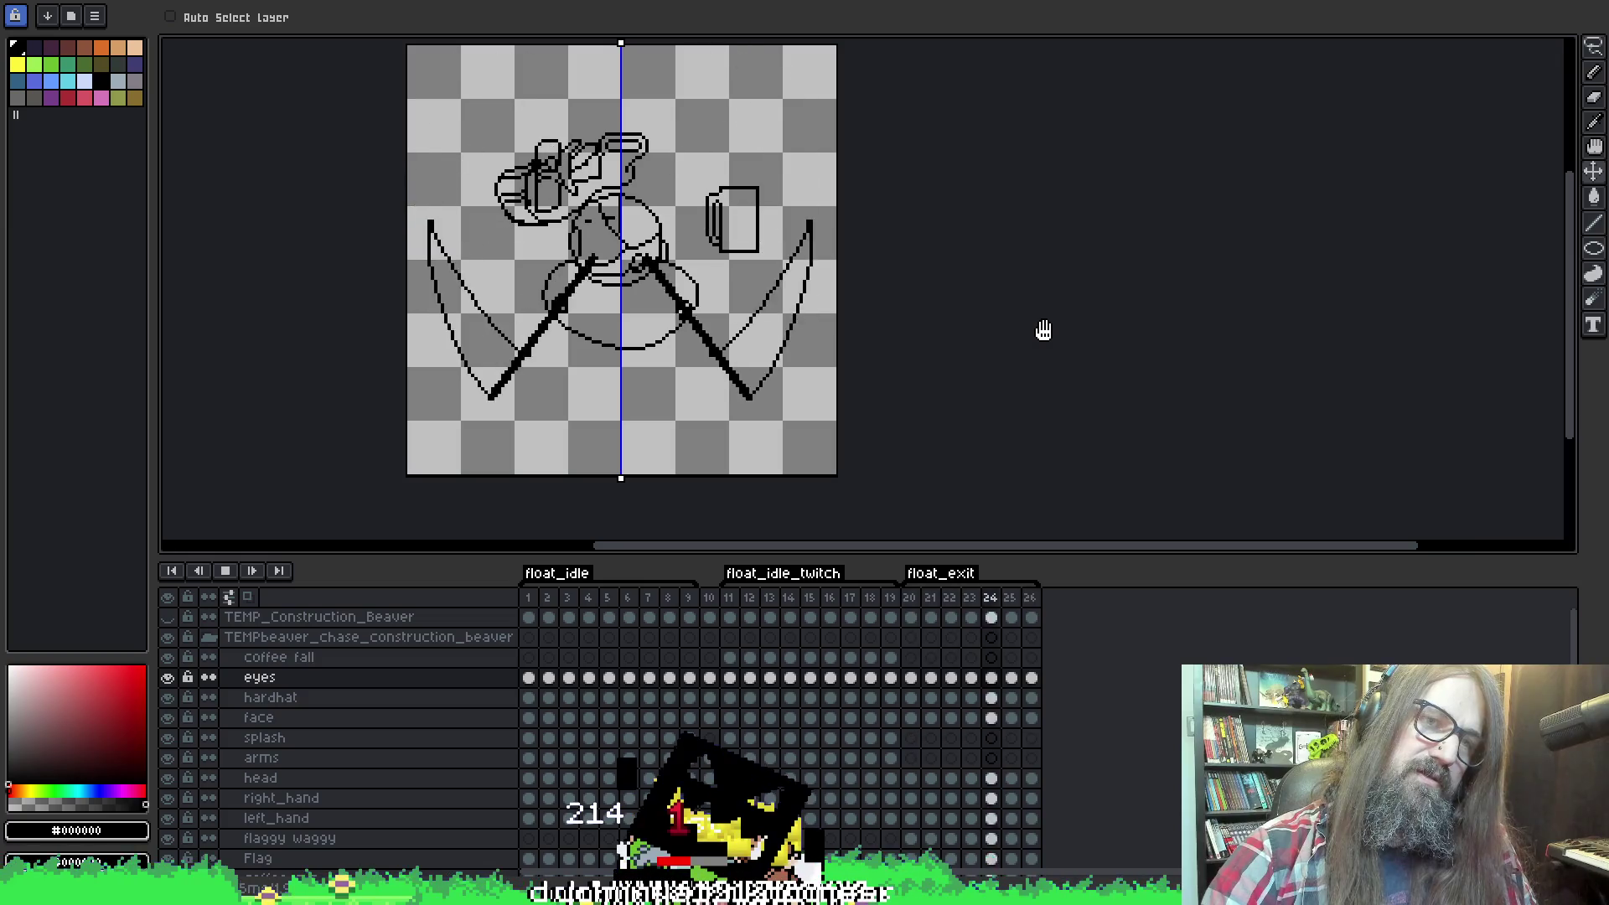
pyautogui.scroll(-1, 1064, 334)
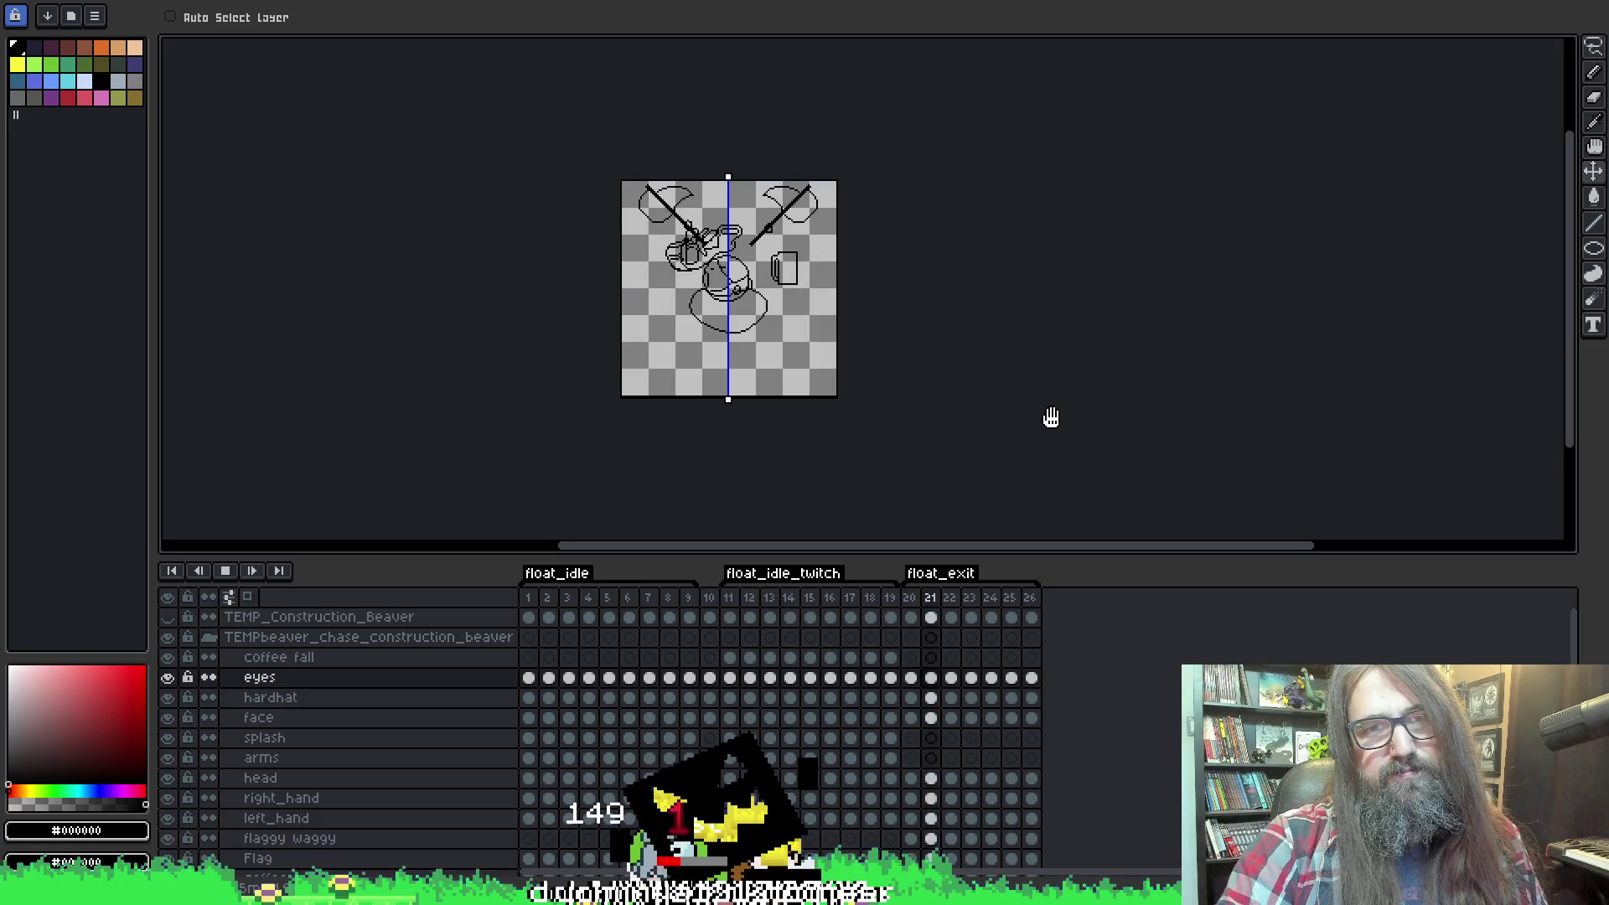
# Stop and replay the animation, then step forward from the TEMP_Construction_Beaver cel at frame 21.
pyautogui.press('Return')
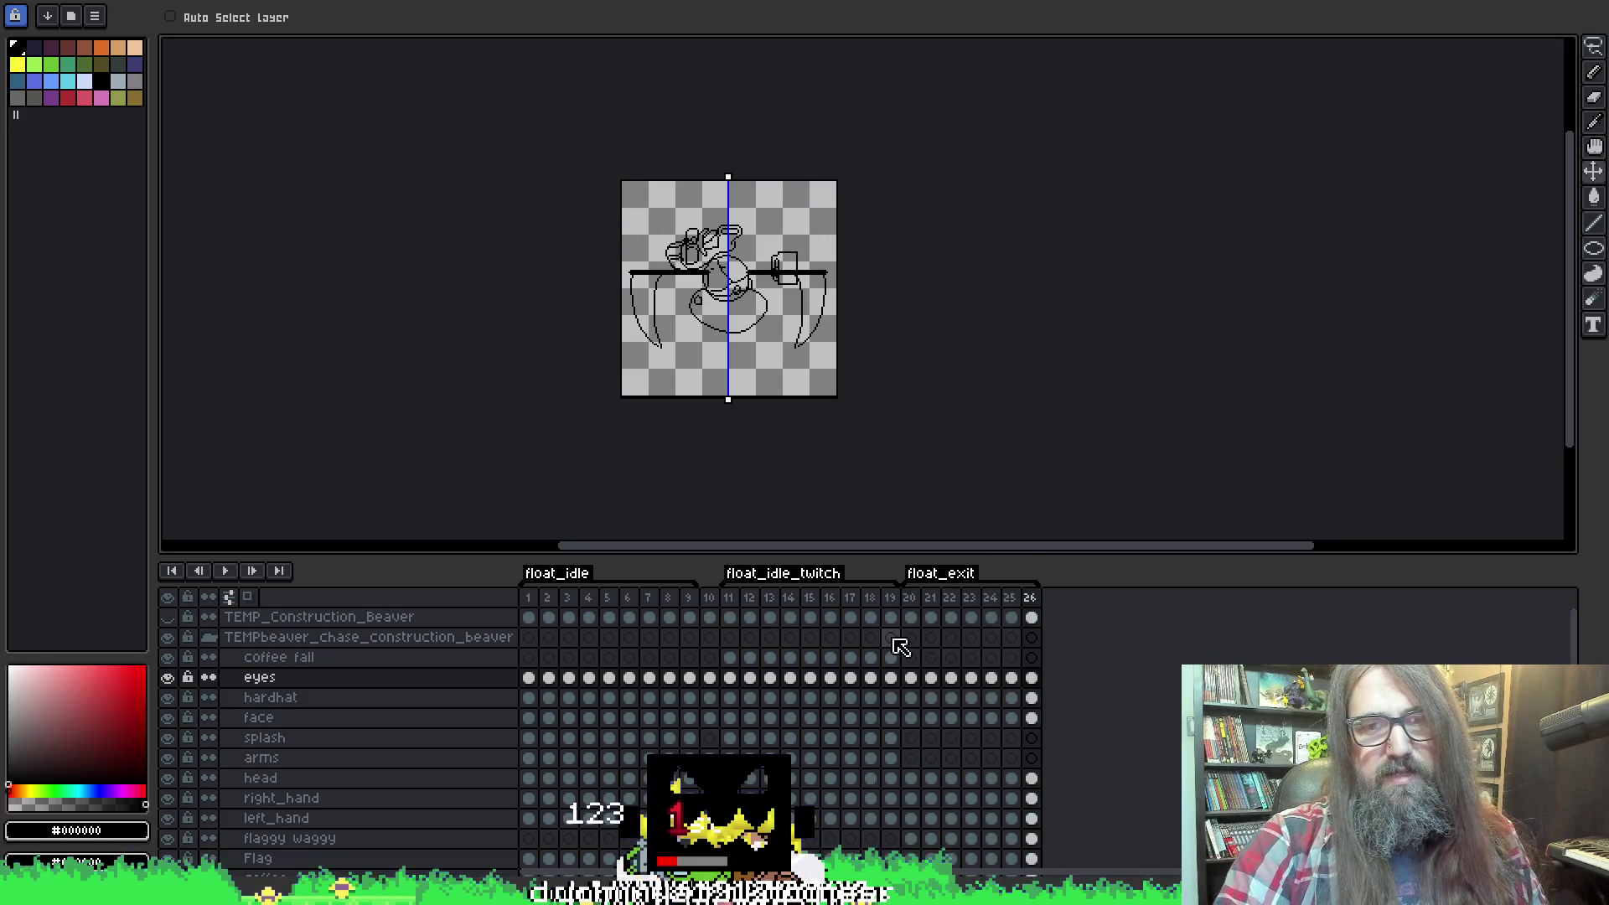
pyautogui.press('Return')
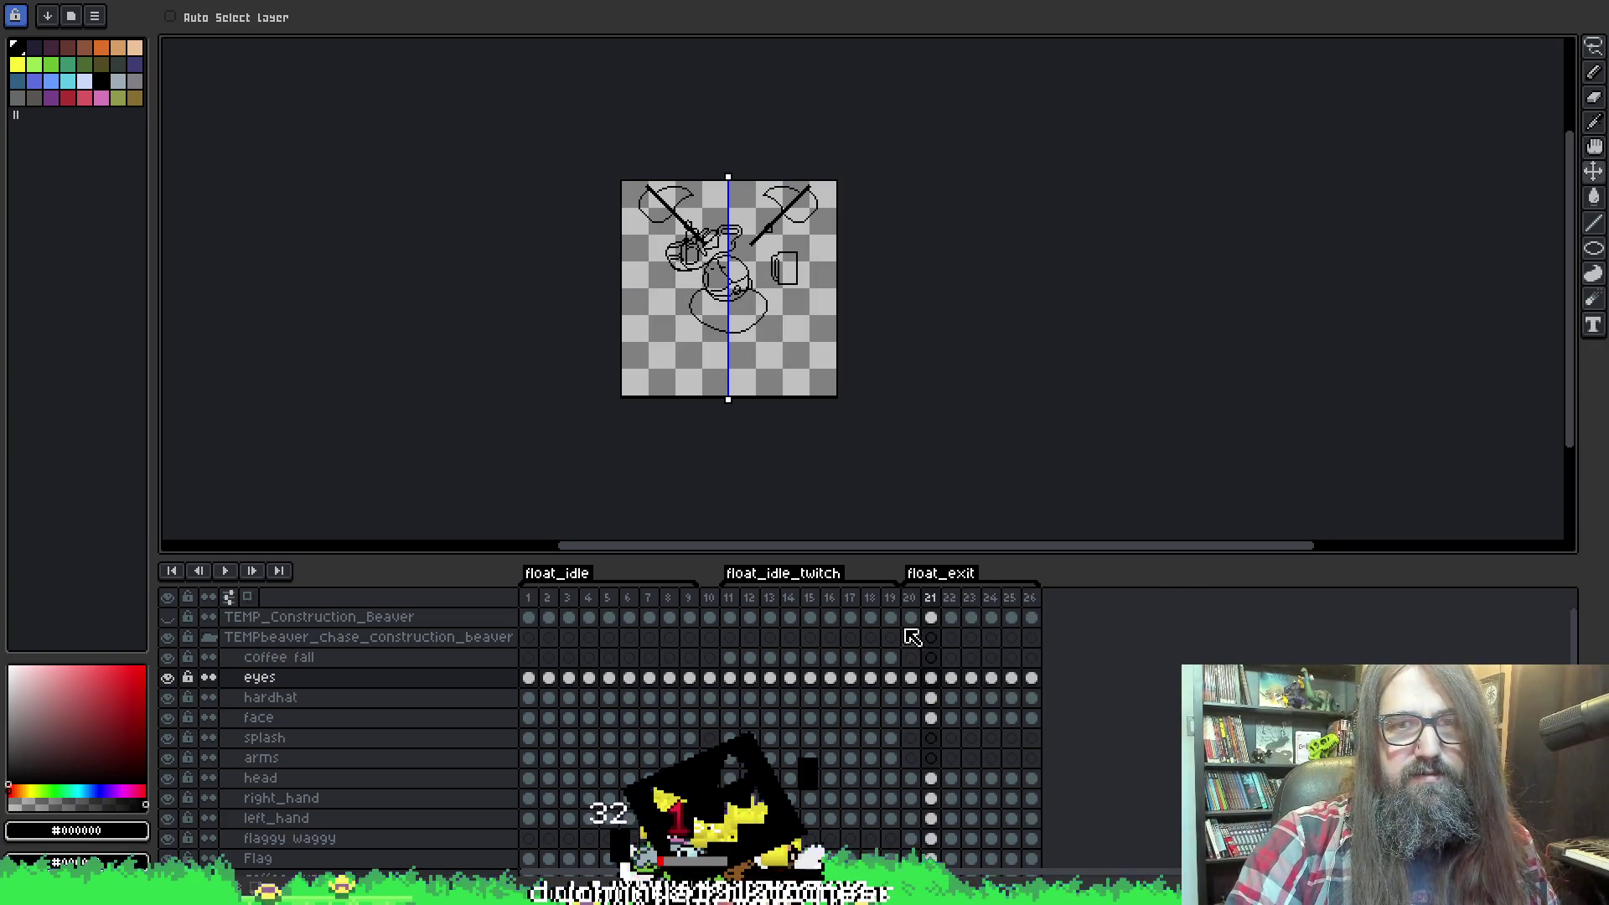
pyautogui.click(935, 617)
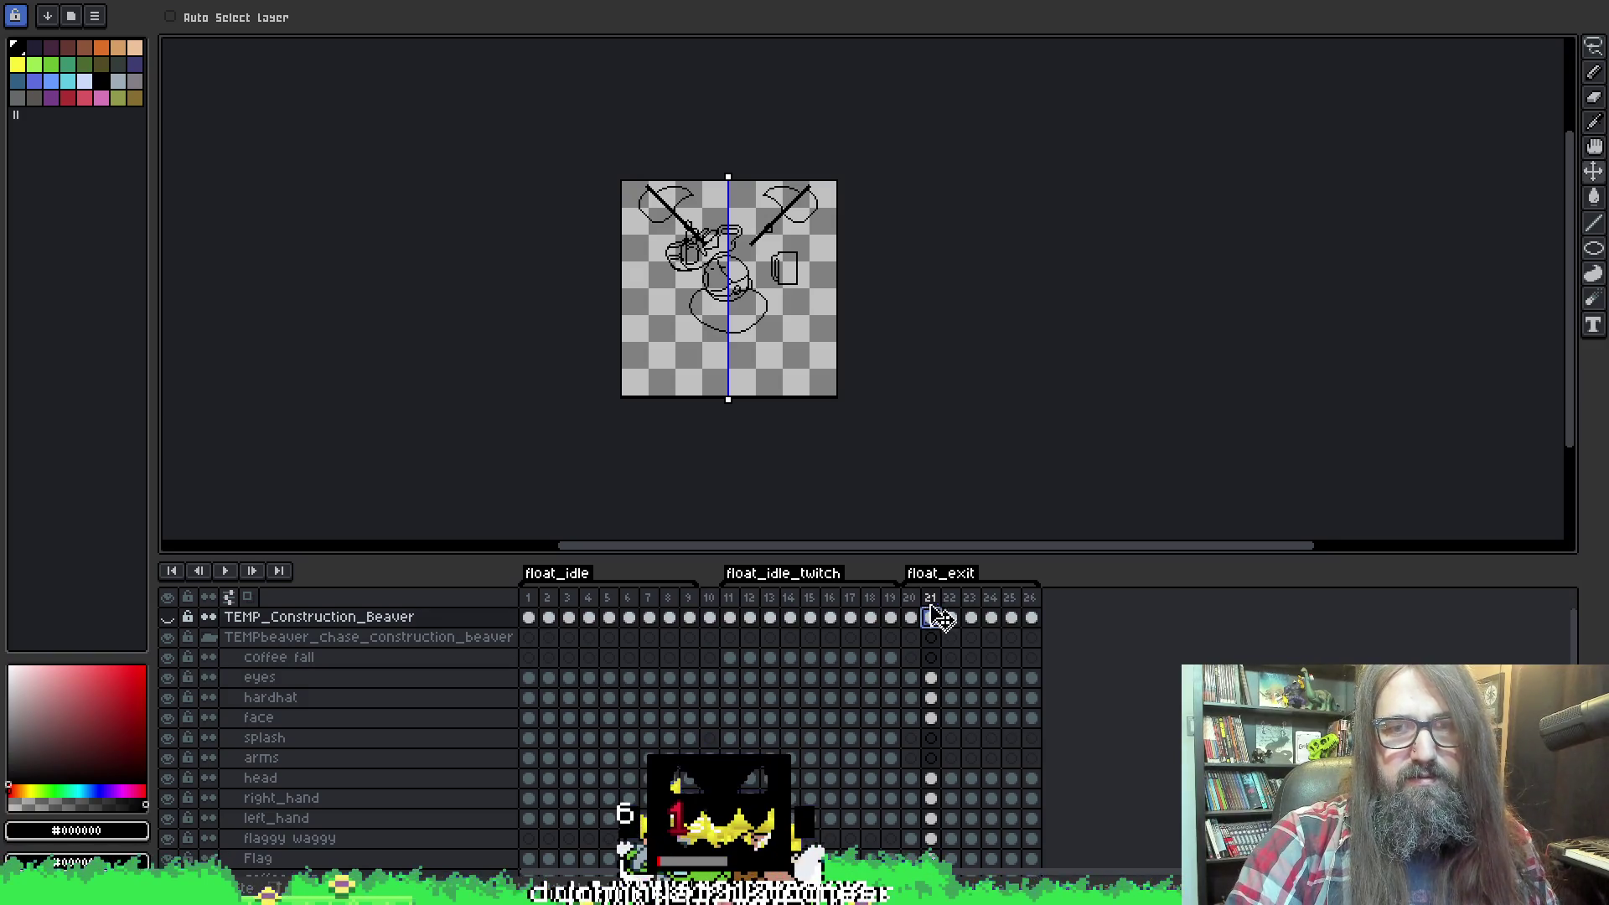
pyautogui.press('Right')
pyautogui.press('Right')
pyautogui.press('Right')
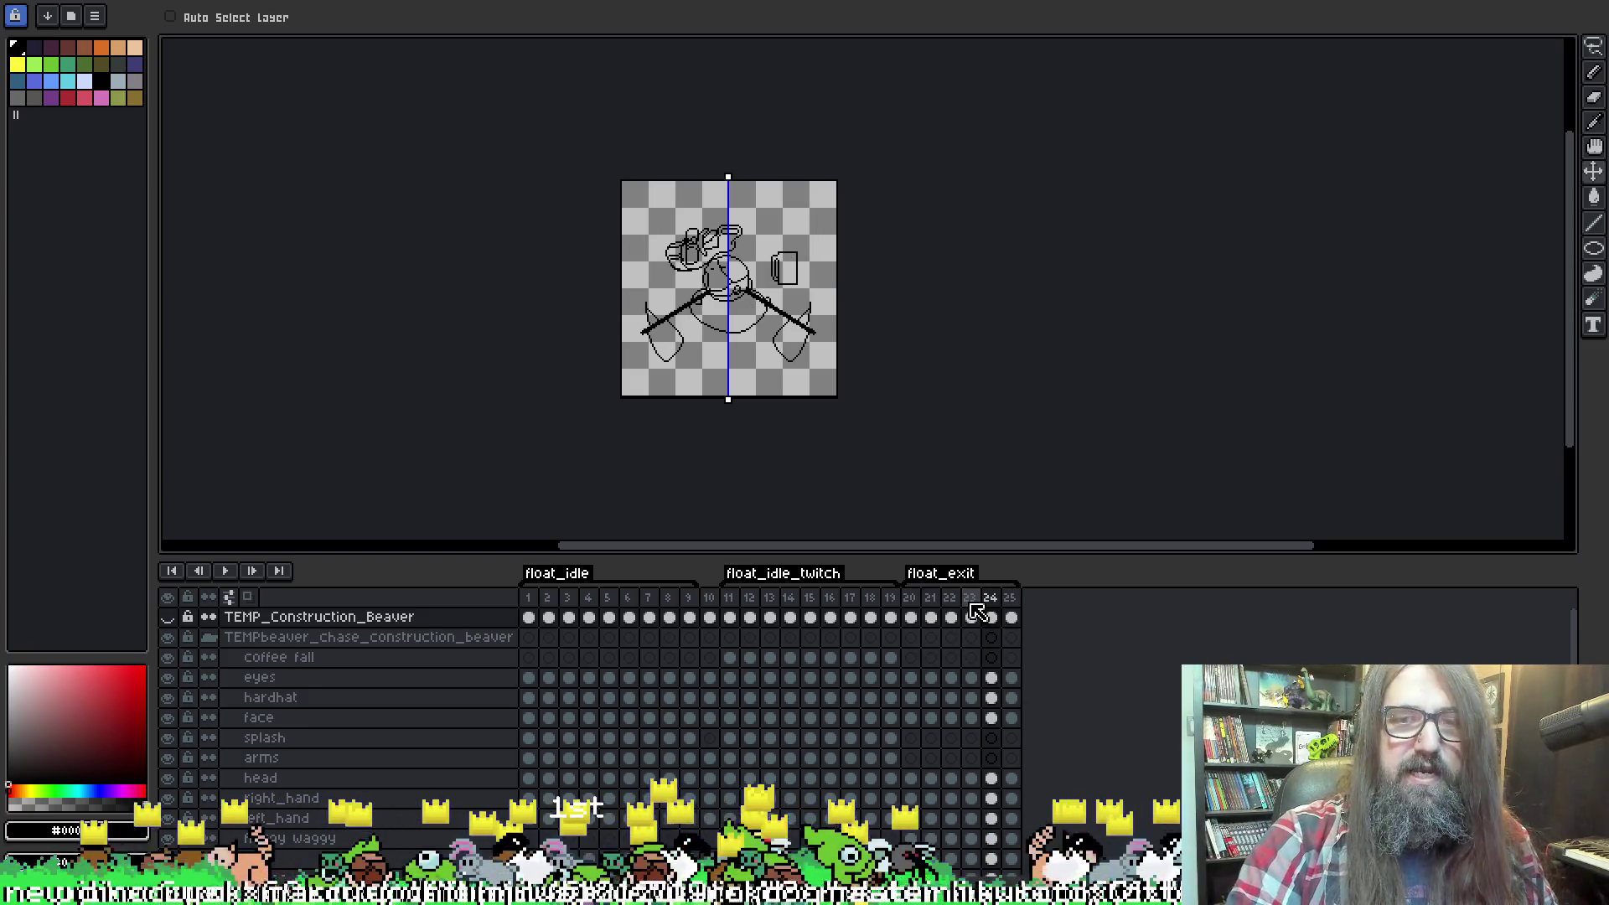
# Flip back and forth between frames 22 to 25 to compare the closing float_exit poses.
pyautogui.click(972, 606)
pyautogui.press('Right')
pyautogui.press('Left')
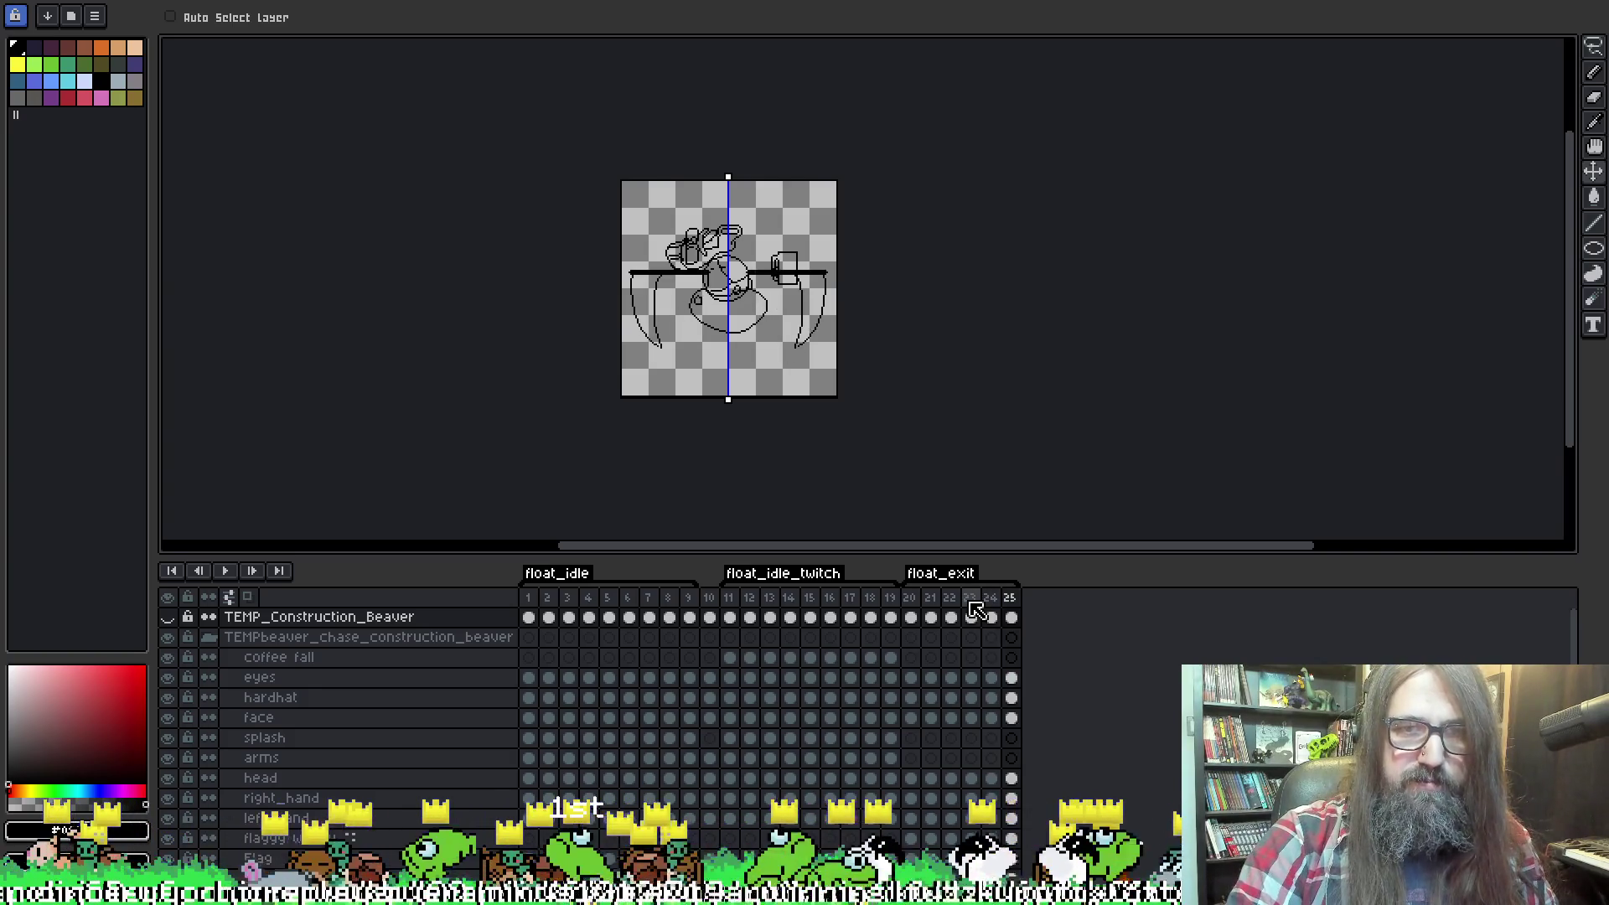
pyautogui.press('Right')
pyautogui.press('Left')
pyautogui.press('Right')
pyautogui.press('Left')
pyautogui.press('Right')
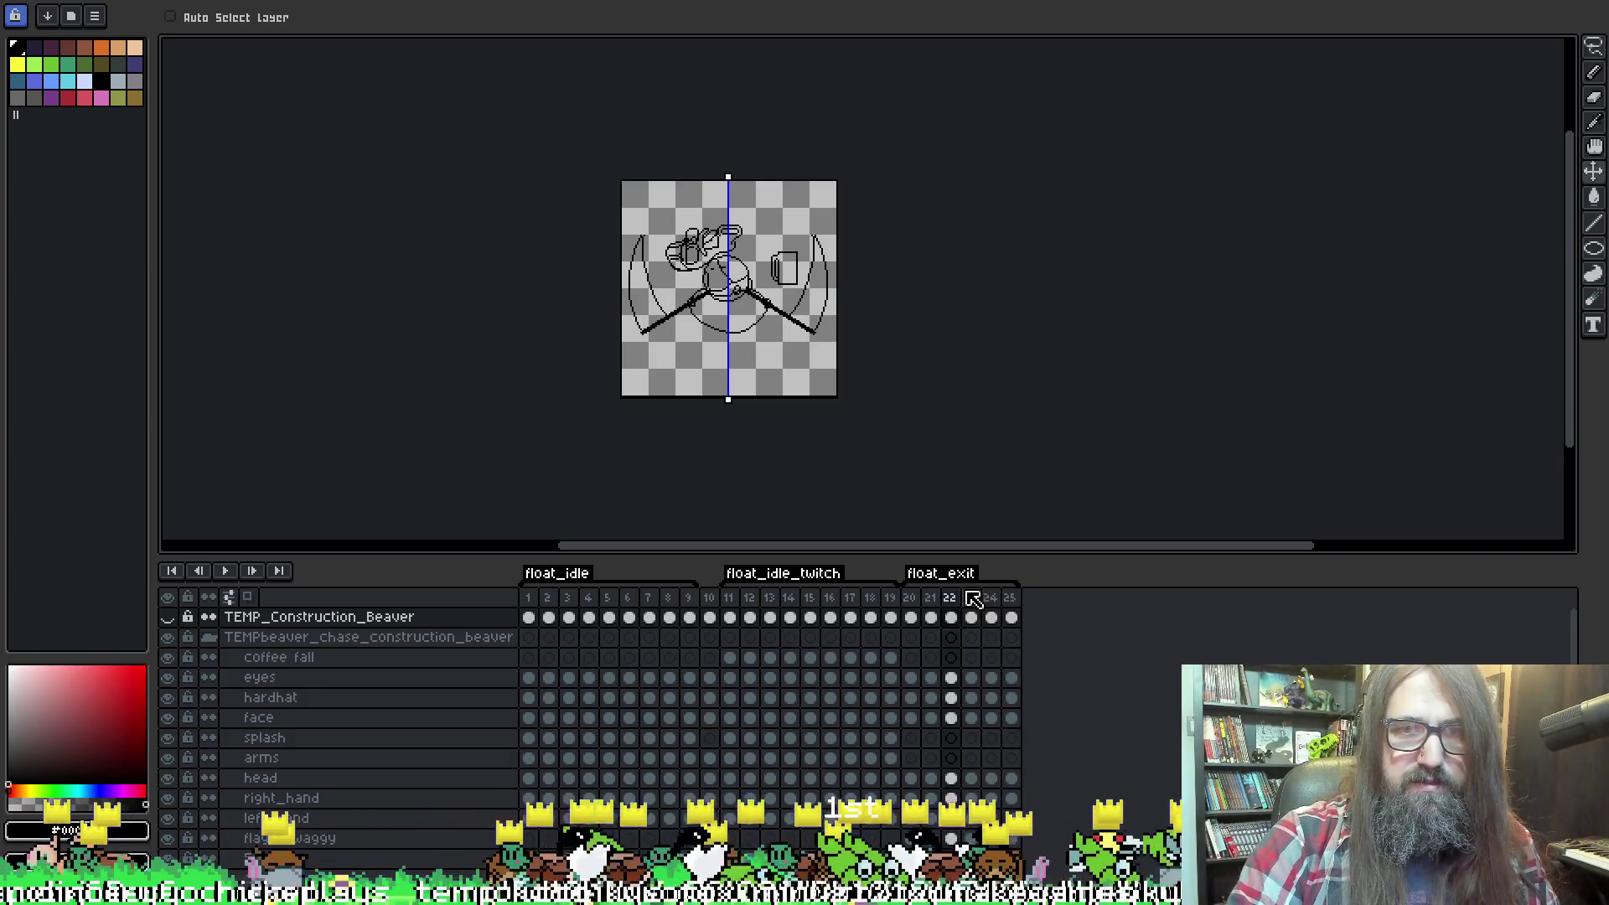
pyautogui.press('Left')
pyautogui.press('Right')
pyautogui.press('Left')
pyautogui.press('Right')
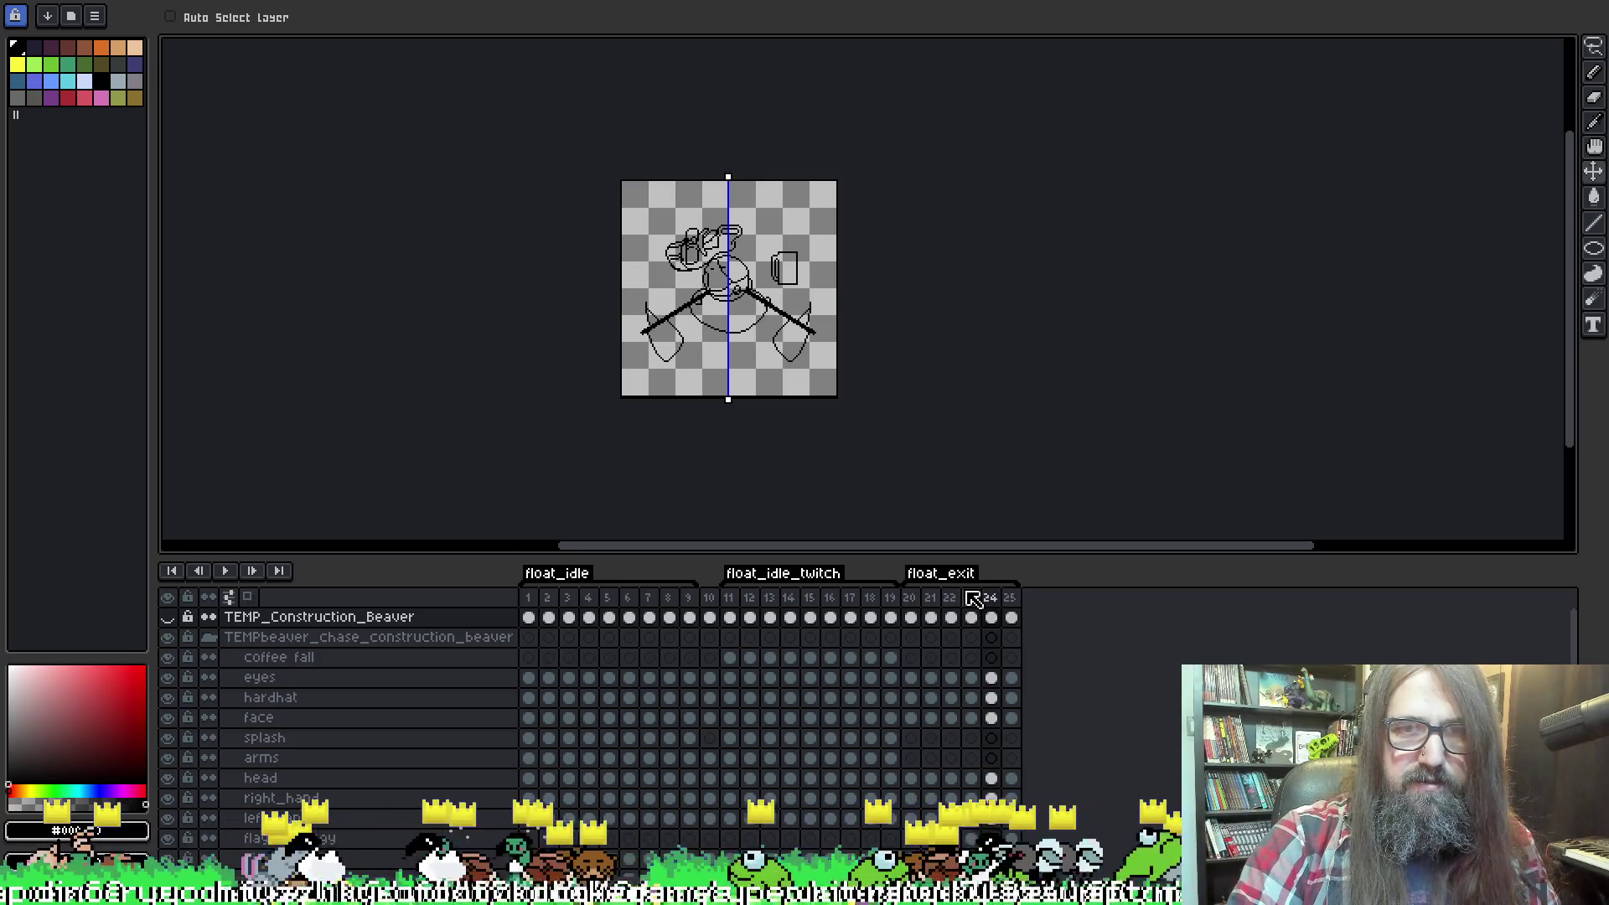
pyautogui.press('Left')
pyautogui.press('Right')
pyautogui.press('Left')
pyautogui.press('Left')
pyautogui.press('Right')
pyautogui.press('Left')
pyautogui.press('Left')
pyautogui.press('Right')
pyautogui.press('Right')
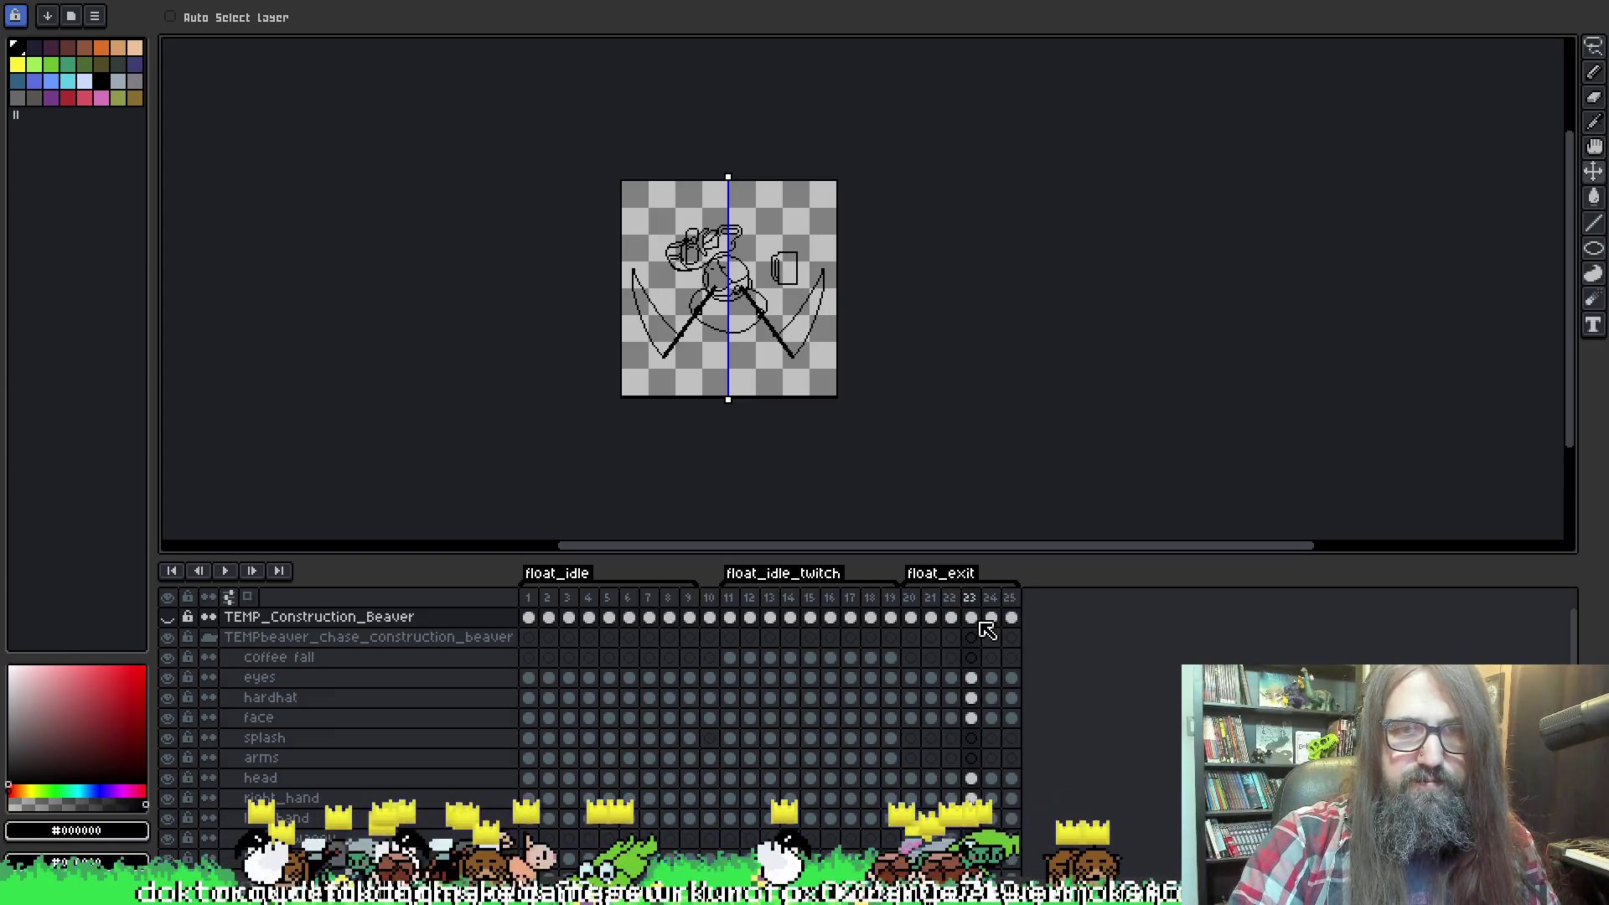
pyautogui.press('Right')
pyautogui.press('Right')
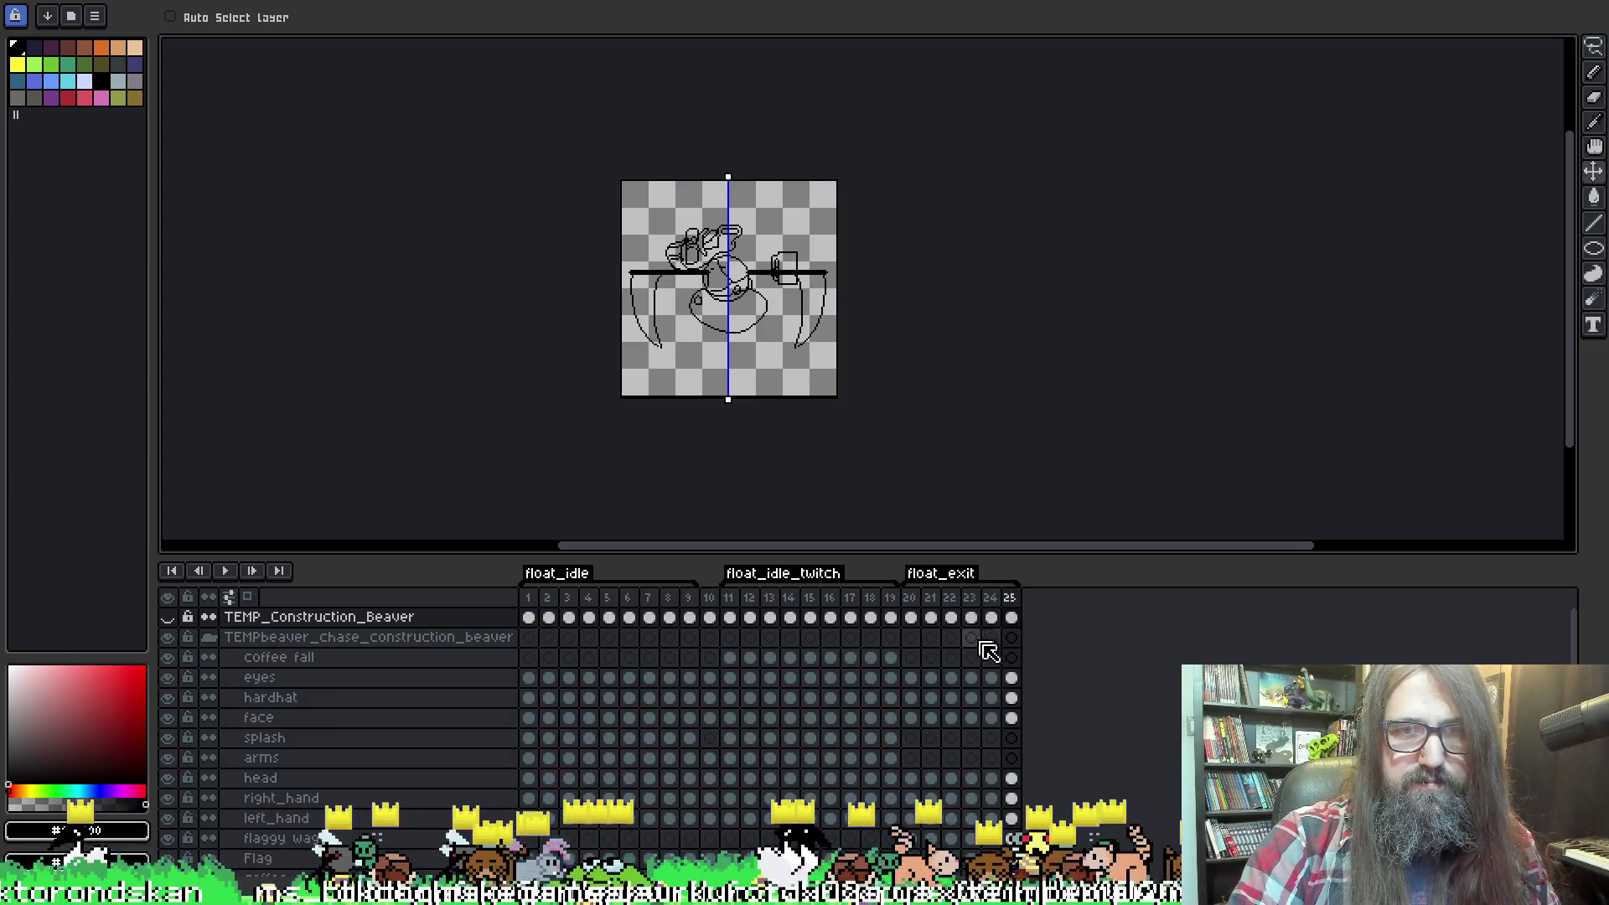
pyautogui.press('Left')
pyautogui.press('Left')
pyautogui.press('Right')
pyautogui.press('Left')
pyautogui.press('Right')
pyautogui.press('Left')
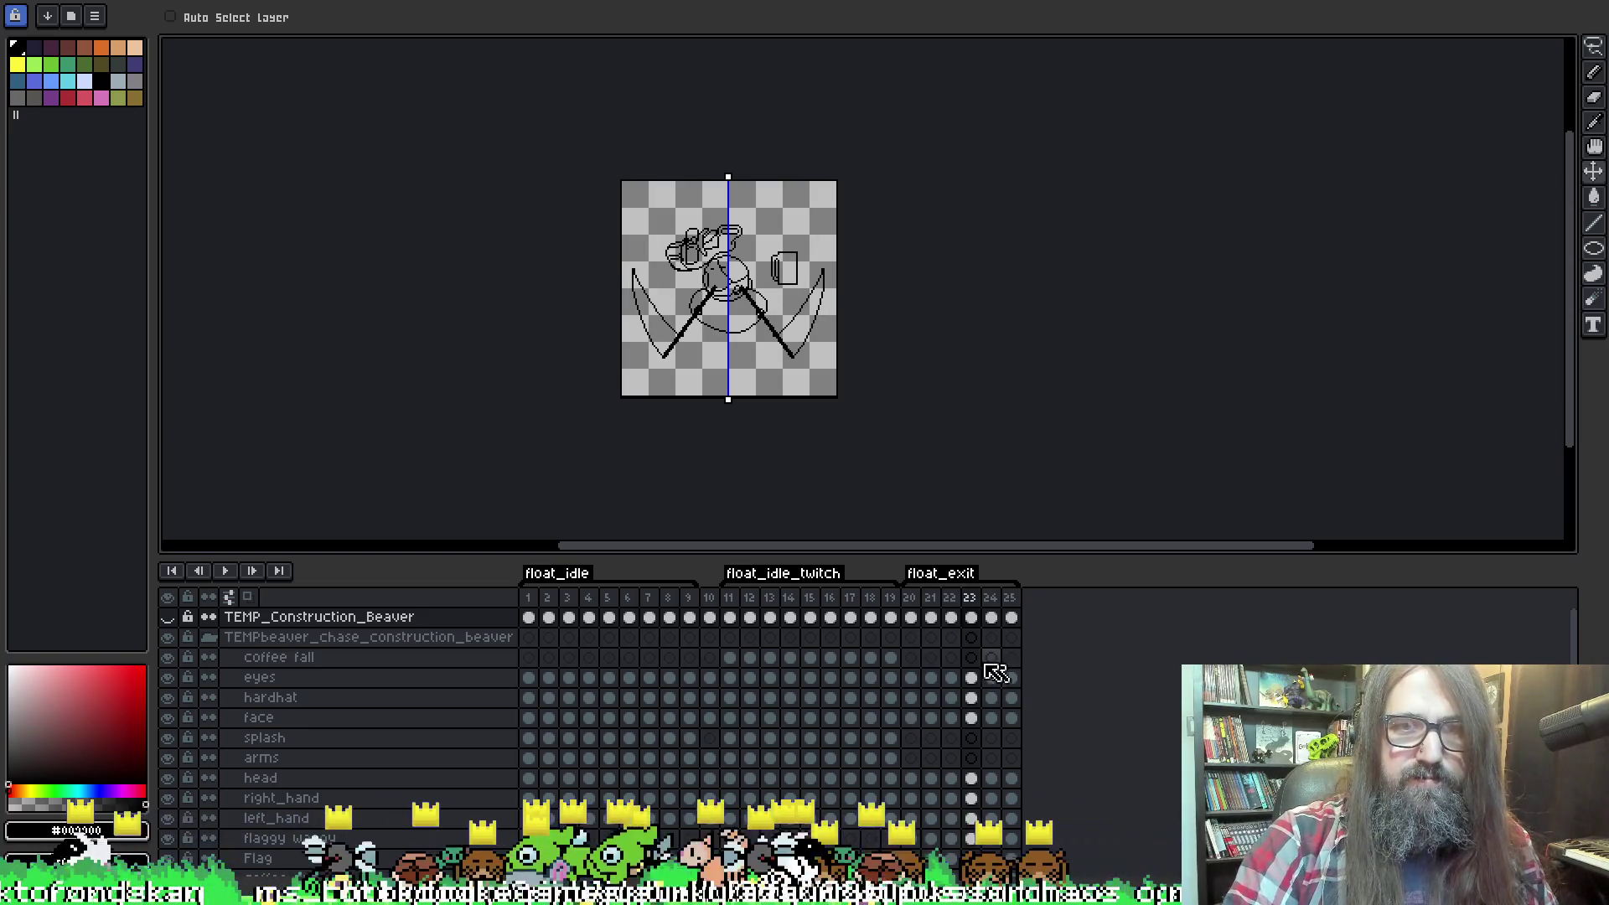
pyautogui.press('Right')
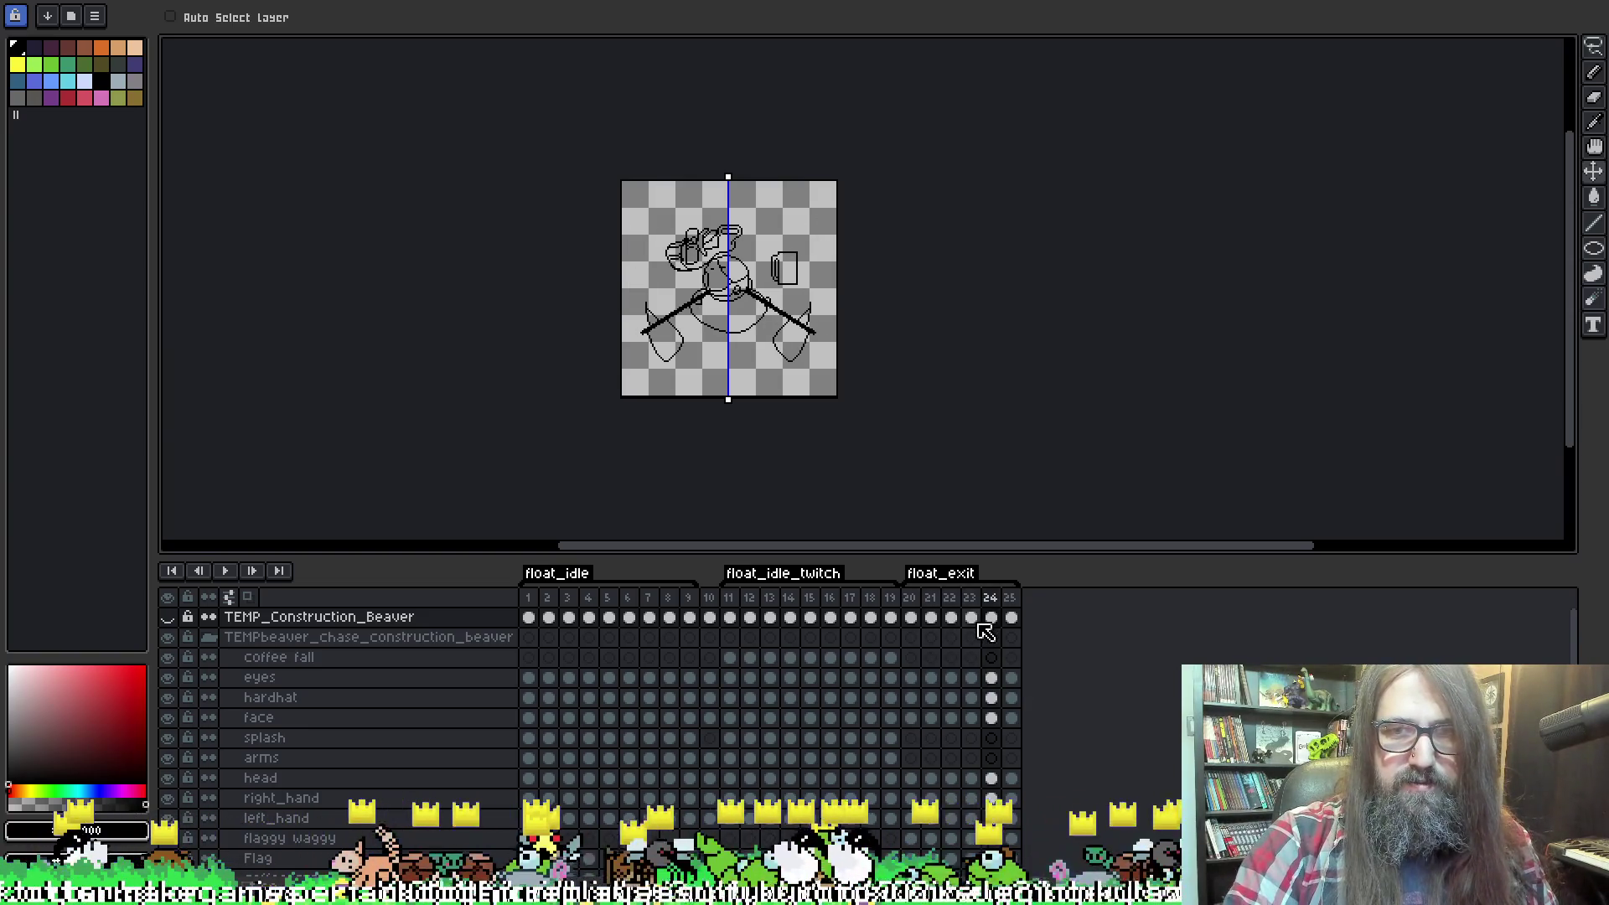
pyautogui.press('Left')
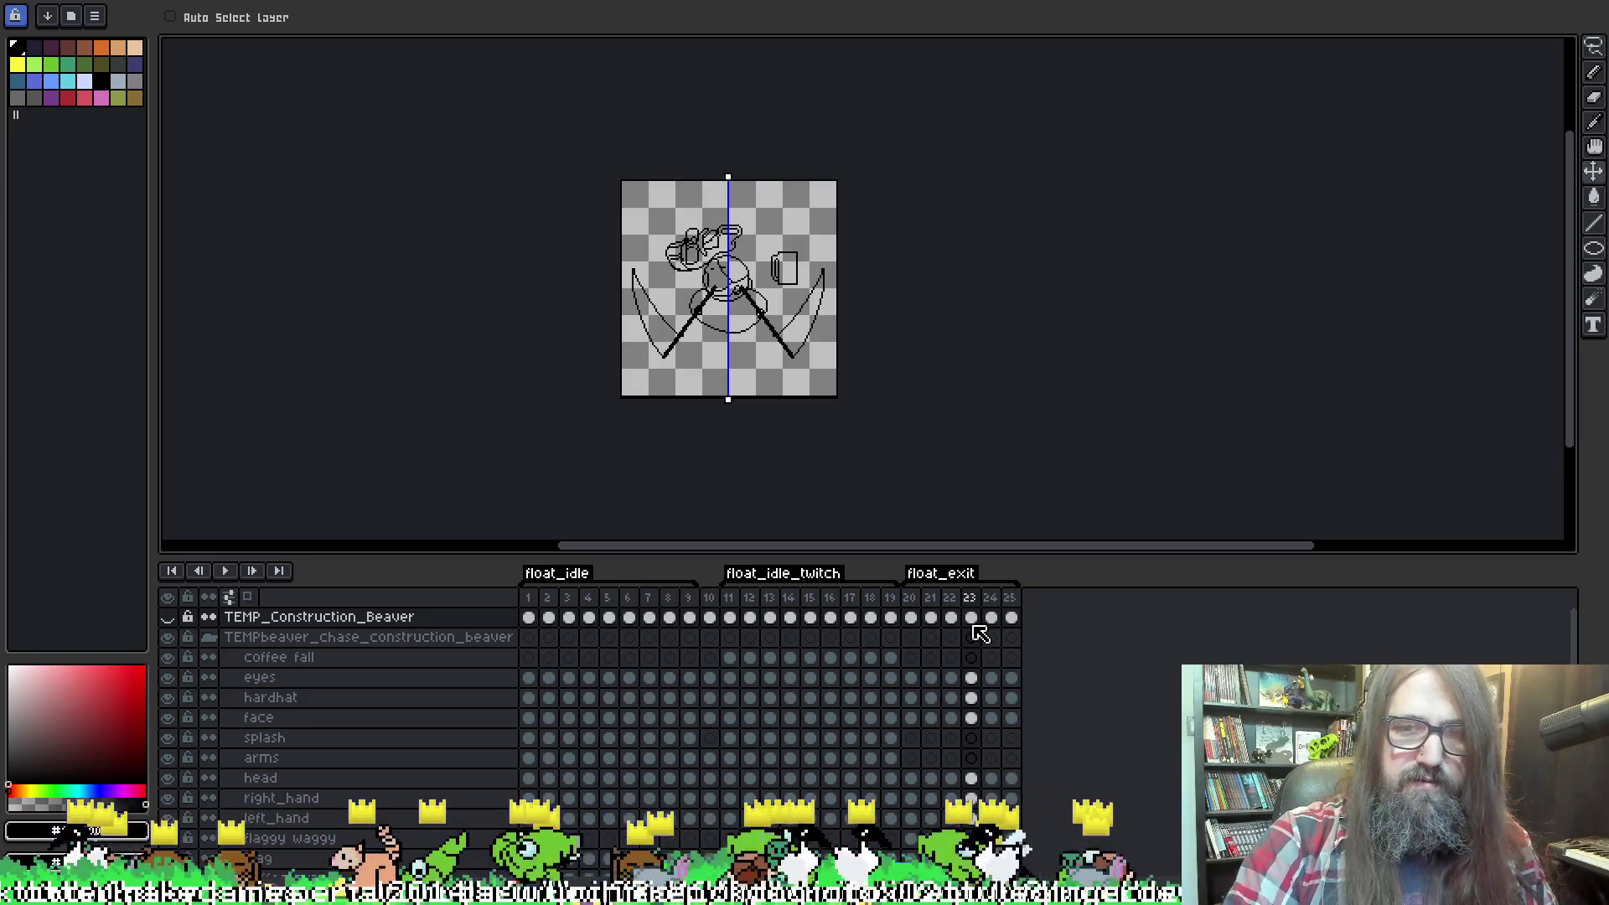
# Delete the unwanted float_exit frame so the sprite ends at frame 24, then play it.
pyautogui.press('Right')
pyautogui.press('Left')
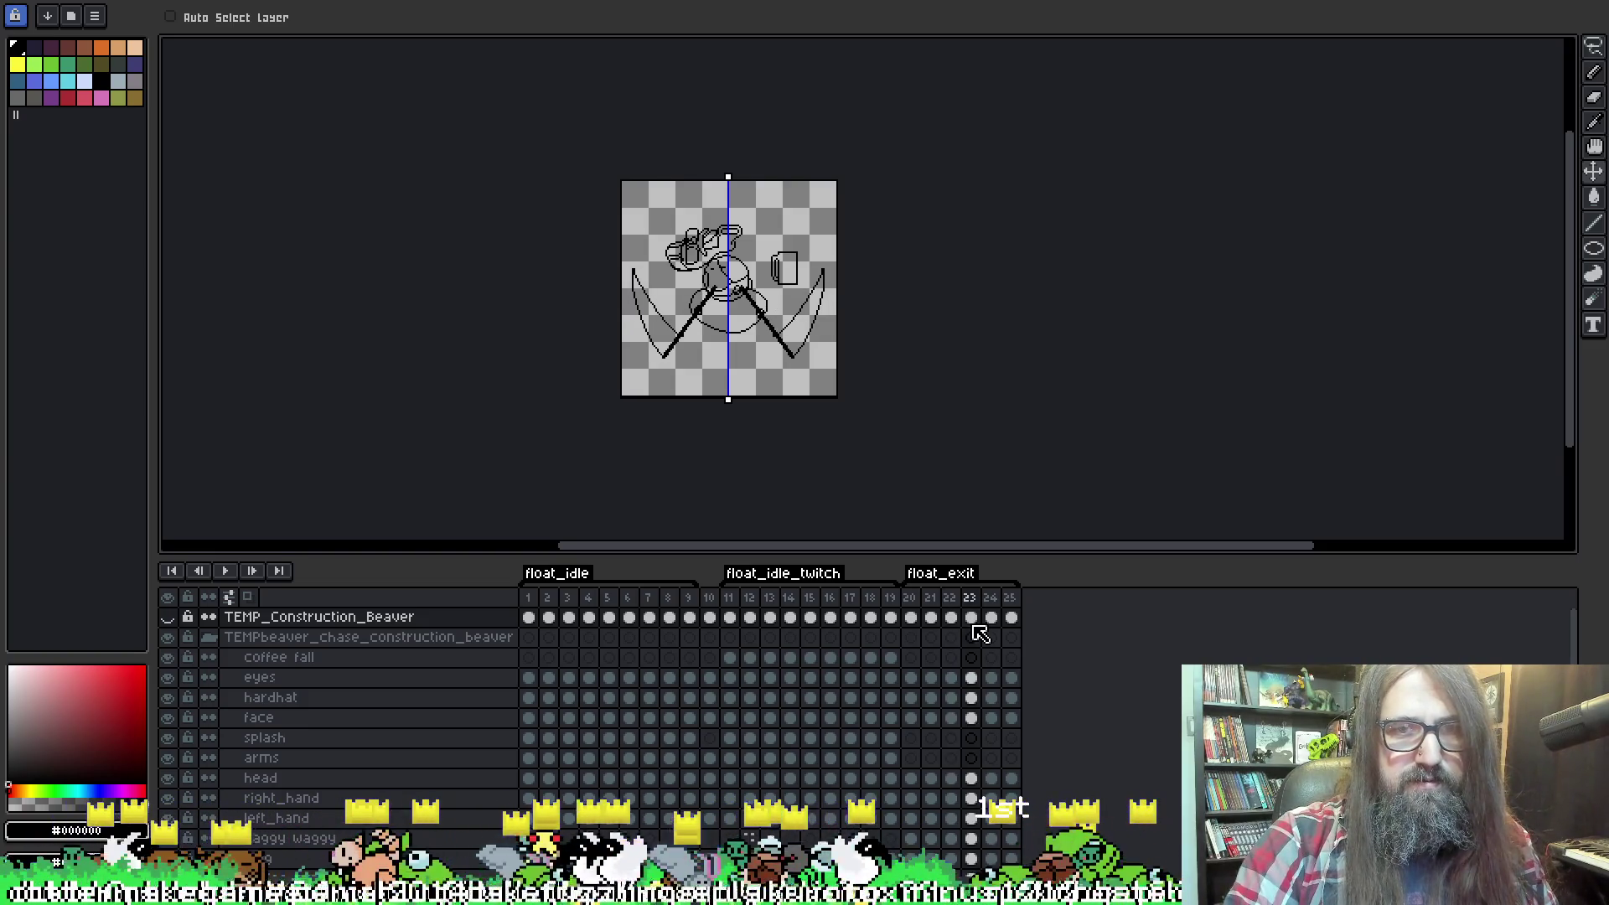
pyautogui.hotkey('alt', 'BackSpace')
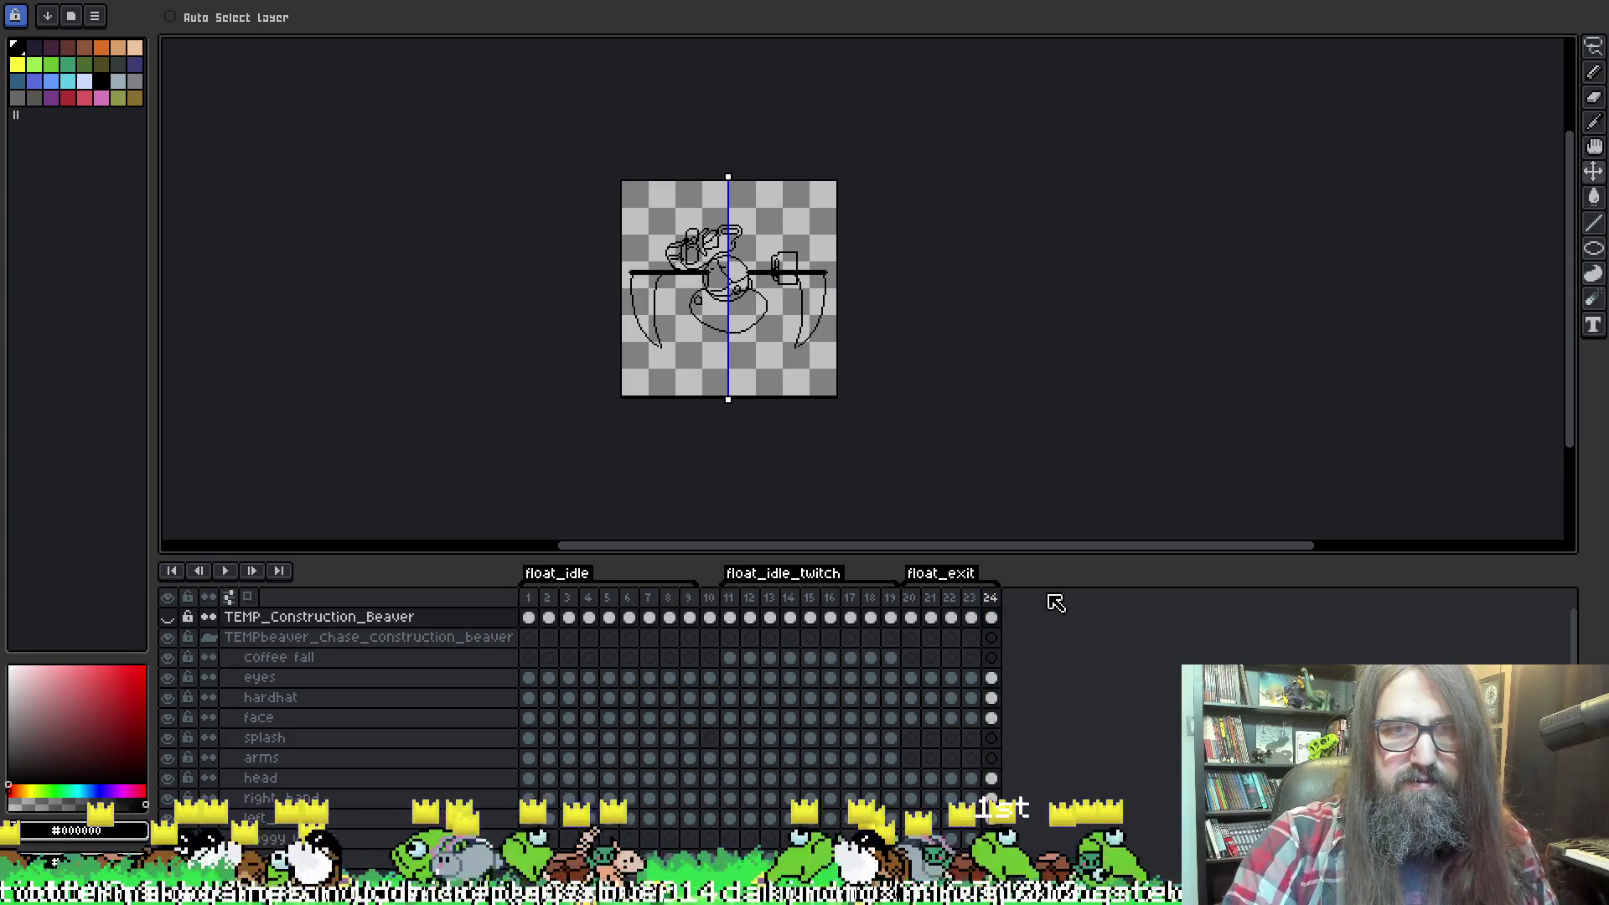
pyautogui.press('Return')
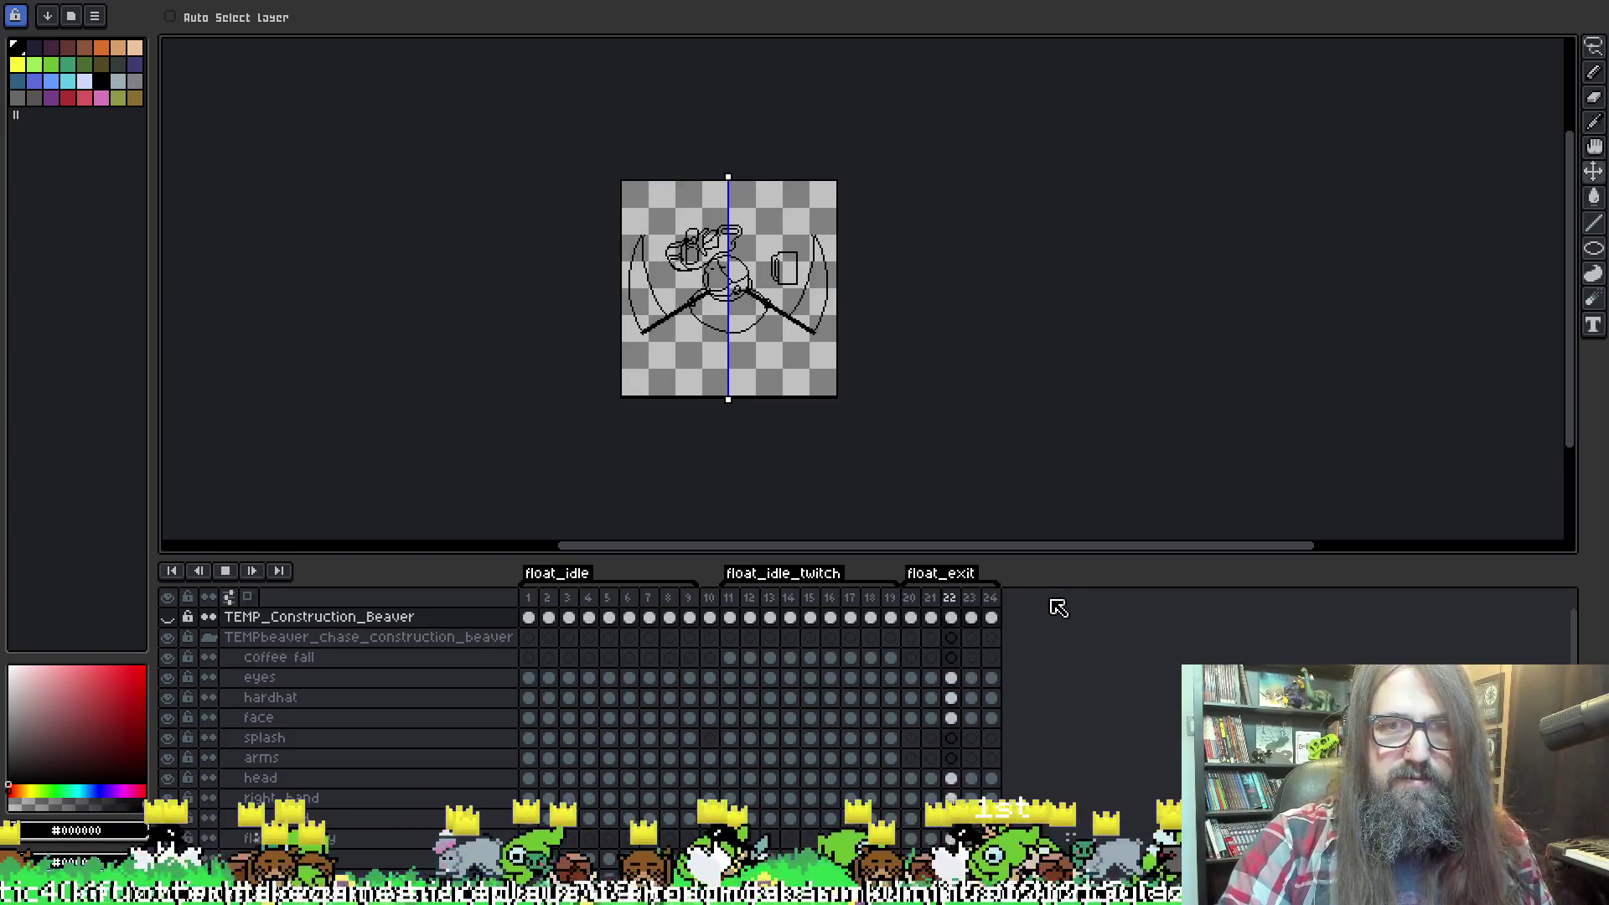
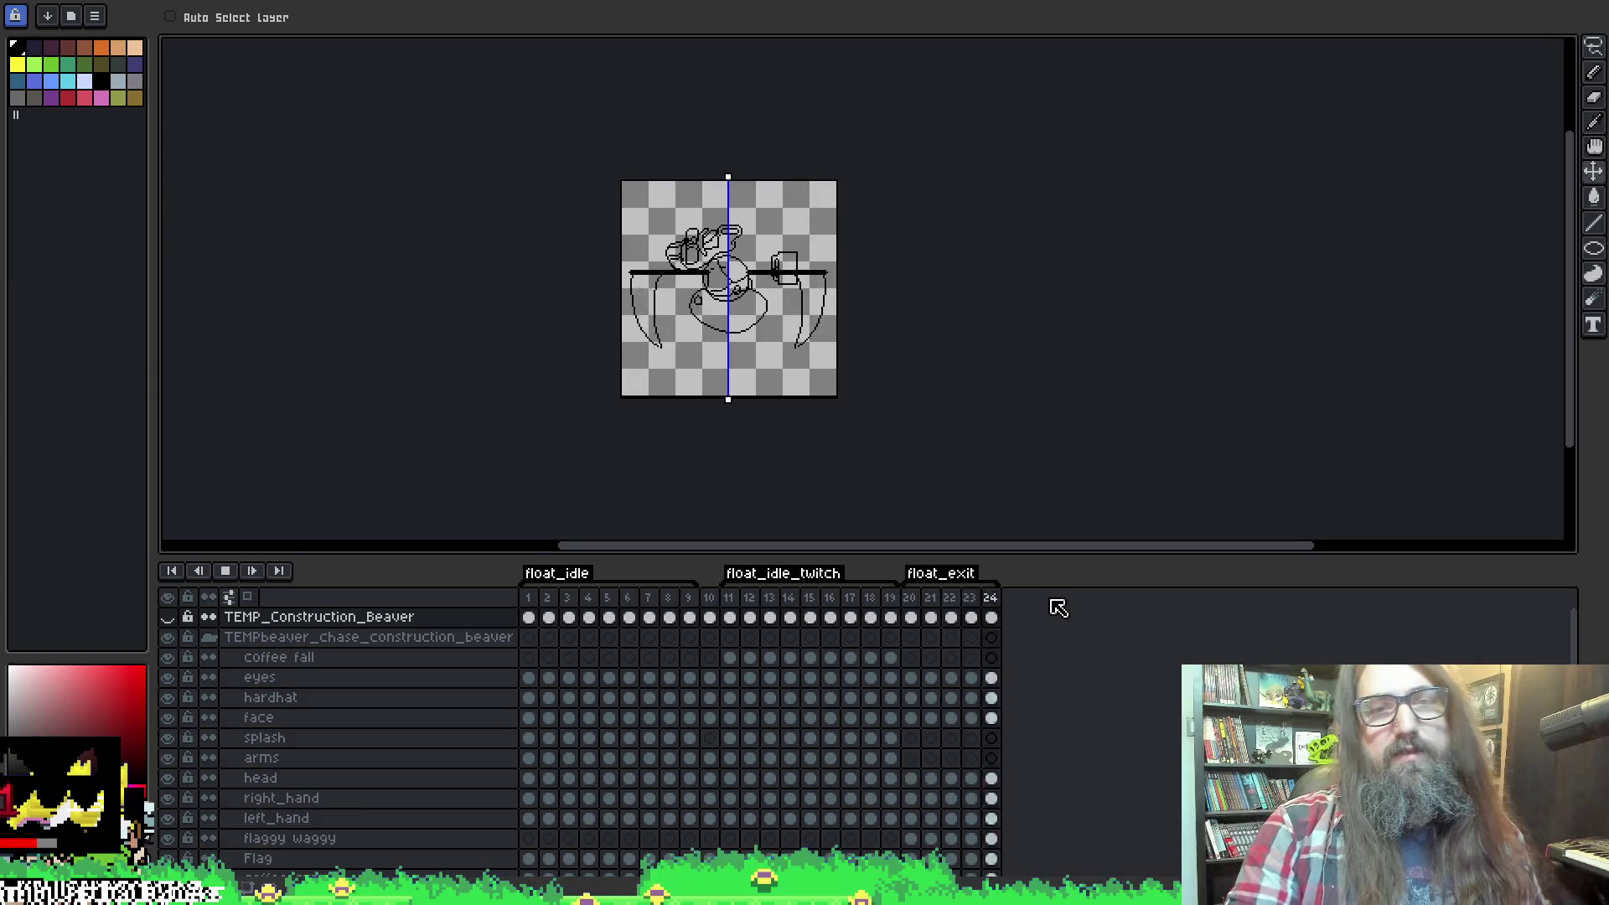
# Review the exit poses, then select frames 20–24 and confirm their Frame Properties.
pyautogui.press('space')
pyautogui.scroll(3, 809, 334)
pyautogui.scroll(-2, 855, 317)
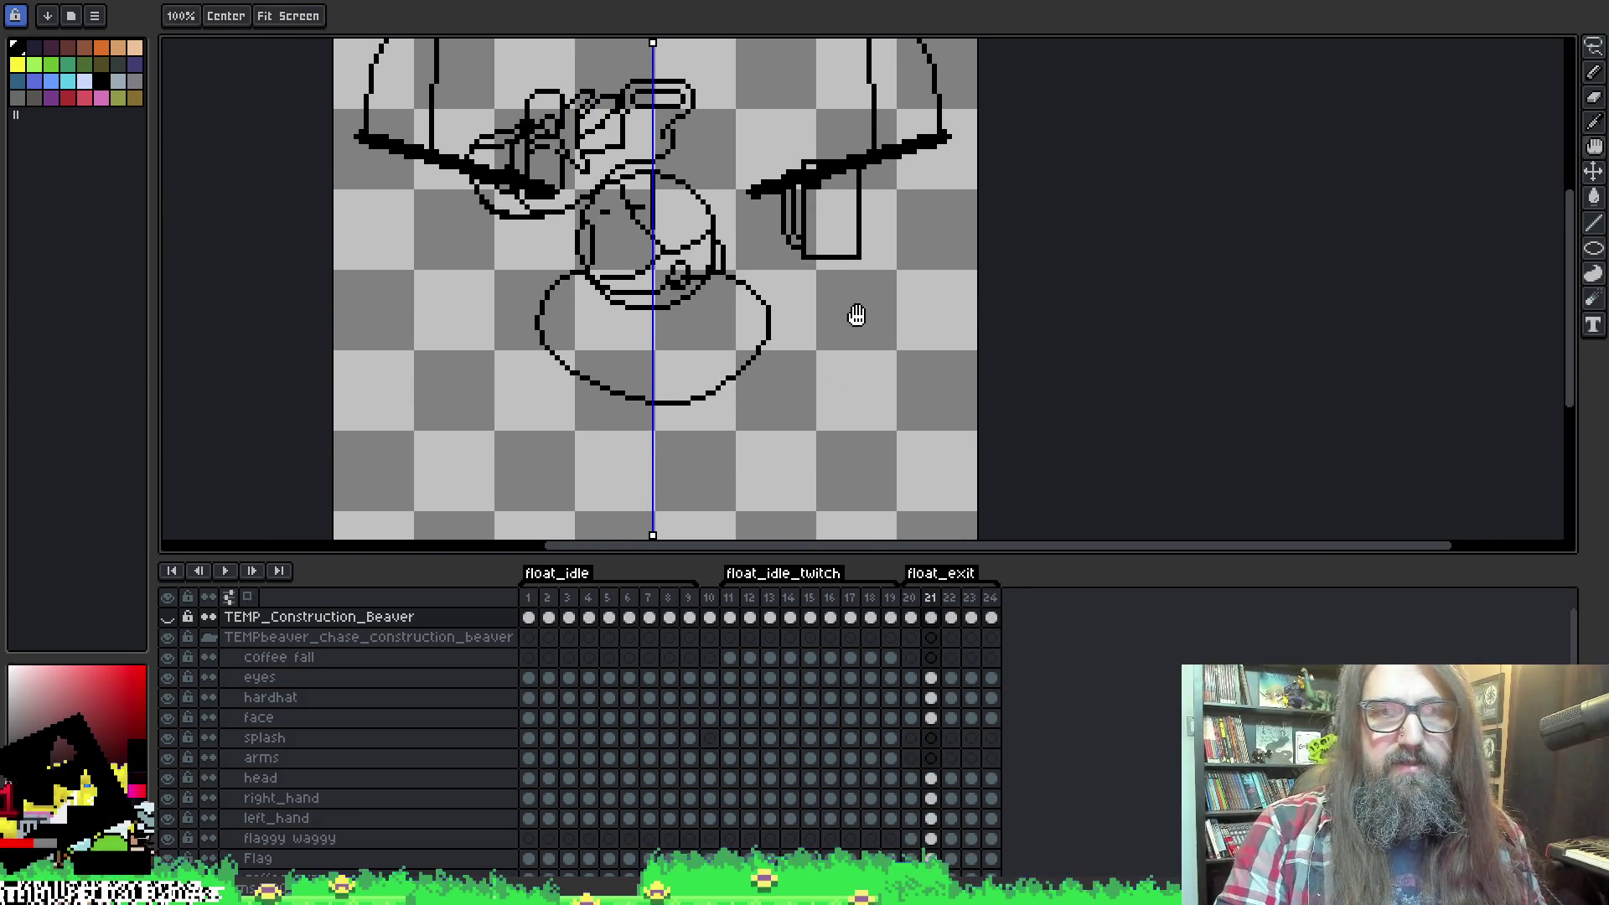
pyautogui.press('space')
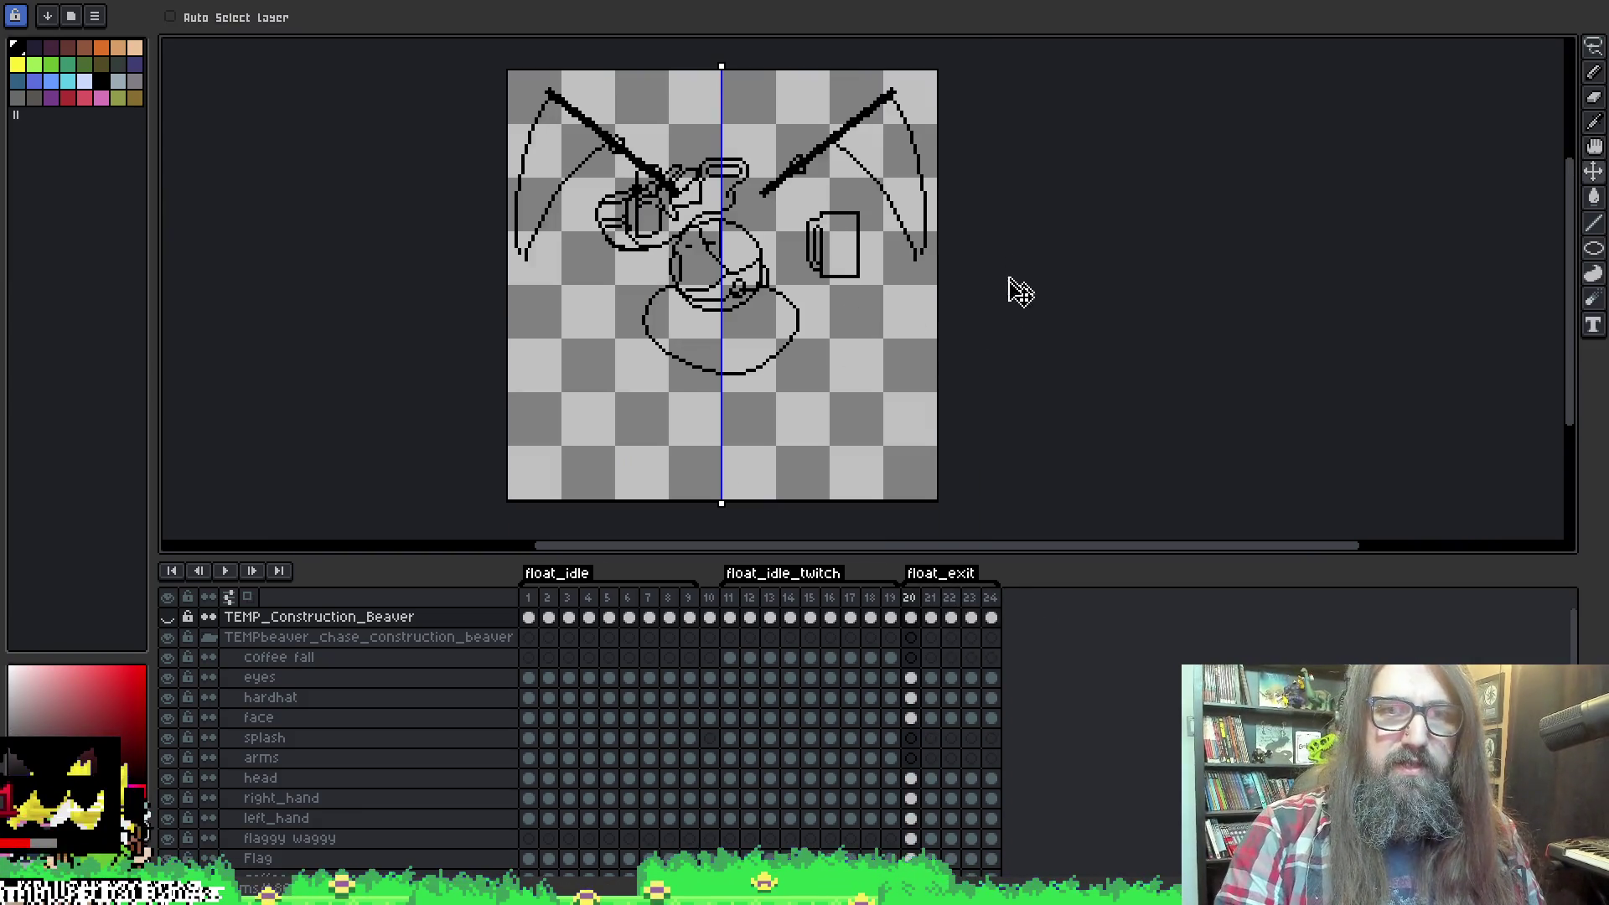
pyautogui.press('space')
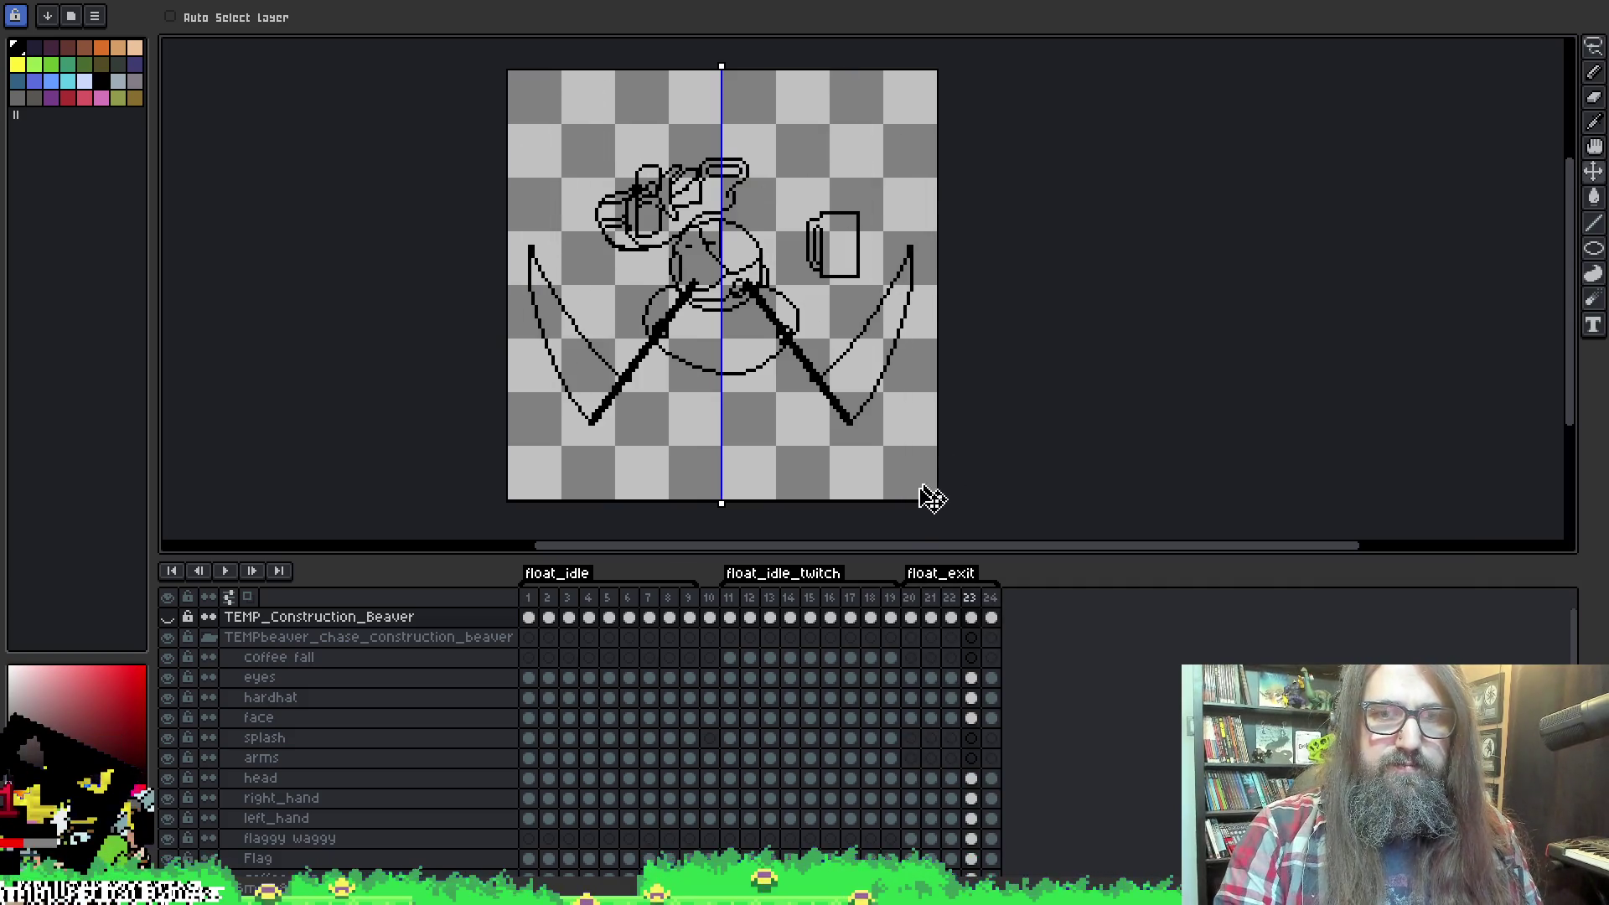
pyautogui.moveTo(923, 603); pyautogui.dragTo(993, 610)
pyautogui.rightClick(993, 610)
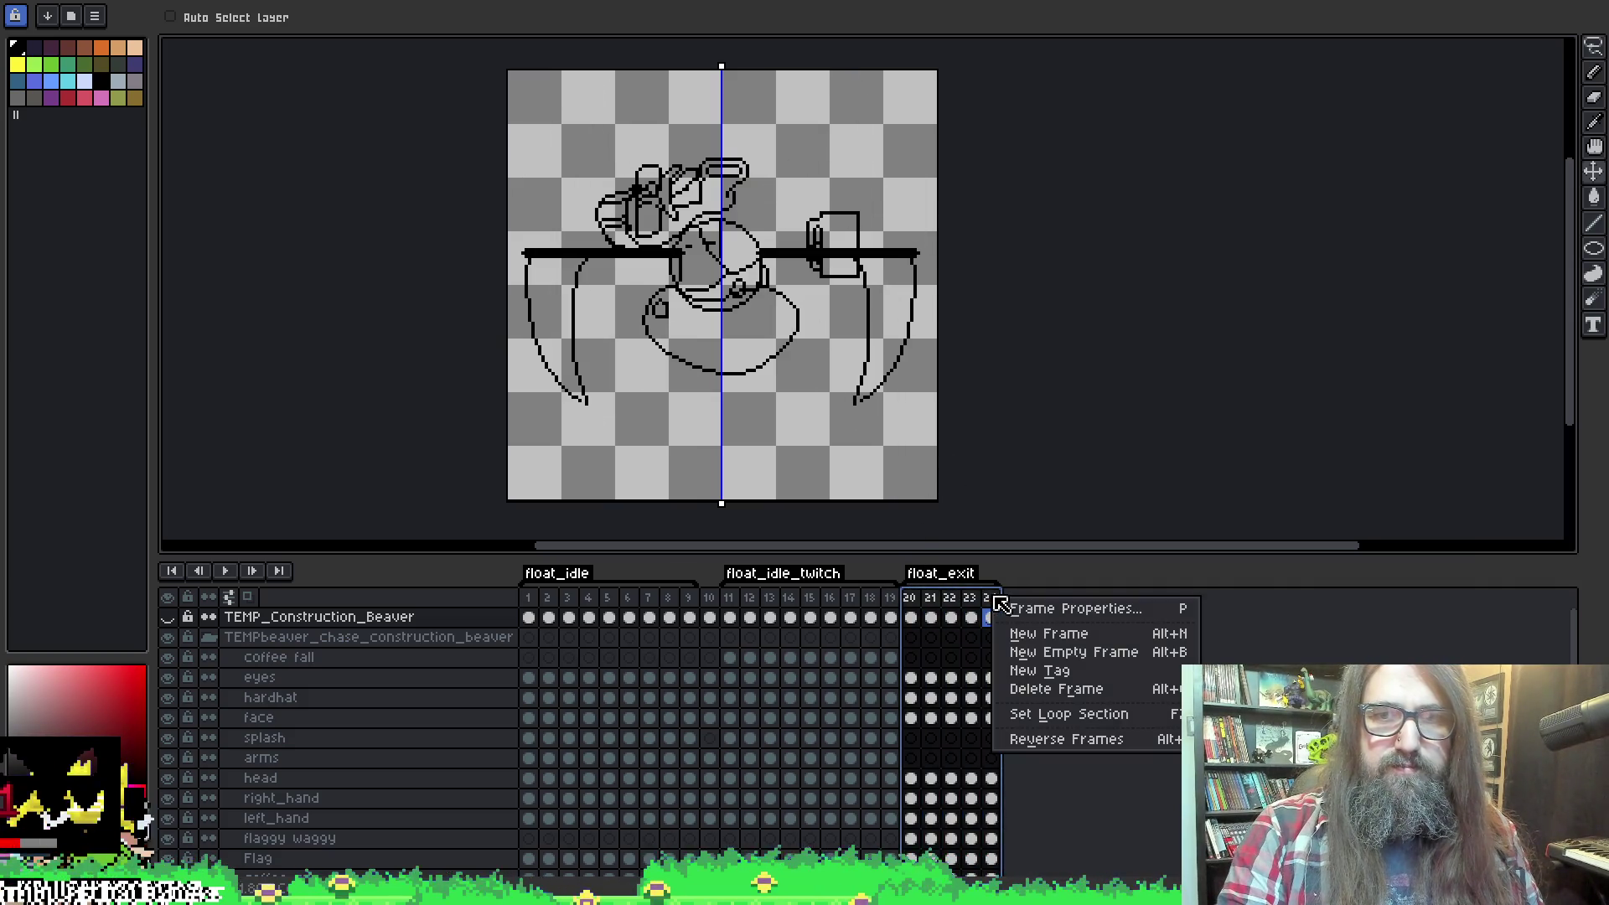
pyautogui.click(1034, 612)
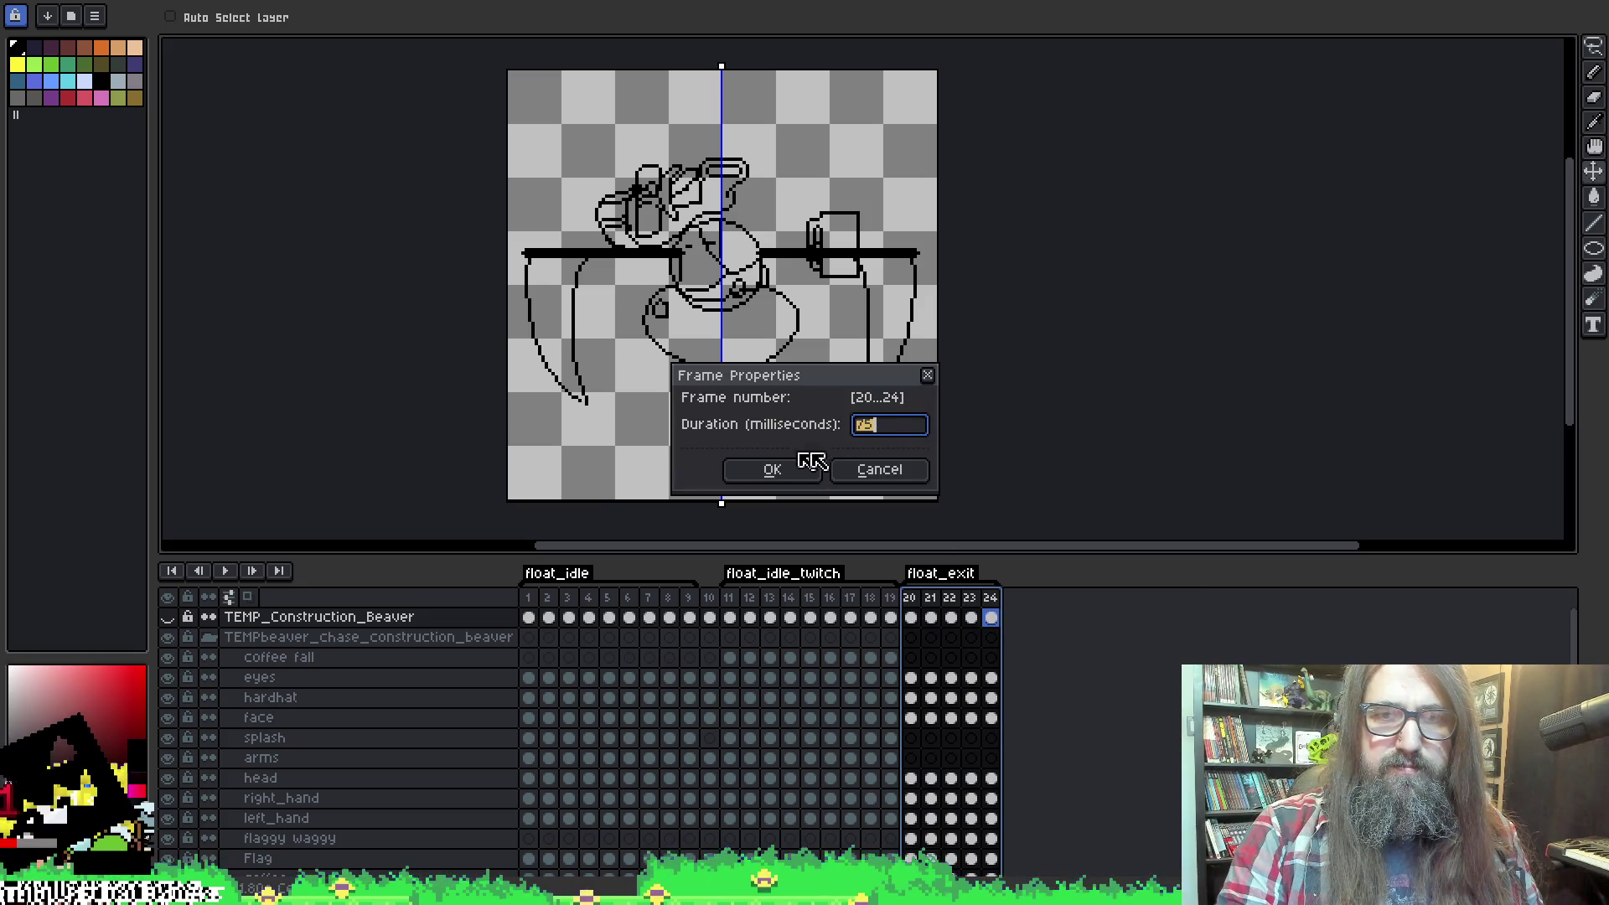
pyautogui.click(767, 470)
# Replay the exit animation and delete two surplus frames starting from frame 21.
pyautogui.press('space')
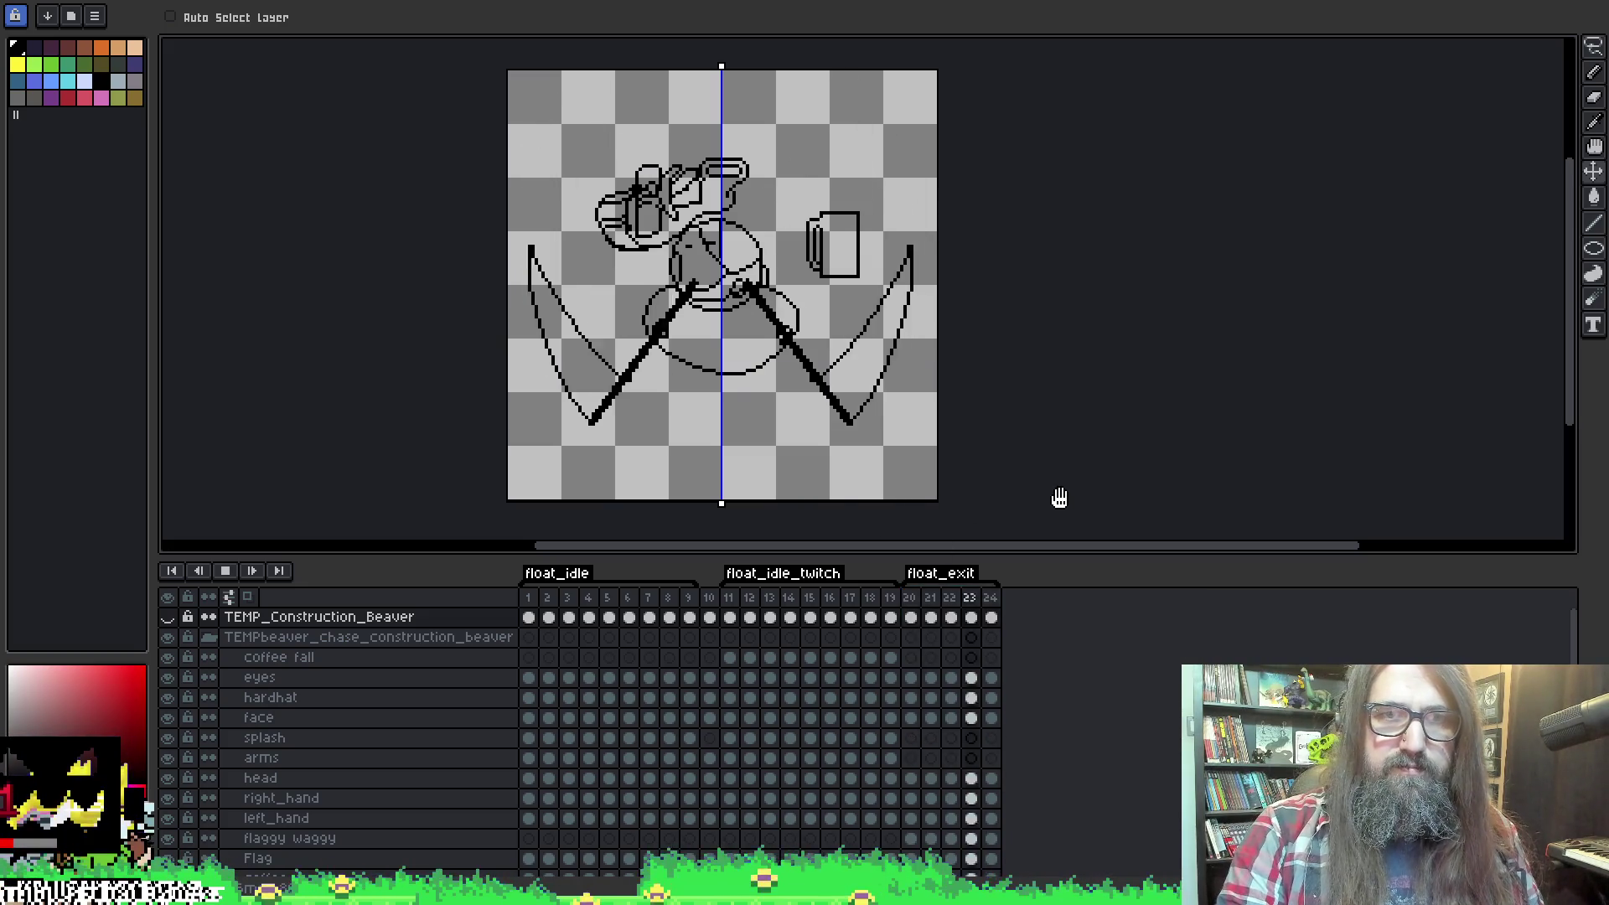
pyautogui.press('space')
pyautogui.press('Left')
pyautogui.press('Right')
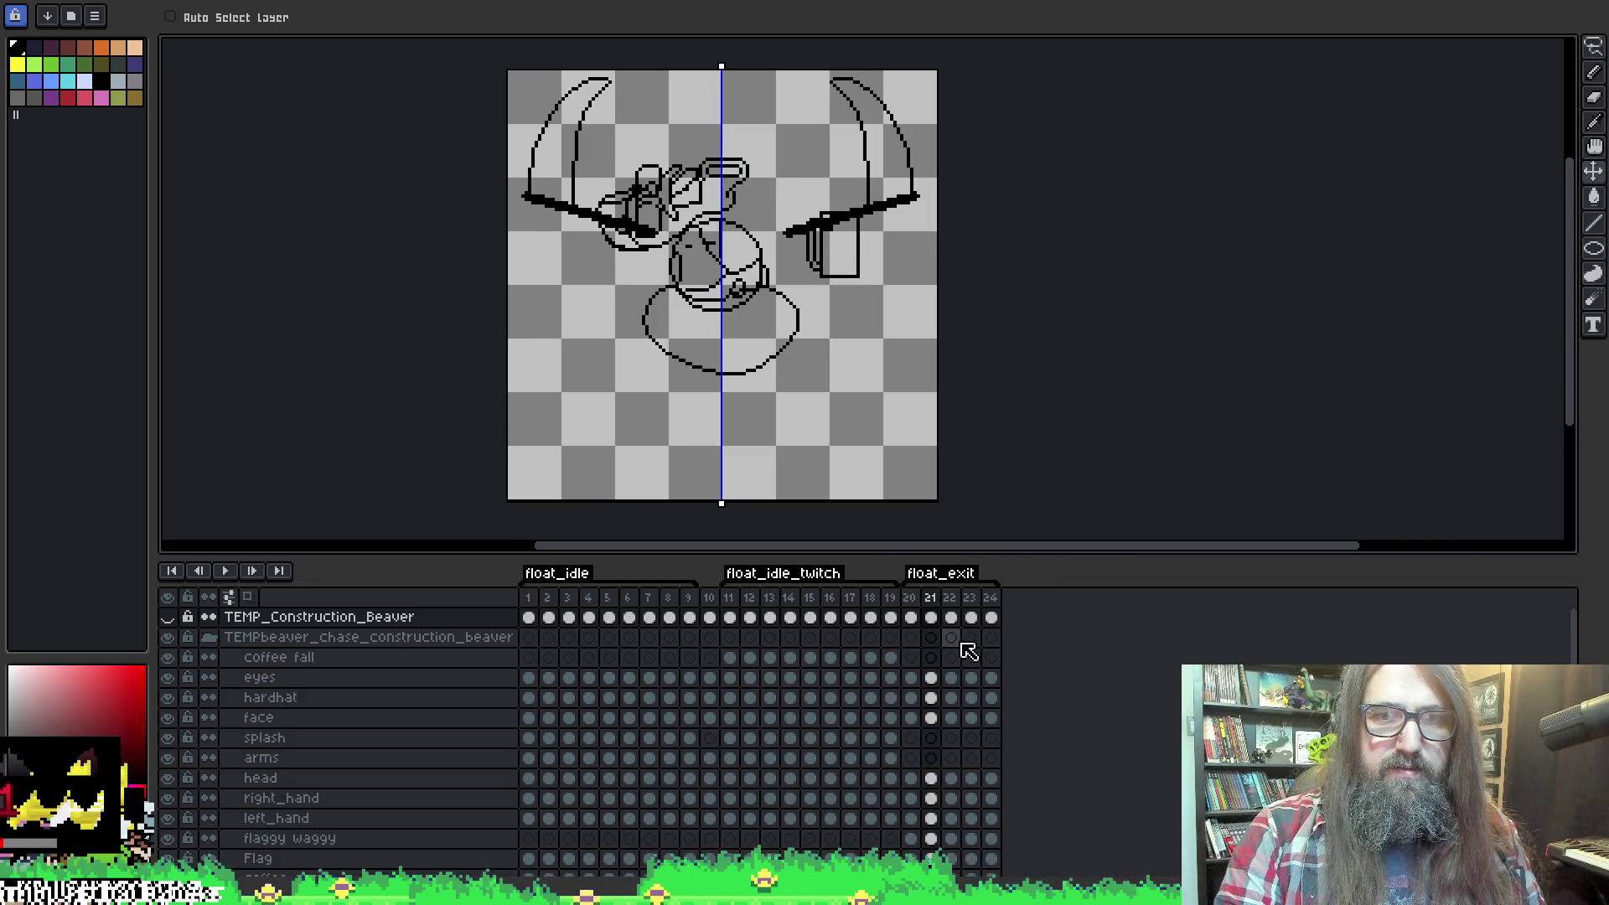
pyautogui.press('space')
pyautogui.click(937, 600)
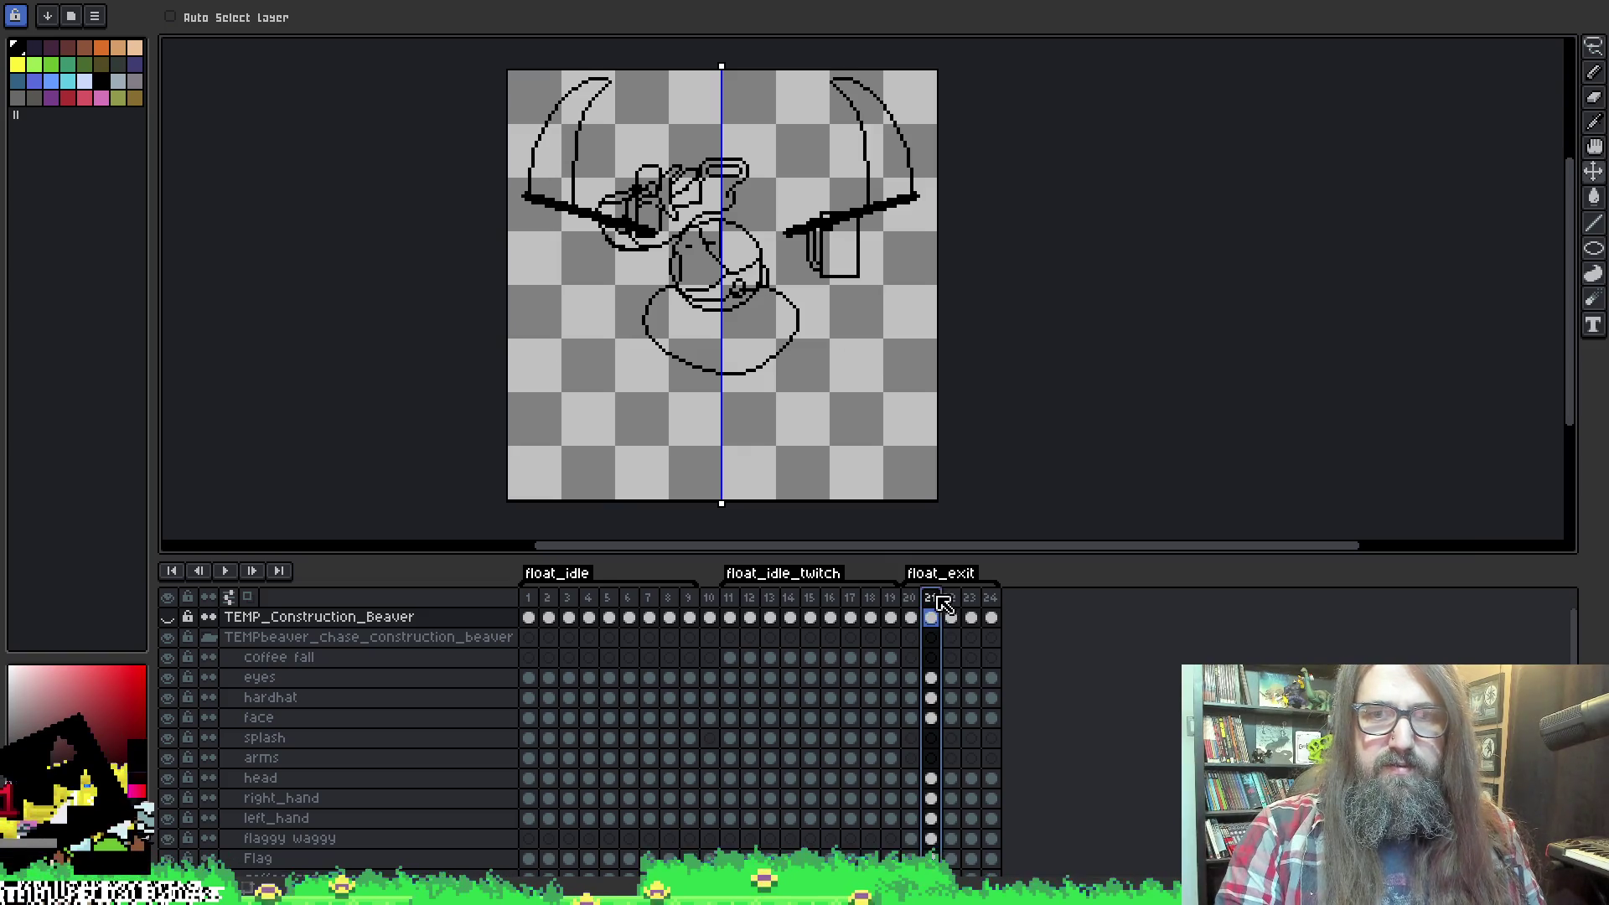
pyautogui.hotkey('alt', 'c')
pyautogui.press('Return')
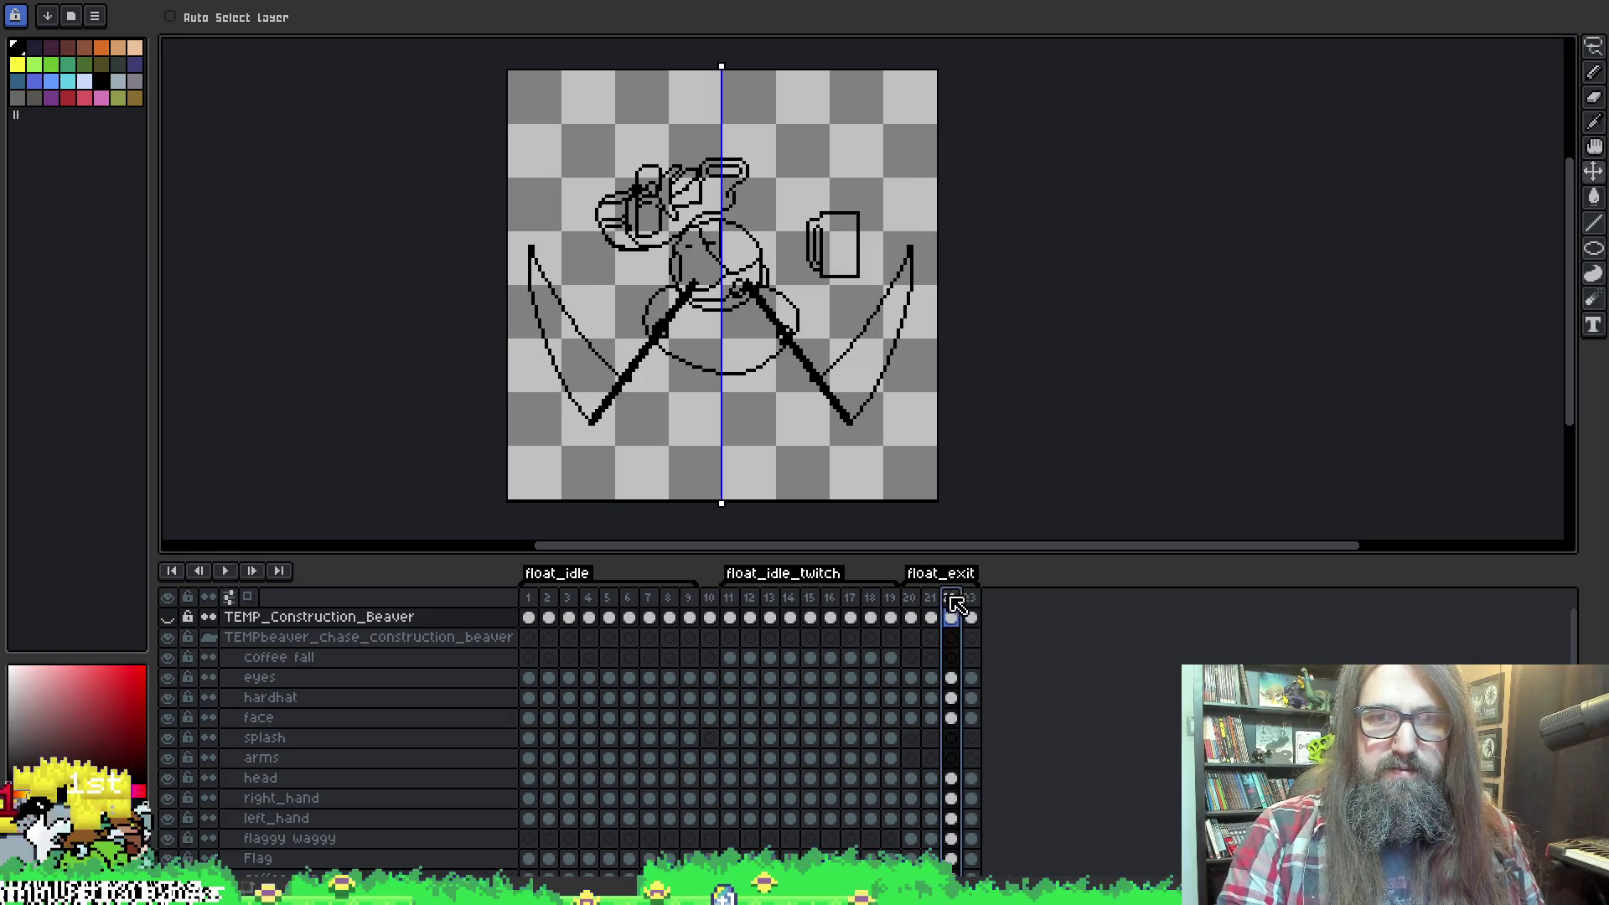
pyautogui.hotkey('alt', 'c')
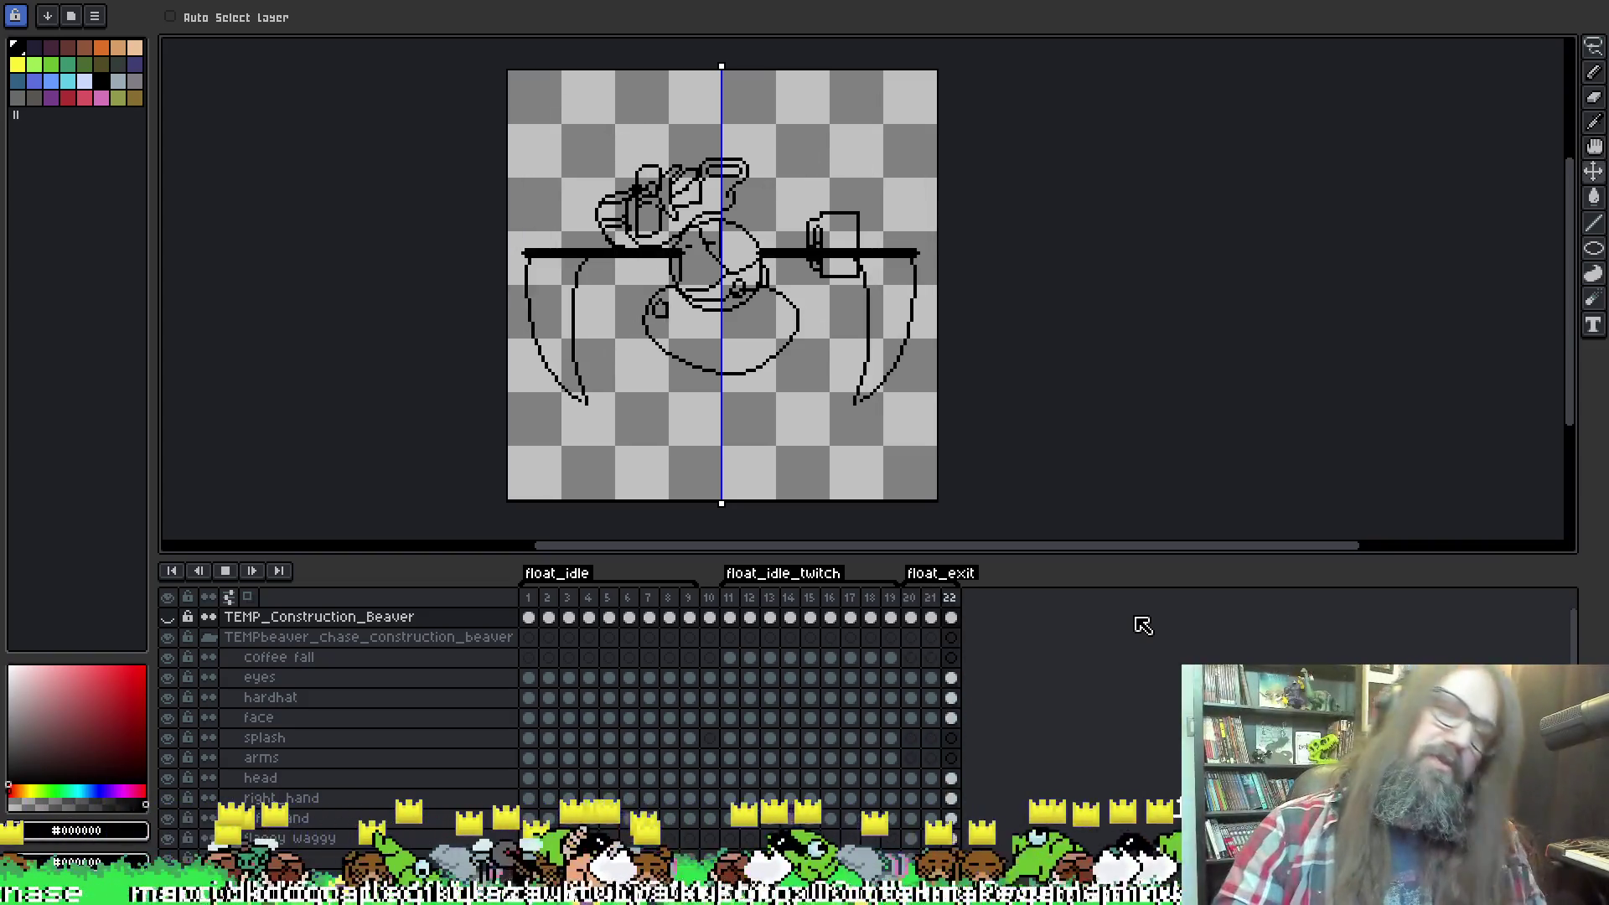
# Stop playback on frame 22 and make white the paint colour.
pyautogui.press('Return')
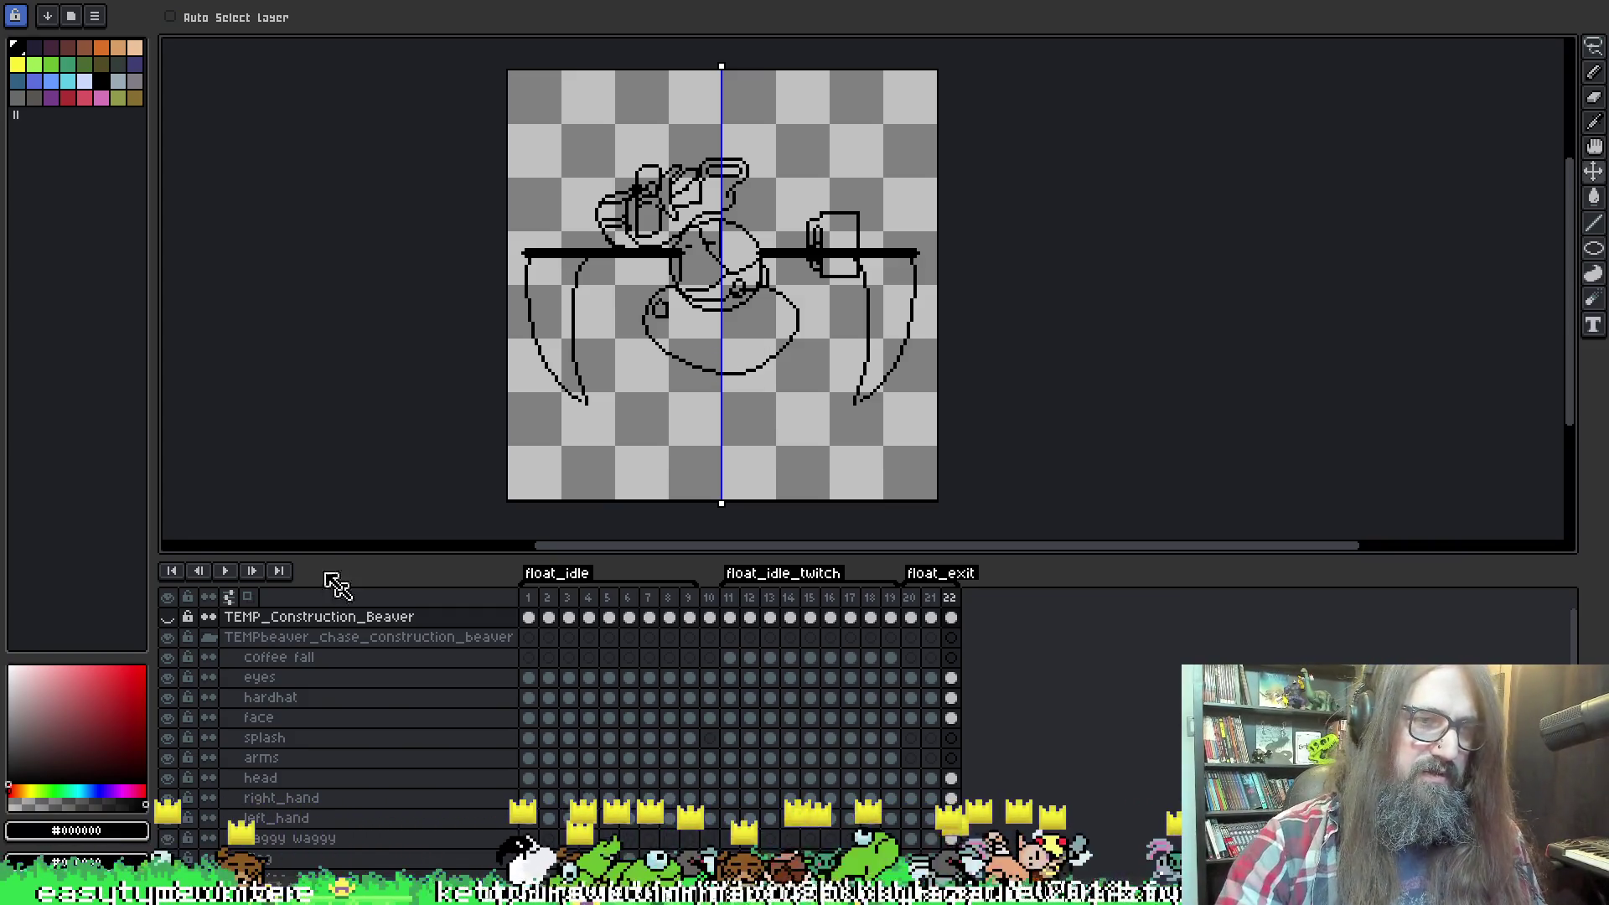
pyautogui.press('x')
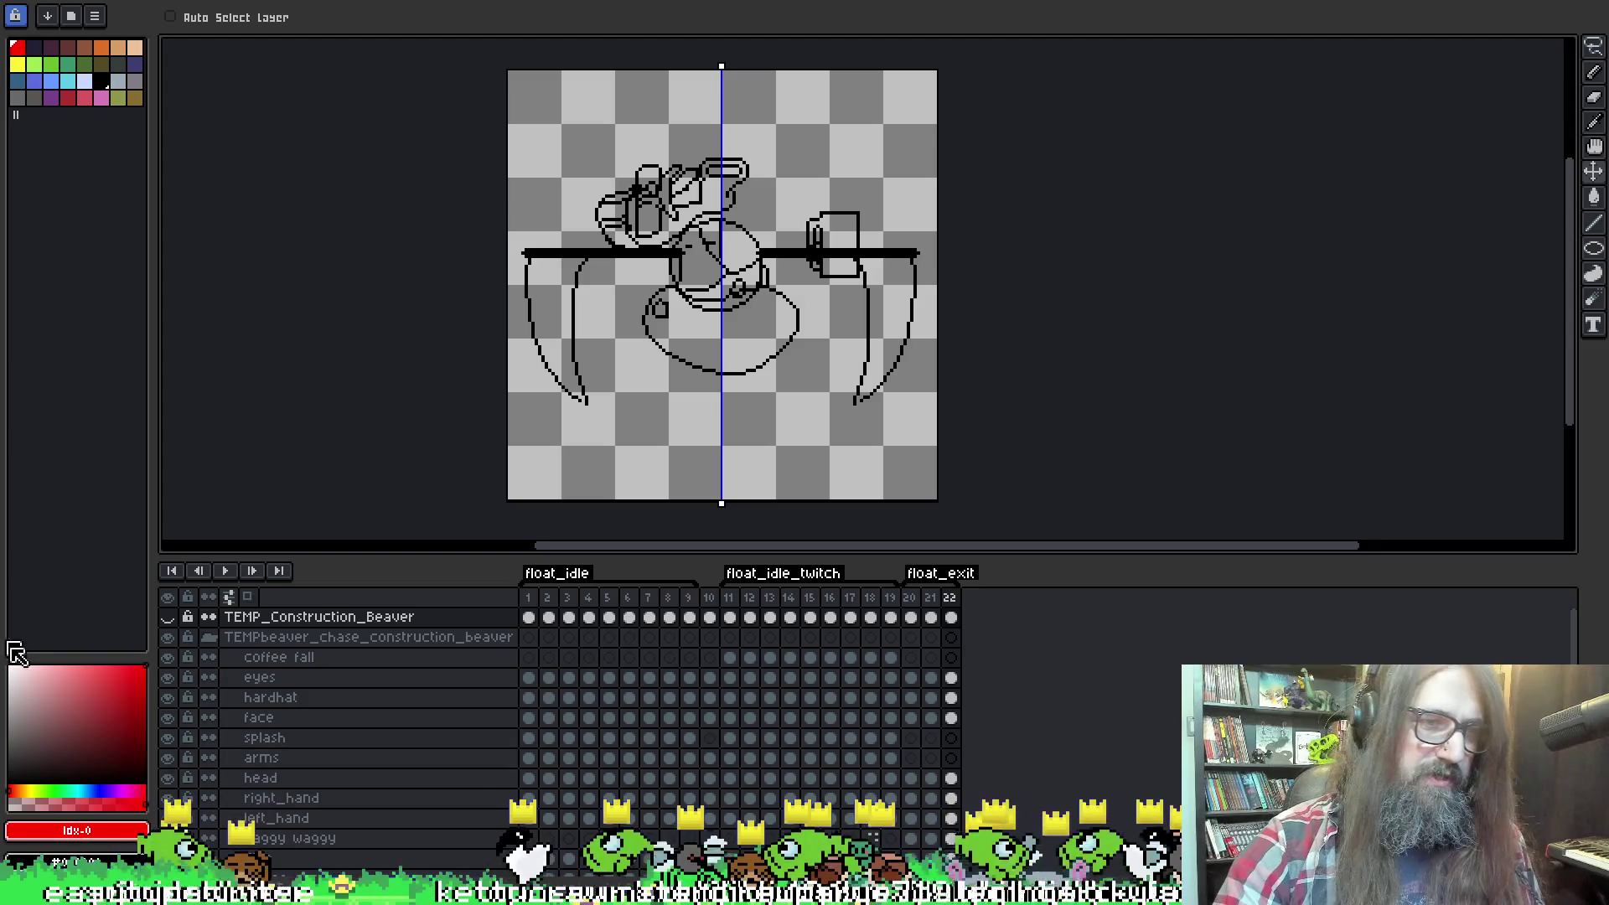
pyautogui.click(11, 669)
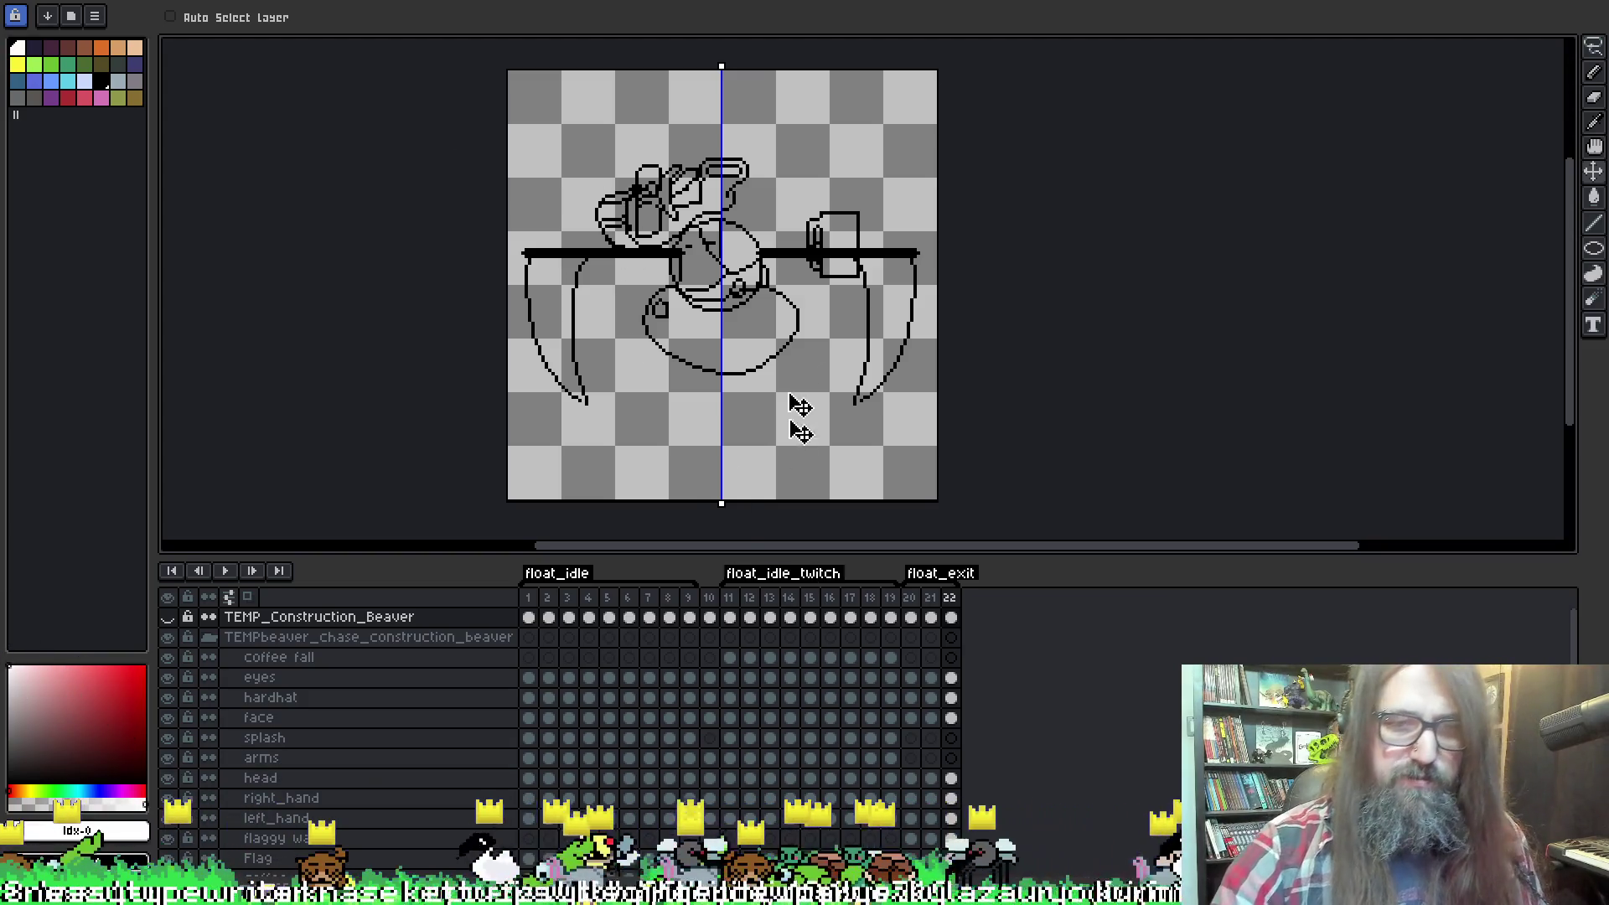
# Pick the Paint Bucket, select the Flag layer, and undo a test white fill.
pyautogui.click(258, 717)
pyautogui.press('g')
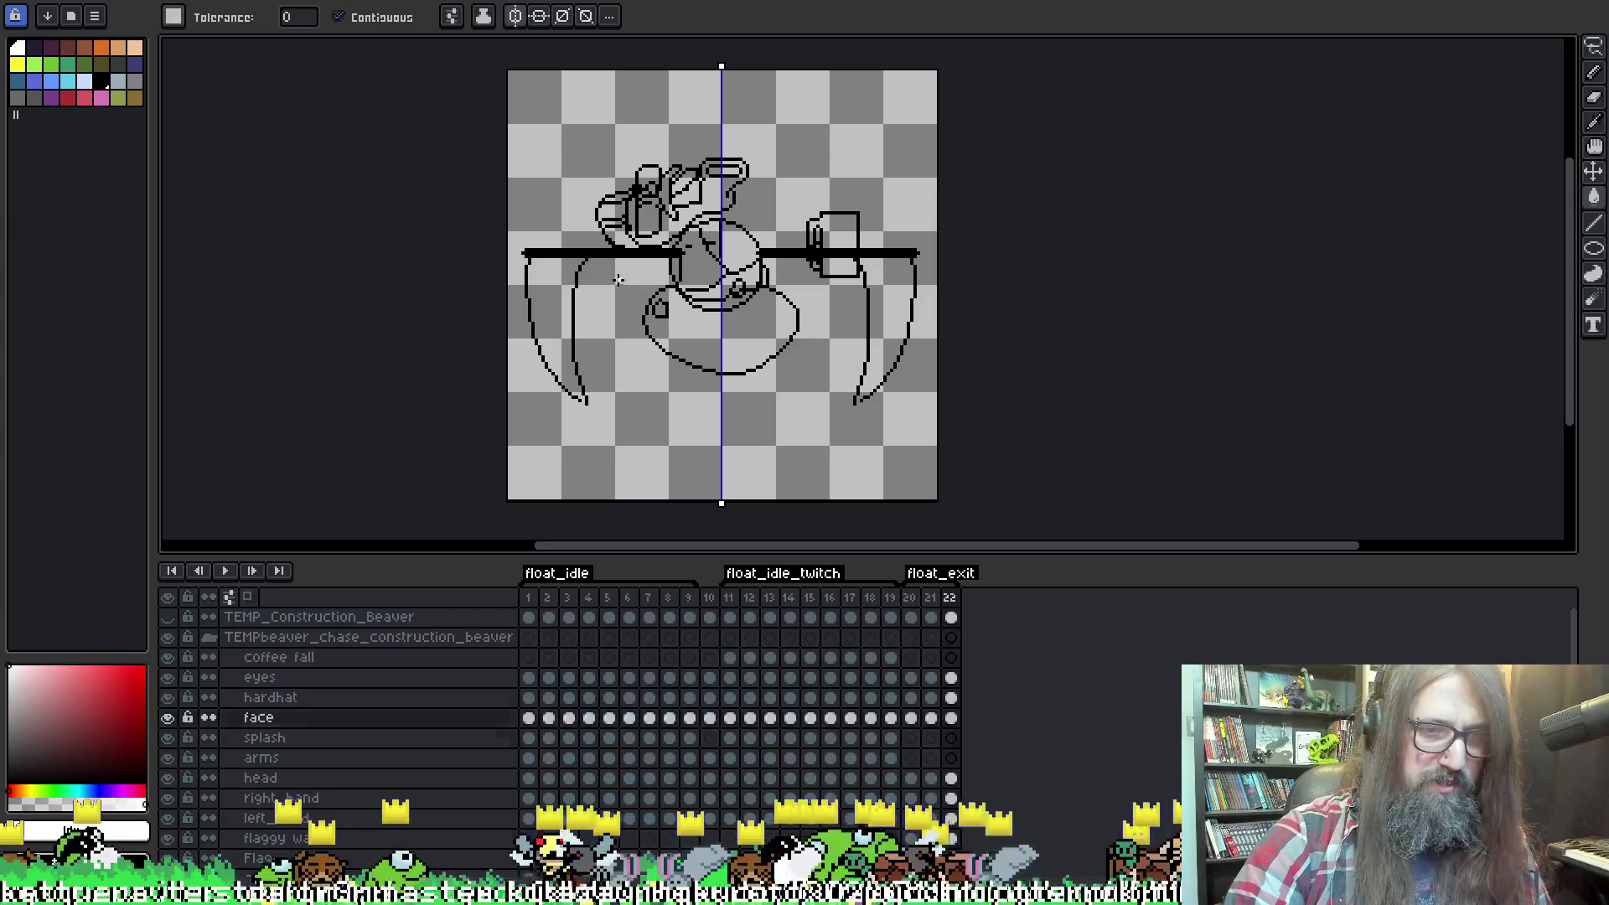
pyautogui.click(258, 858)
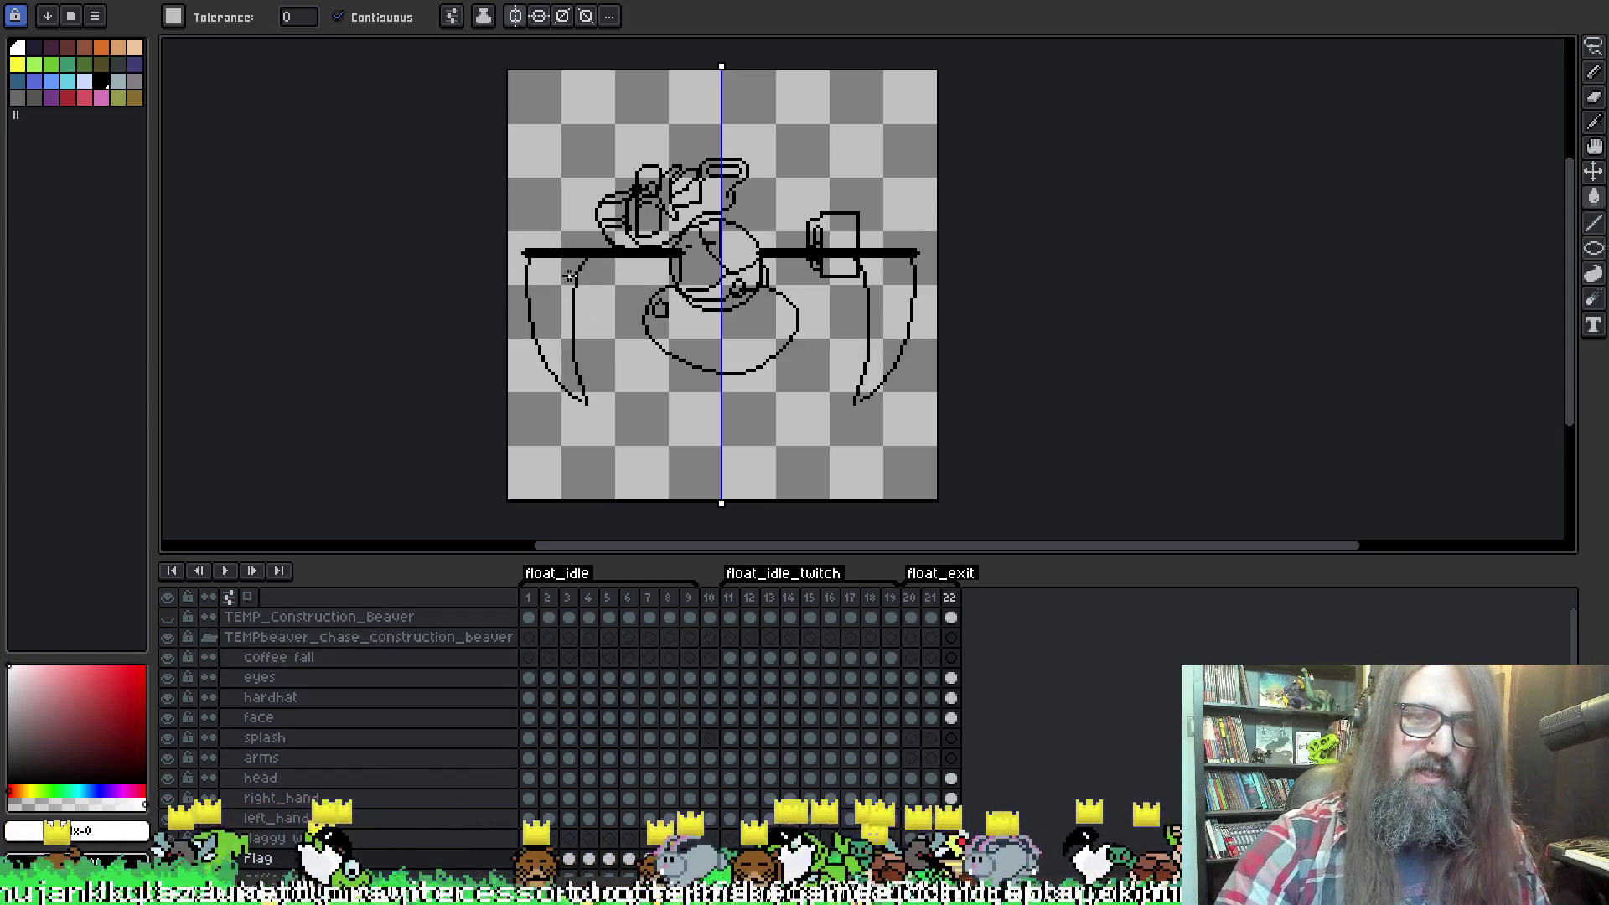
pyautogui.click(568, 277)
pyautogui.hotkey('ctrl', 'z')
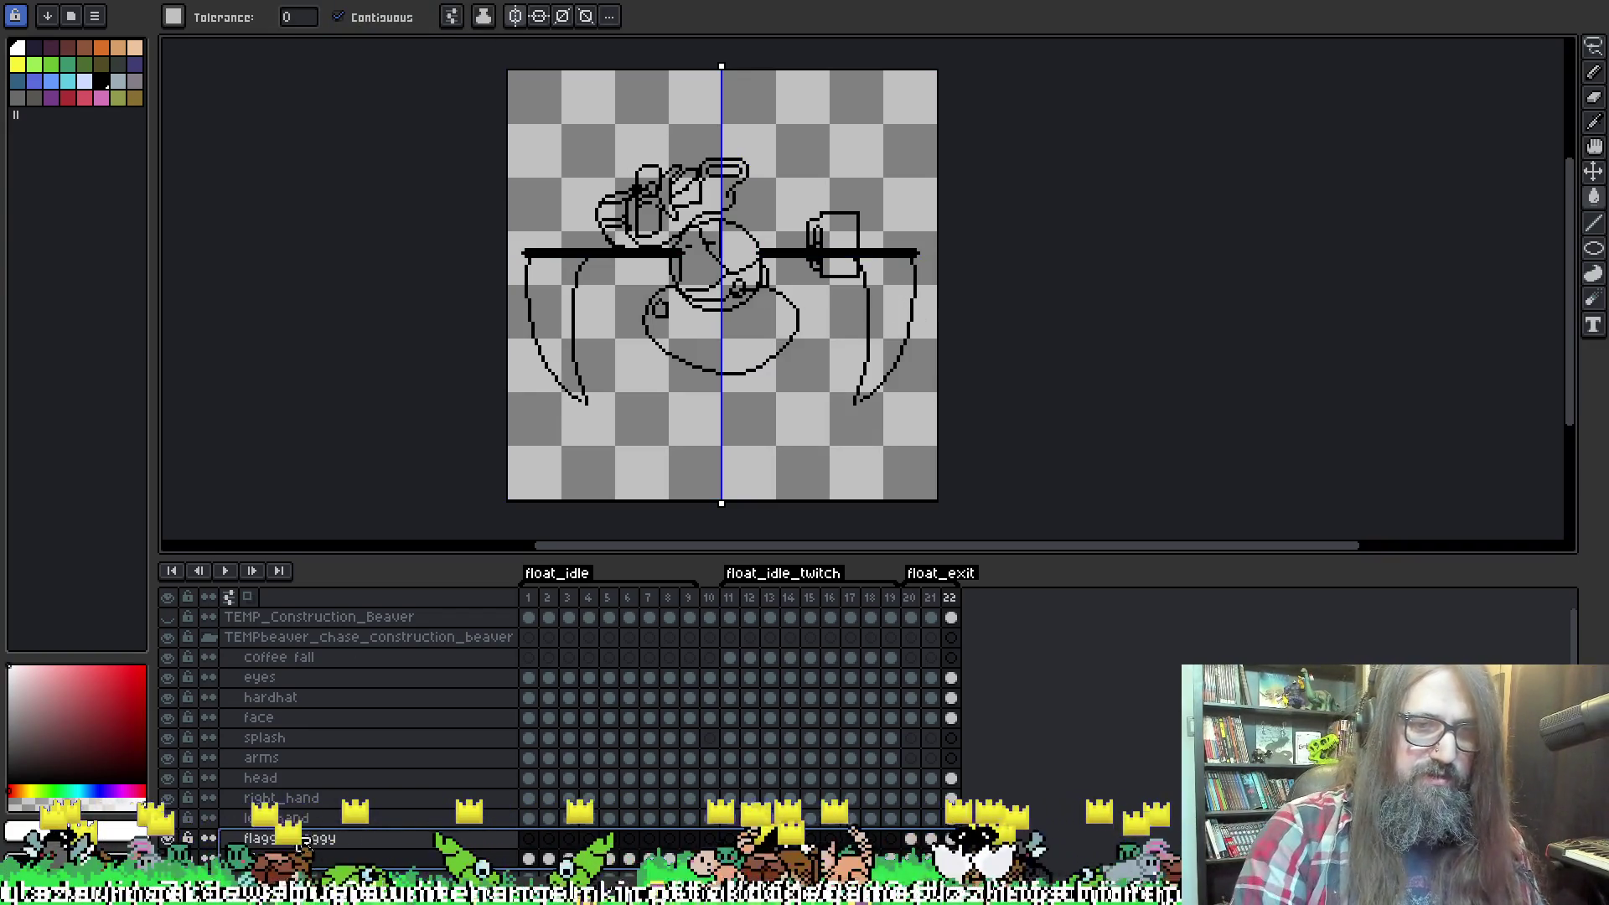
# Merge the flaggy waggy layer down into Flag and rename the merged layer 'flag'.
pyautogui.rightClick(309, 842)
pyautogui.moveTo(402, 769)
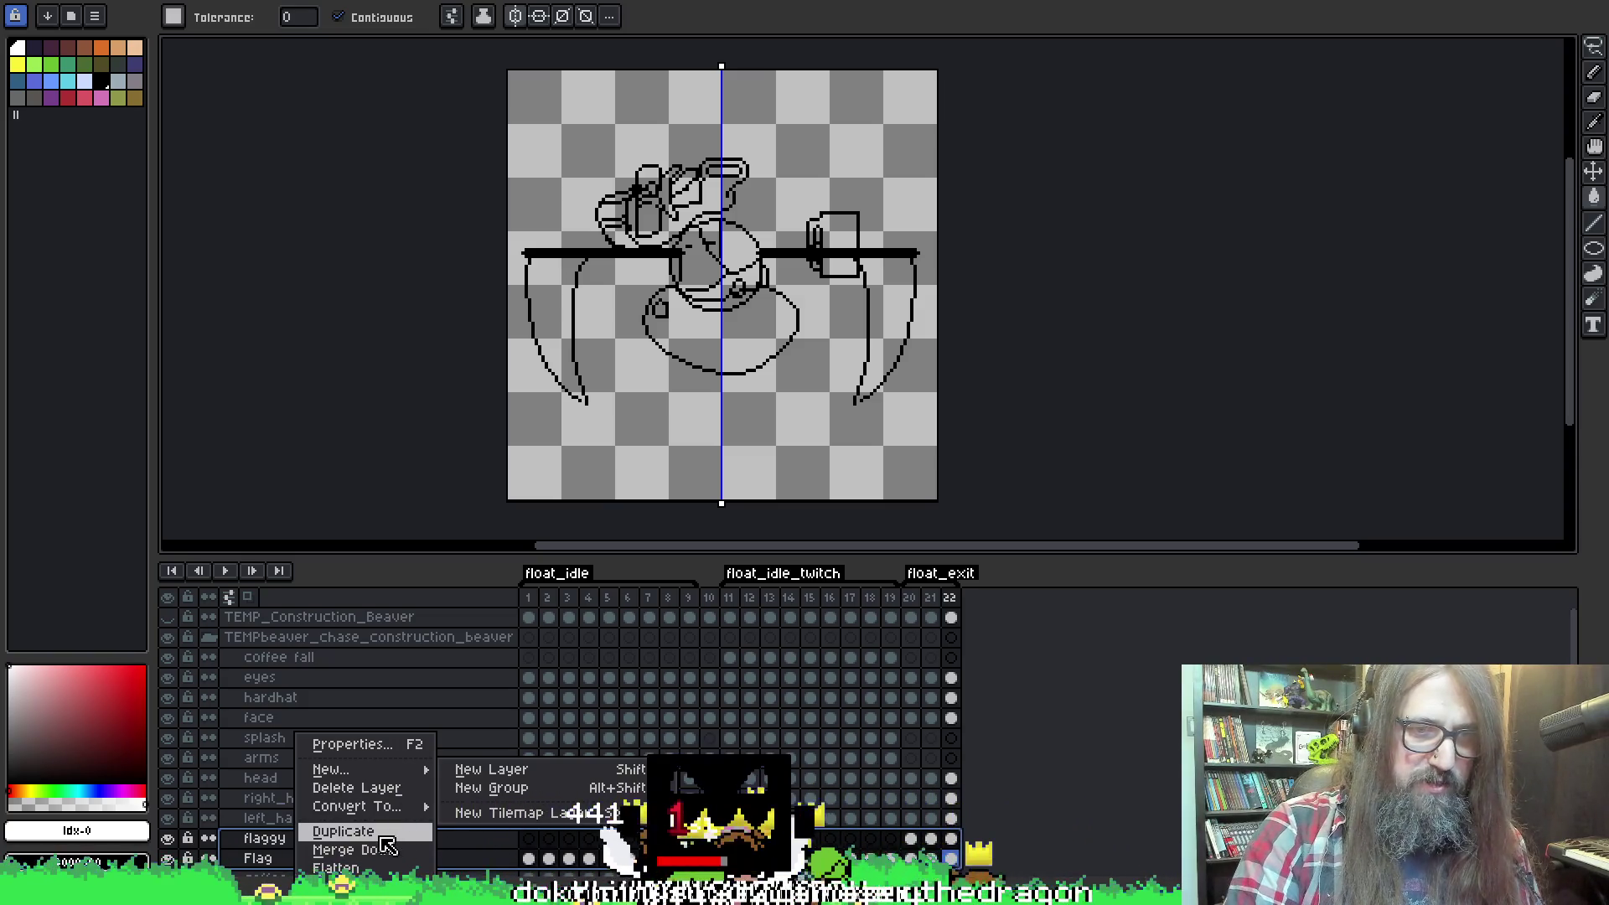
pyautogui.click(390, 852)
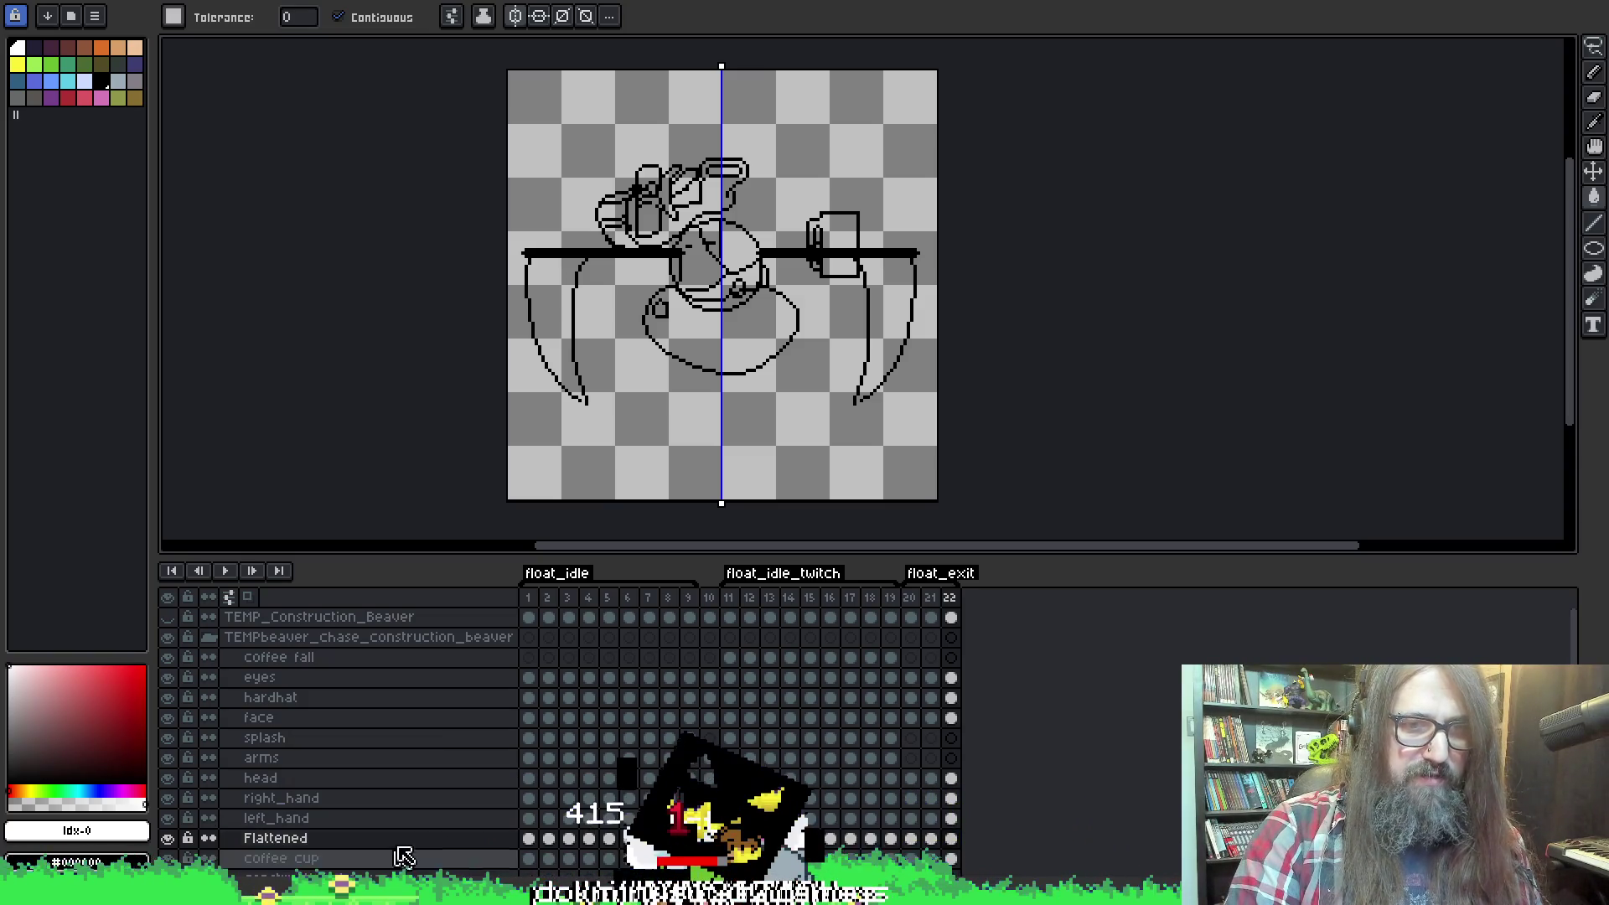
pyautogui.doubleClick(384, 839)
pyautogui.write('flag')
pyautogui.press('Return')
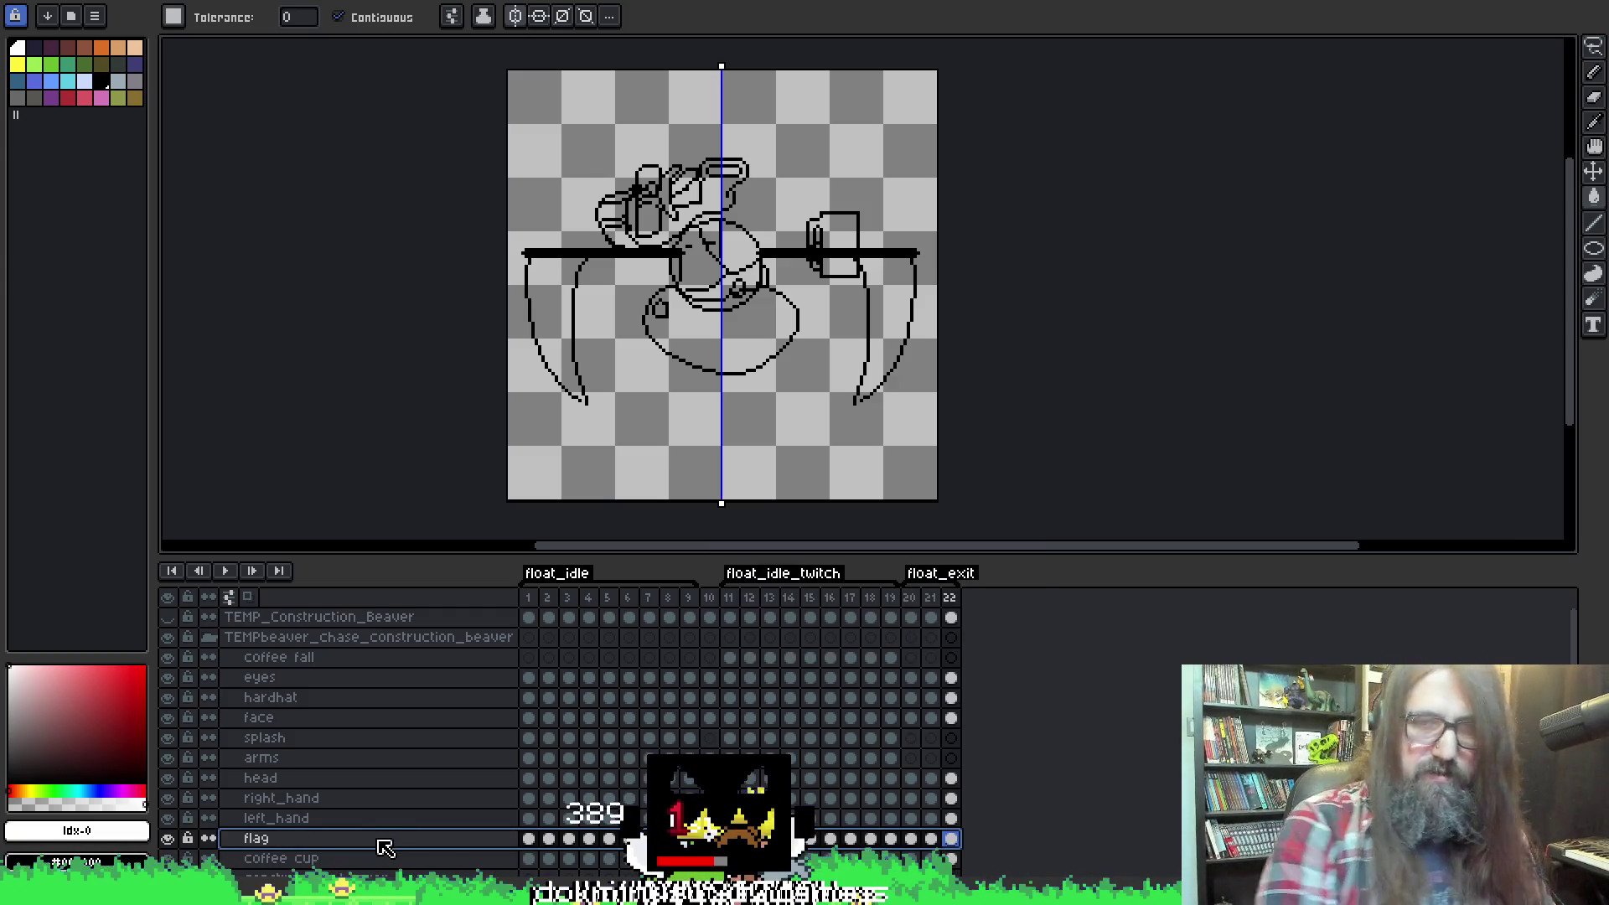
pyautogui.moveTo(883, 214); pyautogui.dragTo(872, 222)
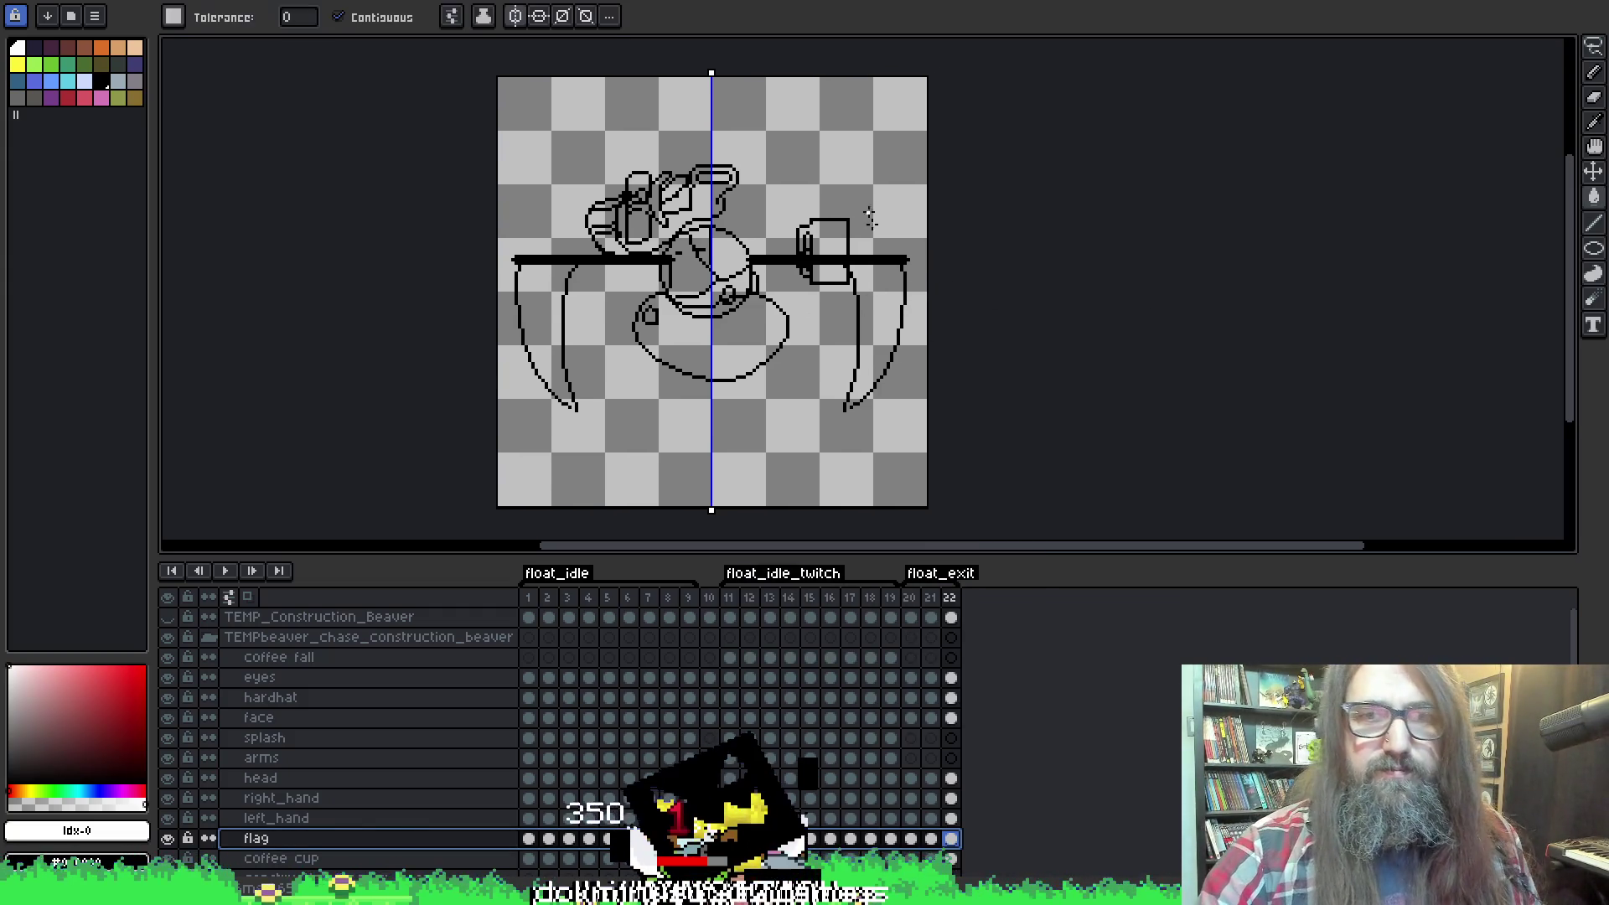
# Test white fills on the flag, toggling contiguous fill, and undo each attempt.
pyautogui.press('v')
pyautogui.press('g')
pyautogui.click(545, 321)
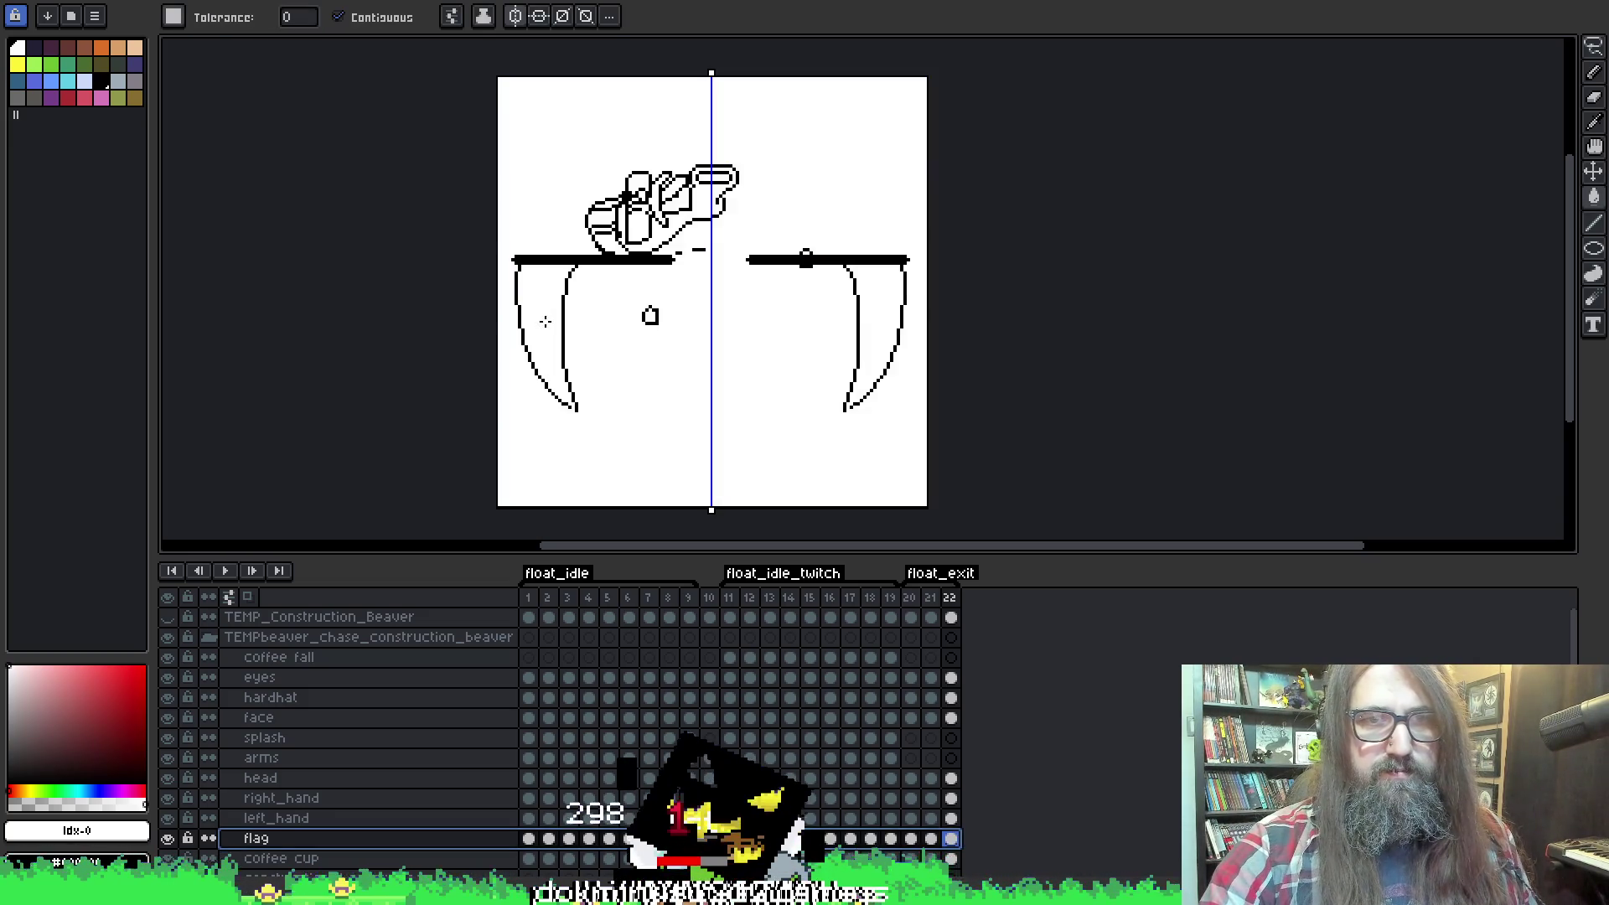
pyautogui.hotkey('ctrl', 'z')
pyautogui.click(369, 21)
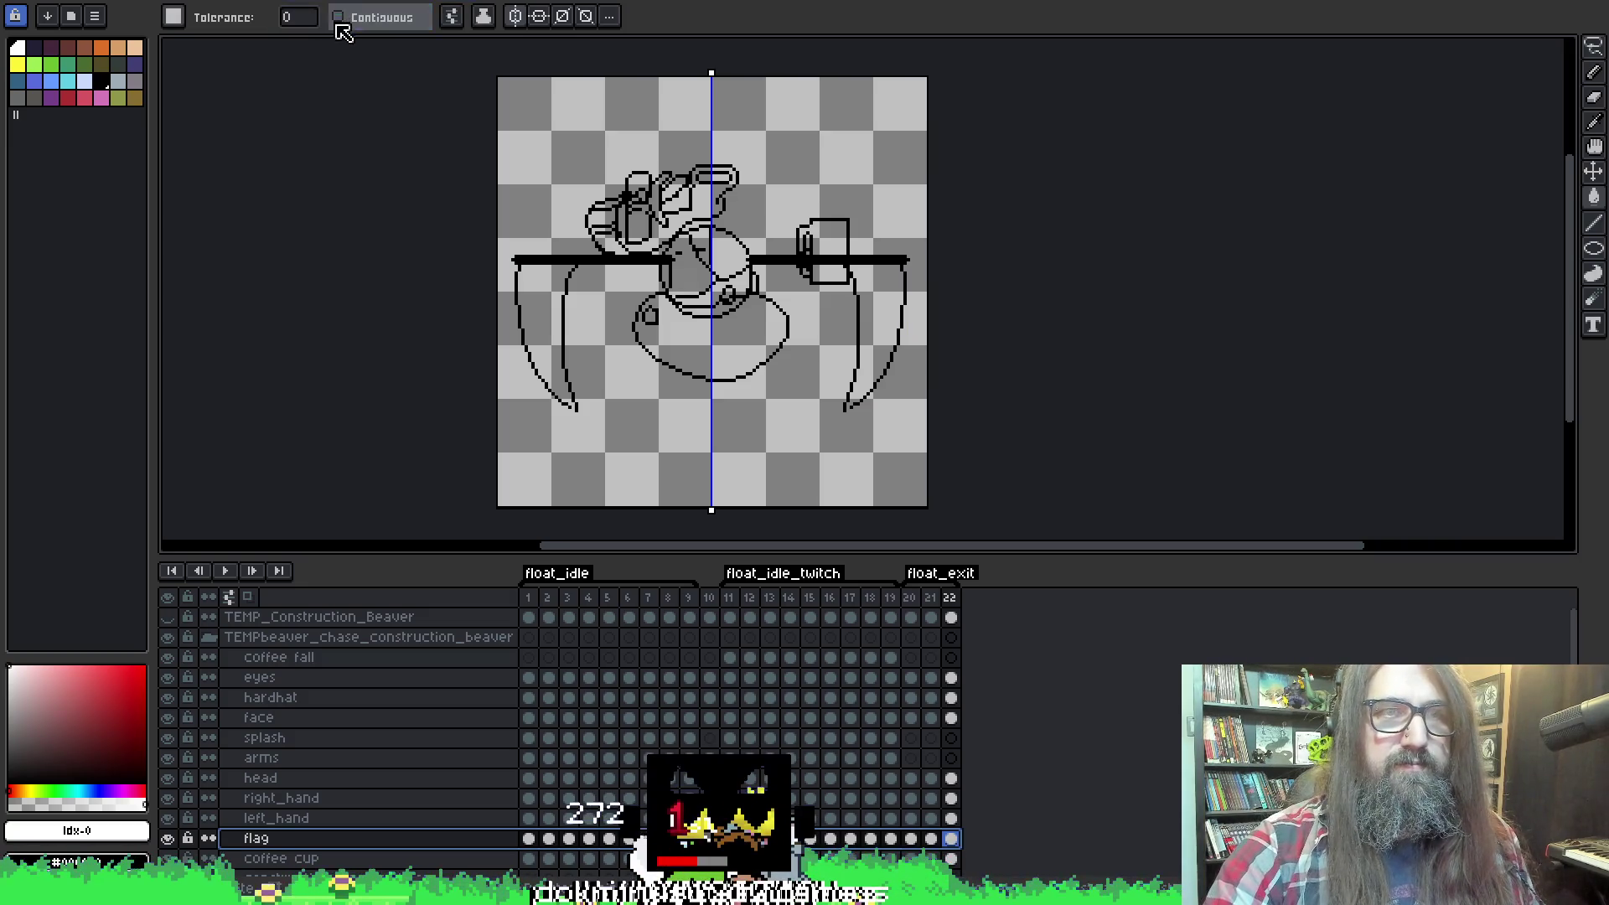
pyautogui.click(541, 317)
pyautogui.hotkey('ctrl', 'z')
pyautogui.press('v')
pyautogui.press('g')
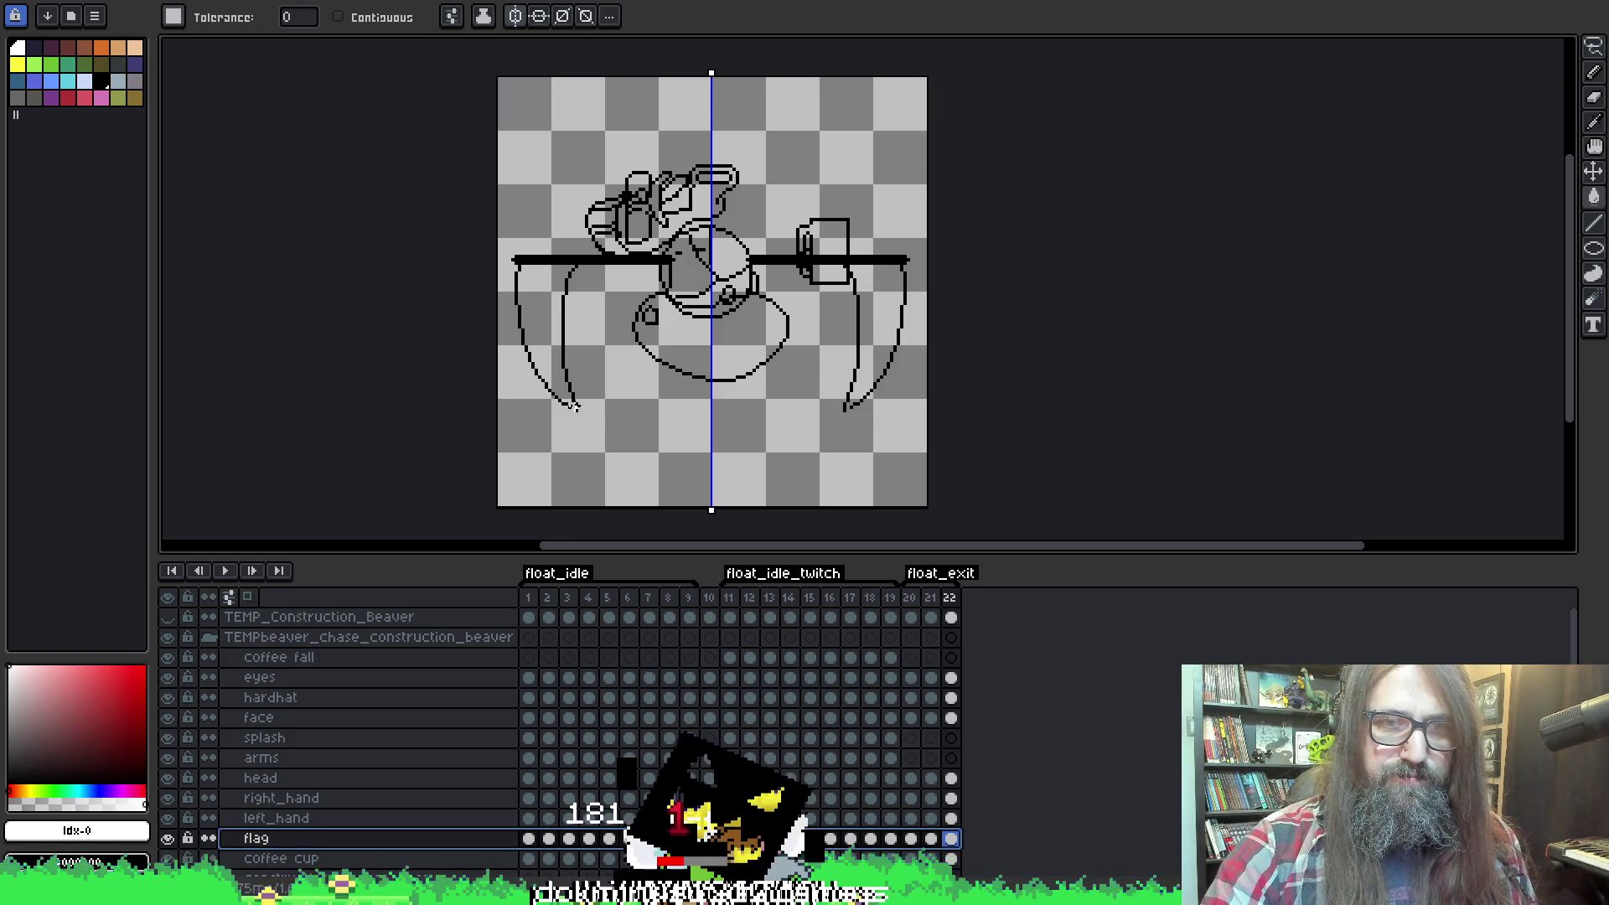
pyautogui.click(574, 409)
pyautogui.hotkey('ctrl', 'z')
# Turn off pixel-perfect on the pencil and reselect the flag layer for another fill attempt.
pyautogui.press('b')
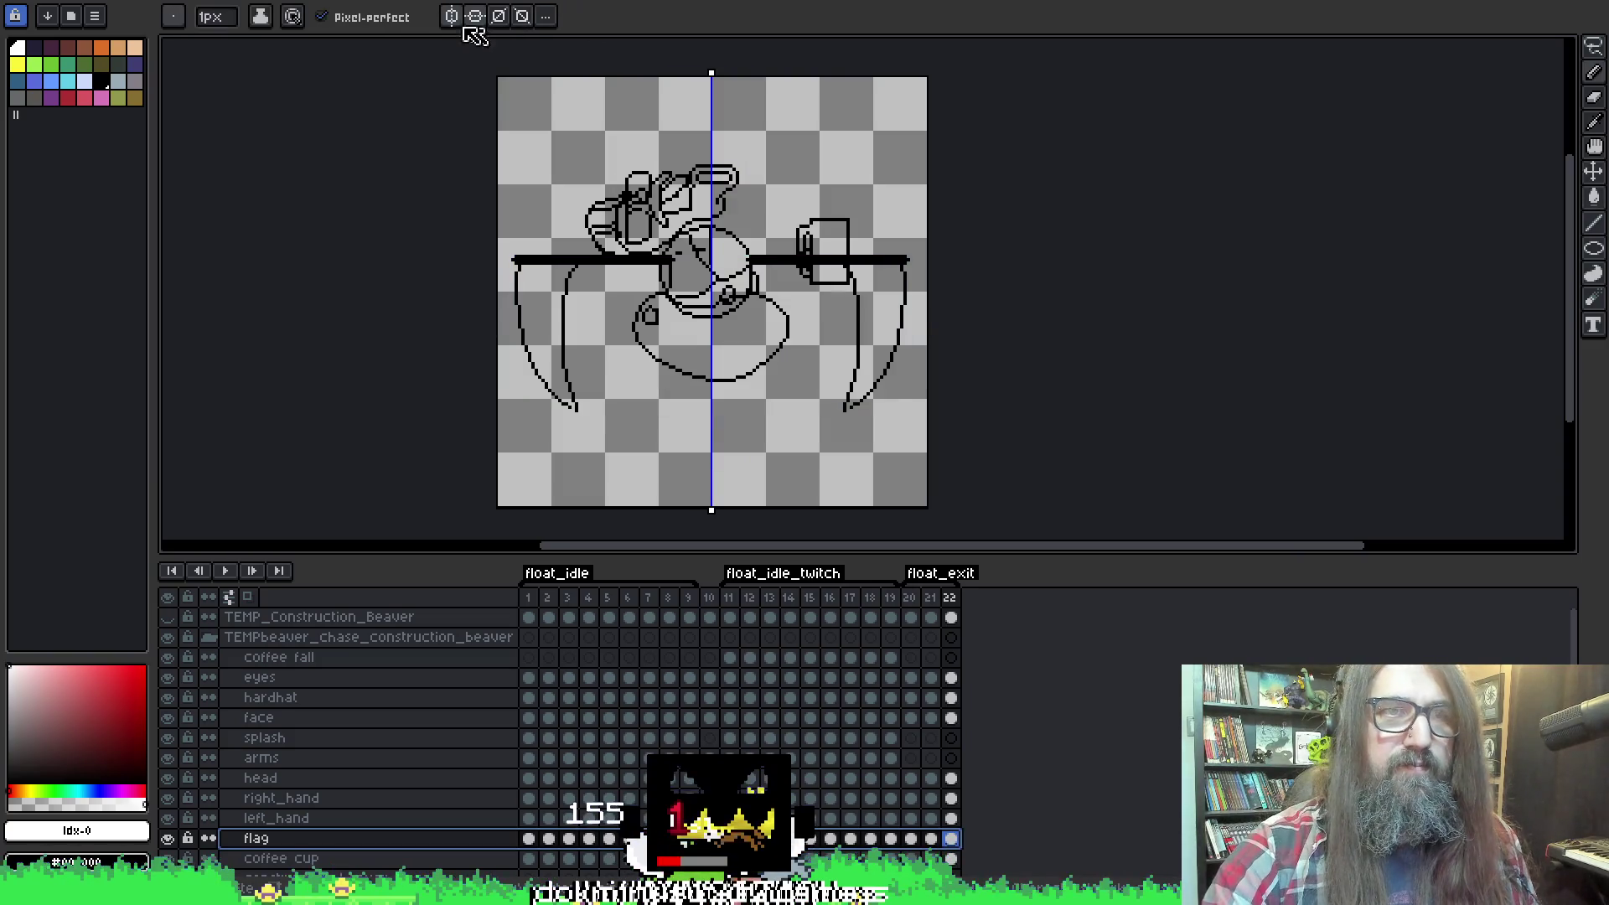
pyautogui.click(362, 16)
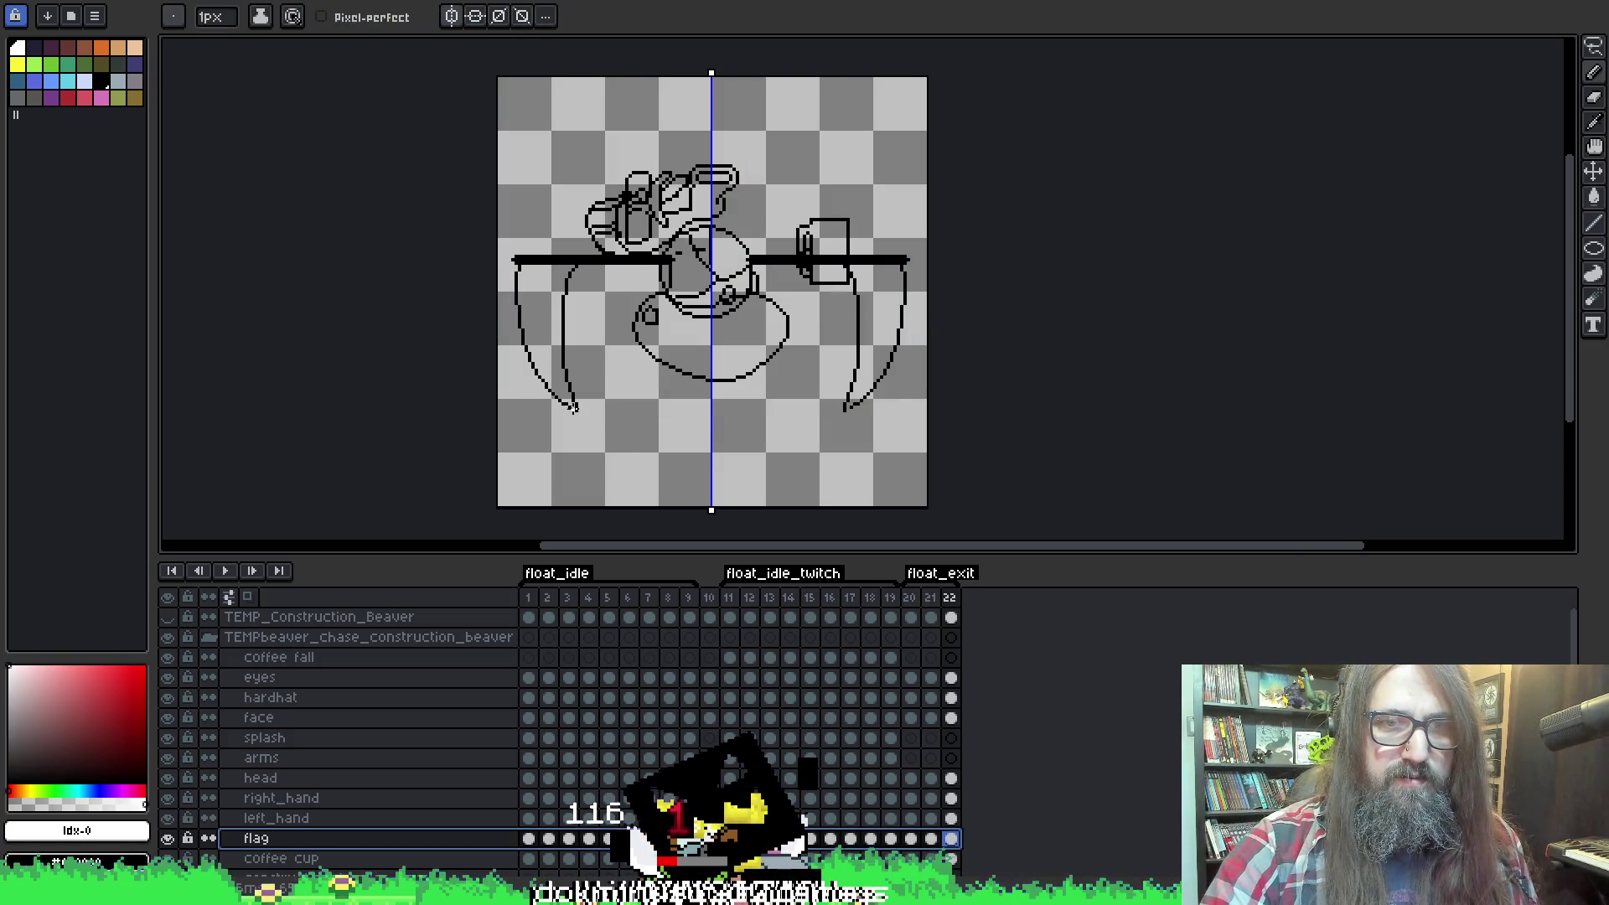
pyautogui.press('ctrl')
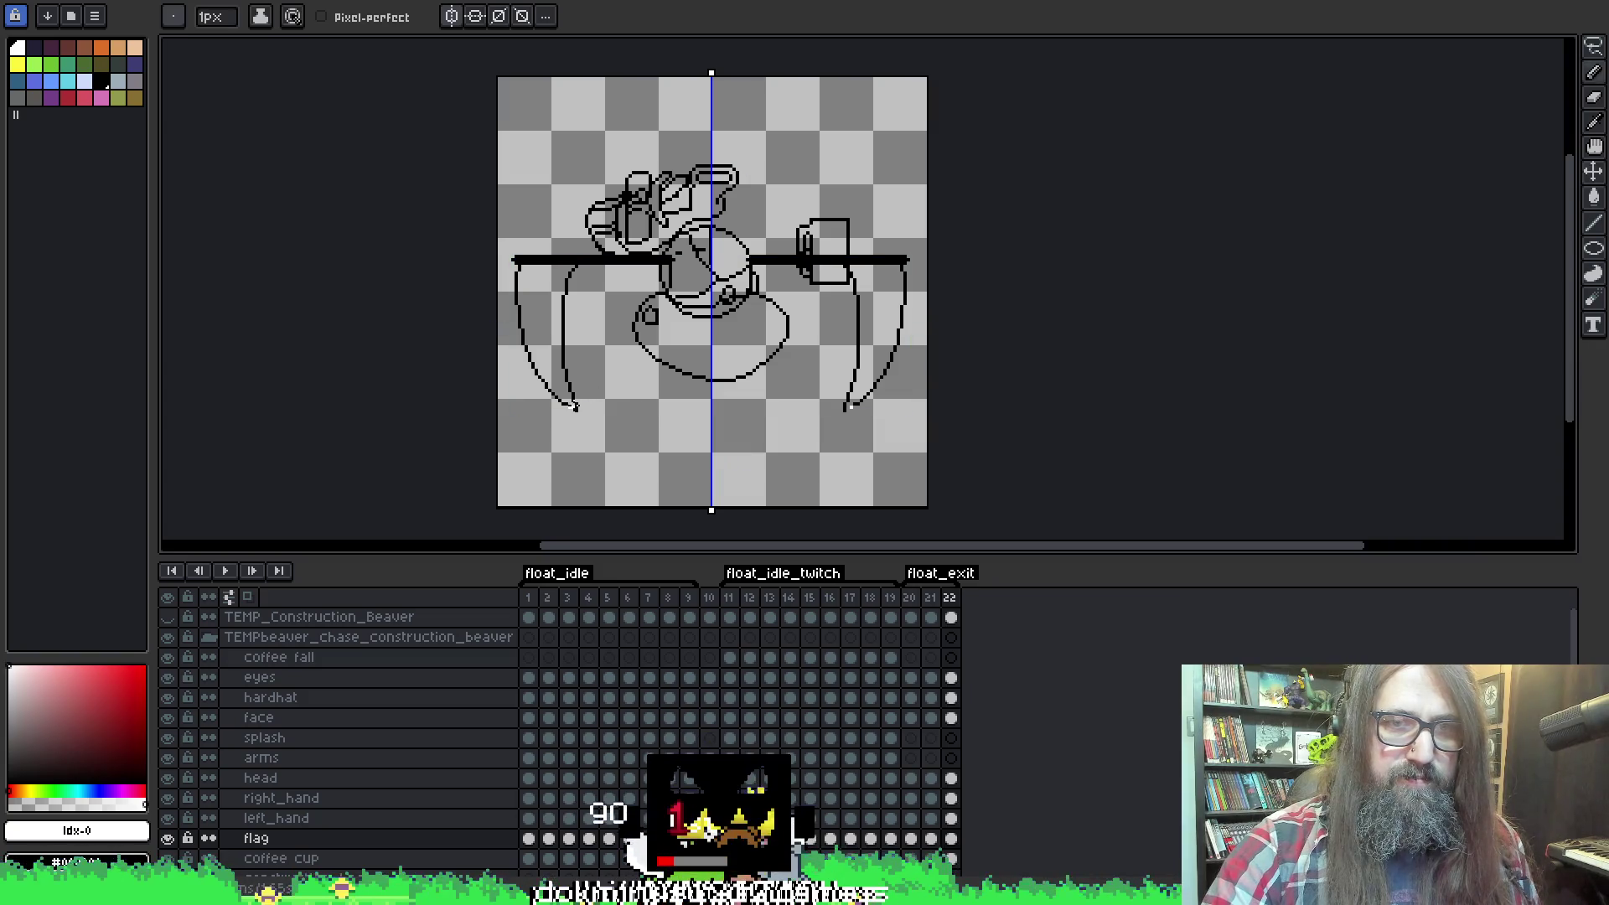
pyautogui.keyDown('ctrl'); pyautogui.click(597, 412); pyautogui.keyUp('ctrl')
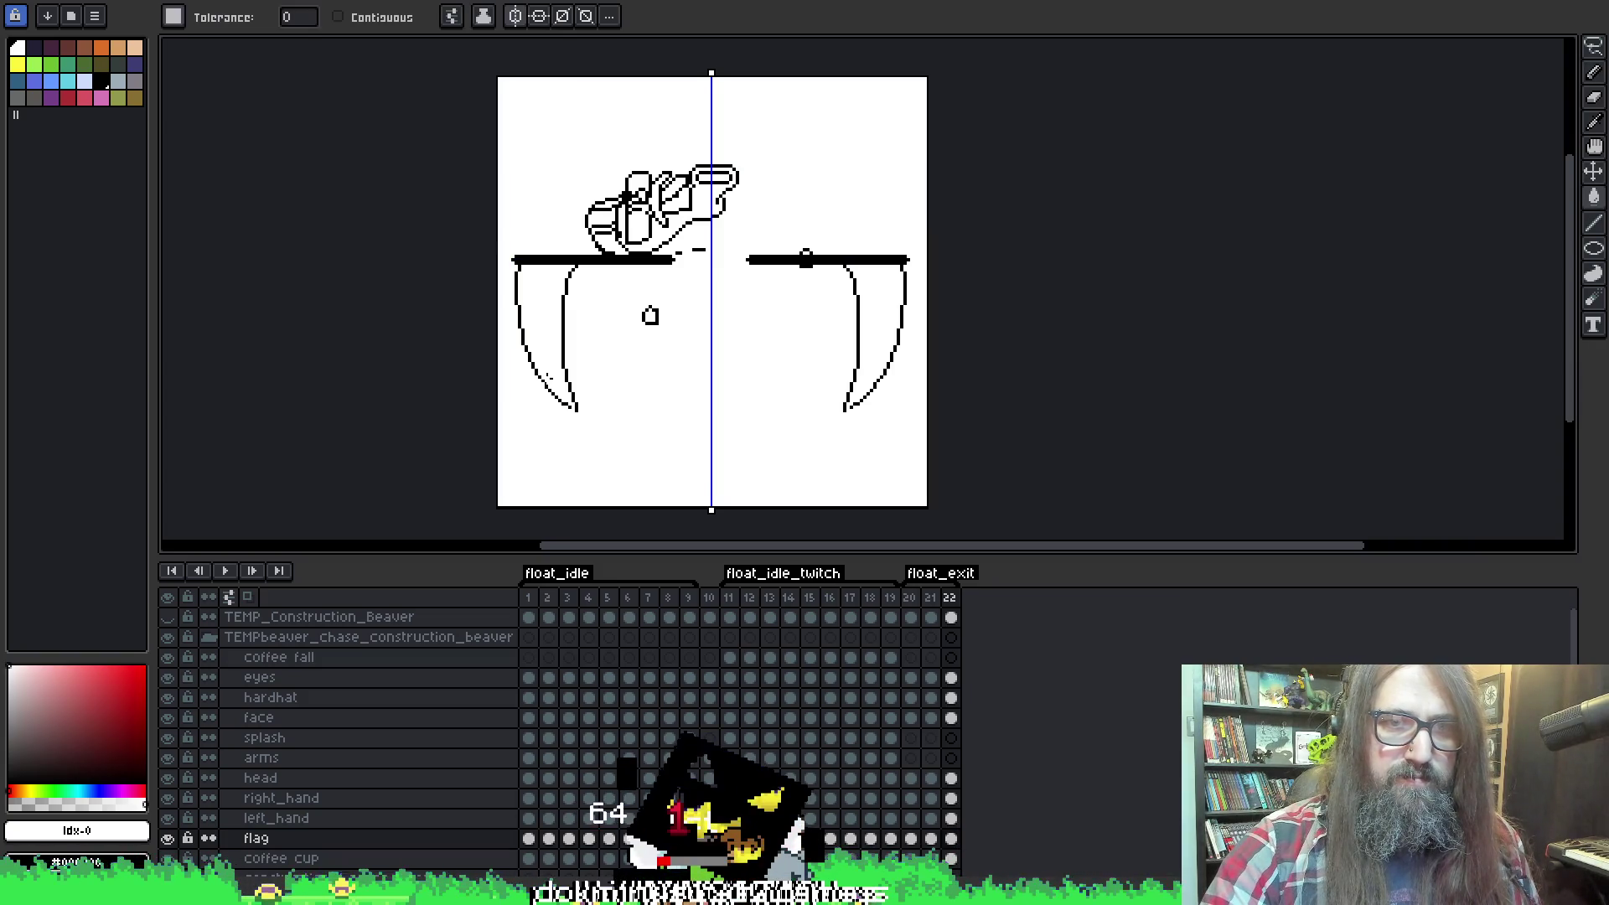
pyautogui.keyDown('ctrl'); pyautogui.click(634, 334); pyautogui.keyUp('ctrl')
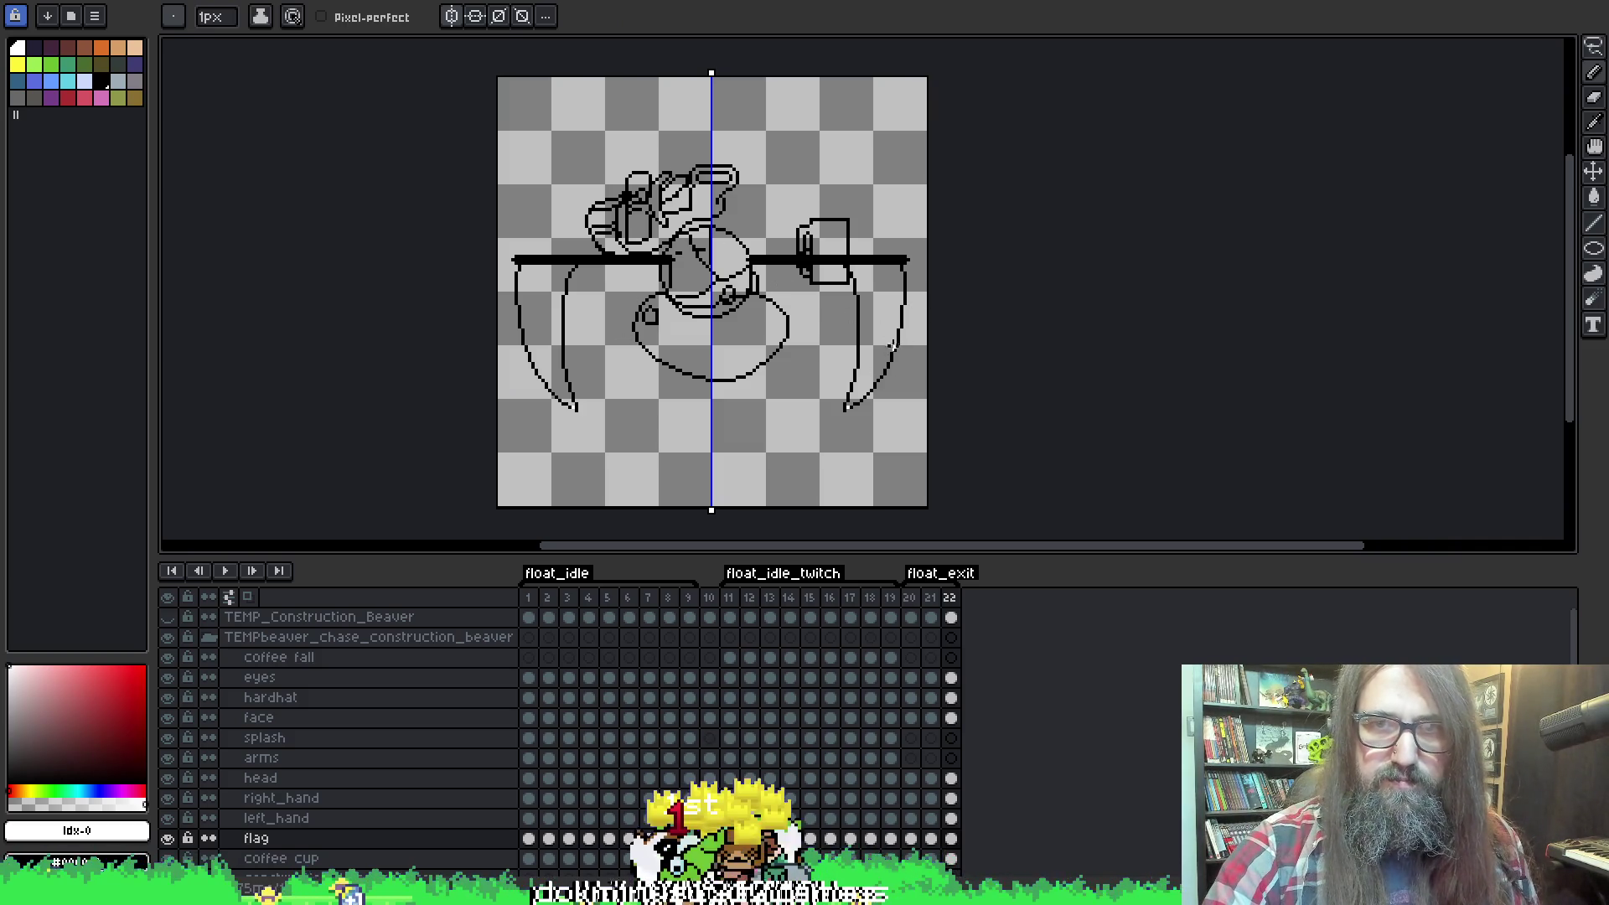
# Fill both blades white on frames 22, 21 and 20, then preview the animation.
pyautogui.press('g')
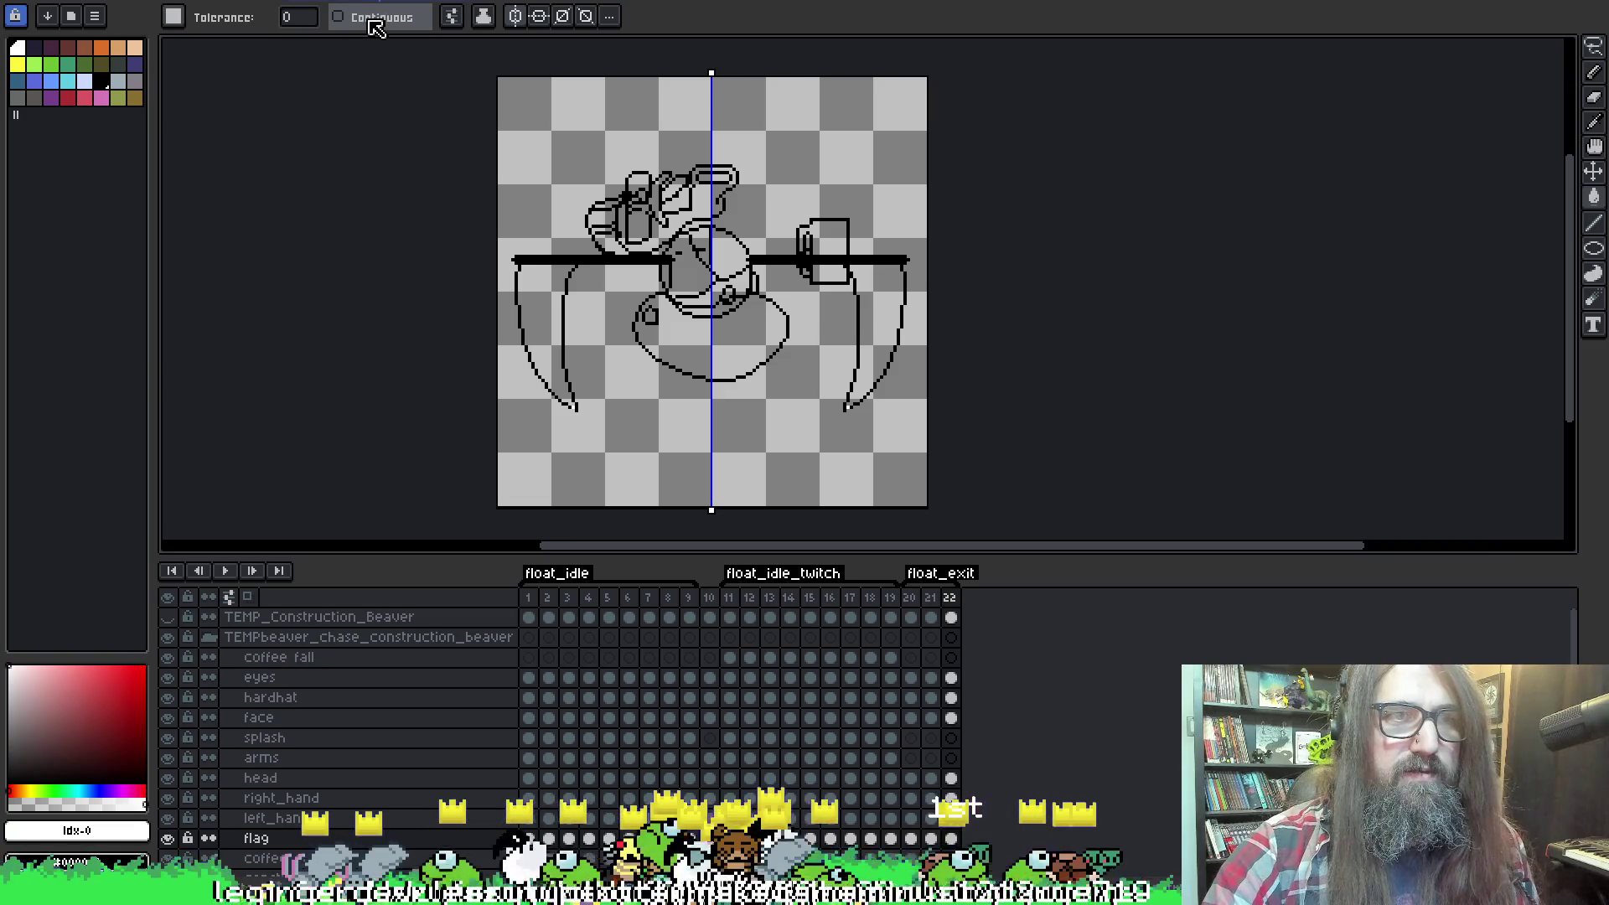
pyautogui.click(557, 310)
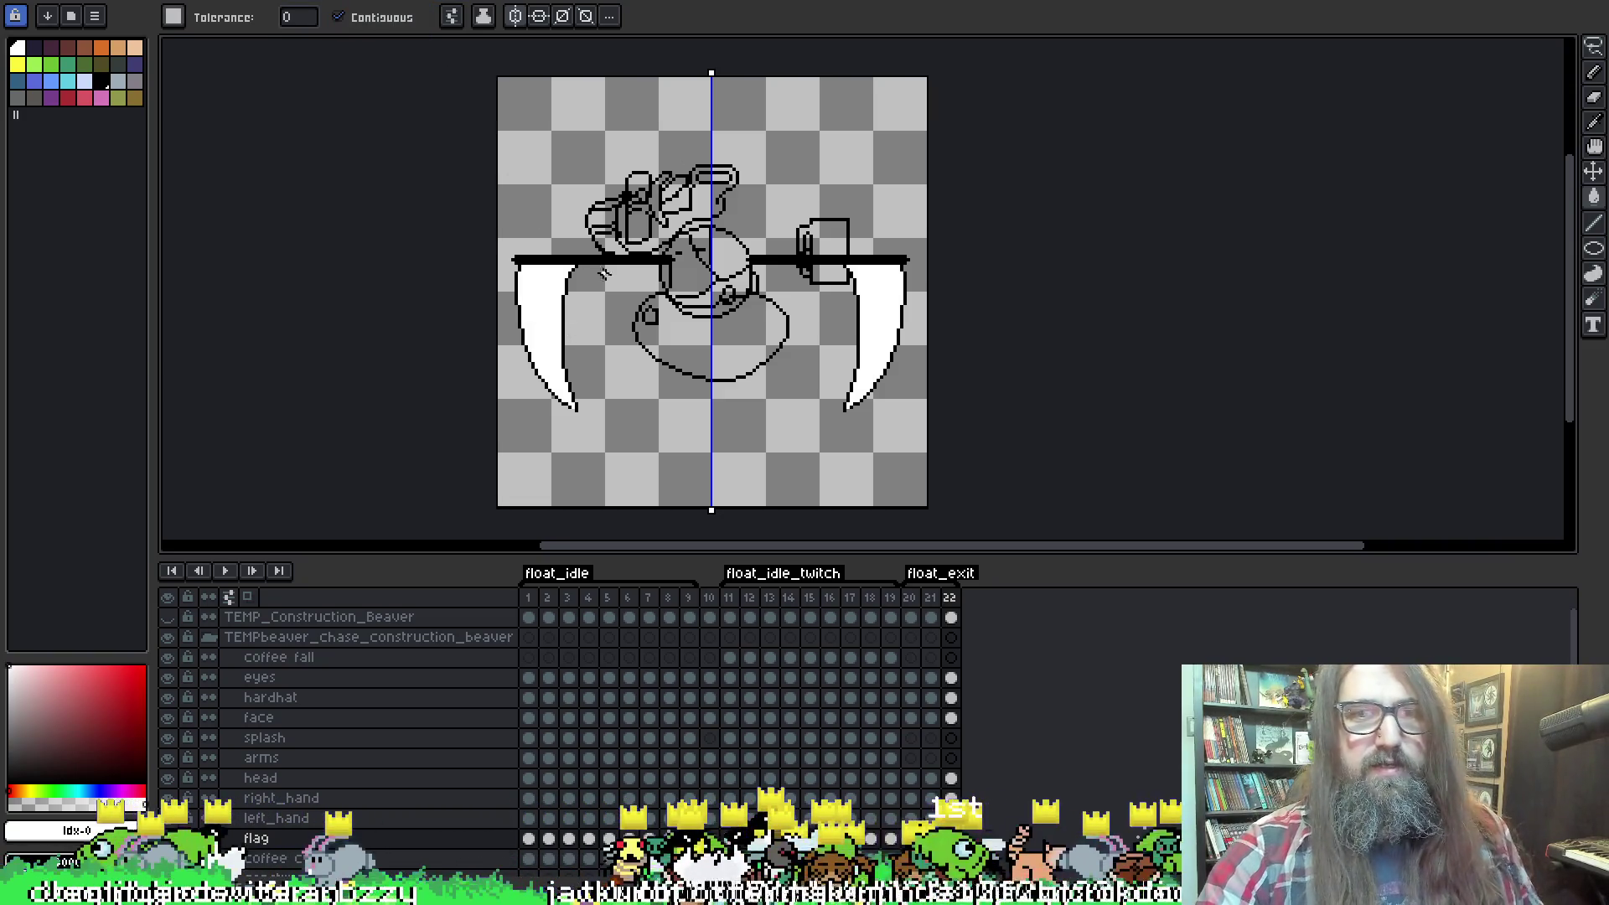
pyautogui.press('Left')
pyautogui.click(539, 294)
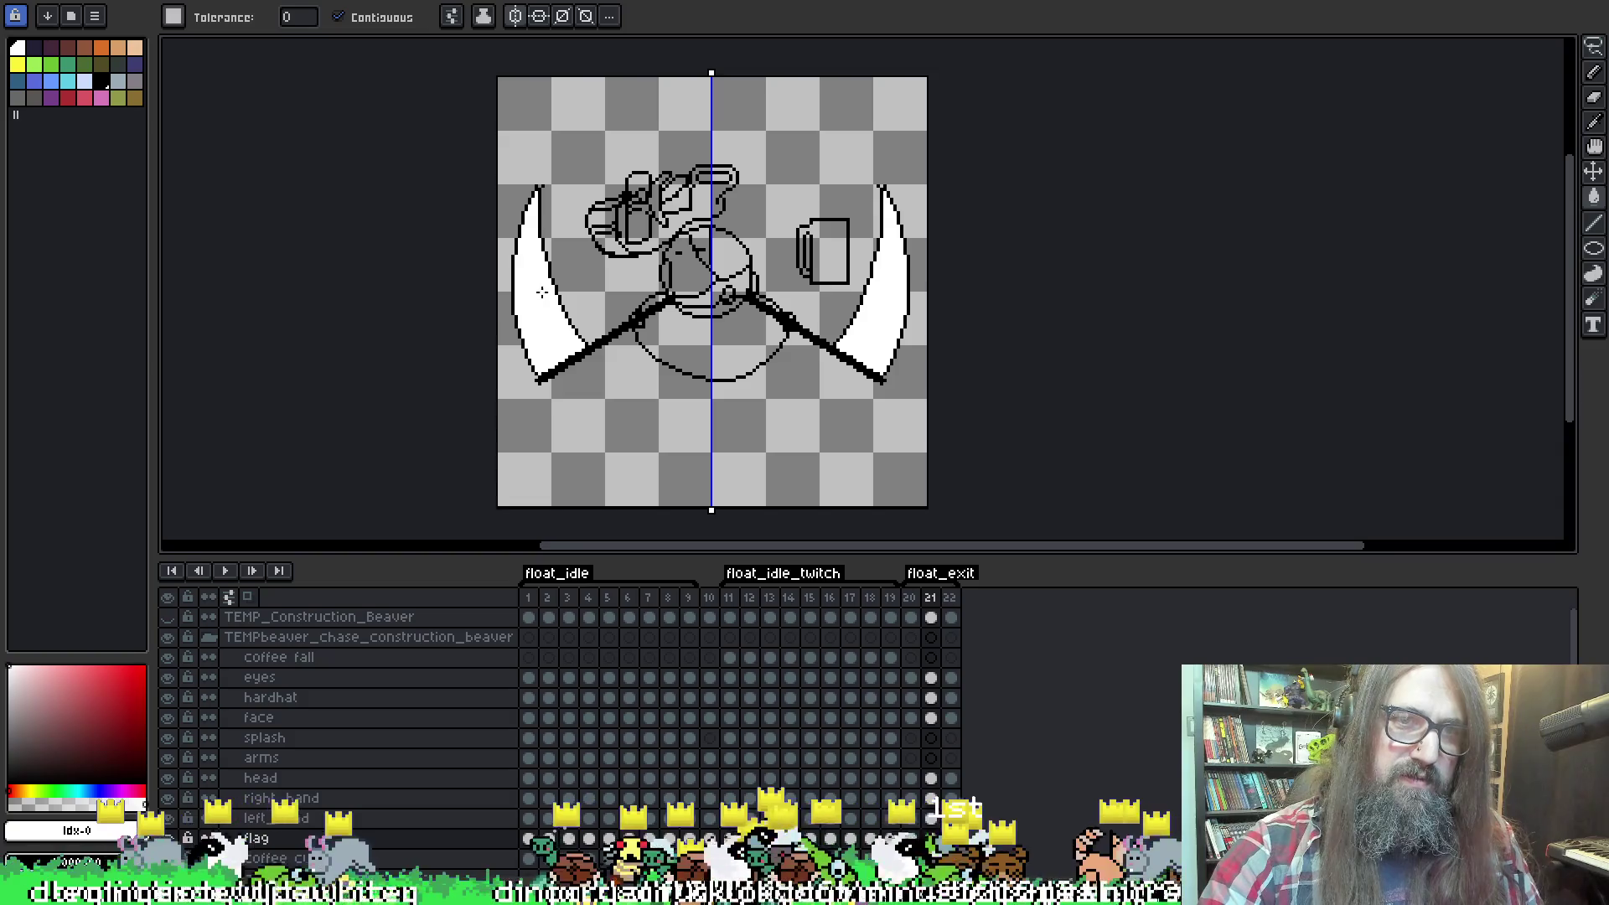
pyautogui.press('Right')
pyautogui.press('Left')
pyautogui.press('Left')
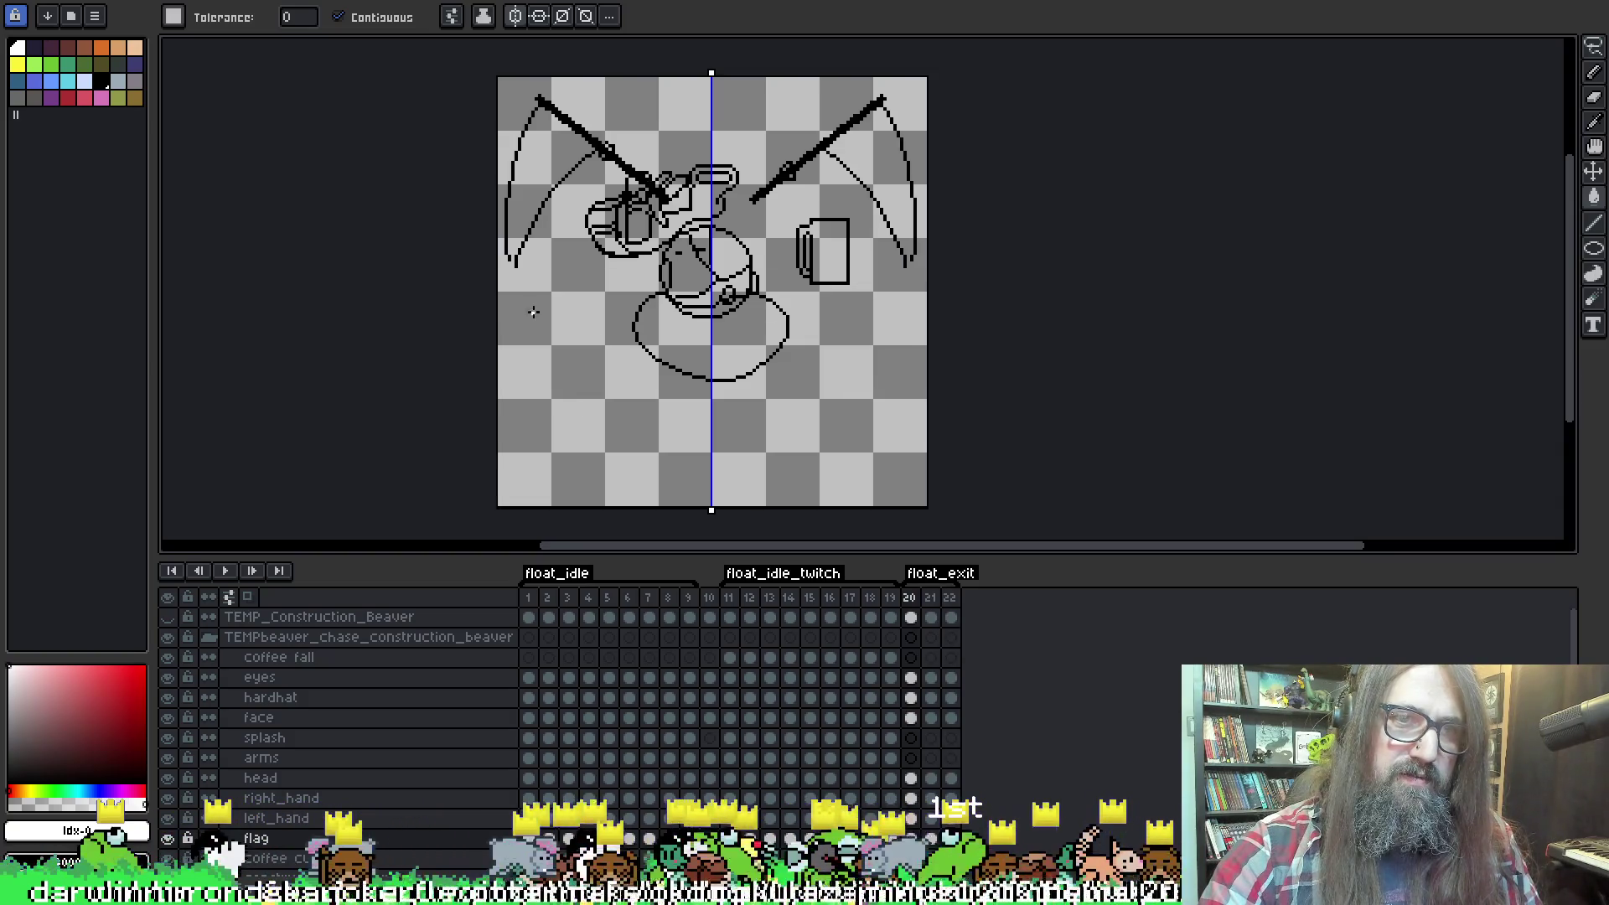
pyautogui.press('b')
pyautogui.press('g')
pyautogui.click(526, 215)
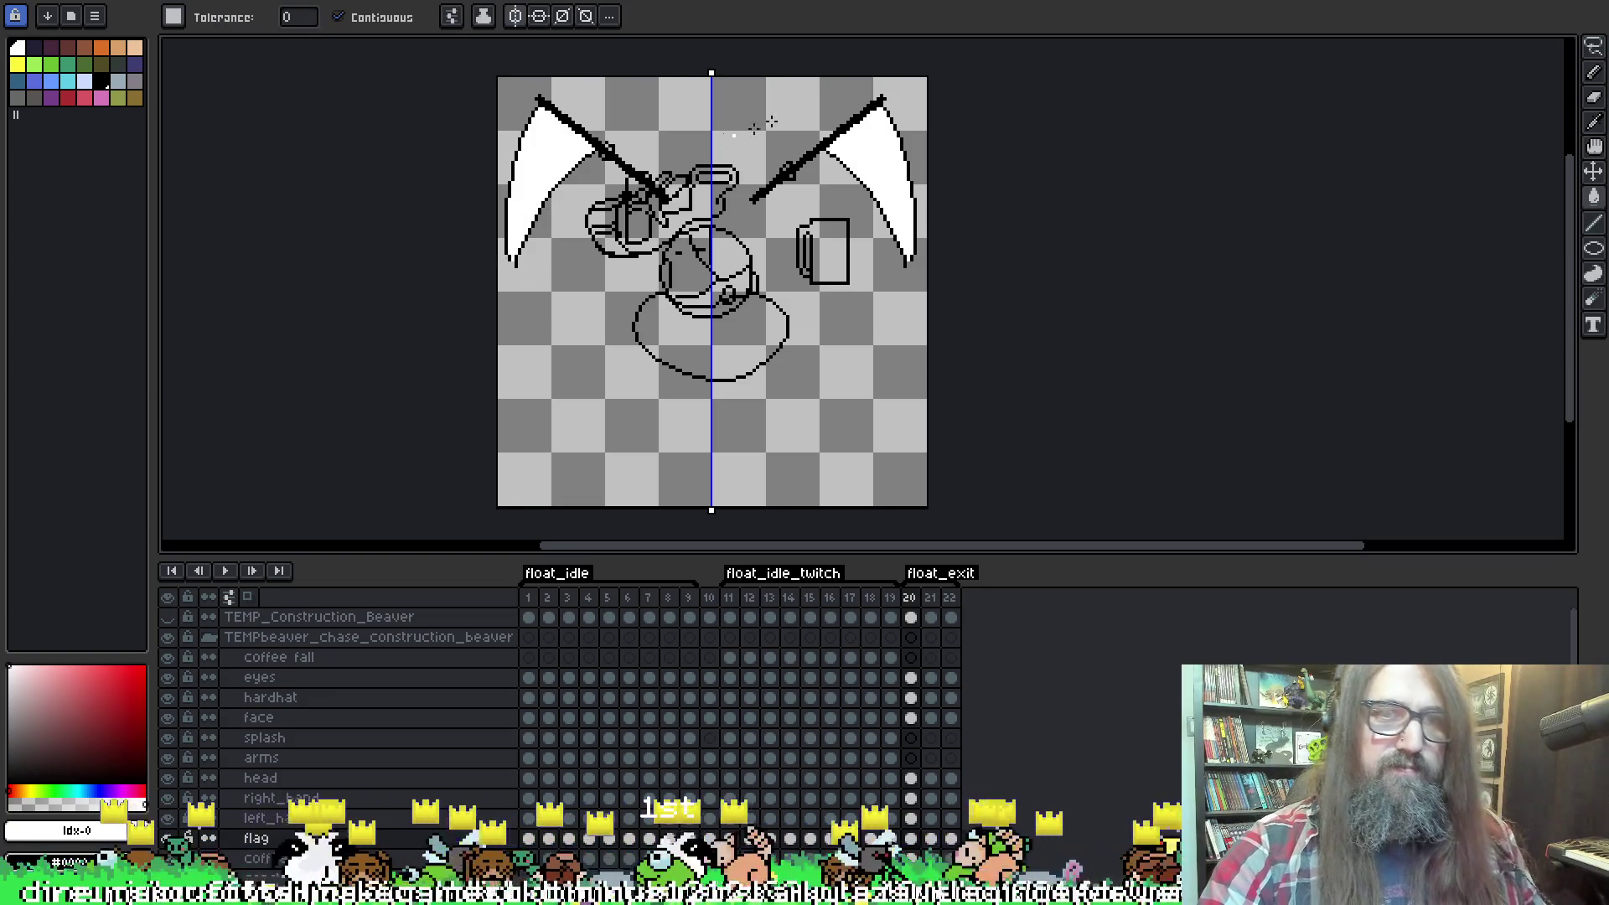
pyautogui.press('Return')
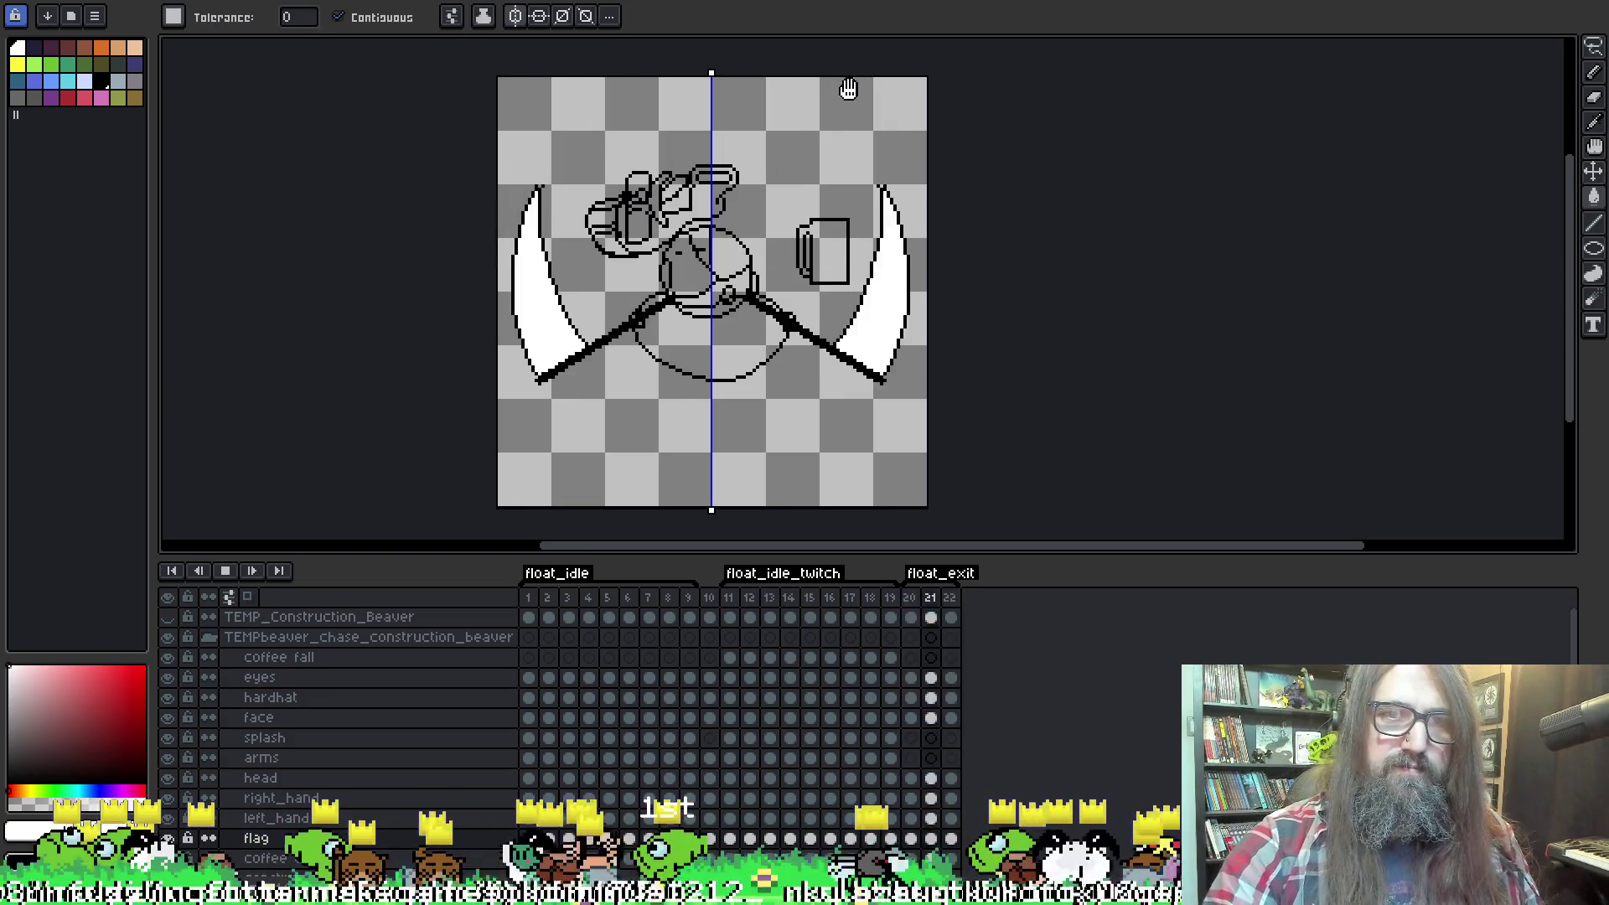
pyautogui.press('Return')
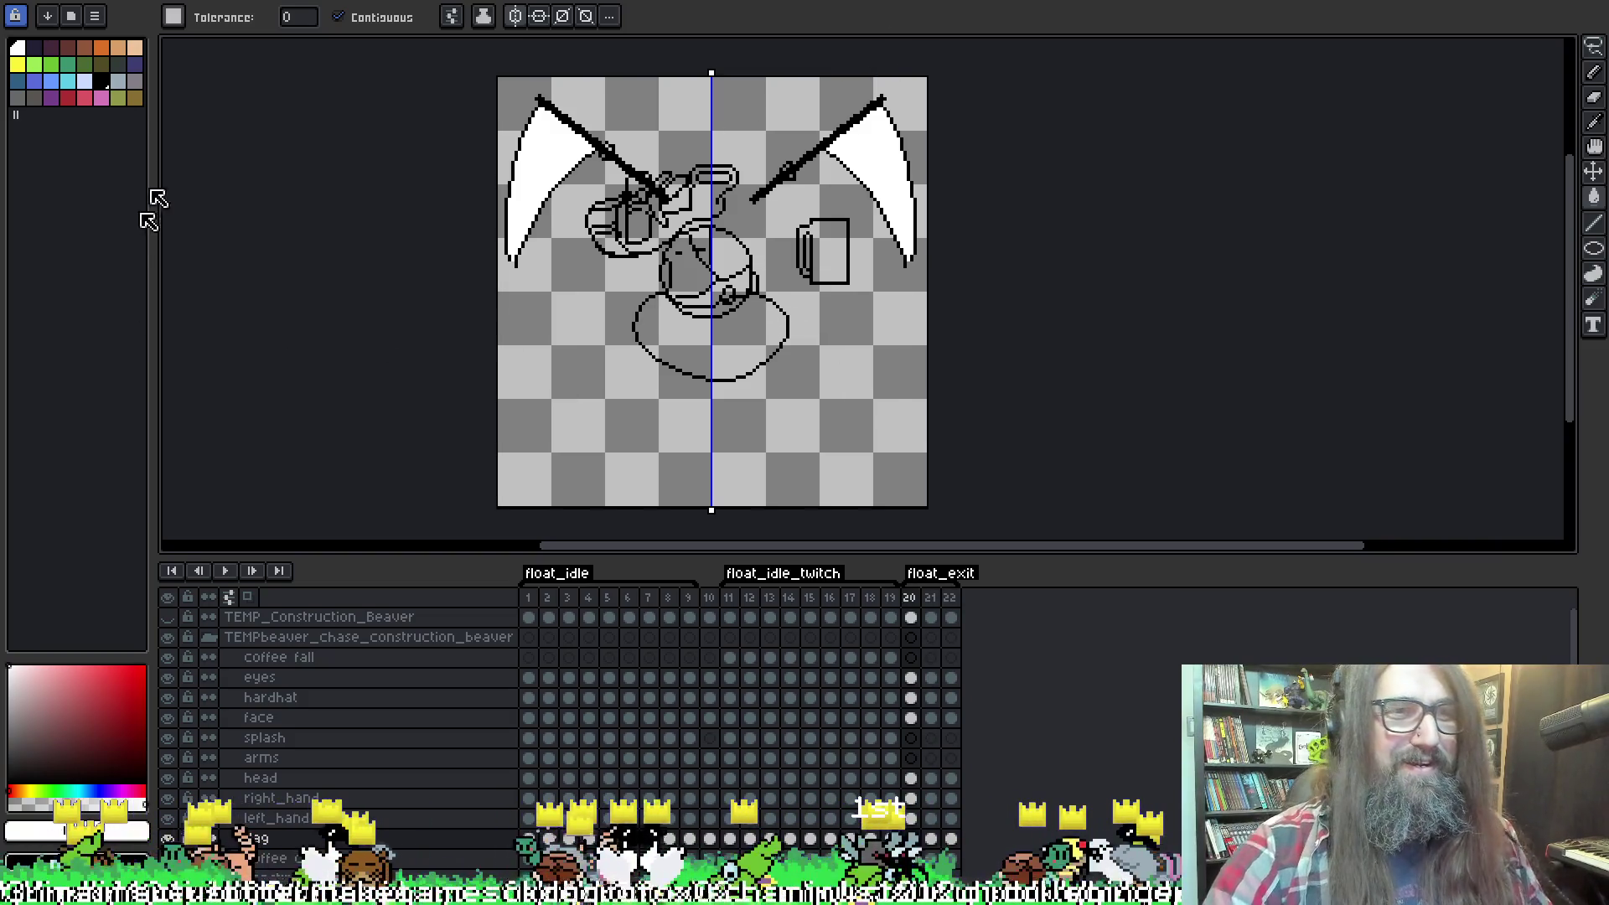
pyautogui.click(425, 2)
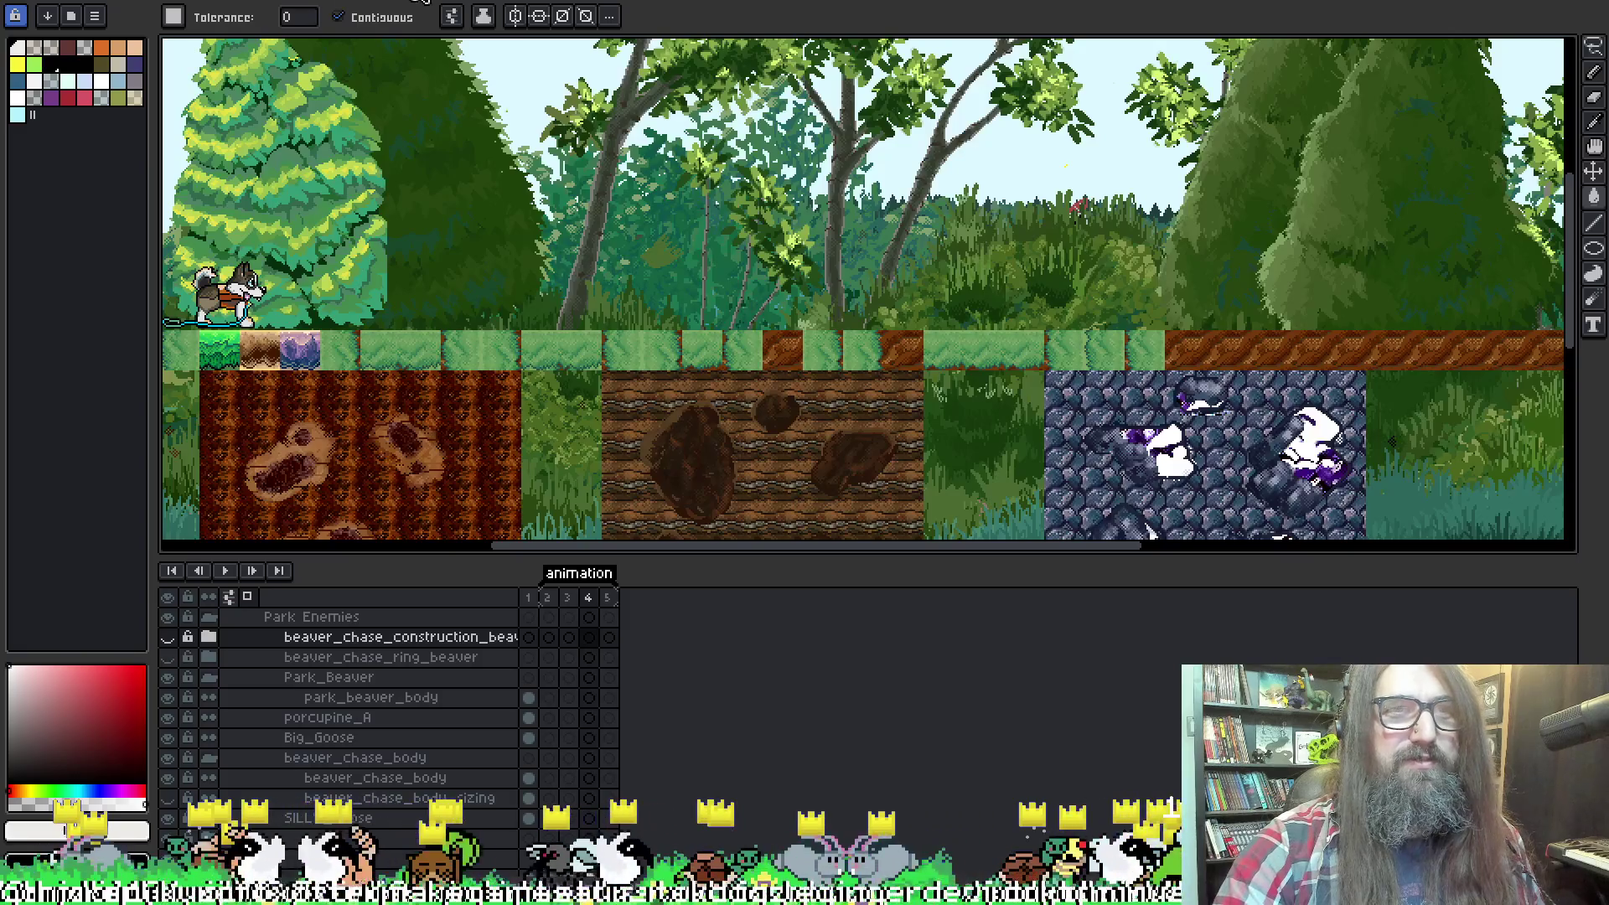
# Switch to the construction beaver sprite and select frames 1 to 3.
pyautogui.click(444, 2)
pyautogui.click(225, 2)
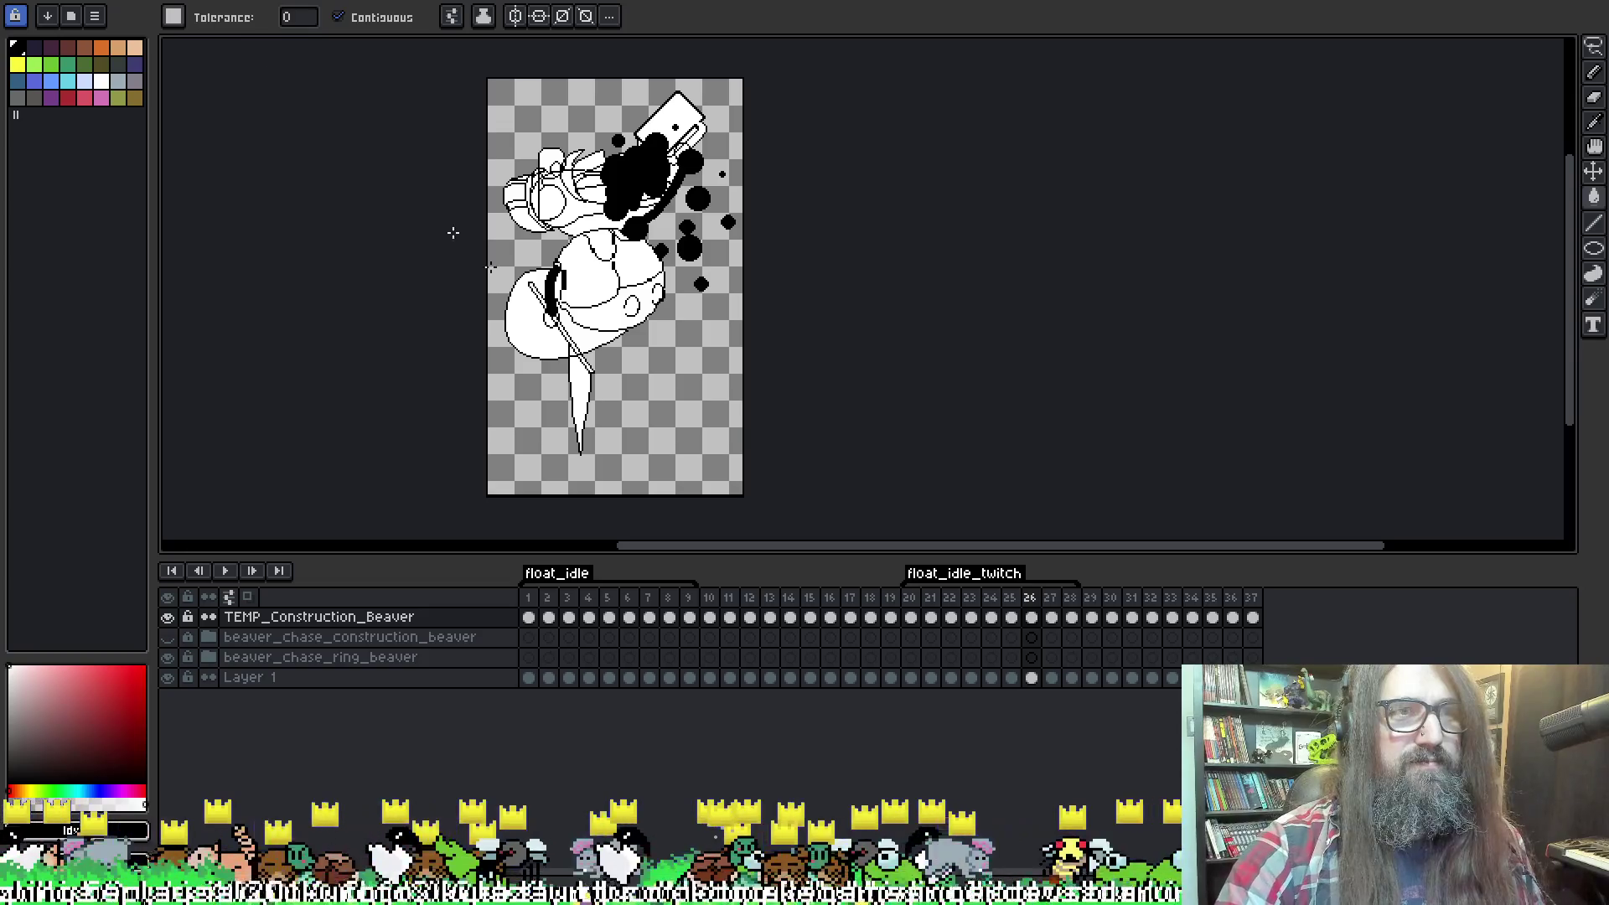
pyautogui.moveTo(569, 597); pyautogui.dragTo(484, 579)
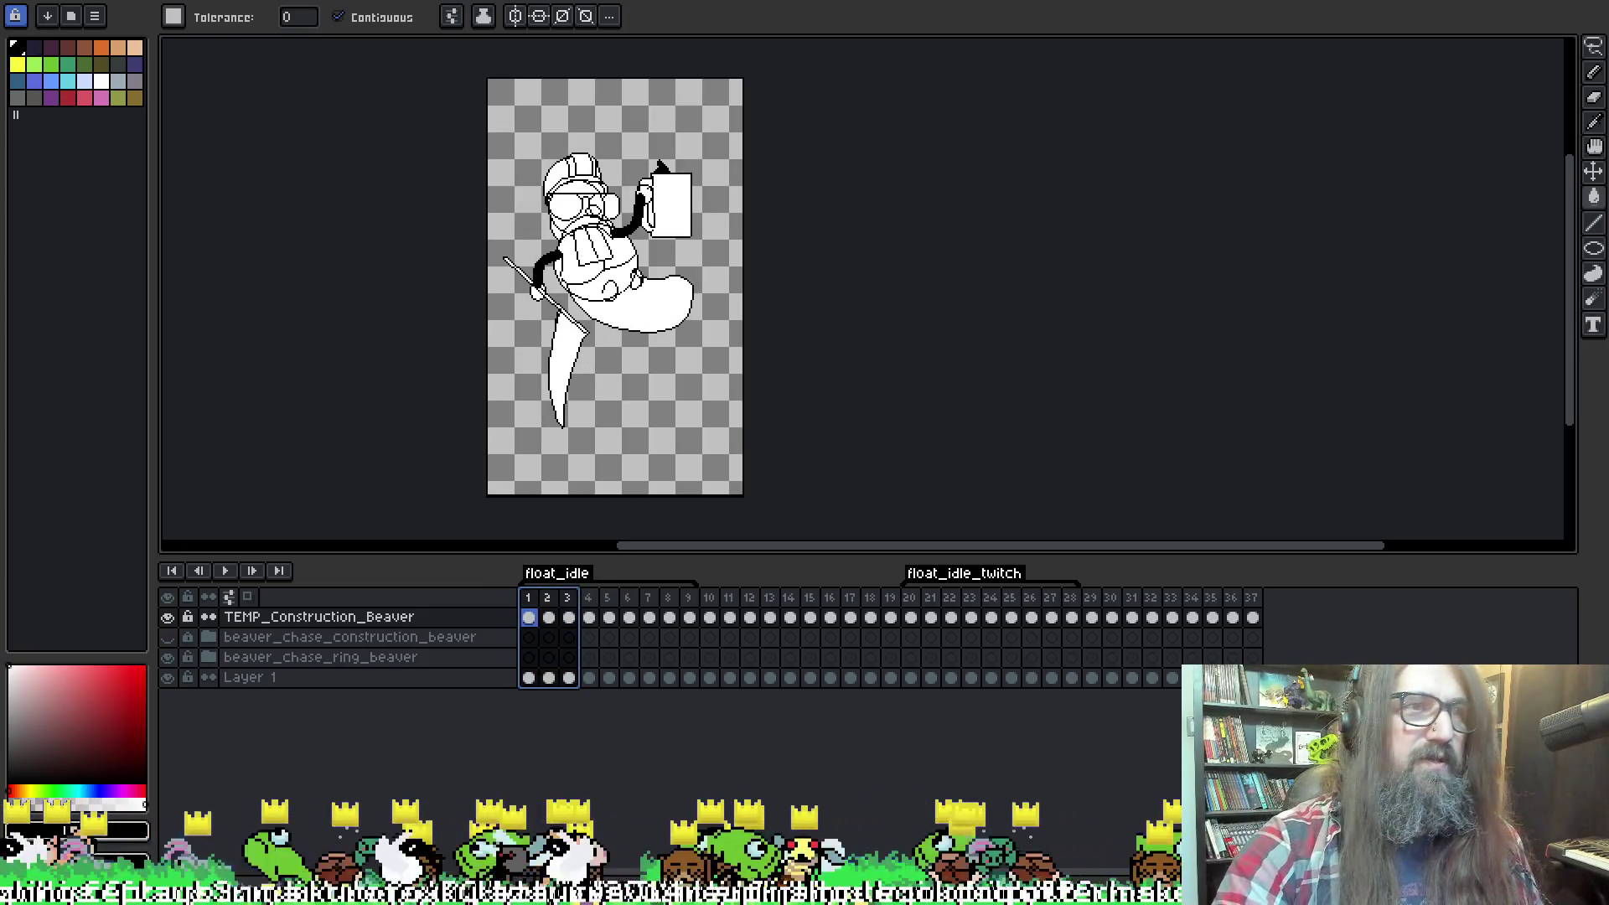
# Open park_ring_beaver.aseprite from recent files and eyedrop the flag's orange #cd8742.
pyautogui.hotkey('alt', 'f')
pyautogui.moveTo(84, 26)
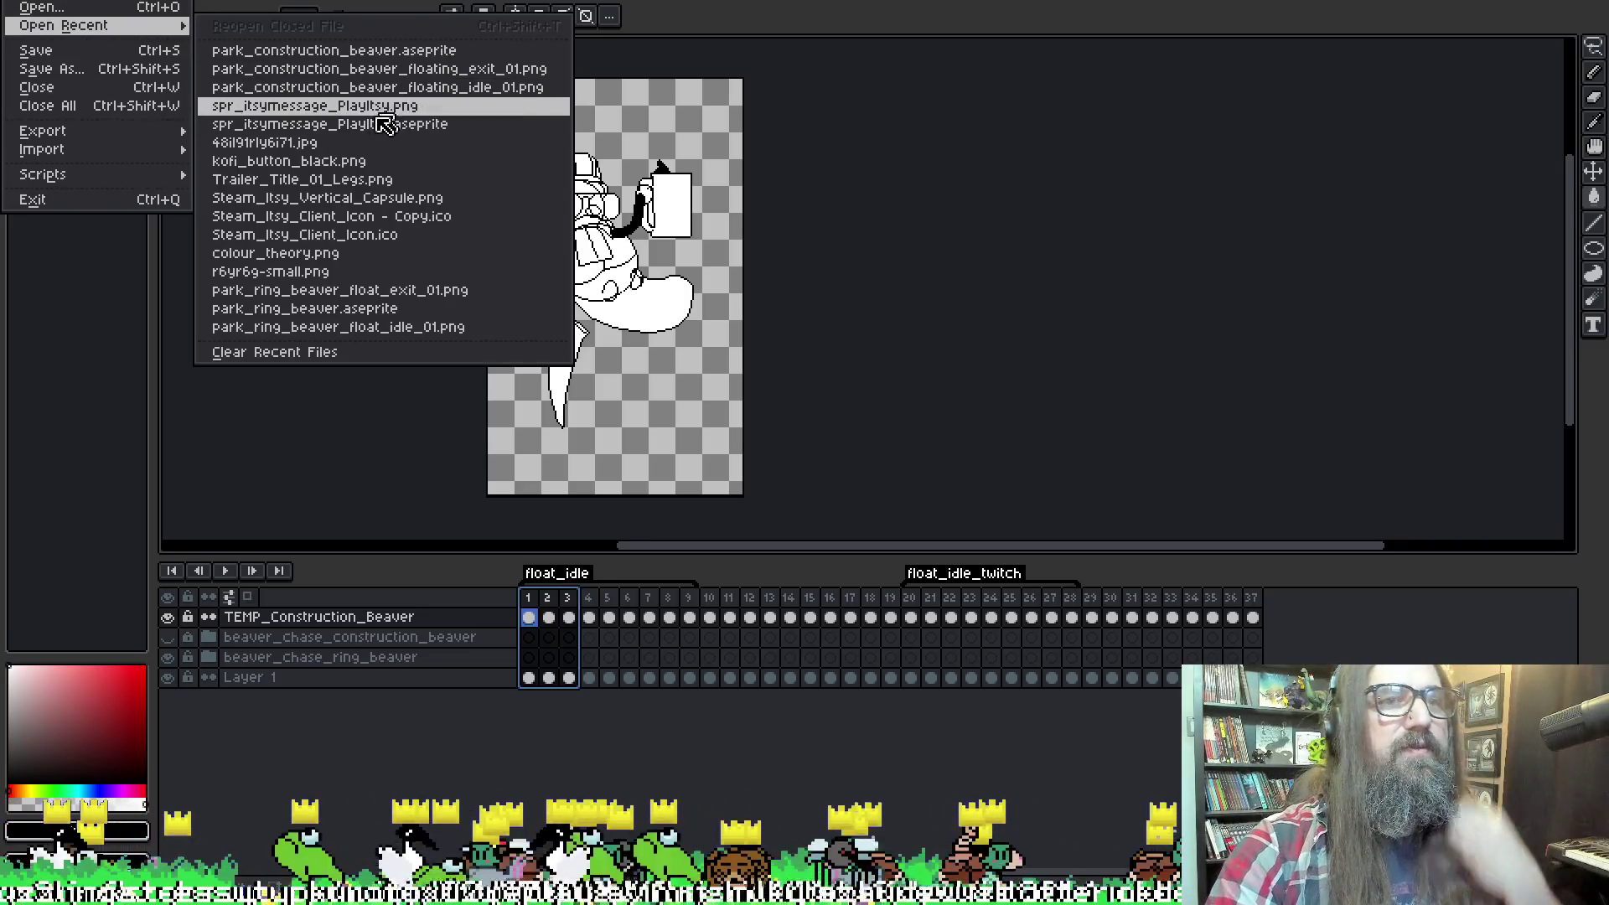
pyautogui.click(439, 317)
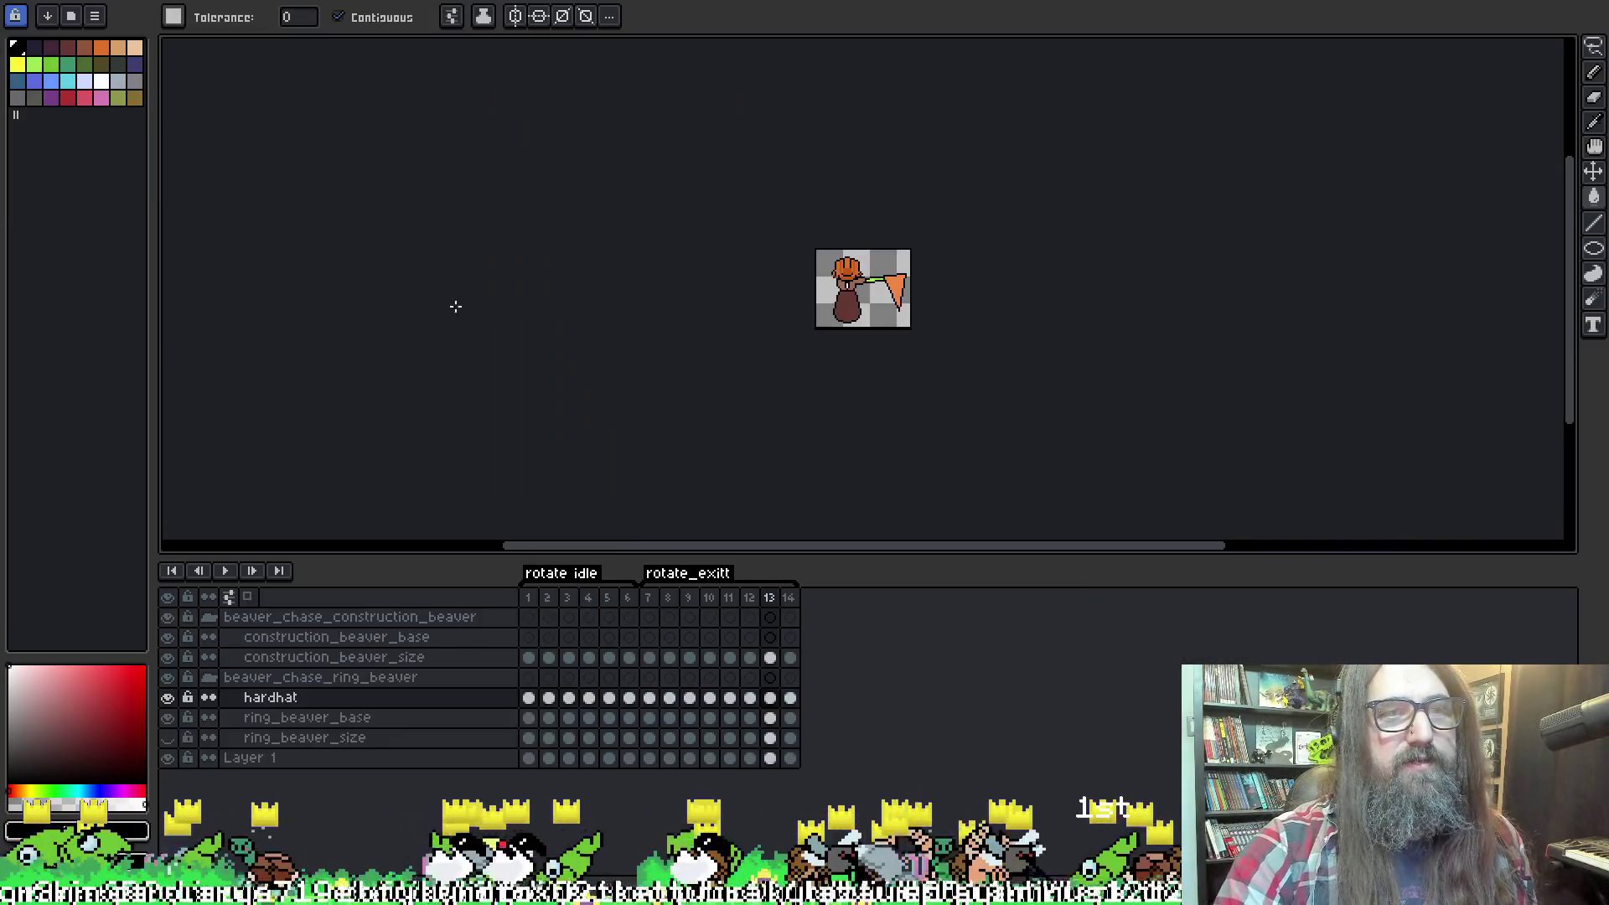
pyautogui.keyDown('alt'); pyautogui.click(901, 281); pyautogui.keyUp('alt')
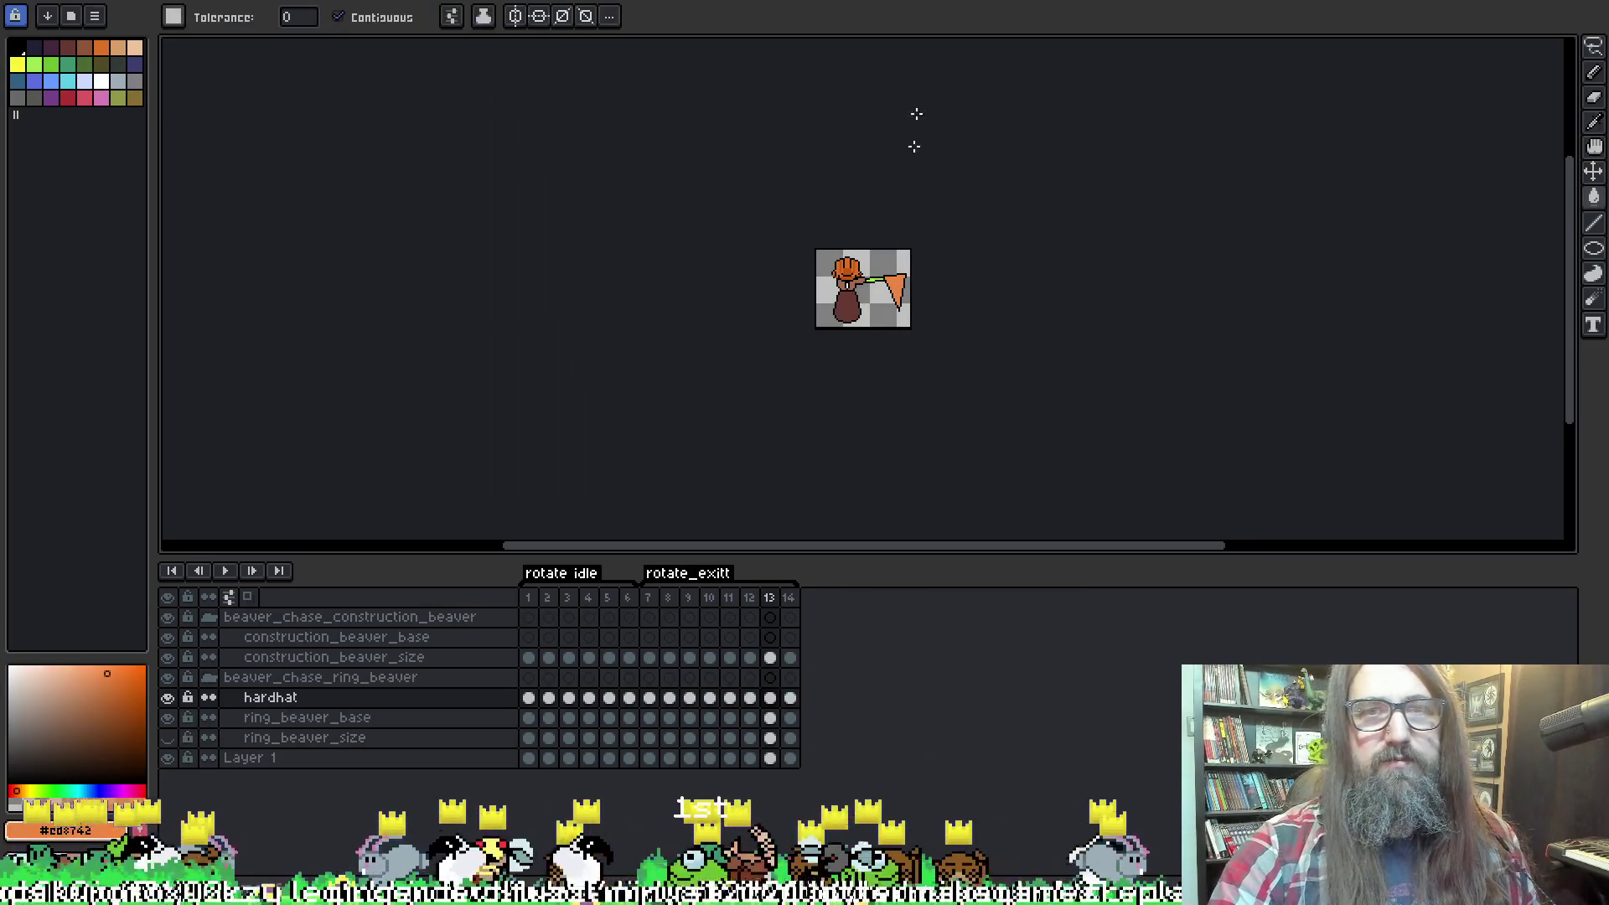
pyautogui.scroll(2, 696, 168)
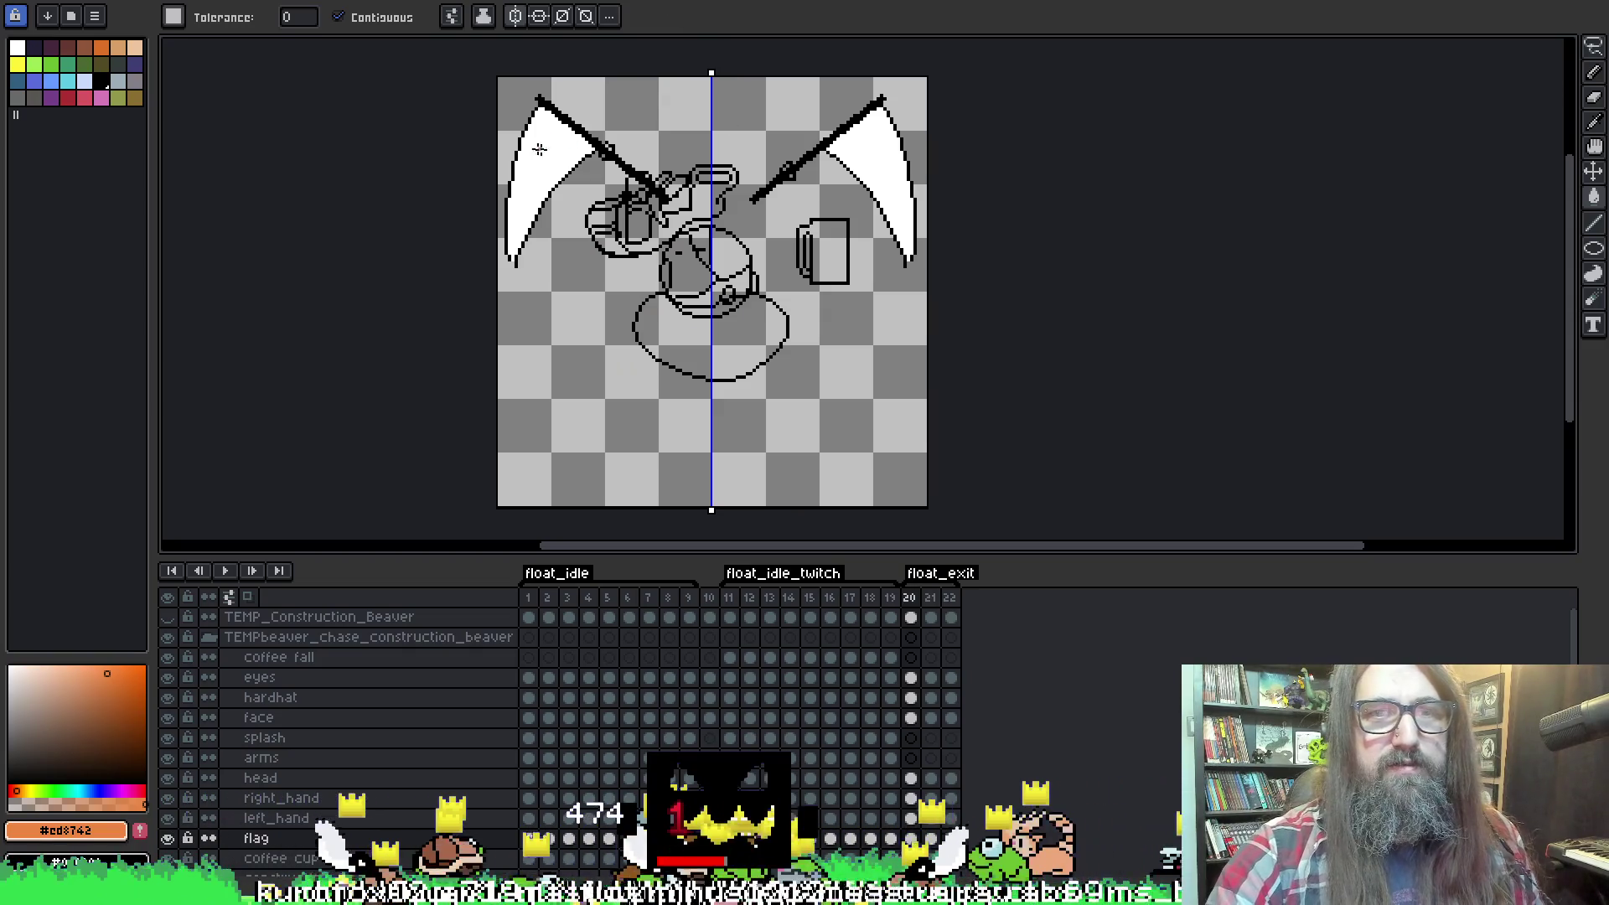
# Fill the white blades orange on frames 20 and 22, stepping between frames to check.
pyautogui.click(539, 149)
pyautogui.press('Left')
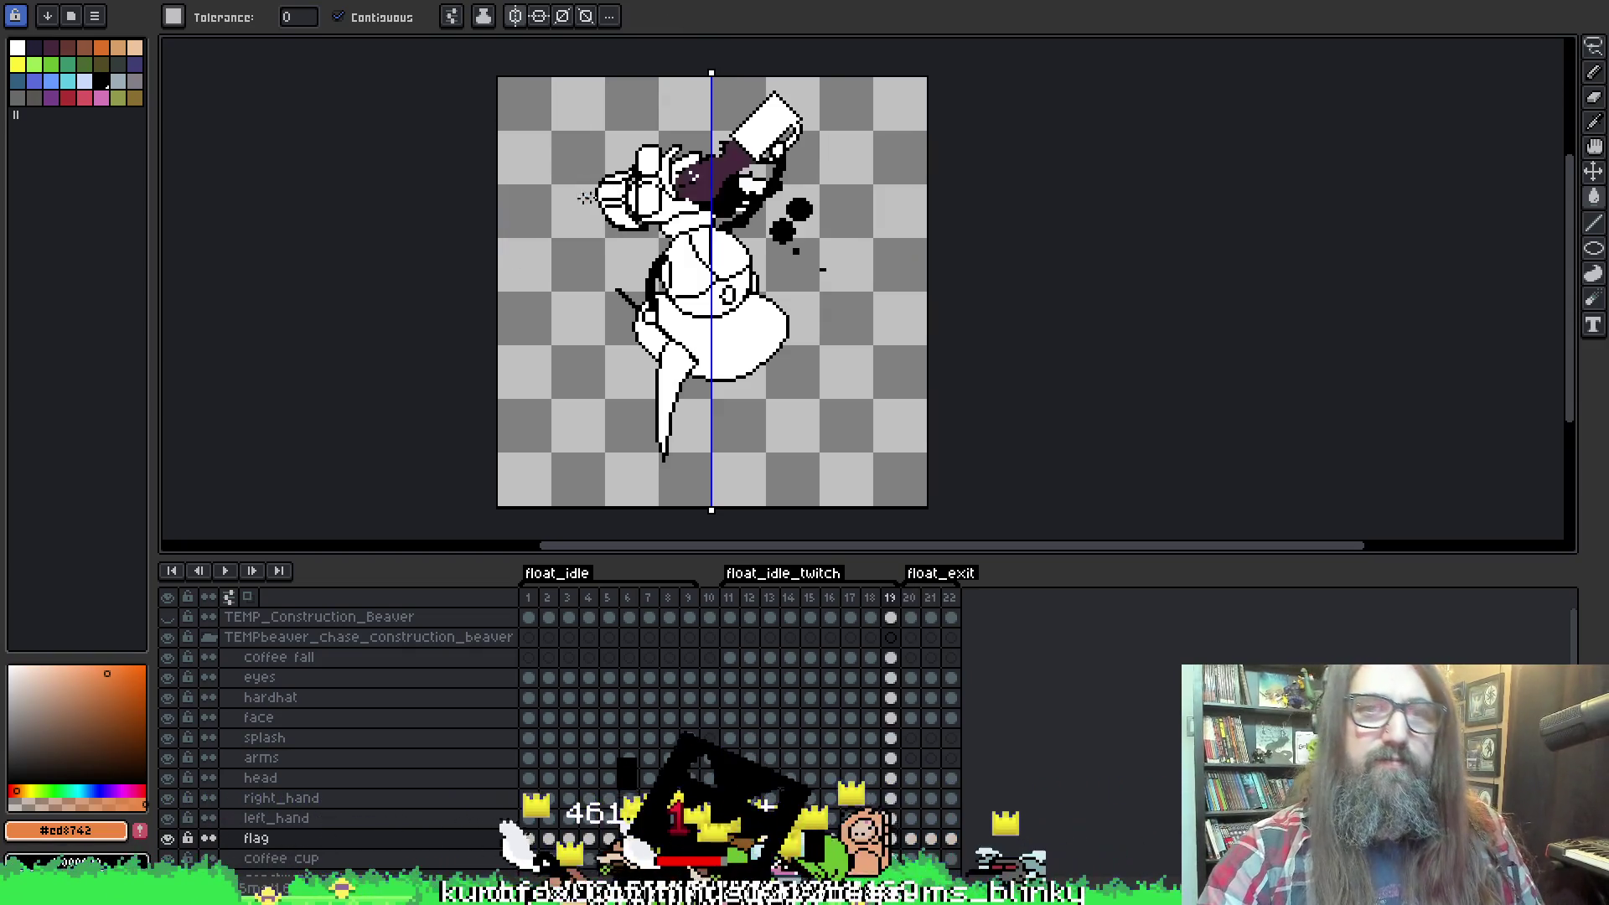
pyautogui.press('Right')
pyautogui.press('Right')
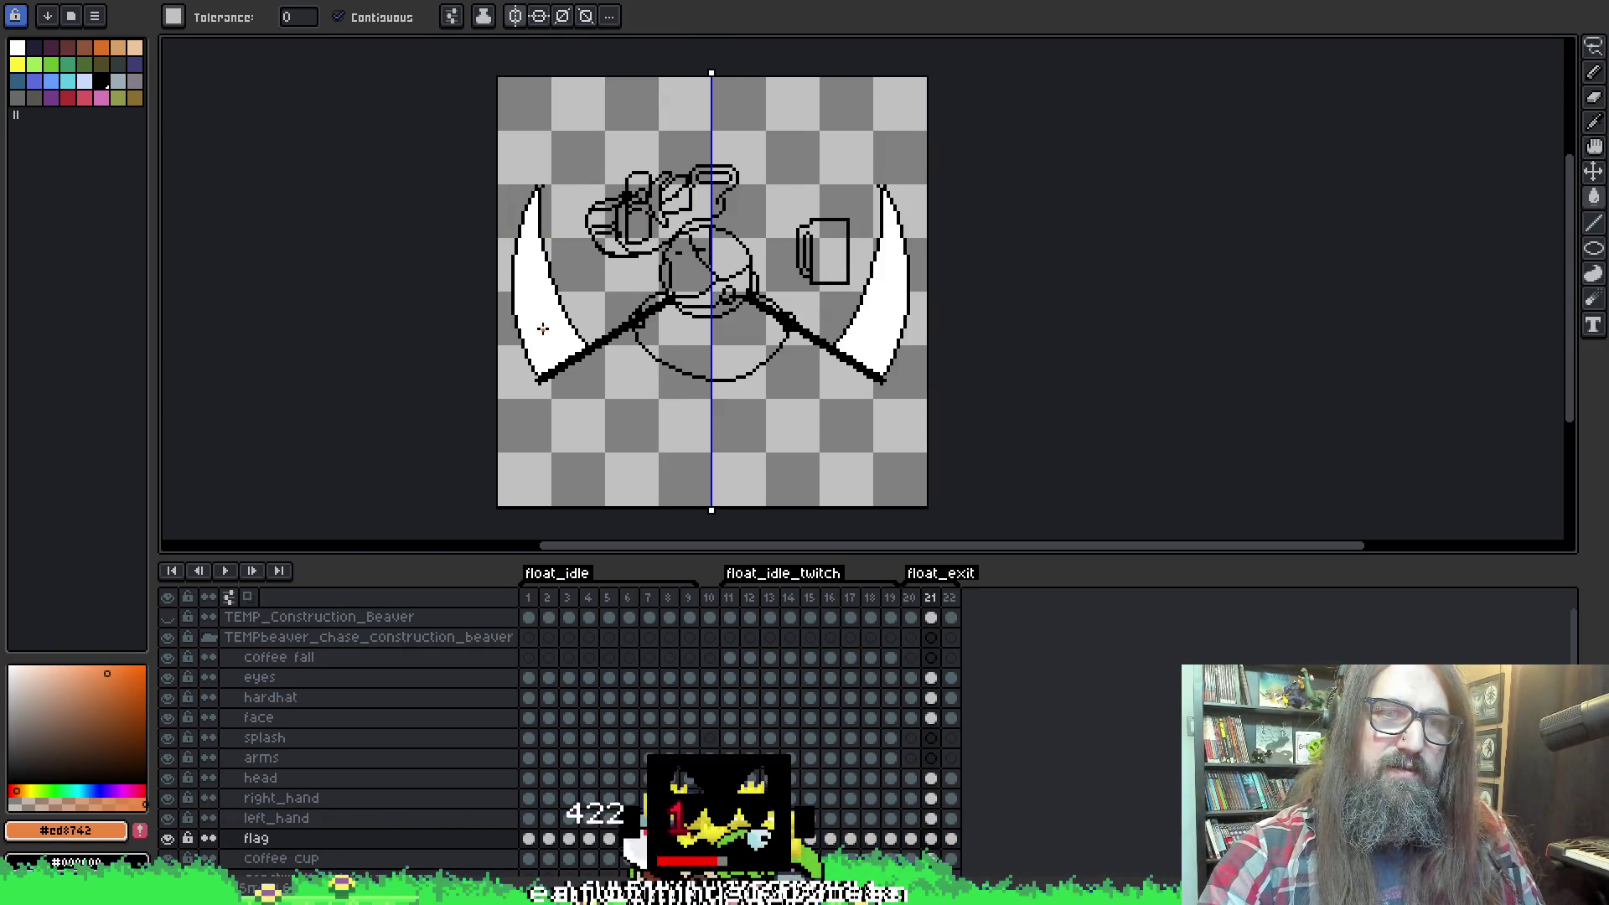
pyautogui.press('Right')
pyautogui.click(547, 329)
pyautogui.press('Right')
pyautogui.press('Left')
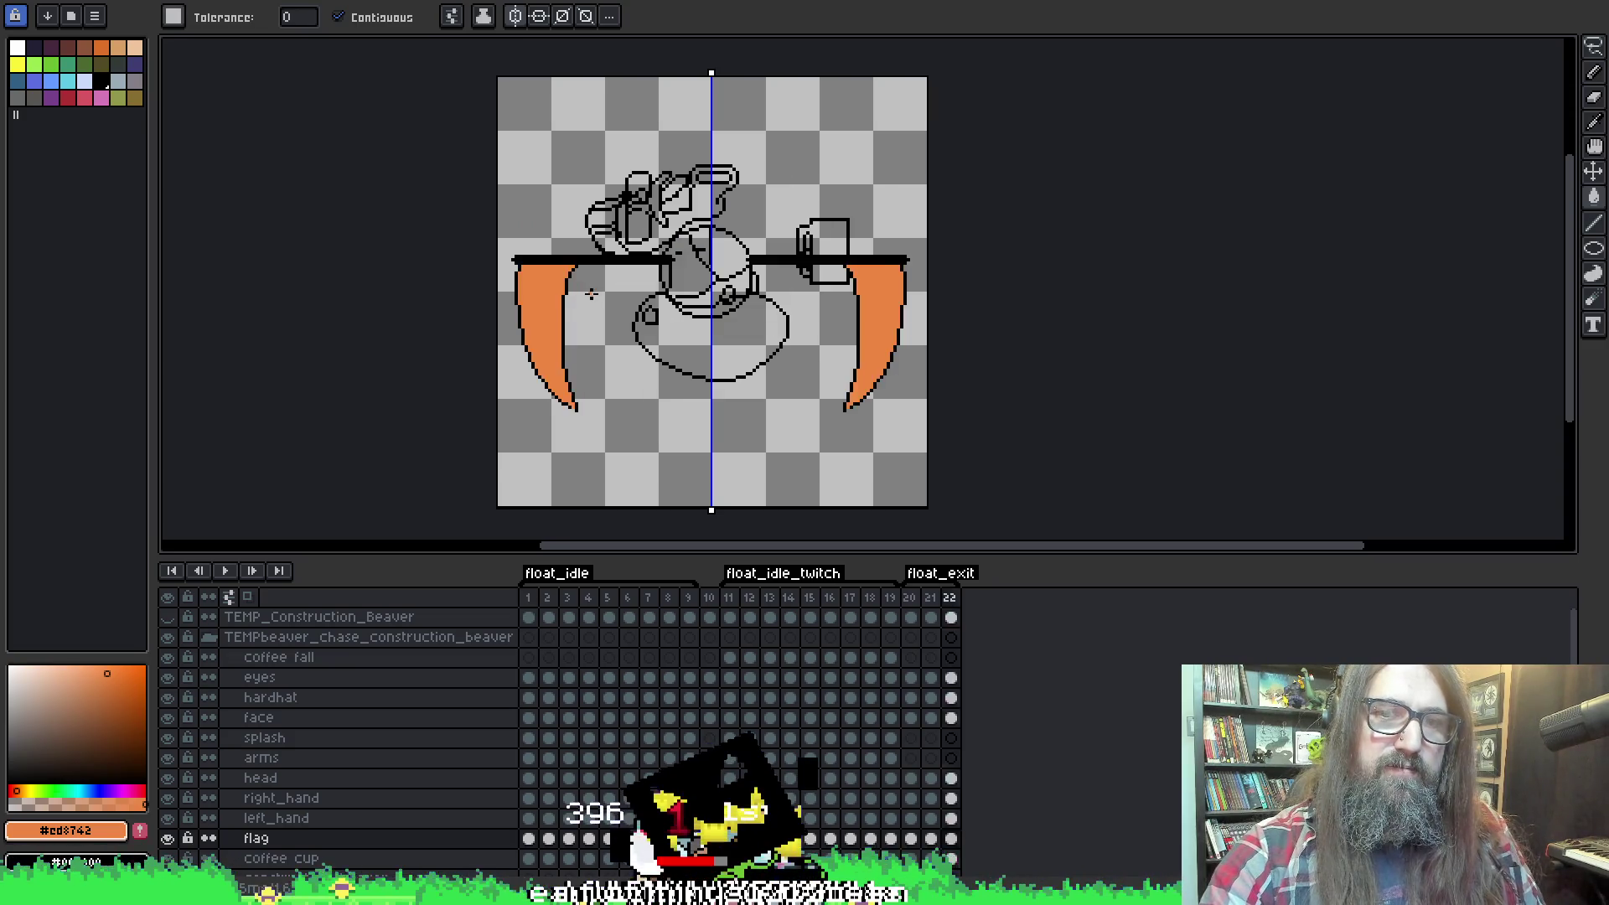
pyautogui.press('Left')
pyautogui.press('Left')
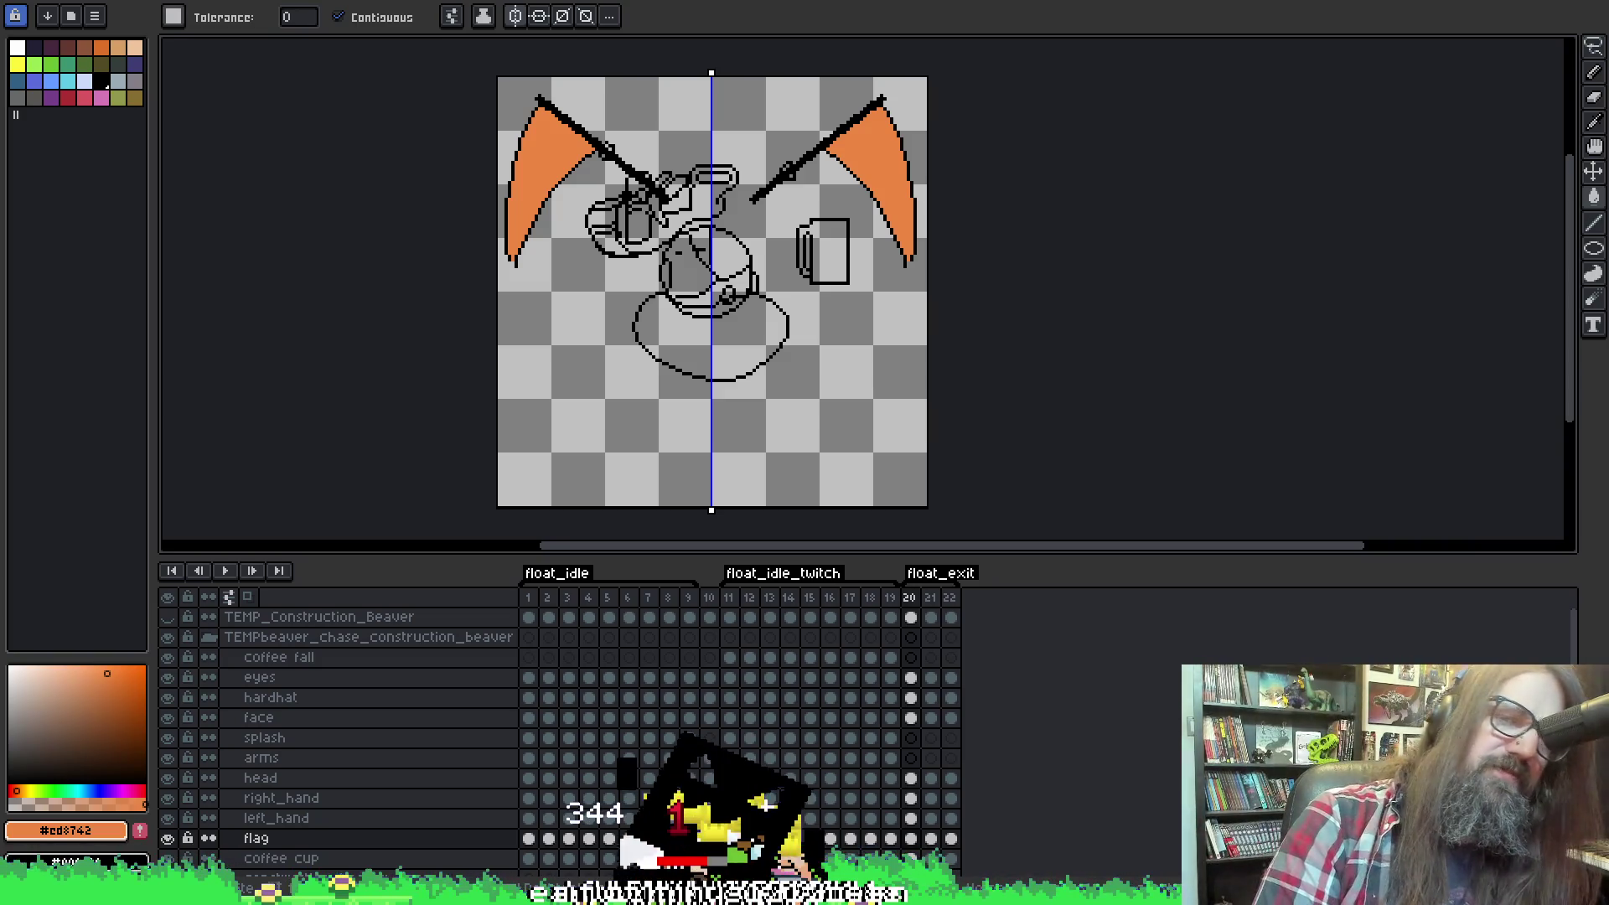
# Pan the canvas view and pick an option from the canvas context menu.
pyautogui.moveTo(758, 237); pyautogui.dragTo(697, 300)
pyautogui.rightClick(744, 362)
pyautogui.click(758, 433)
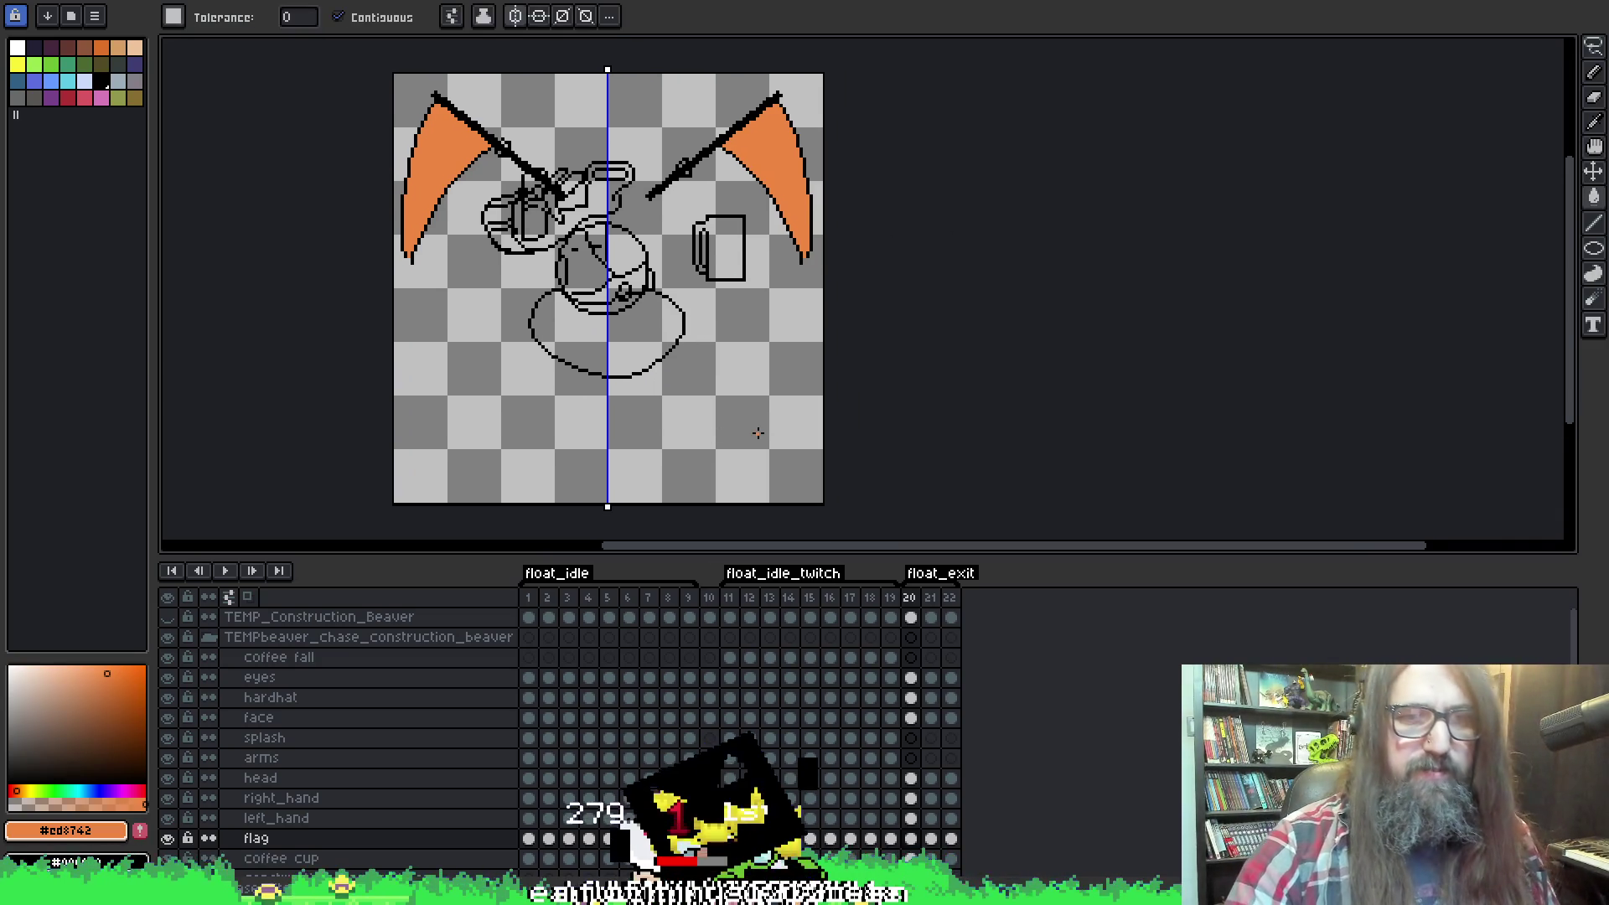
pyautogui.press('space')
pyautogui.moveTo(833, 362); pyautogui.dragTo(898, 346)
pyautogui.scroll(1, 618, 217)
pyautogui.scroll(1, 620, 215)
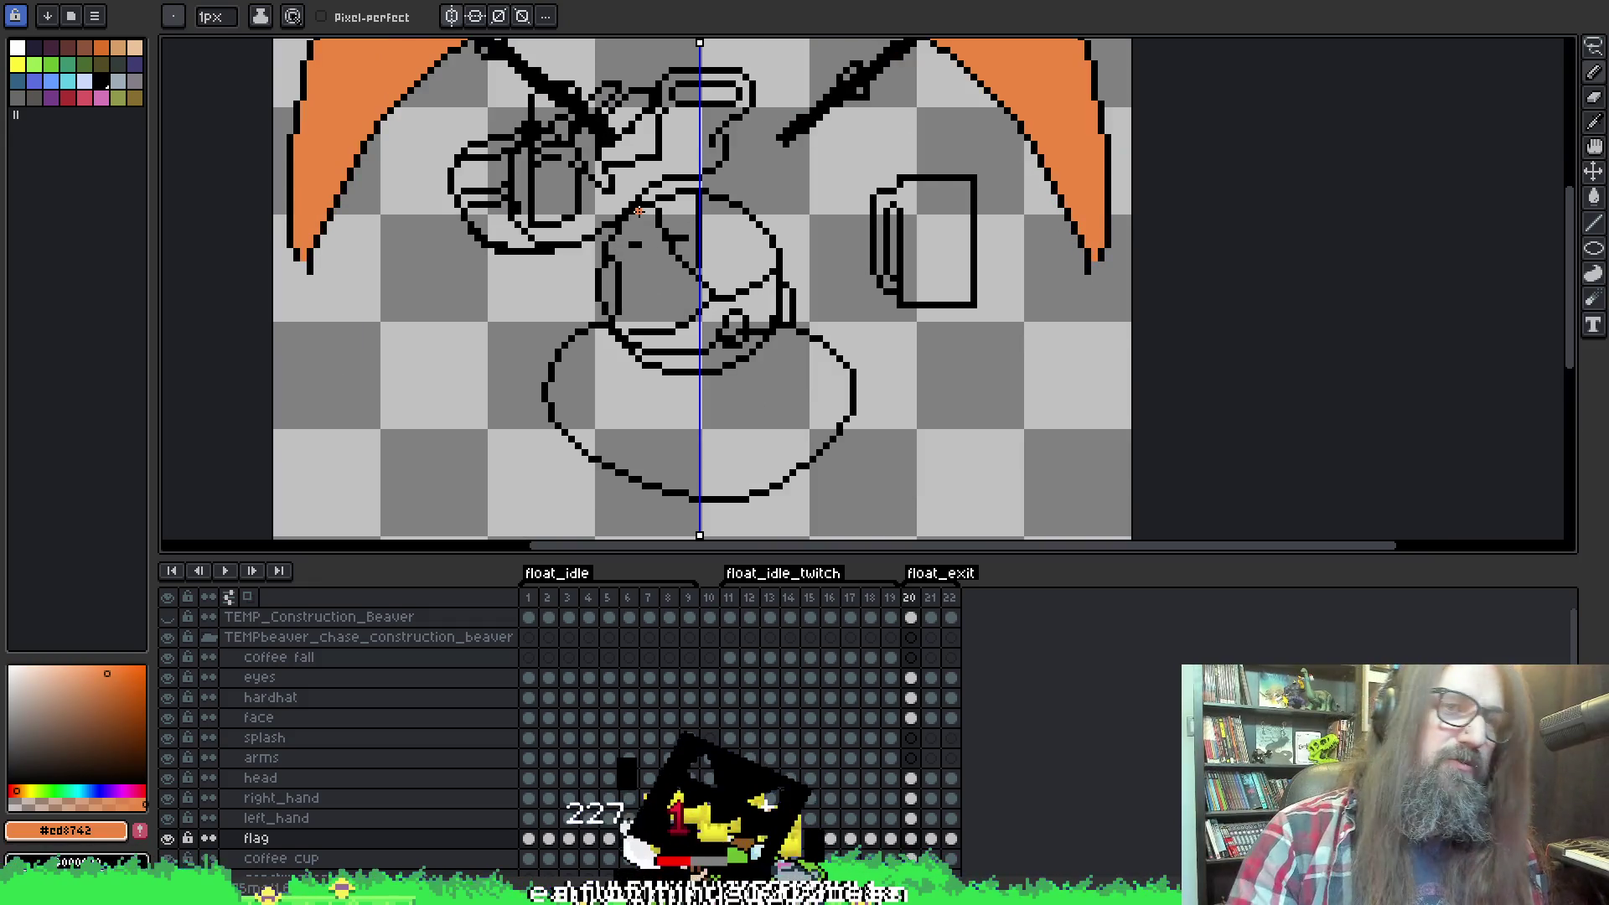
pyautogui.press('e')
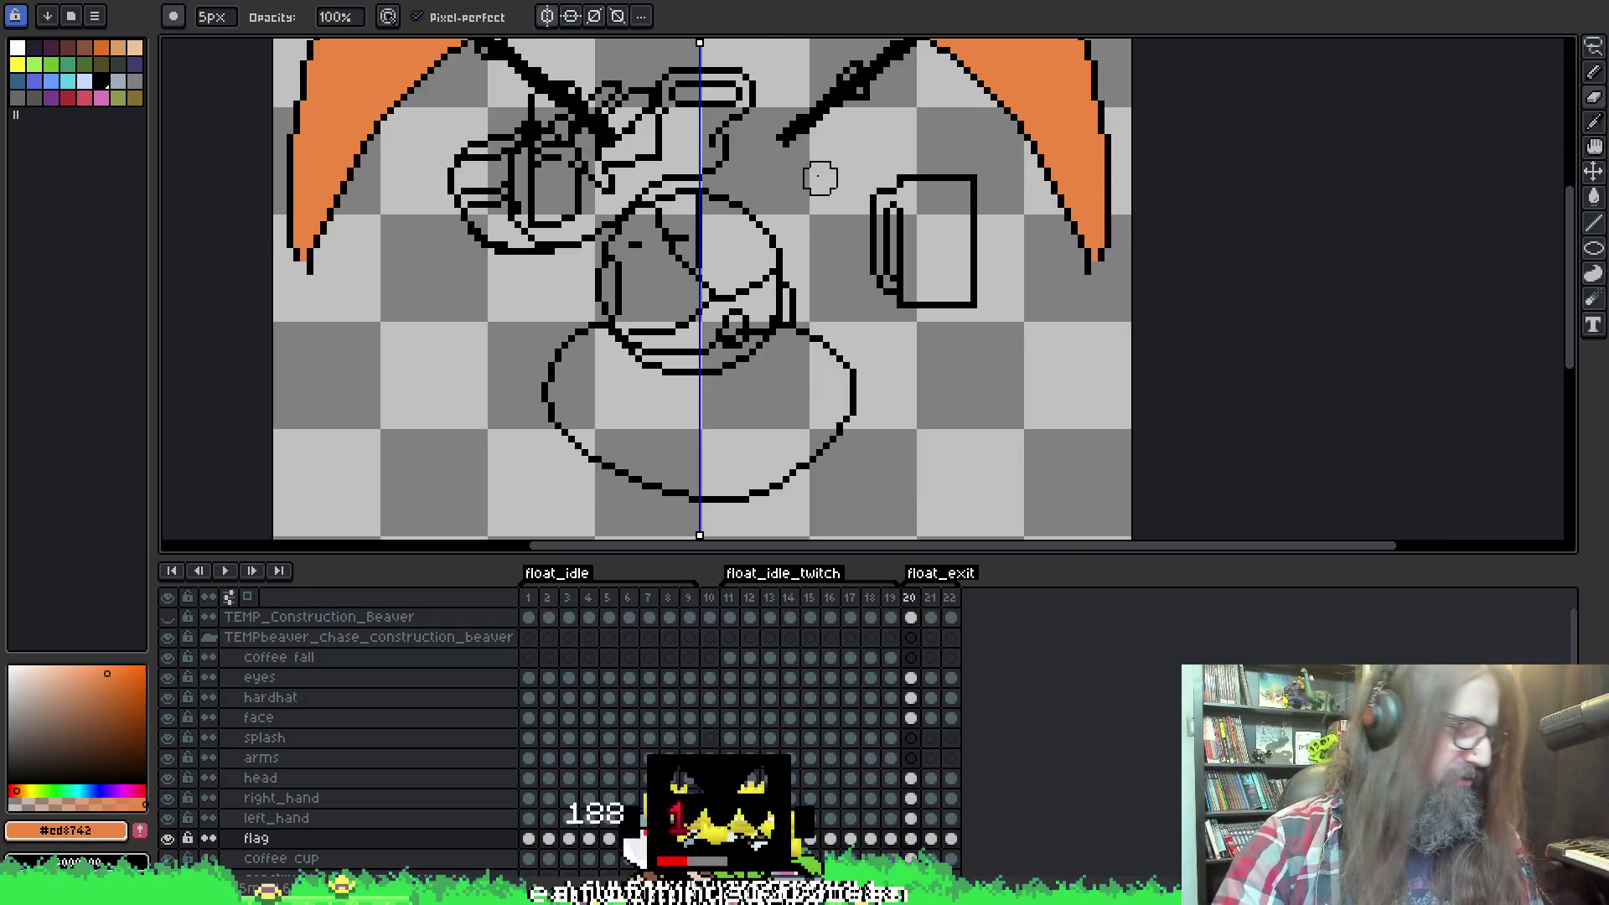
pyautogui.scroll(-1, 819, 178)
pyautogui.scroll(-1, 820, 193)
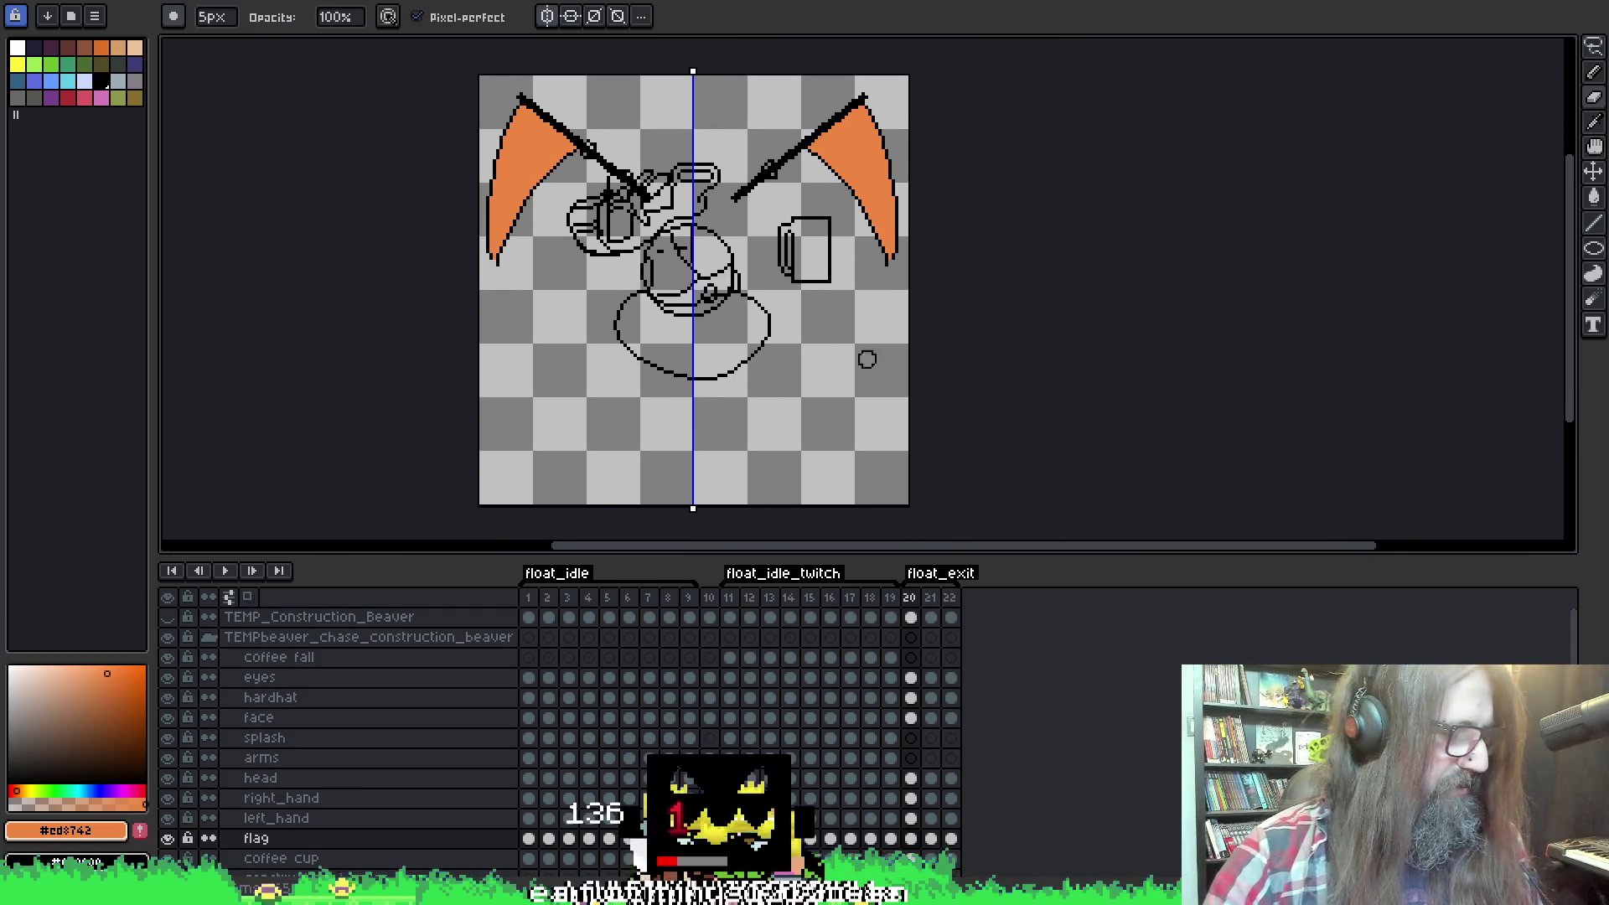
pyautogui.press('b')
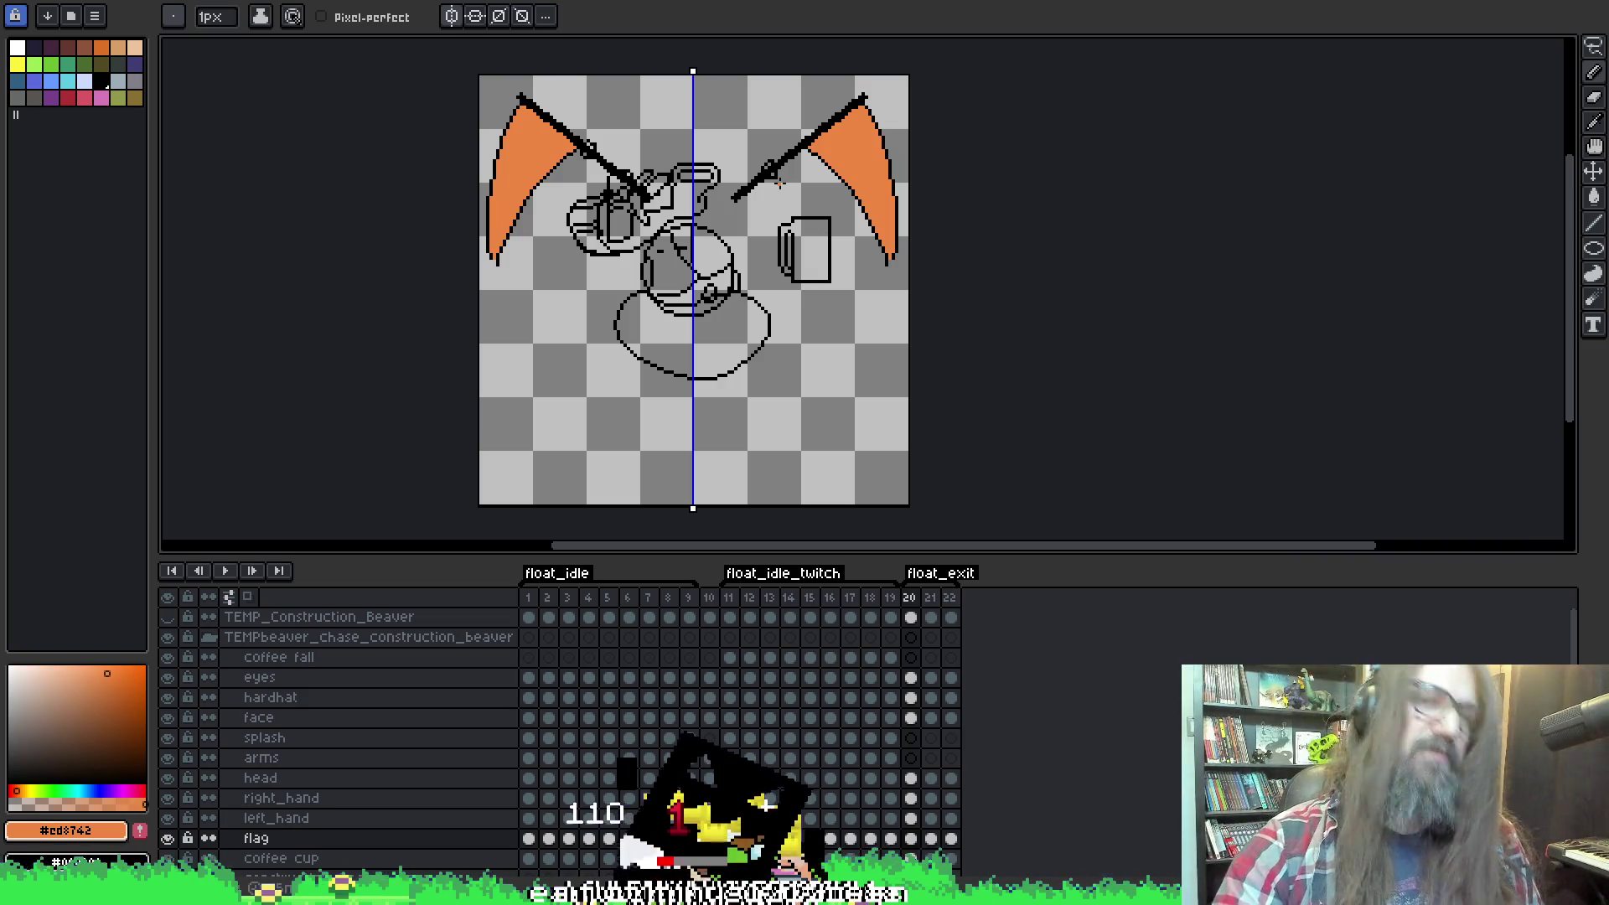
pyautogui.press('Right')
pyautogui.press('Left')
pyautogui.press('Left')
pyautogui.press('Right')
pyautogui.press('Right')
pyautogui.press('Right')
pyautogui.press('Left')
pyautogui.press('Left')
pyautogui.press('Right')
pyautogui.press('Right')
pyautogui.press('Left')
pyautogui.press('Right')
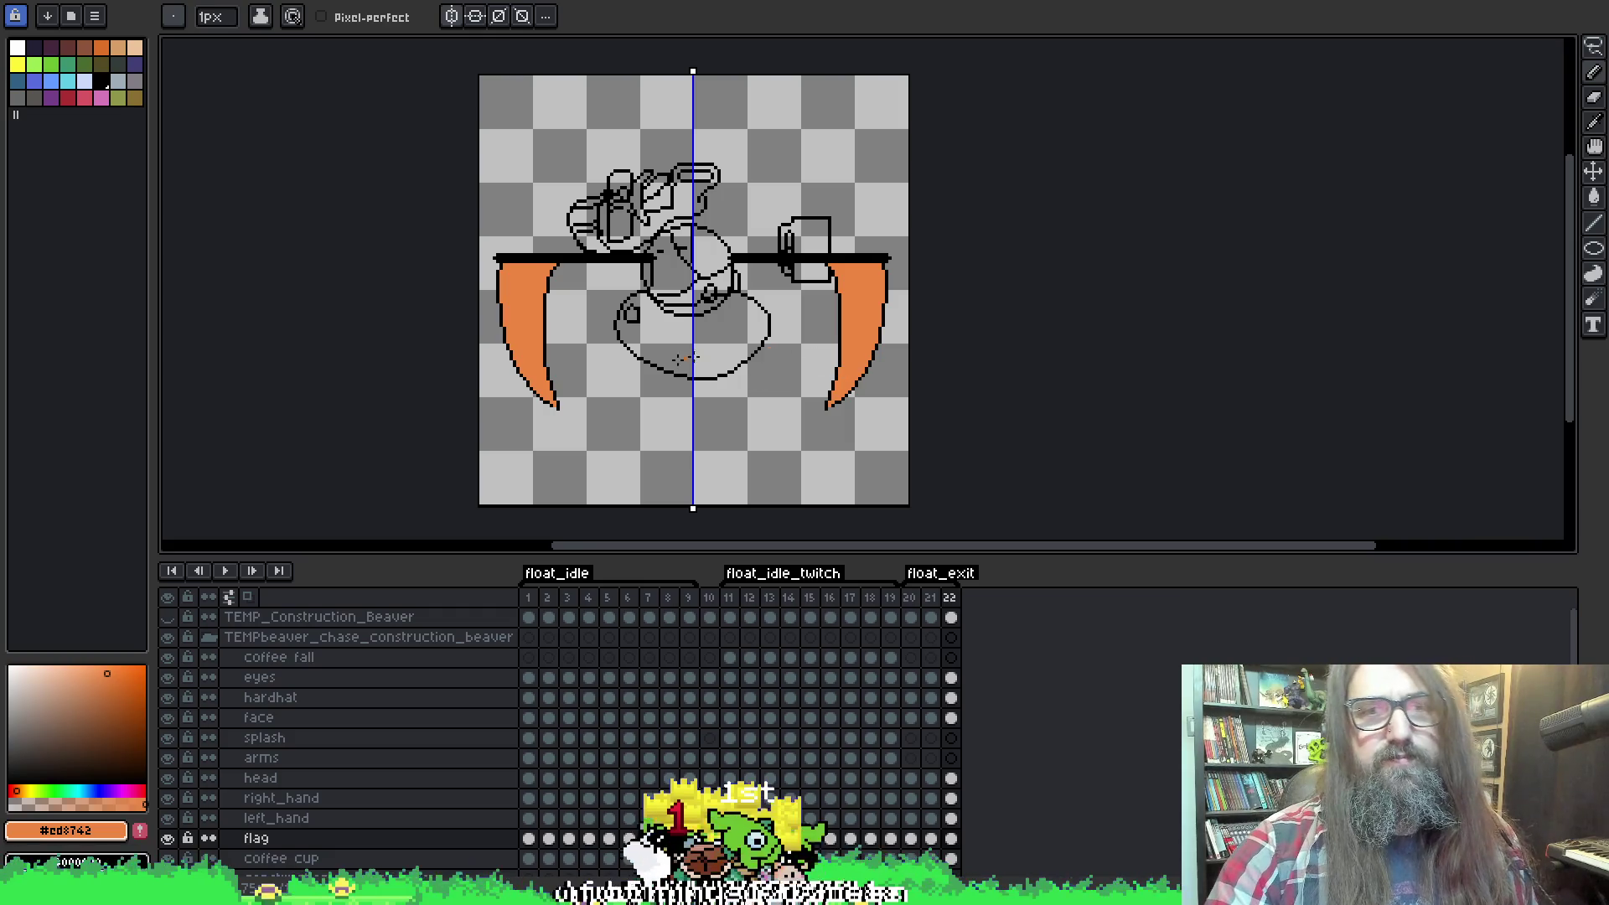
pyautogui.press('Return')
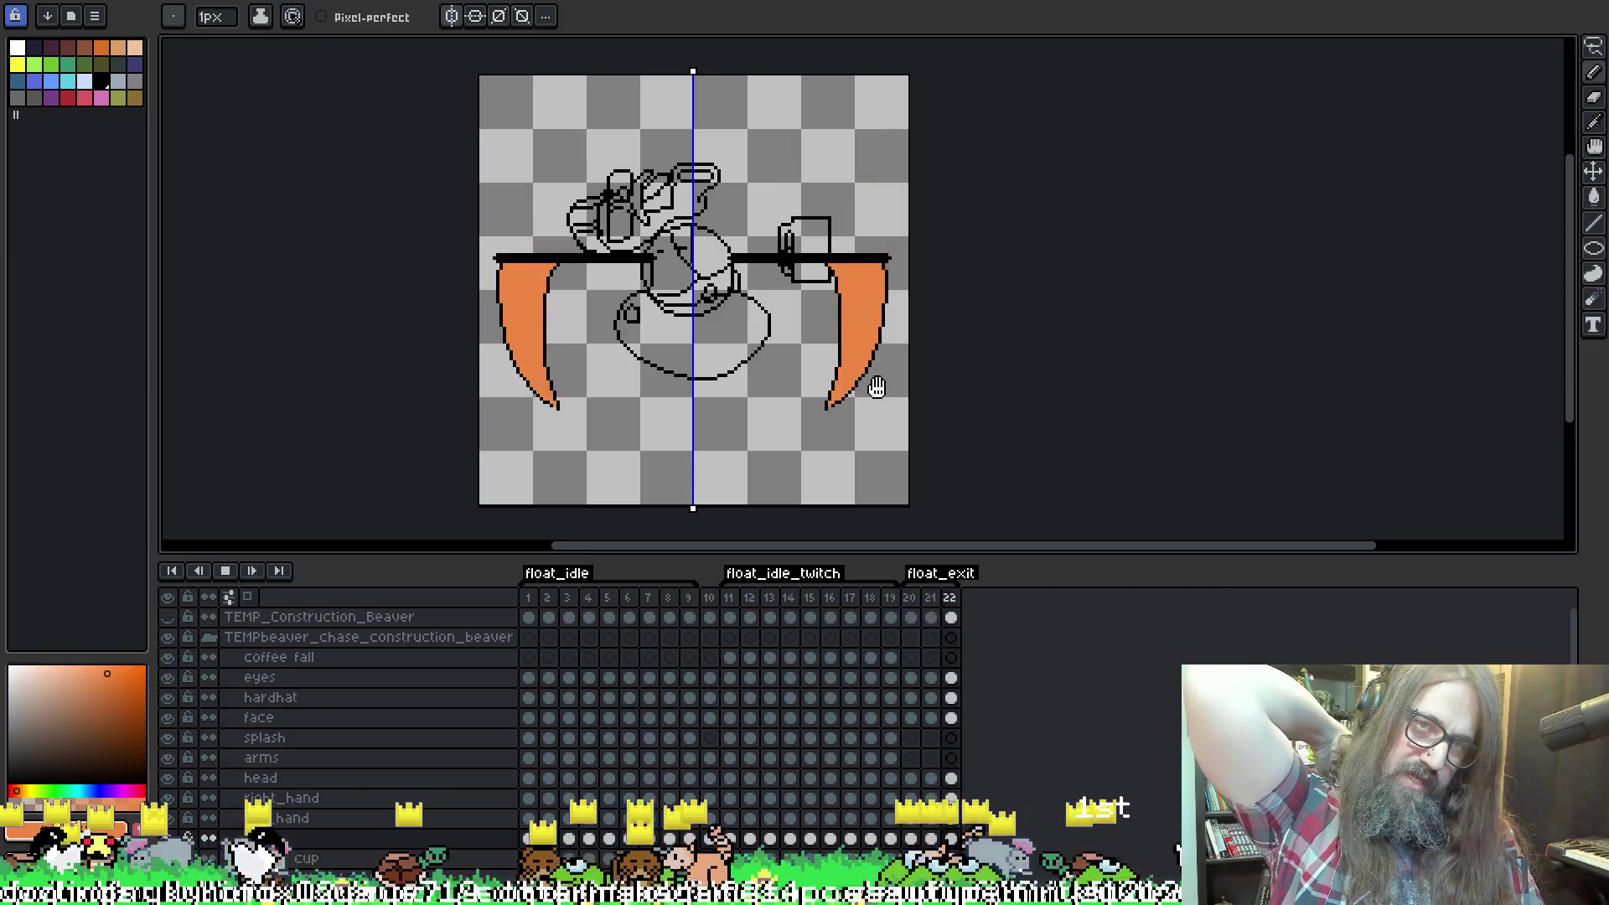
pyautogui.press('Return')
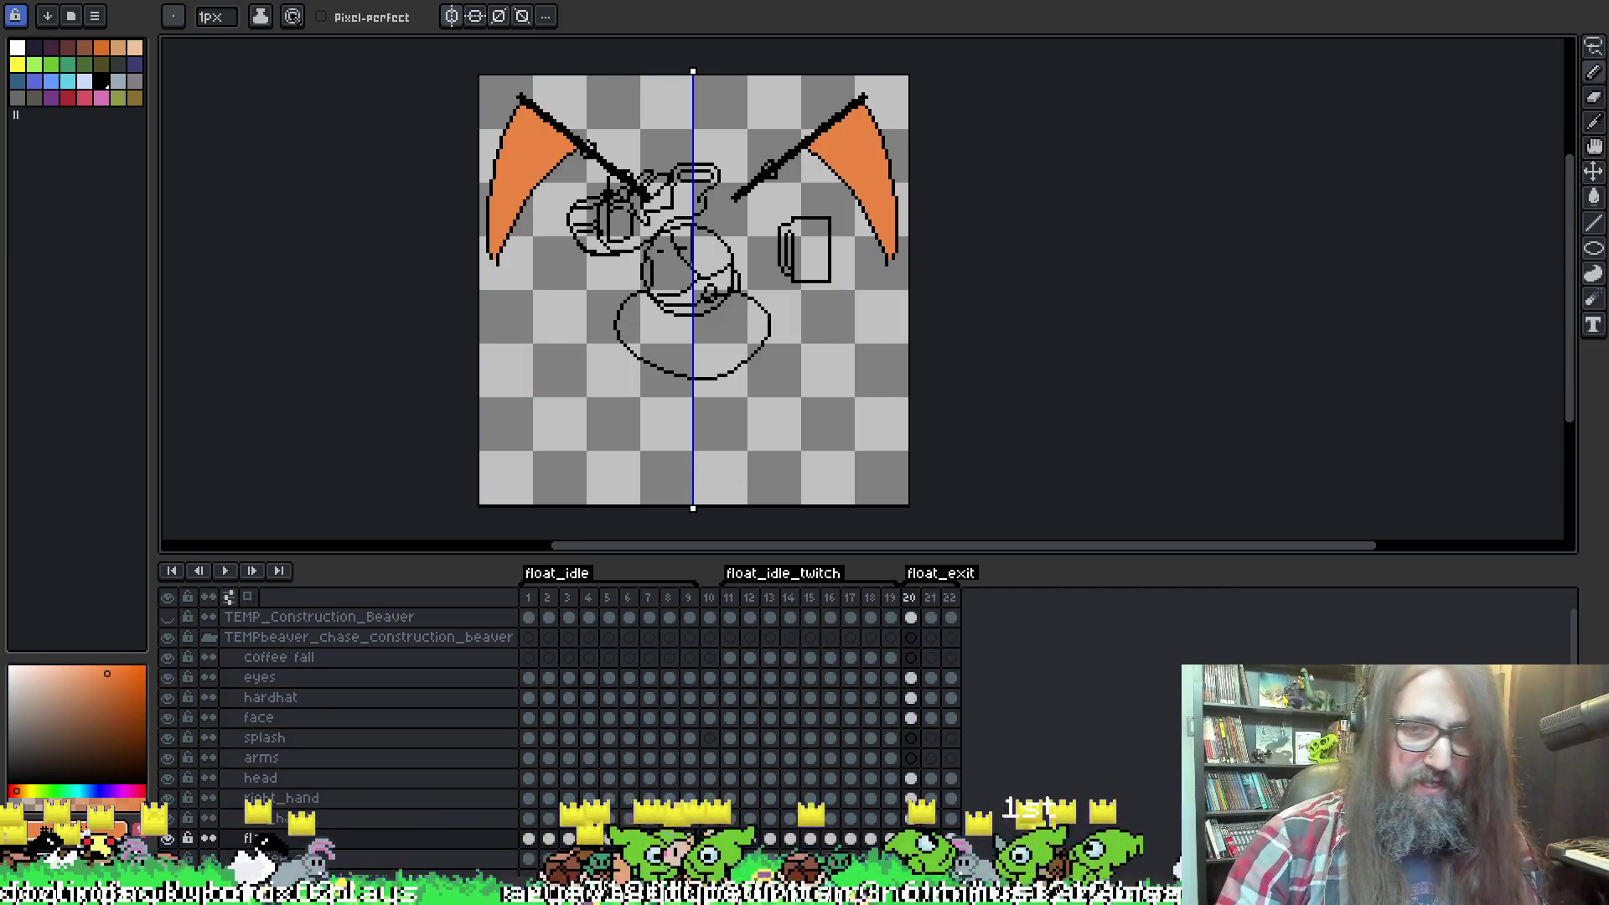
pyautogui.moveTo(1012, 828); pyautogui.dragTo(1015, 784)
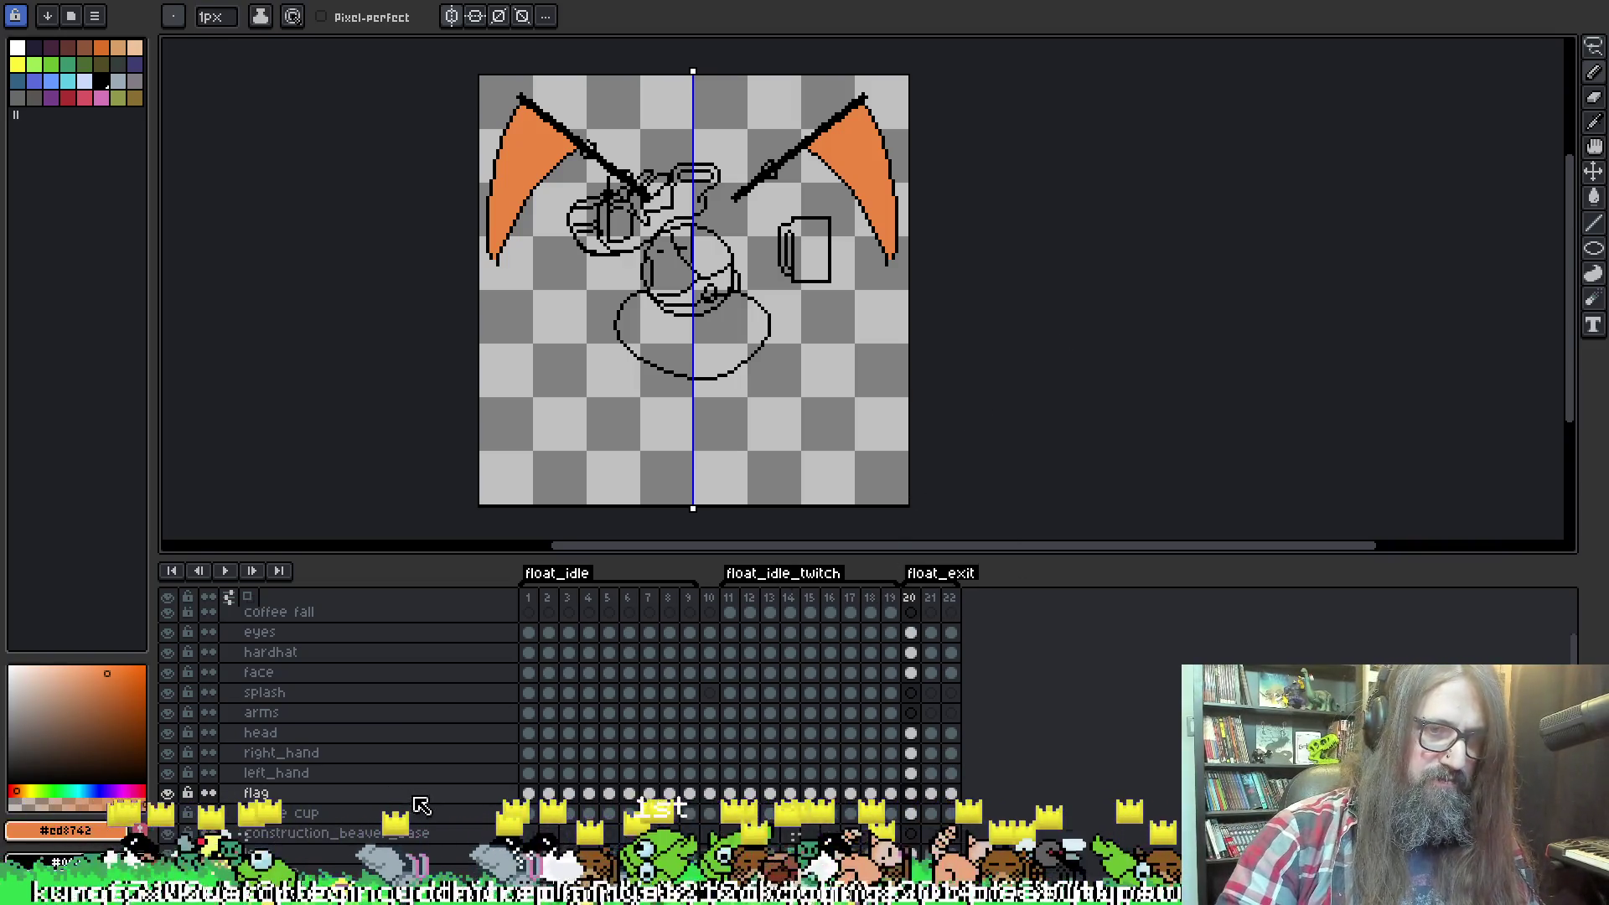
pyautogui.scroll(-3, 736, 767)
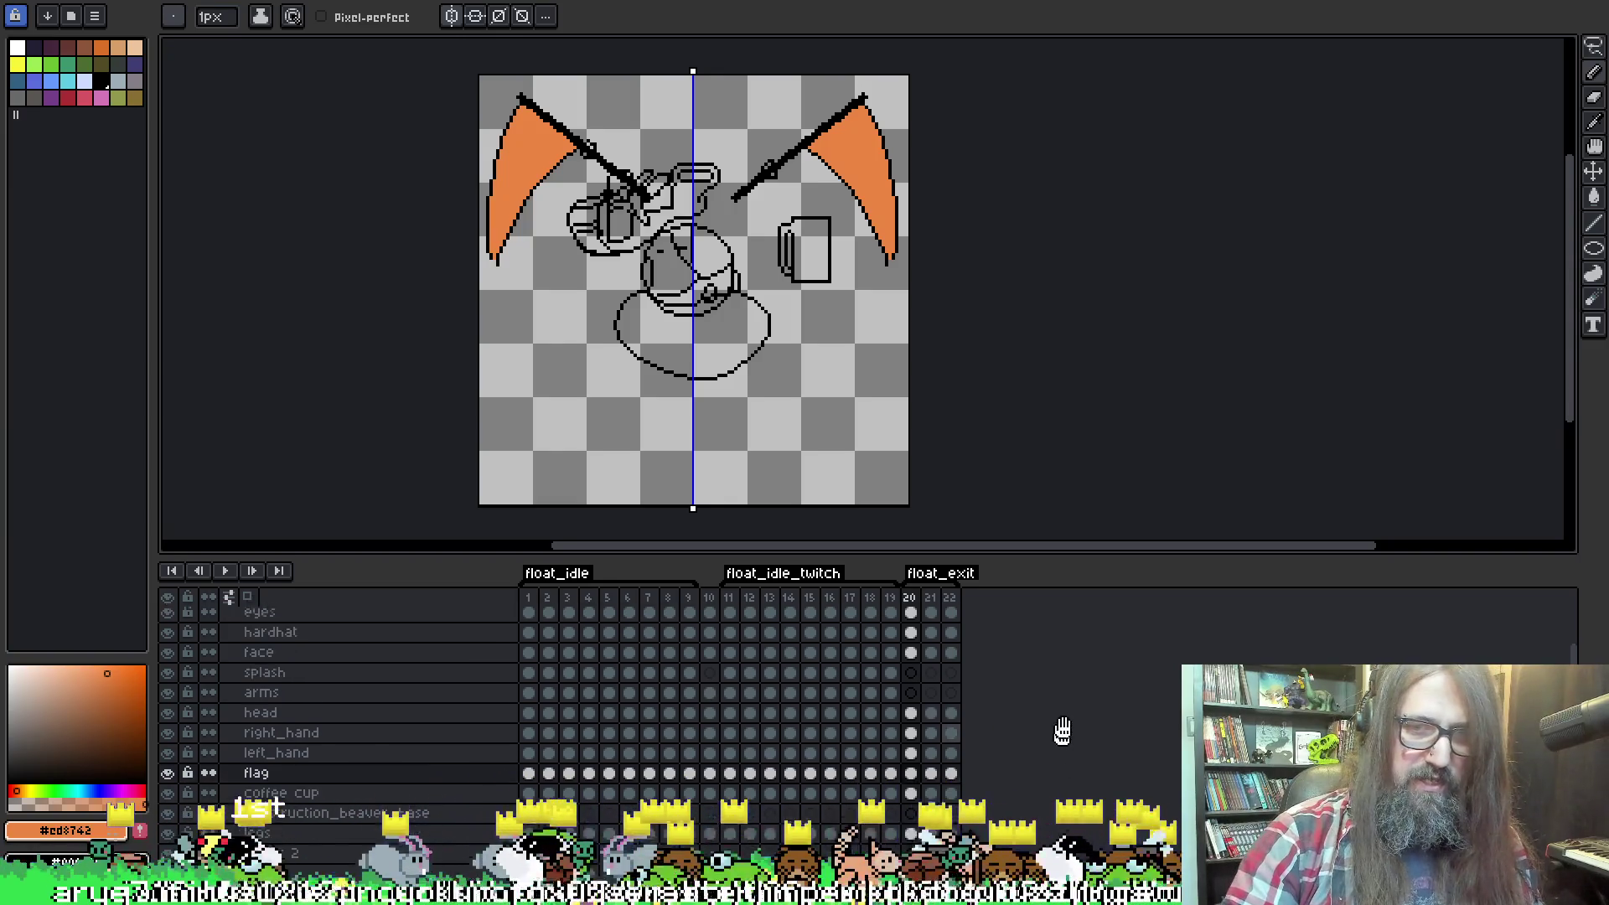
pyautogui.scroll(-3, 931, 812)
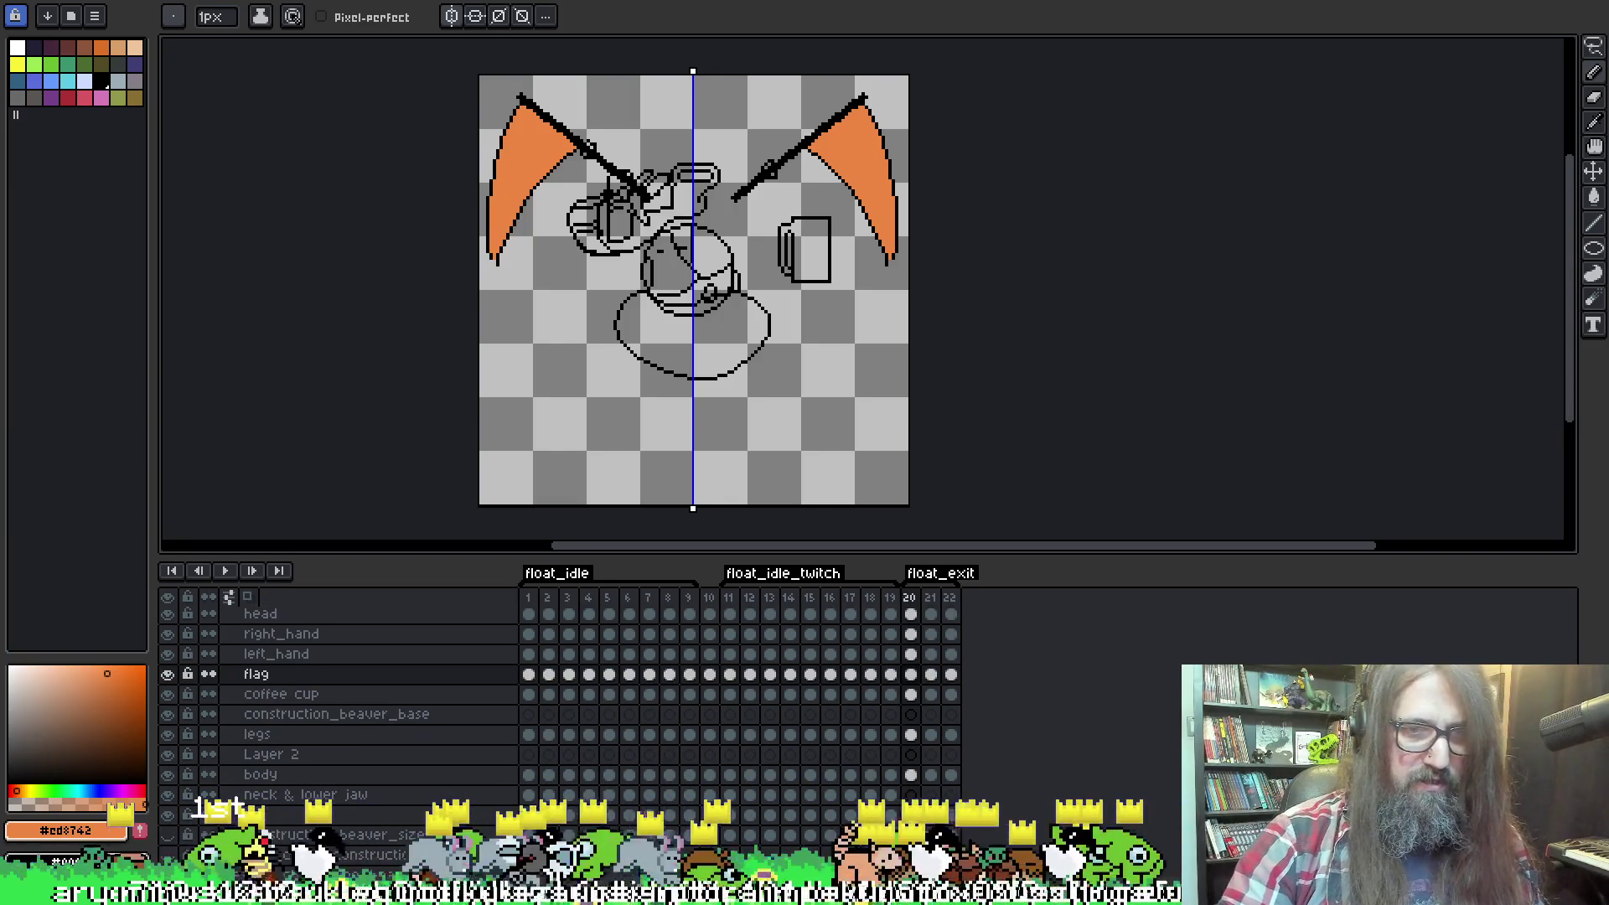
pyautogui.click(913, 816)
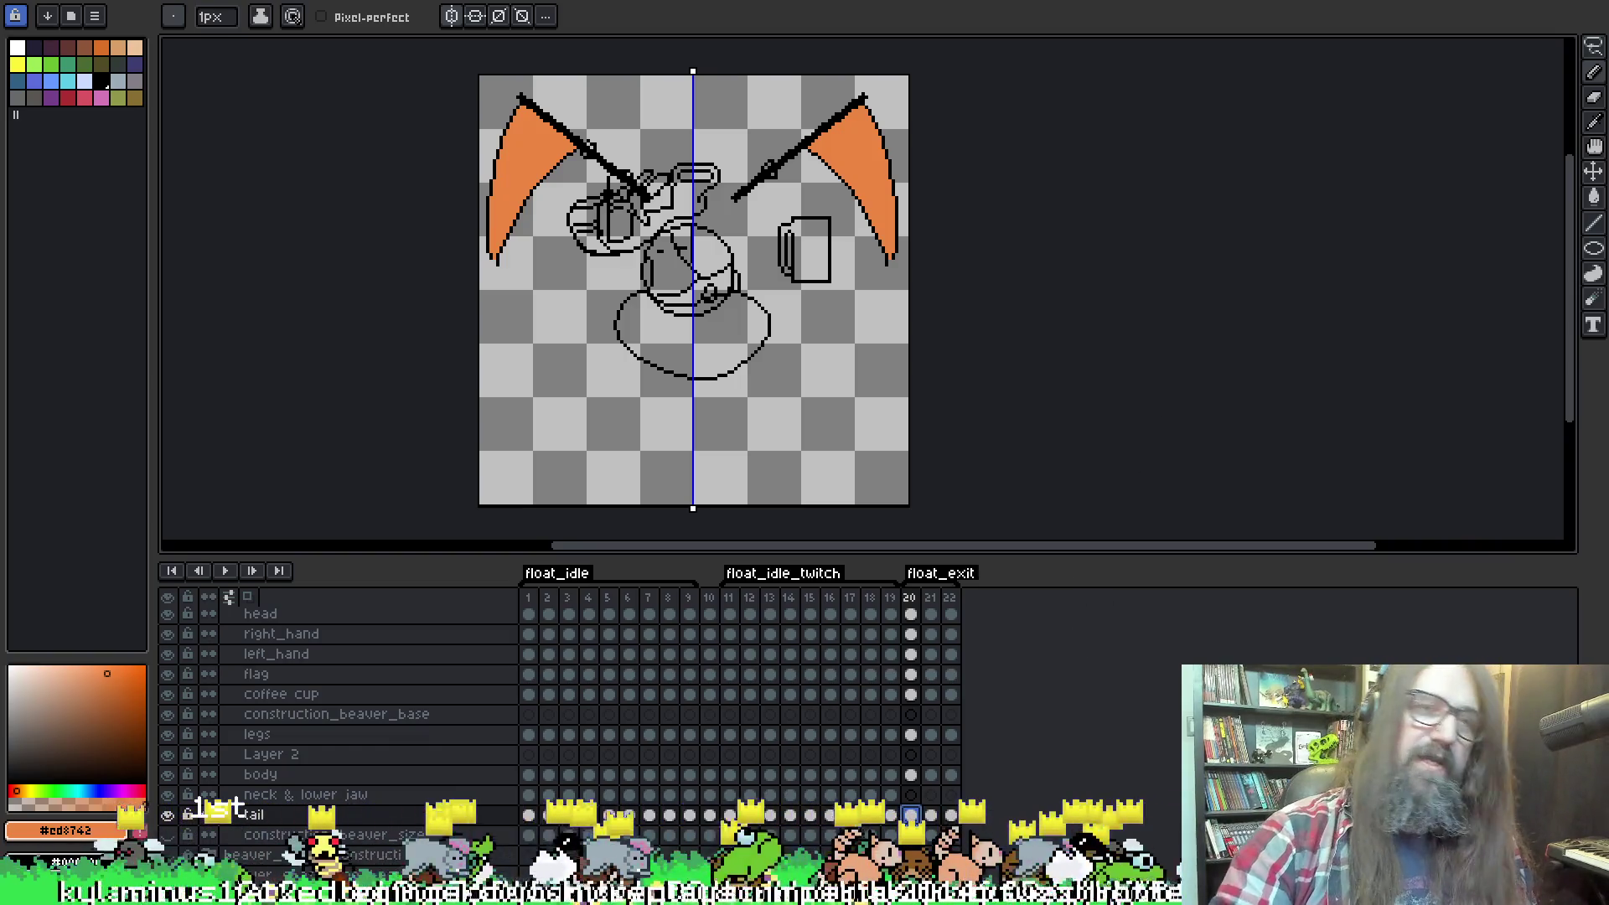
# Magic-wand the white tail on frame 19 and copy its body cel into frames 20–22.
pyautogui.press('Left')
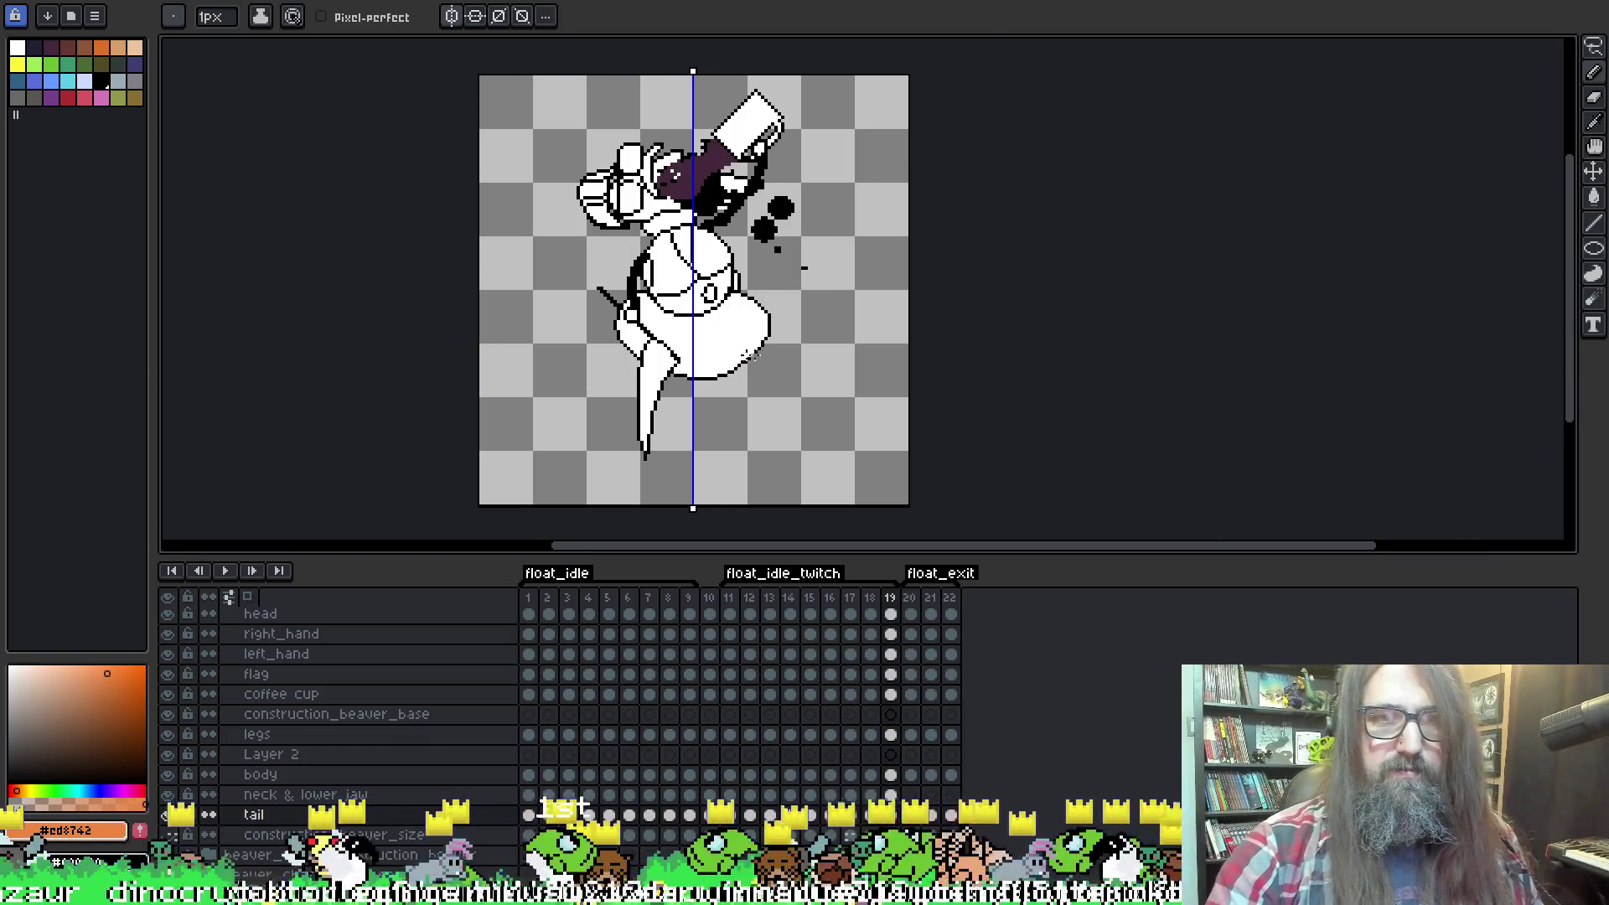
pyautogui.press('w')
pyautogui.click(712, 335)
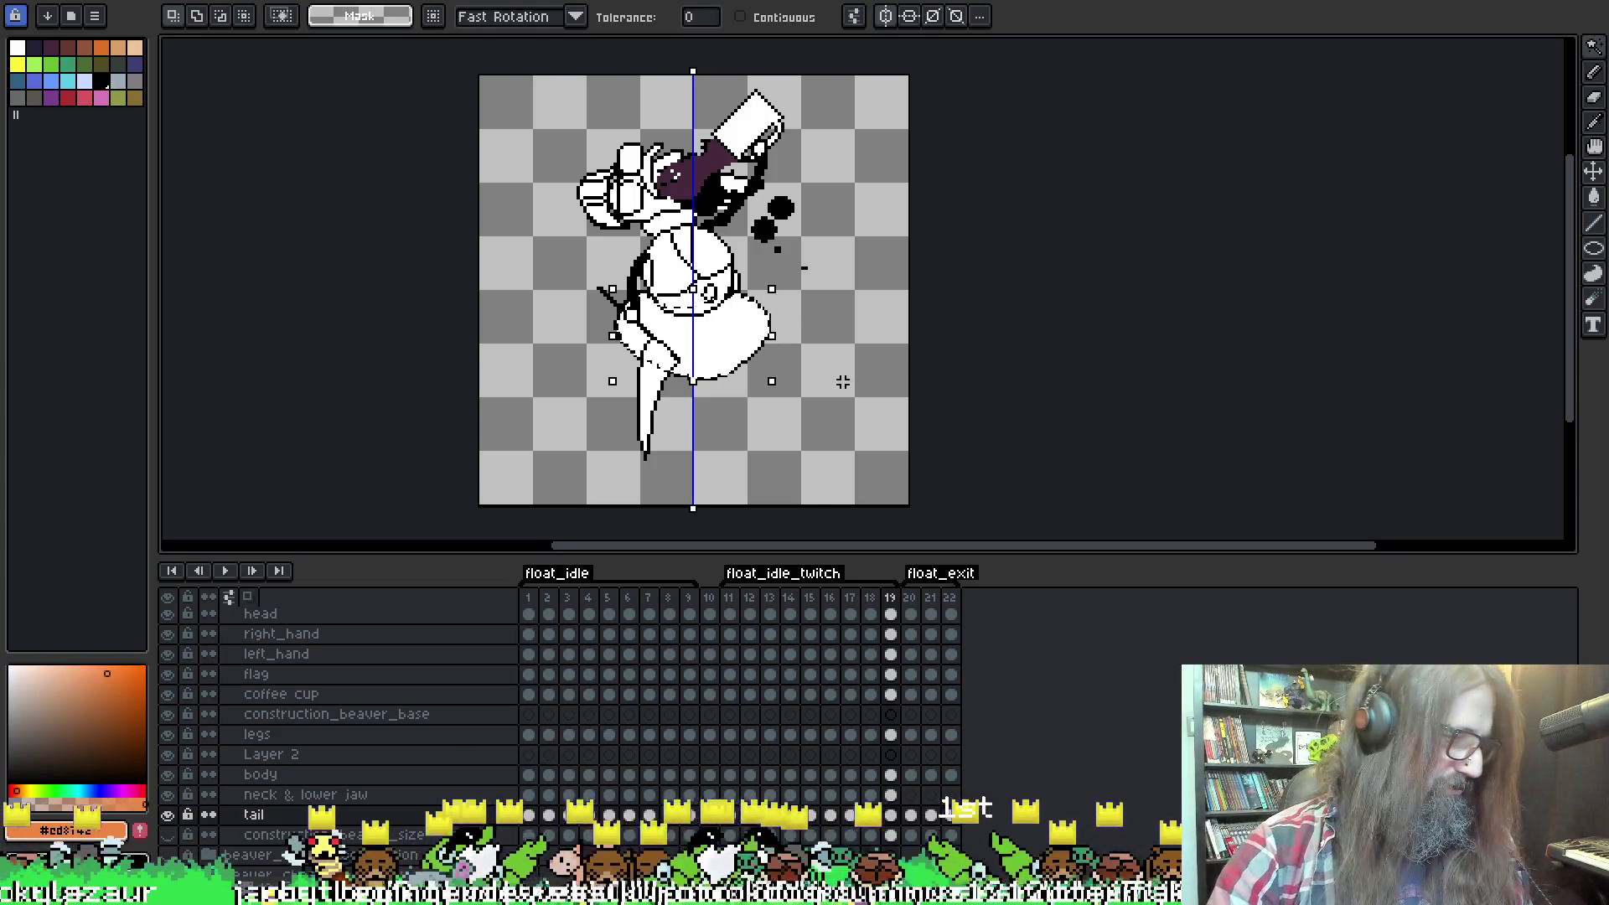
pyautogui.click(922, 825)
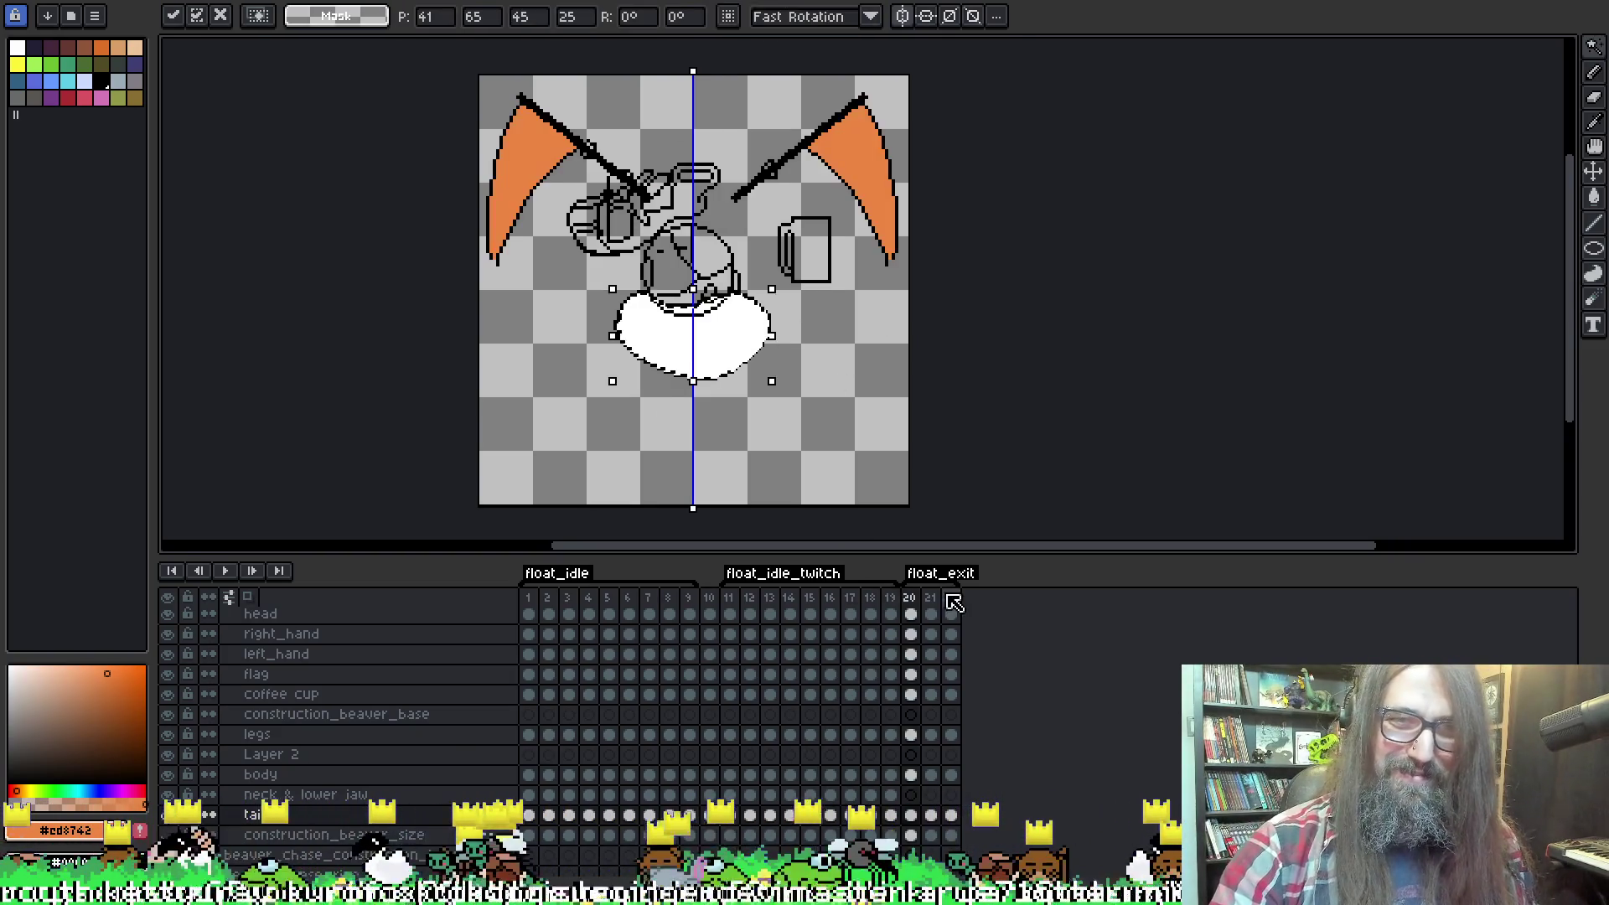
pyautogui.press('Left')
pyautogui.press('Up')
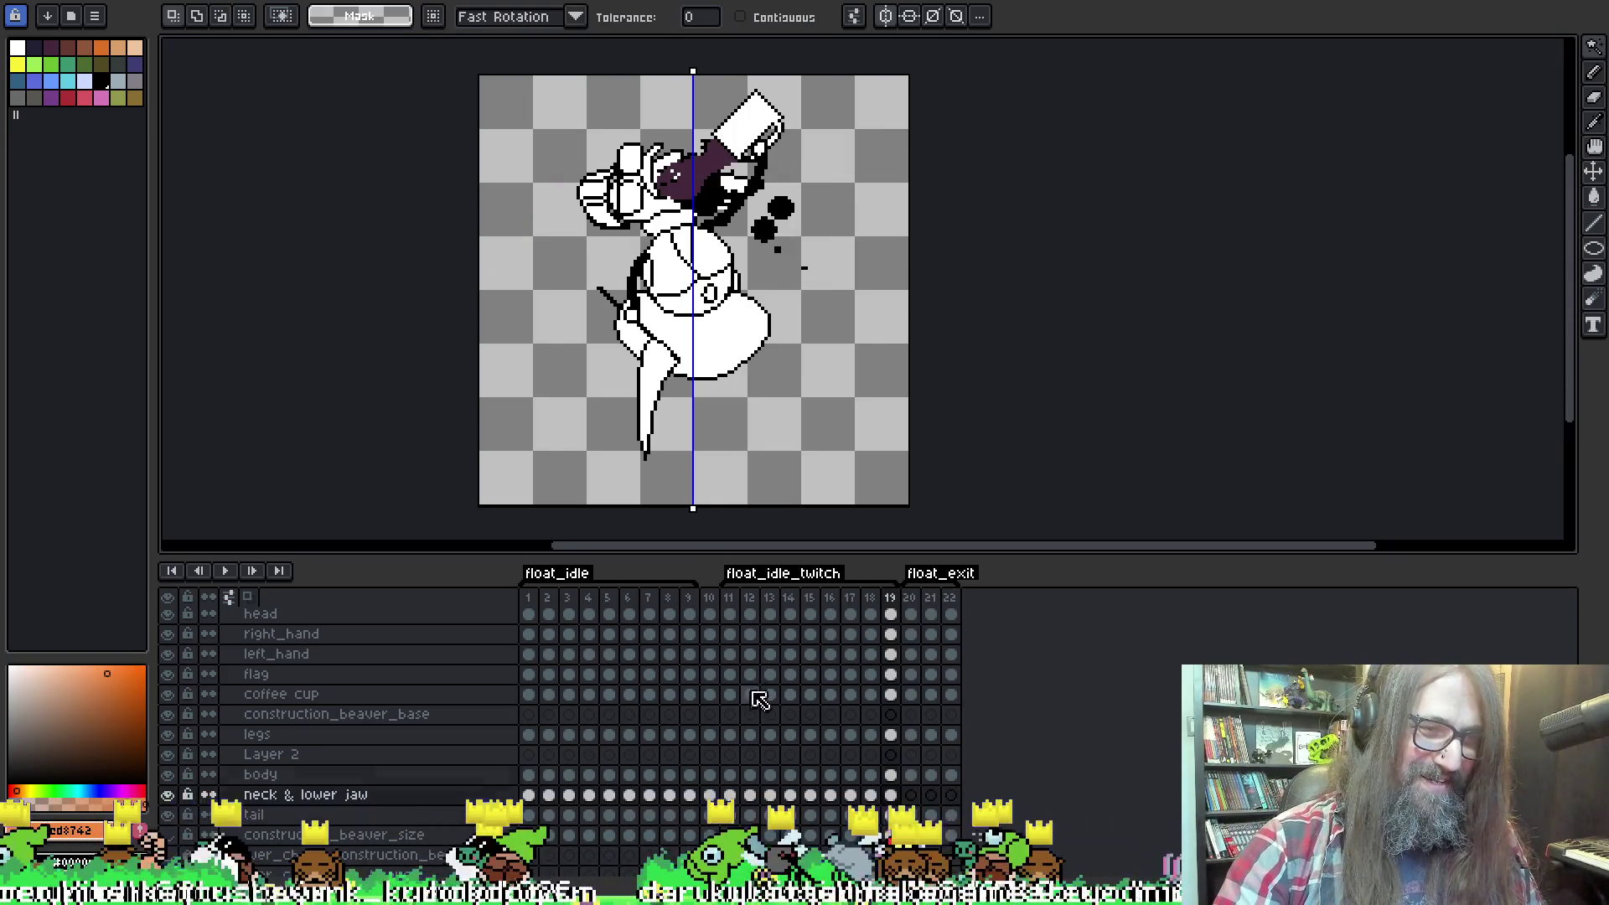
pyautogui.moveTo(930, 776); pyautogui.dragTo(951, 776)
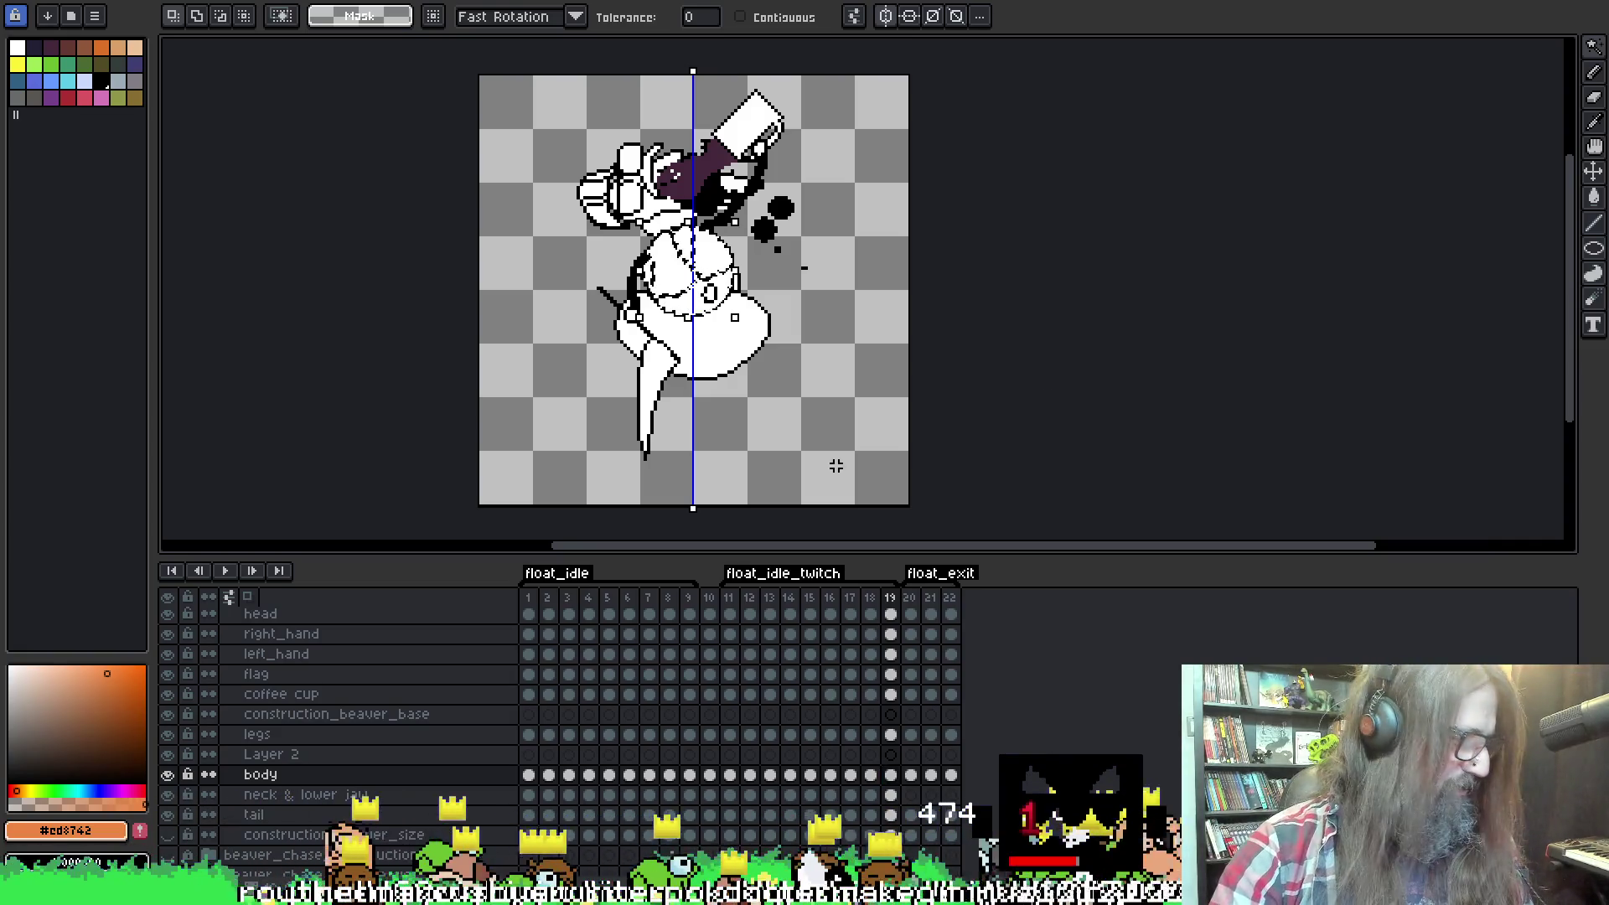
pyautogui.click(909, 782)
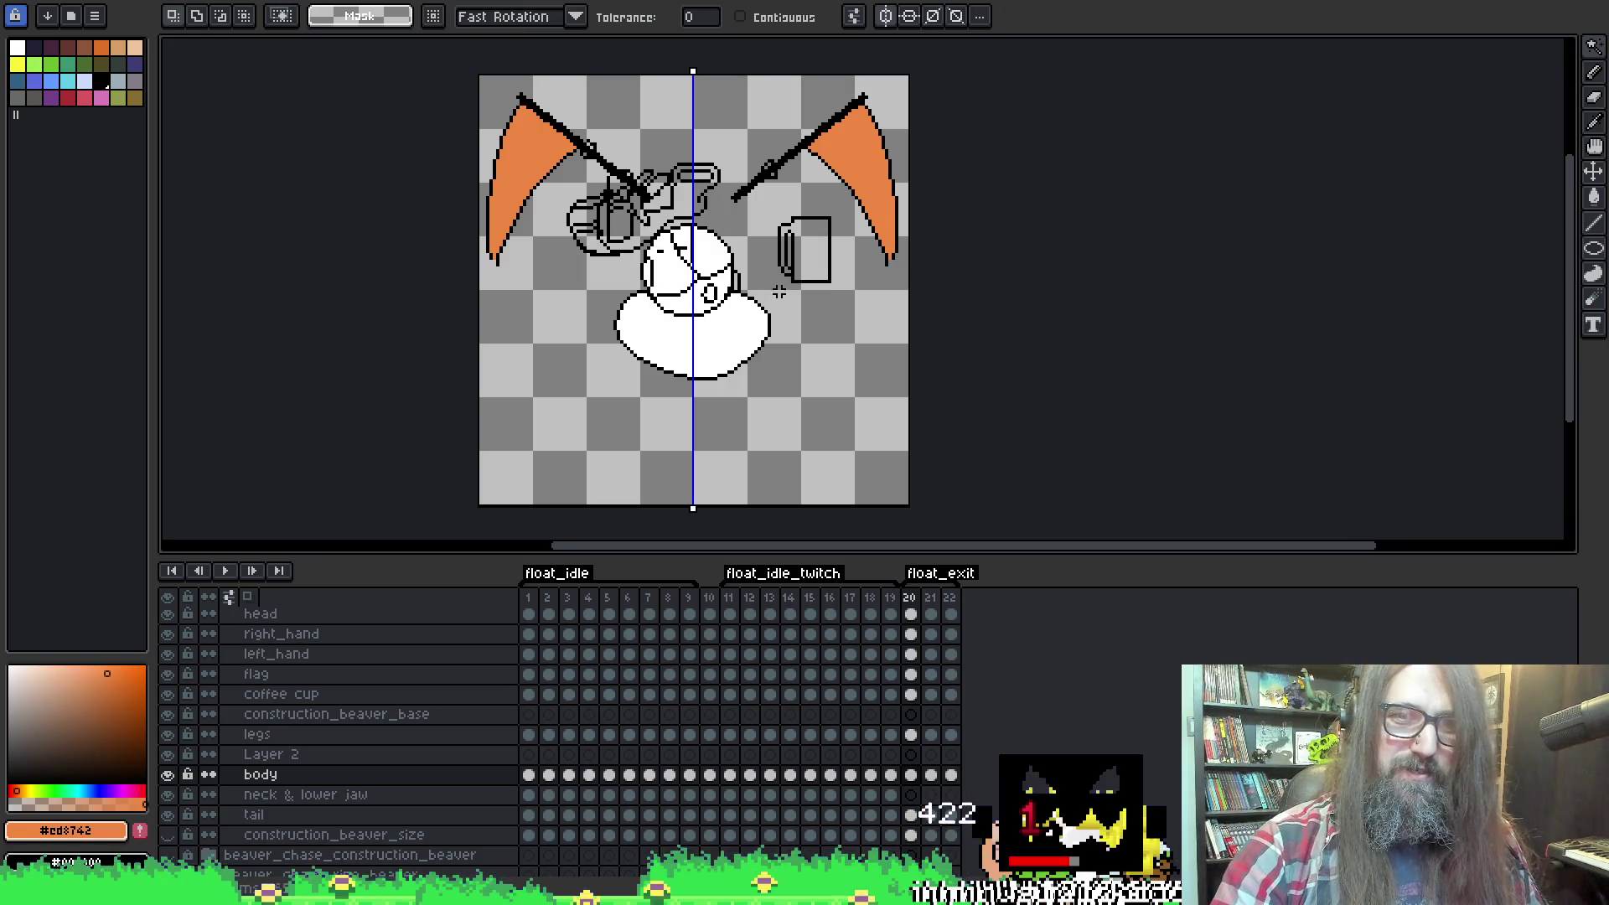
# On the legs layer at frame 20, pencil white pixels beside the helmet.
pyautogui.press('b')
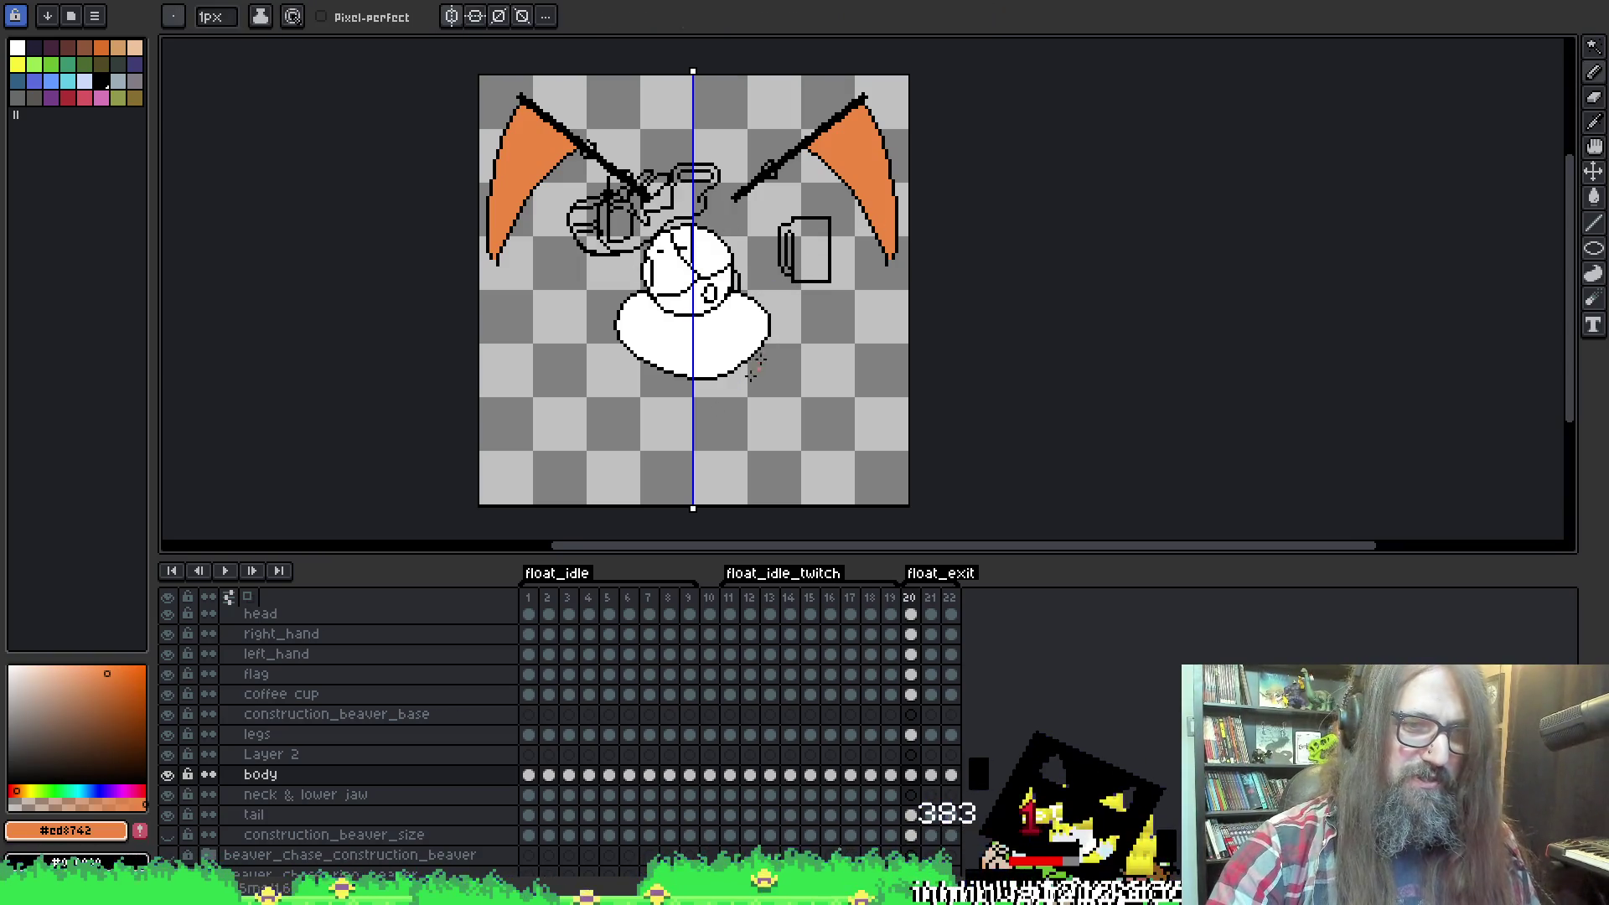
pyautogui.click(331, 735)
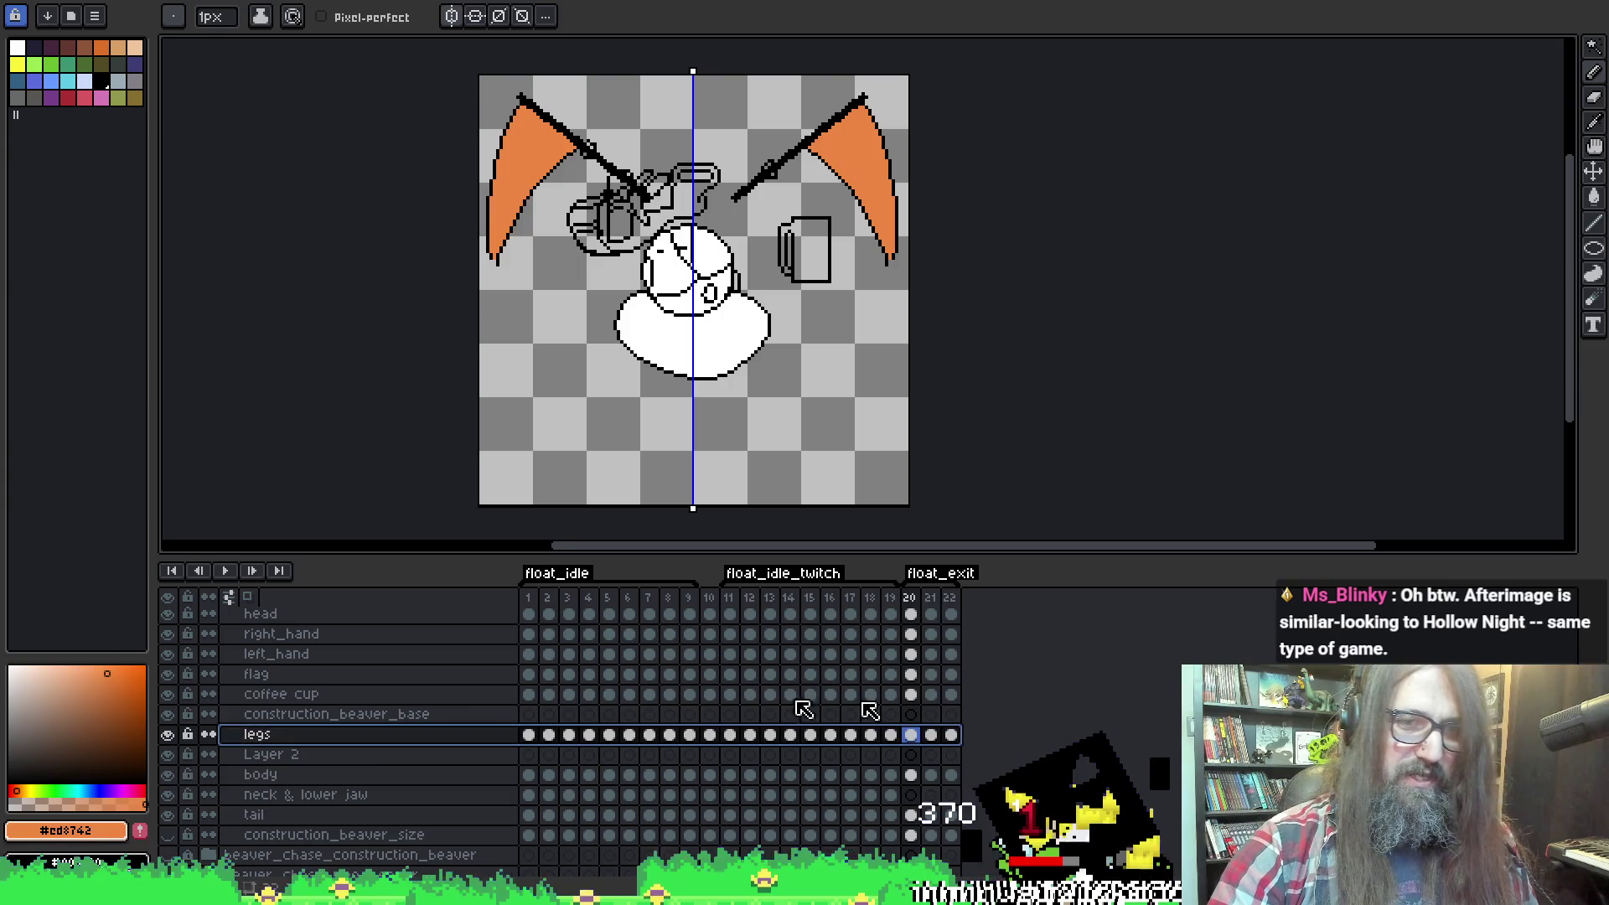
pyautogui.click(910, 736)
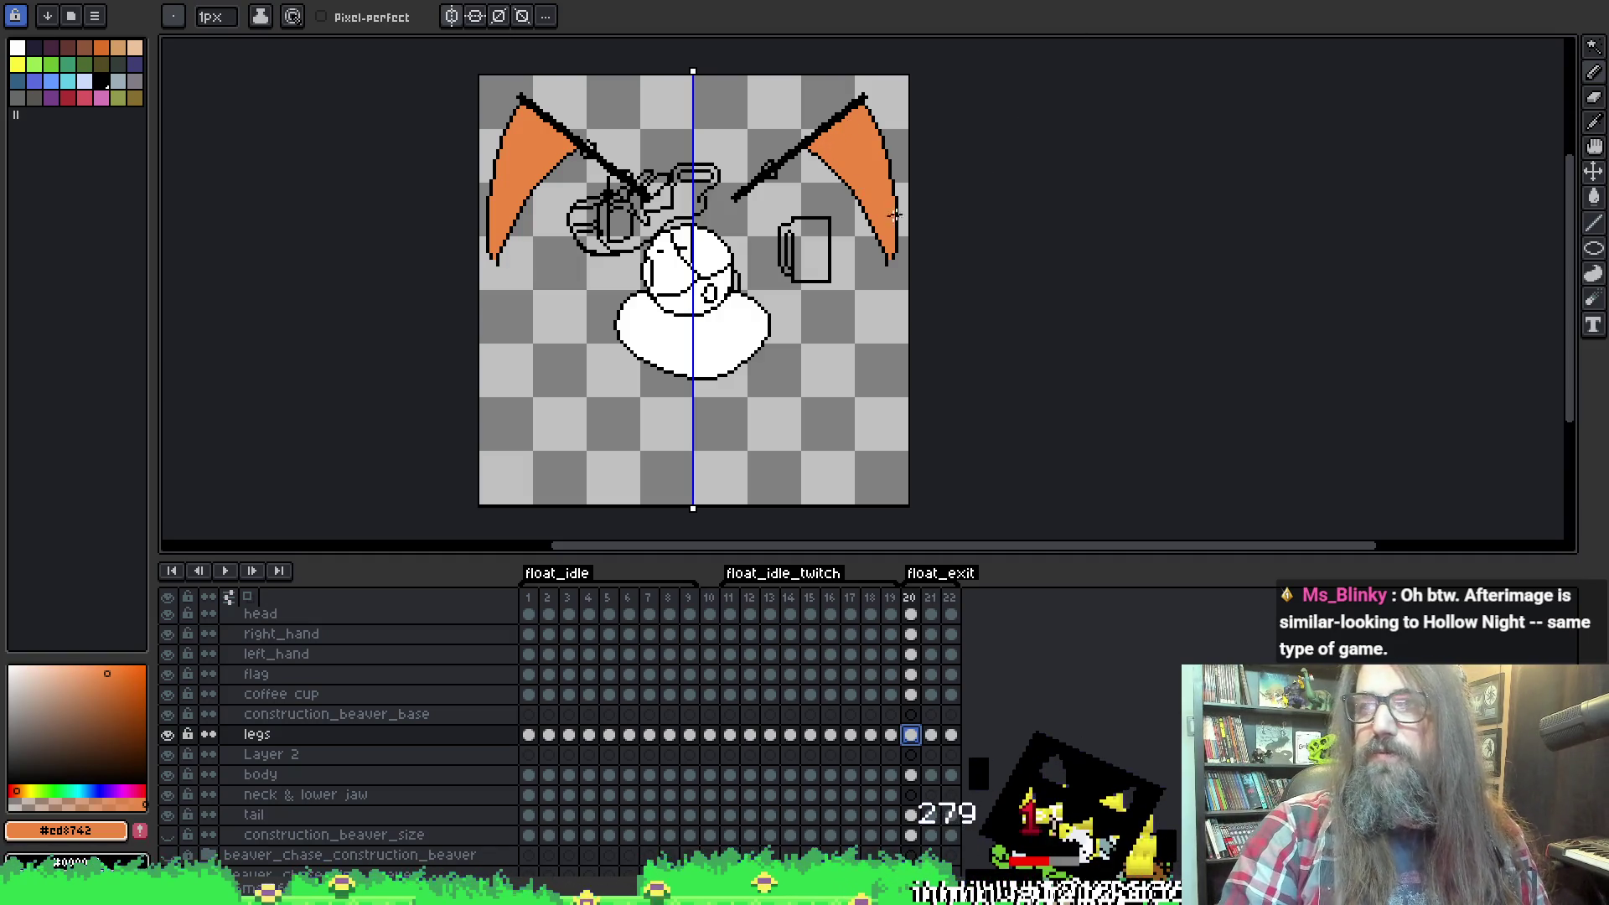
pyautogui.scroll(2, 890, 220)
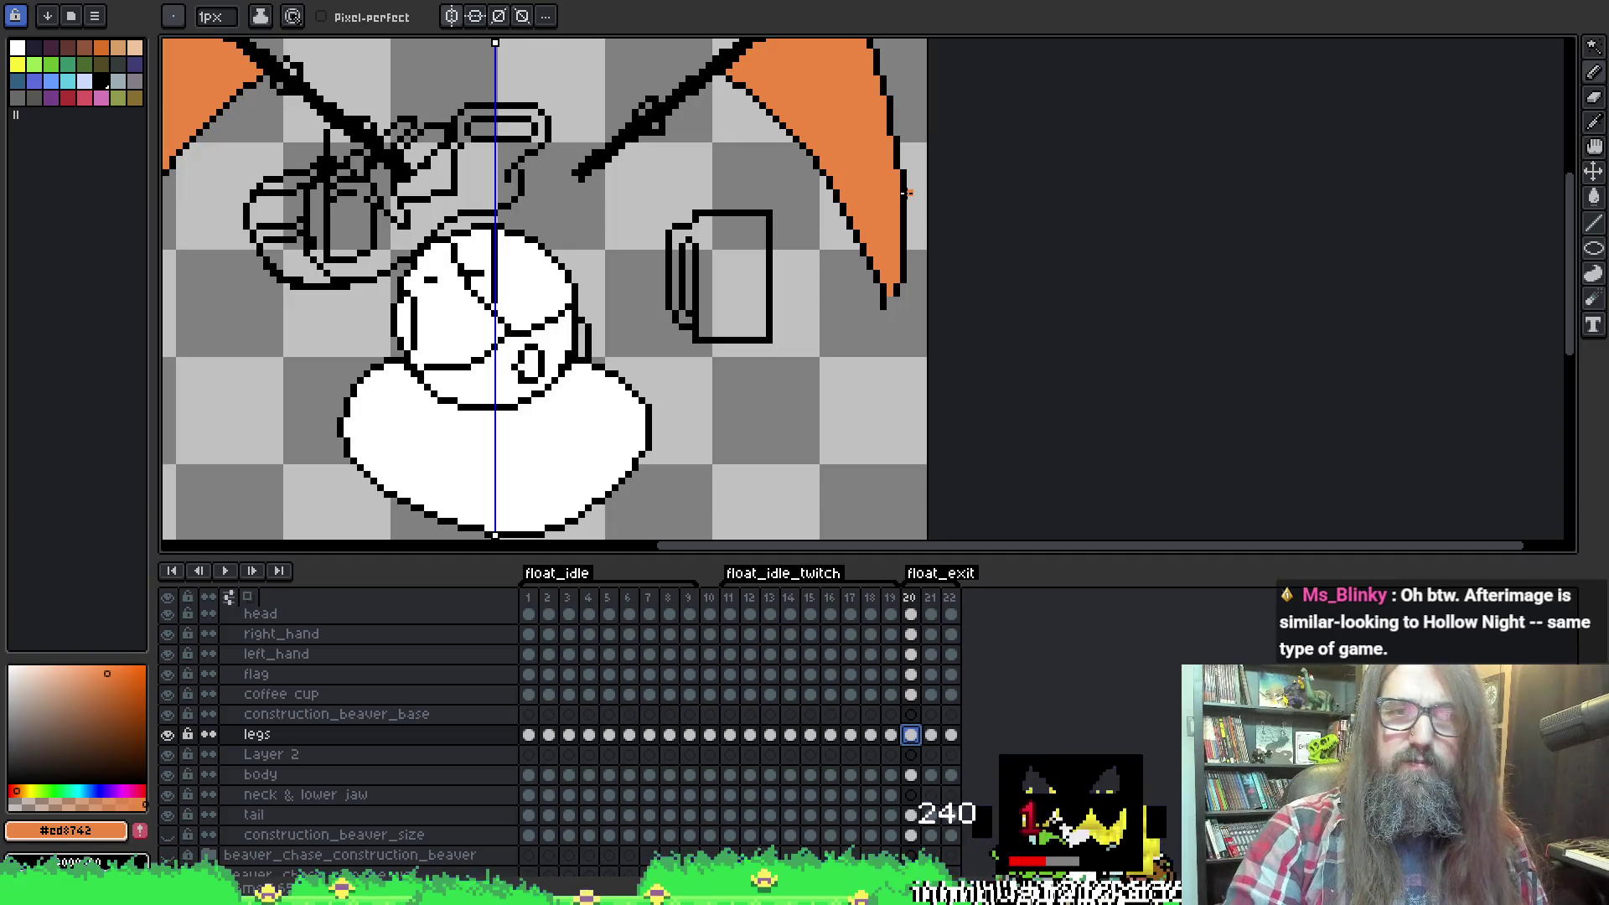
pyautogui.keyDown('alt'); pyautogui.click(618, 469); pyautogui.keyUp('alt')
pyautogui.press('g')
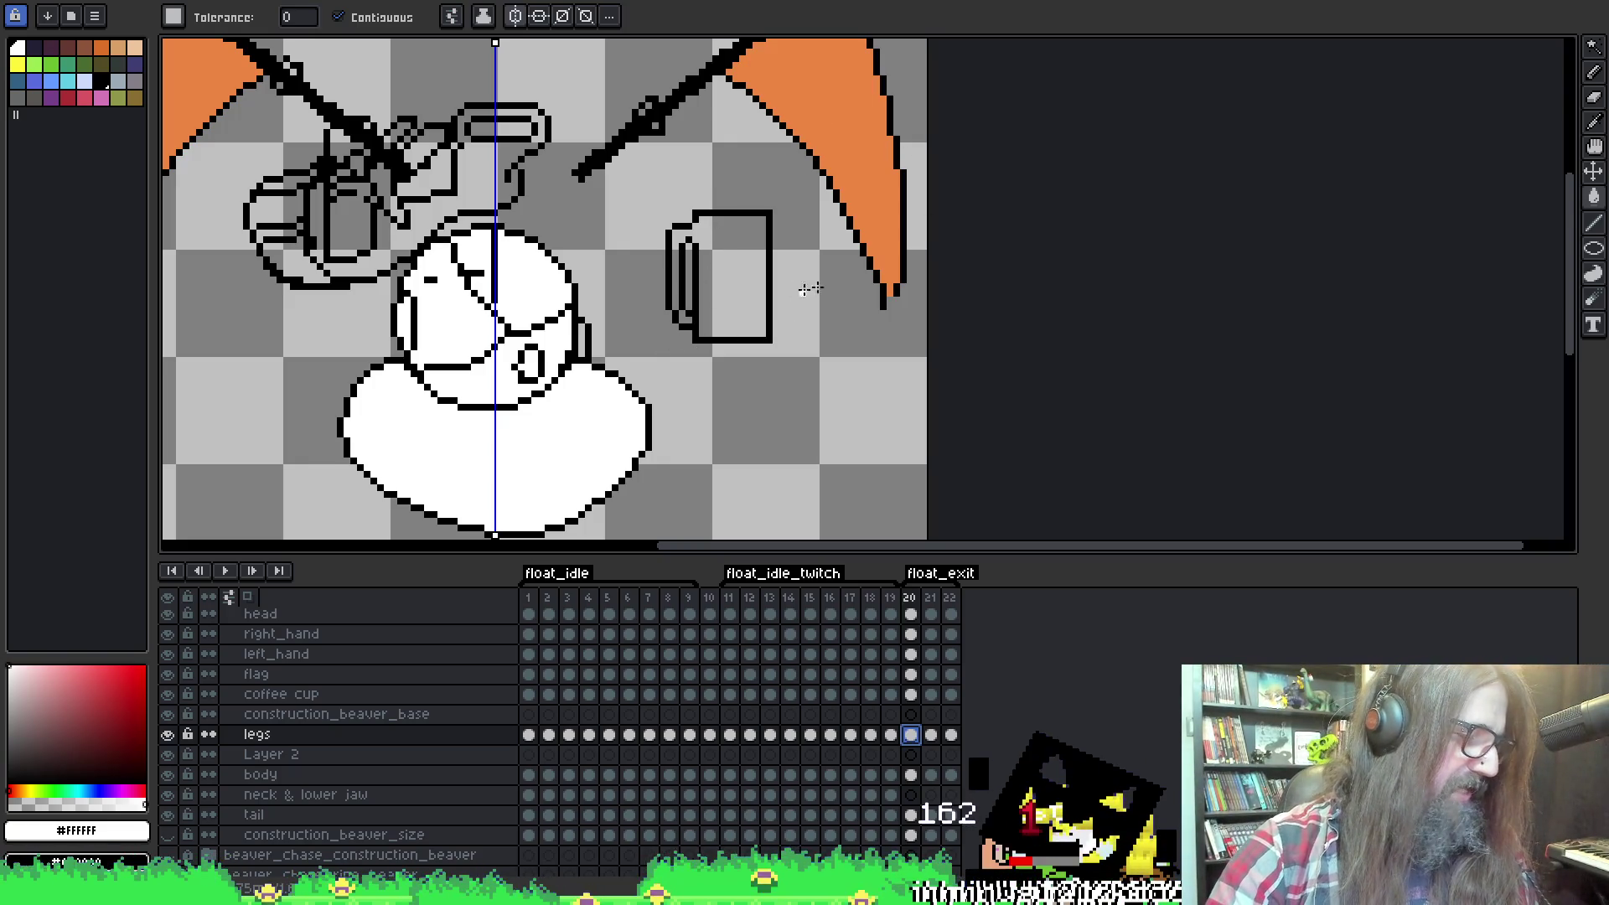
pyautogui.keyDown('alt'); pyautogui.click(595, 360); pyautogui.keyUp('alt')
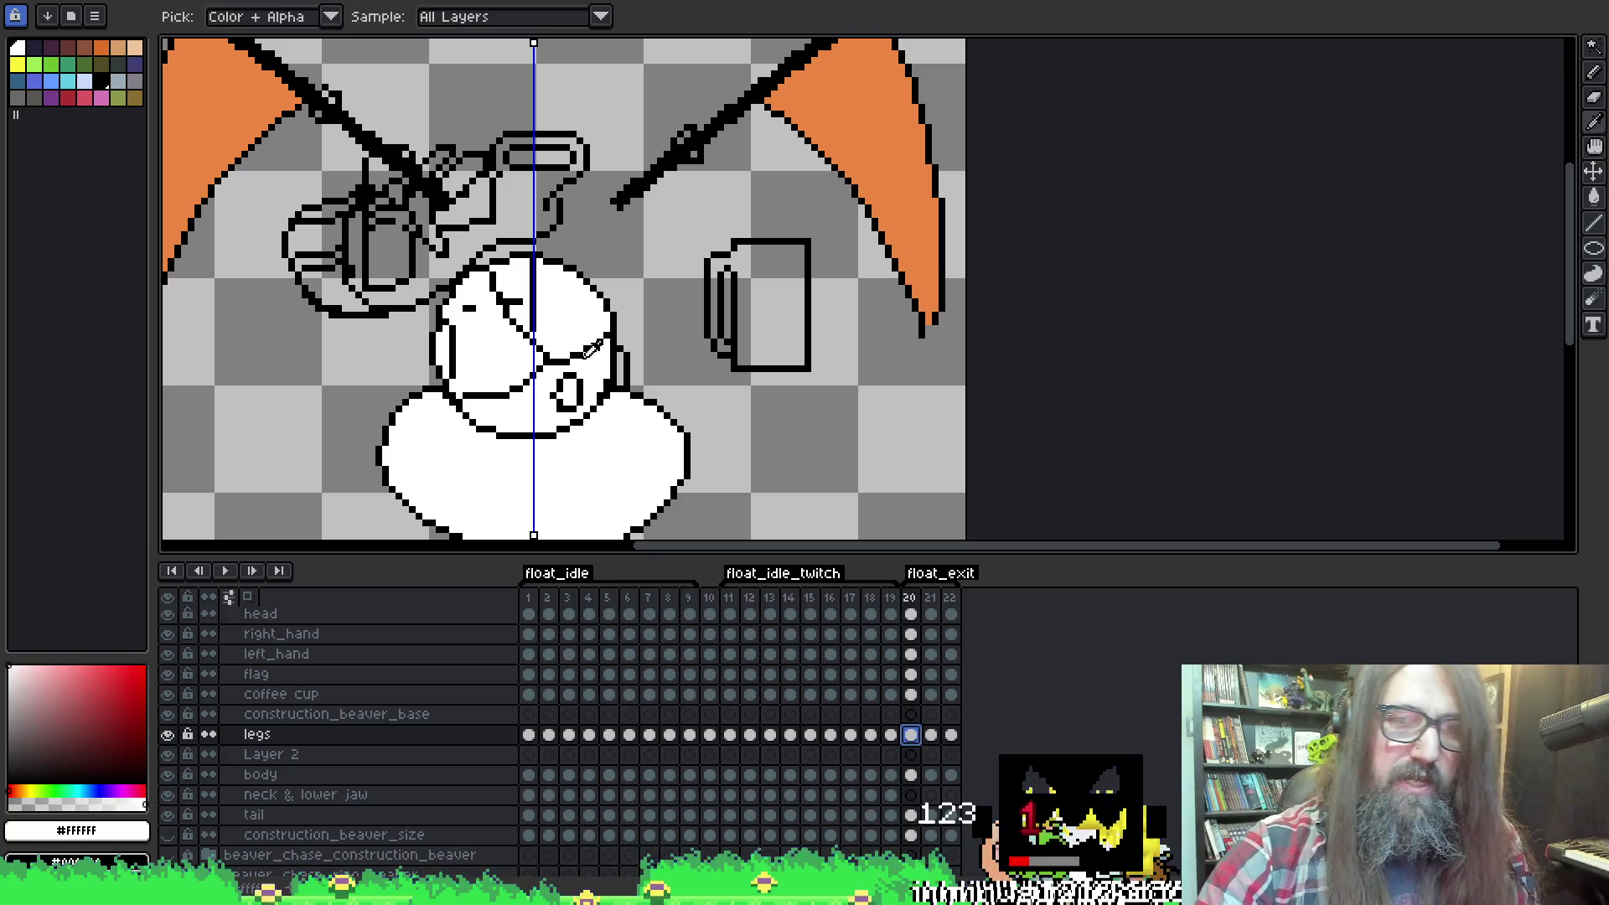
pyautogui.press('b')
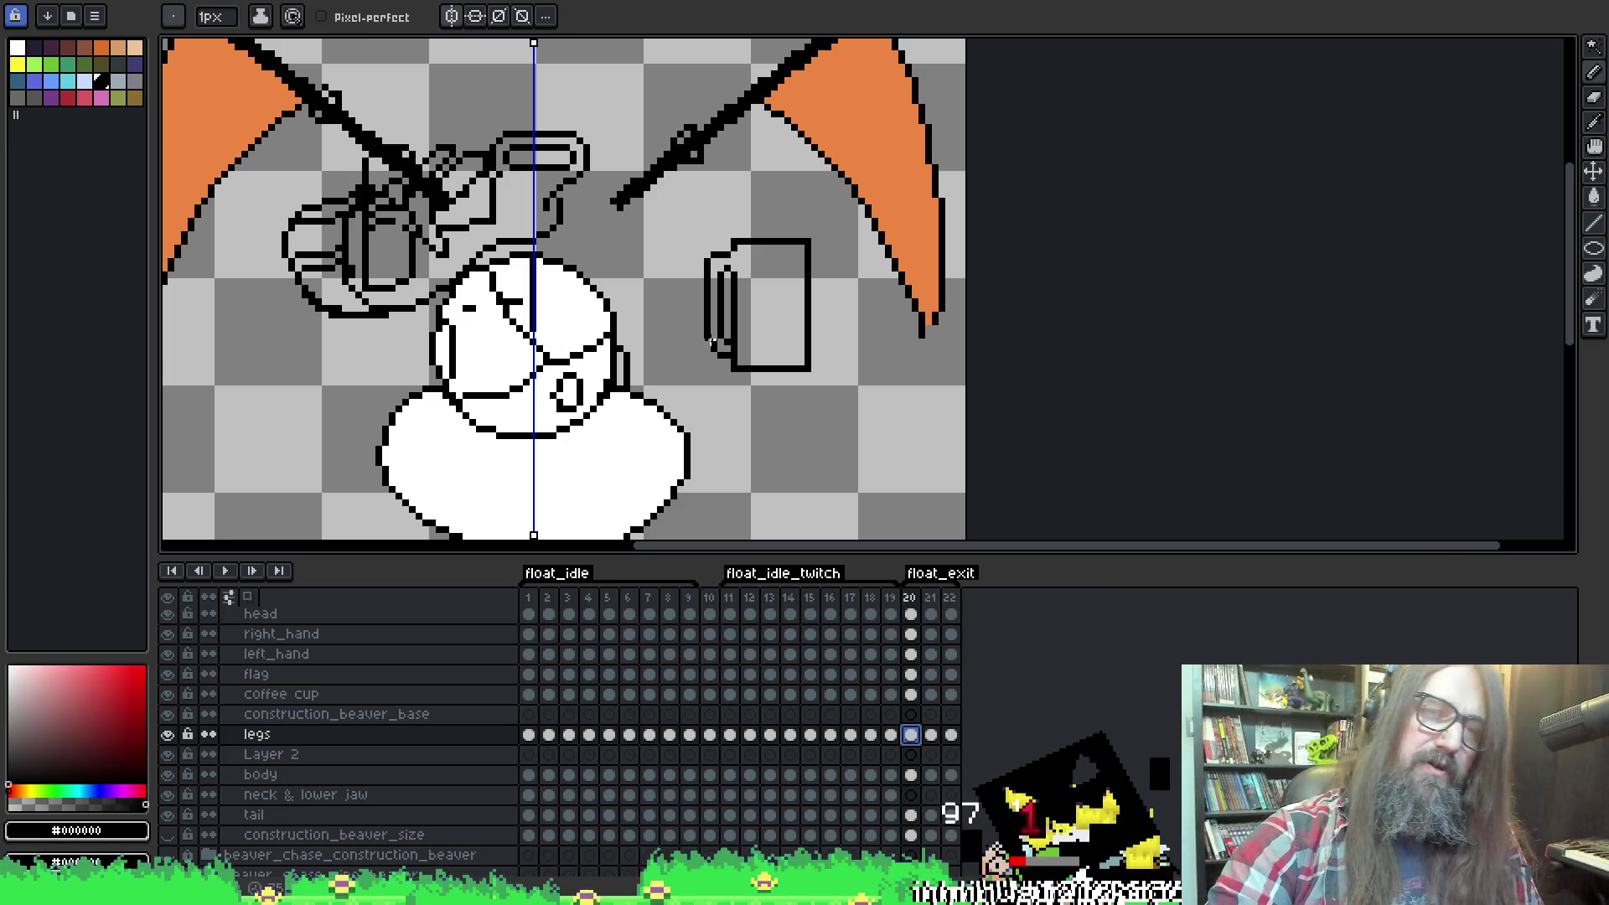
pyautogui.keyDown('alt'); pyautogui.click(569, 357); pyautogui.keyUp('alt')
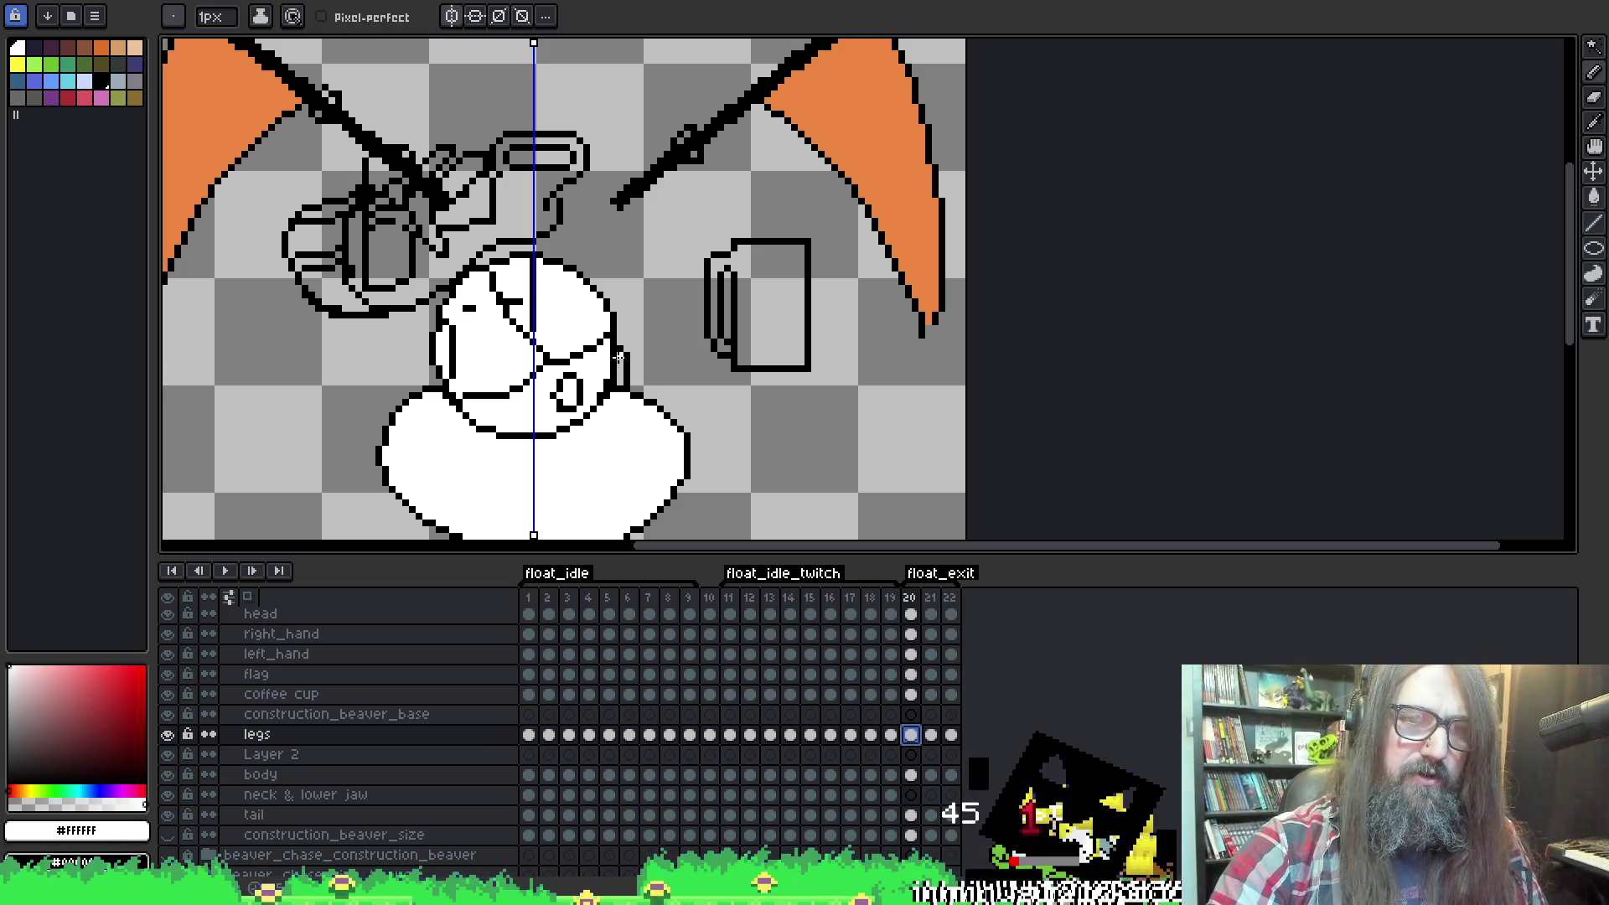
pyautogui.click(620, 379)
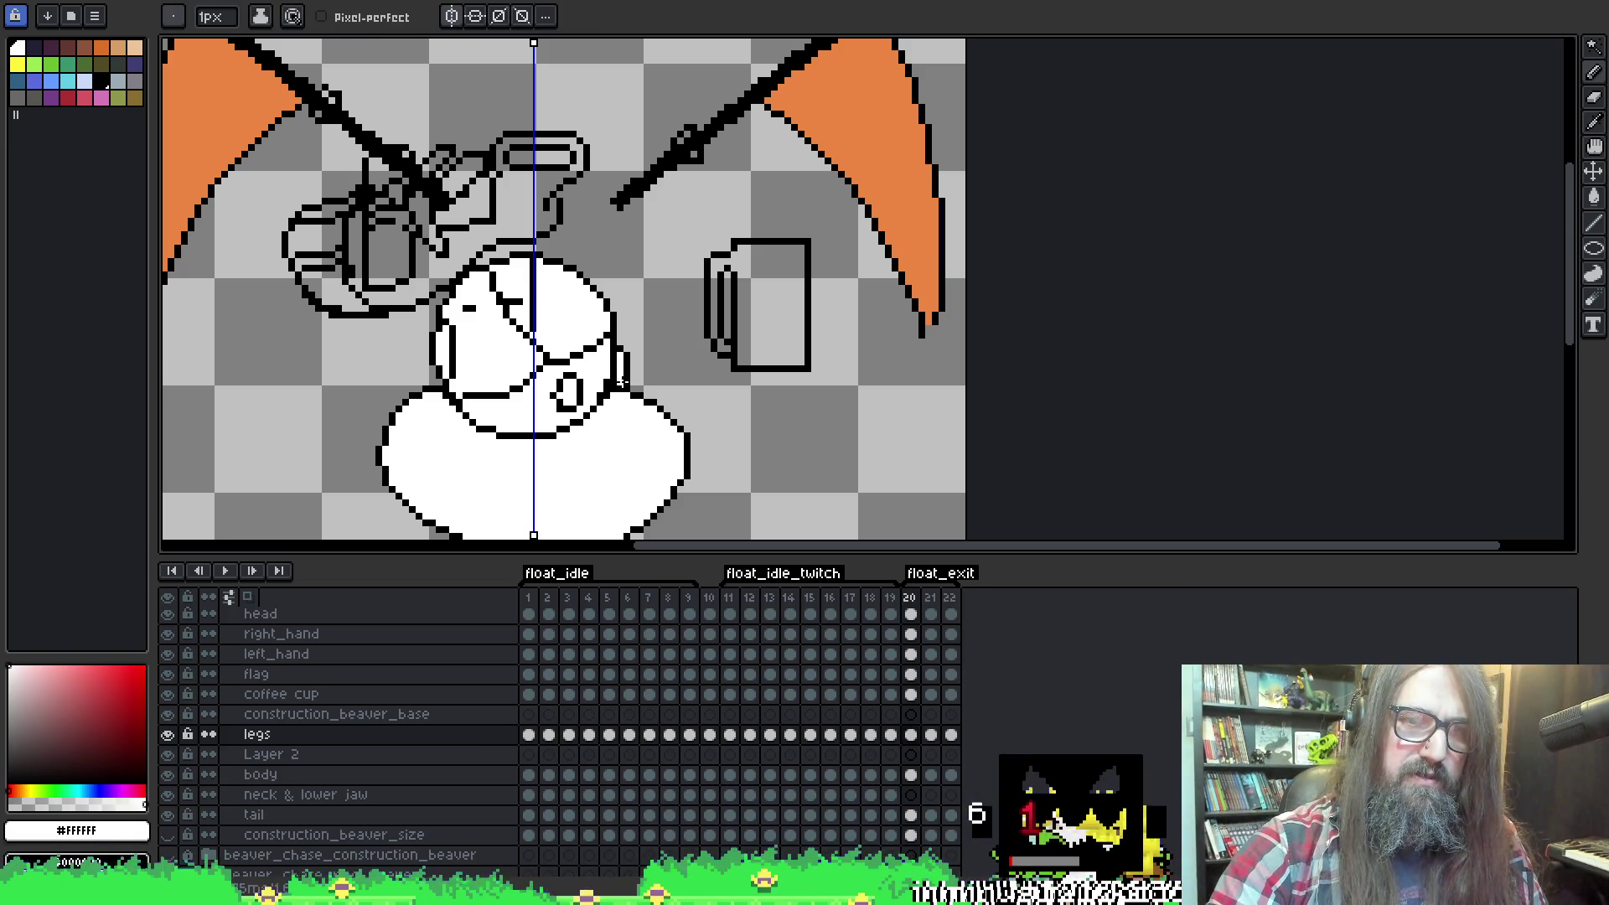
# Compare neighbouring frames, then turn off mirror symmetry.
pyautogui.press('Left')
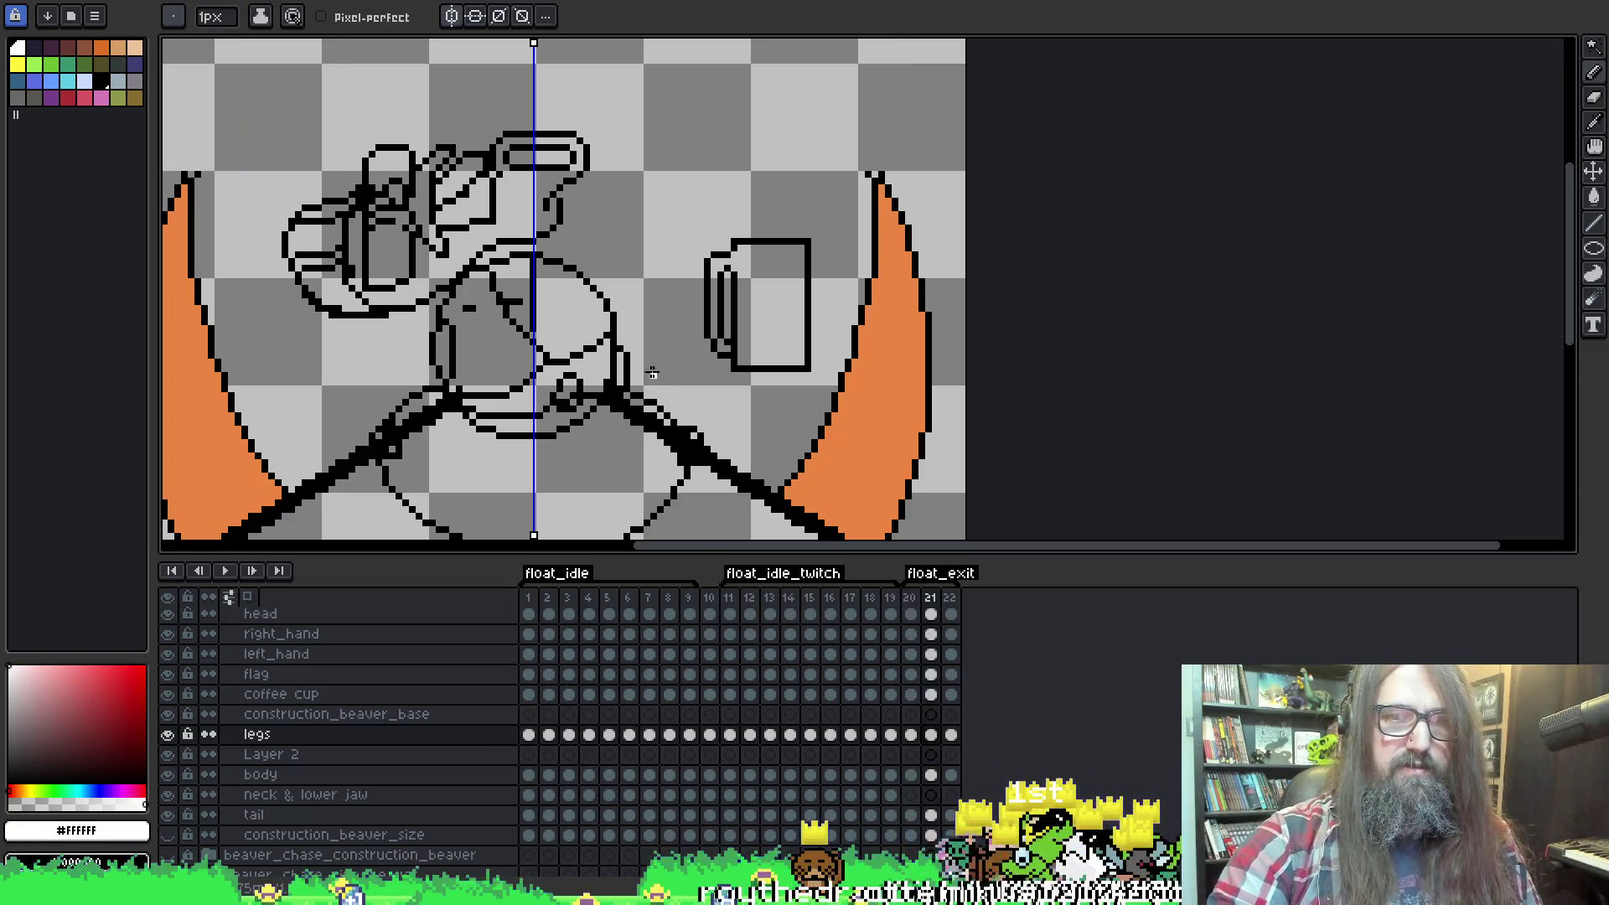
pyautogui.press('Right')
pyautogui.press('Left')
pyautogui.press('Right')
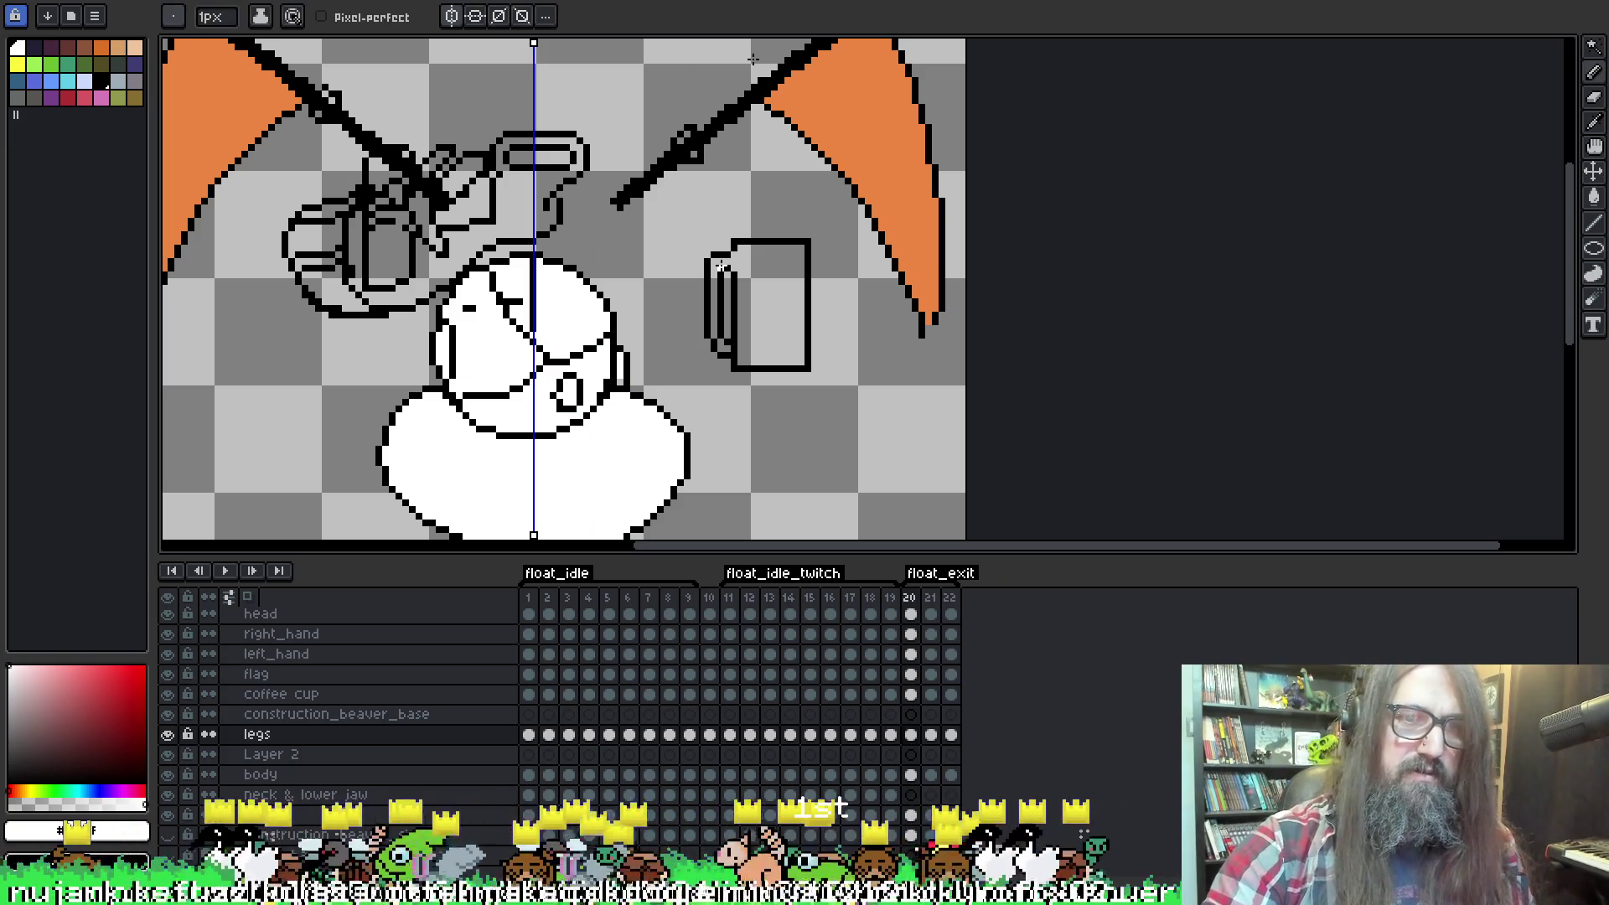
pyautogui.click(452, 16)
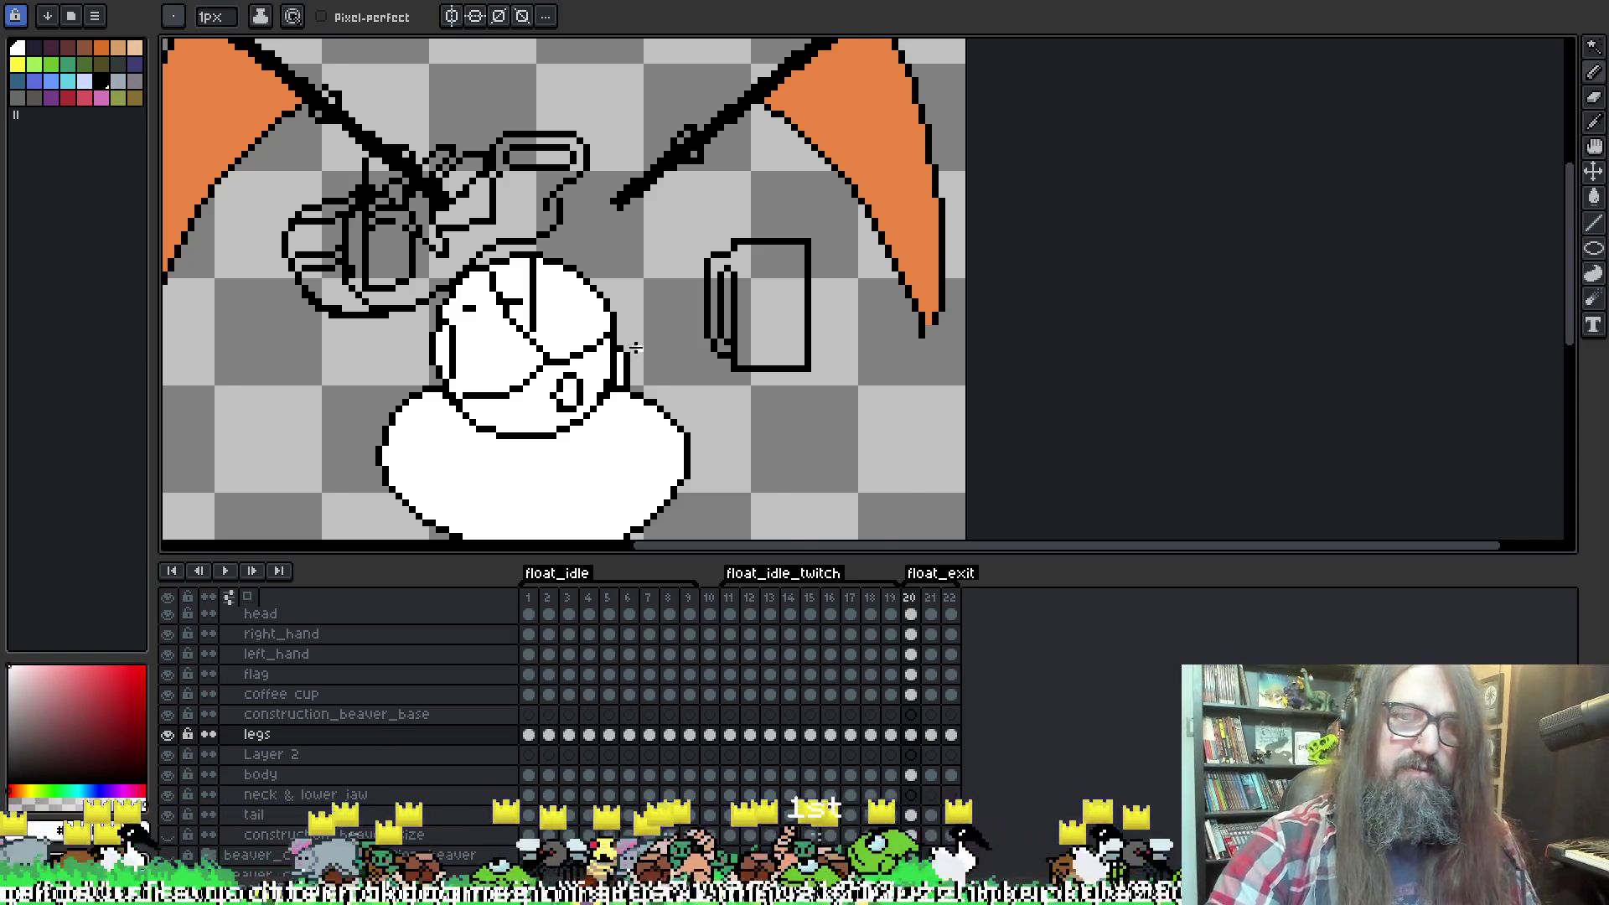
# Step to frames 21 and 22, recentre the drawing, then switch to the odin sphere image search.
pyautogui.press('Right')
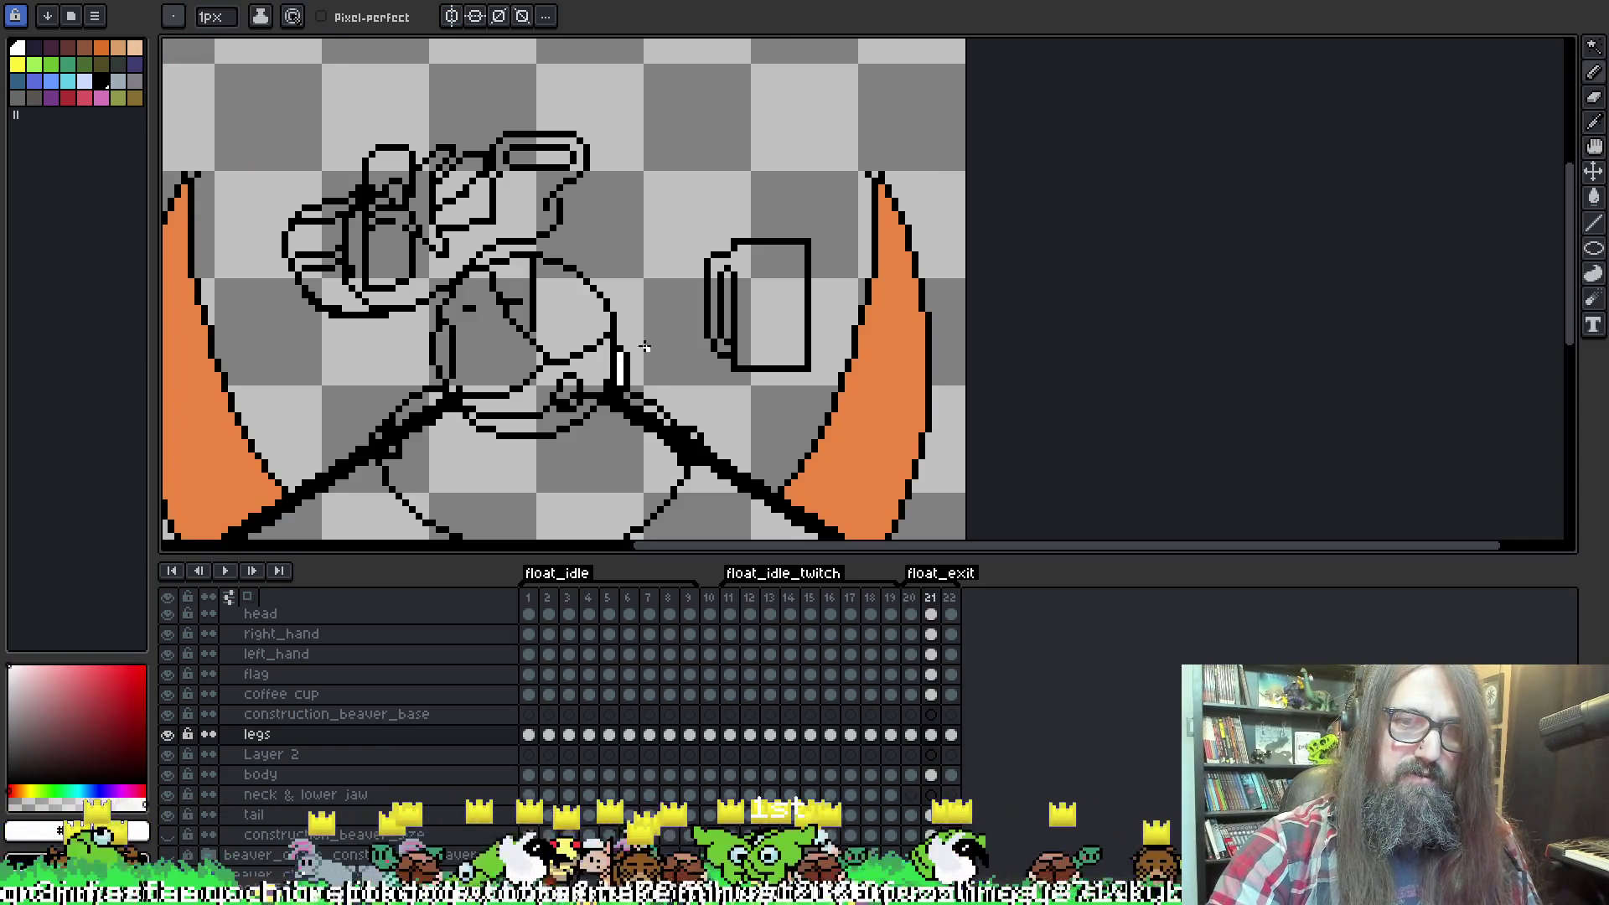
pyautogui.press('Right')
pyautogui.press('Right')
pyautogui.press('Left')
pyautogui.moveTo(878, 486); pyautogui.dragTo(887, 399)
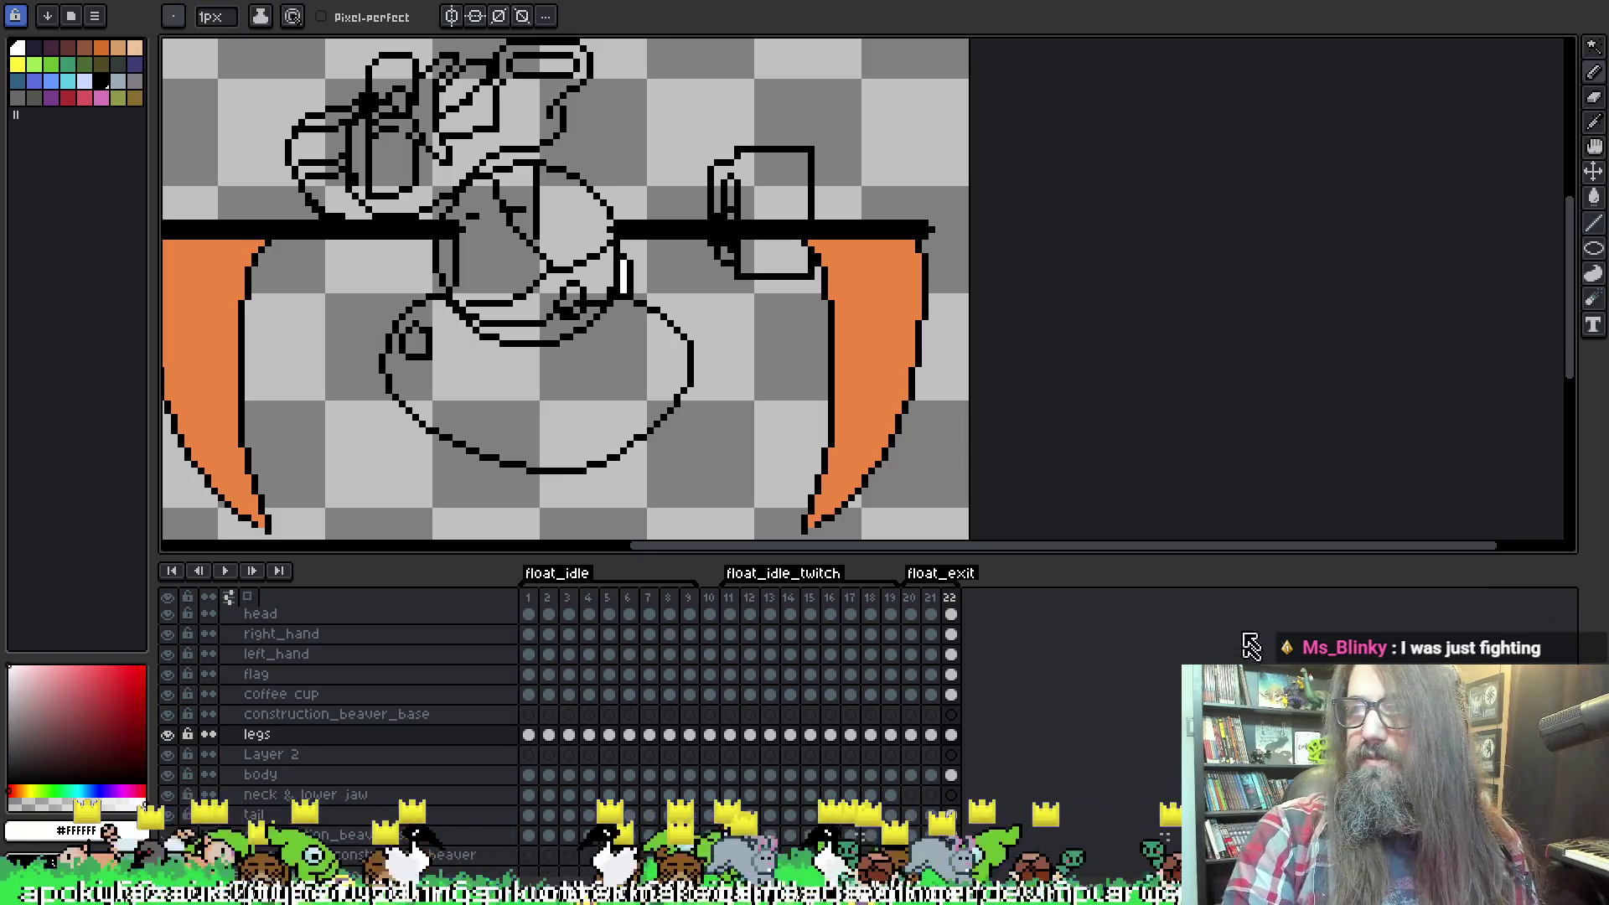
pyautogui.moveTo(725, 361); pyautogui.dragTo(772, 369)
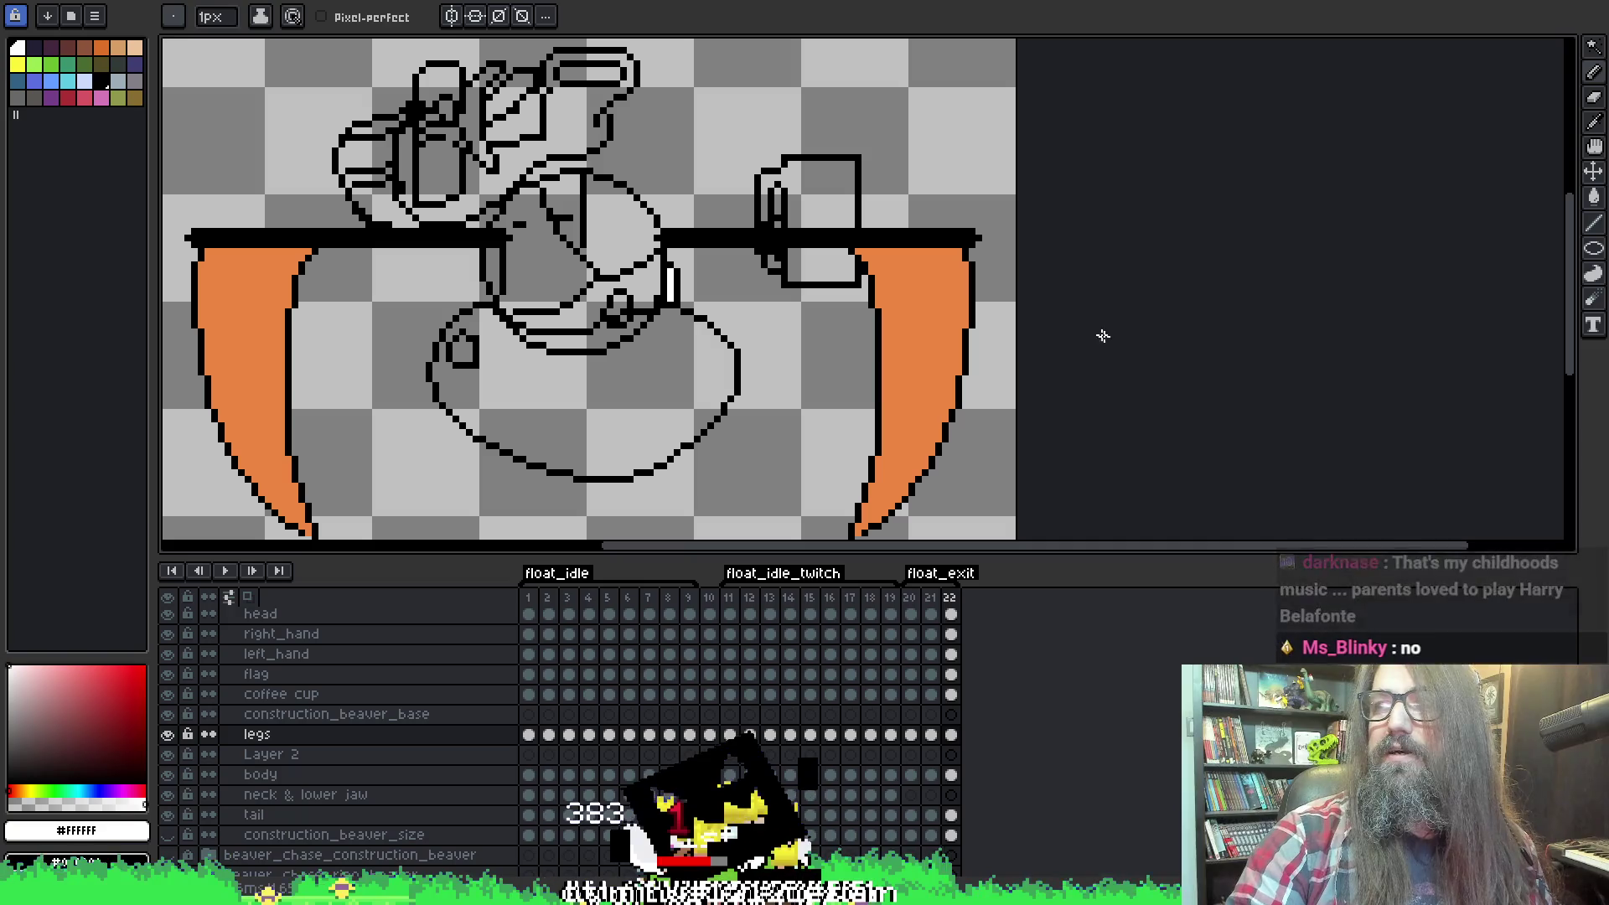
pyautogui.moveTo(1088, 303); pyautogui.dragTo(1078, 293)
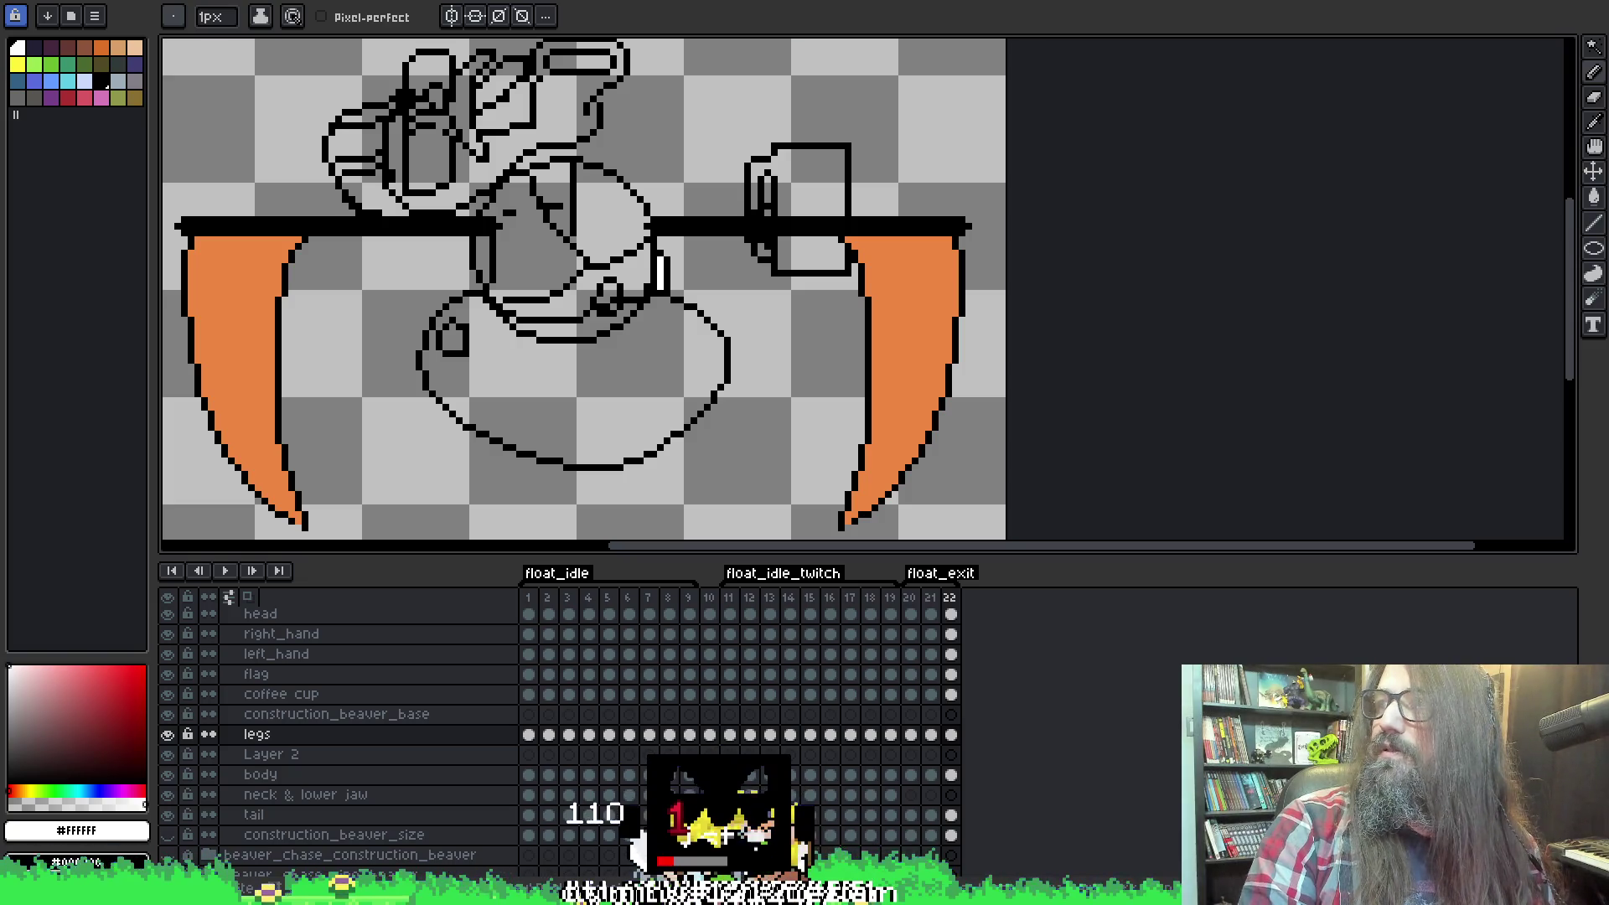
pyautogui.hotkey('alt', 'Tab')
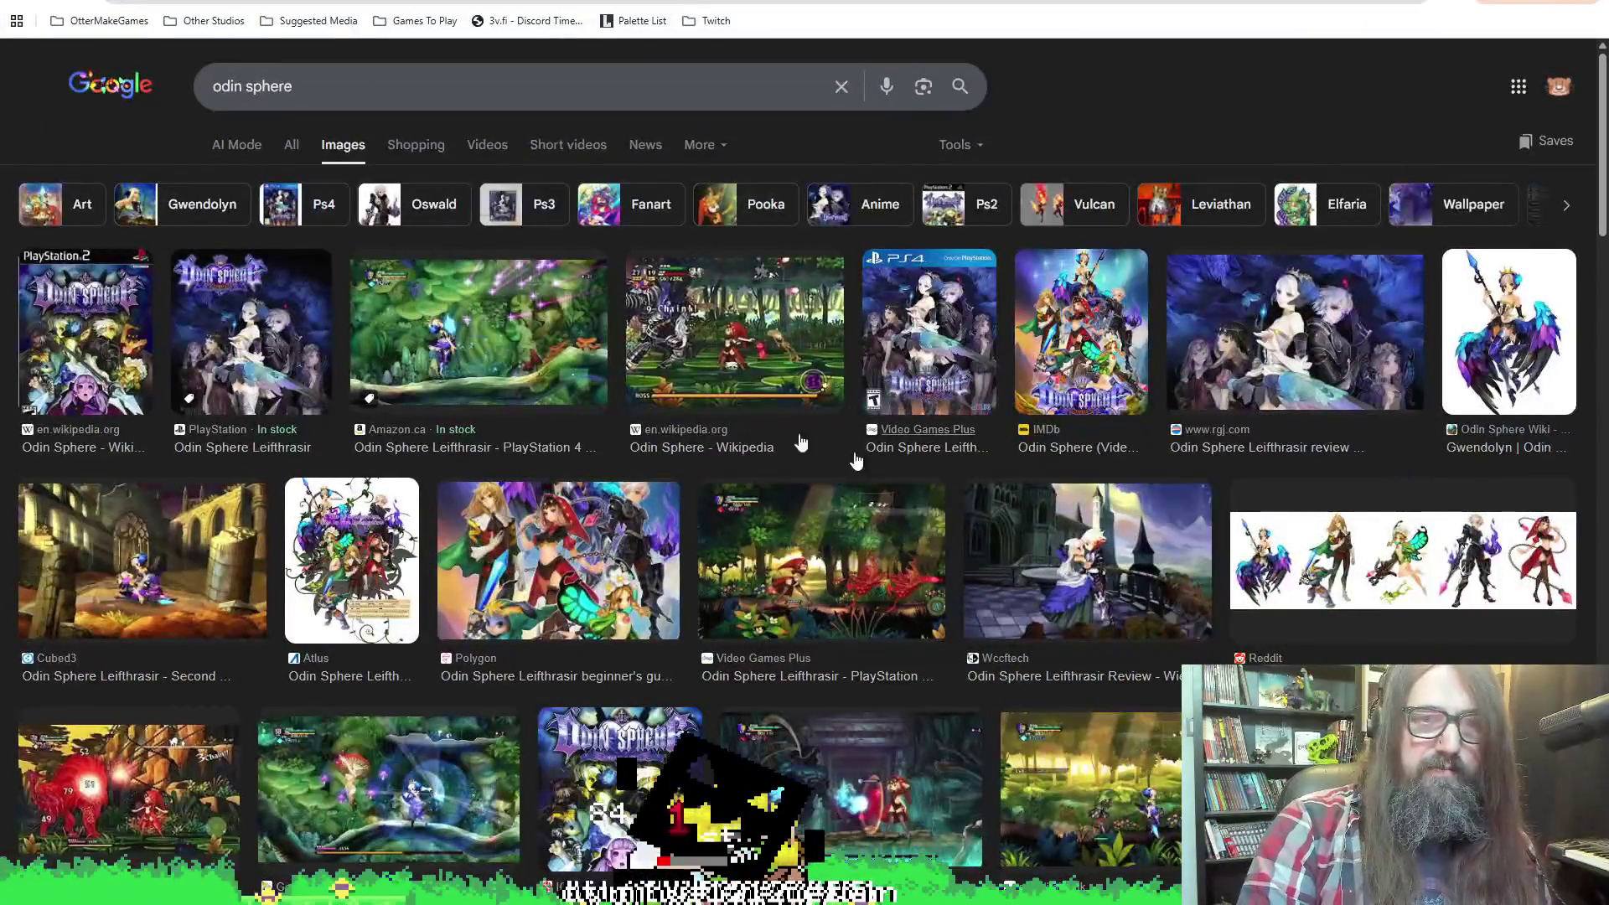
# Preview Amazon.ca, Cubed3, IMDb and PS2 cover results, ending on the red-beast battle screenshot.
pyautogui.click(468, 335)
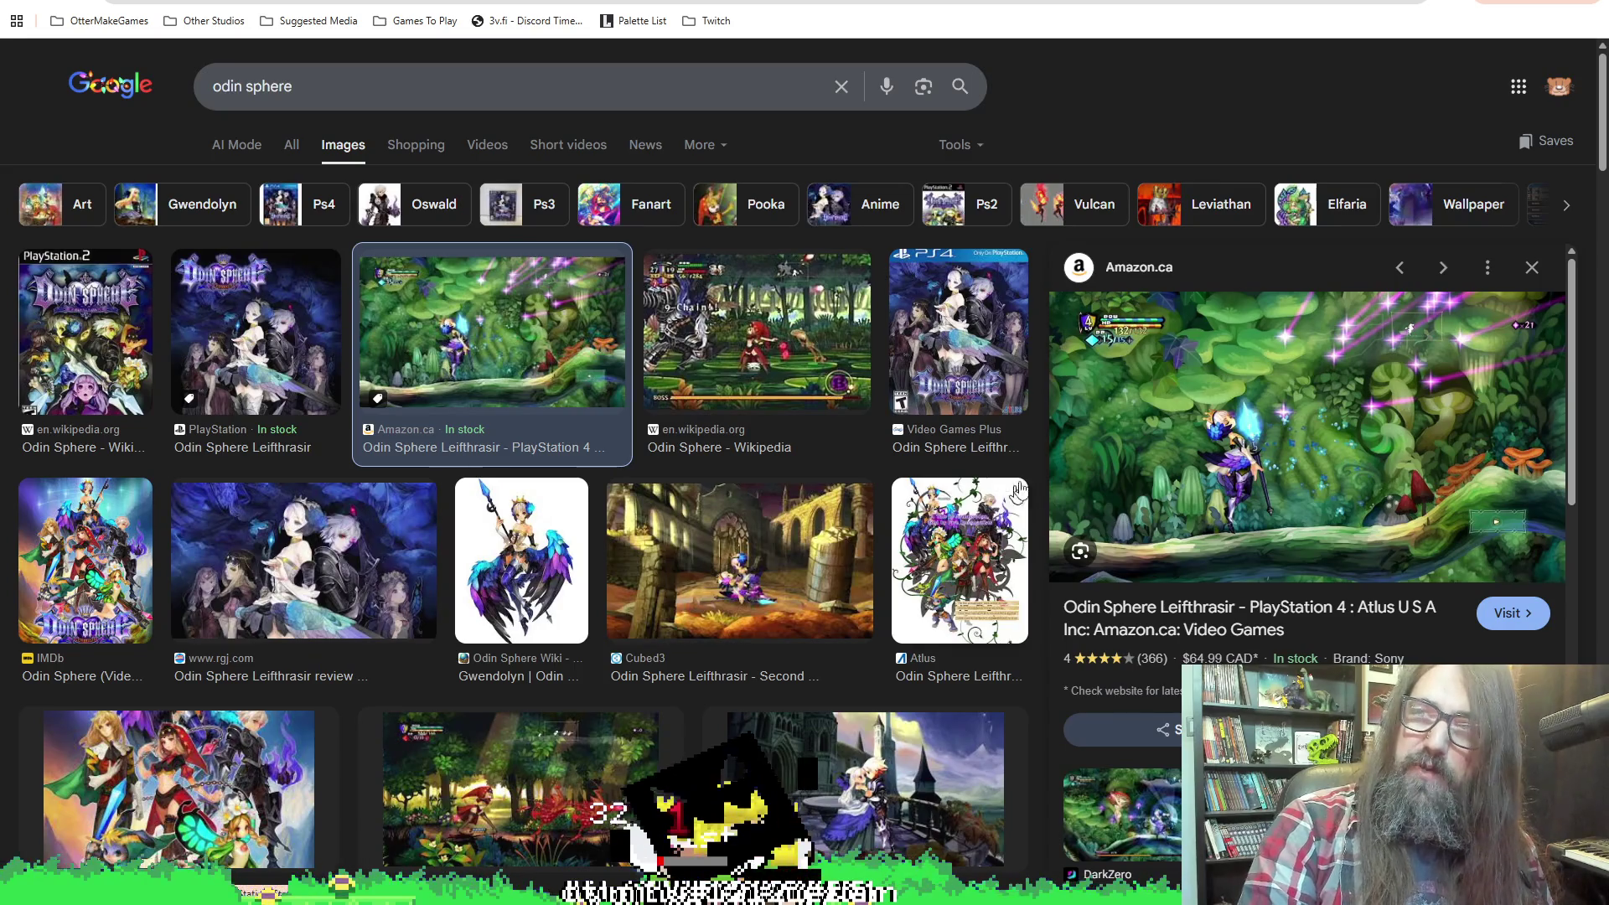
pyautogui.click(671, 302)
pyautogui.click(655, 540)
pyautogui.scroll(-3, 419, 513)
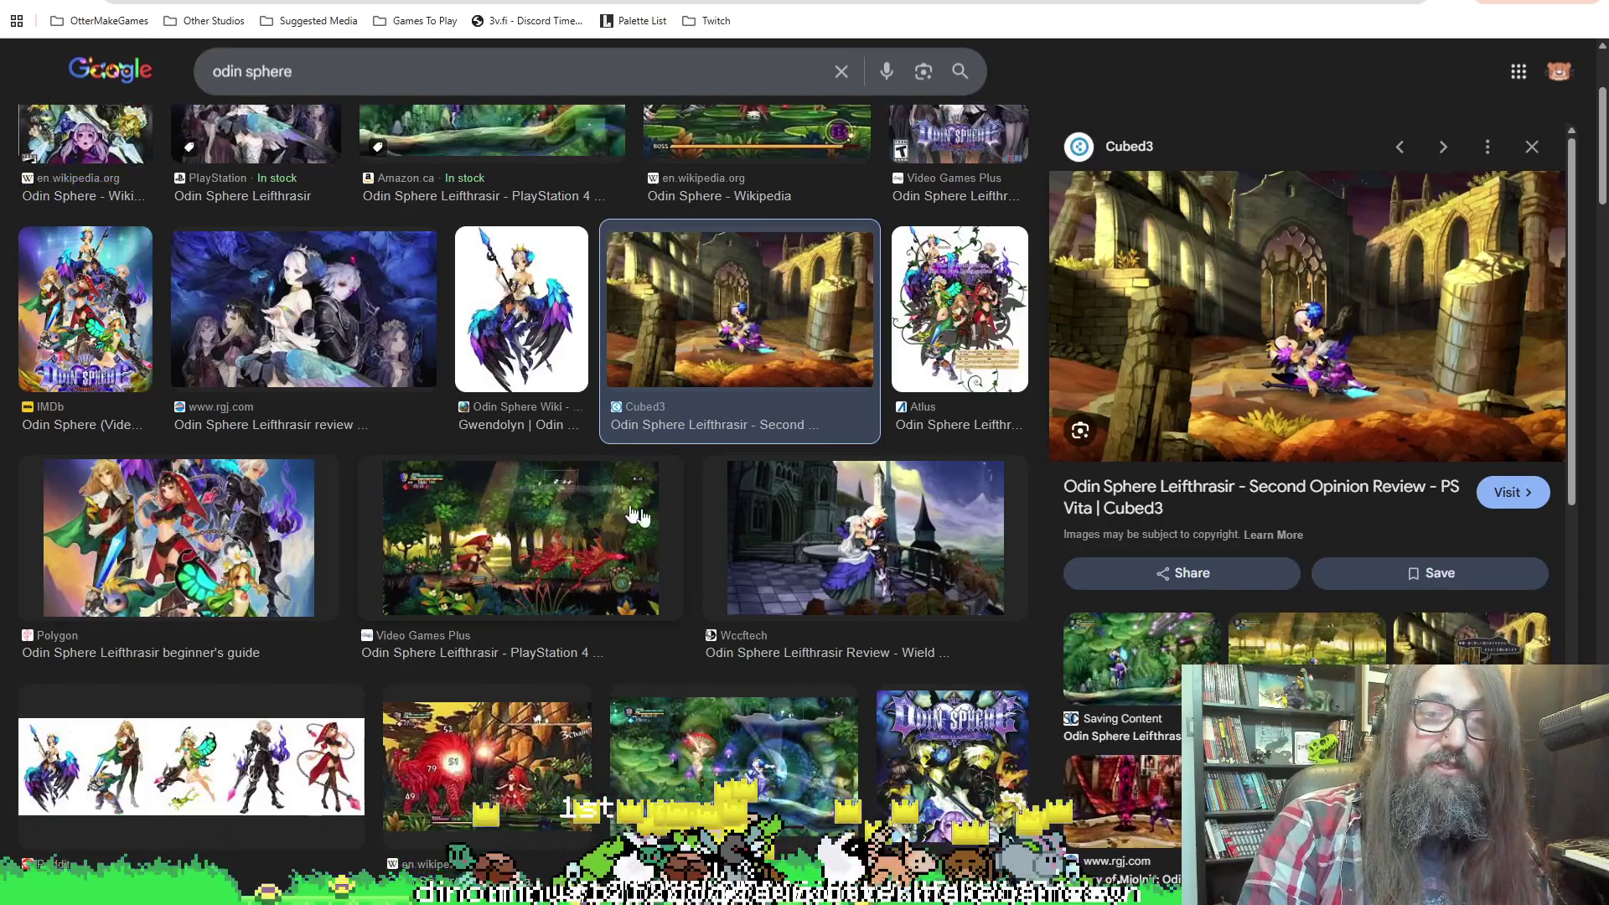
pyautogui.scroll(3, 419, 513)
pyautogui.click(139, 524)
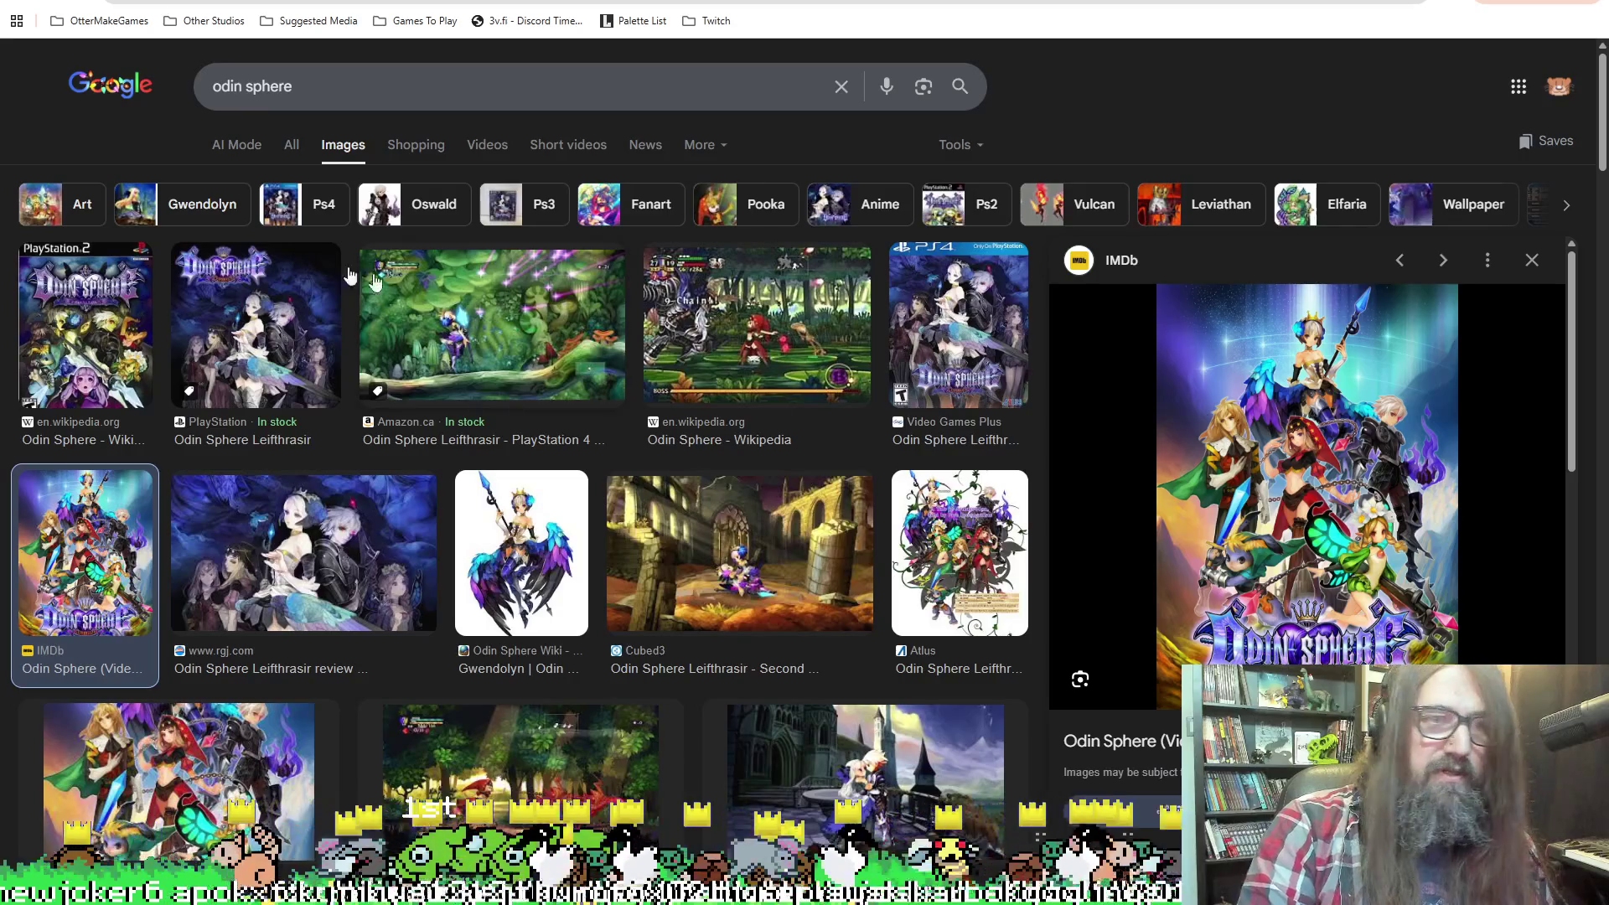
pyautogui.click(93, 302)
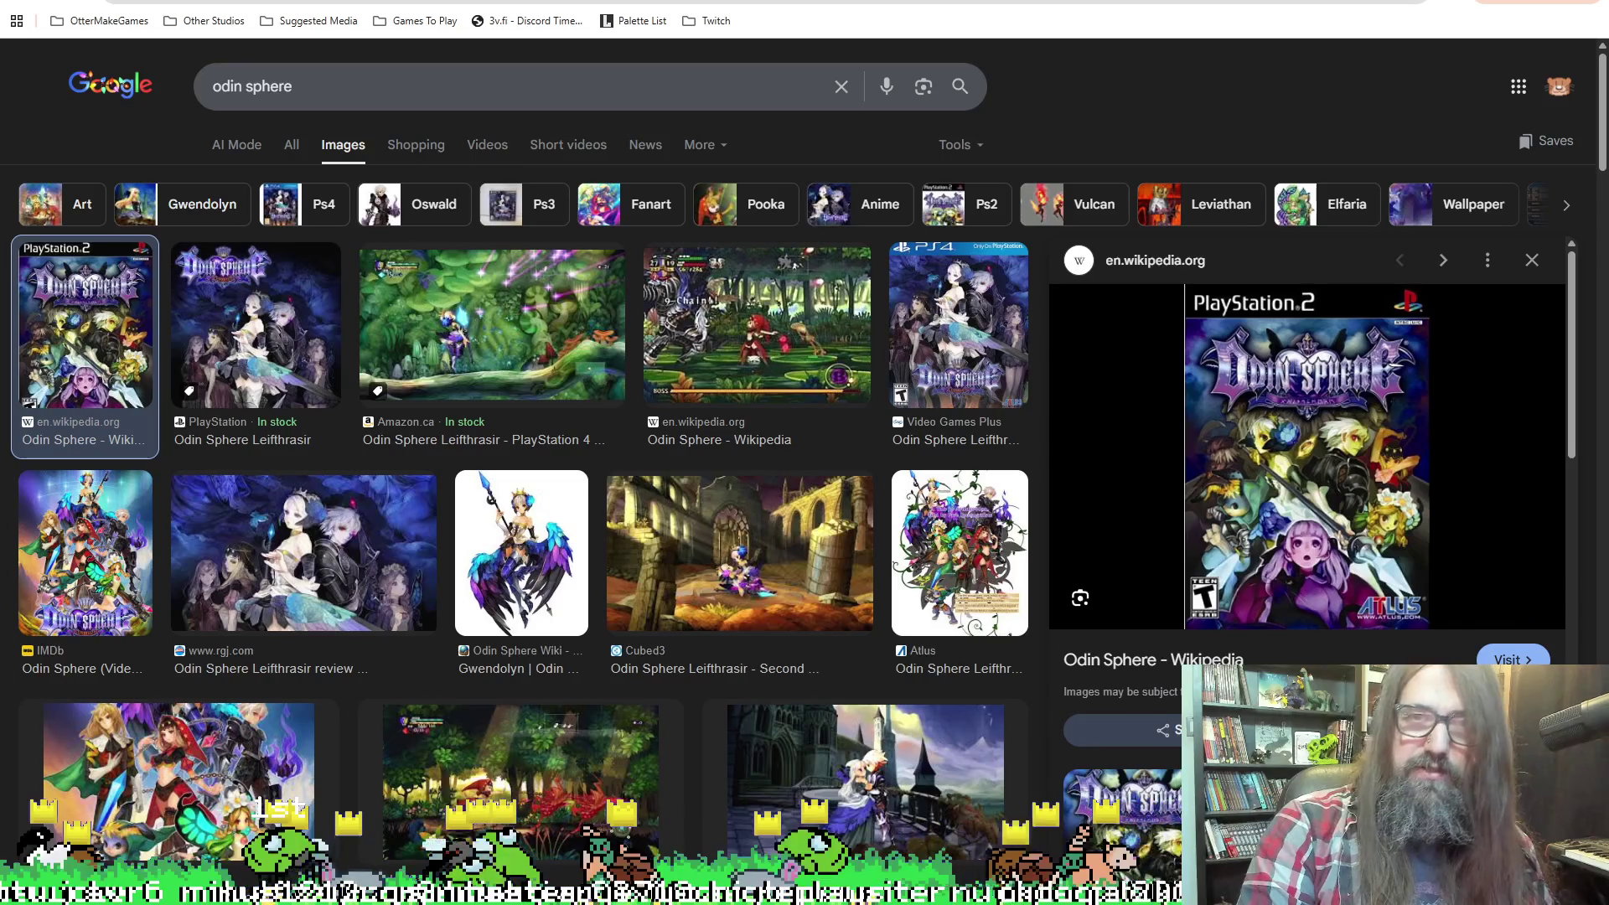
pyautogui.scroll(-4, 429, 413)
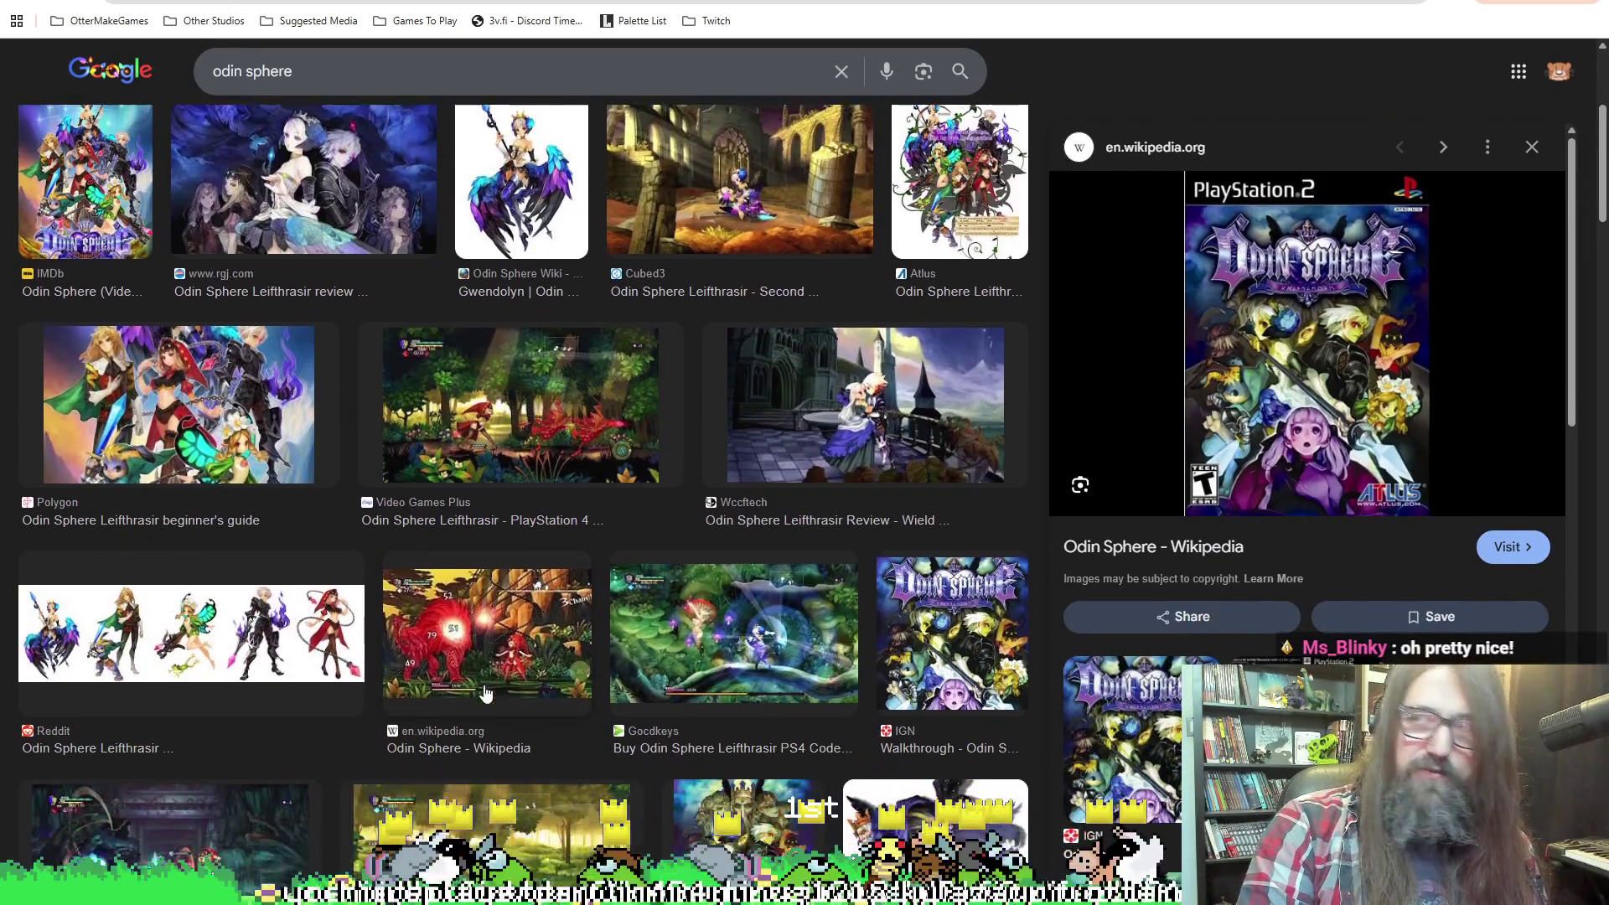
pyautogui.scroll(-1, 439, 553)
pyautogui.click(439, 549)
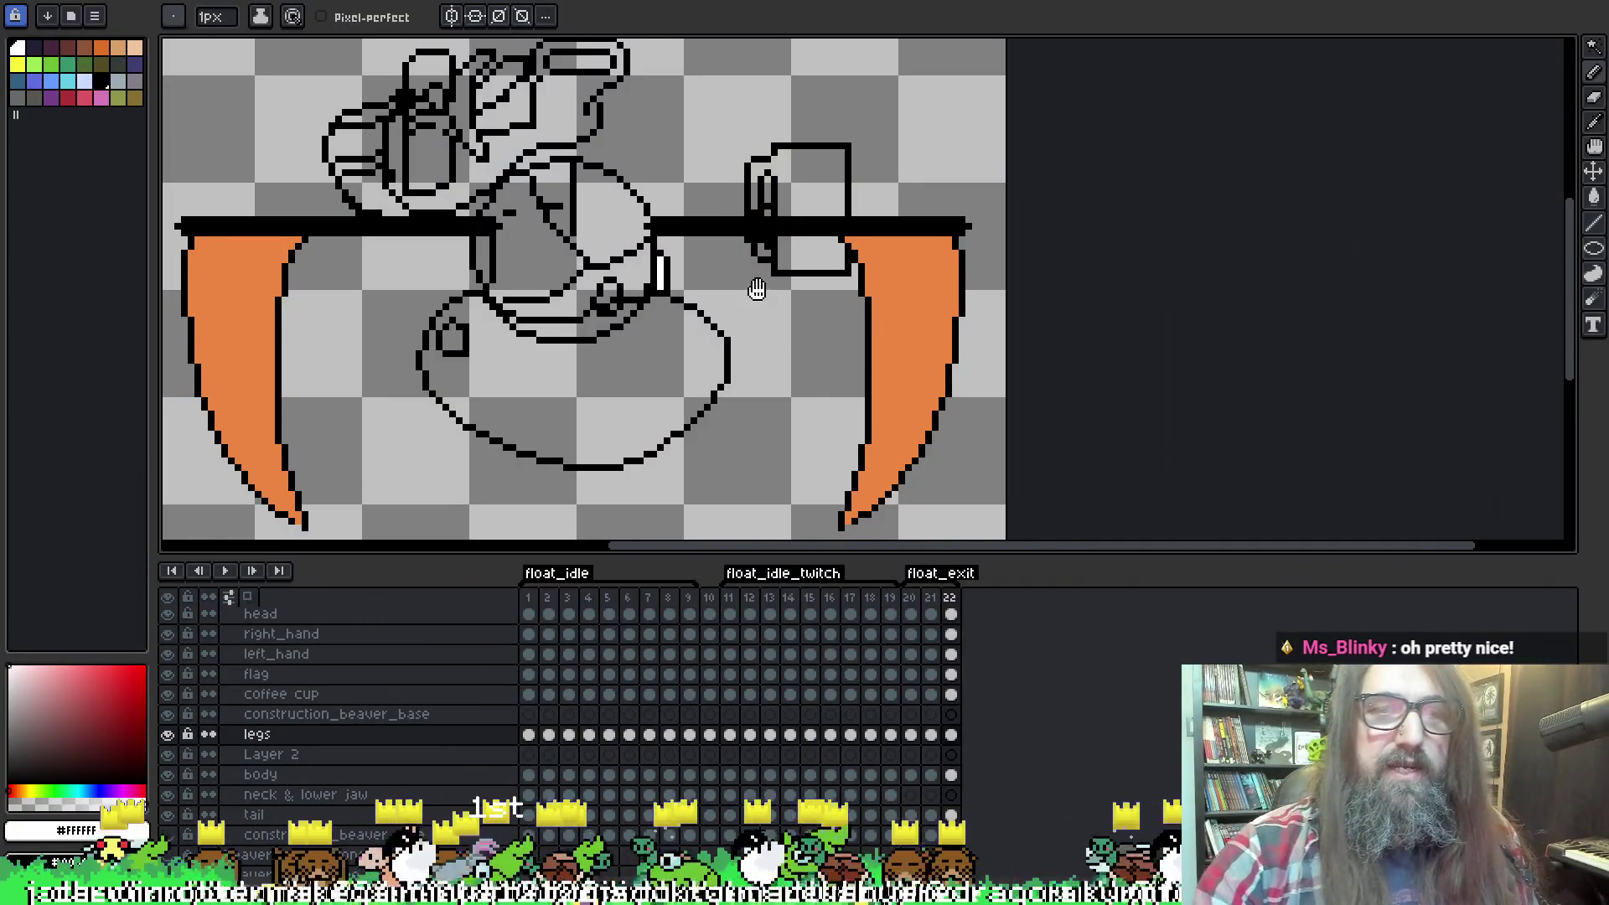
# Go to frame 20, pick the tail layer, and magic-wand the white body fill.
pyautogui.moveTo(750, 240); pyautogui.dragTo(820, 225)
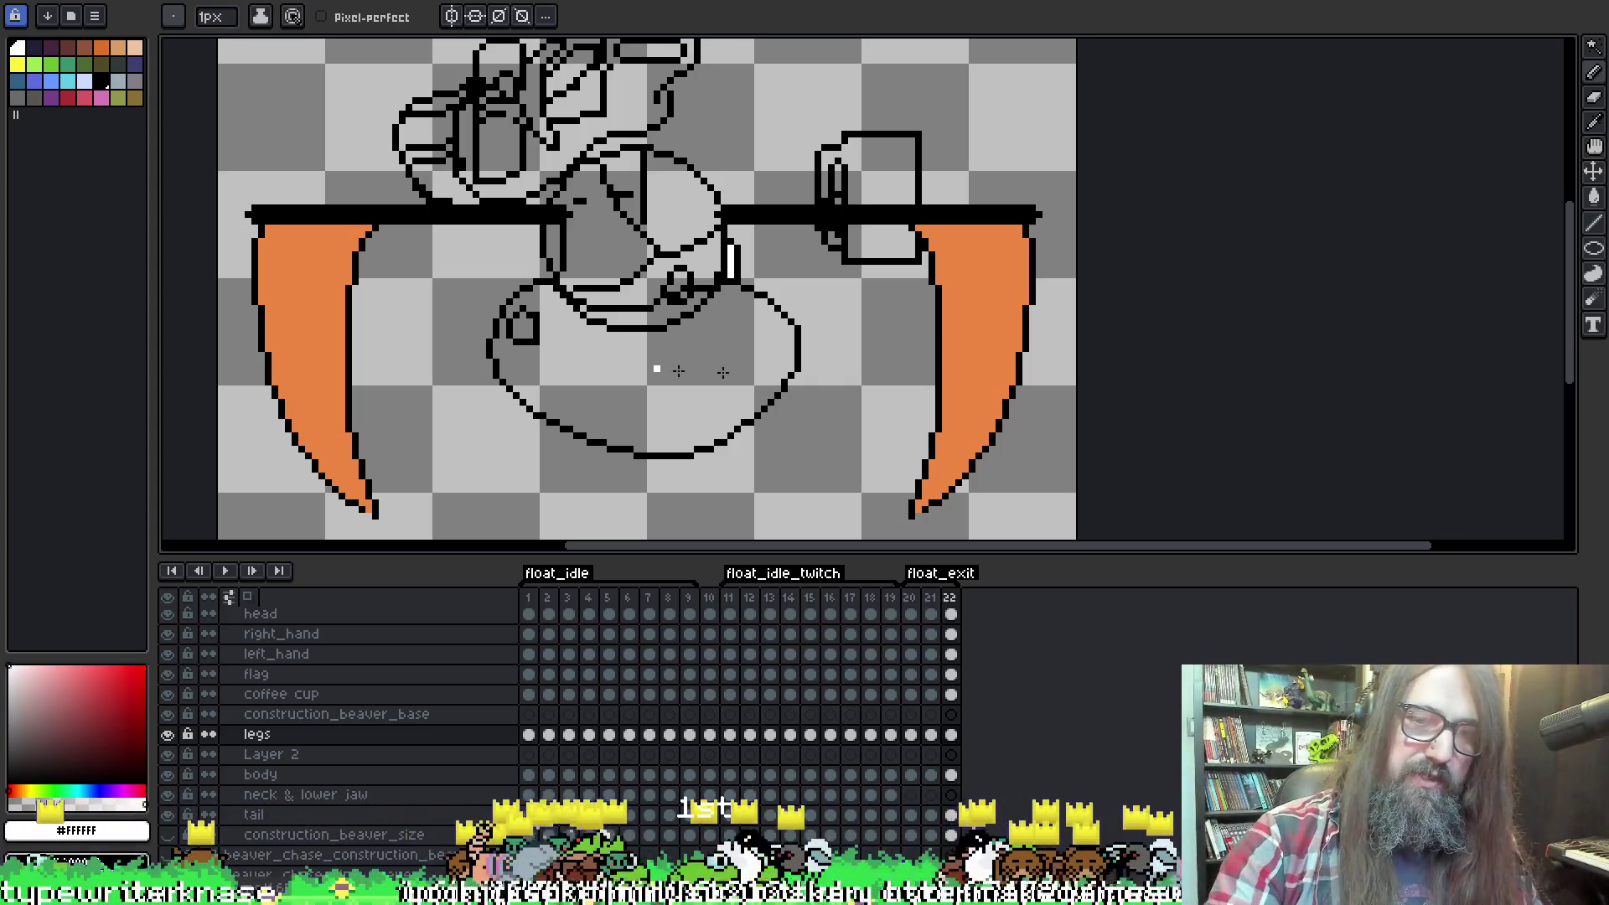
pyautogui.press('Left')
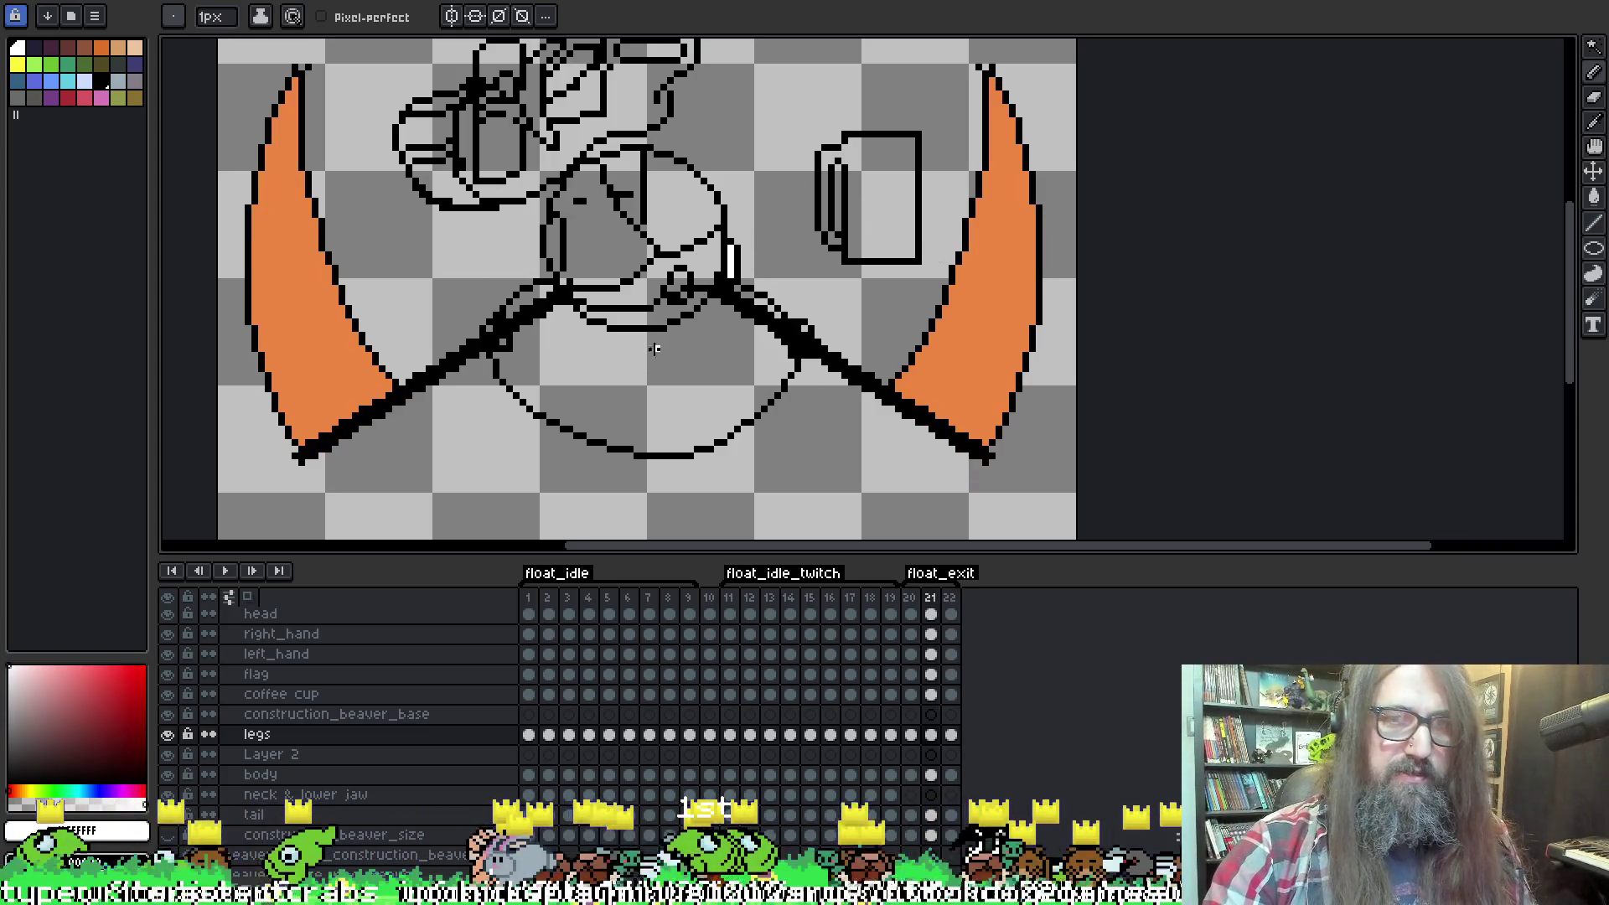
pyautogui.press('Right')
pyautogui.click(910, 596)
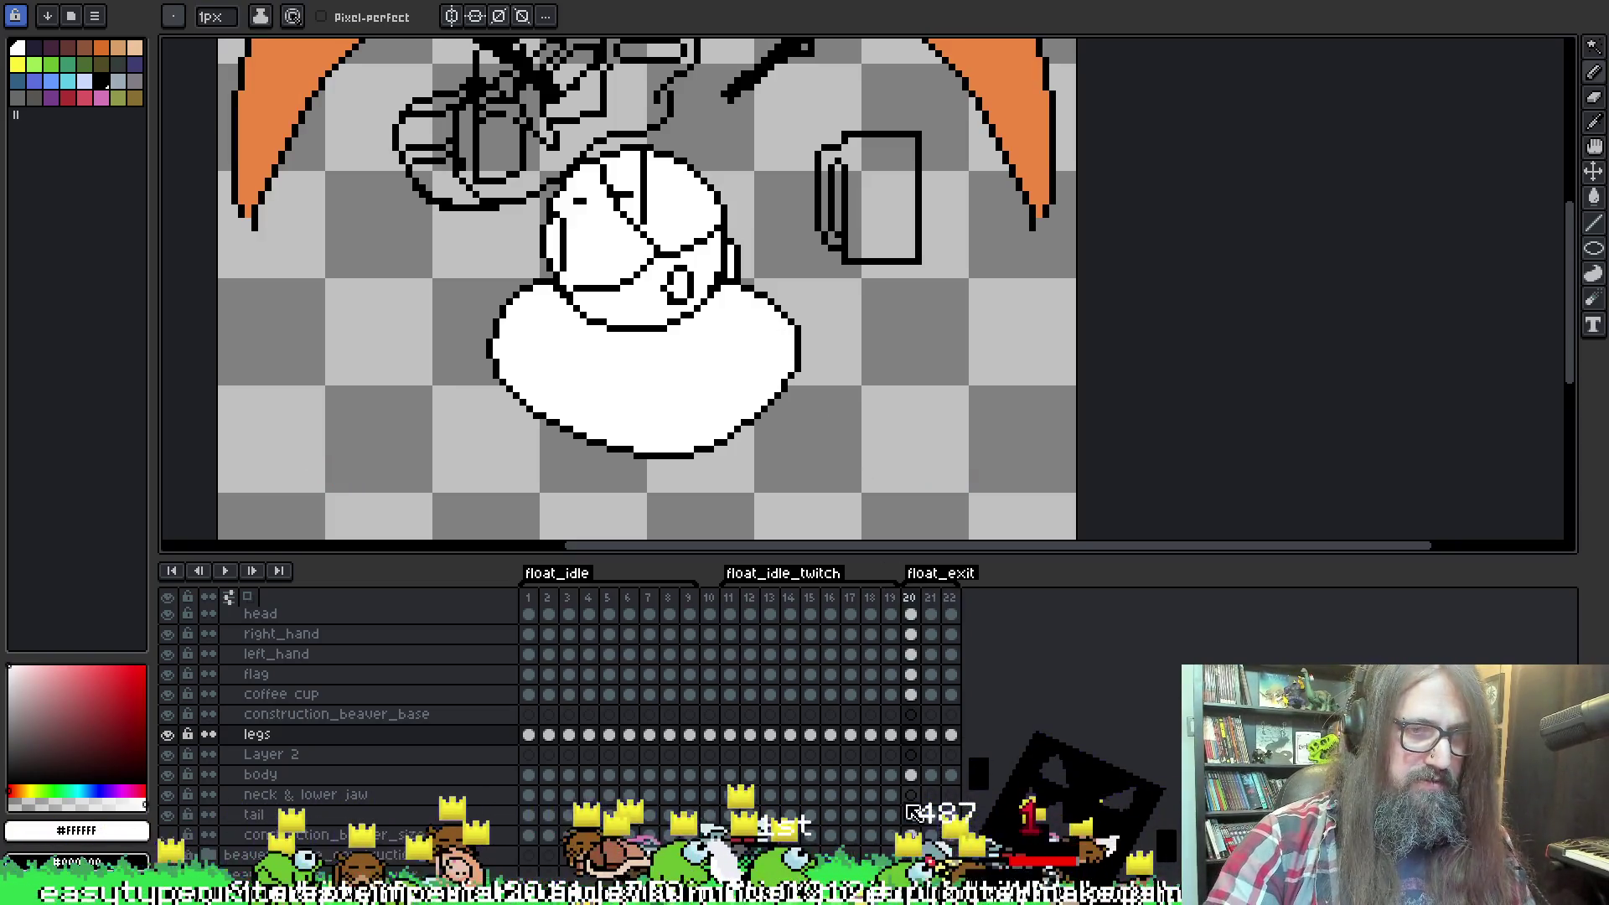
pyautogui.click(918, 817)
pyautogui.press('w')
pyautogui.click(611, 383)
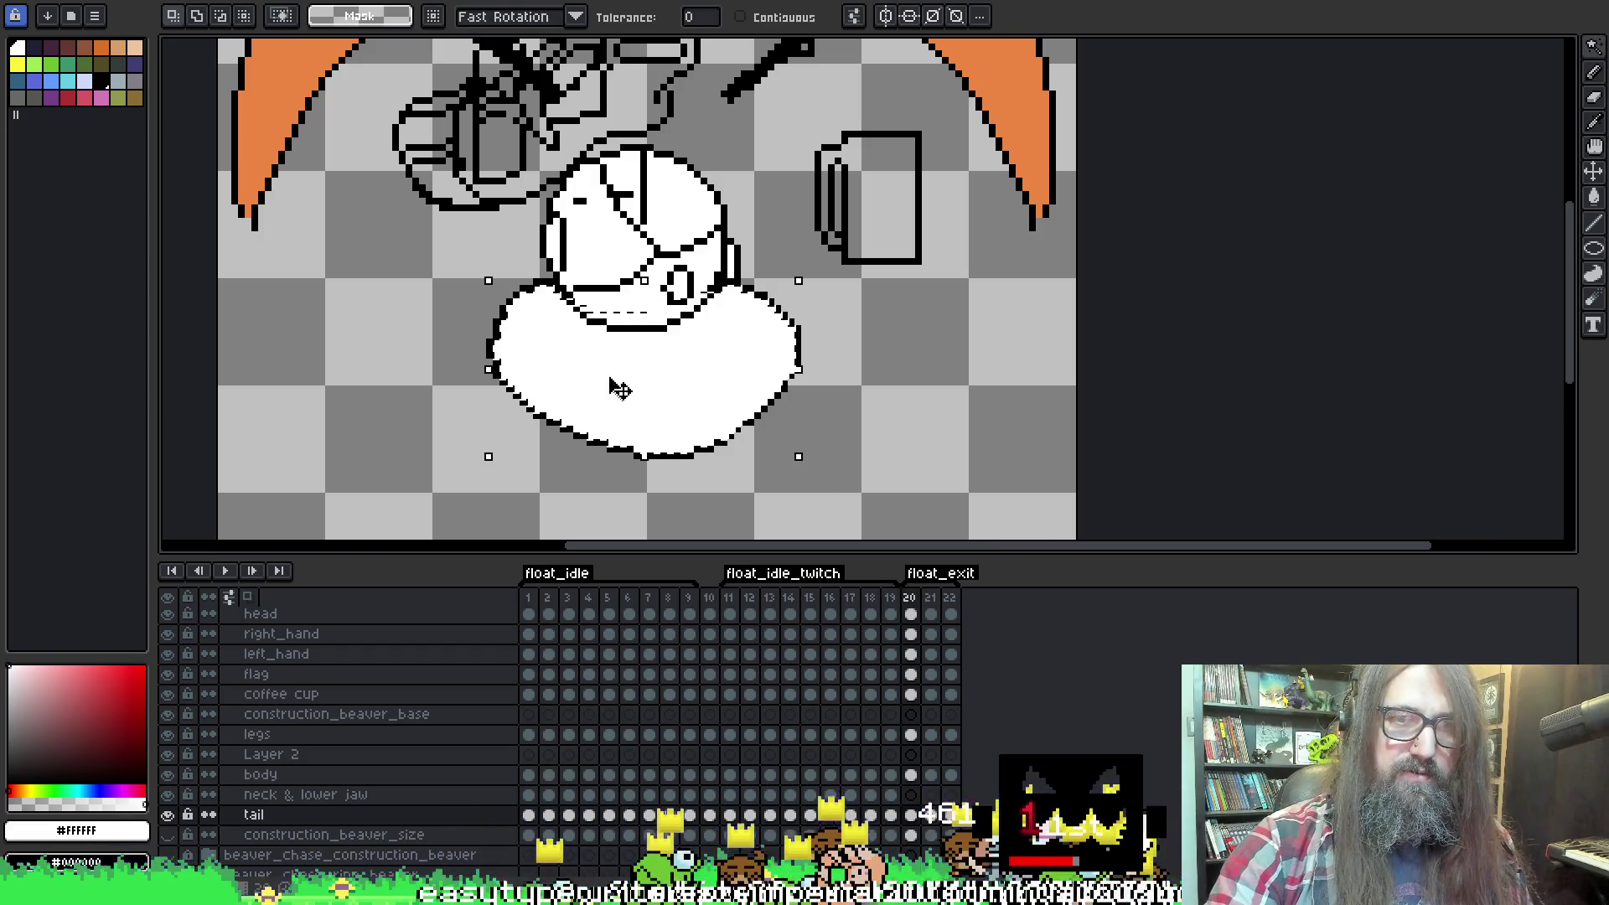
# Paste the copied white body shape onto frame 21, commit it, and drop the selection.
pyautogui.press('Right')
pyautogui.hotkey('ctrl', 'v')
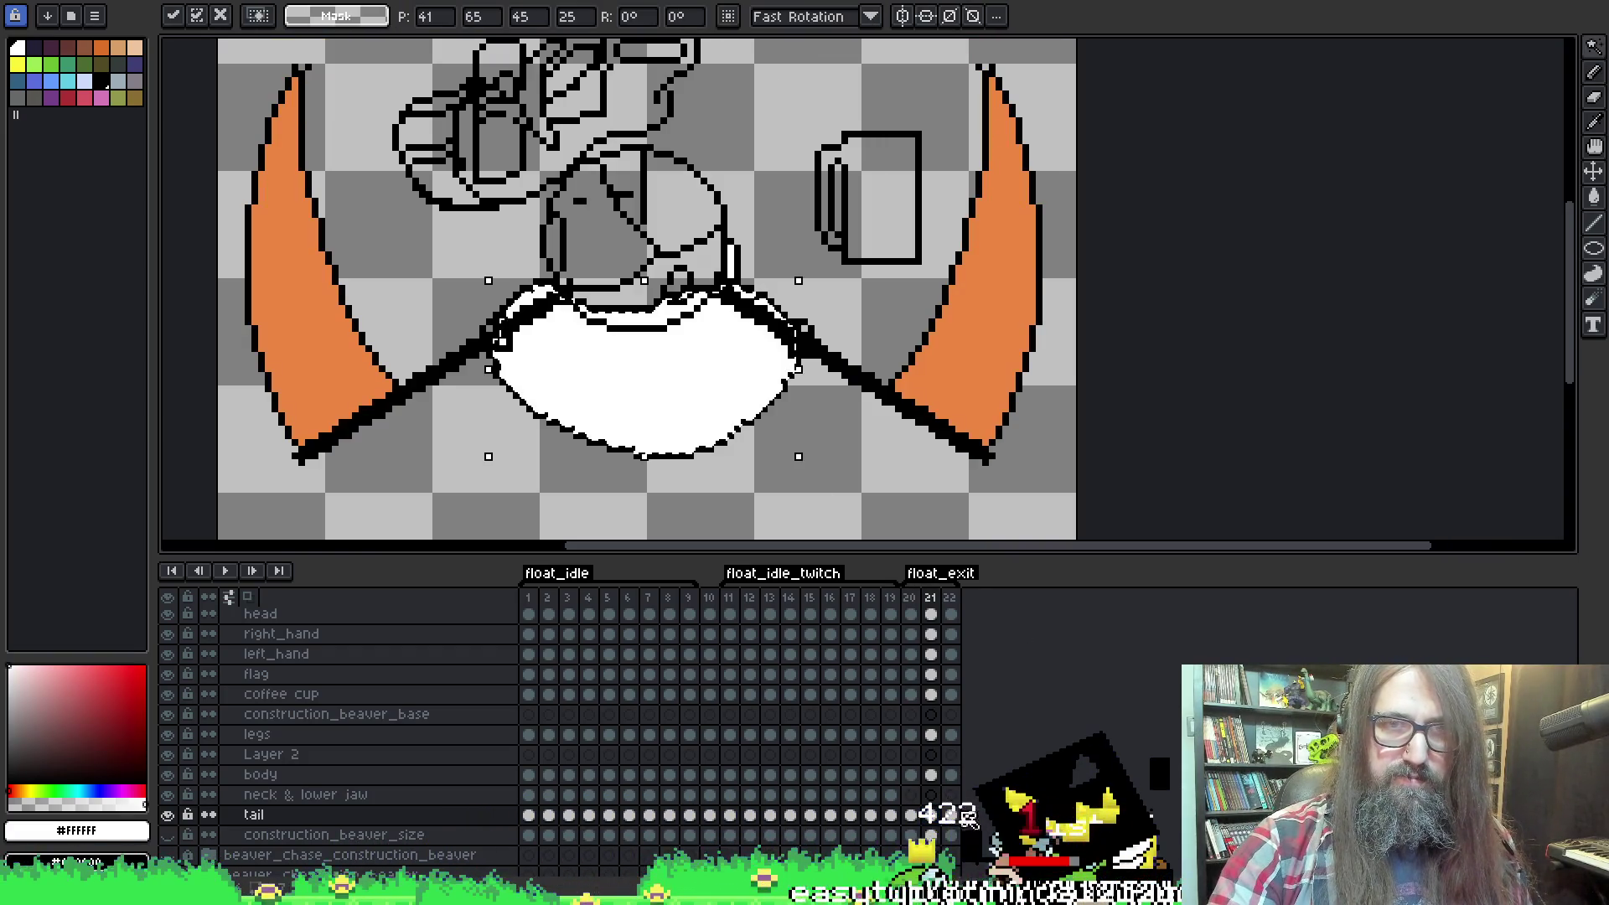
pyautogui.press('Left')
pyautogui.click(891, 795)
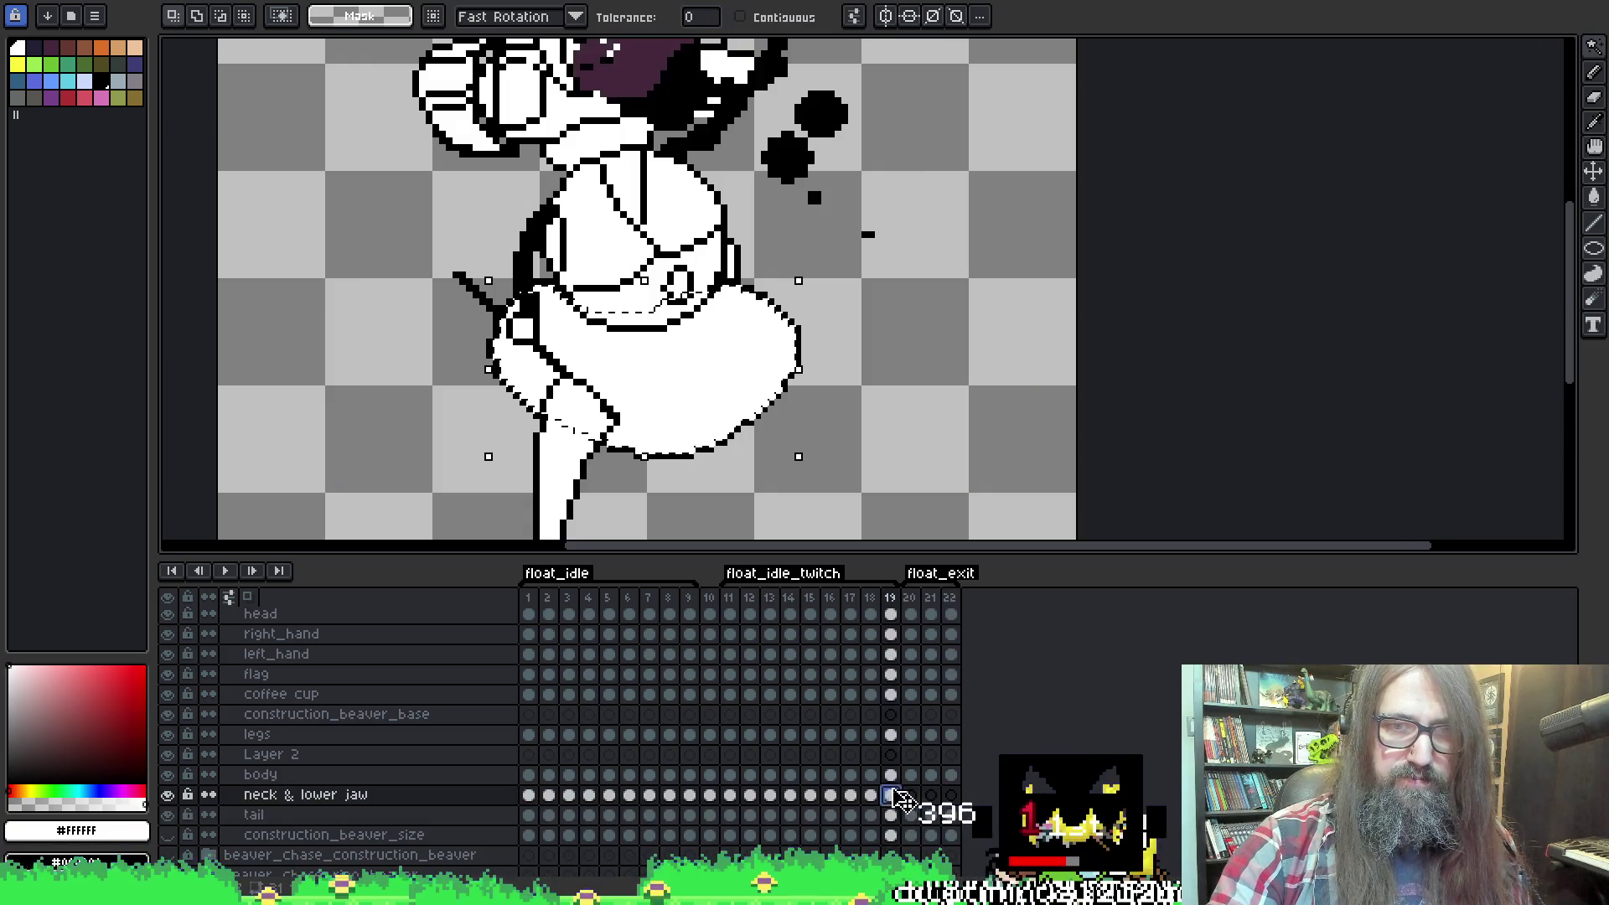
pyautogui.hotkey('ctrl', 'd')
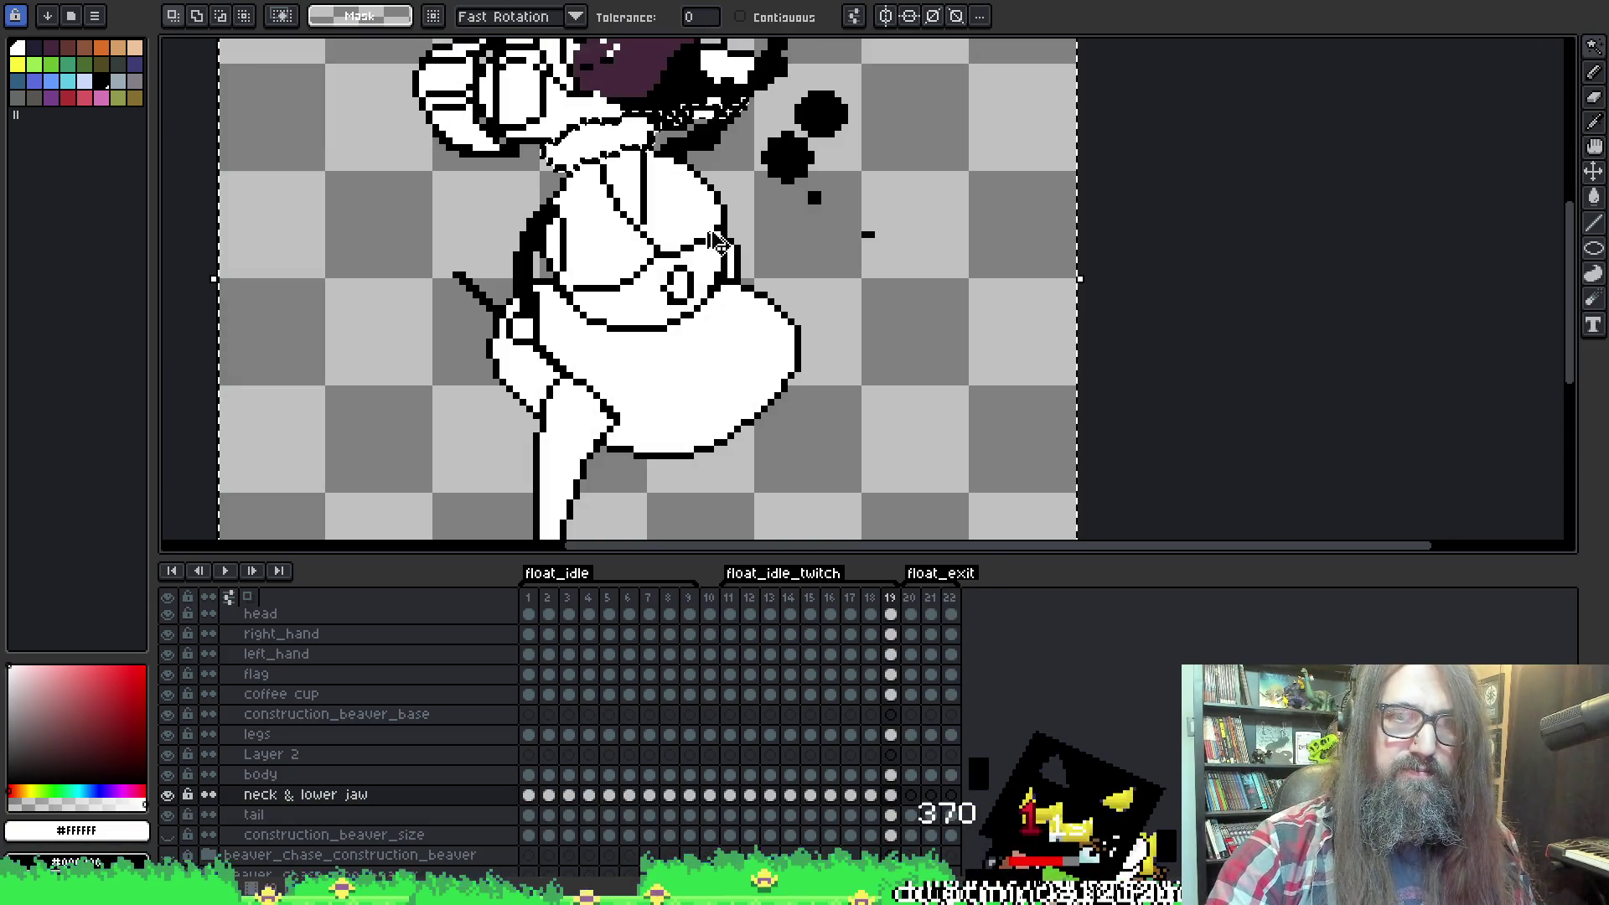
# Select the body's white pixels on frame 19 and check the body fill on frames 20–22.
pyautogui.keyDown('ctrl'); pyautogui.click(760, 393); pyautogui.keyUp('ctrl')
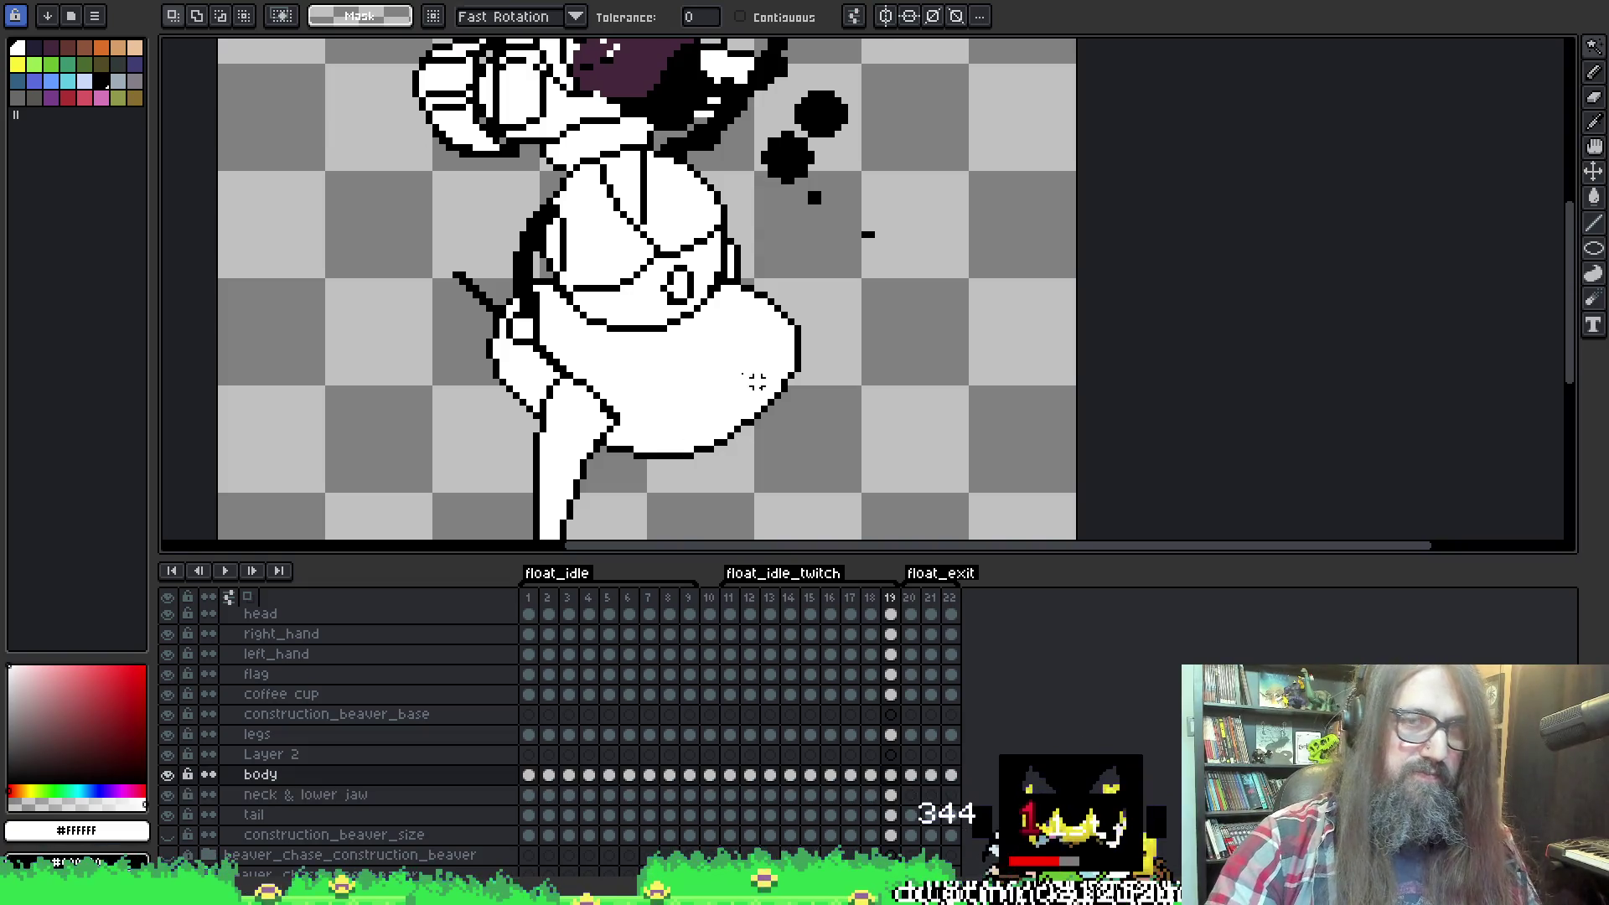
pyautogui.click(604, 253)
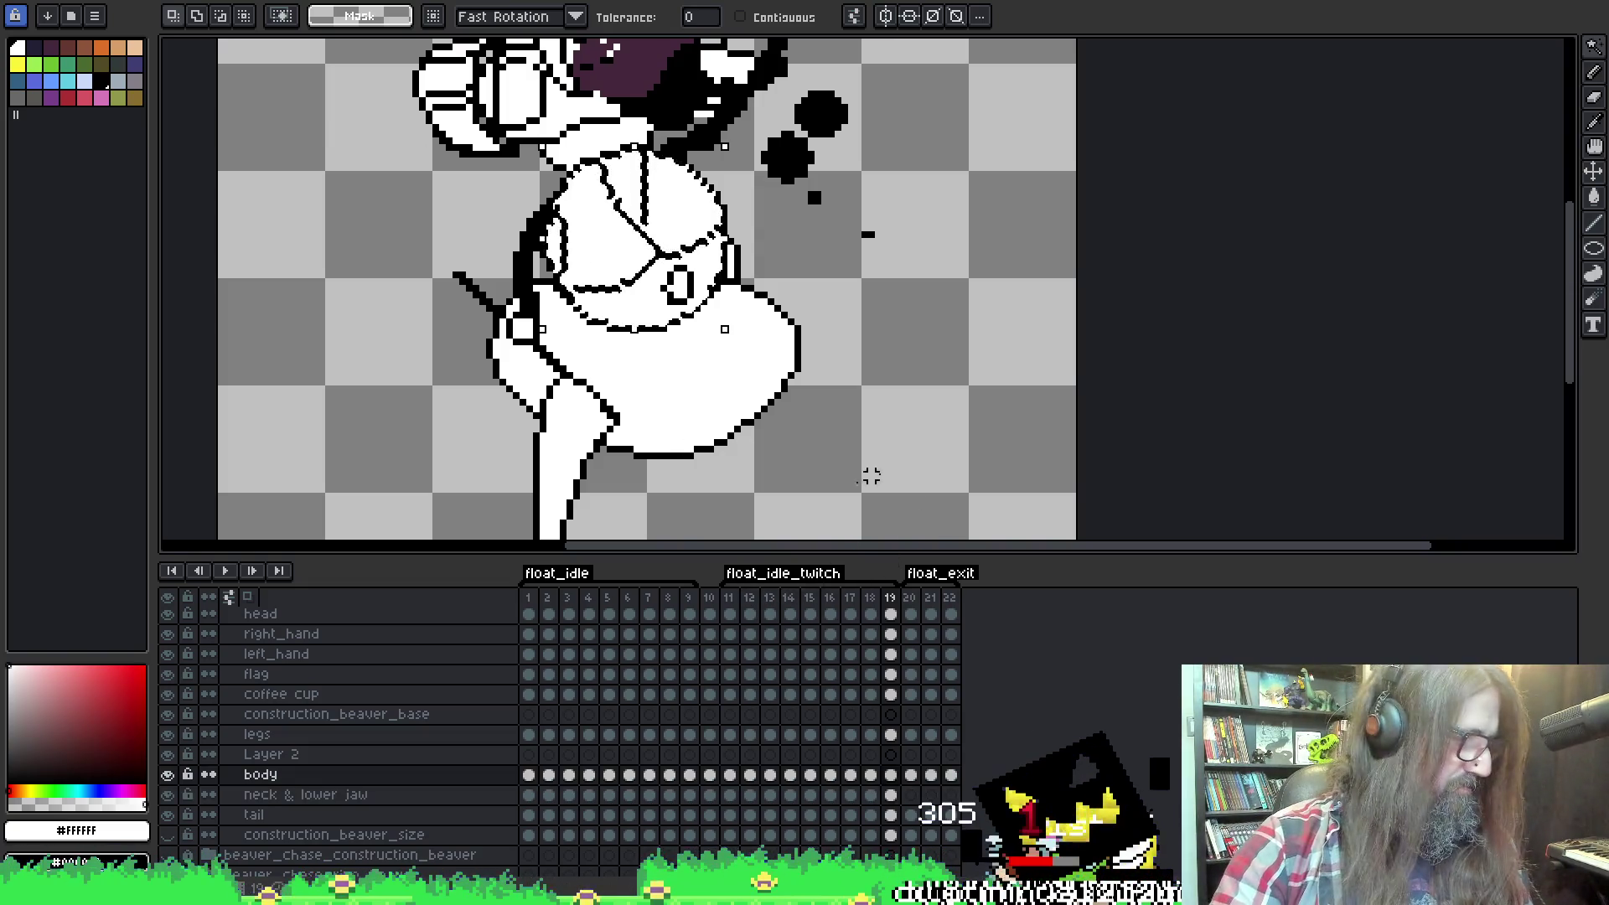
pyautogui.click(910, 795)
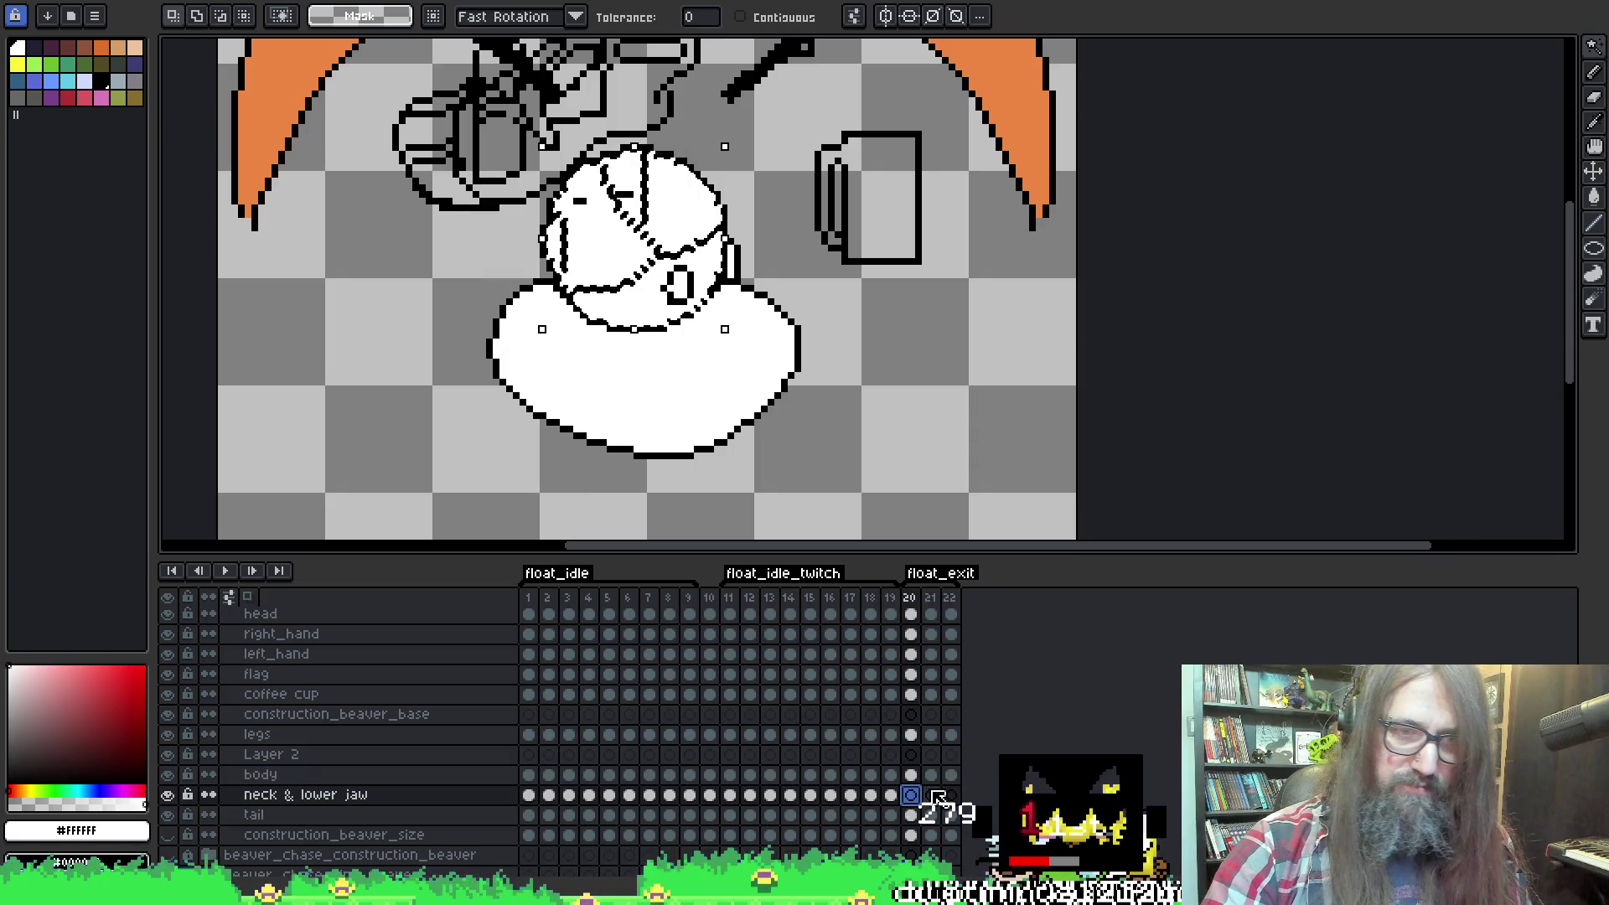
pyautogui.click(911, 774)
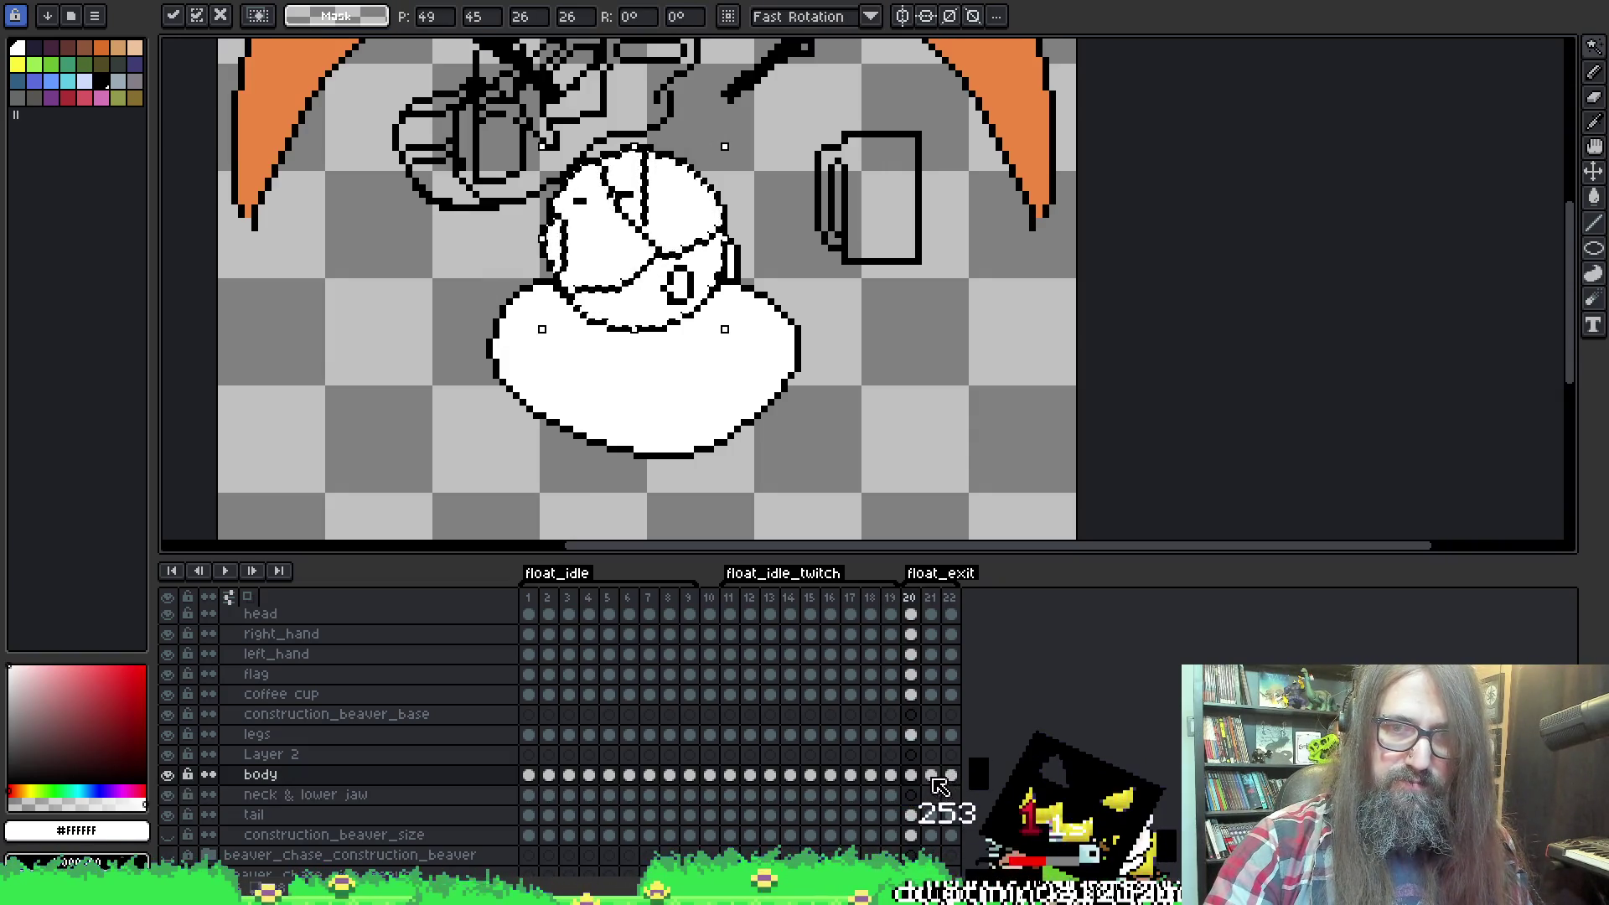
pyautogui.click(930, 774)
pyautogui.click(950, 774)
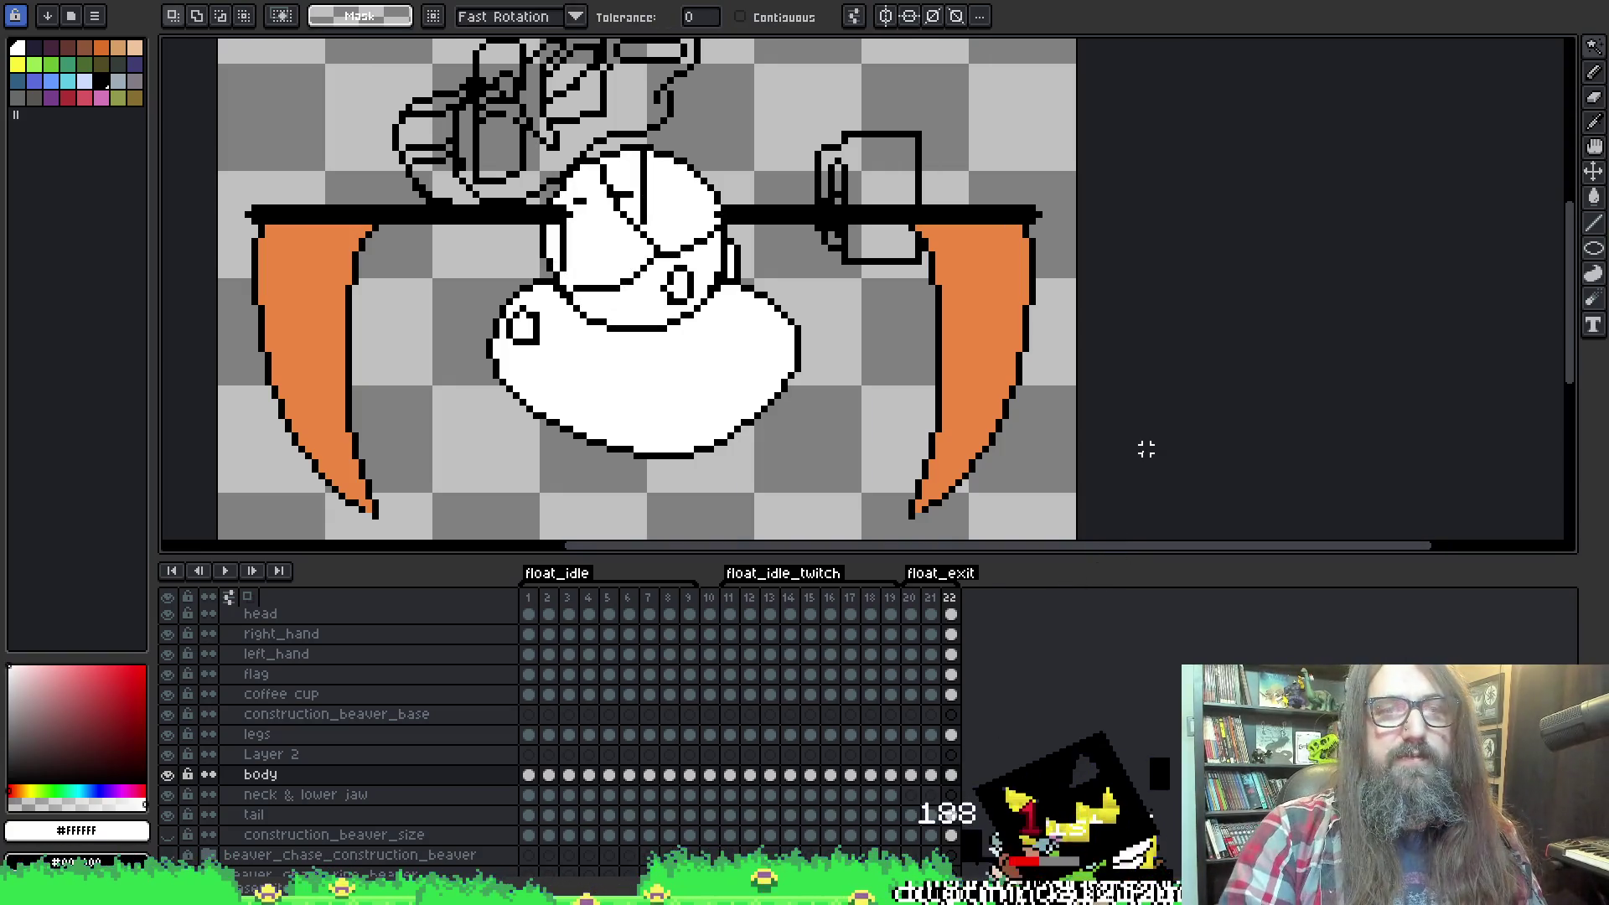
pyautogui.scroll(-1, 1074, 322)
pyautogui.scroll(1, 1001, 244)
pyautogui.moveTo(580, 426)
pyautogui.mouseDown()
pyautogui.moveTo(645, 456)
pyautogui.moveTo(632, 449)
pyautogui.mouseUp()
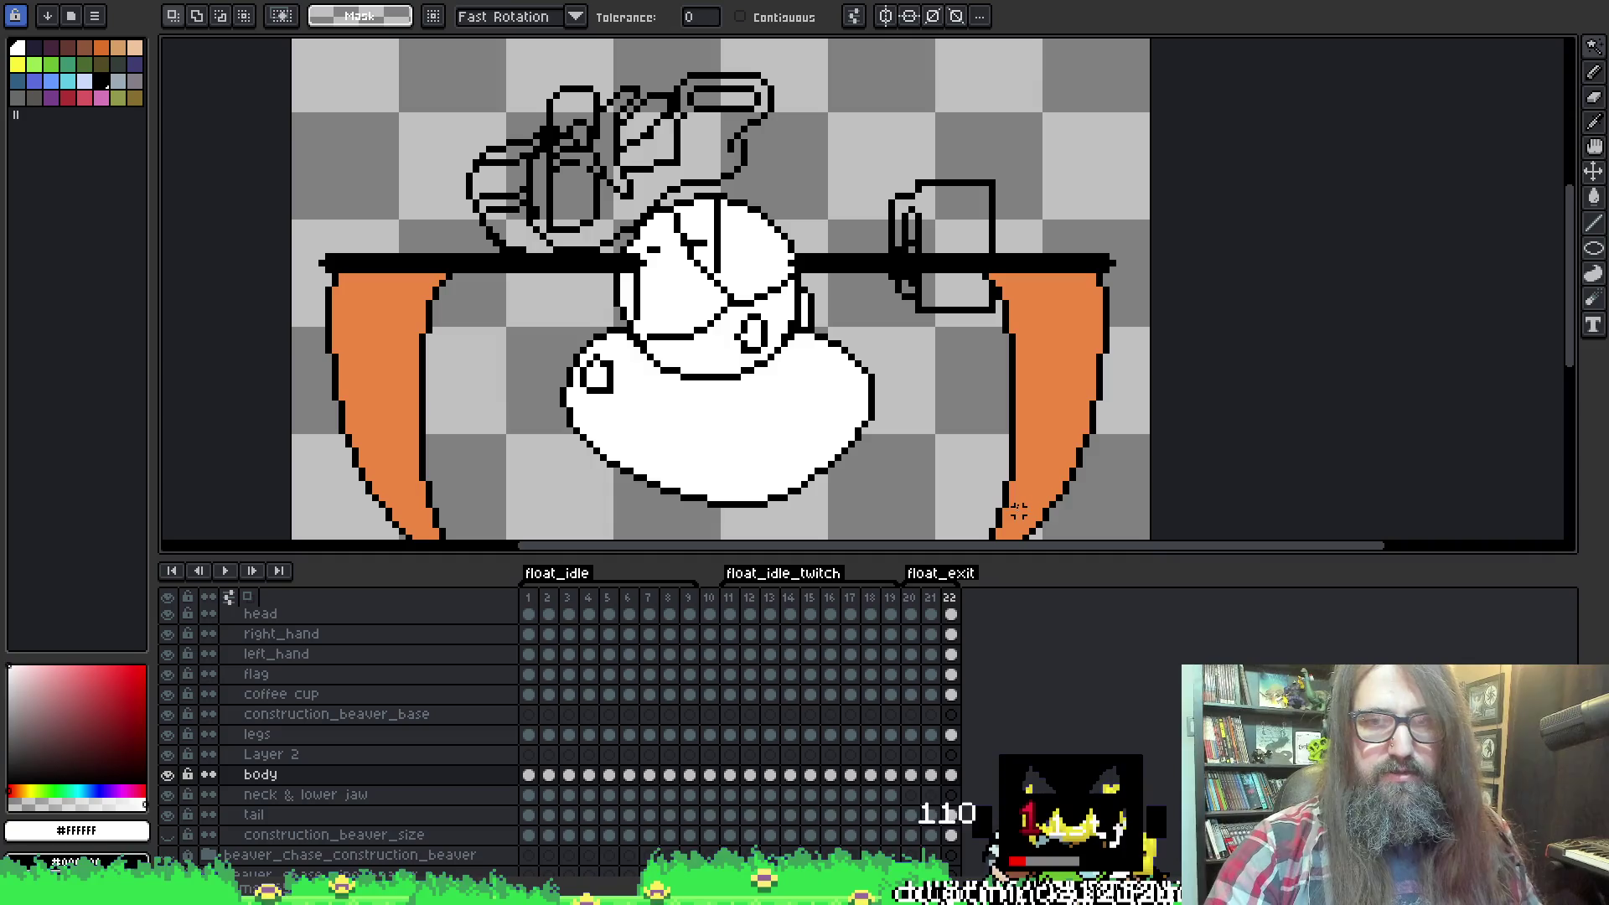
pyautogui.hotkey('alt', 'Up')
pyautogui.hotkey('alt', 'Up')
pyautogui.hotkey('alt', 'Up')
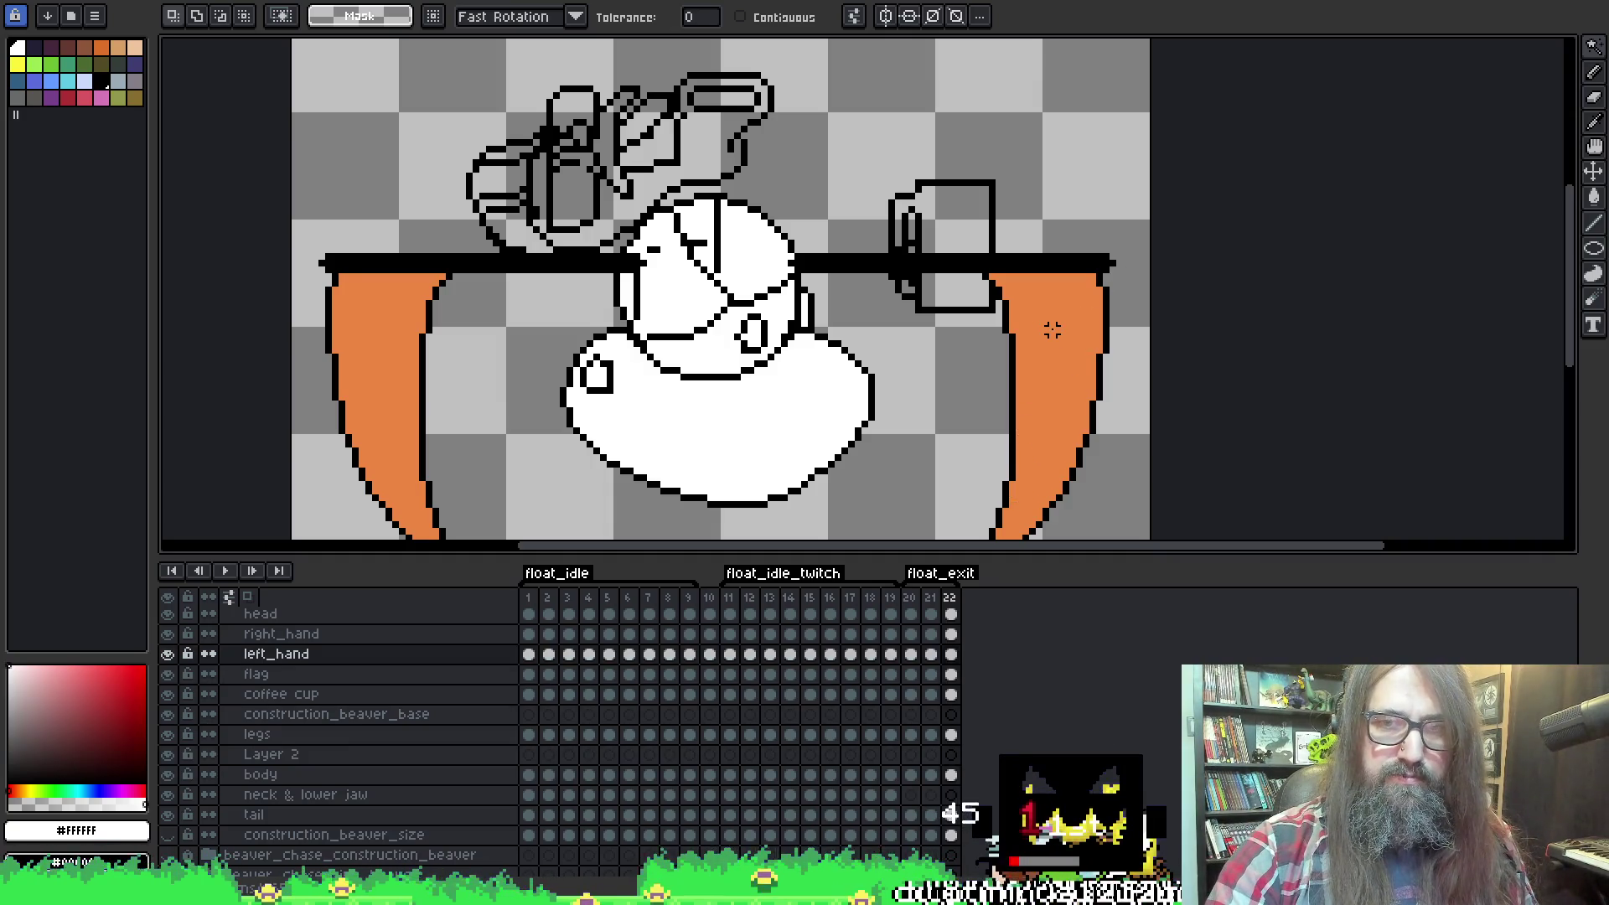
# On the eyes layer, Magic Wand-select the white eye area on frame 19.
pyautogui.hotkey('alt', 'Up')
pyautogui.hotkey('alt', 'Up')
pyautogui.hotkey('alt', 'Up')
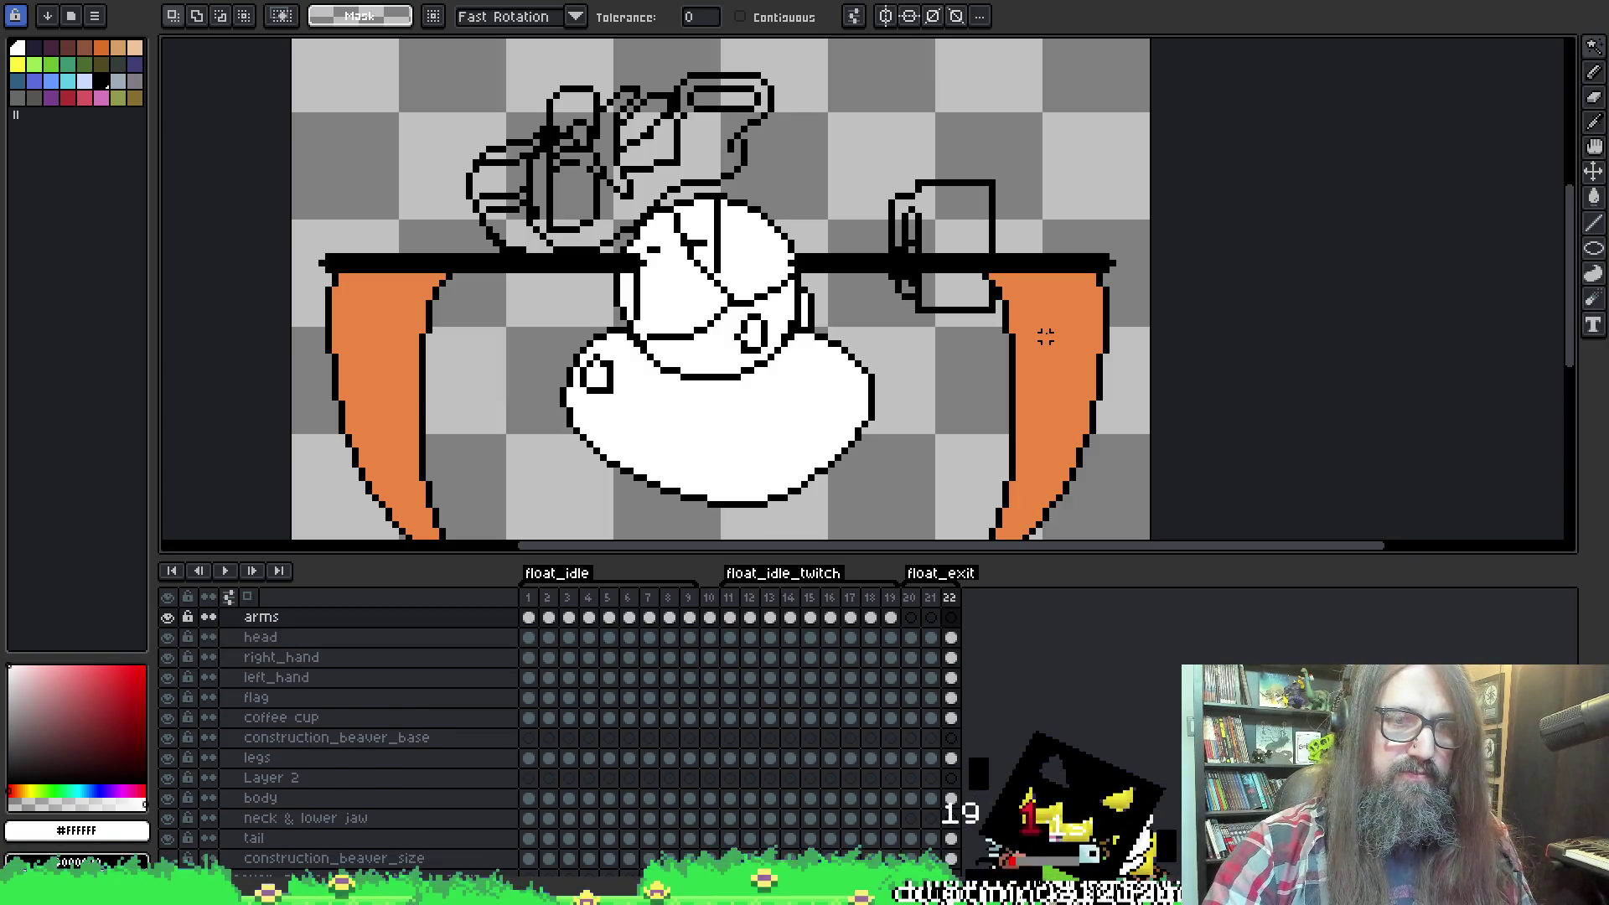
pyautogui.hotkey('alt', 'Up')
pyautogui.hotkey('alt', 'Up')
pyautogui.hotkey('alt', 'Up')
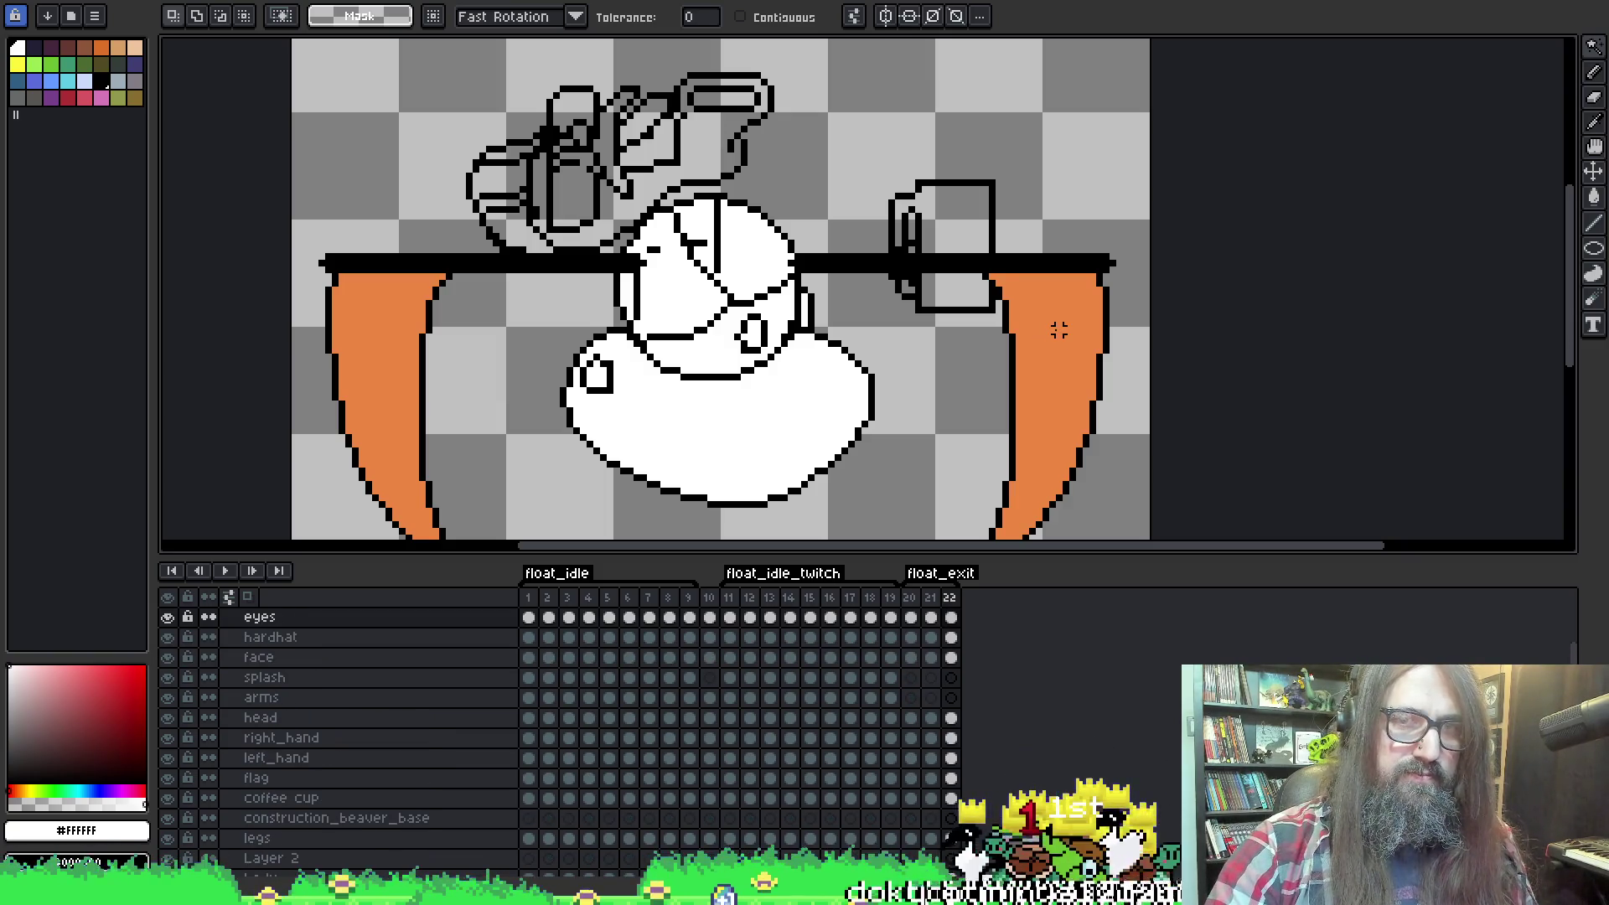
pyautogui.hotkey('alt', 'Up')
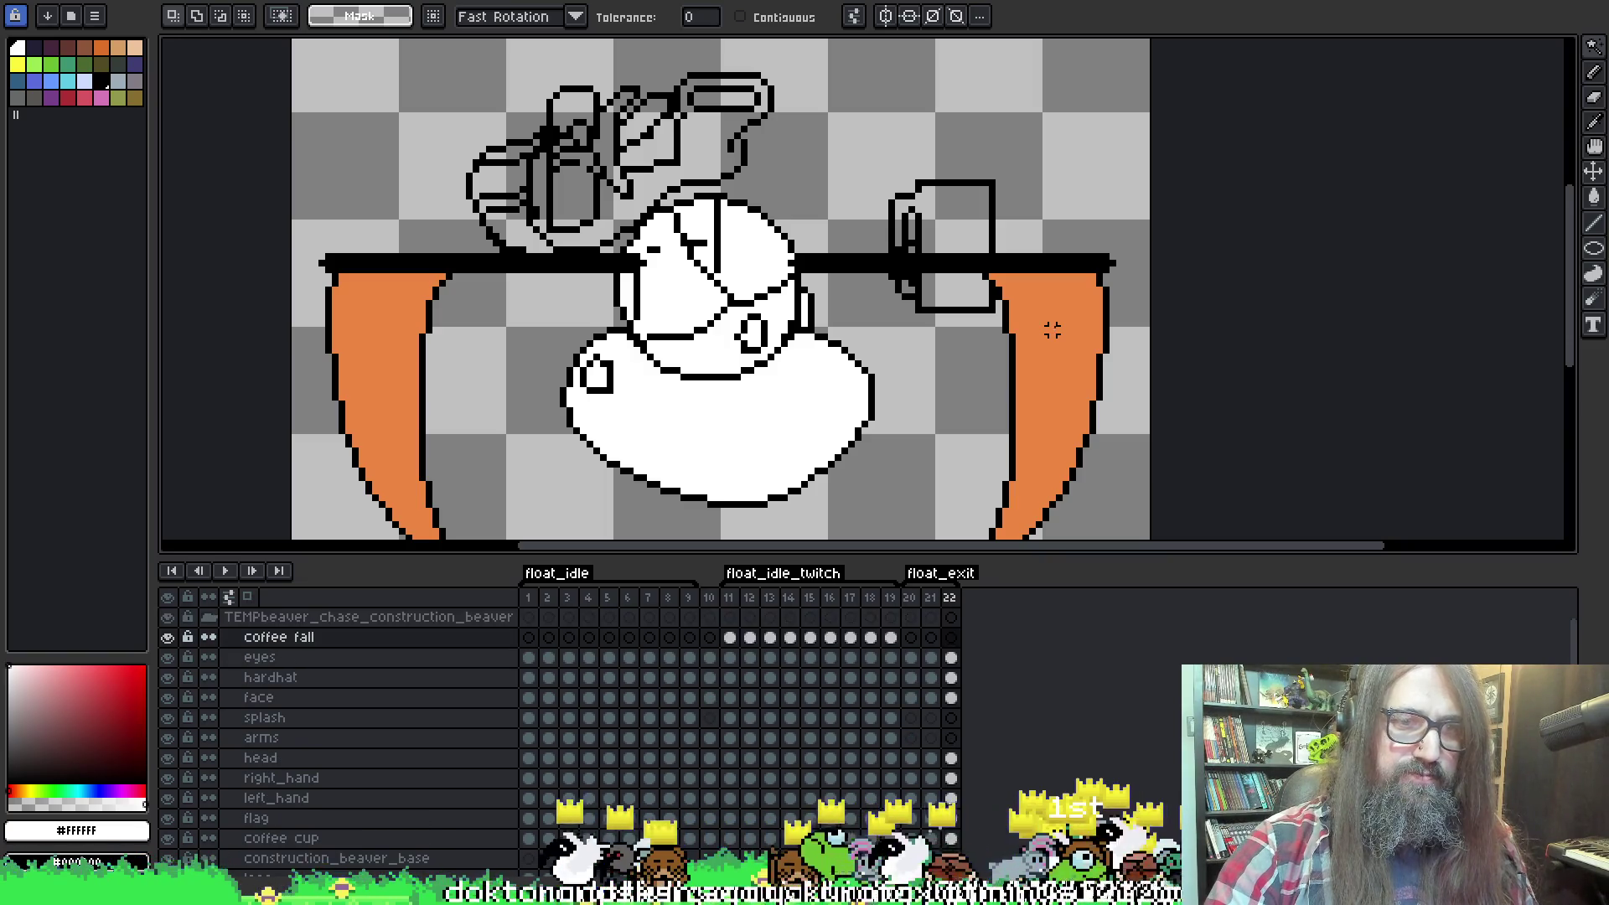
pyautogui.hotkey('alt', 'Down')
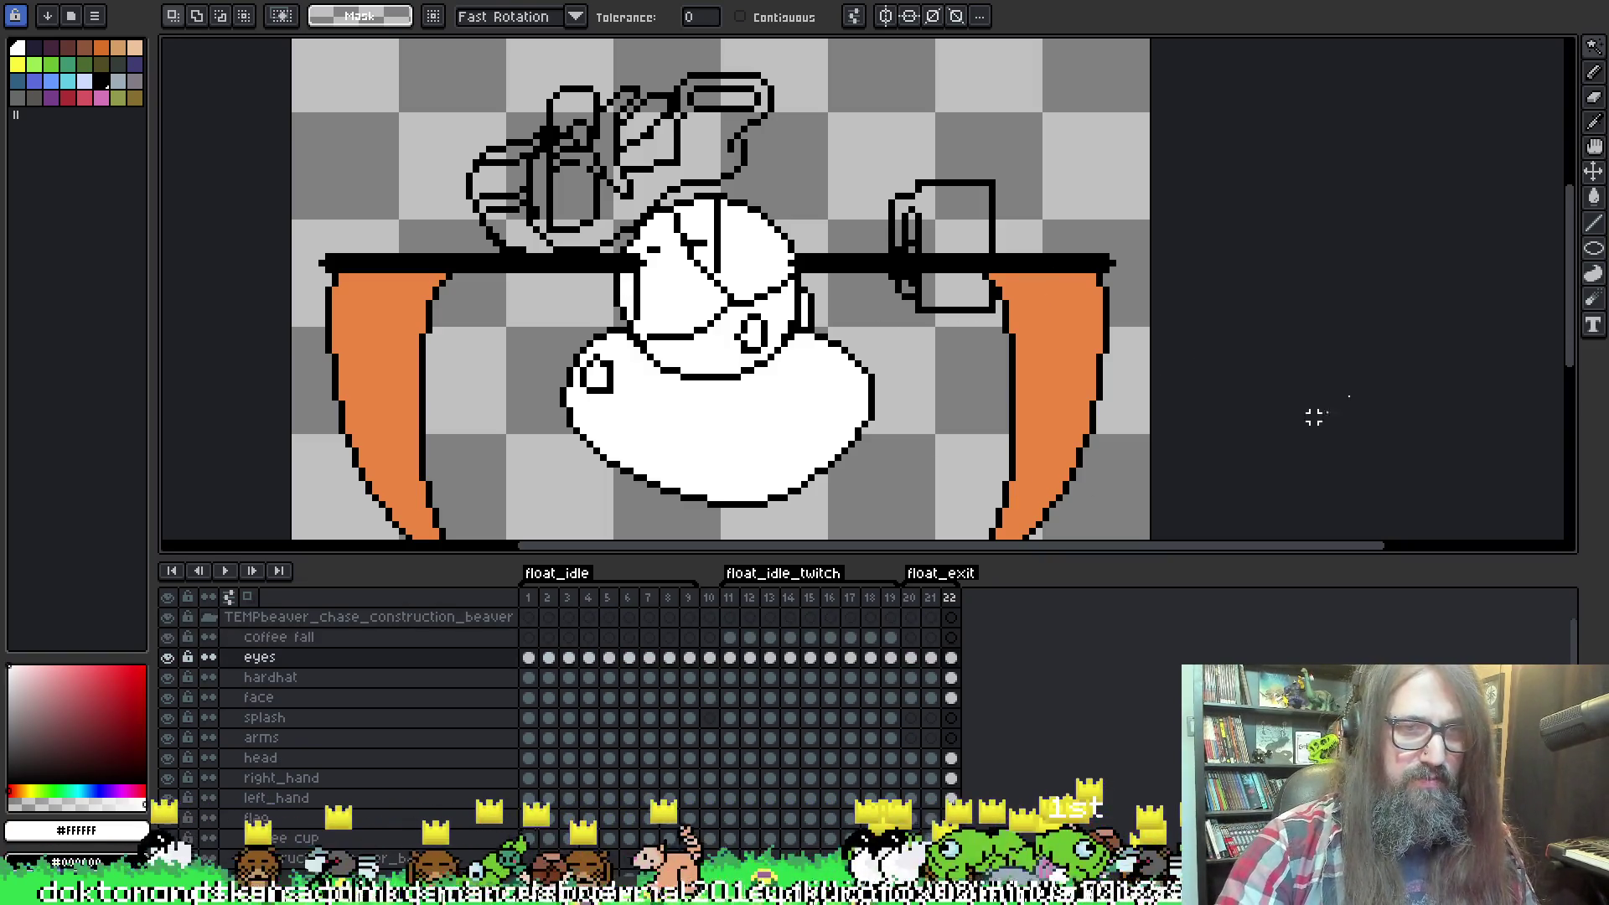
pyautogui.hotkey('alt', 'Up')
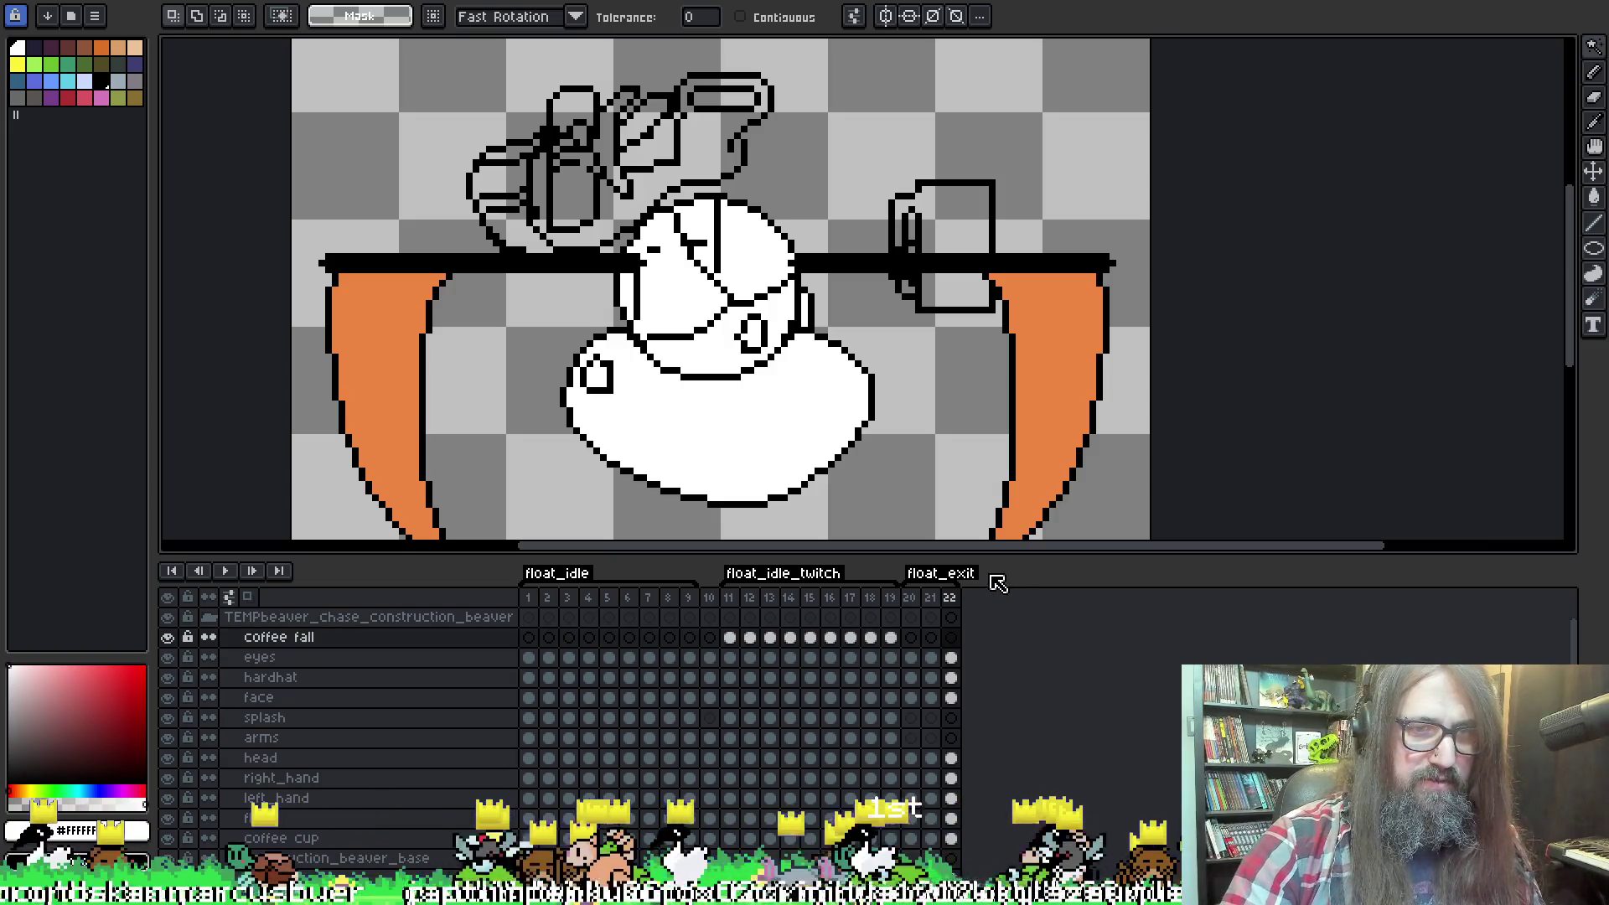
pyautogui.hotkey('alt', 'Down')
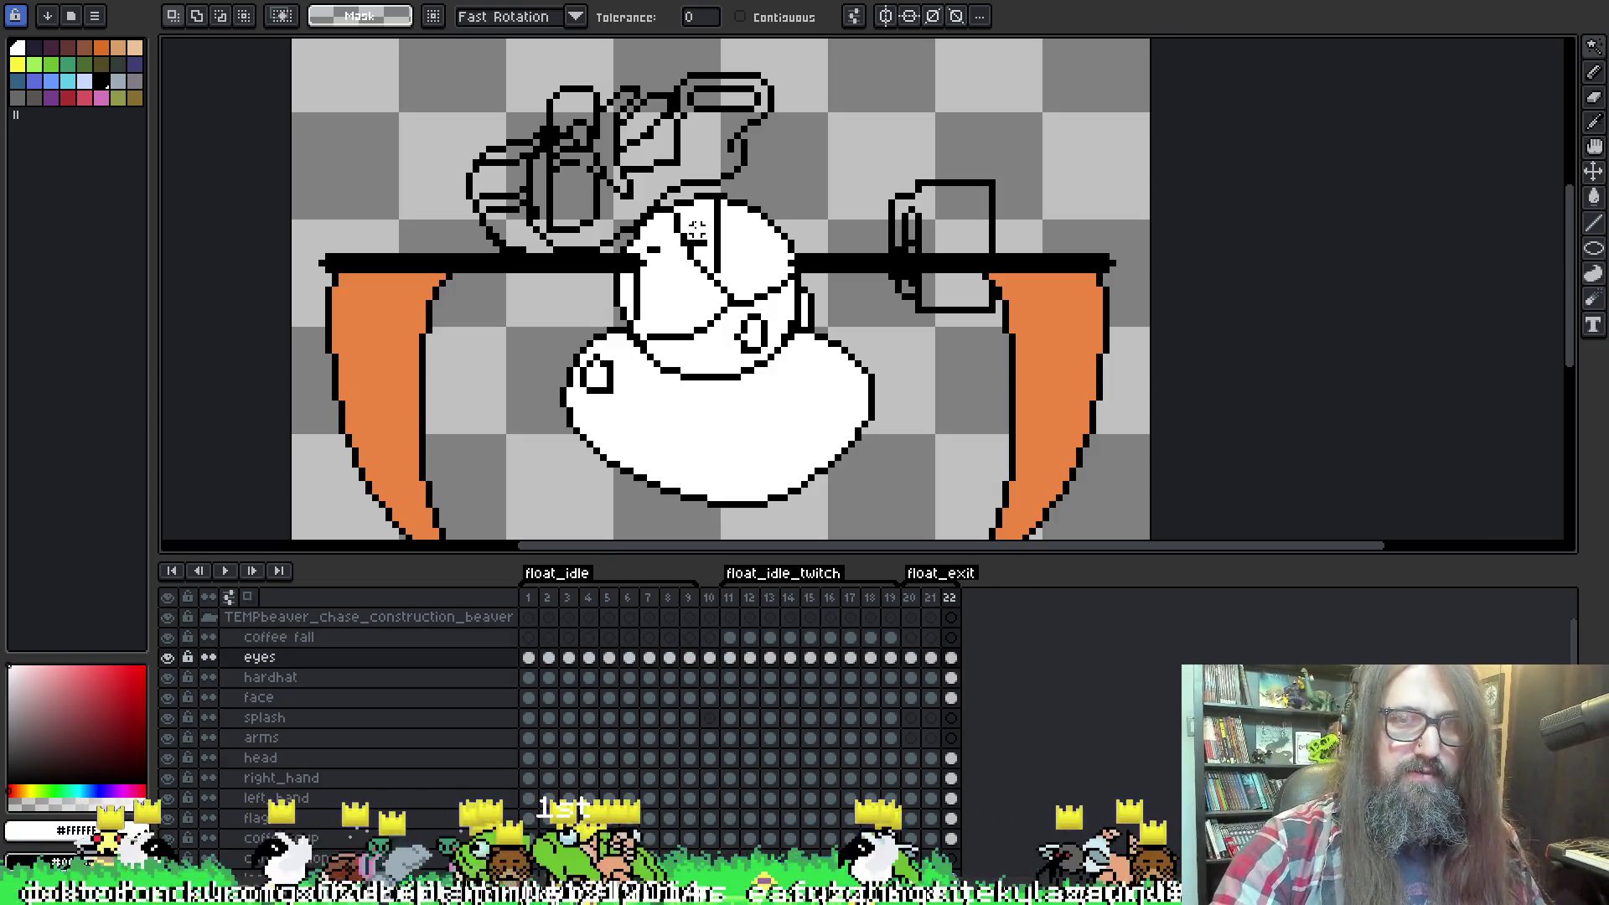
pyautogui.press('Left')
pyautogui.press('Left')
pyautogui.press('Left')
pyautogui.press('i')
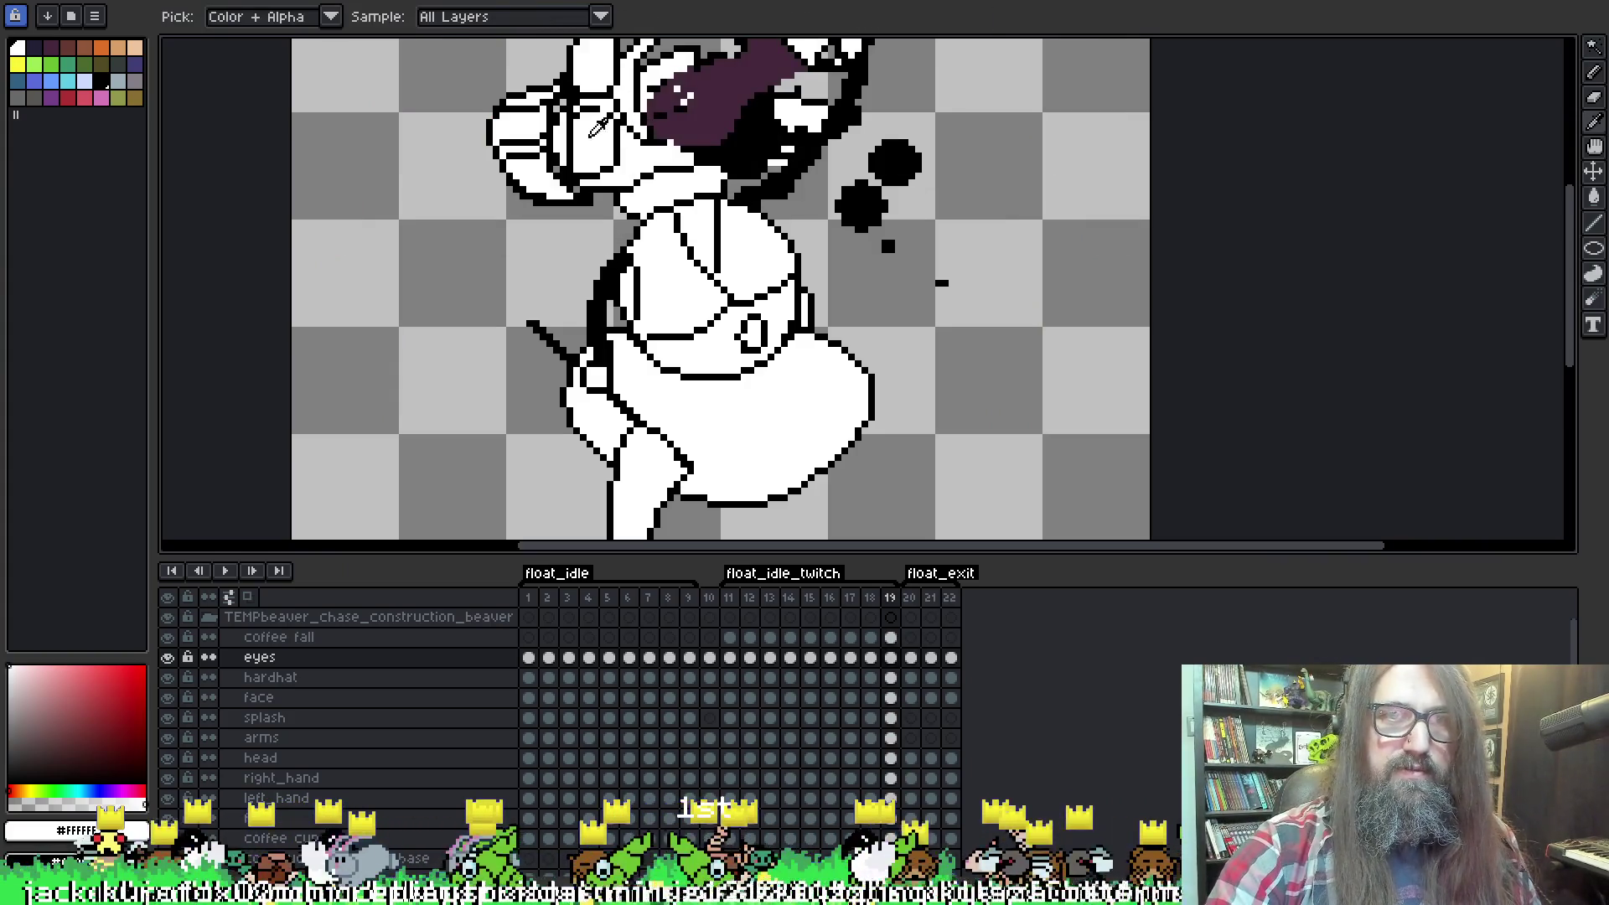
pyautogui.press('w')
pyautogui.click(597, 126)
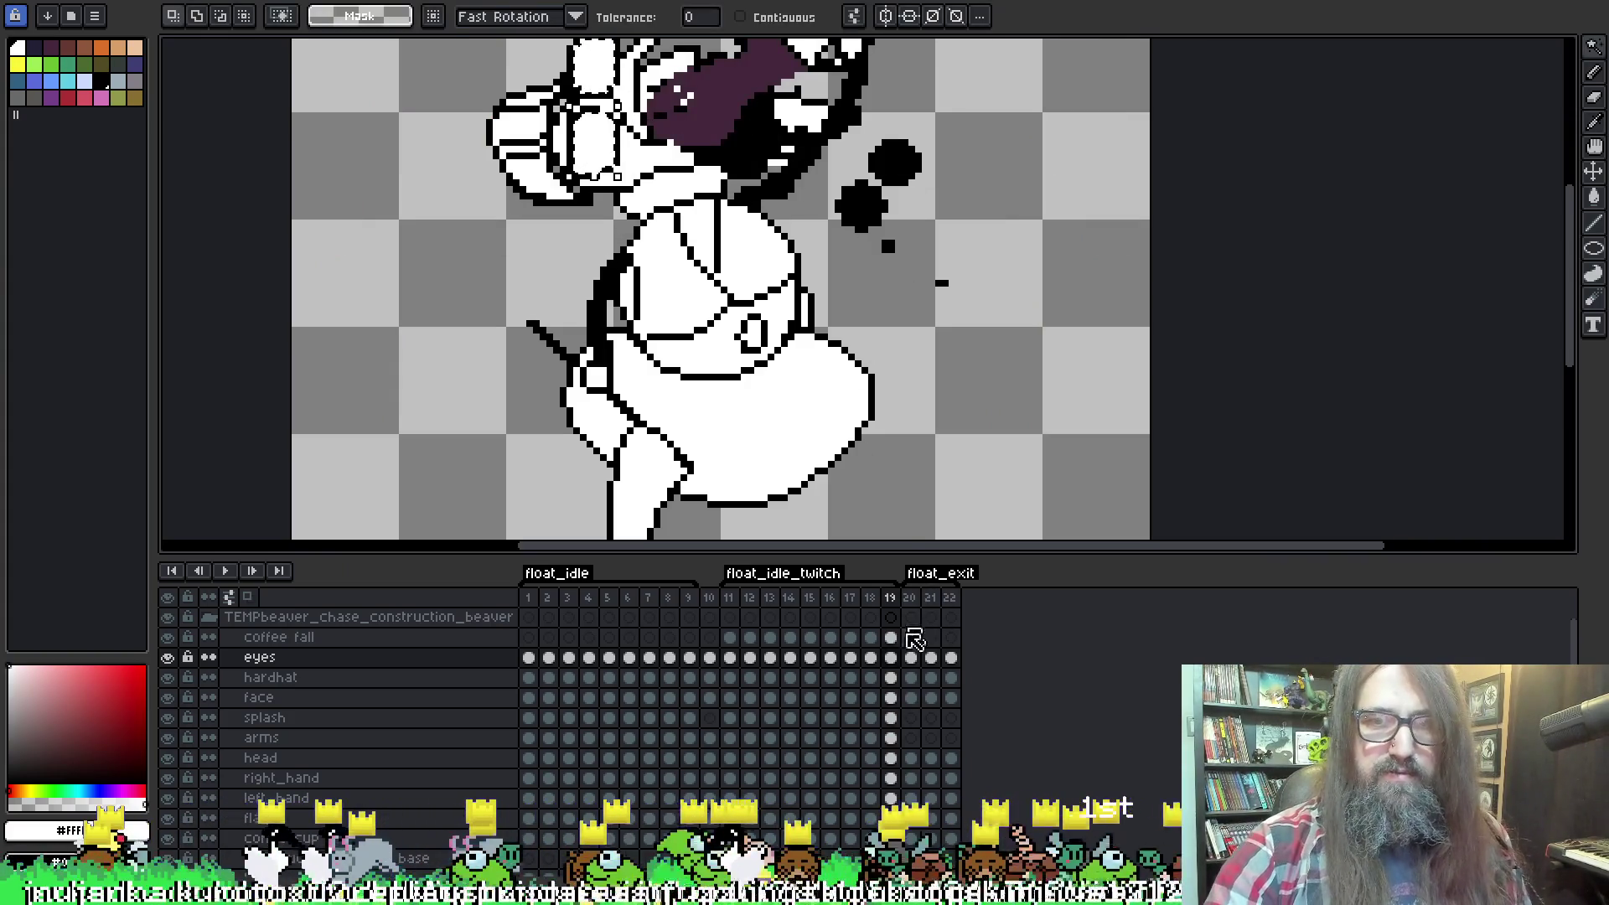
# Paste the white eye onto frame 20 and move it down-left into place.
pyautogui.click(911, 657)
pyautogui.click(910, 637)
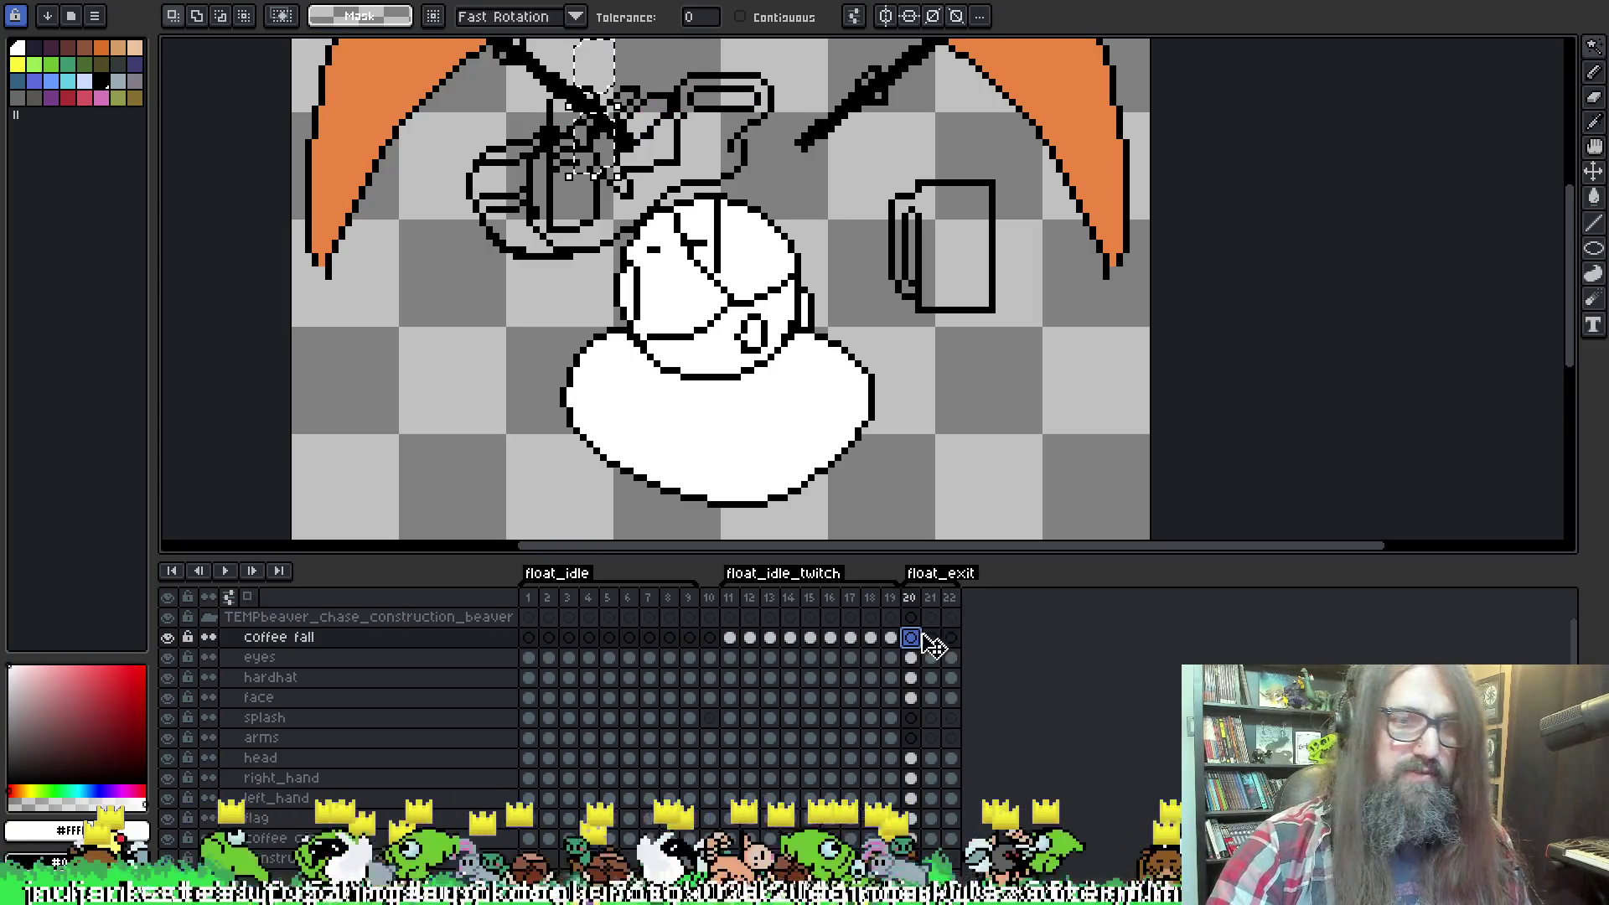
pyautogui.click(913, 658)
pyautogui.hotkey('ctrl', 'v')
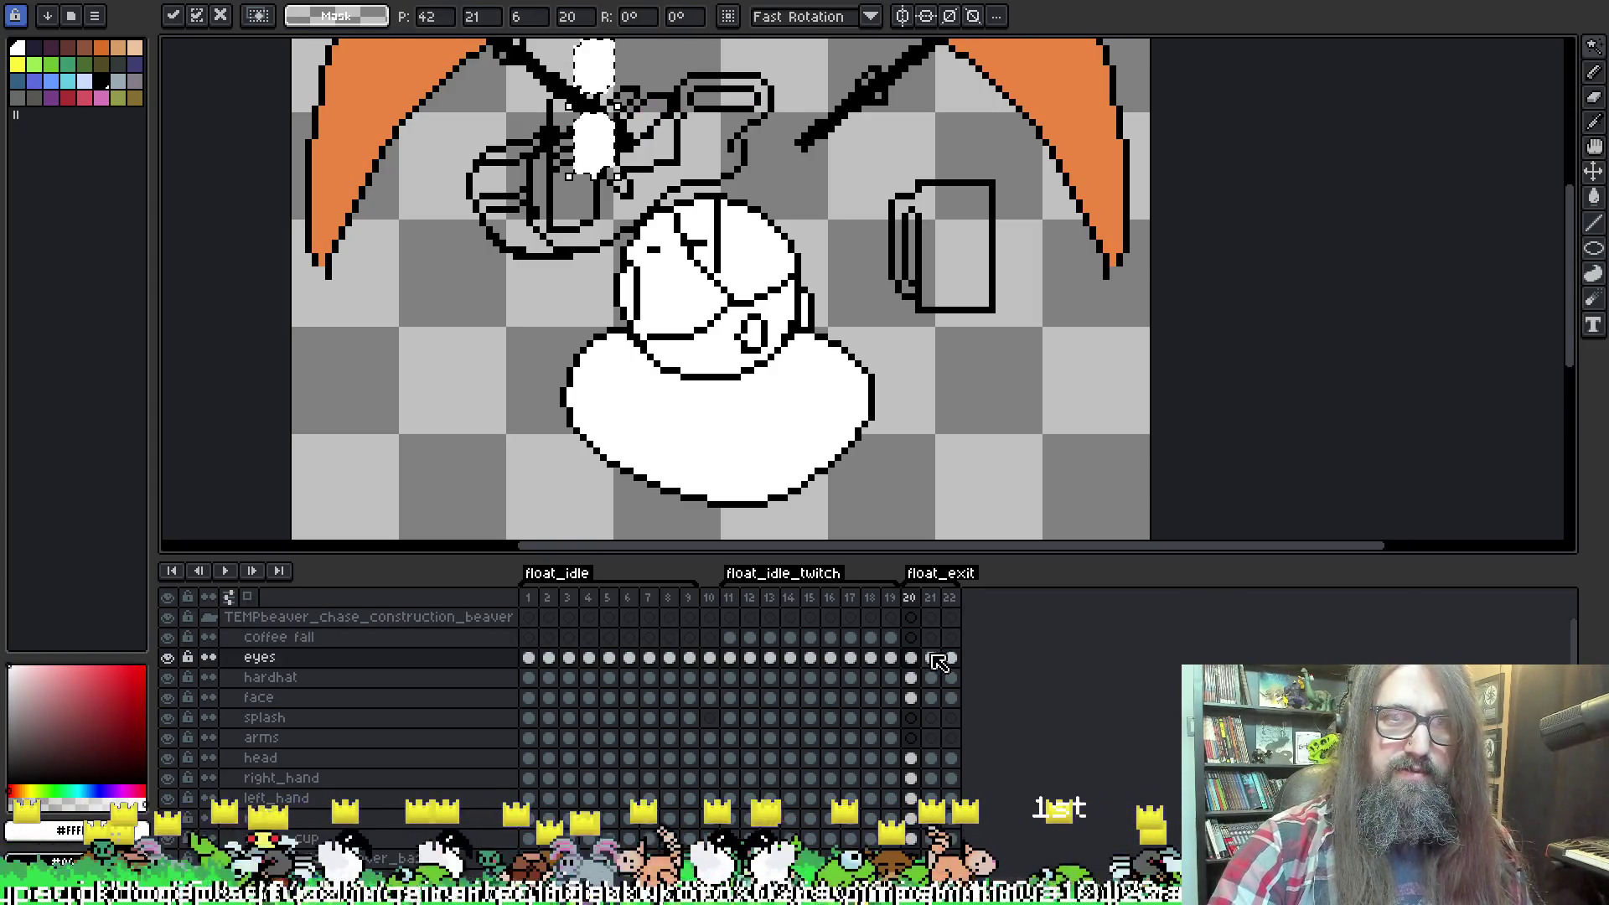
pyautogui.click(931, 658)
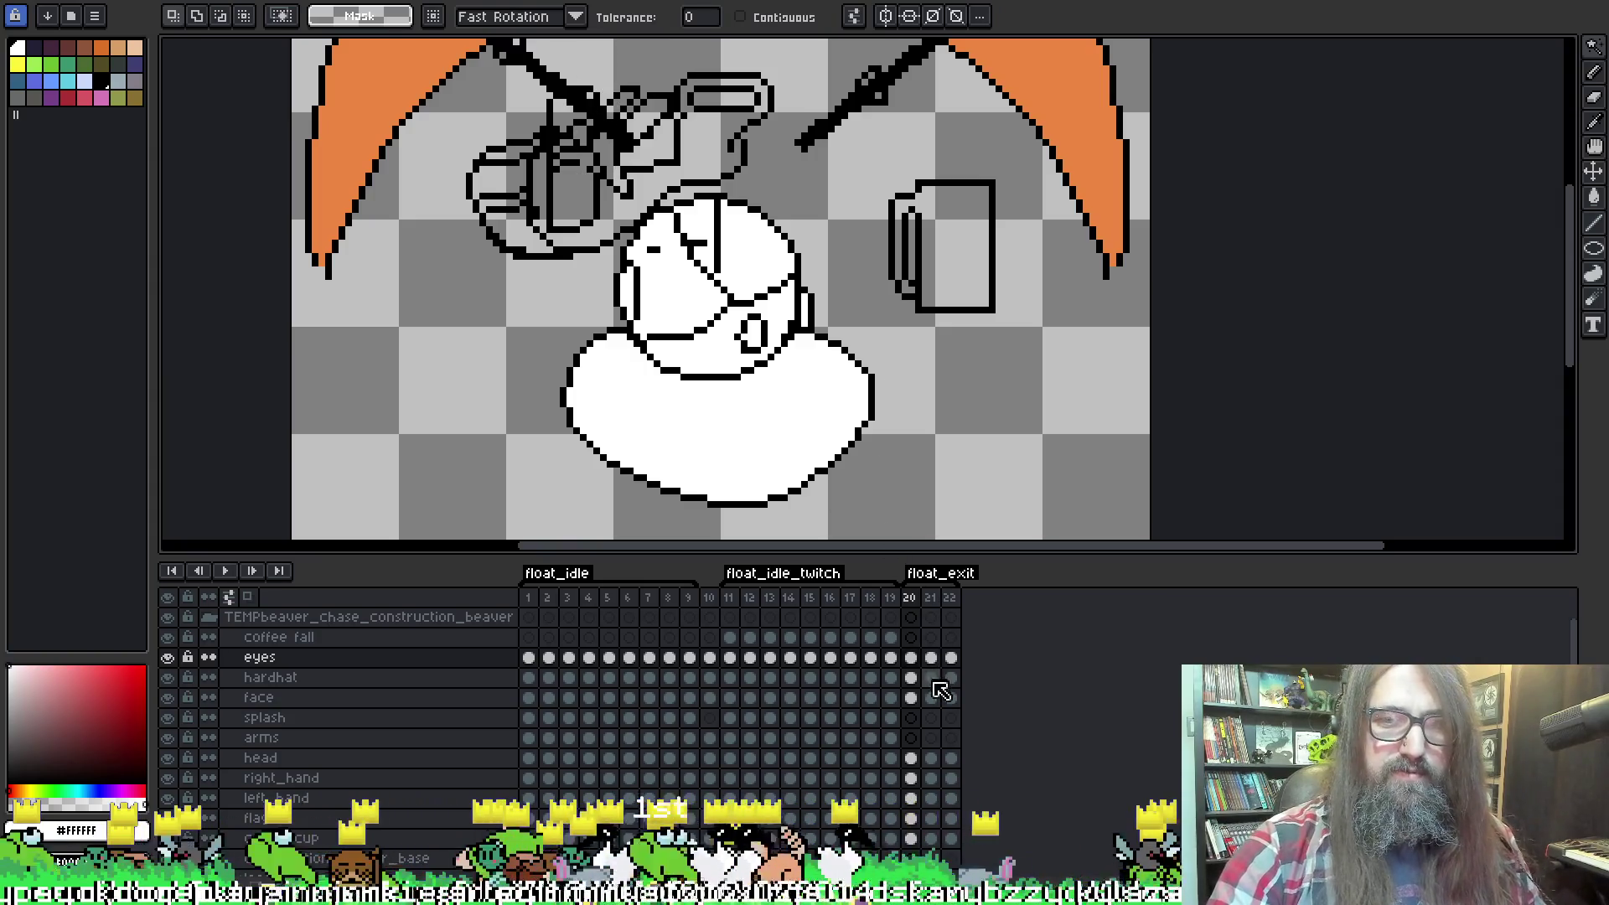
pyautogui.press('Left')
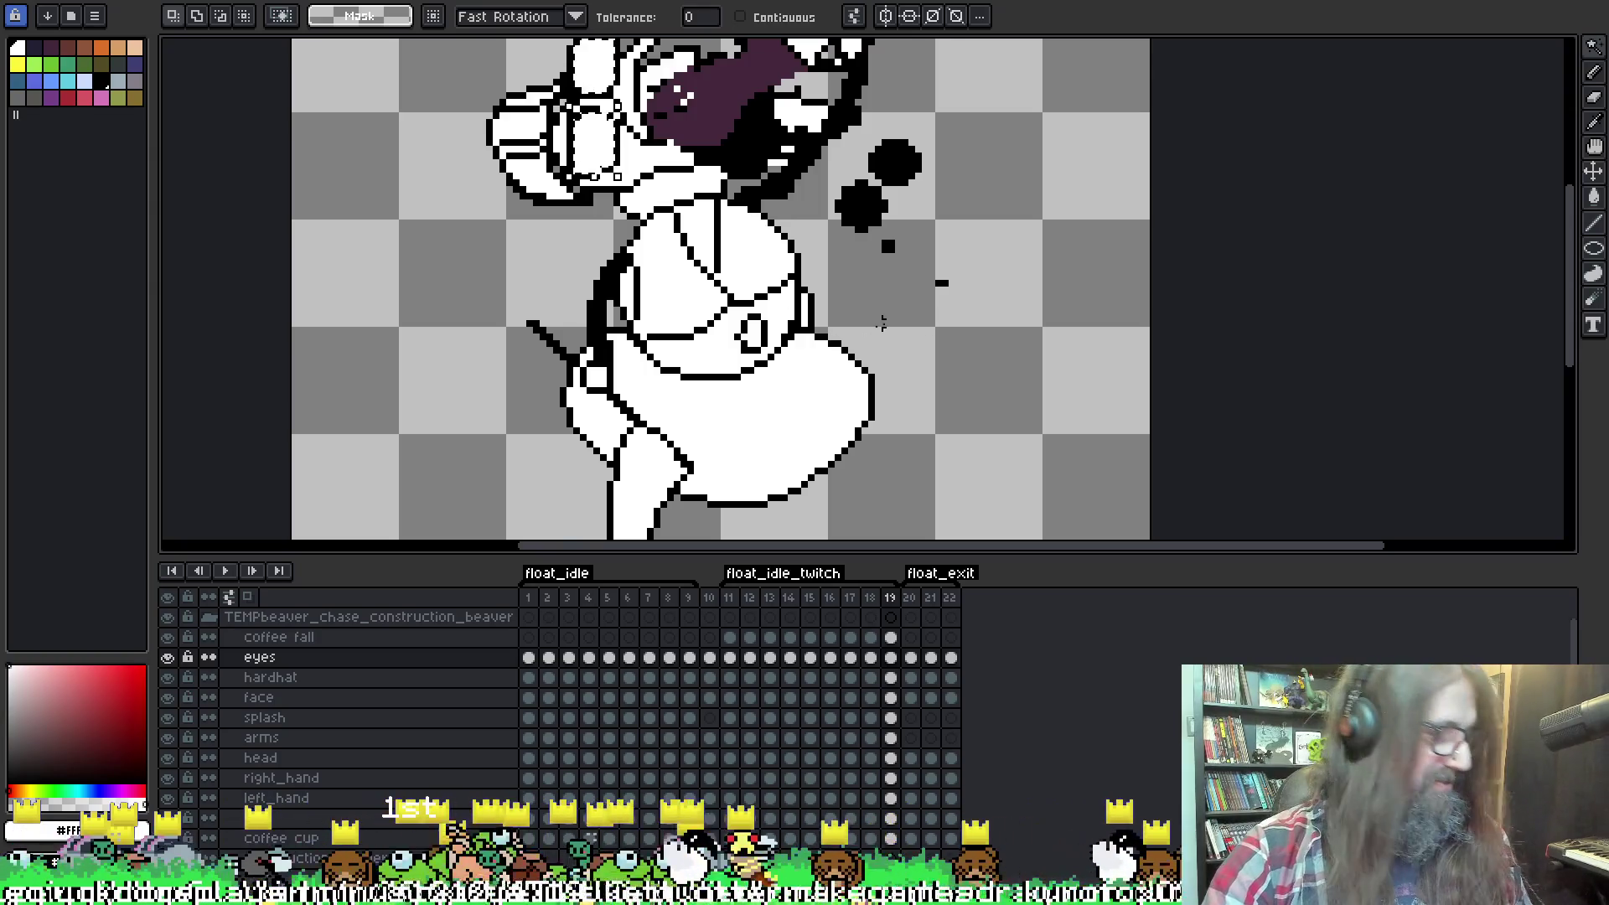
pyautogui.click(915, 659)
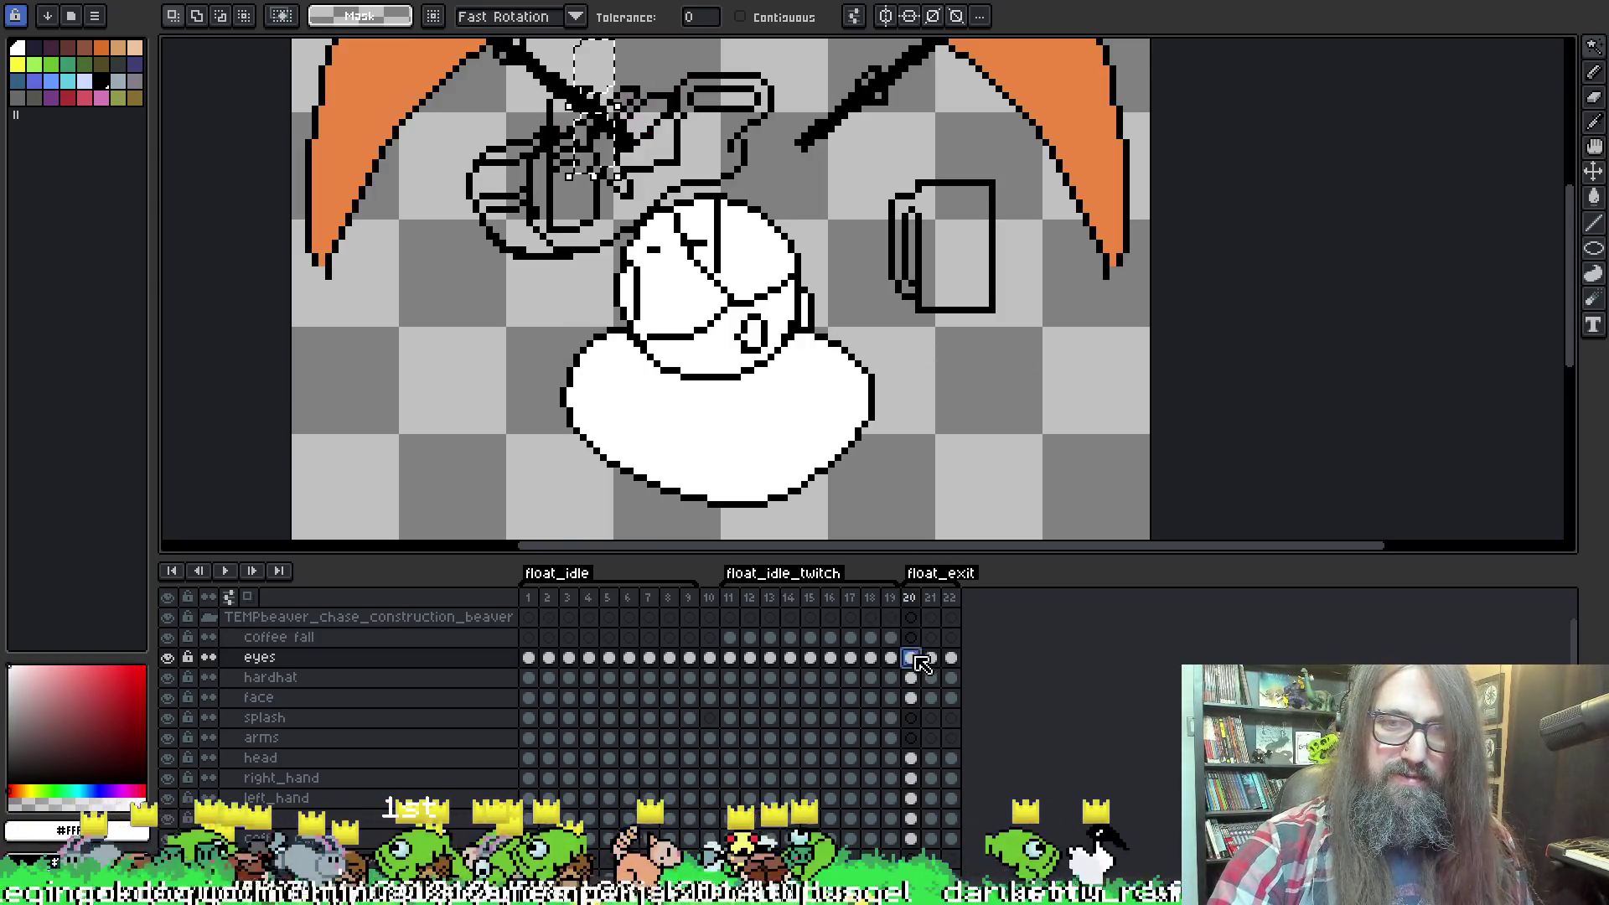
pyautogui.moveTo(613, 159); pyautogui.dragTo(589, 214)
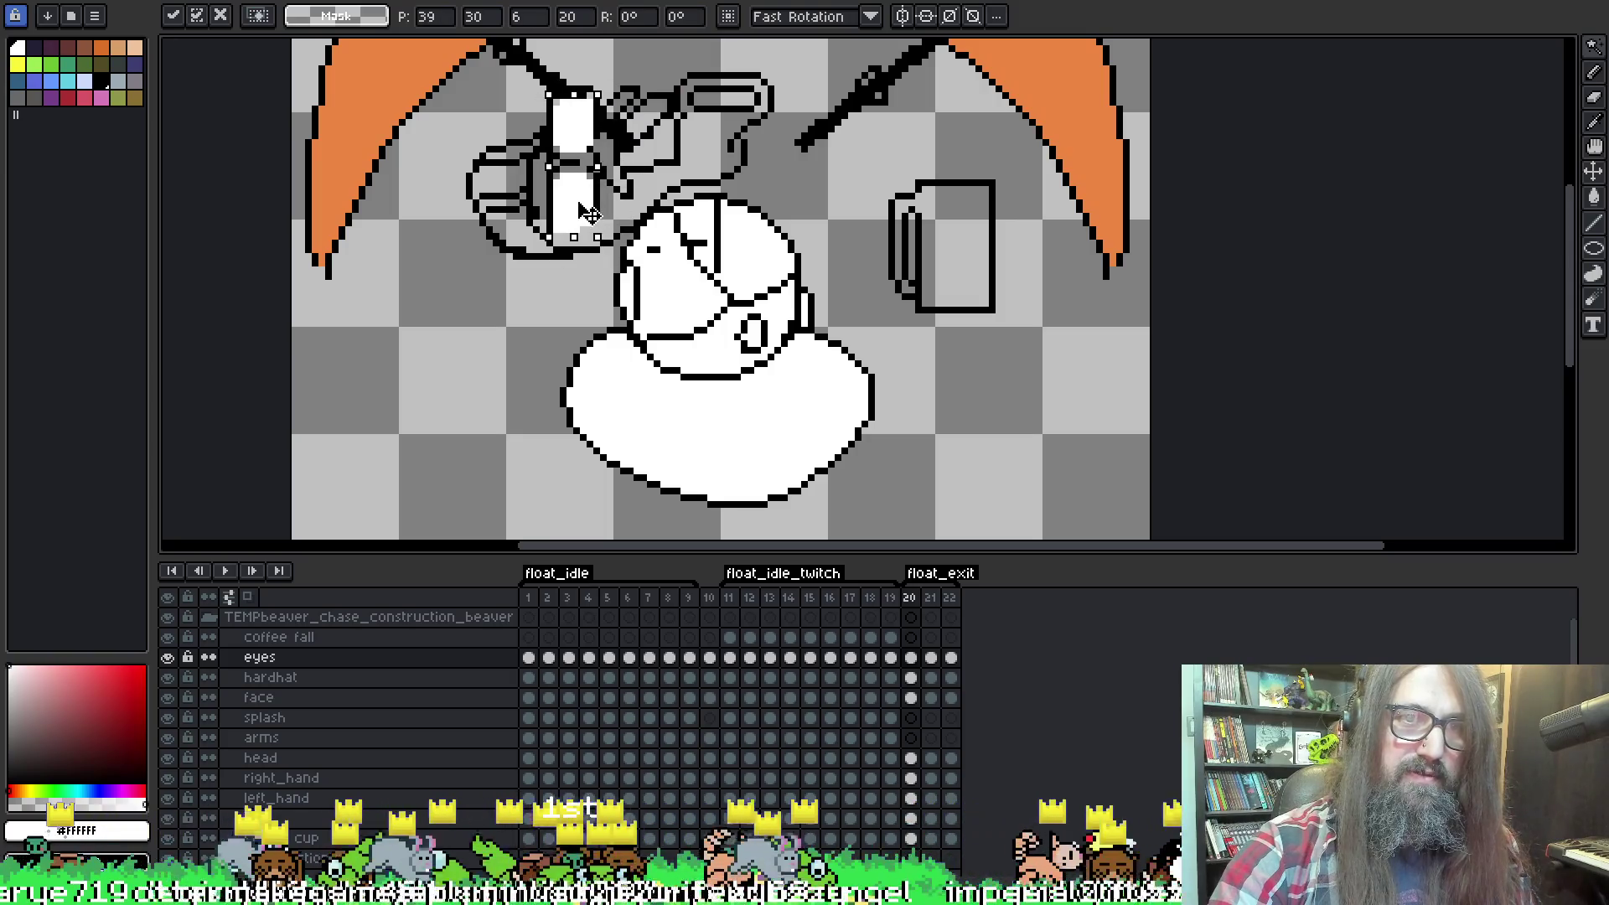
pyautogui.press('Return')
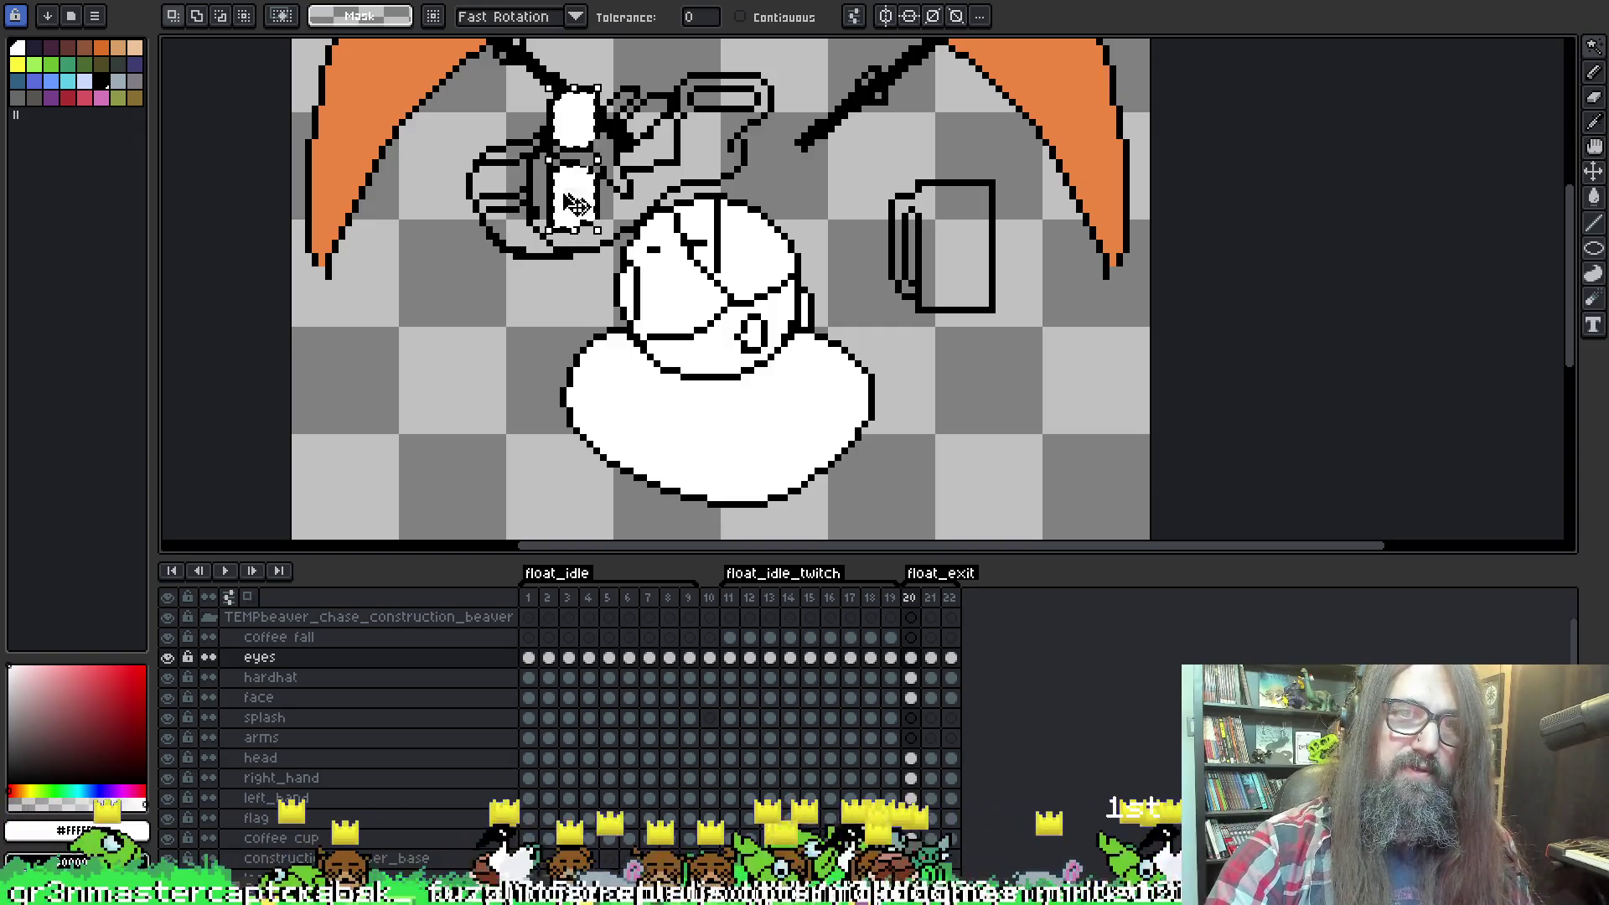
# Copy both white eye shapes from frame 21 and paste them onto frame 22.
pyautogui.click(931, 657)
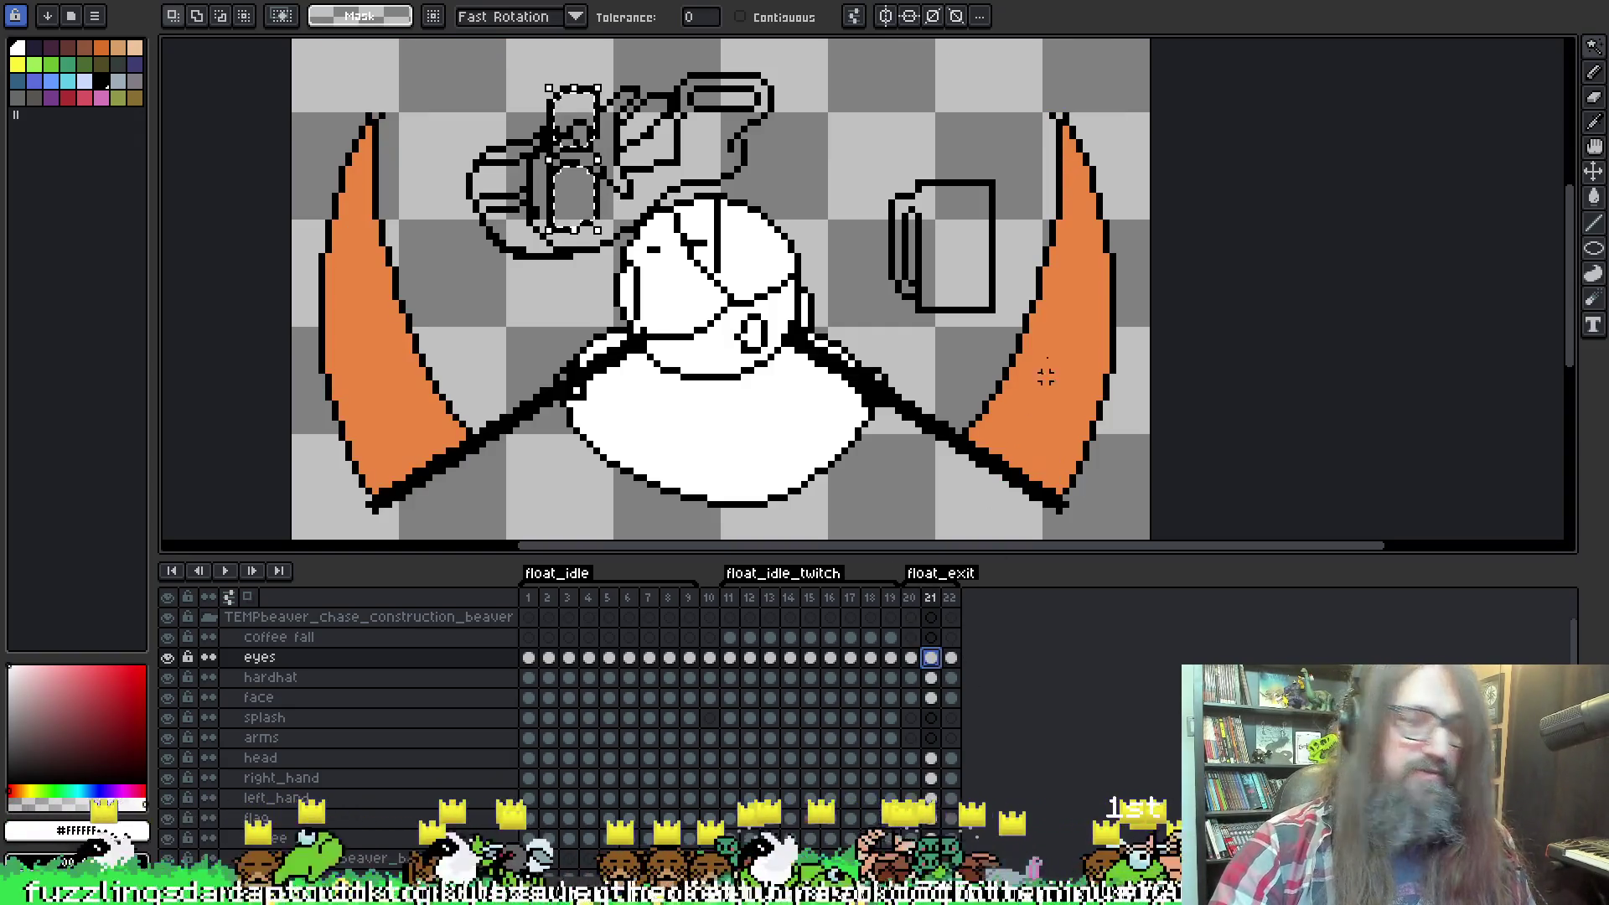
pyautogui.click(950, 657)
pyautogui.hotkey('ctrl', 'd')
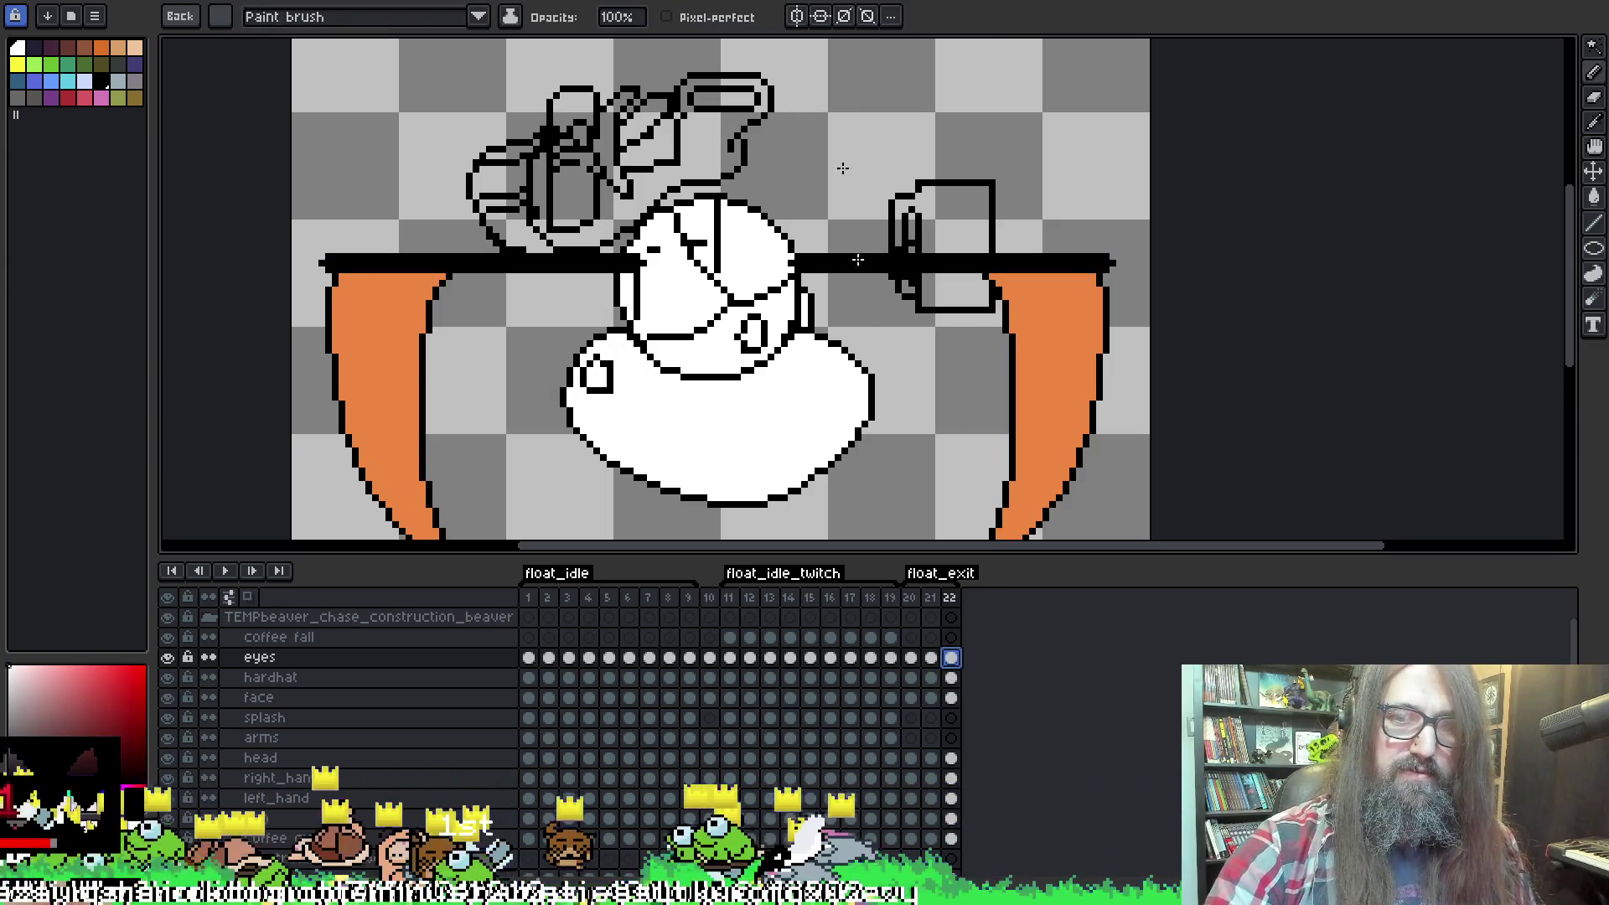
pyautogui.click(930, 657)
pyautogui.press('w')
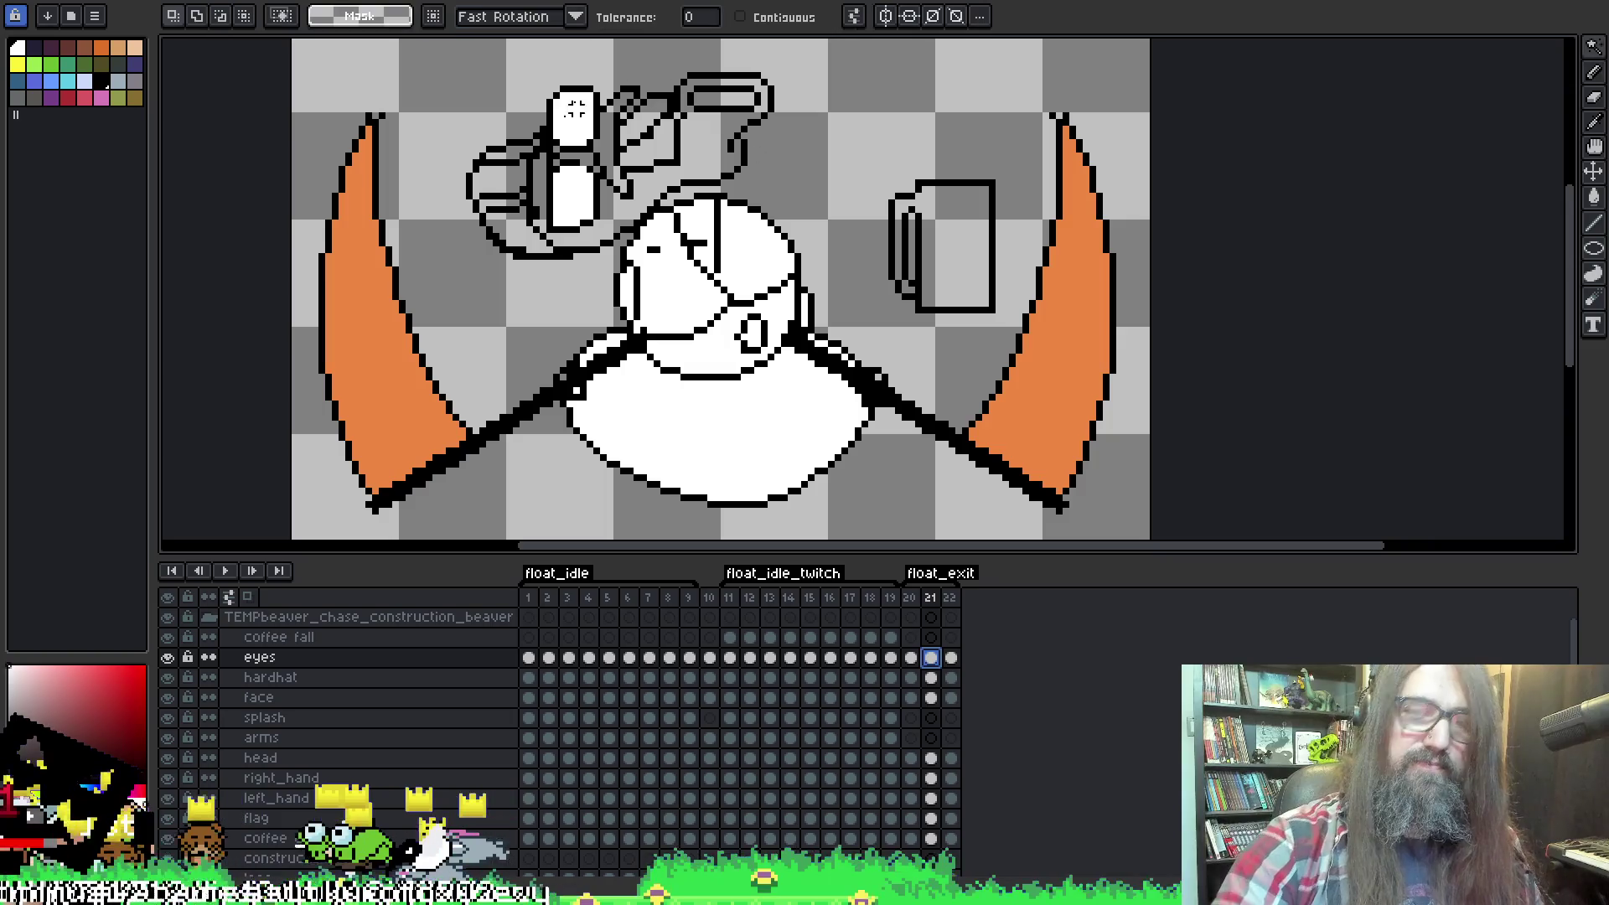
pyautogui.click(560, 101)
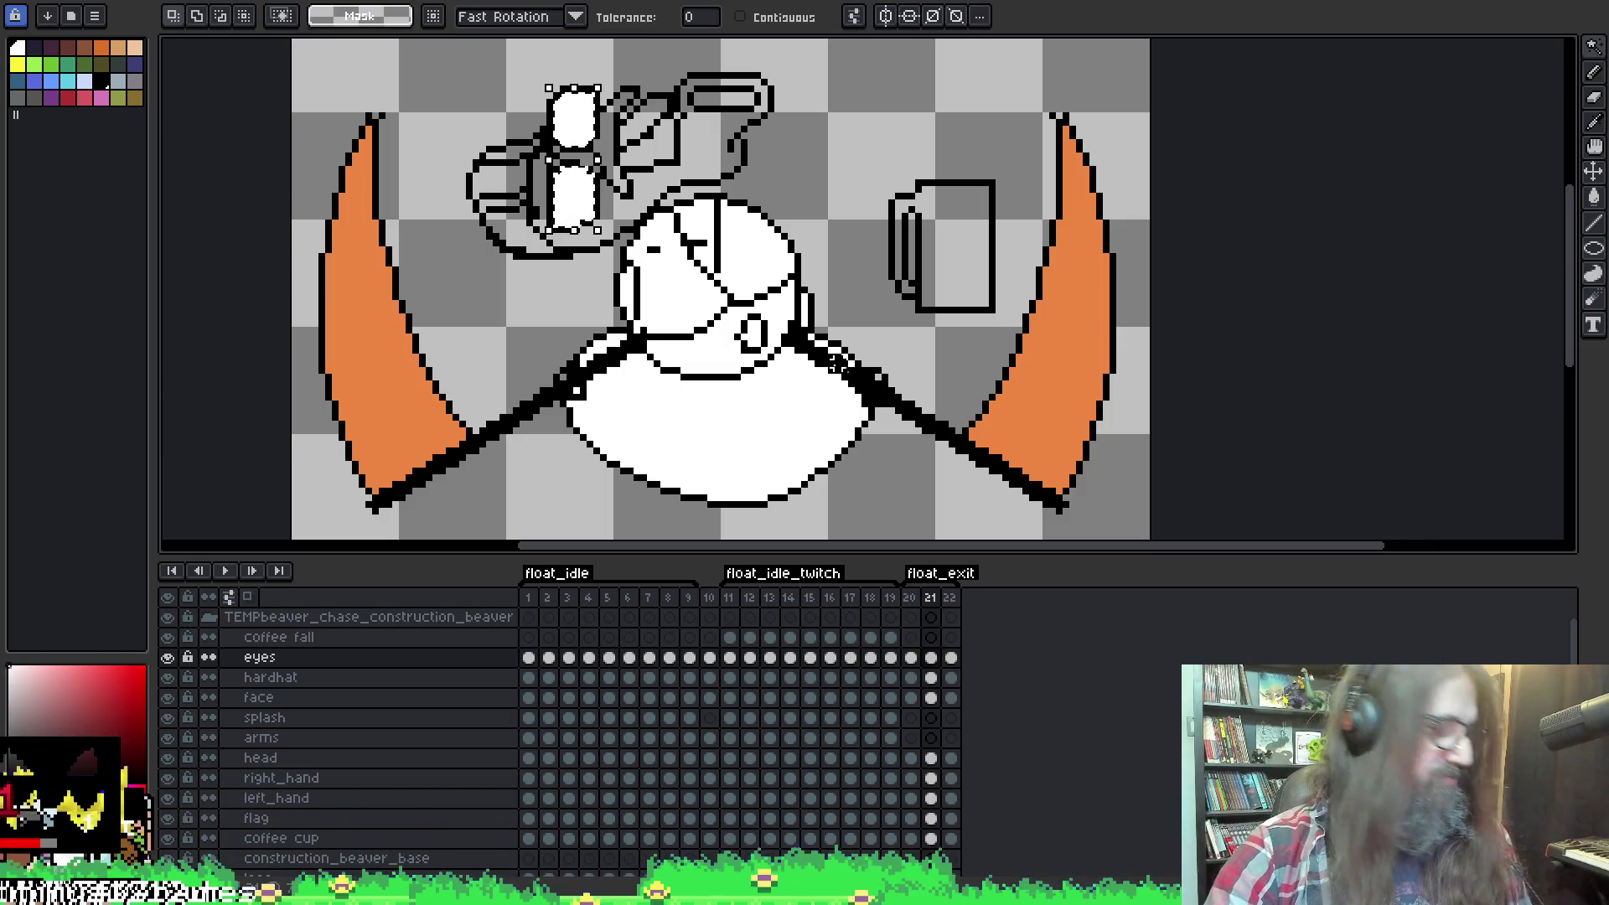
pyautogui.click(950, 657)
pyautogui.hotkey('ctrl', 'v')
pyautogui.click(658, 183)
# Preview the eye fill on neighbouring frames and enlarge the drawing area.
pyautogui.press('Left')
pyautogui.press('Right')
pyautogui.rightClick(742, 362)
pyautogui.press('Escape')
pyautogui.moveTo(1081, 260)
pyautogui.mouseDown()
pyautogui.moveTo(1024, 275)
pyautogui.moveTo(1042, 262)
pyautogui.mouseUp()
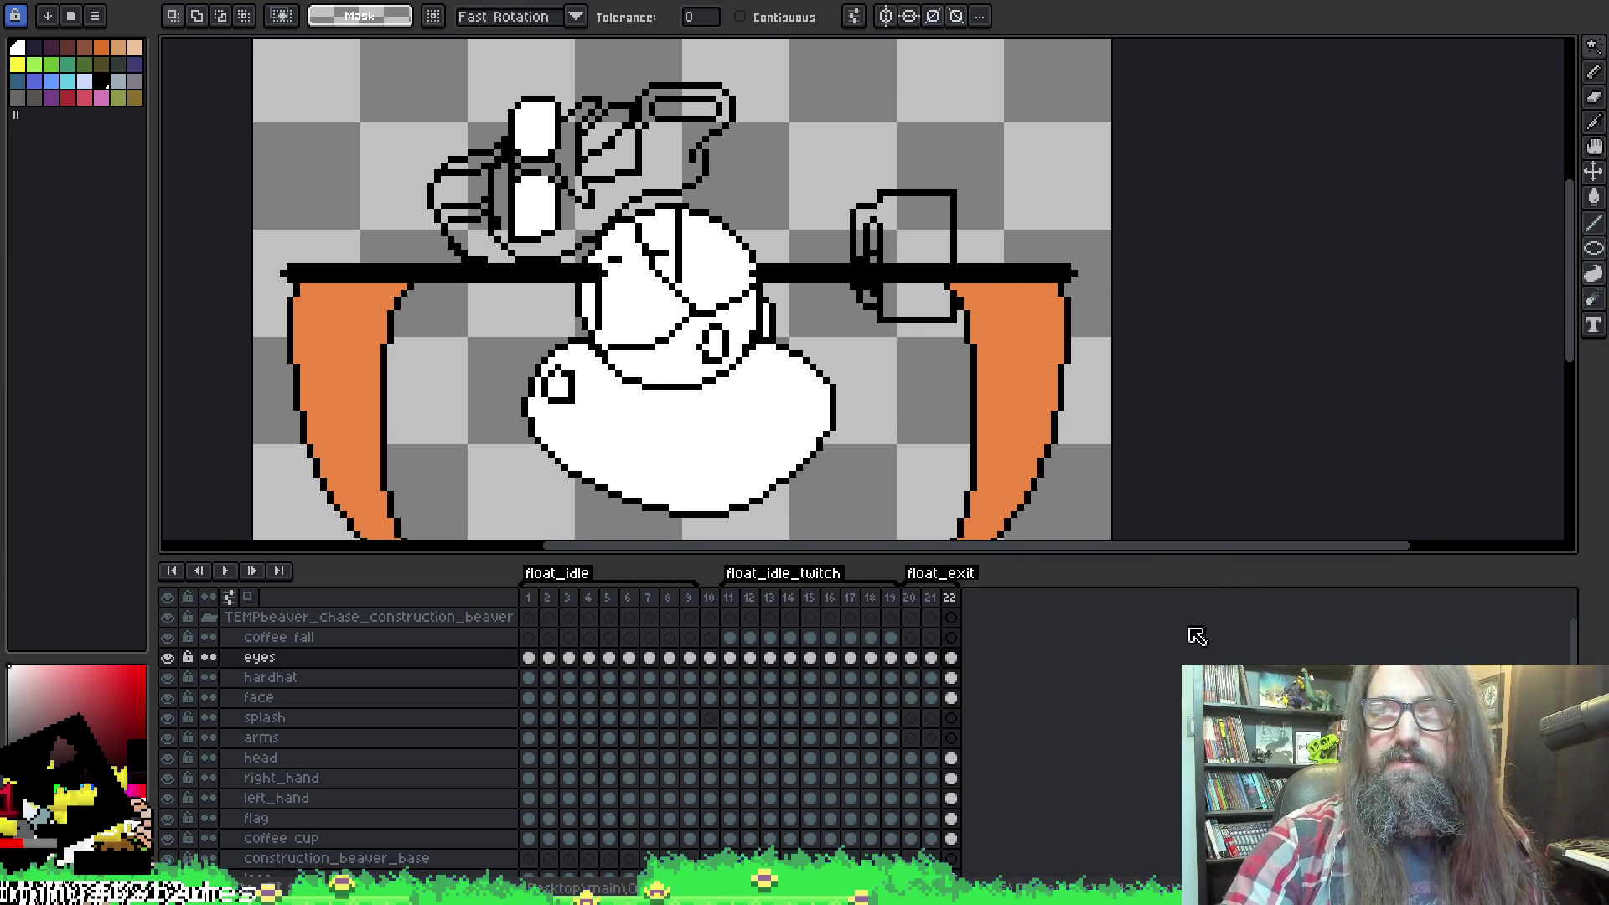
pyautogui.moveTo(1194, 556); pyautogui.dragTo(1195, 629)
pyautogui.press('space')
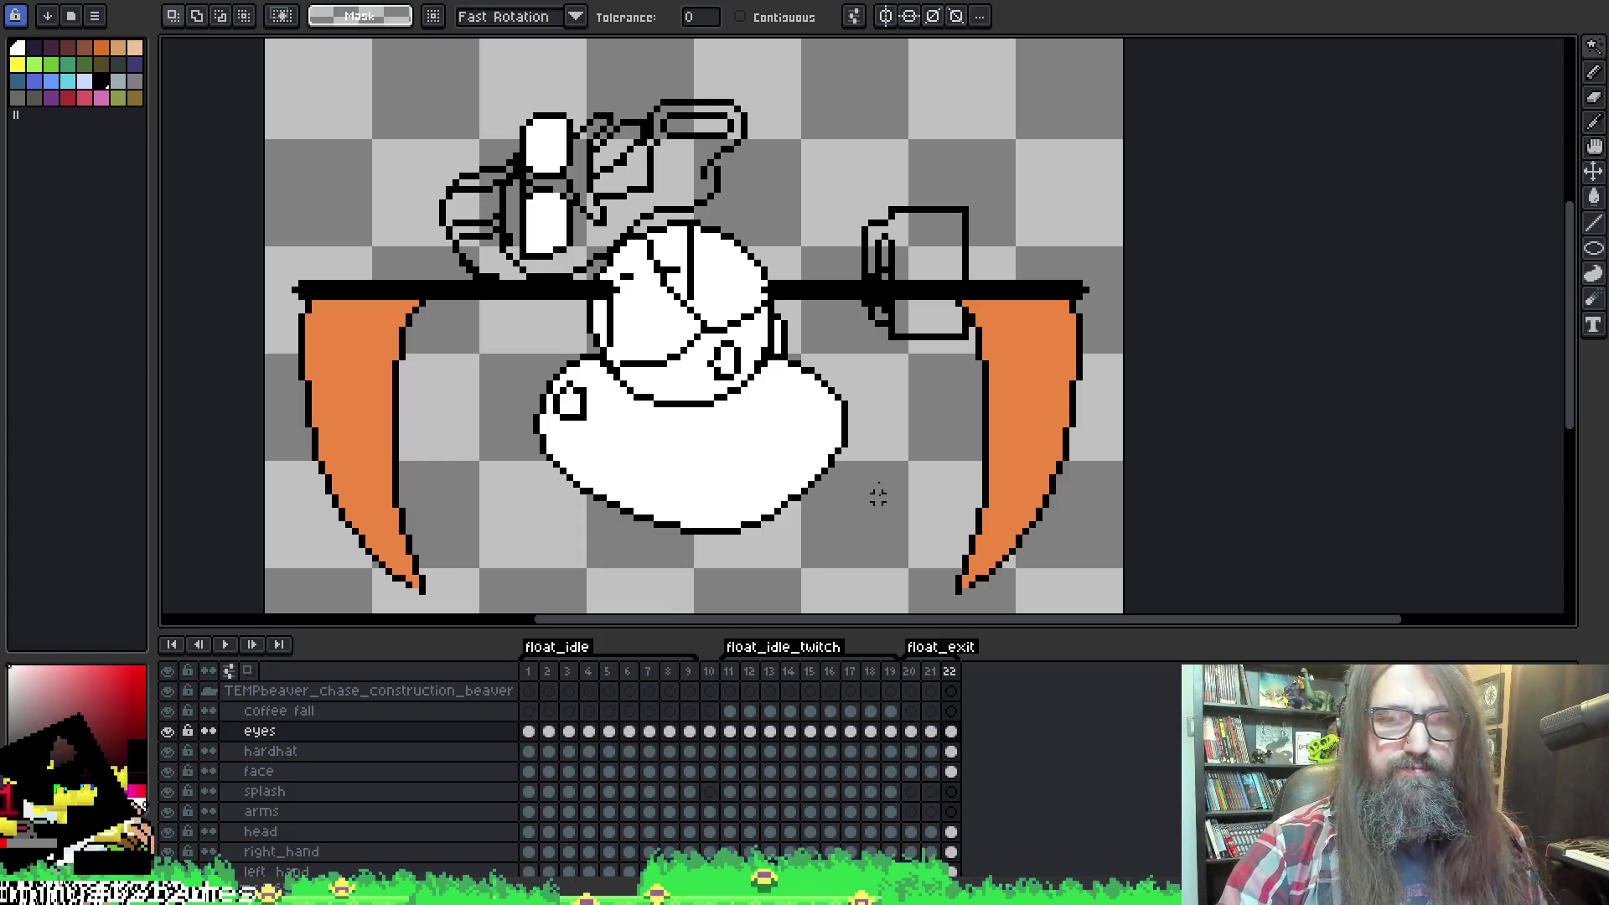
pyautogui.press('Return')
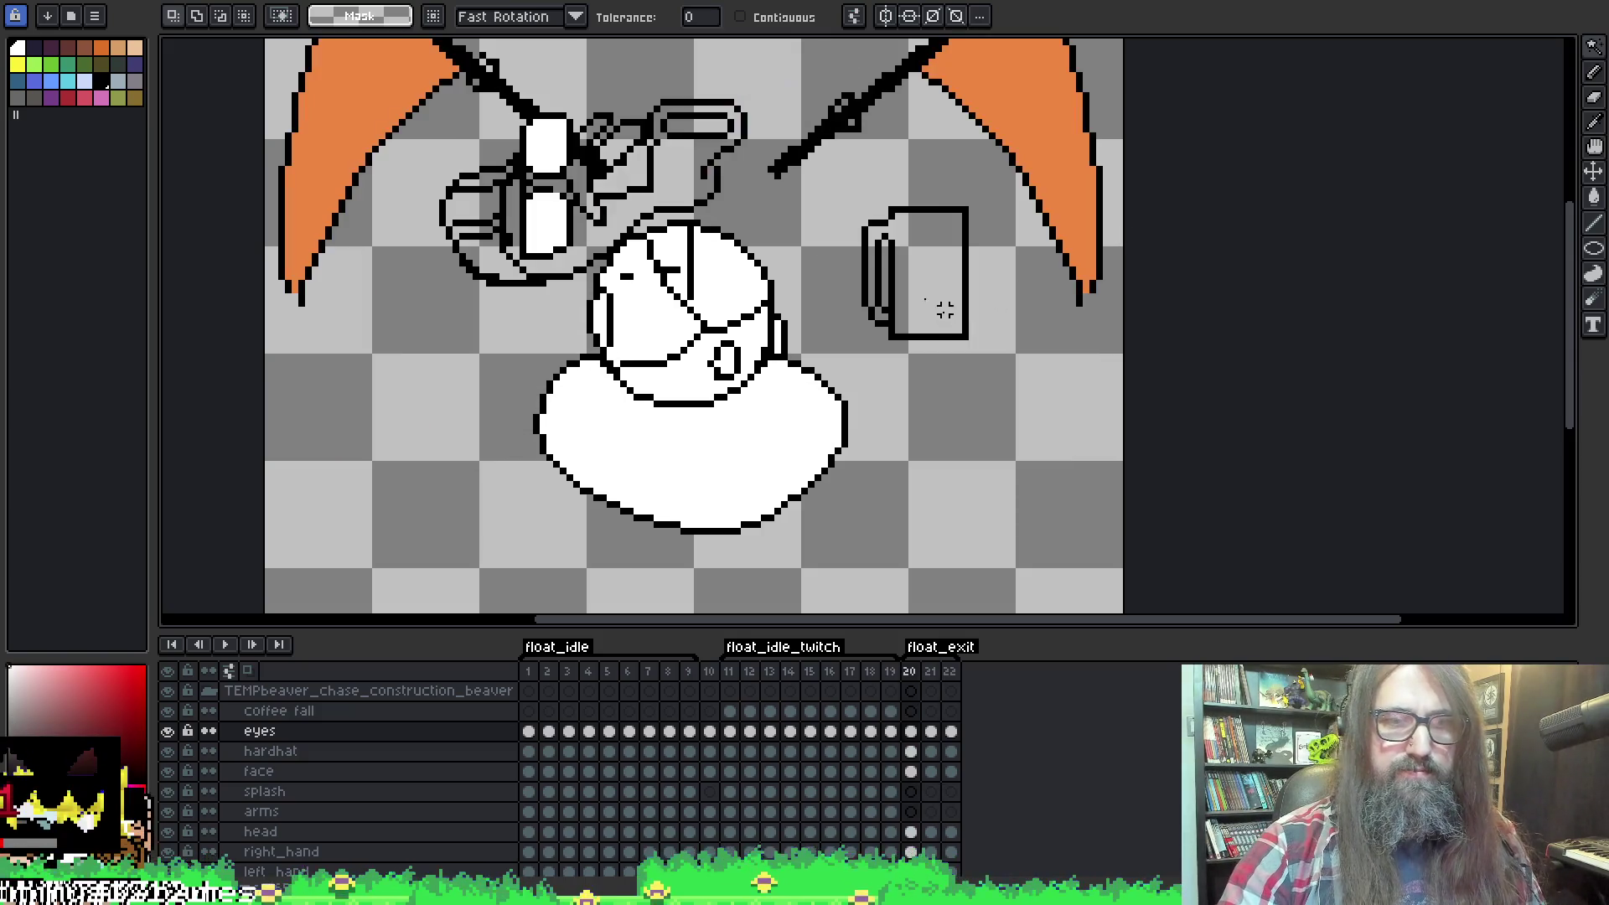
# On the hardhat layer, select the hardhat colour across the layer and check frames 20–22.
pyautogui.hotkey('alt', 'Down')
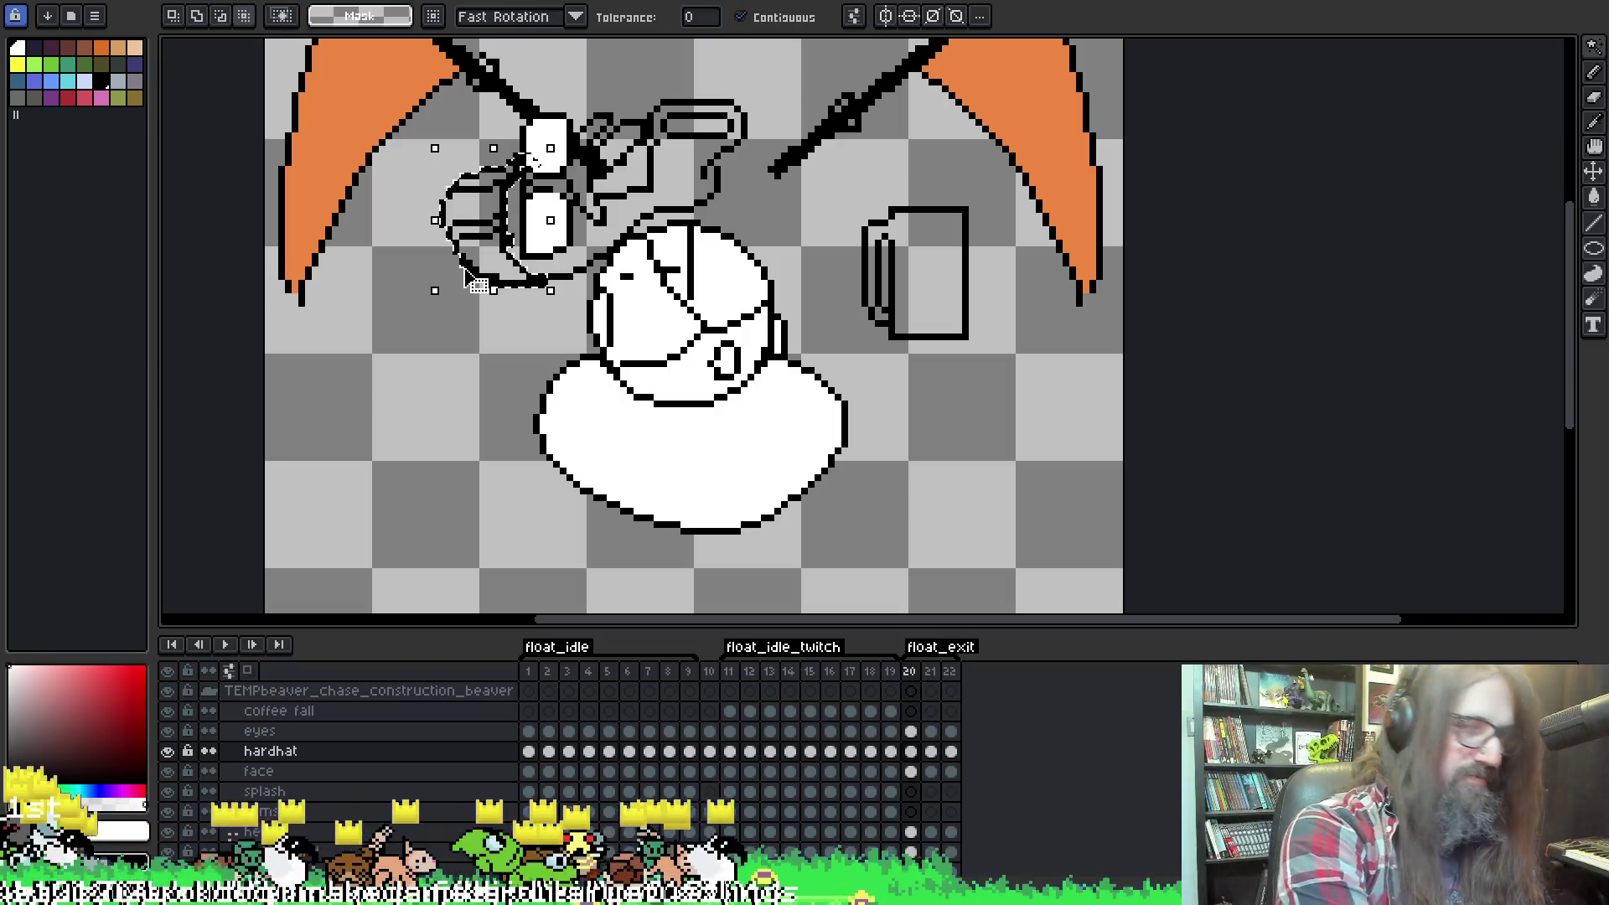
pyautogui.press('w')
pyautogui.click(465, 202)
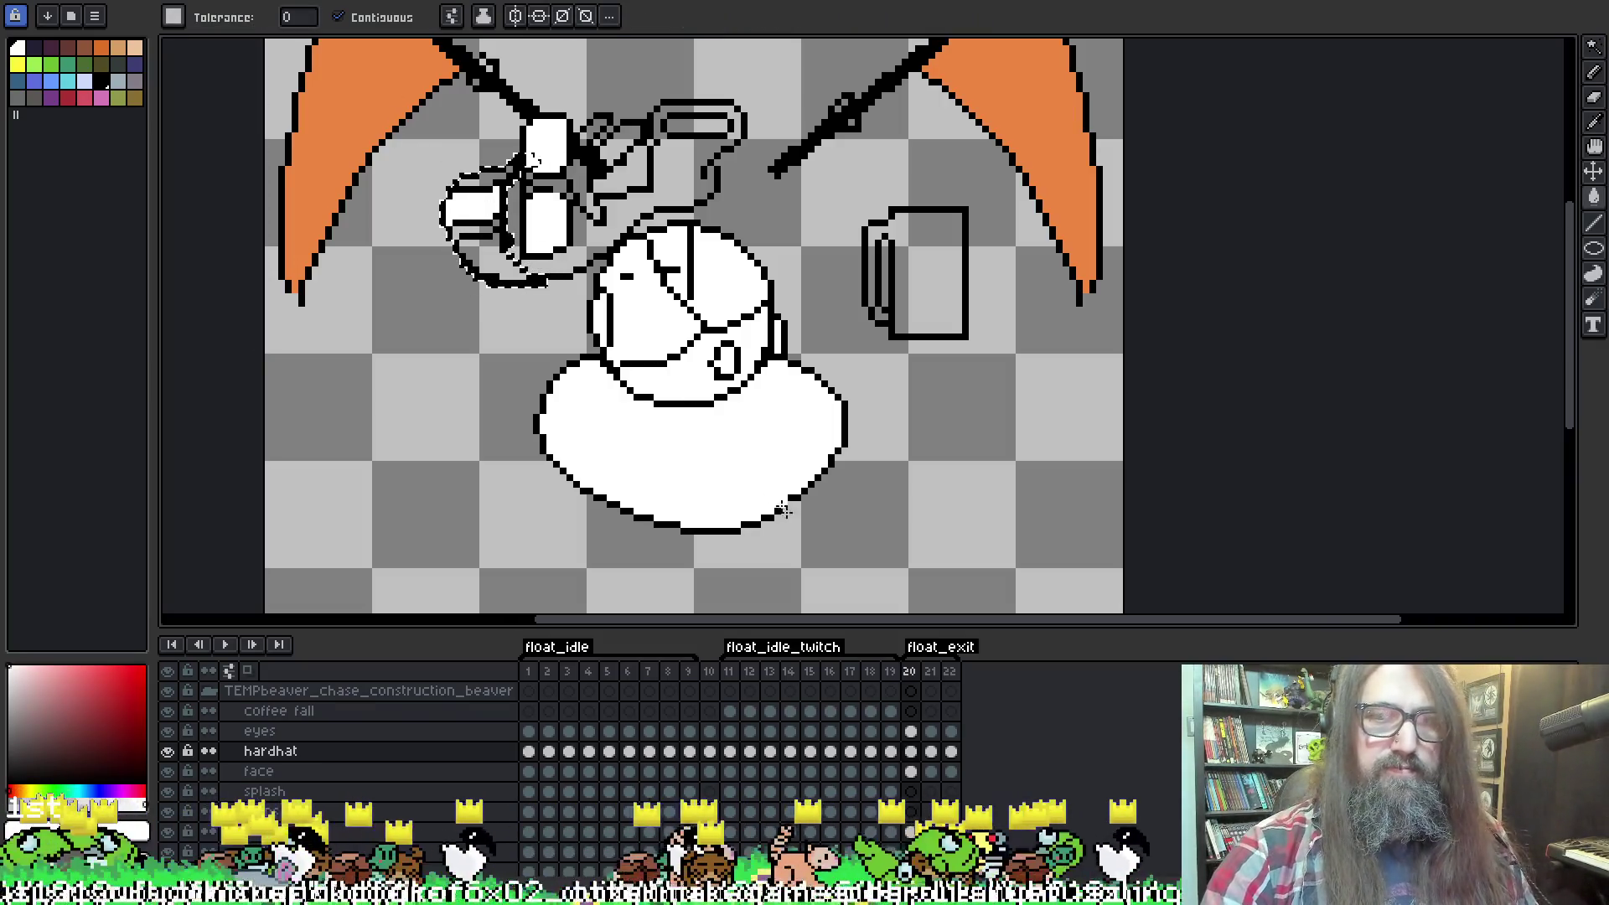
pyautogui.click(422, 16)
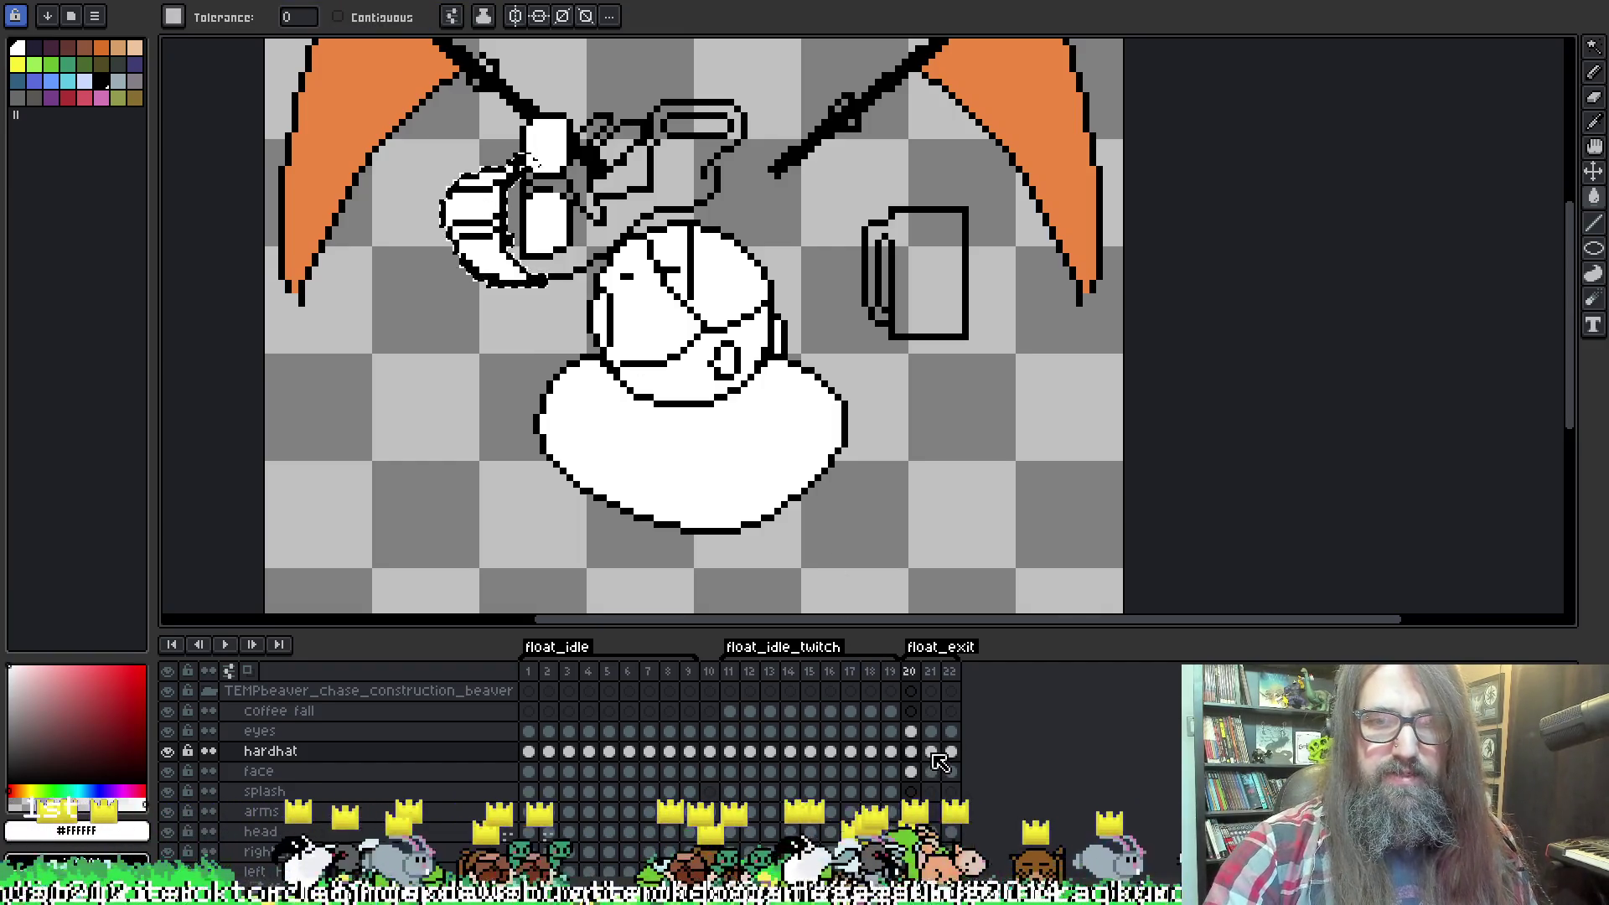
pyautogui.click(930, 752)
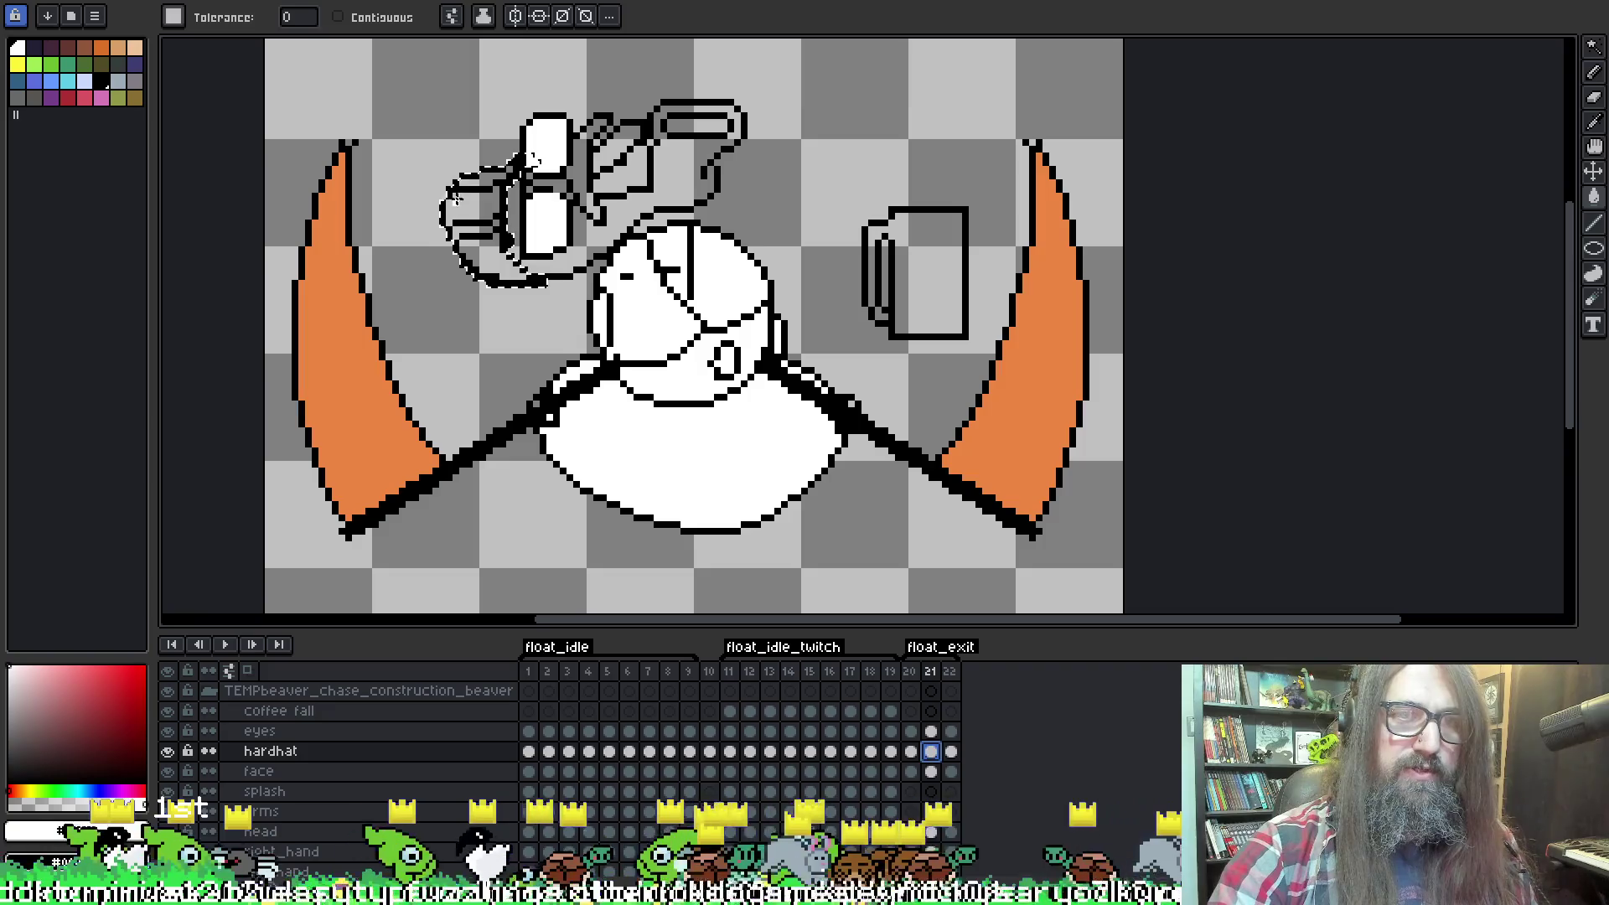
pyautogui.click(952, 753)
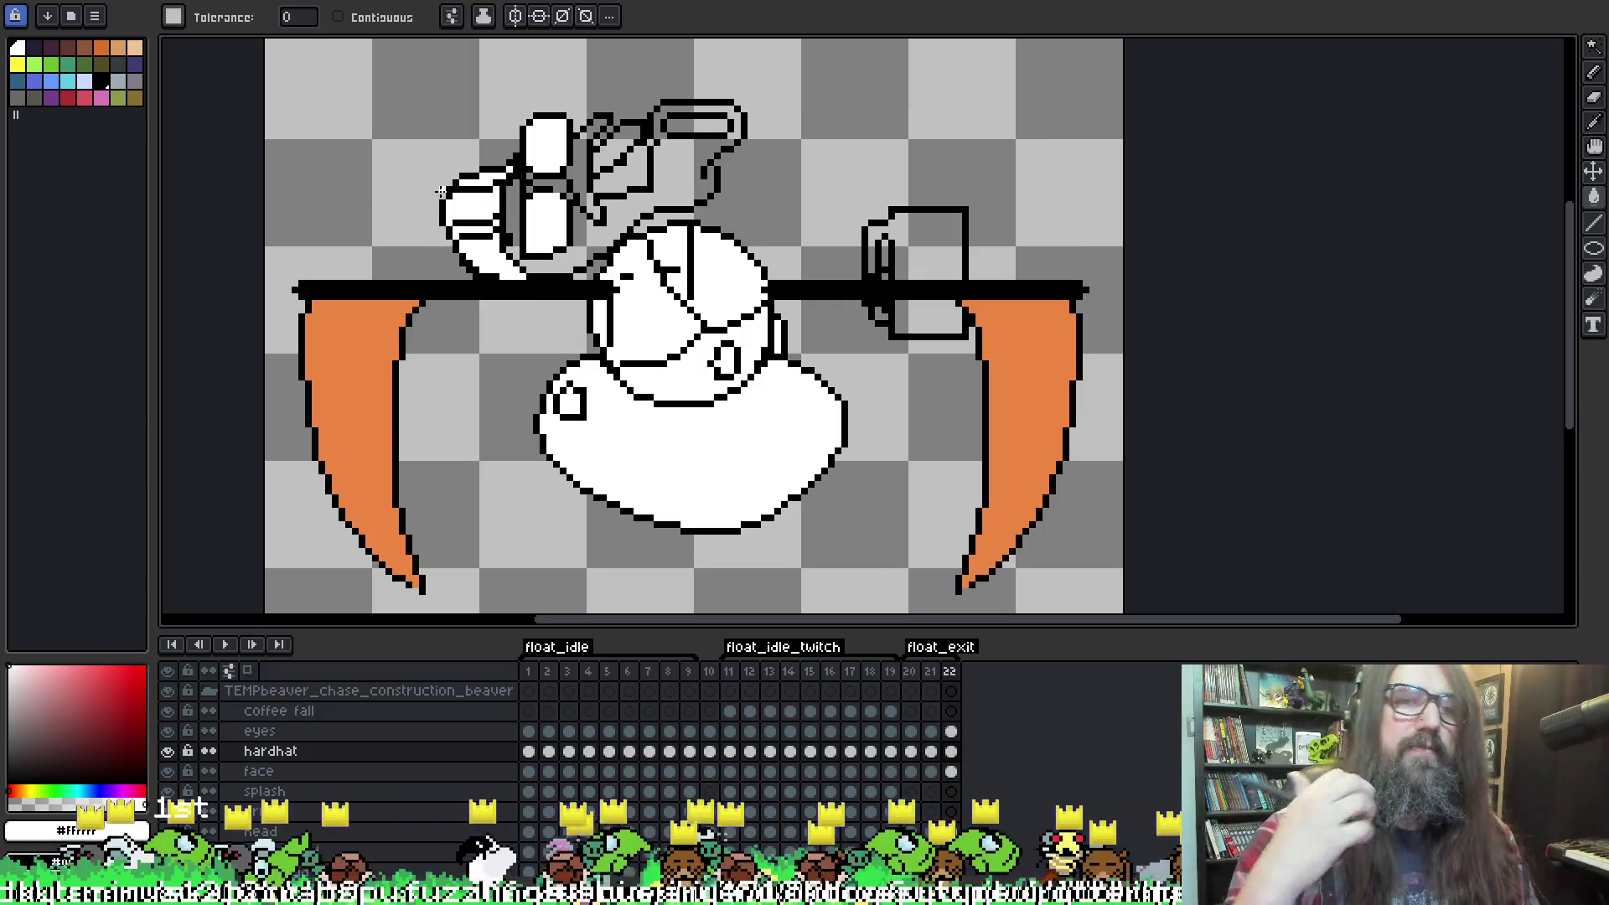
pyautogui.moveTo(847, 281); pyautogui.dragTo(875, 300)
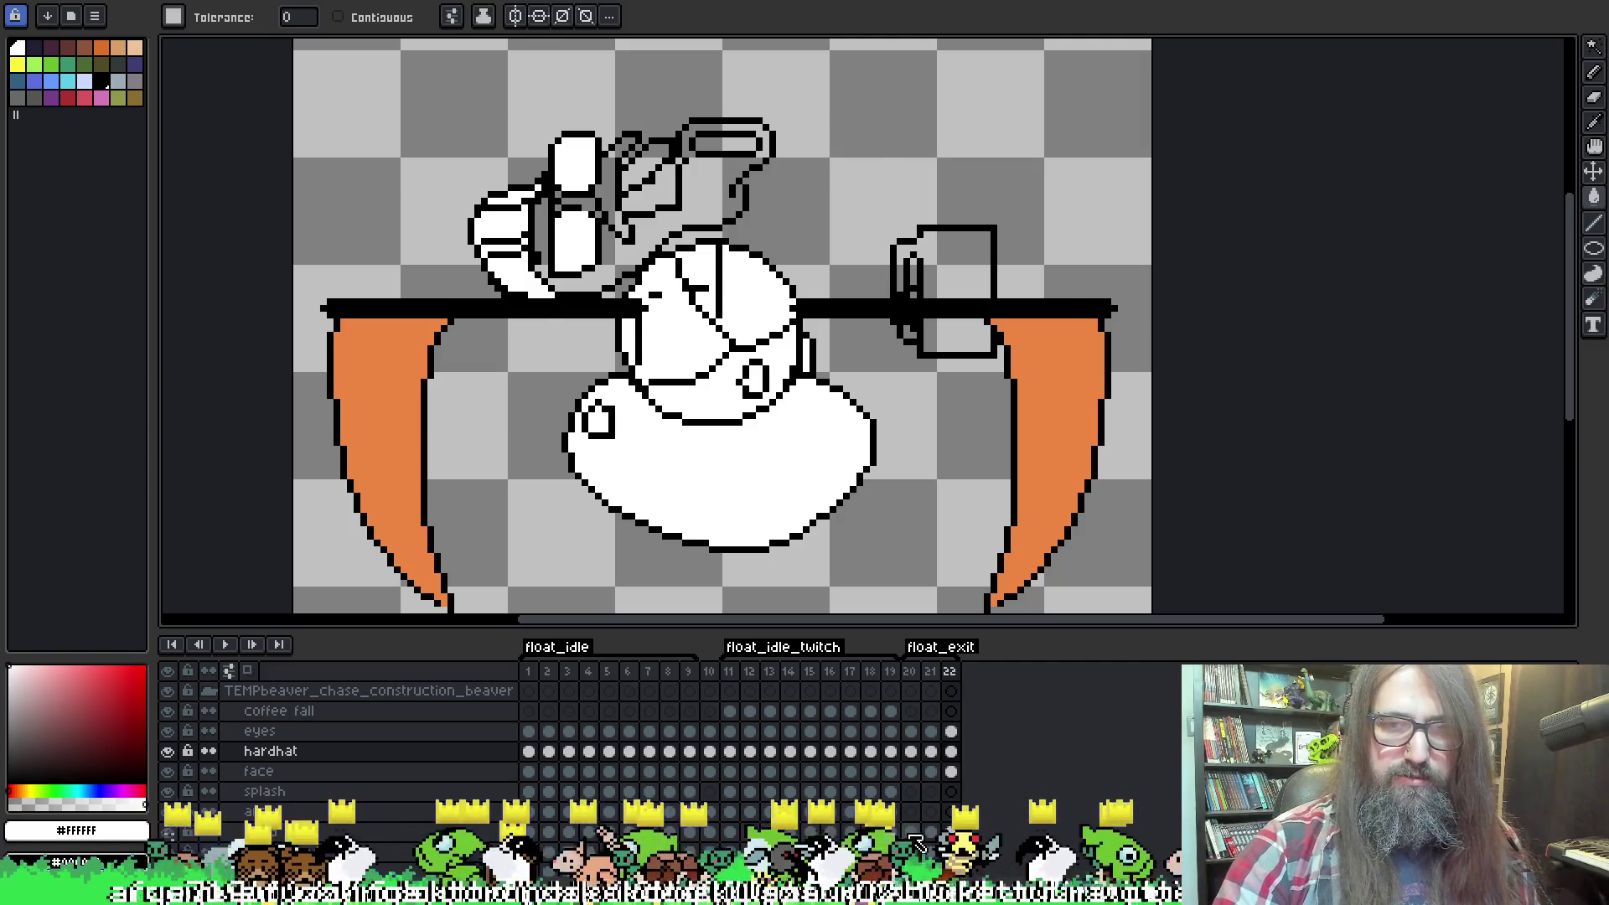
pyautogui.click(911, 833)
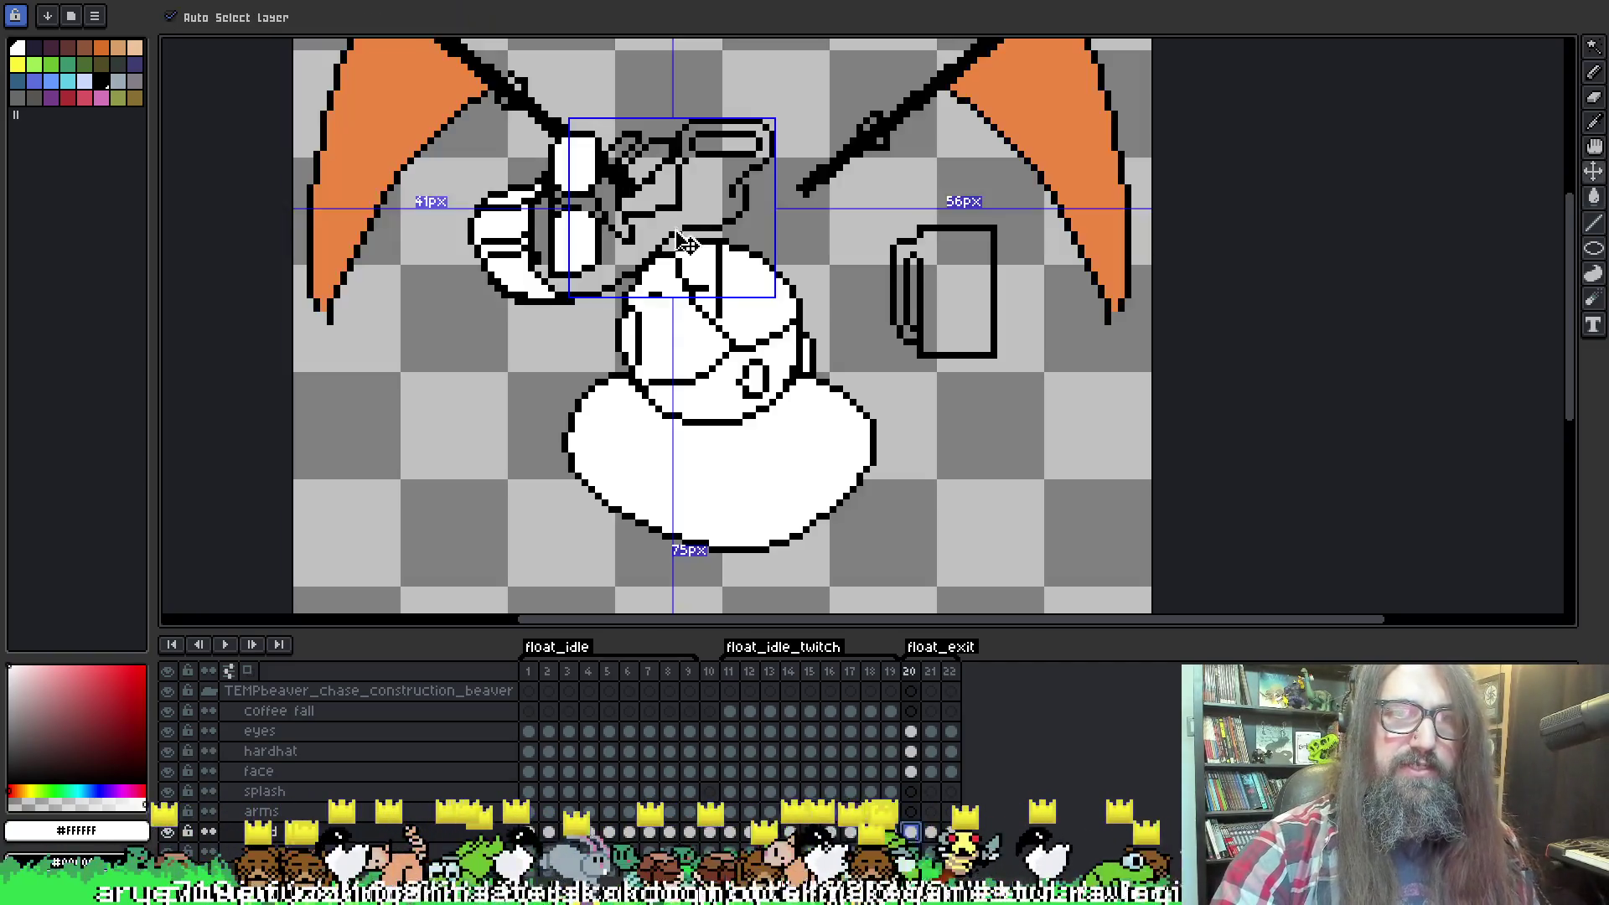
# Bucket-fill the hollow shape white on frame 20, undoing the stray background fill.
pyautogui.press('b')
pyautogui.press('g')
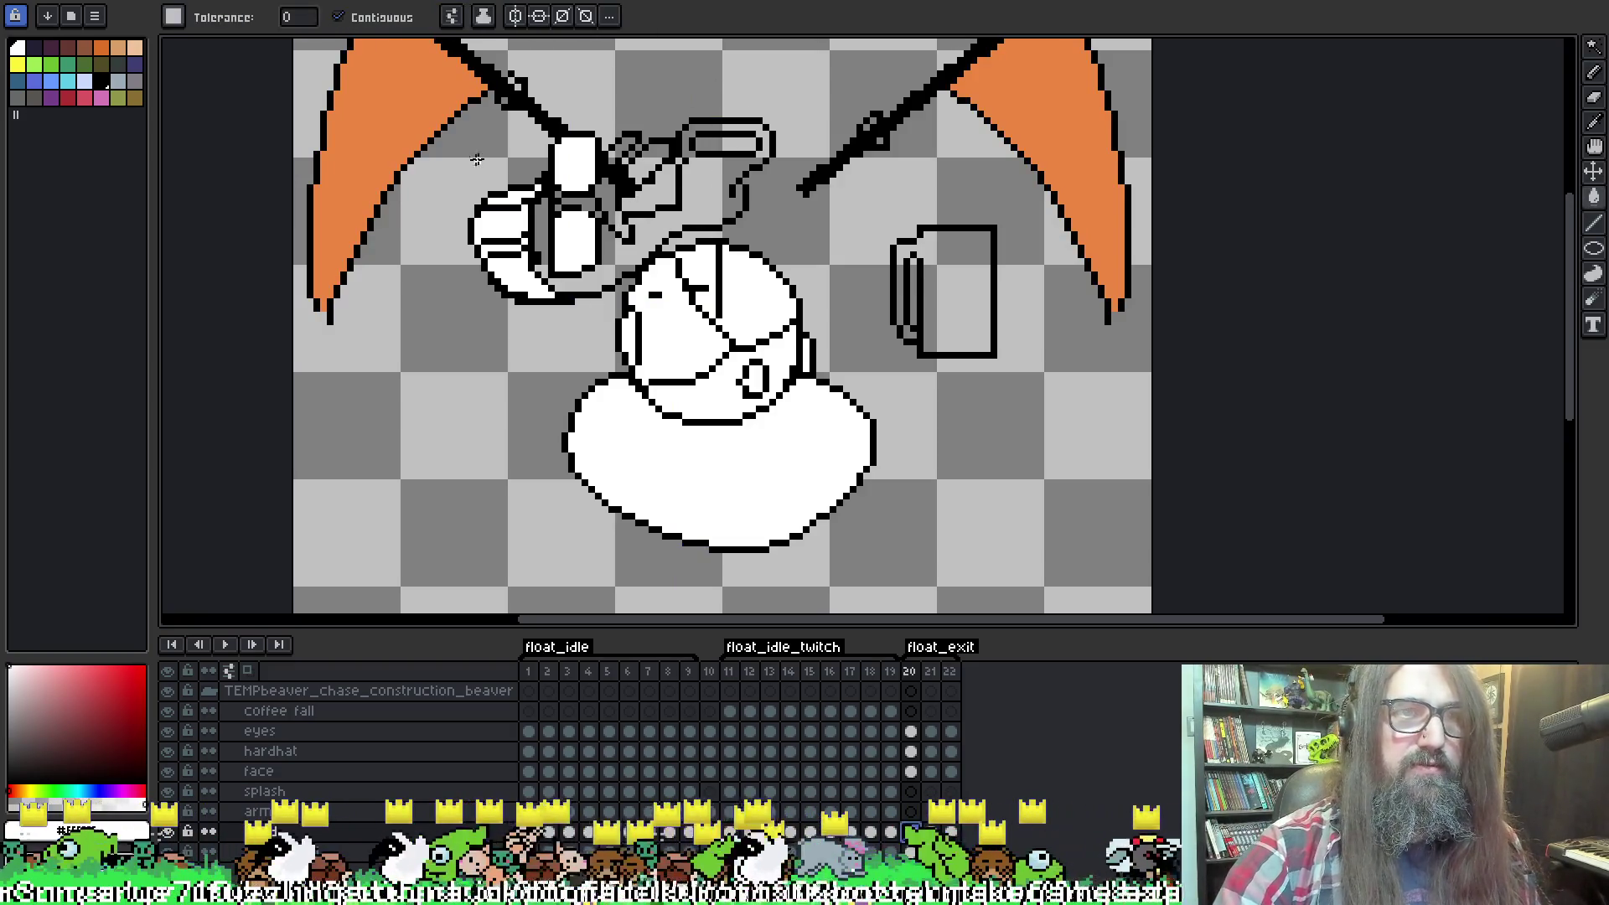
pyautogui.click(716, 192)
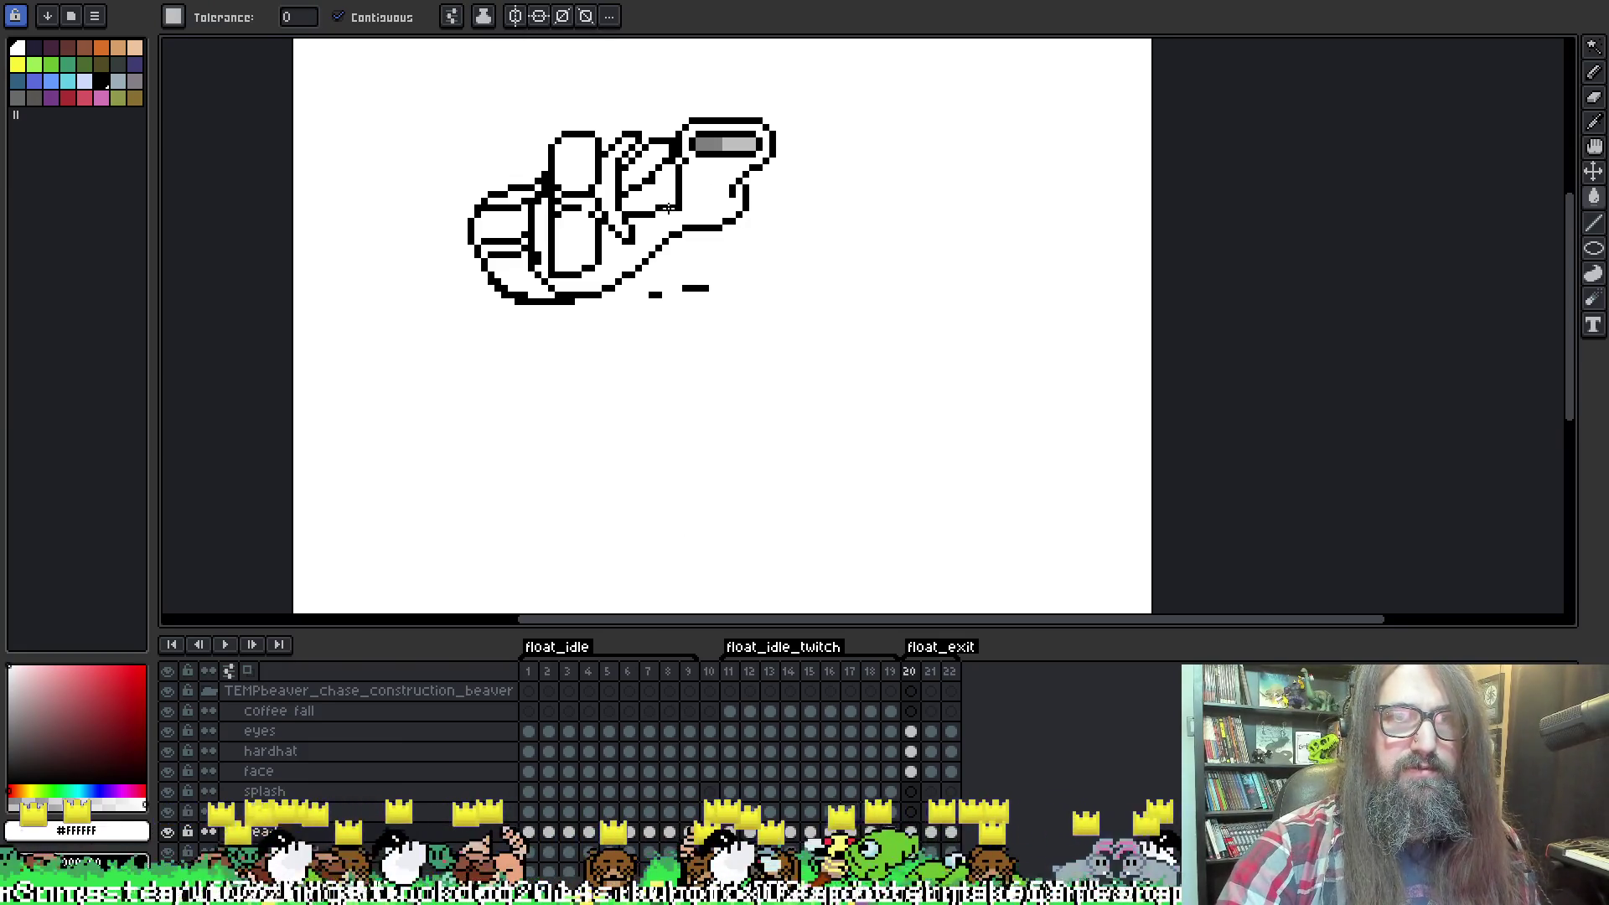
pyautogui.hotkey('ctrl', 'z')
pyautogui.press('b')
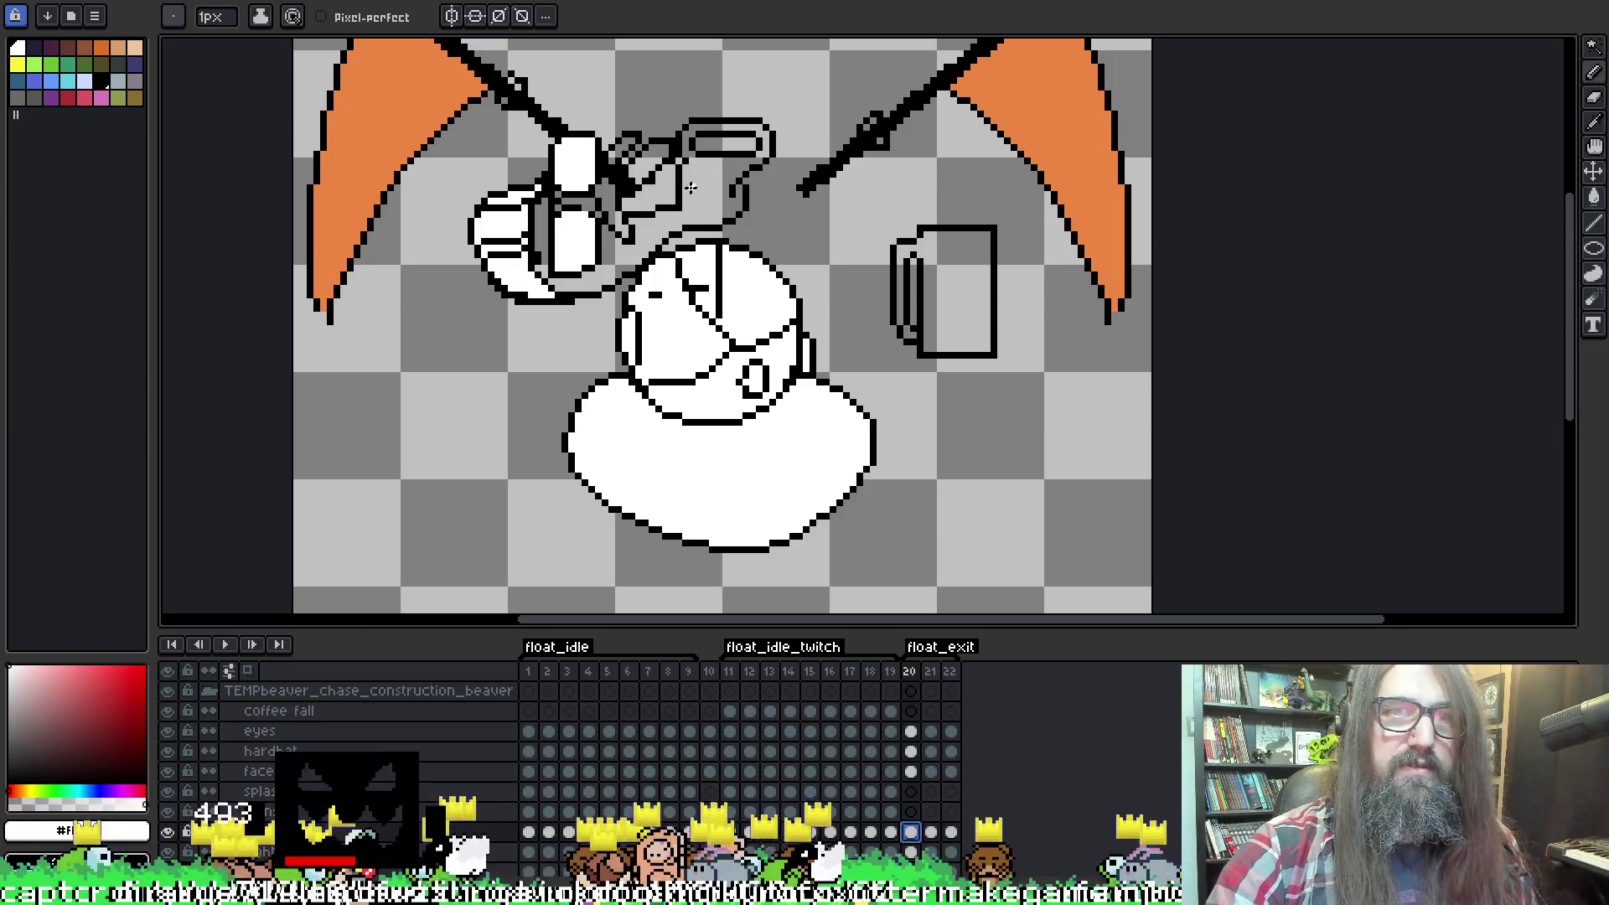
# On the face layer, select the white face piece on frame 19 and carry it to frame 20.
pyautogui.click(349, 778)
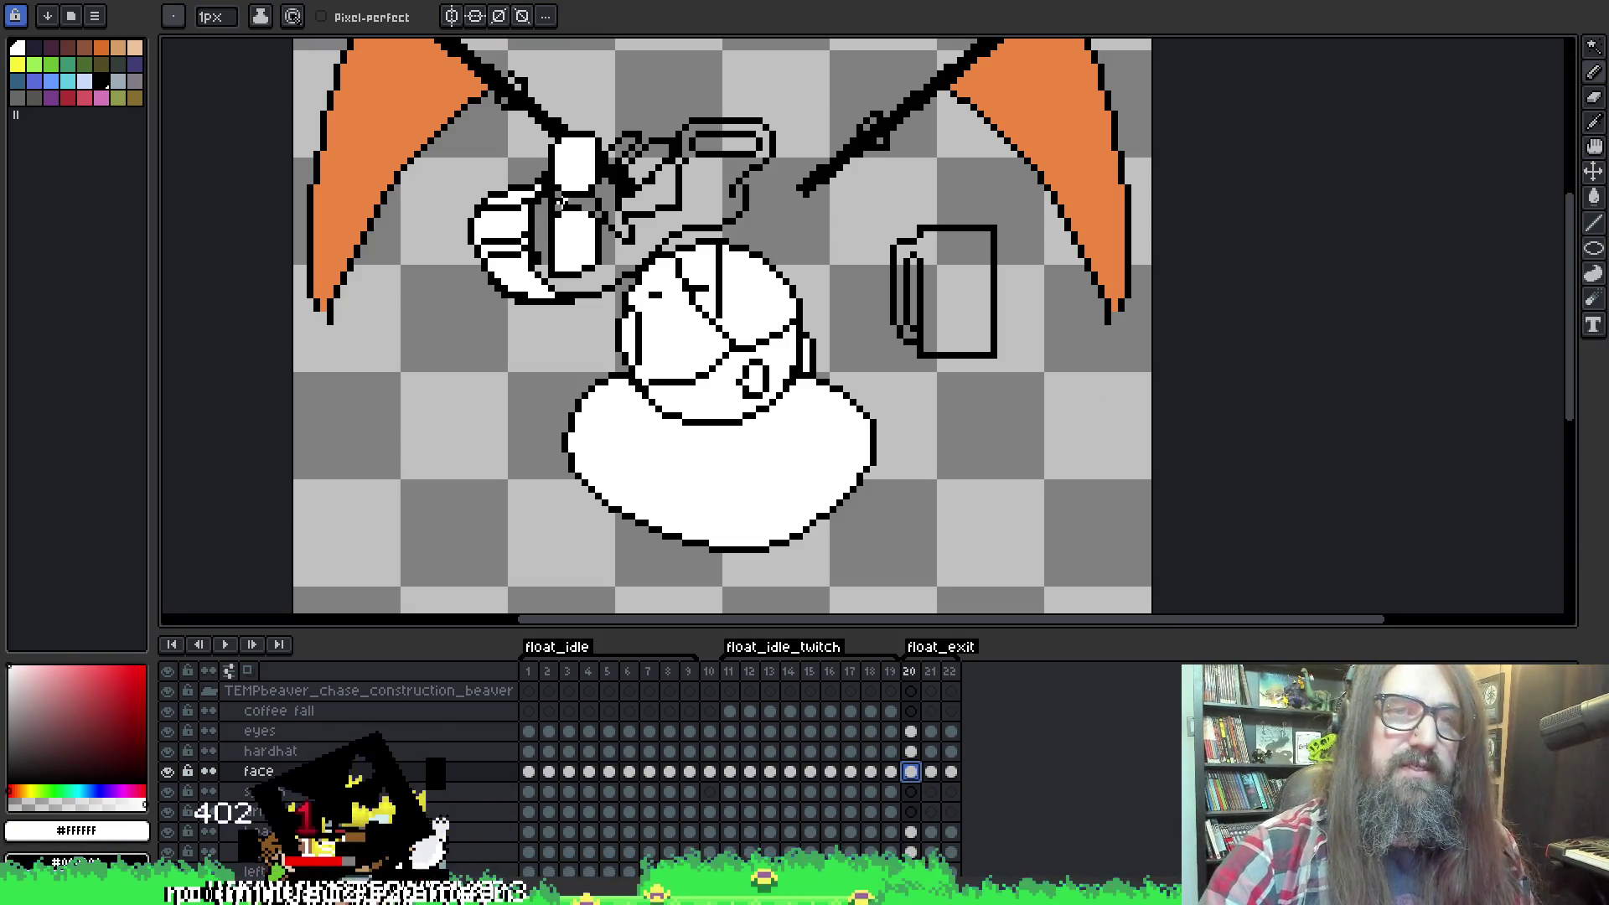
pyautogui.press('Left')
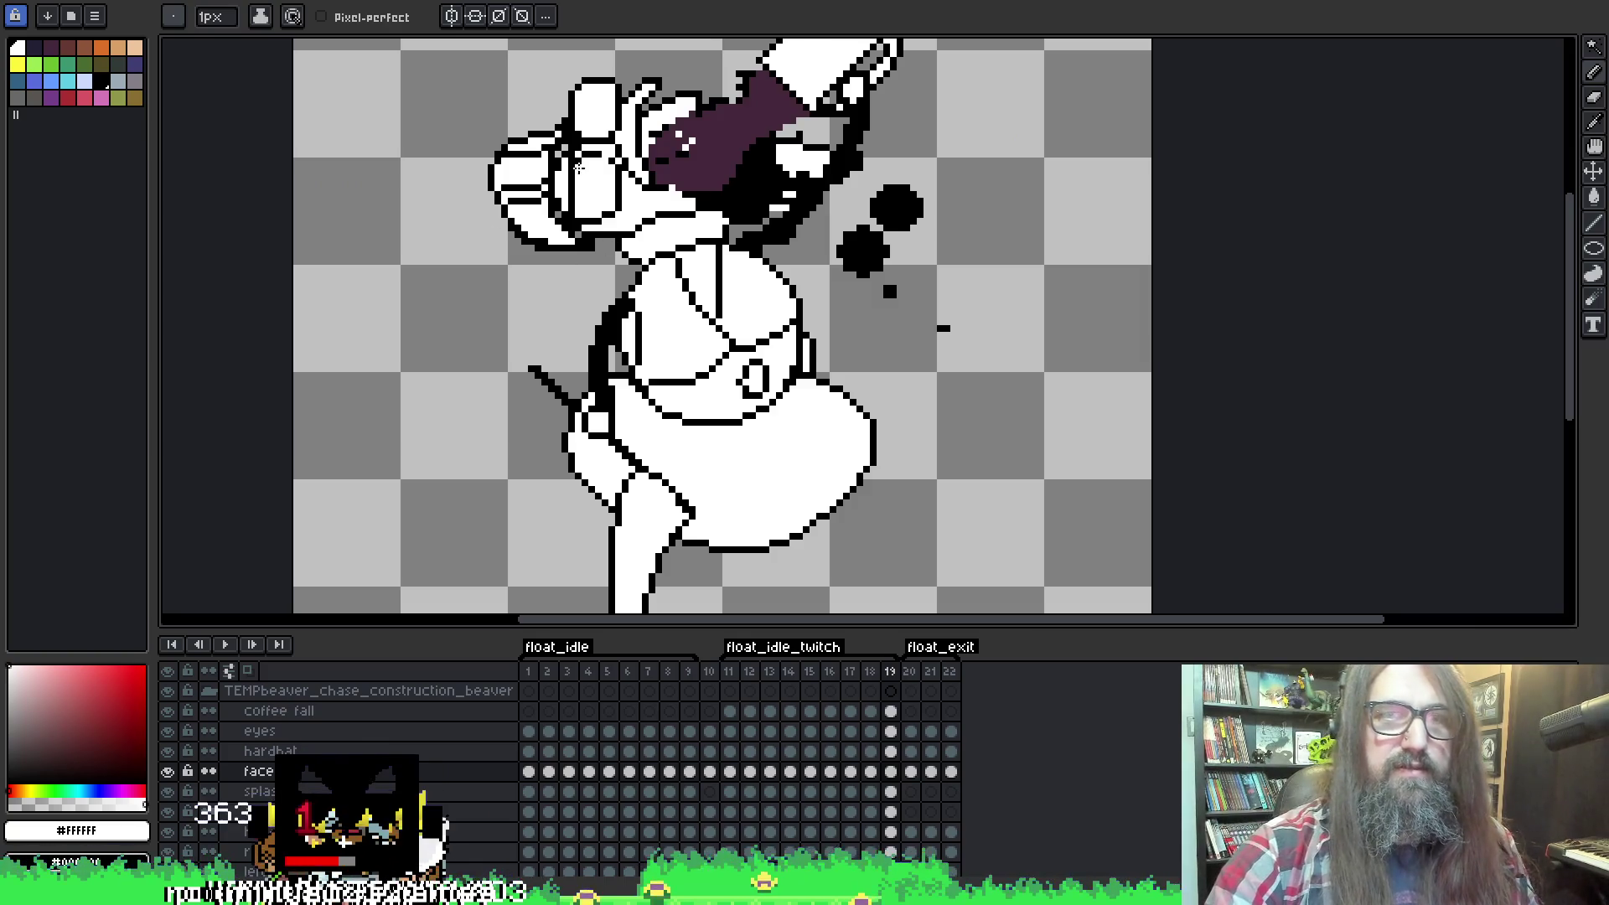
pyautogui.press('w')
pyautogui.click(626, 138)
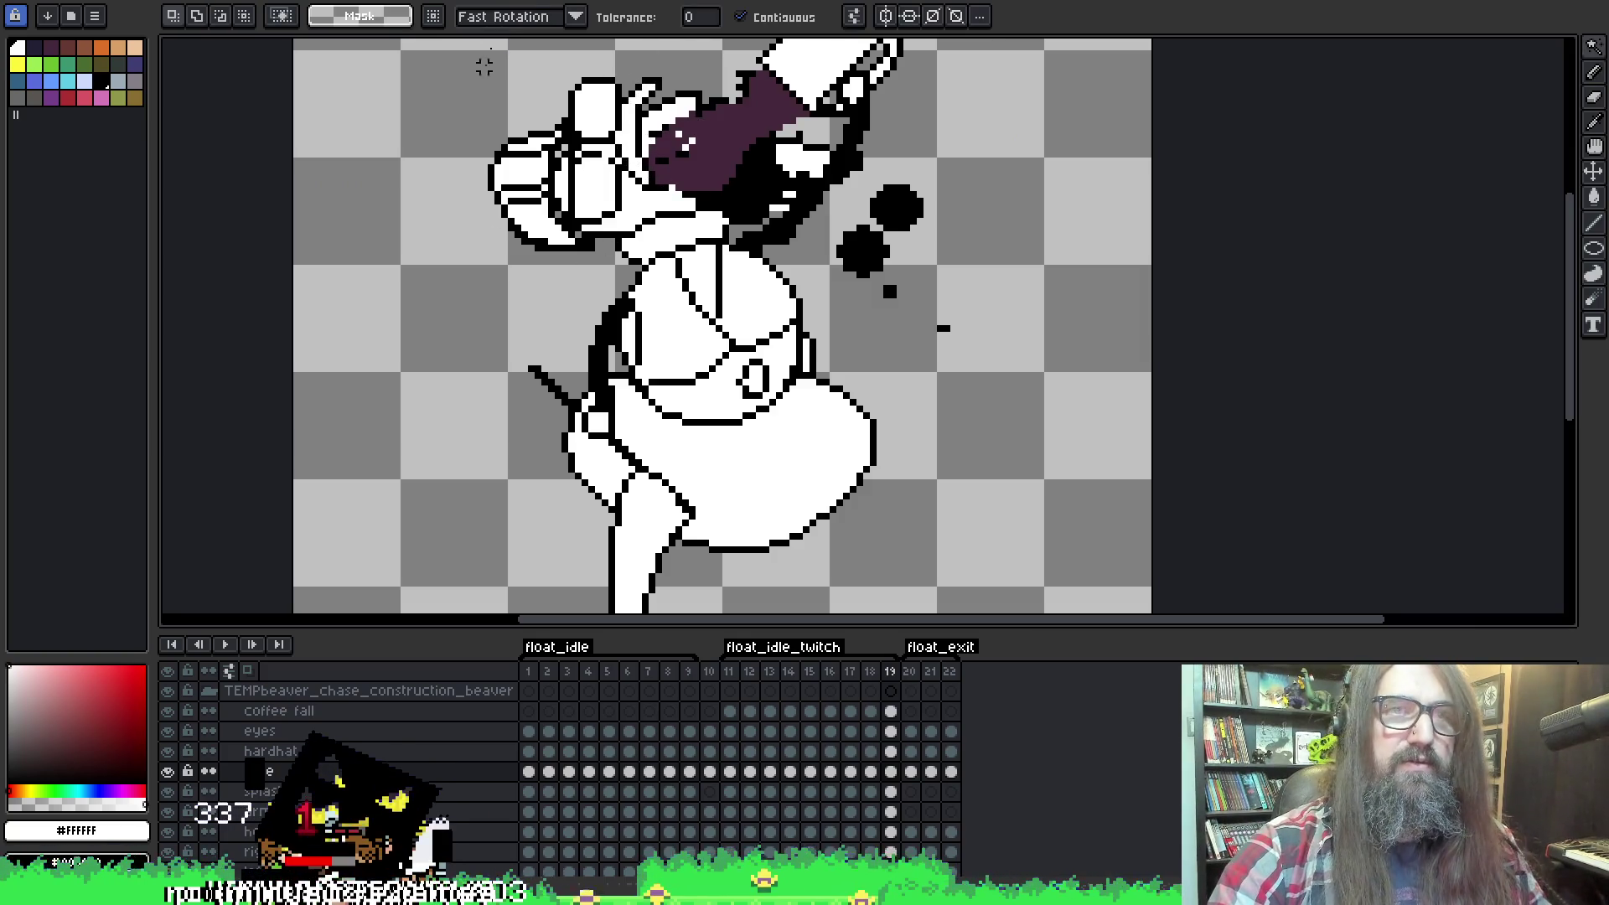
pyautogui.click(740, 17)
pyautogui.click(851, 90)
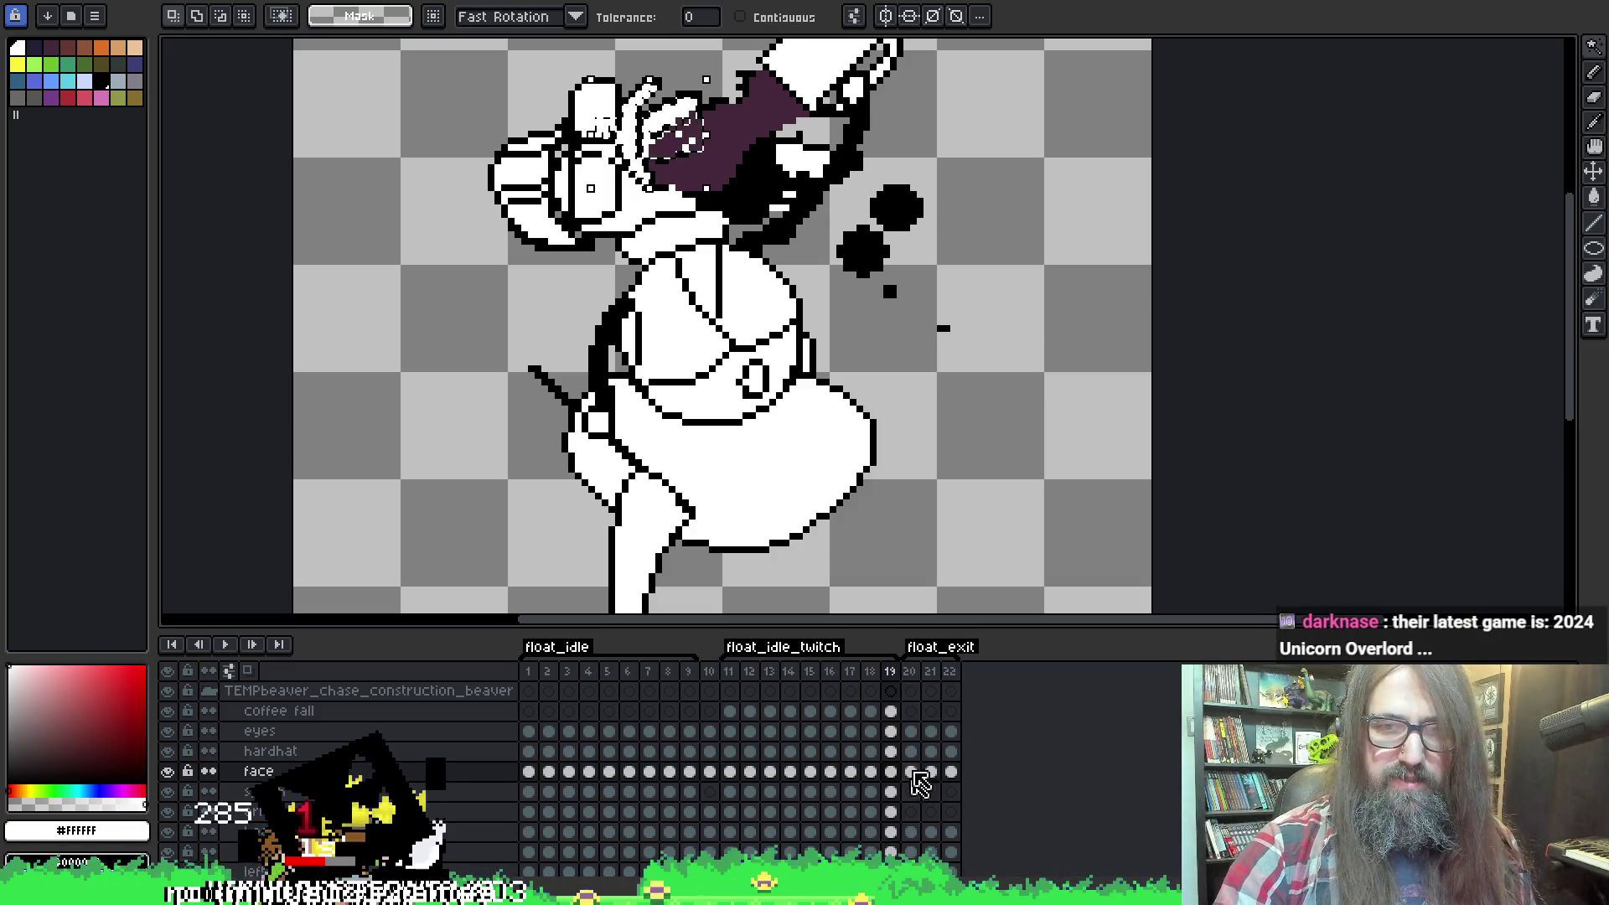
pyautogui.click(912, 774)
# Move the white face piece down-left onto the head on frame 20 and confirm it.
pyautogui.click(673, 155)
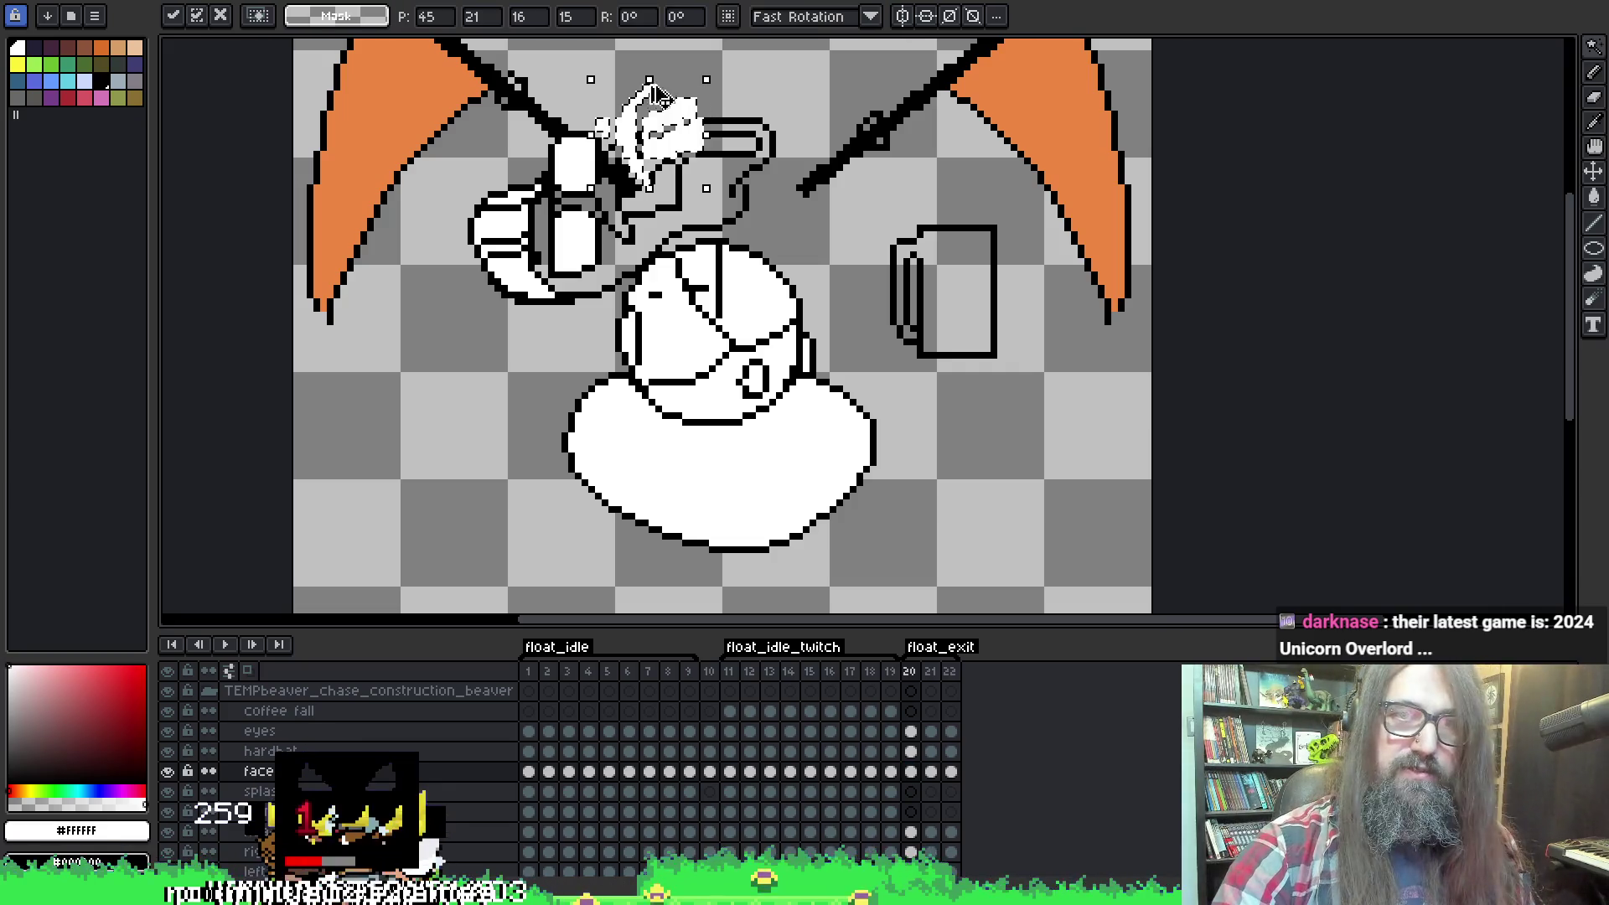
pyautogui.moveTo(673, 155)
pyautogui.mouseDown()
pyautogui.moveTo(651, 213)
pyautogui.moveTo(656, 186)
pyautogui.mouseUp()
pyautogui.press('Right')
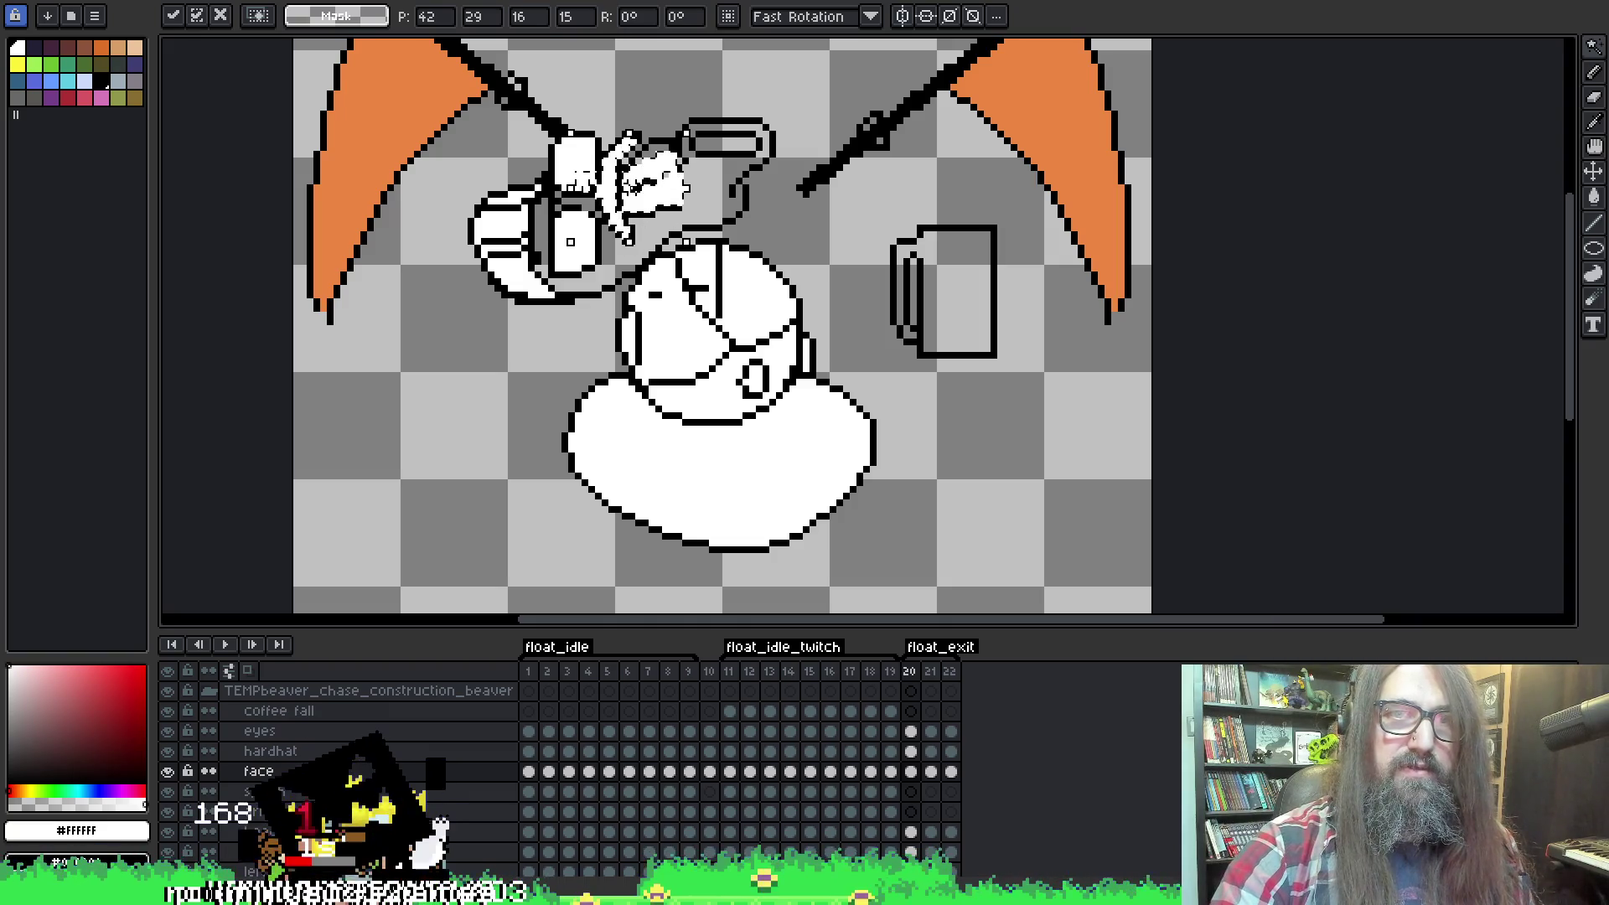
pyautogui.press('Return')
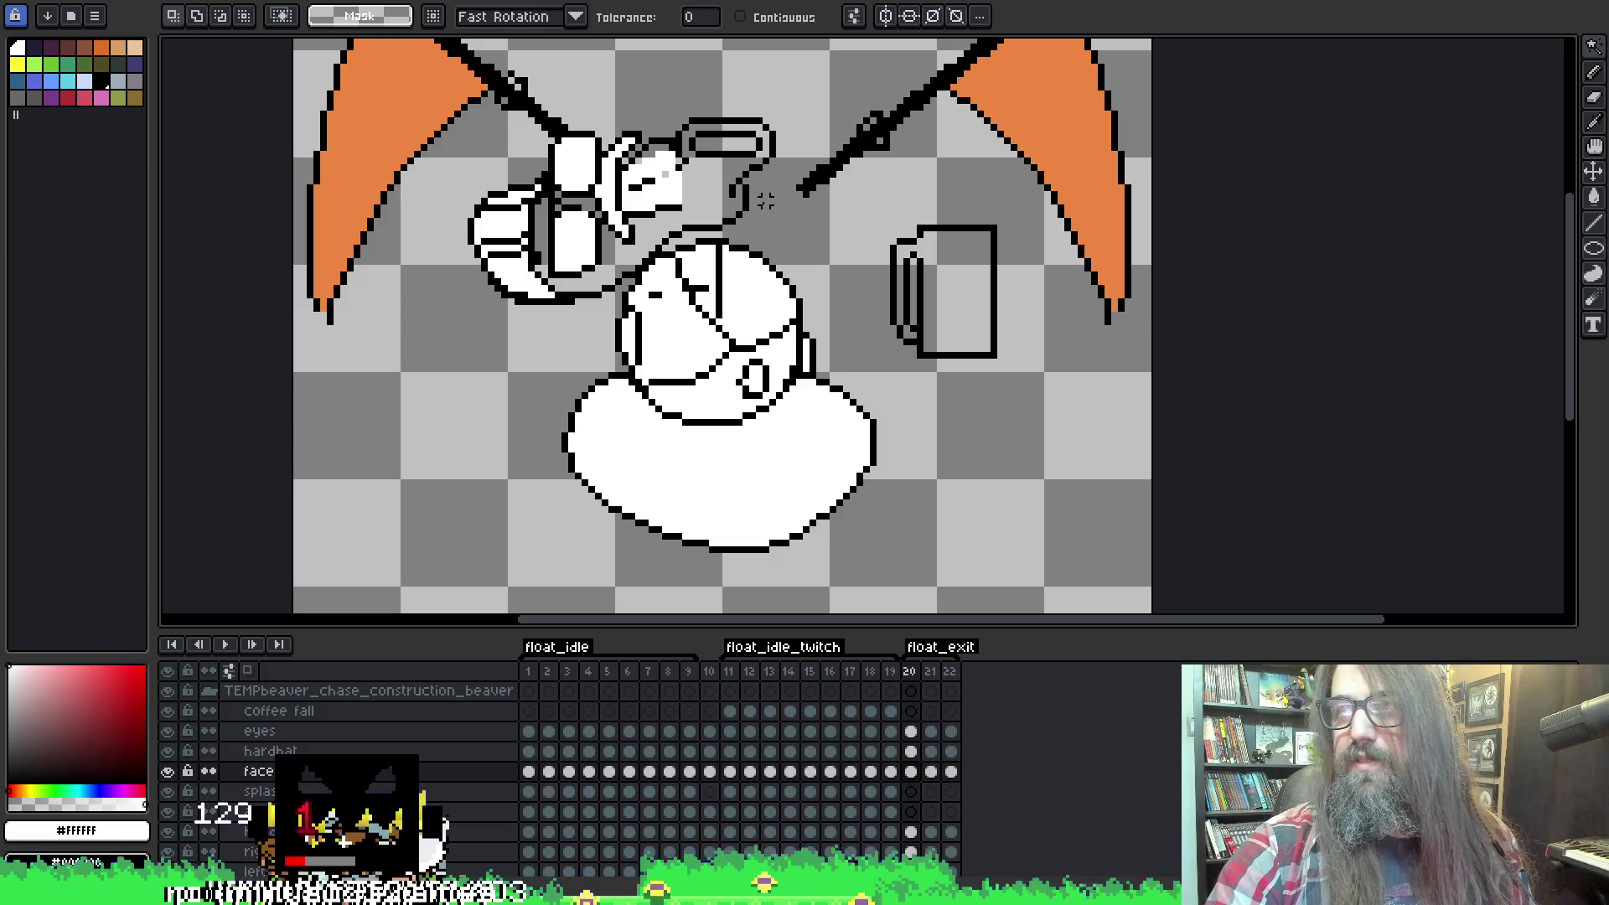
pyautogui.rightClick(772, 201)
pyautogui.press('Escape')
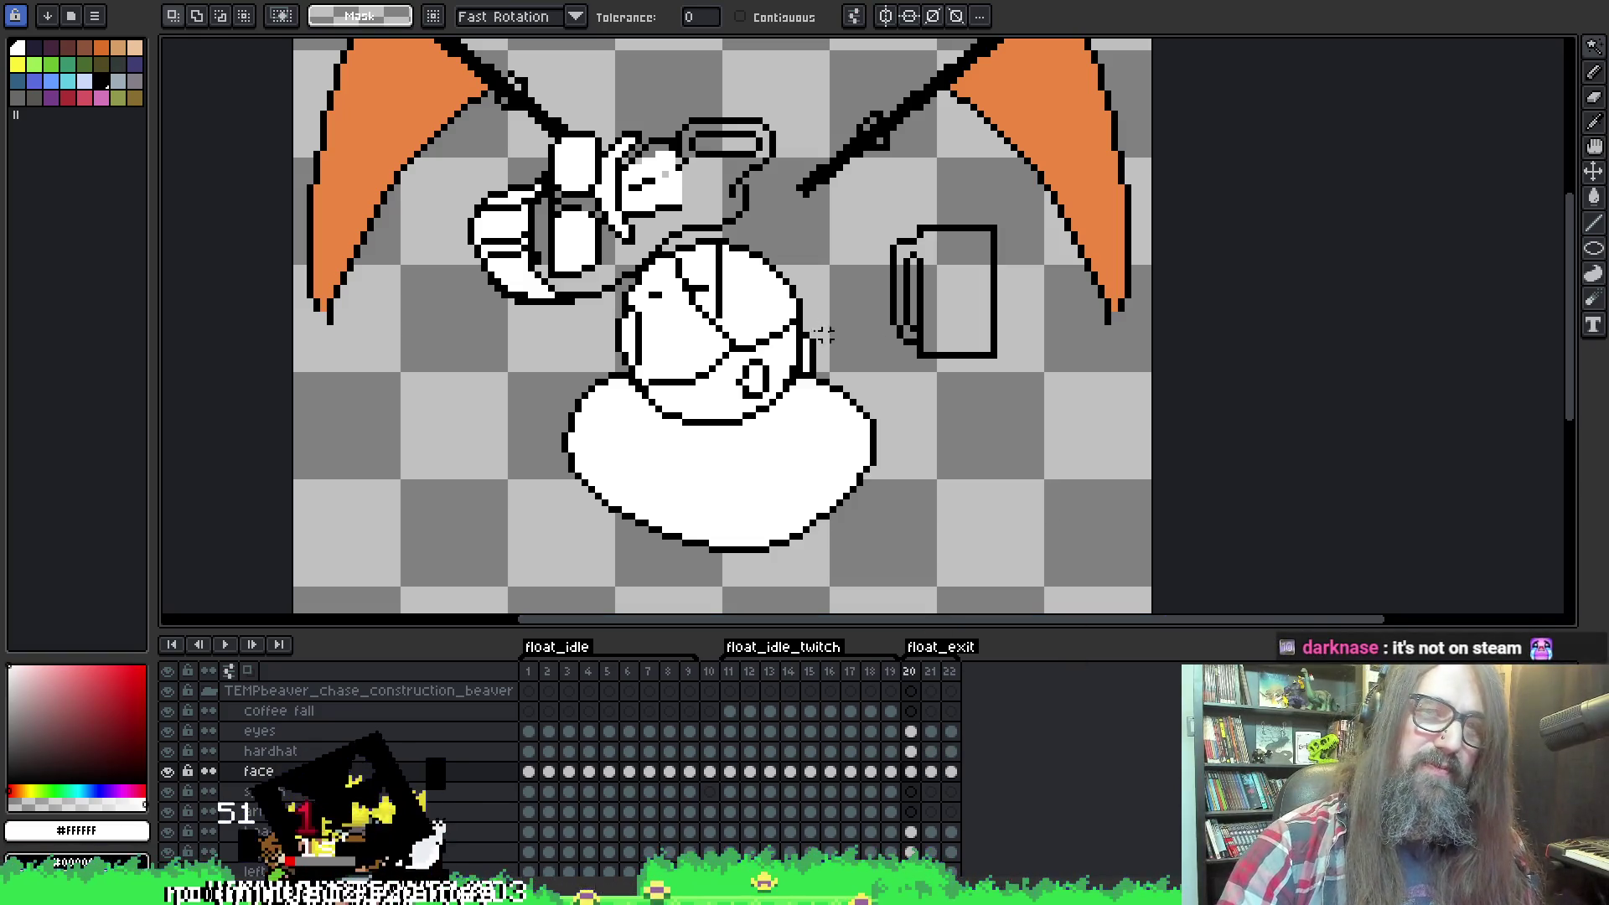
pyautogui.moveTo(668, 206); pyautogui.dragTo(661, 198)
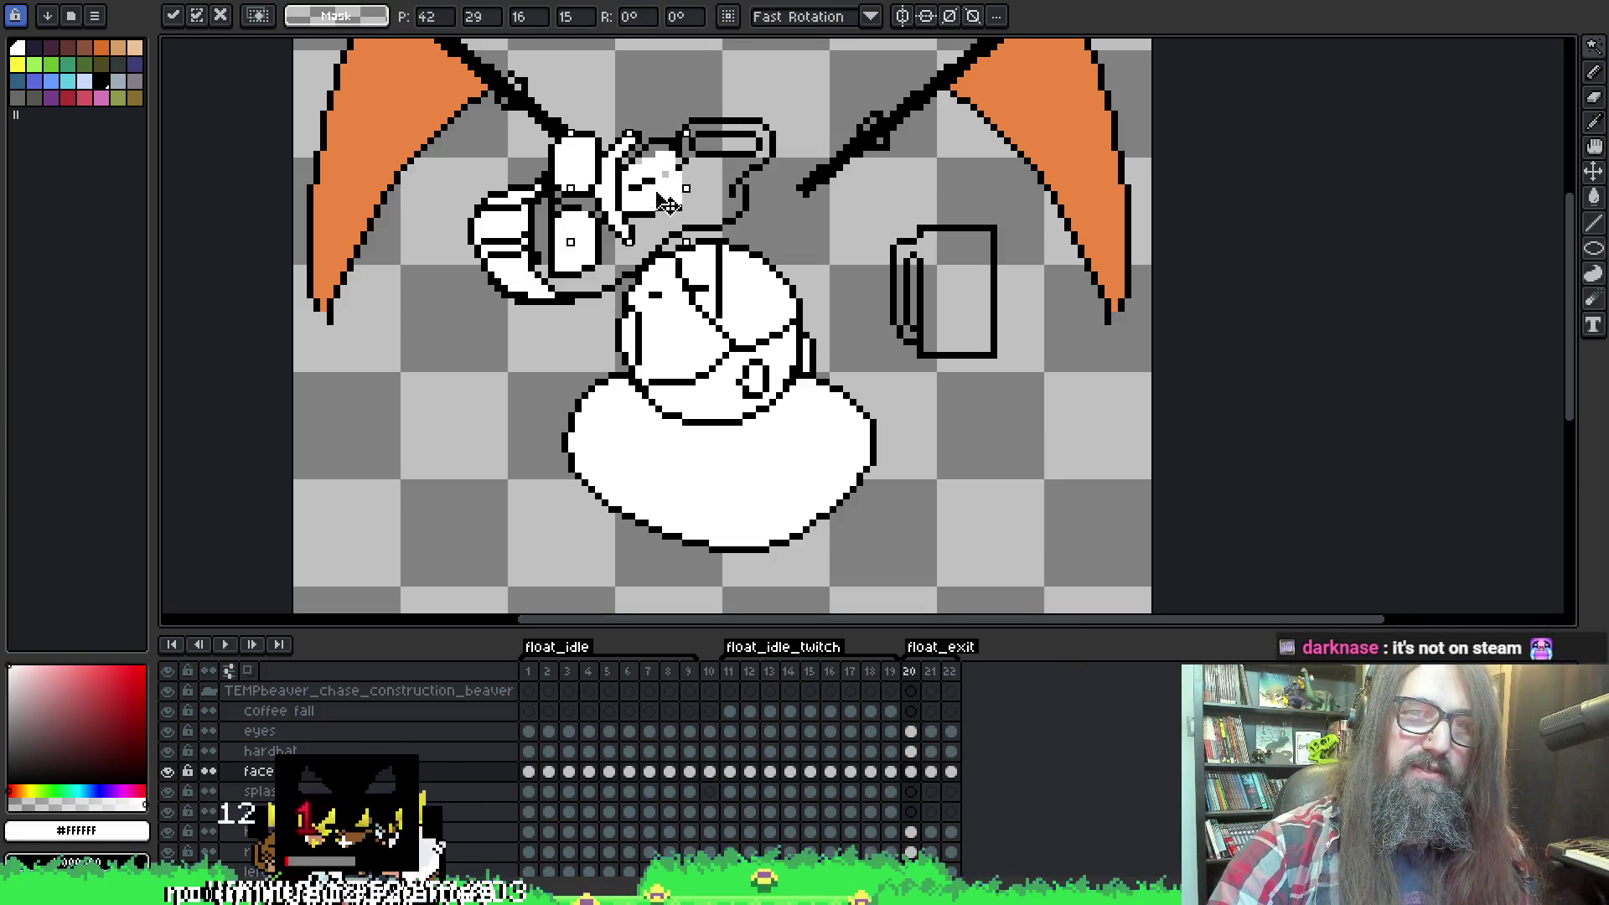
pyautogui.moveTo(651, 281); pyautogui.dragTo(664, 205)
pyautogui.press('Return')
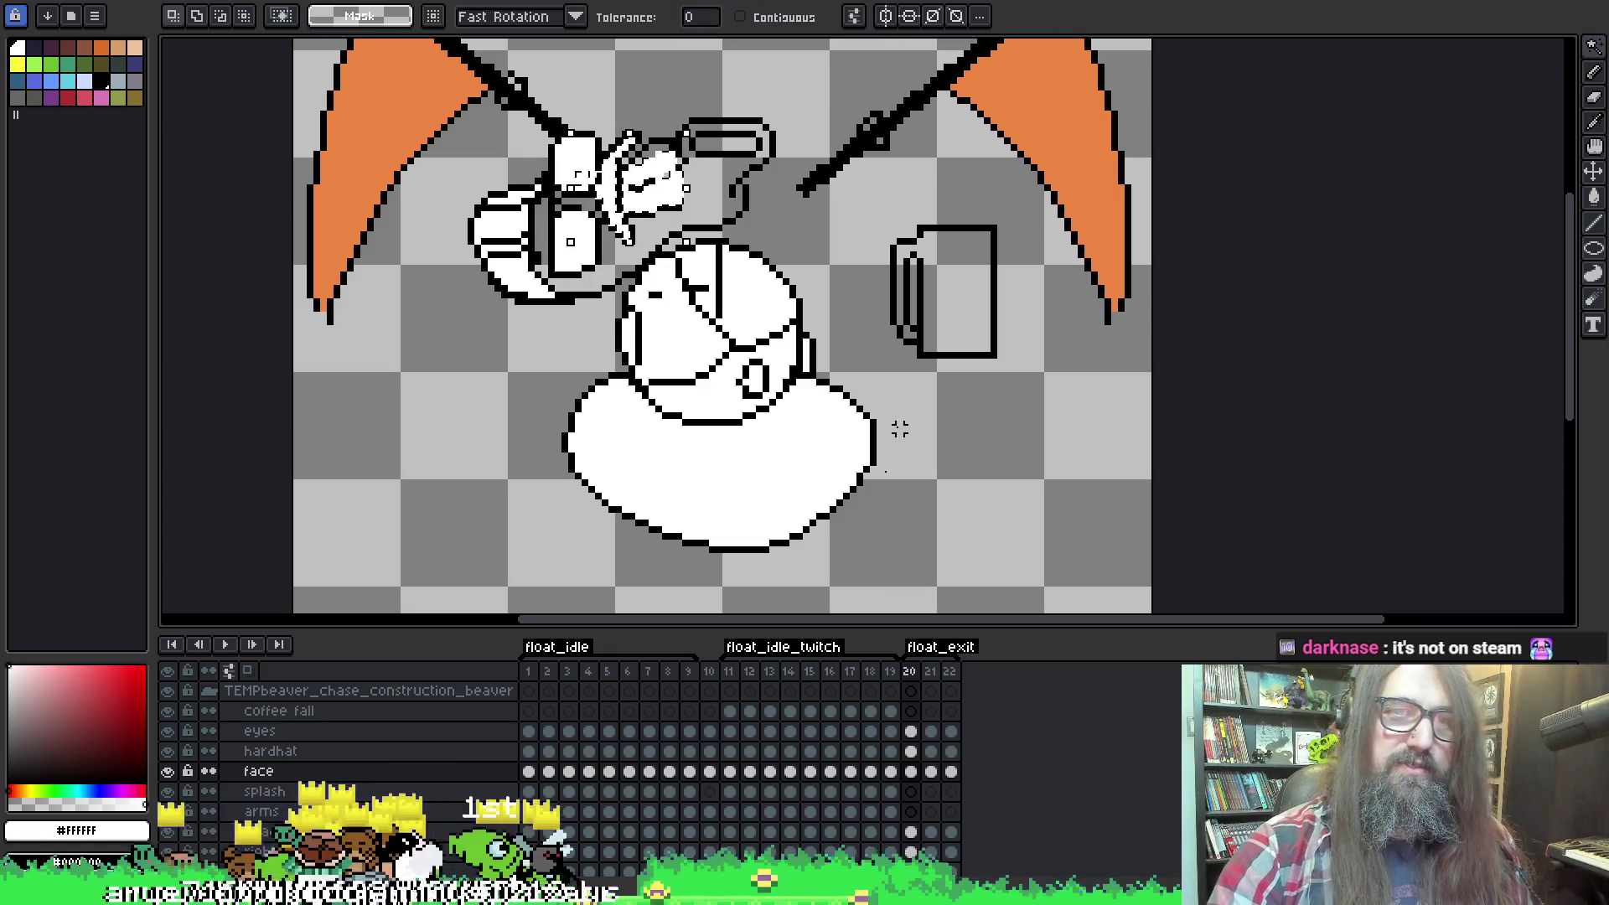
# Reposition the face piece on frames 21 and 22 to match.
pyautogui.click(930, 771)
pyautogui.moveTo(687, 205)
pyautogui.mouseDown()
pyautogui.moveTo(702, 166)
pyautogui.moveTo(683, 210)
pyautogui.mouseUp()
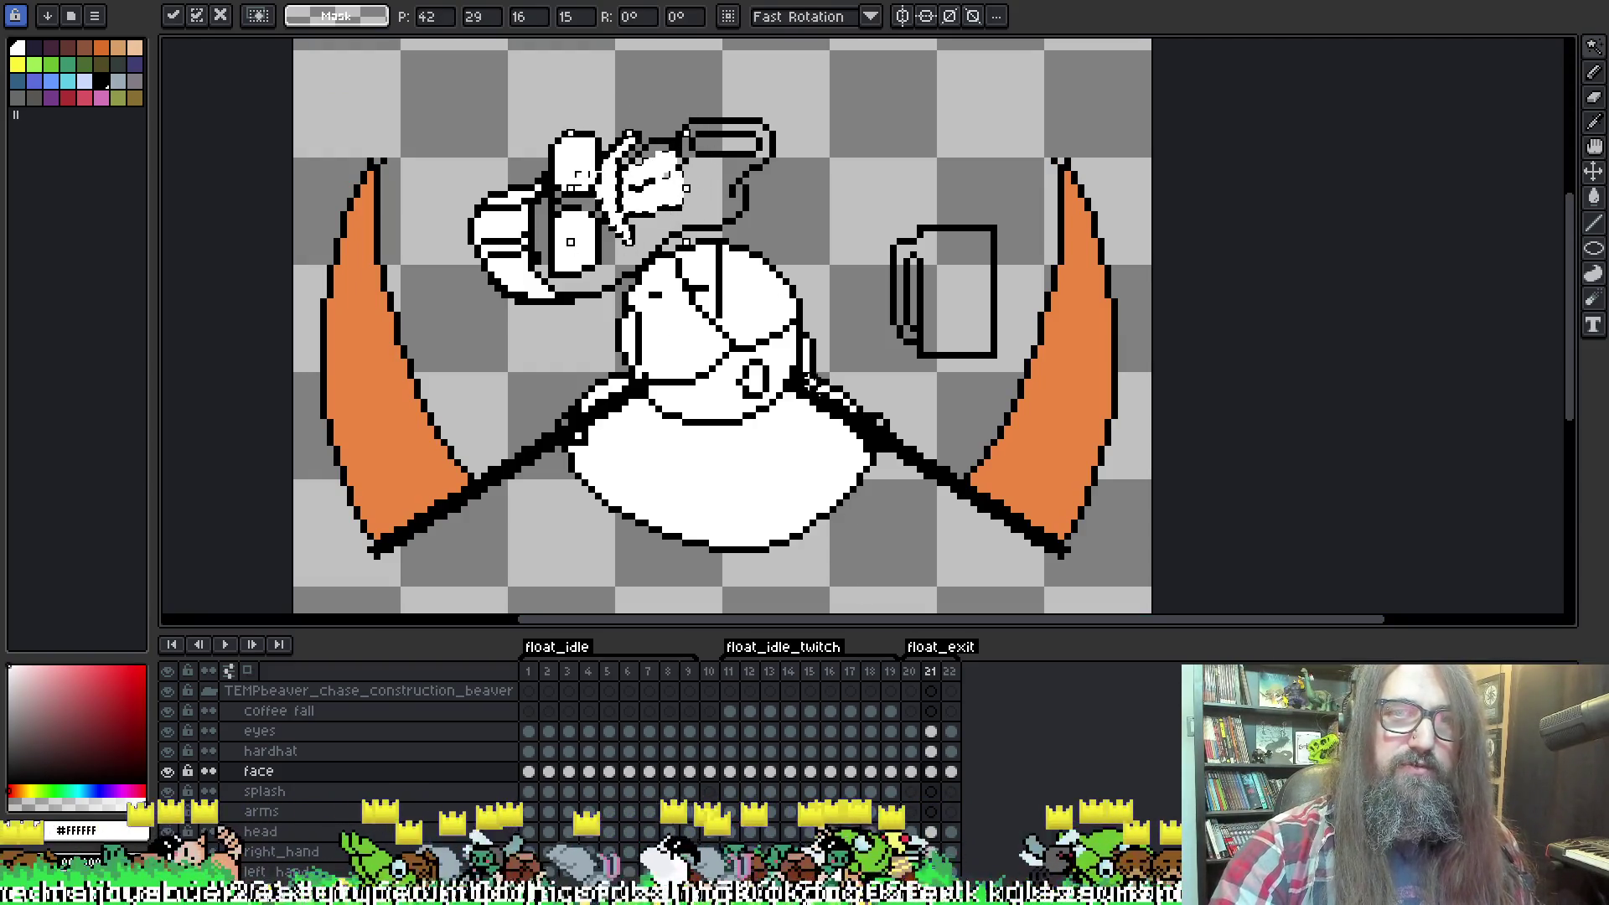
pyautogui.click(951, 771)
pyautogui.moveTo(653, 193)
pyautogui.mouseDown()
pyautogui.moveTo(675, 126)
pyautogui.moveTo(650, 228)
pyautogui.moveTo(663, 214)
pyautogui.mouseUp()
pyautogui.press('Return')
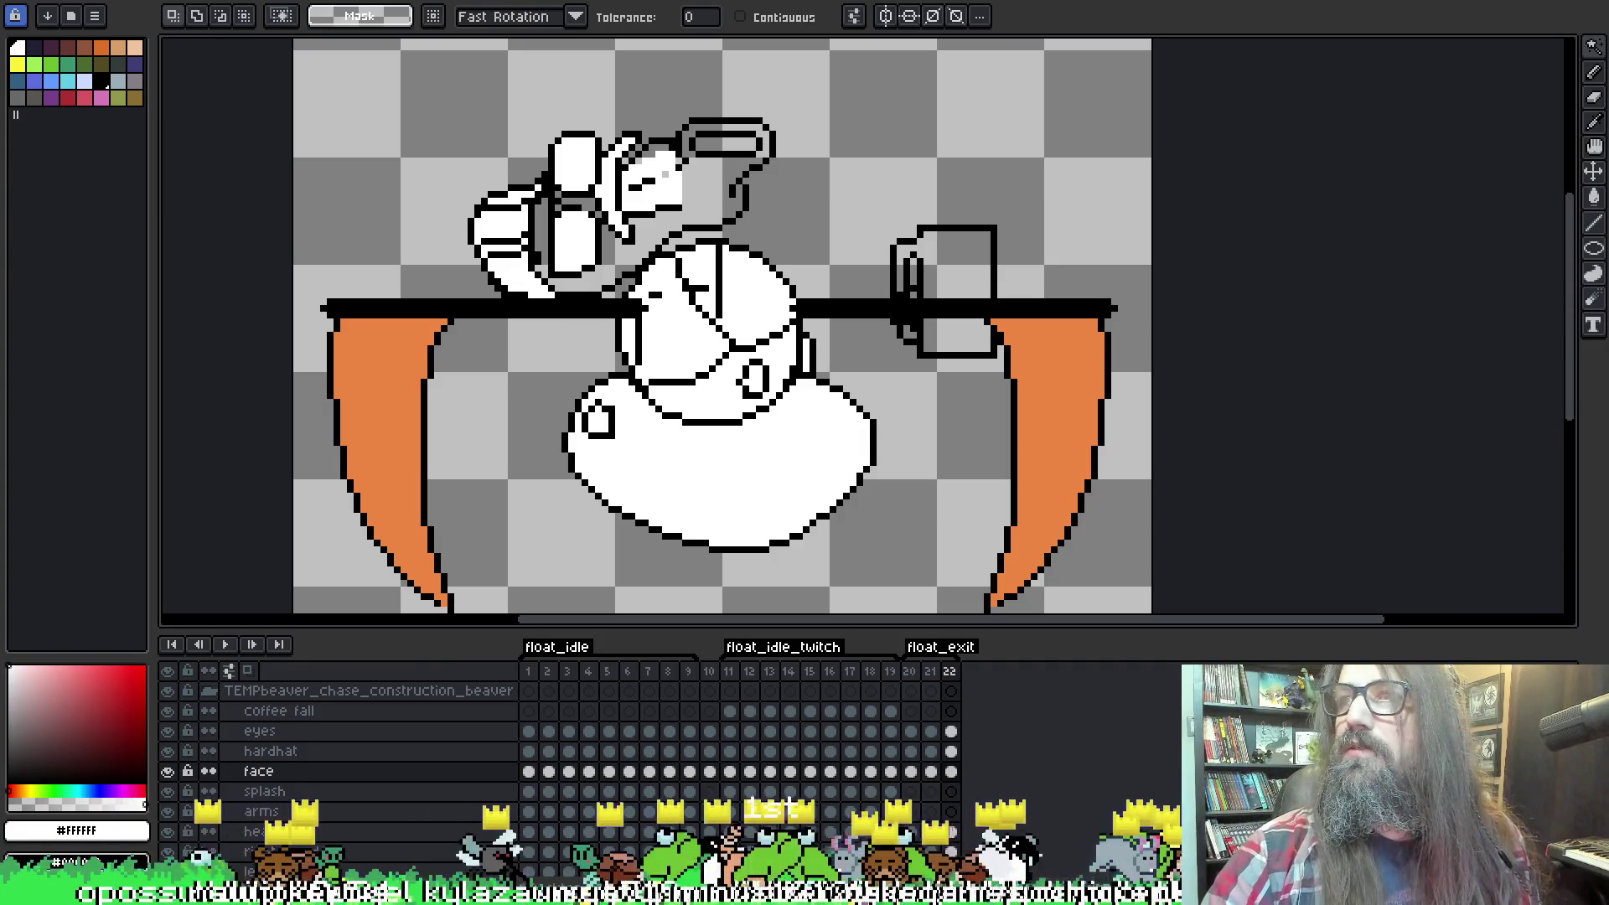
# Switch to the head layer, try a white bucket fill, and undo it.
pyautogui.scroll(-2, 1120, 342)
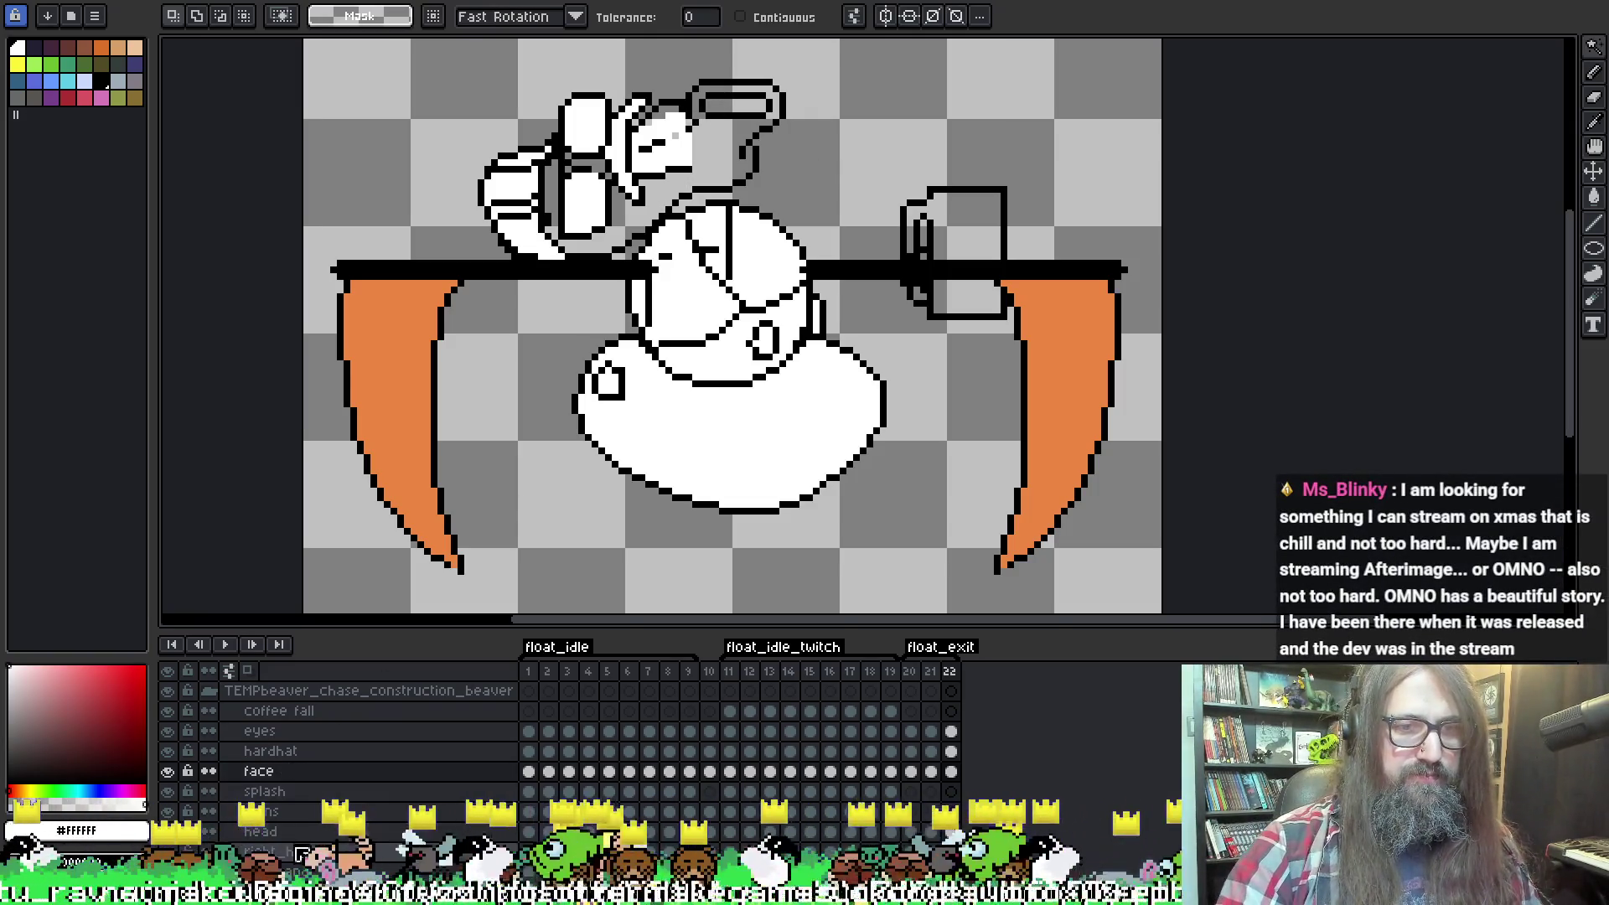
pyautogui.click(176, 845)
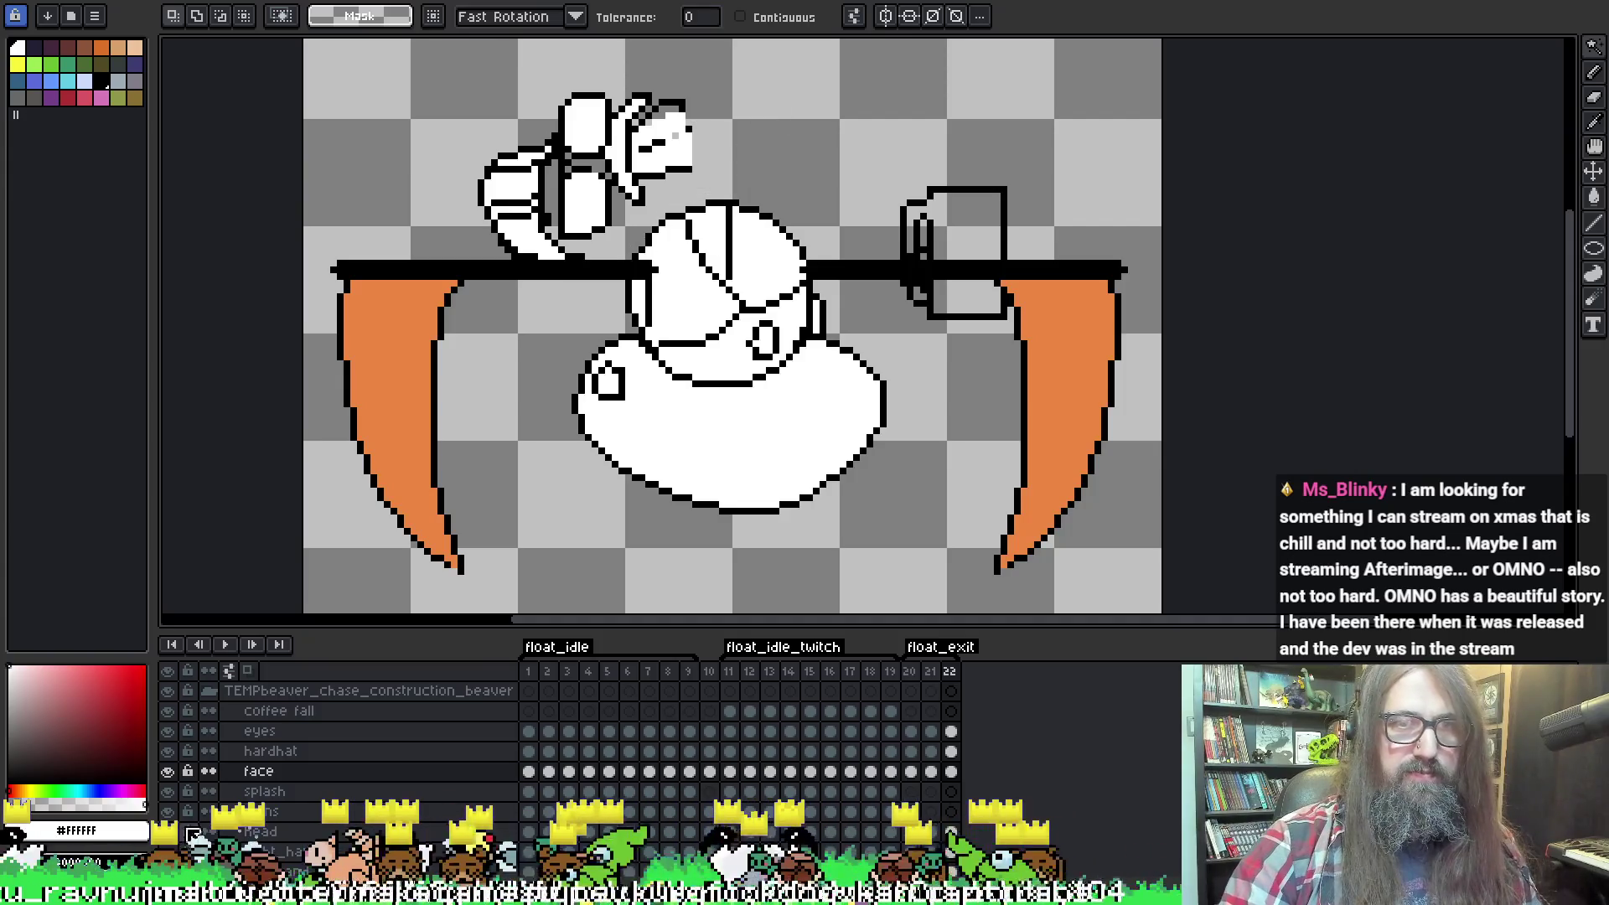
pyautogui.click(170, 832)
pyautogui.click(260, 832)
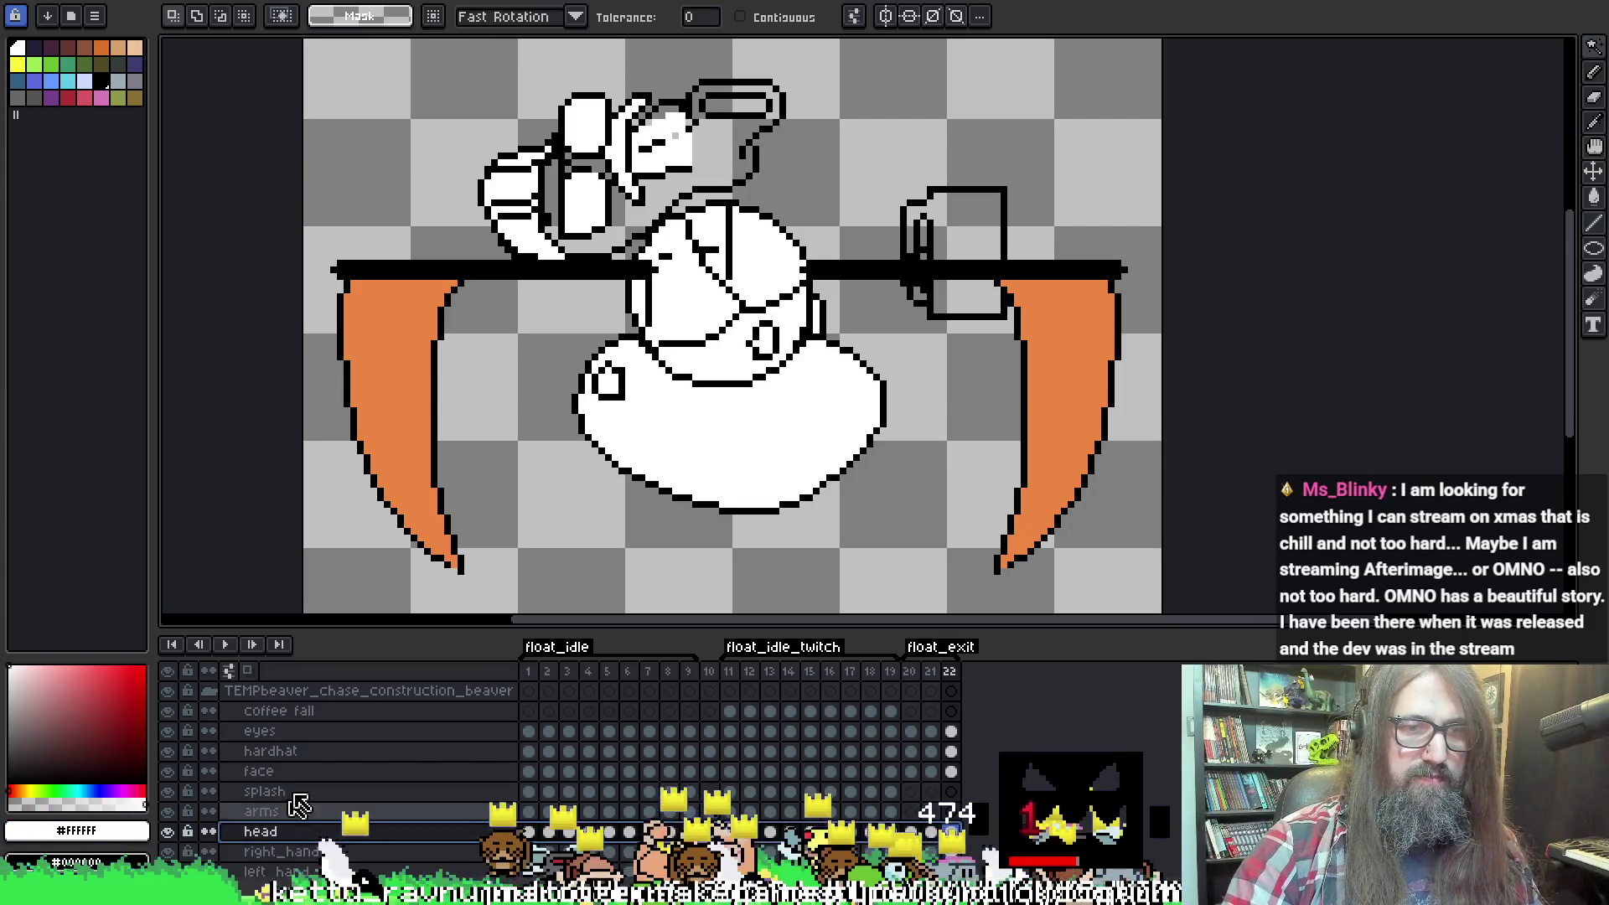
pyautogui.press('i')
pyautogui.press('b')
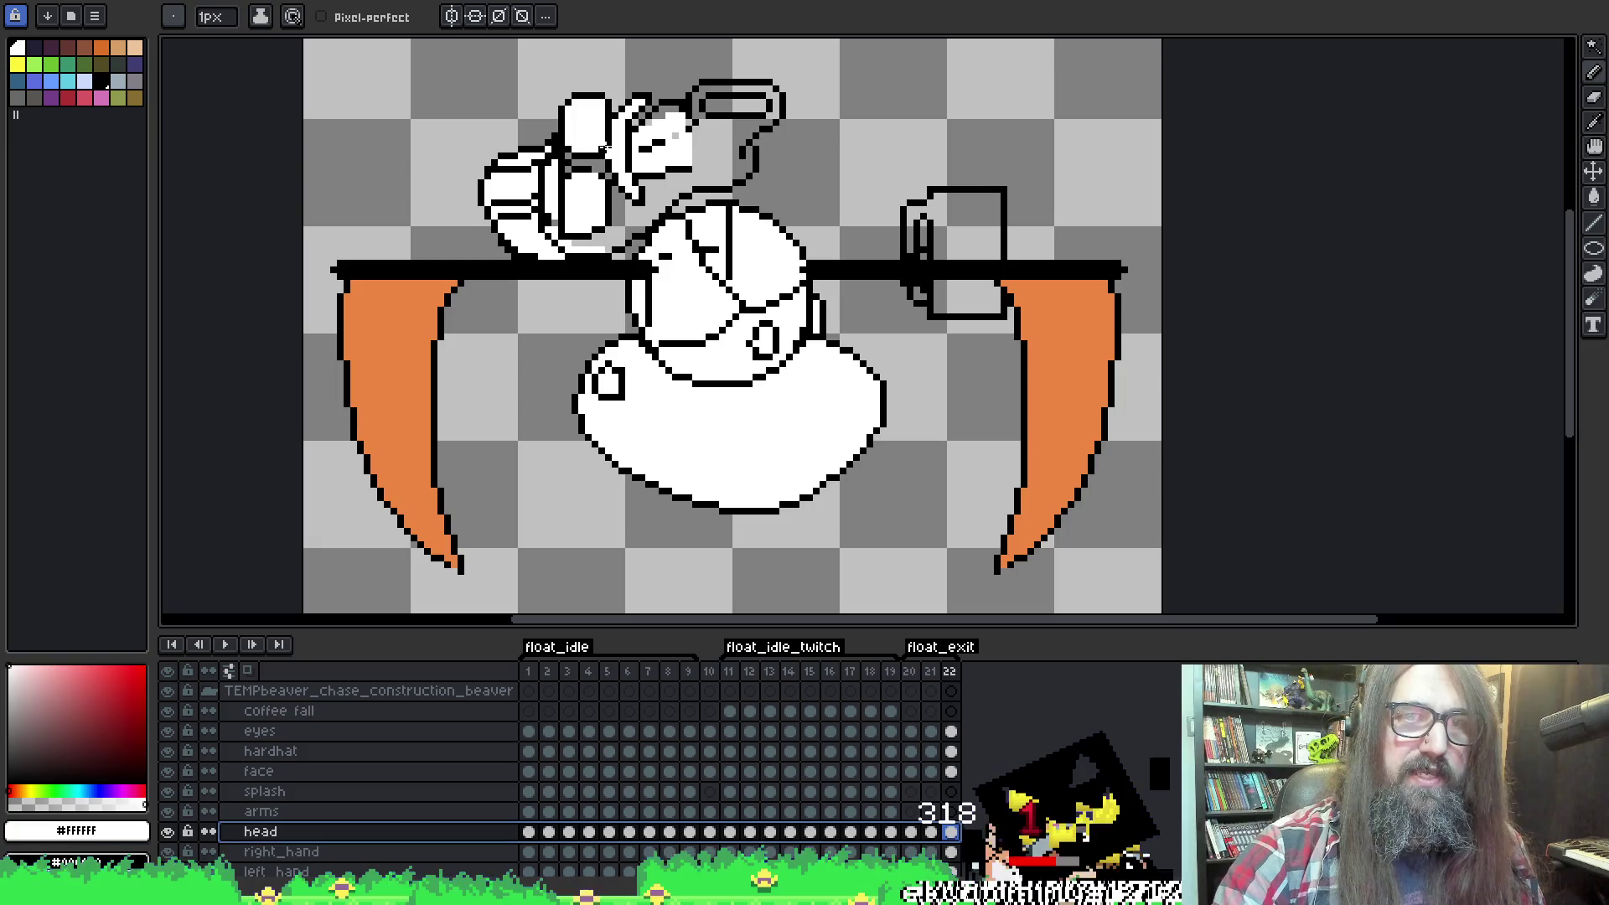
pyautogui.press('g')
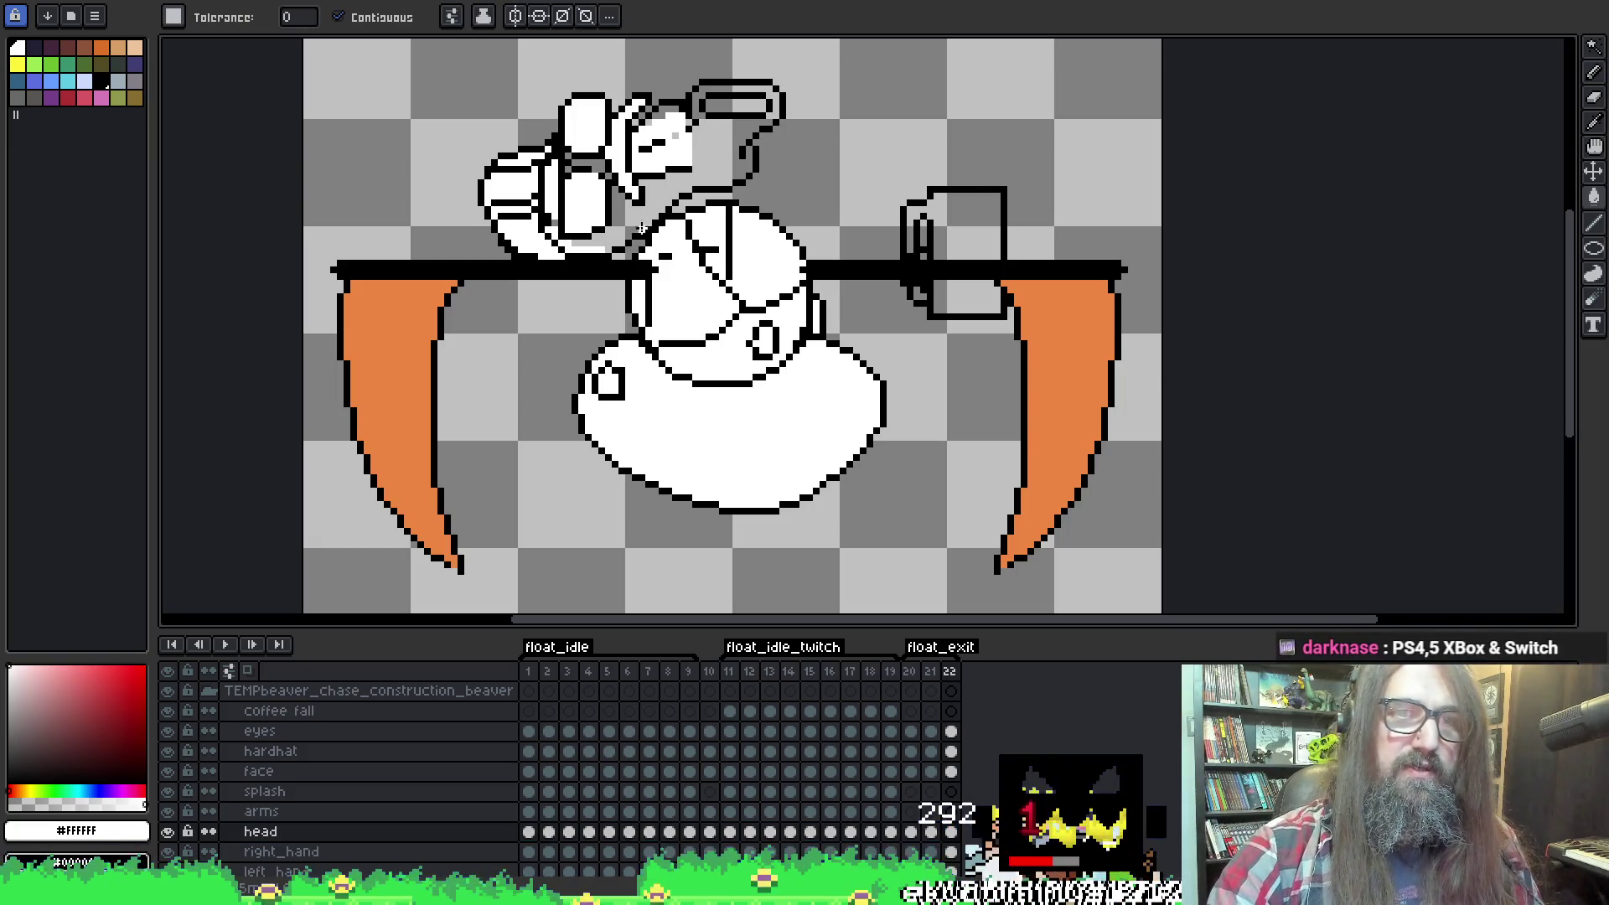
pyautogui.click(636, 215)
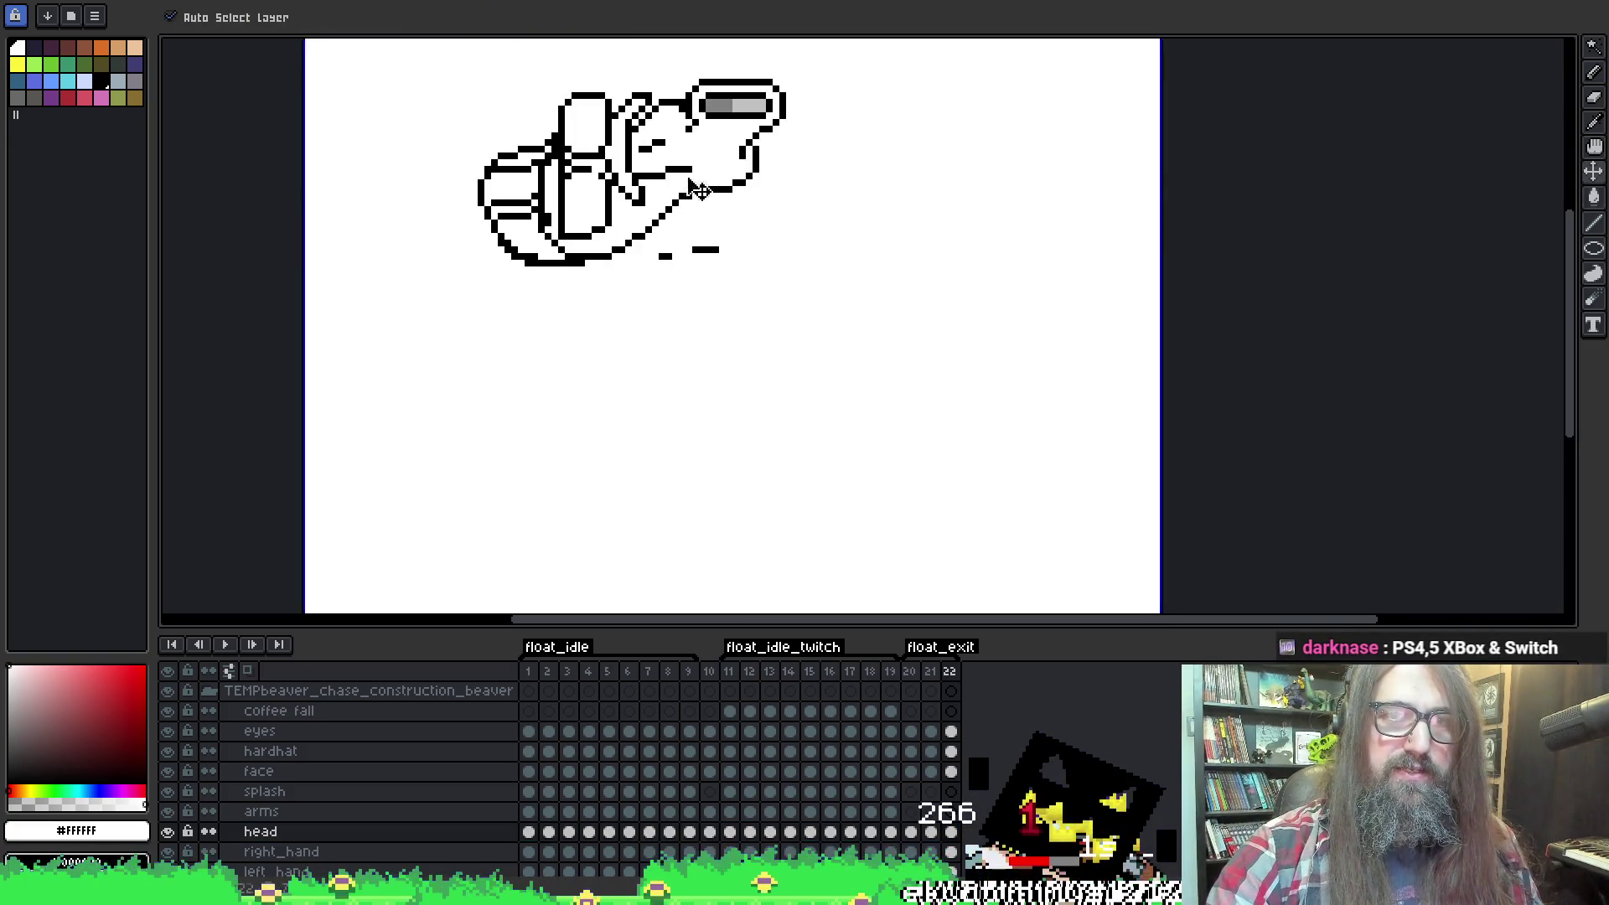
pyautogui.hotkey('ctrl', 'z')
pyautogui.press('b')
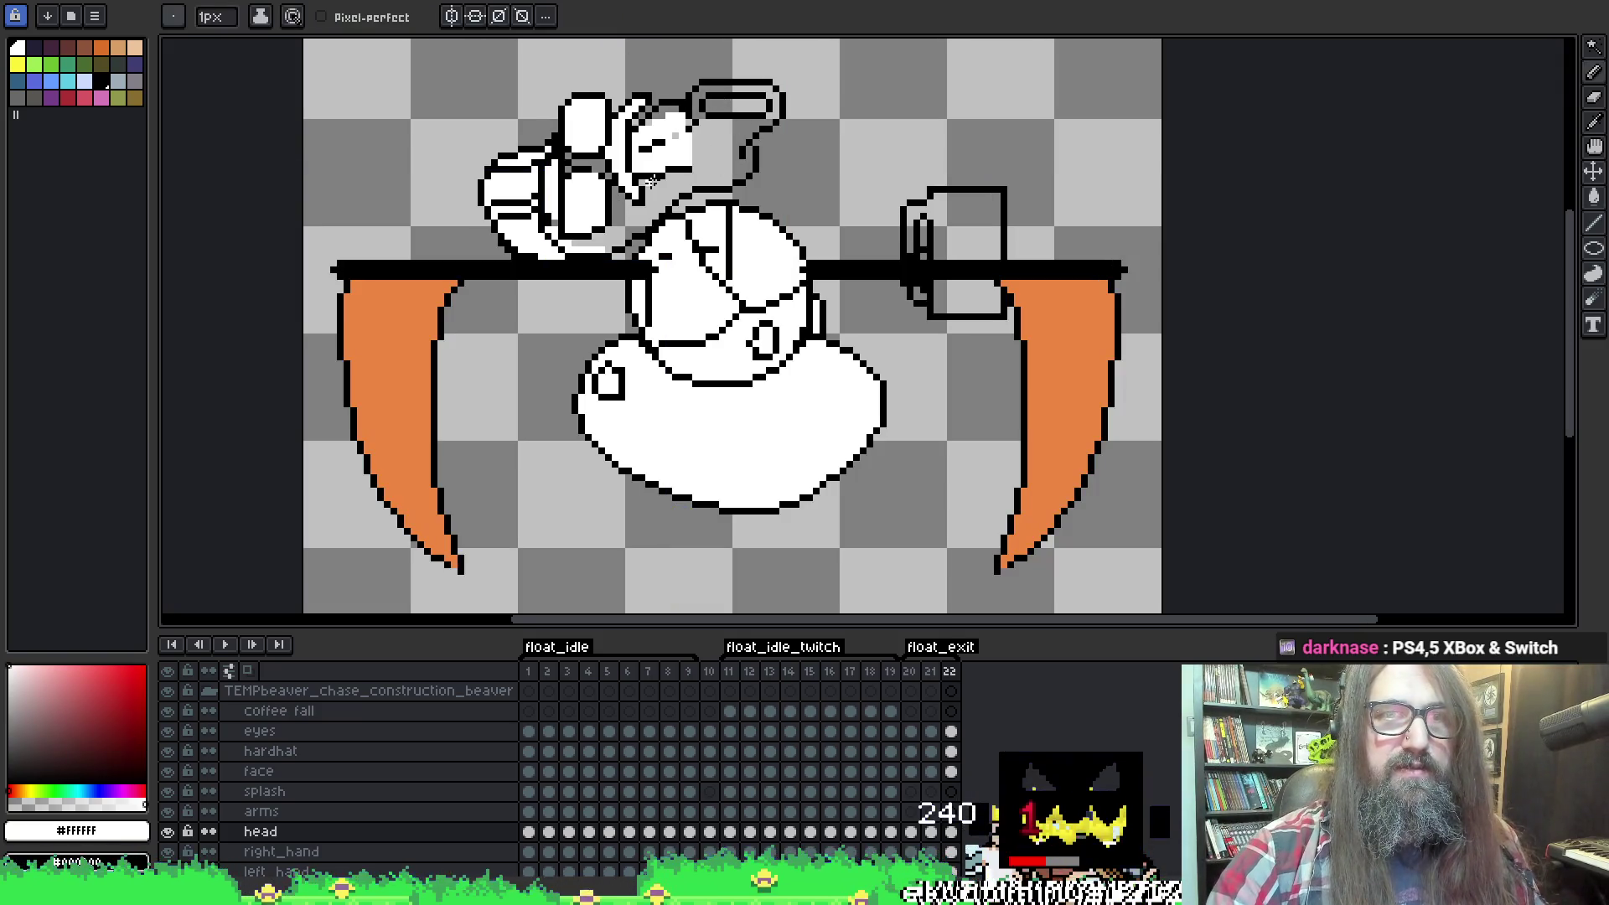
# Hide the fist drawing on the eyes layer so the cup shows through.
pyautogui.click(170, 734)
pyautogui.press('e')
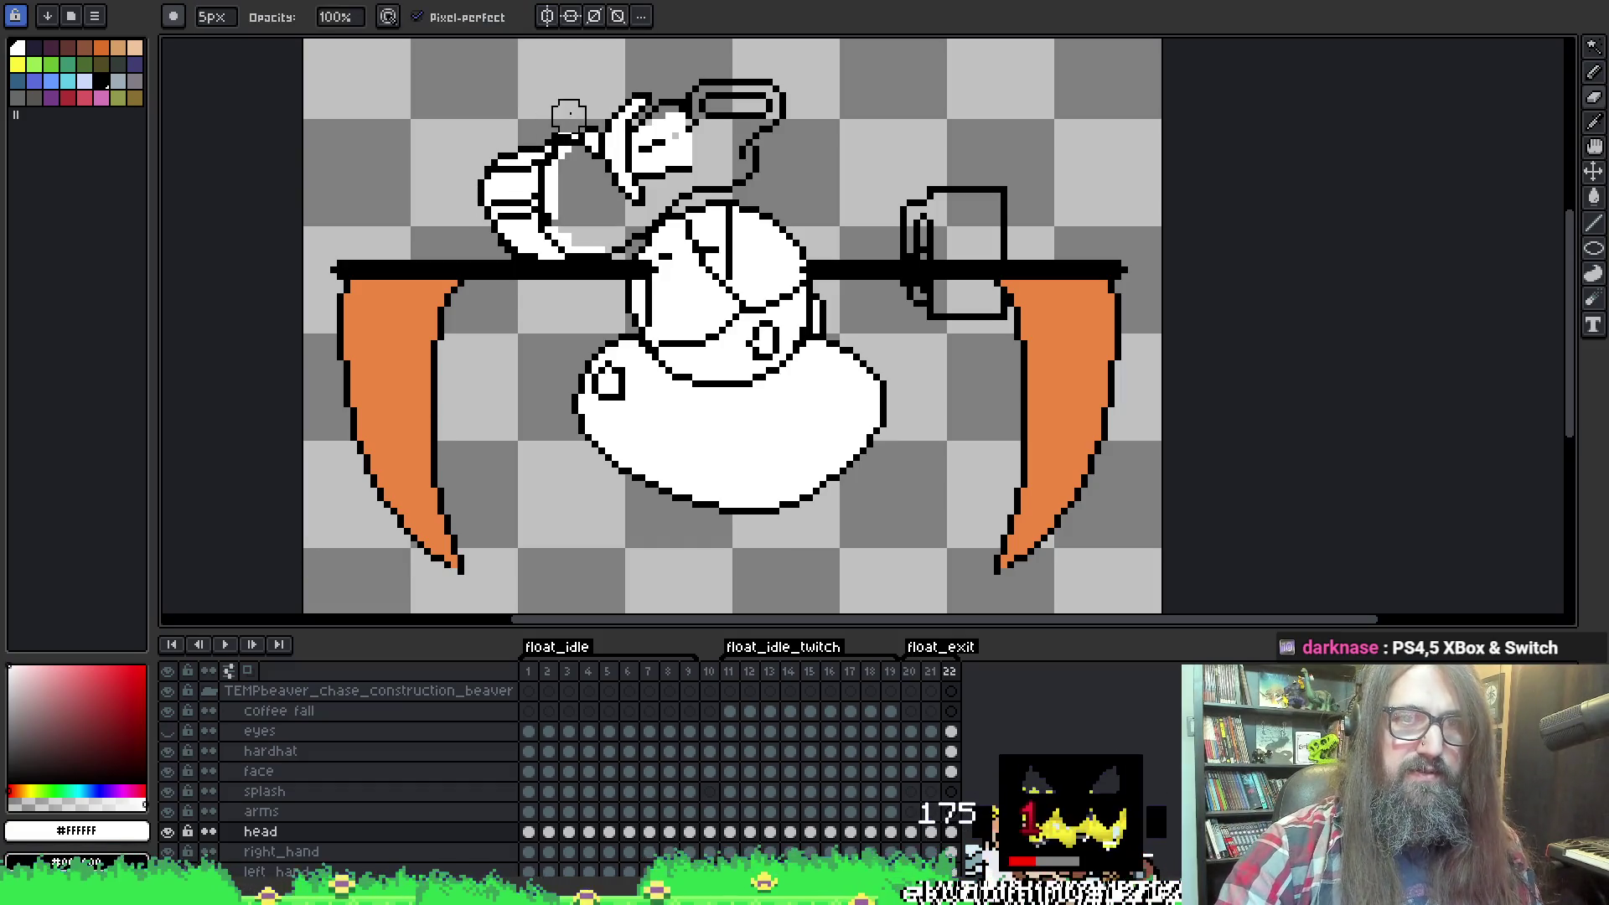
pyautogui.press('b')
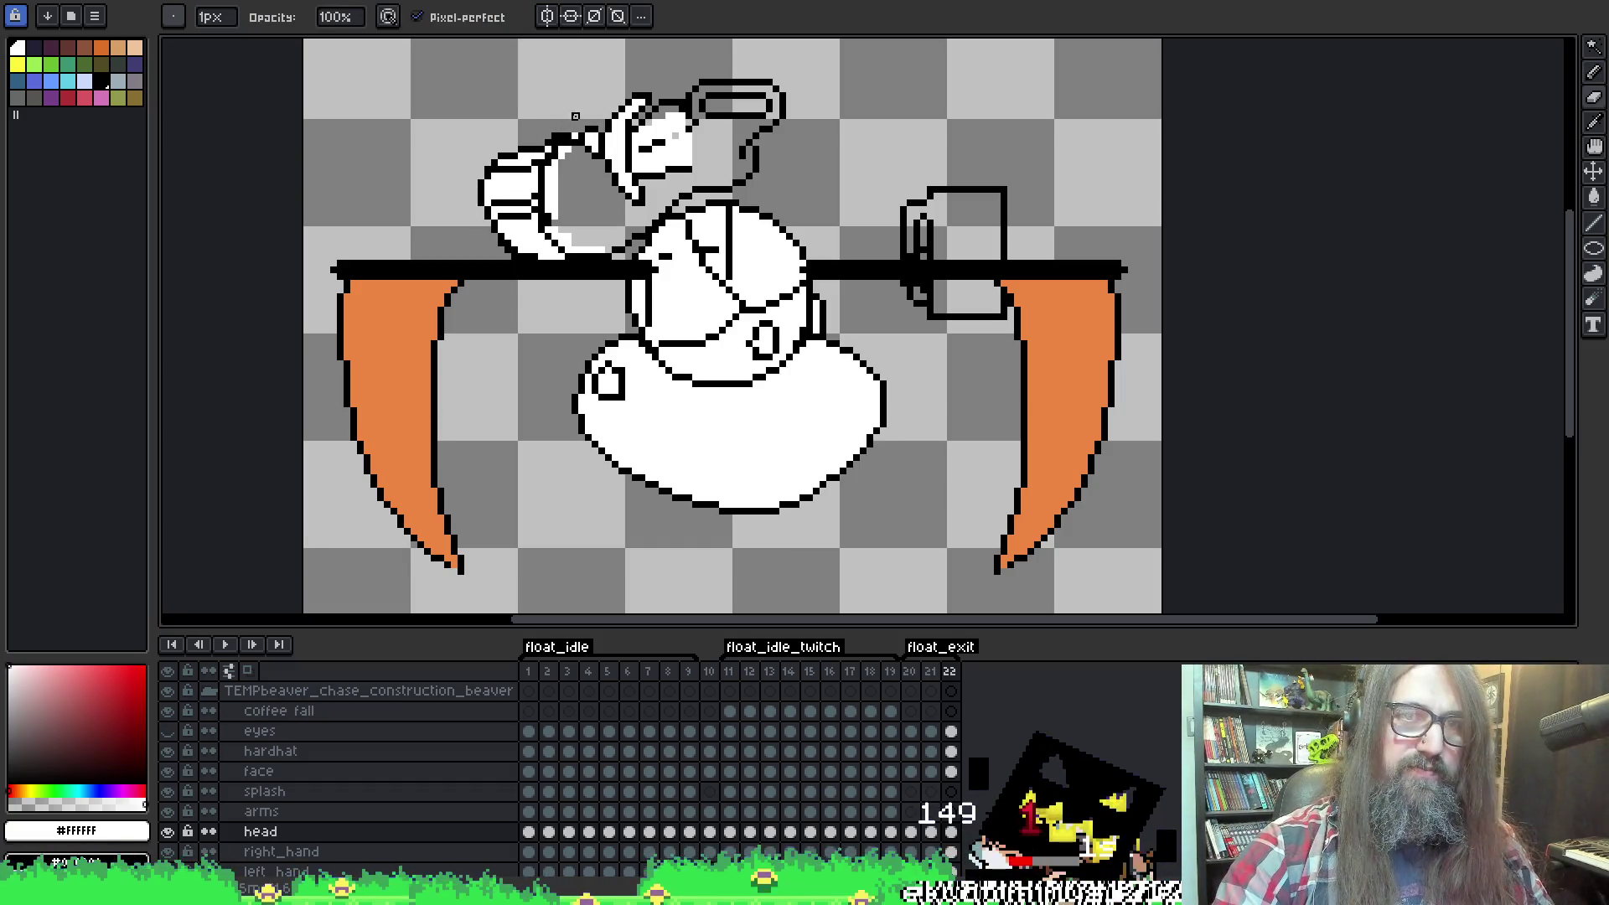
pyautogui.press('i')
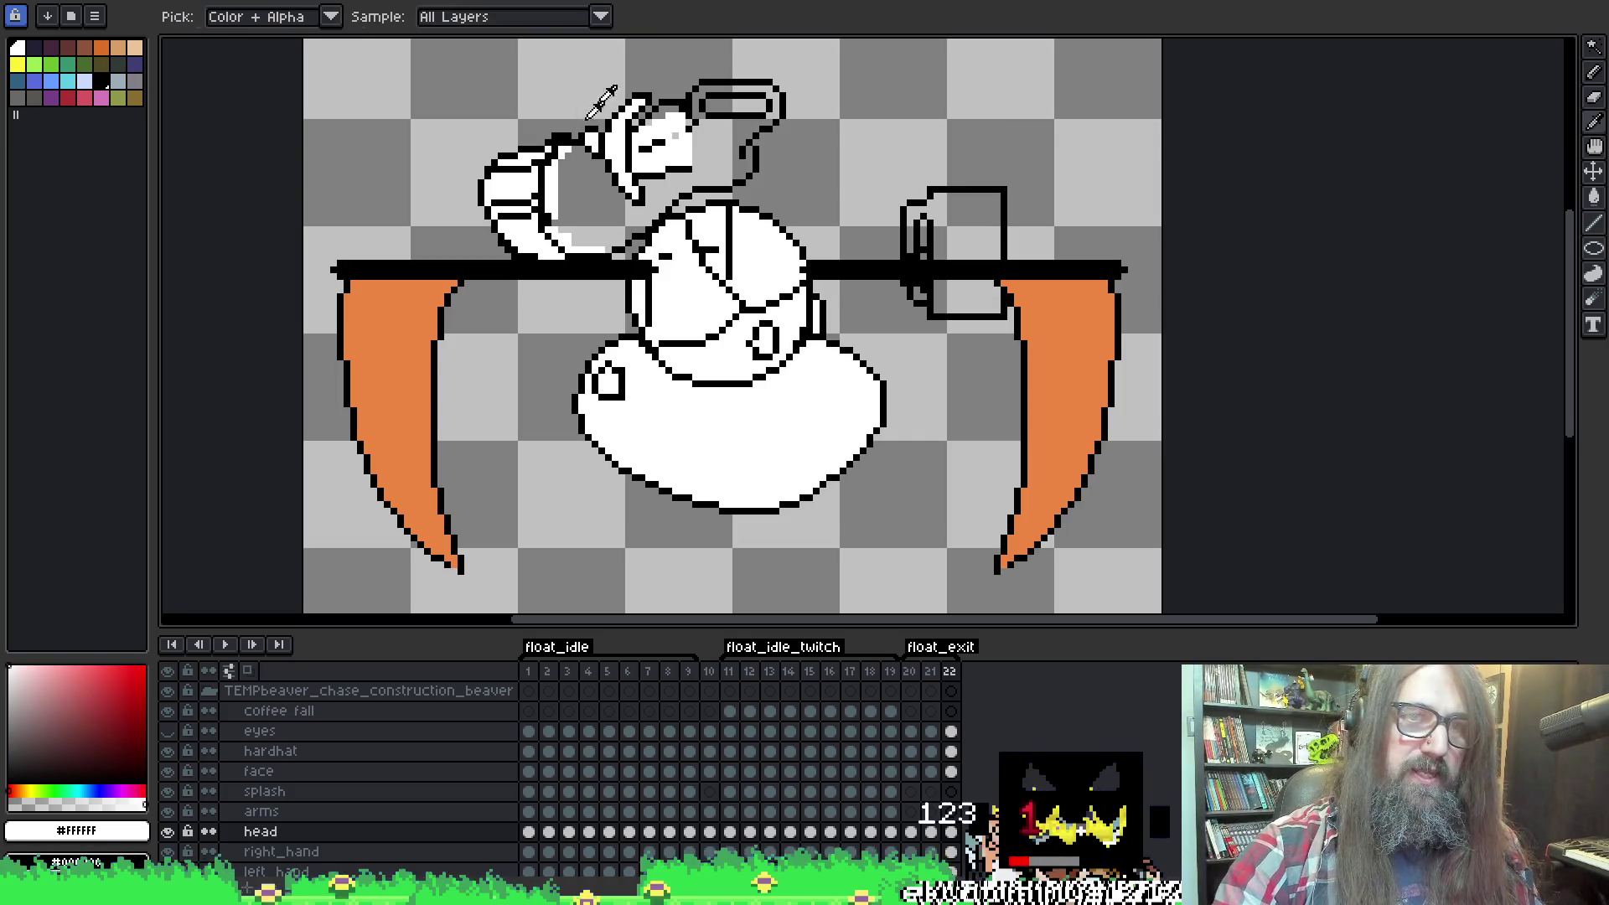
pyautogui.press('b')
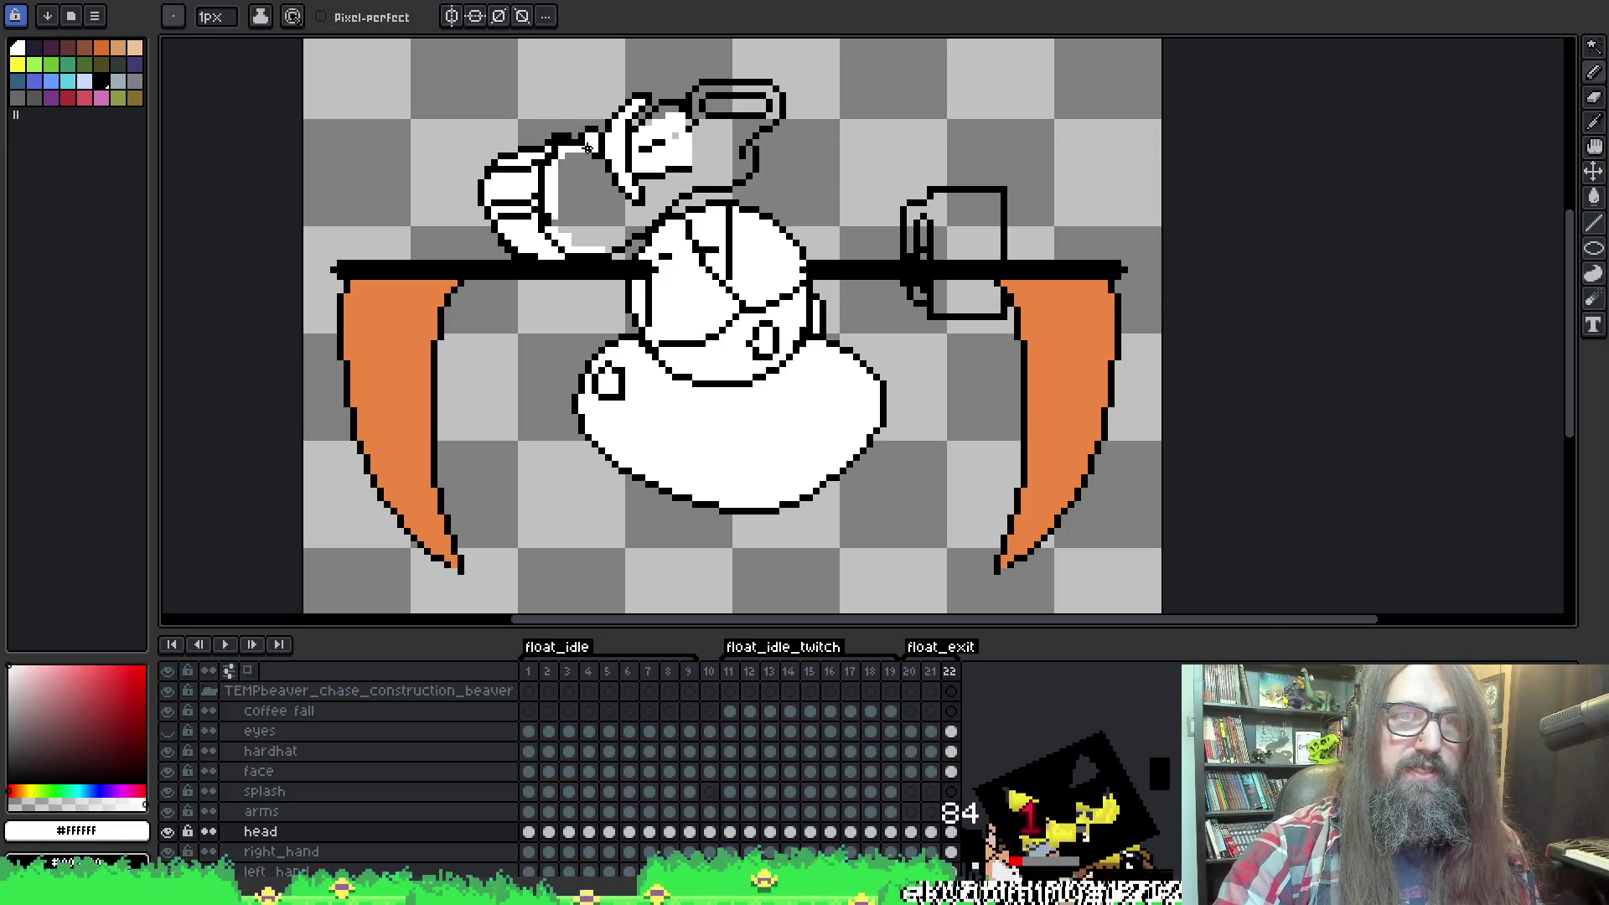
# Pencil a white line along the cup's rim, then bucket-fill the cup and hard hat rim white.
pyautogui.press('i')
pyautogui.press('b')
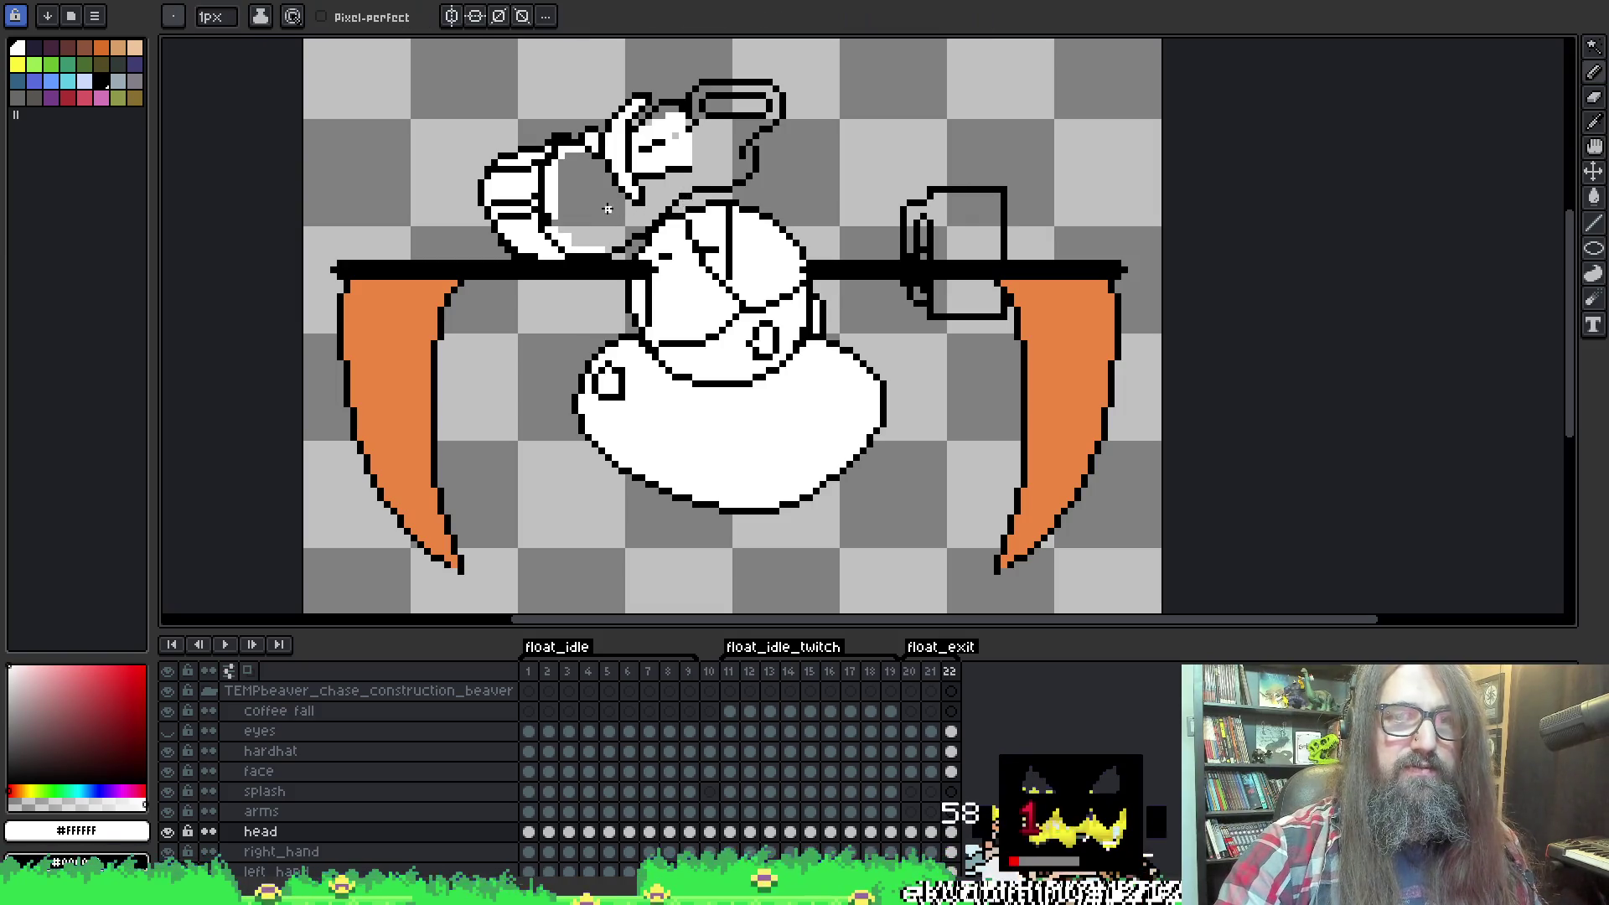
pyautogui.press('ctrl')
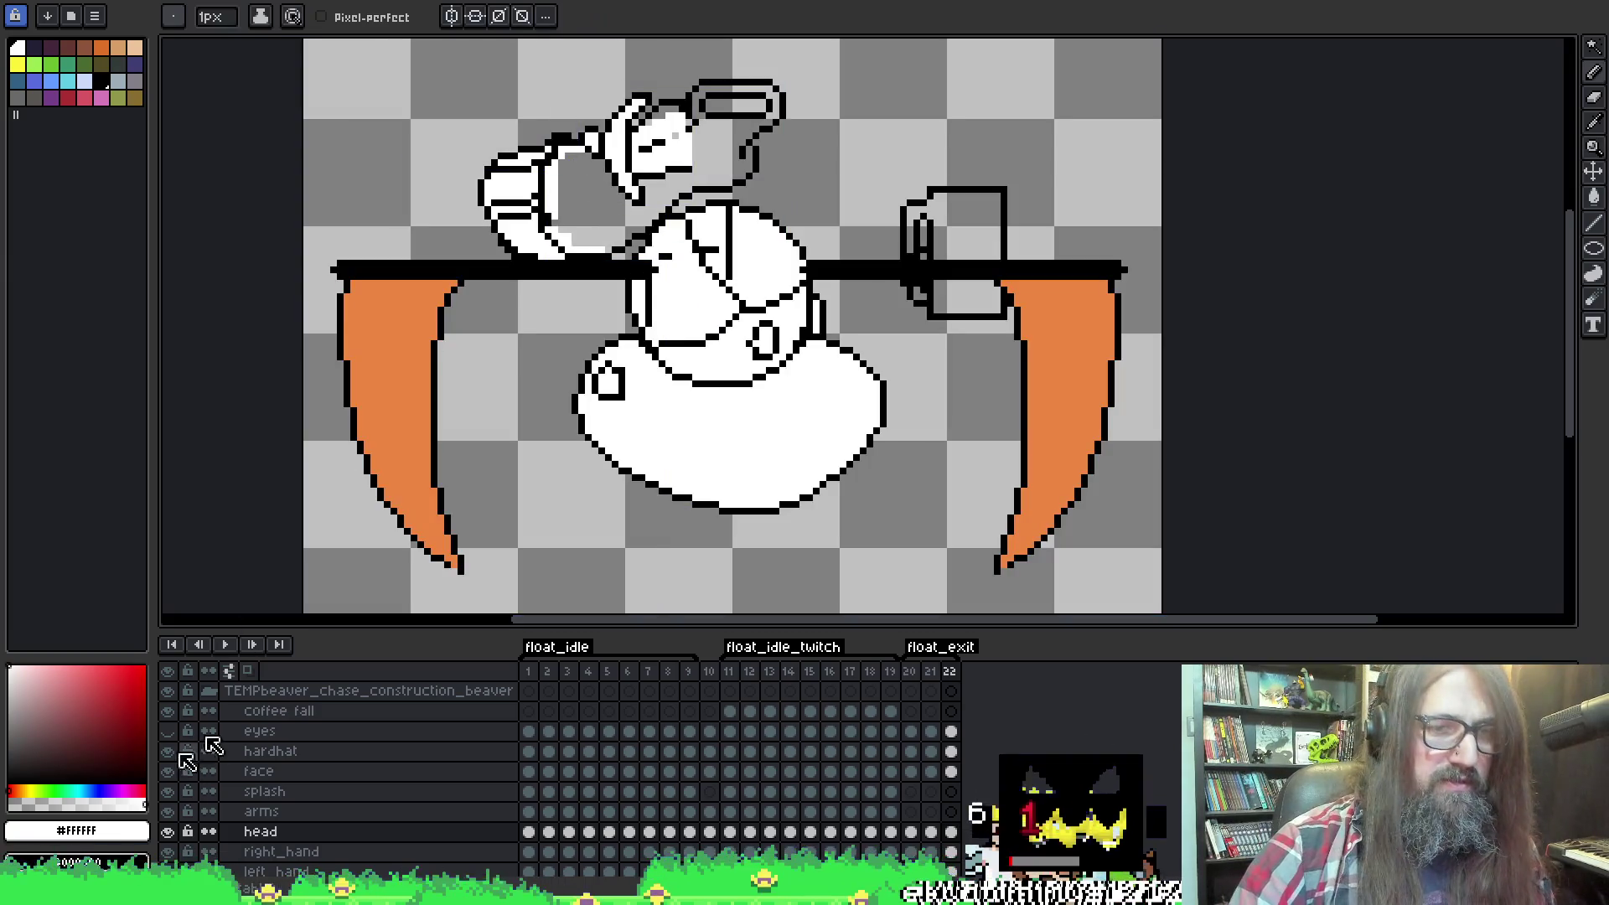
pyautogui.click(167, 771)
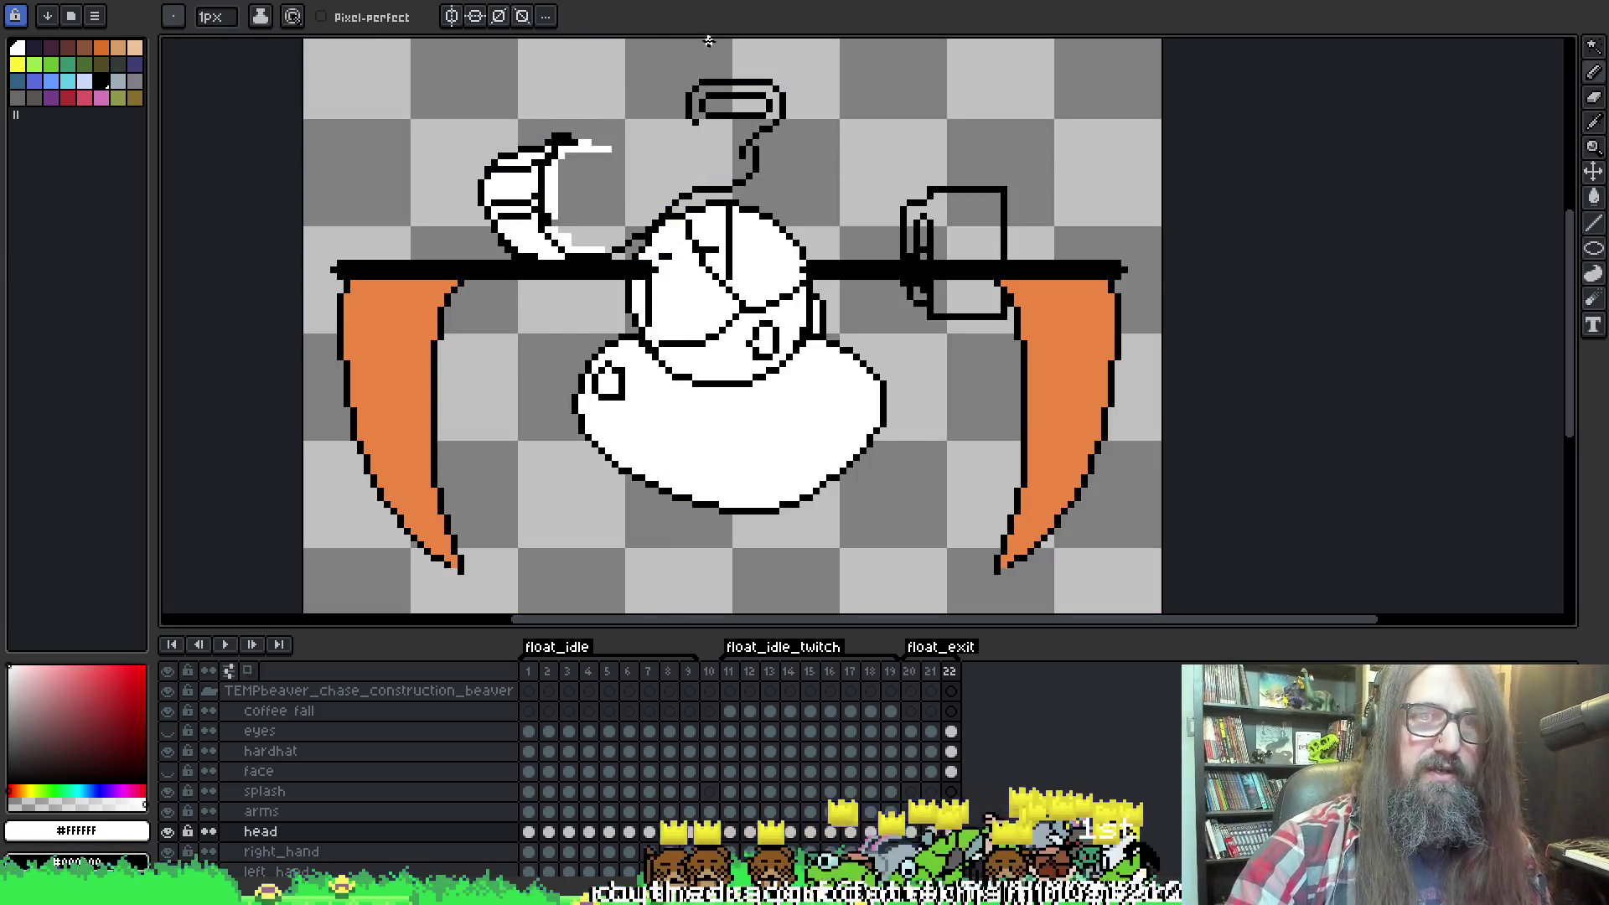
pyautogui.moveTo(605, 148); pyautogui.dragTo(685, 126)
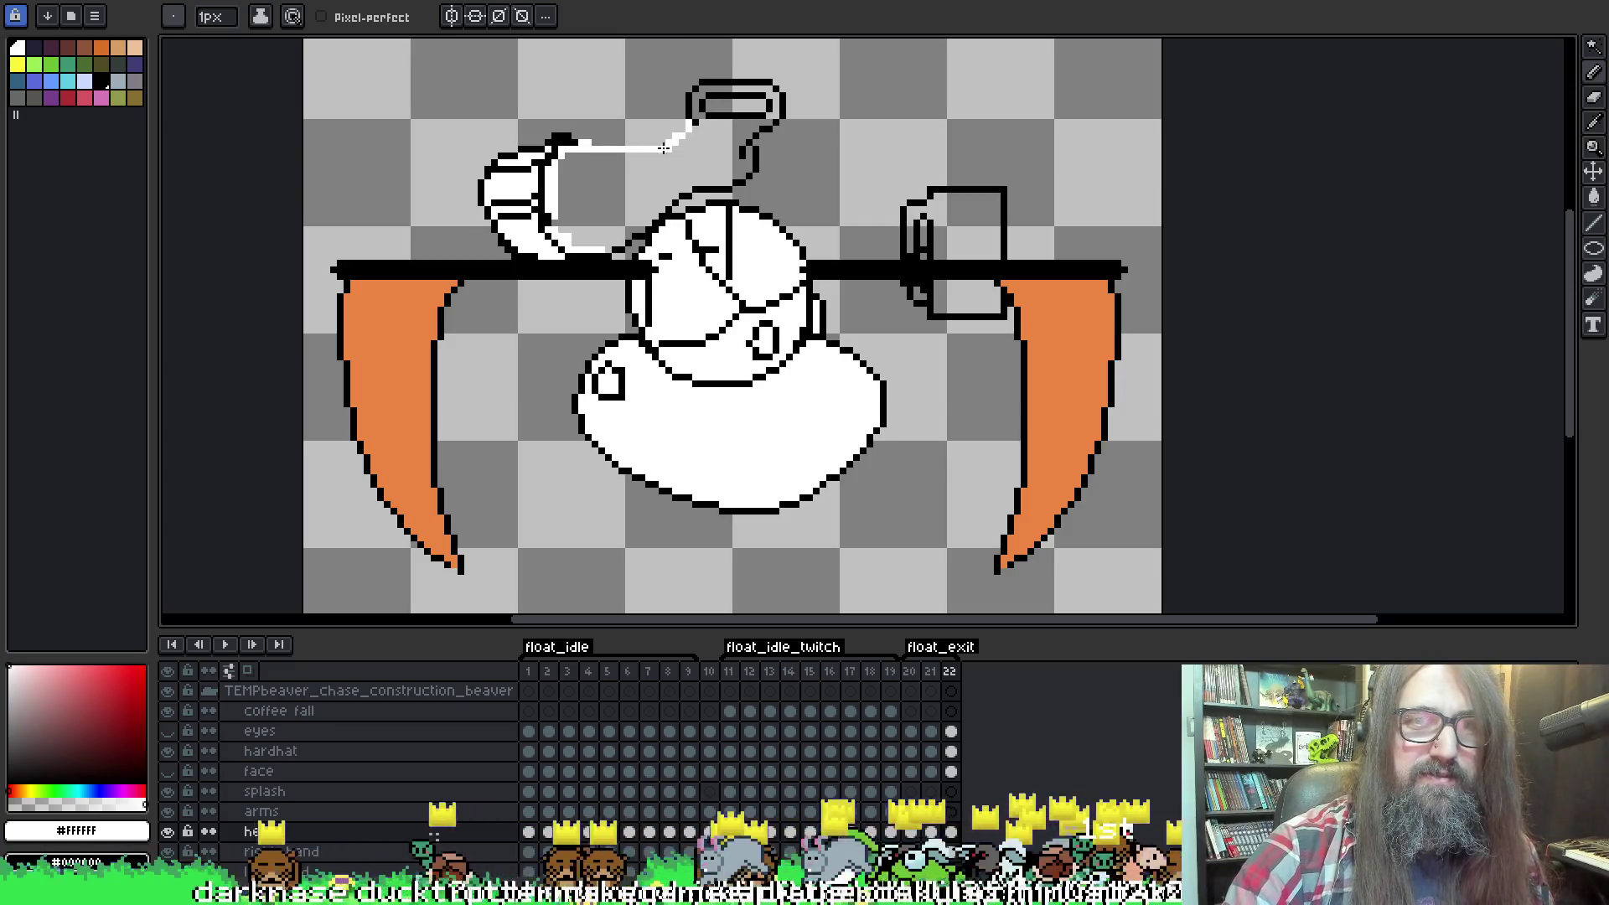
pyautogui.click(167, 772)
pyautogui.press('g')
pyautogui.click(587, 193)
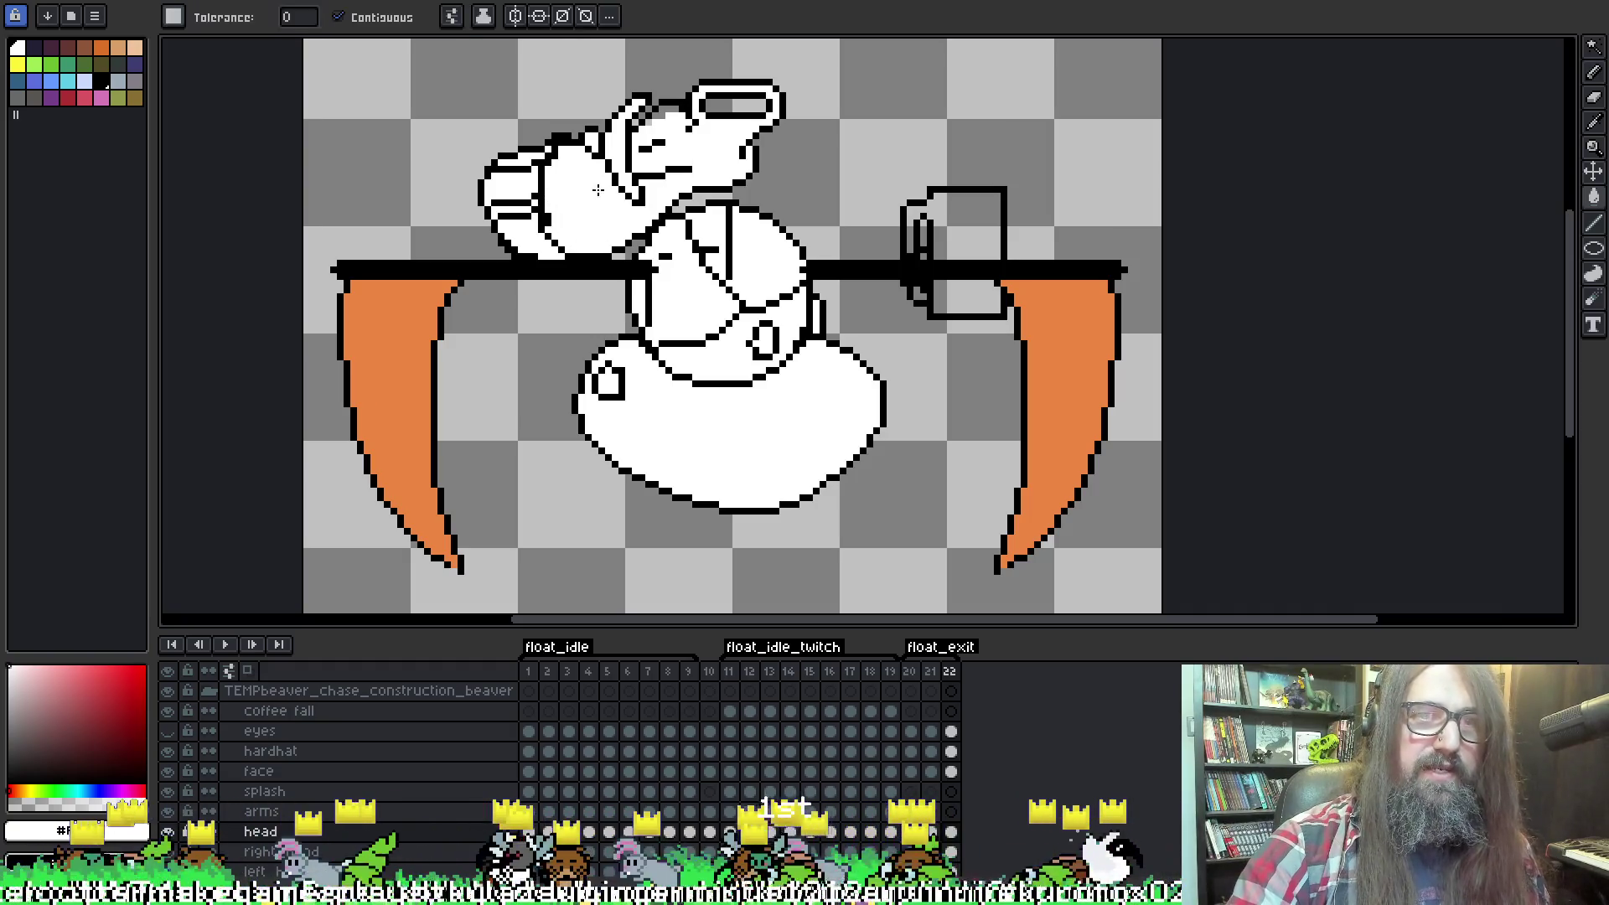
pyautogui.click(735, 102)
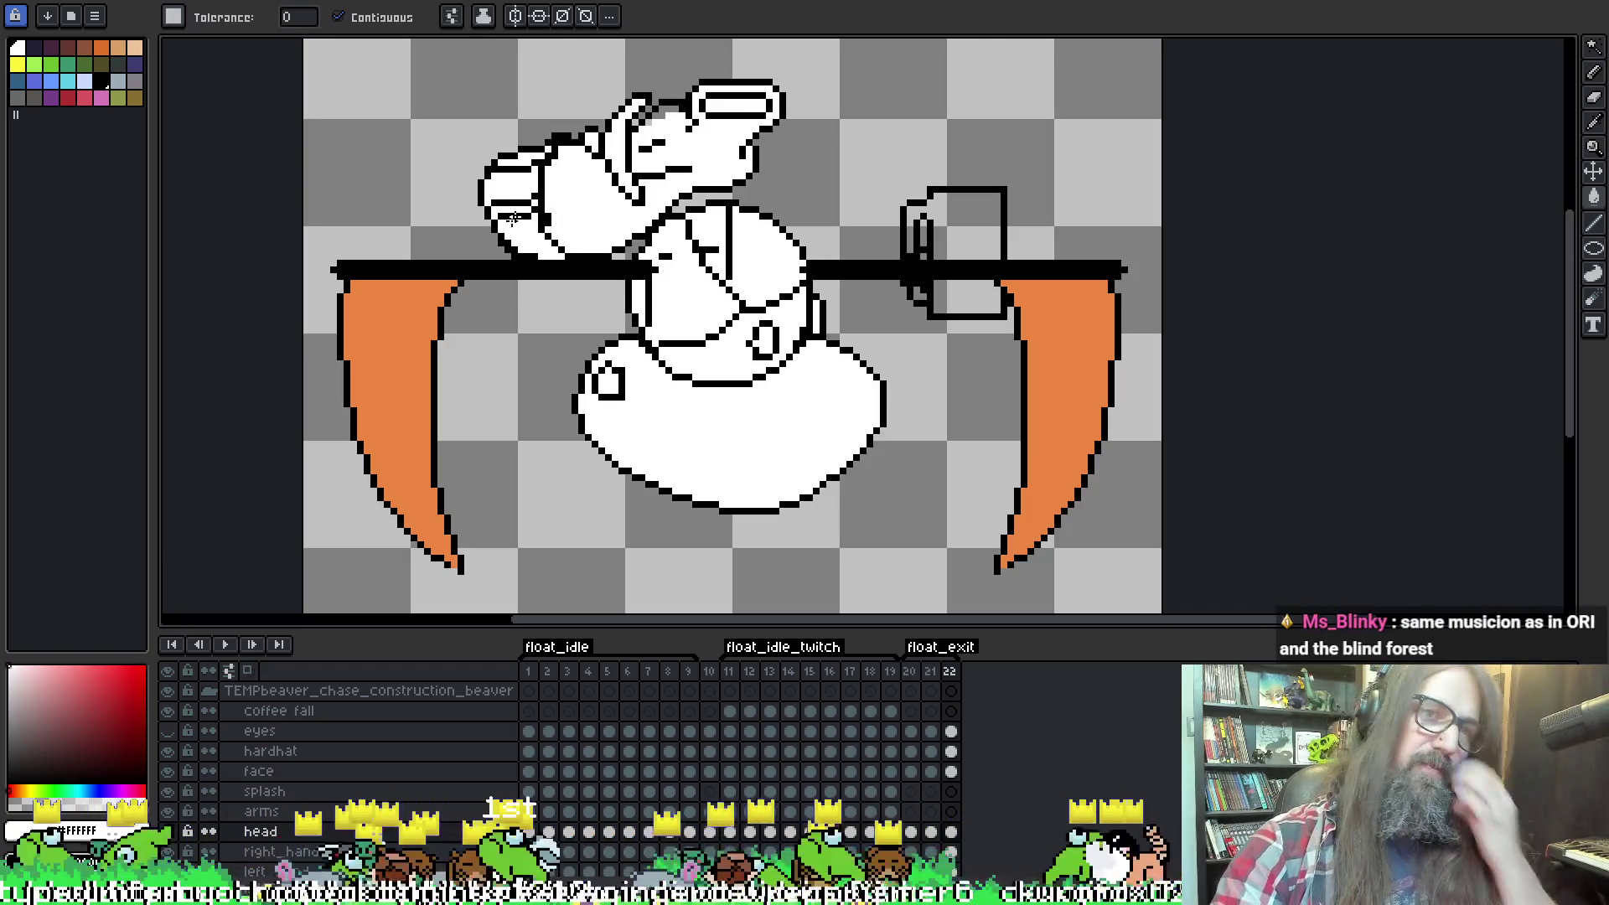
# Show the raised hand on the eyes layer again and rotate it slightly.
pyautogui.click(167, 731)
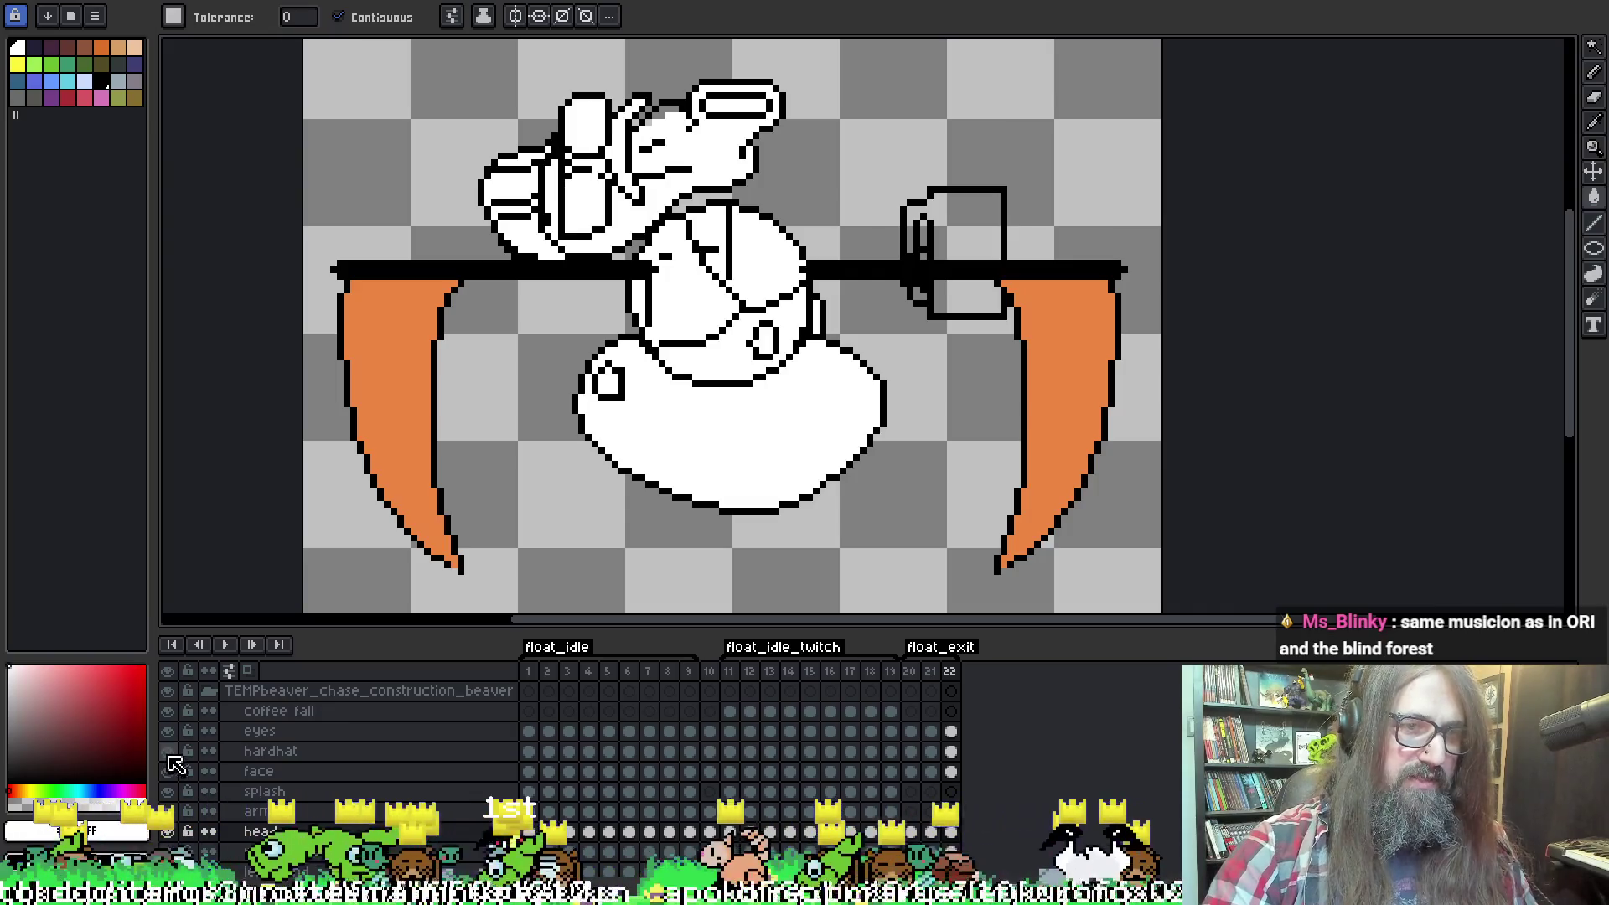
pyautogui.hotkey('ctrl', 't')
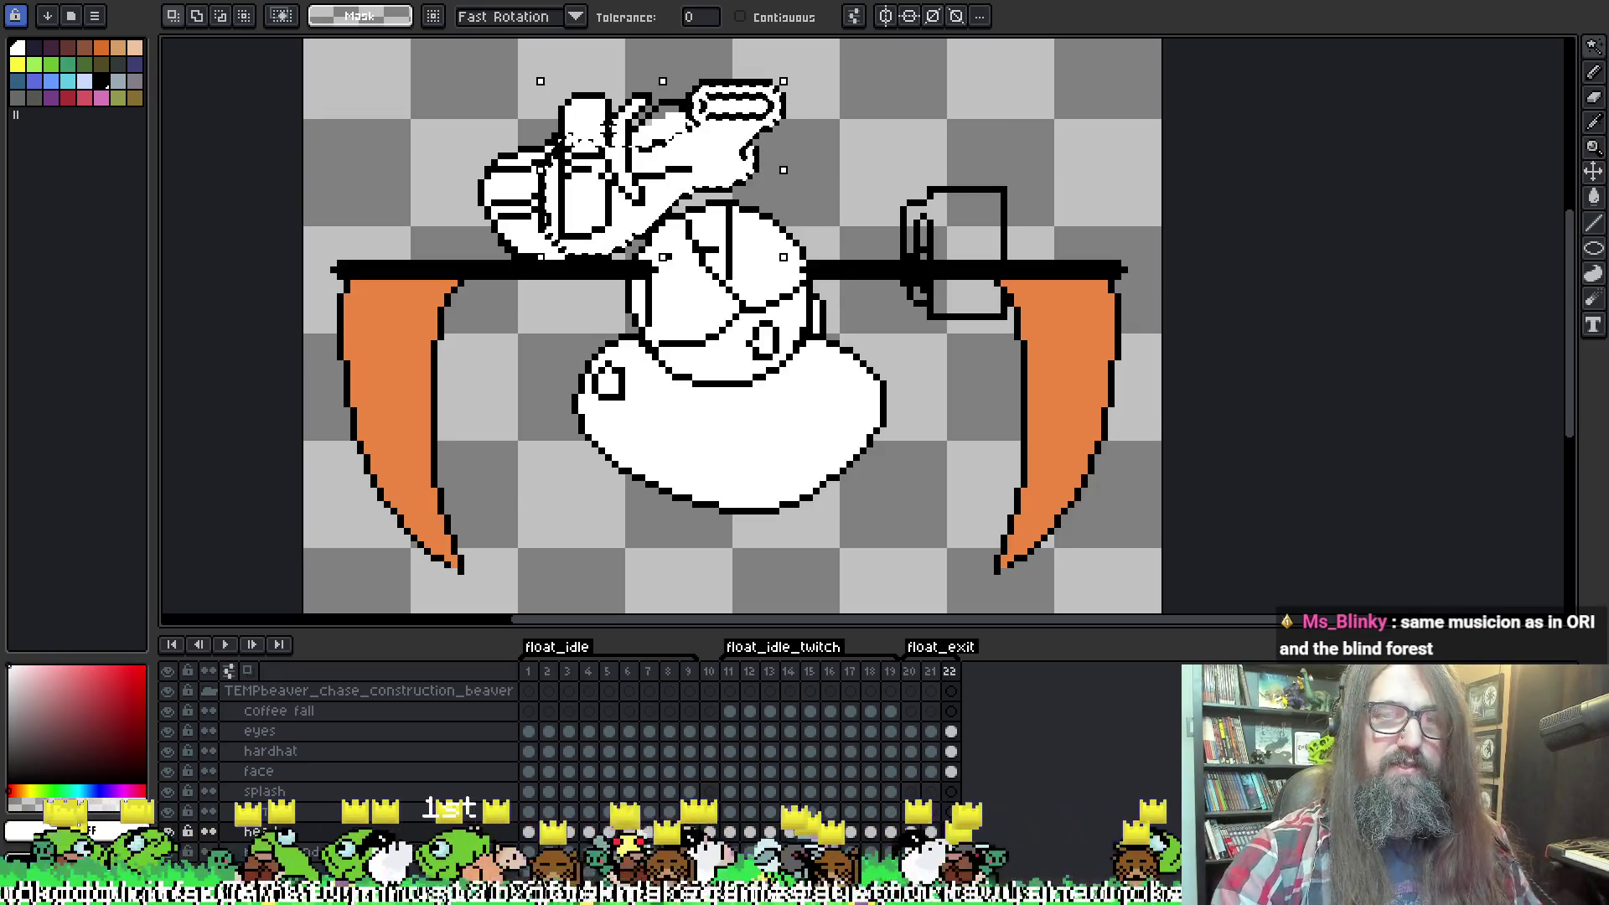
pyautogui.press('b')
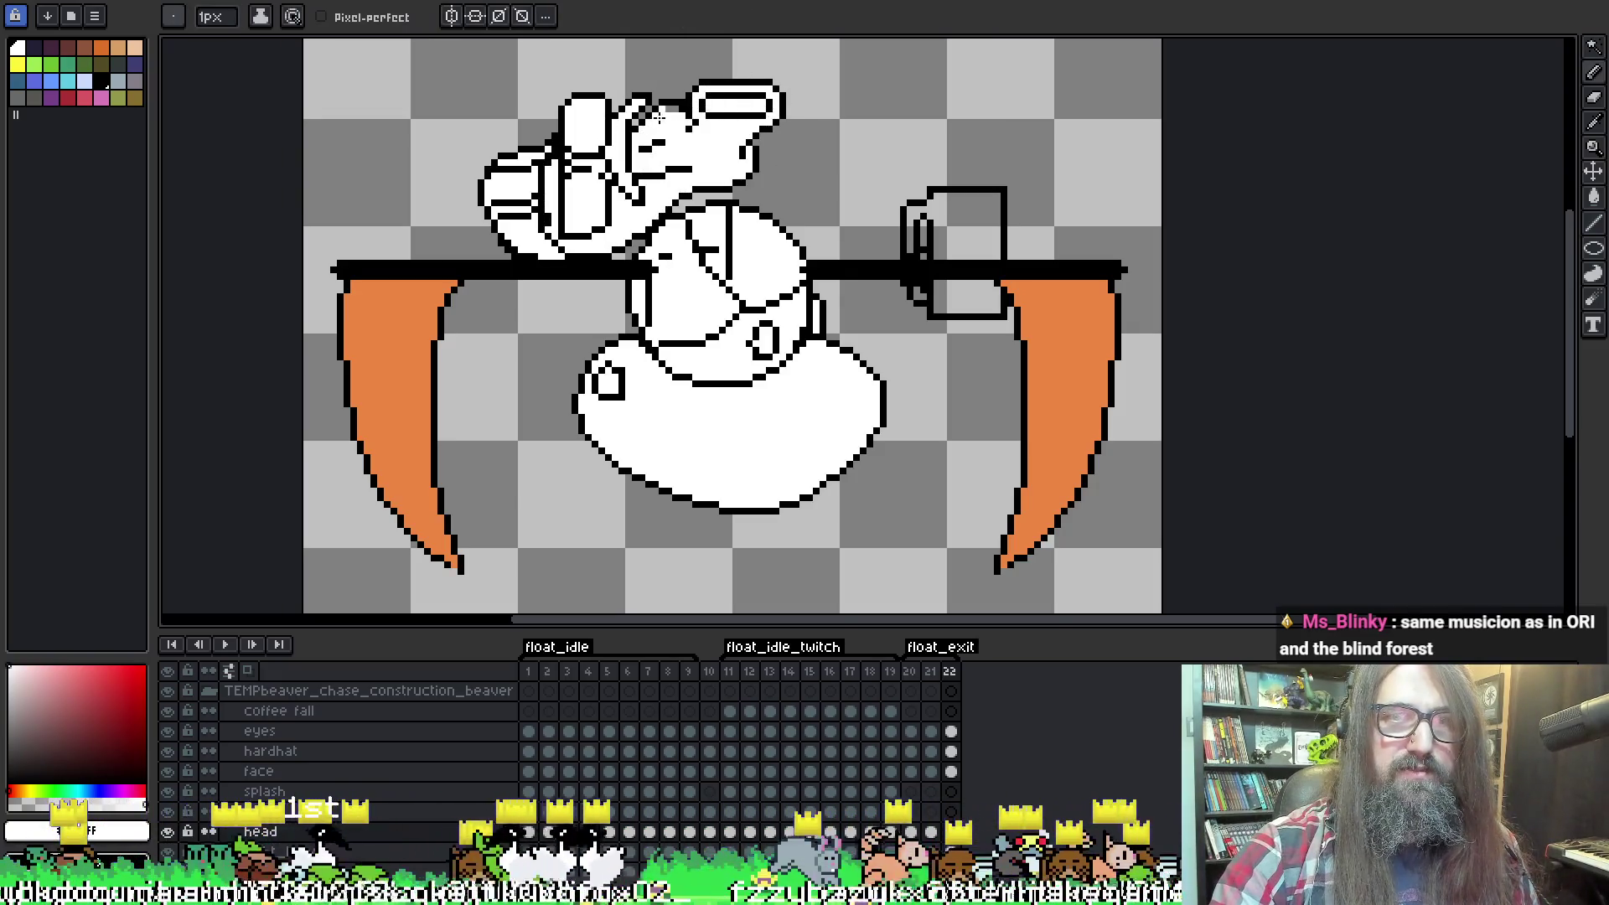
pyautogui.hotkey('ctrl', 't')
pyautogui.moveTo(851, 97); pyautogui.dragTo(846, 121)
pyautogui.press('b')
pyautogui.press('v')
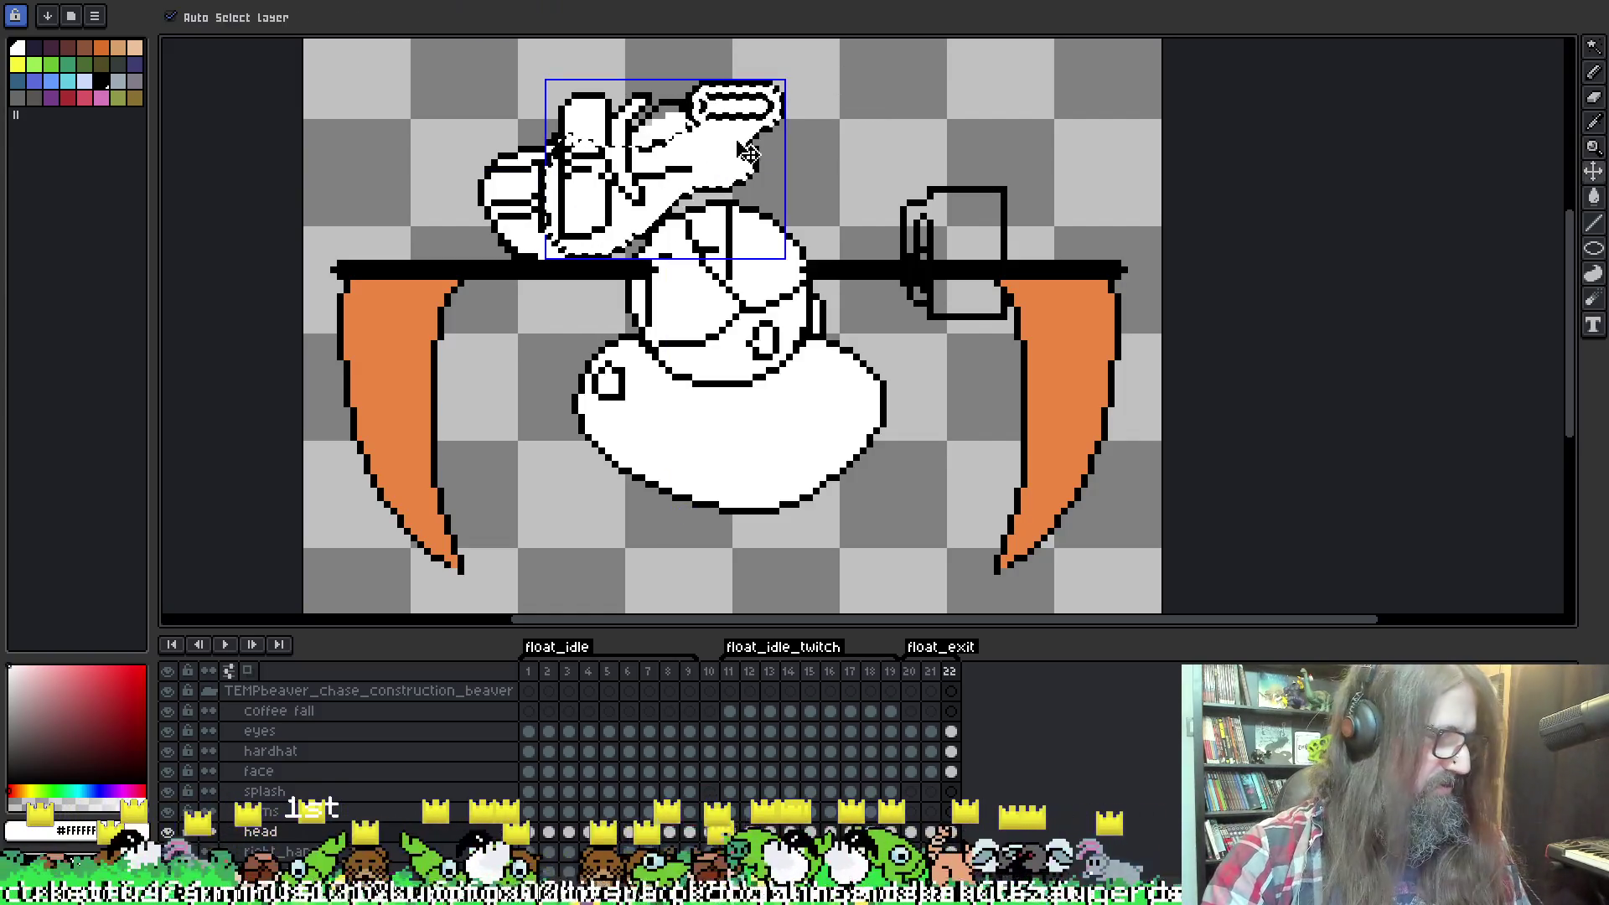
pyautogui.press('b')
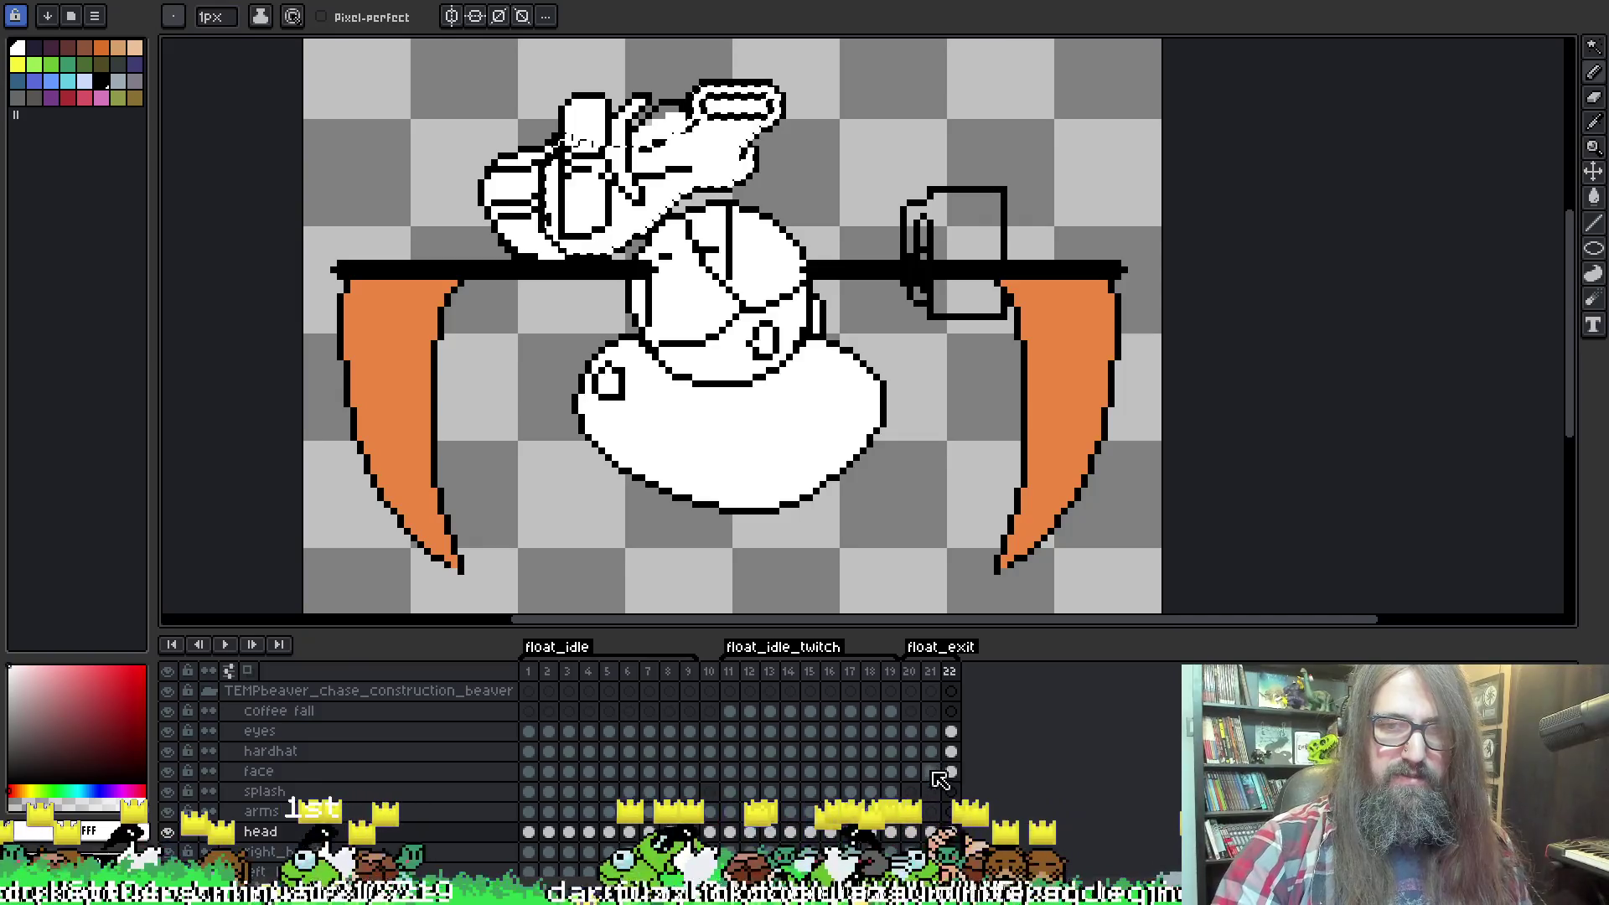
pyautogui.click(930, 832)
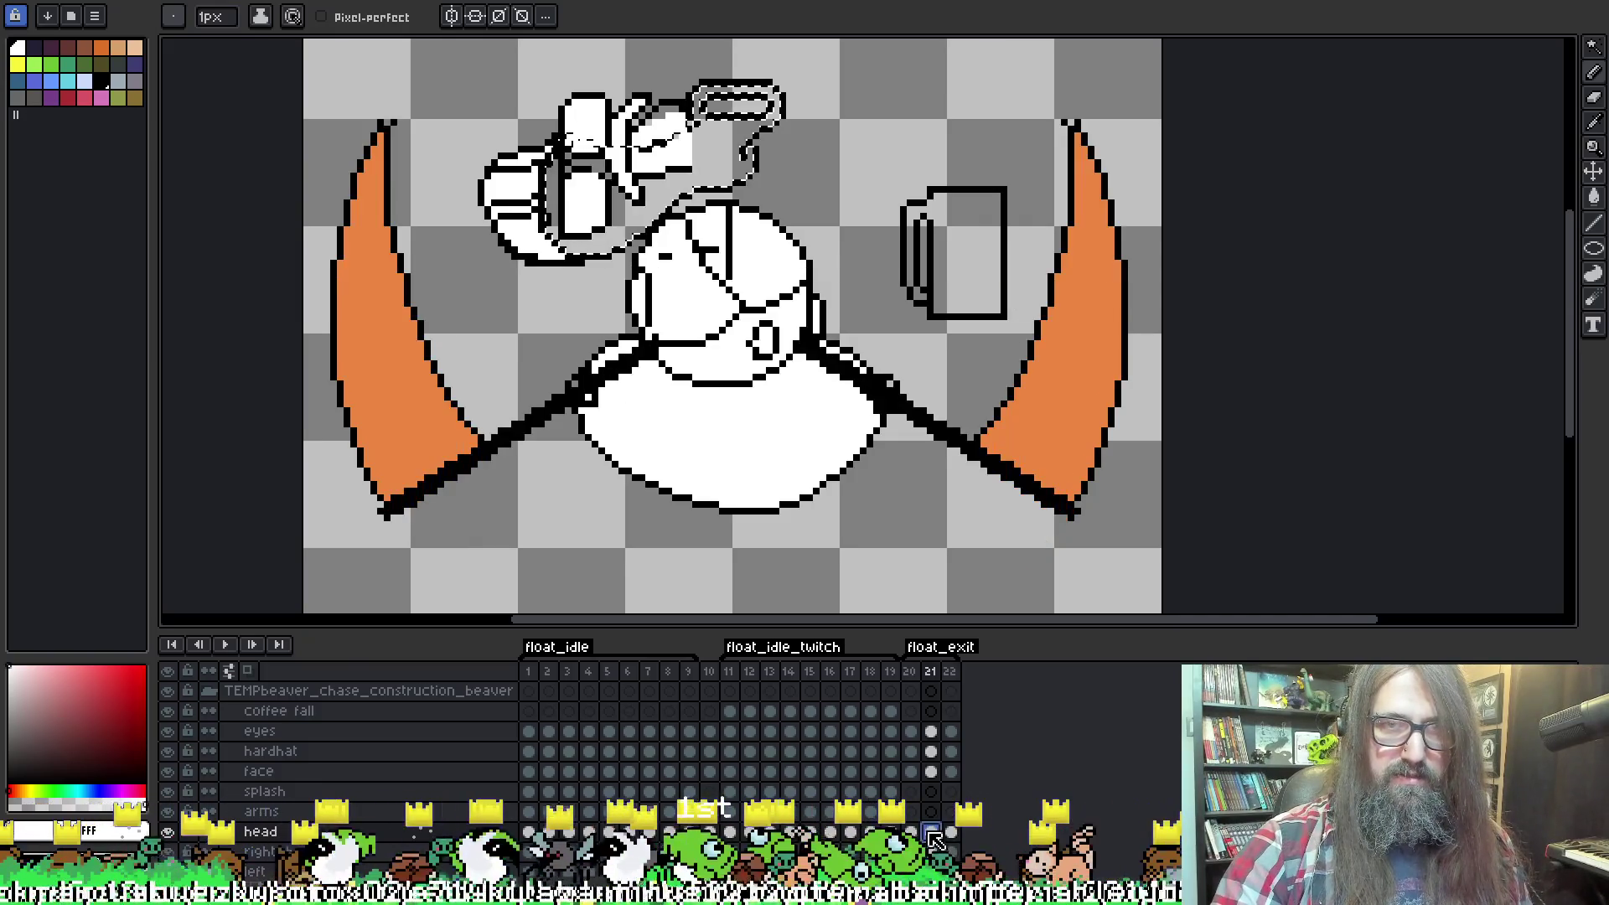
# Step back from frame 21 to frame 20 of float_exit.
pyautogui.hotkey('ctrl', 't')
pyautogui.press(',')
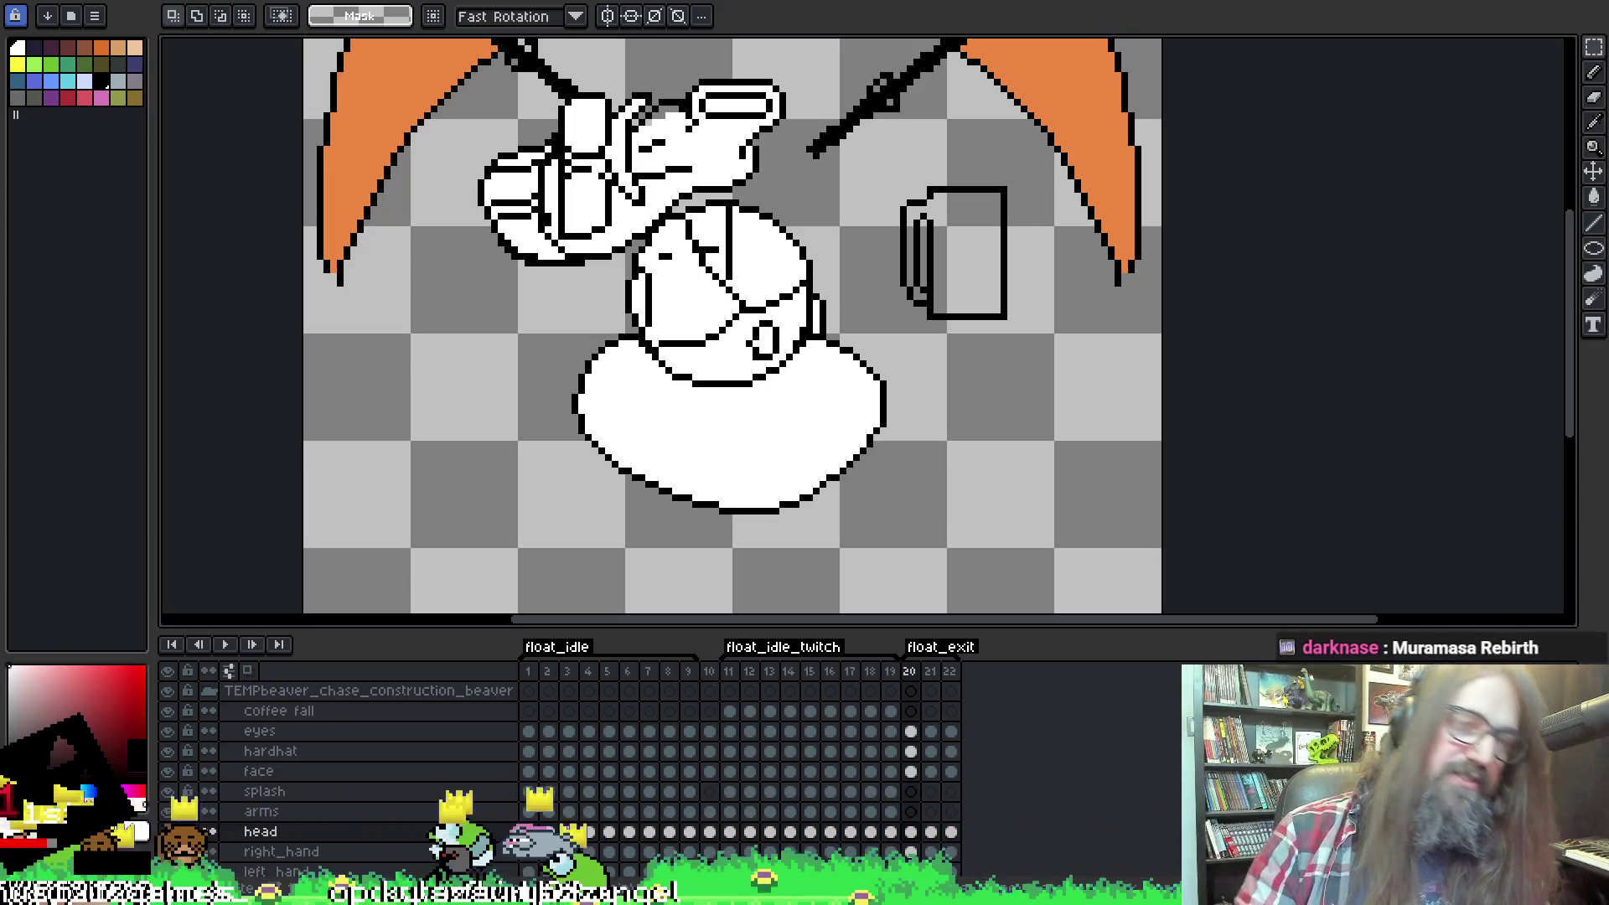
# Pan around the canvas to inspect the cleaned-up beaver on frame 20.
pyautogui.moveTo(761, 357); pyautogui.dragTo(778, 378)
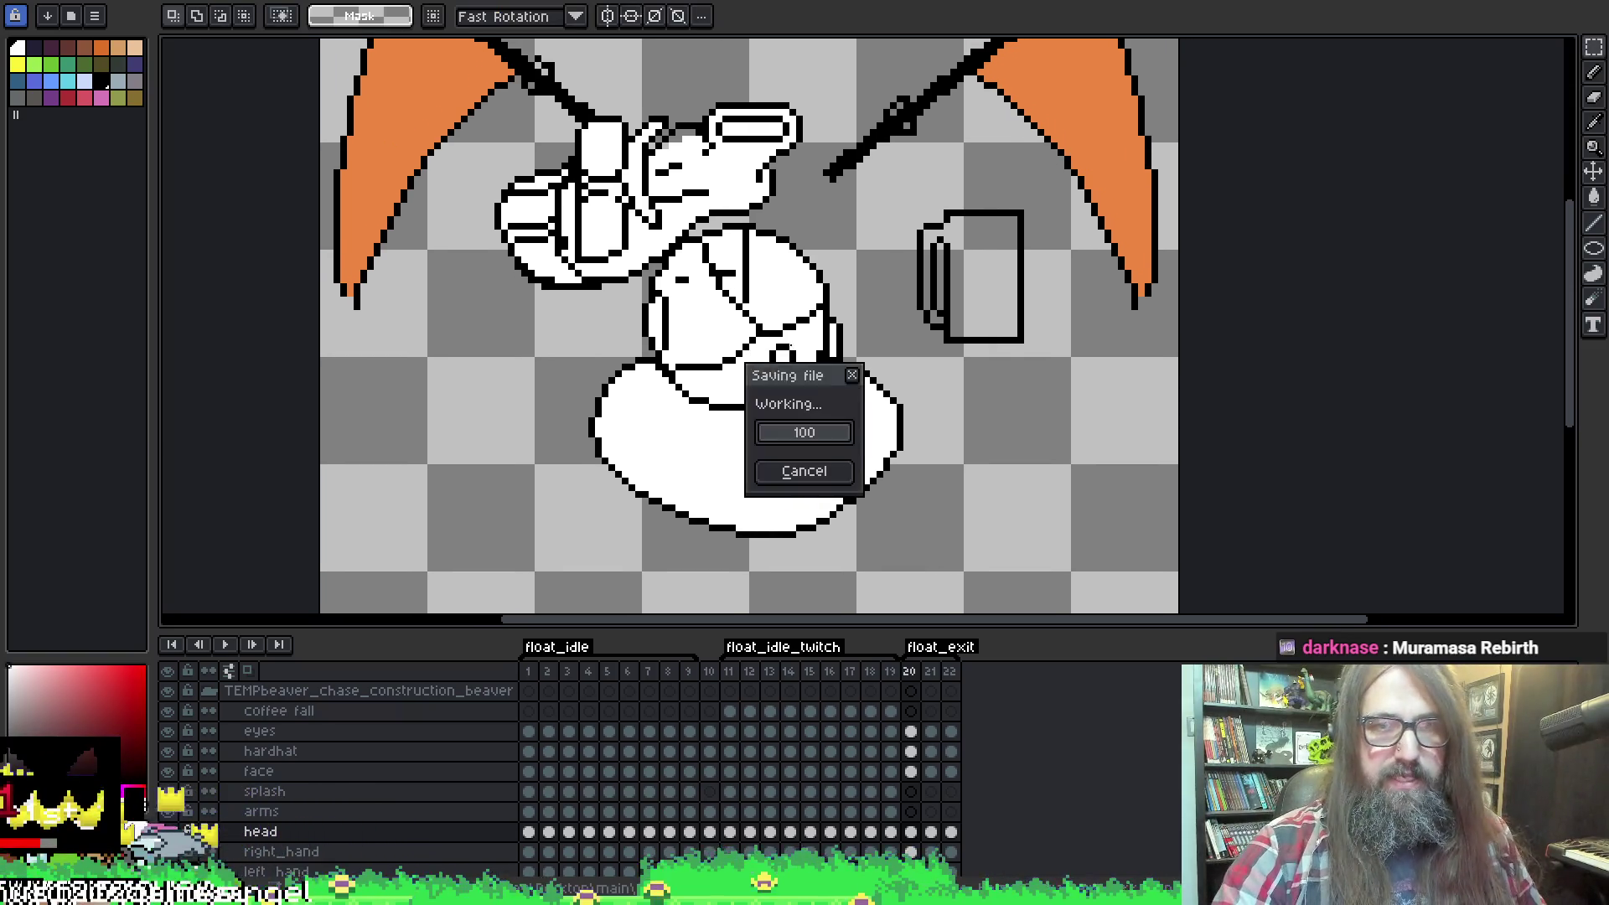
pyautogui.moveTo(907, 400); pyautogui.dragTo(872, 398)
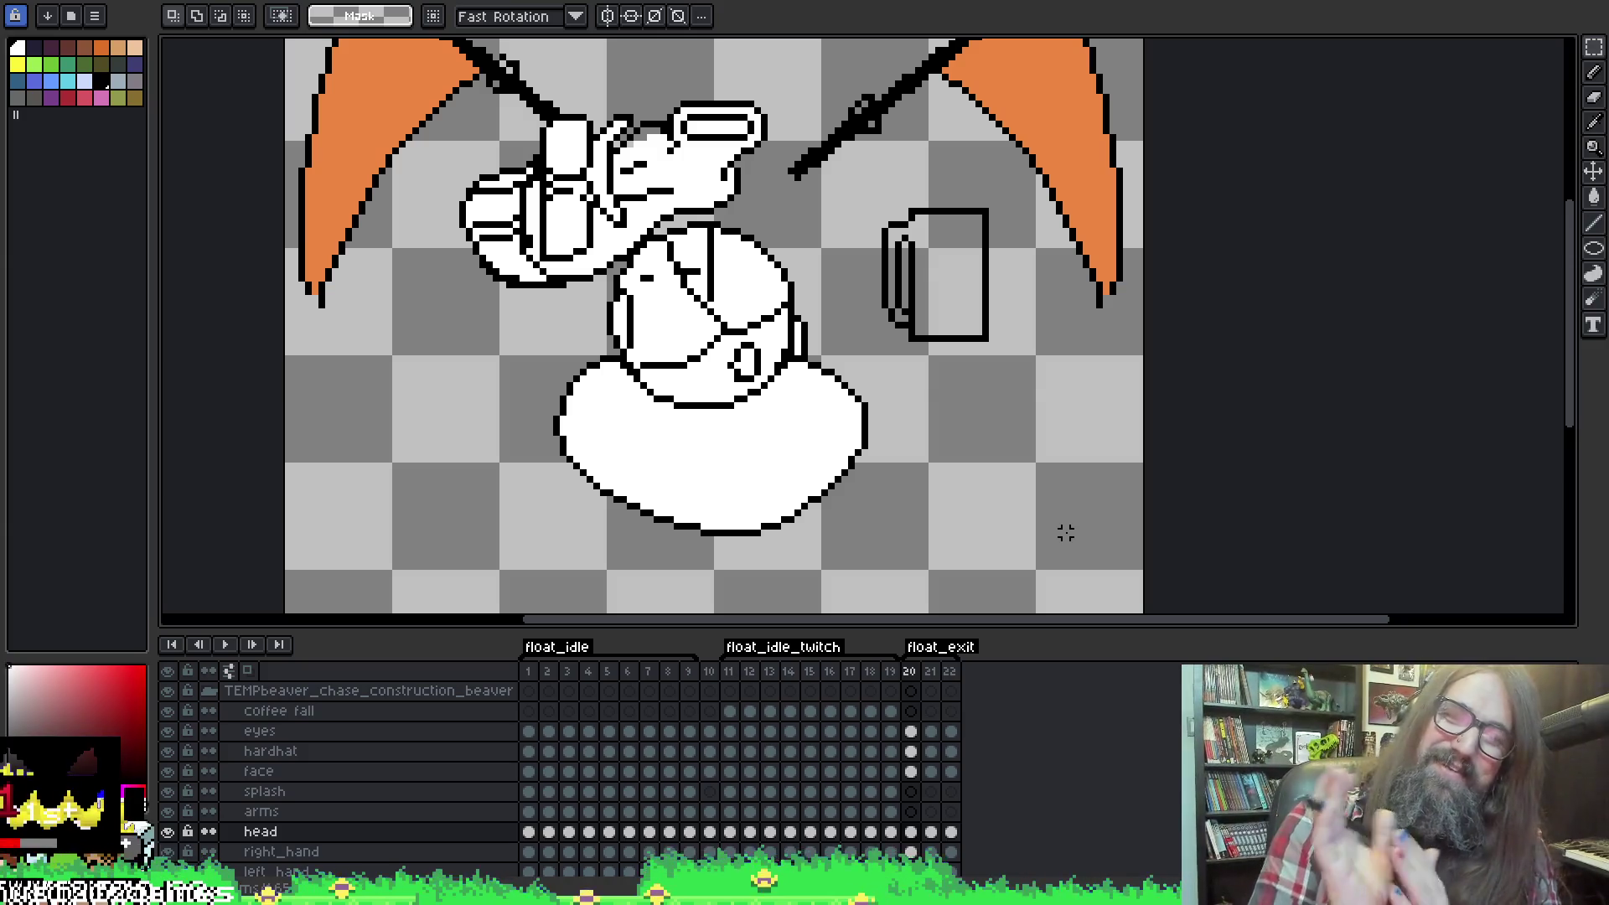
pyautogui.moveTo(1112, 326); pyautogui.dragTo(1128, 320)
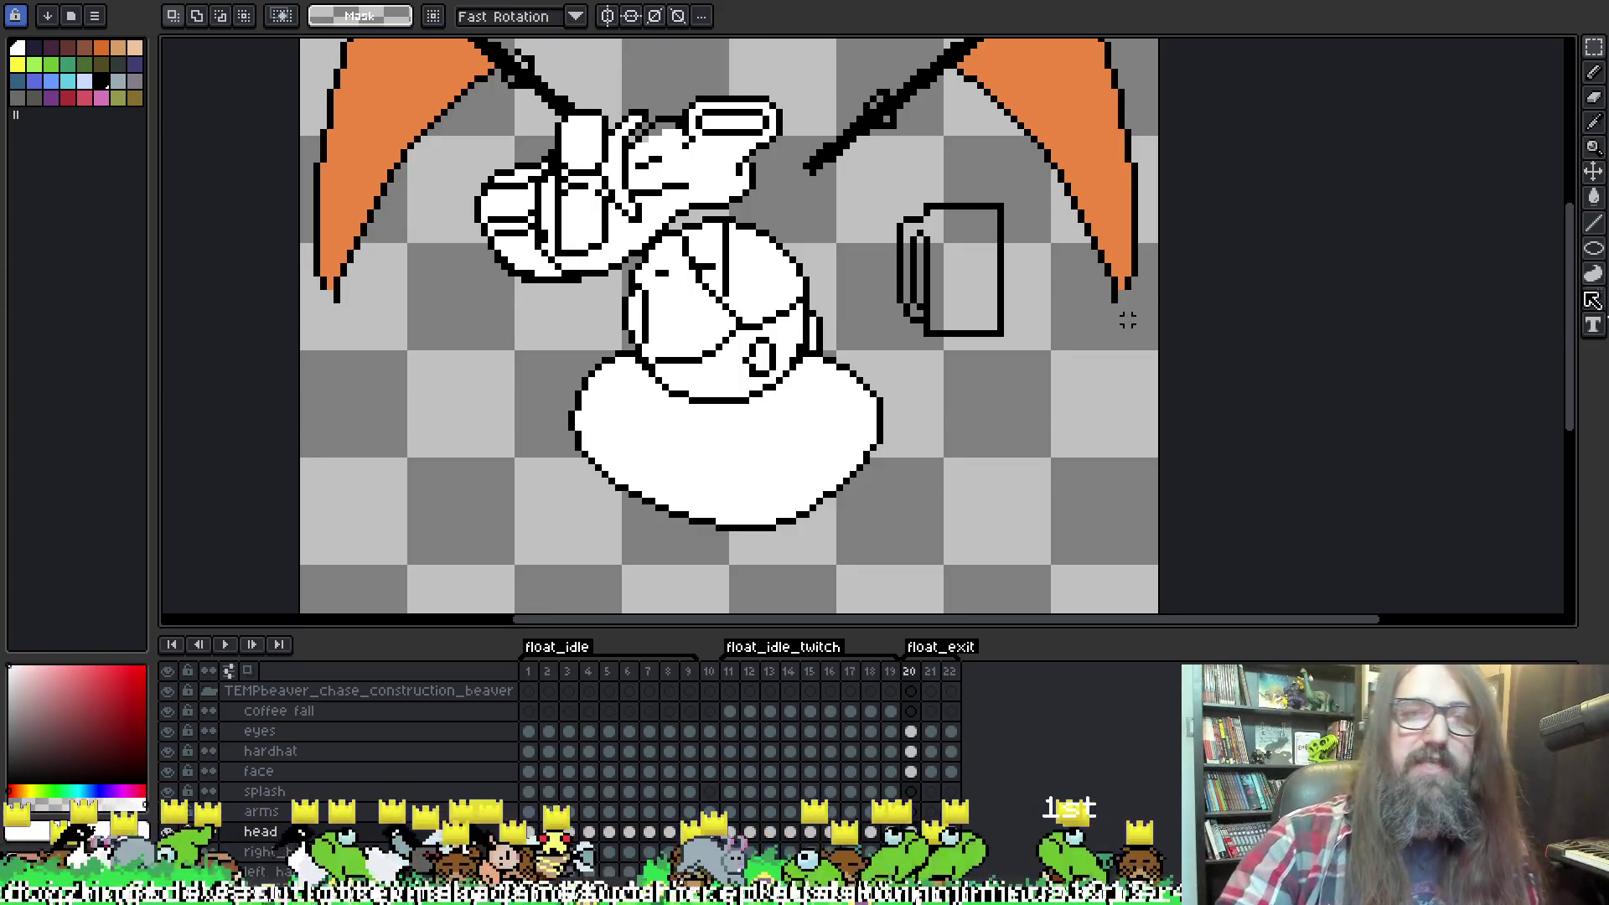
pyautogui.moveTo(907, 379); pyautogui.dragTo(931, 363)
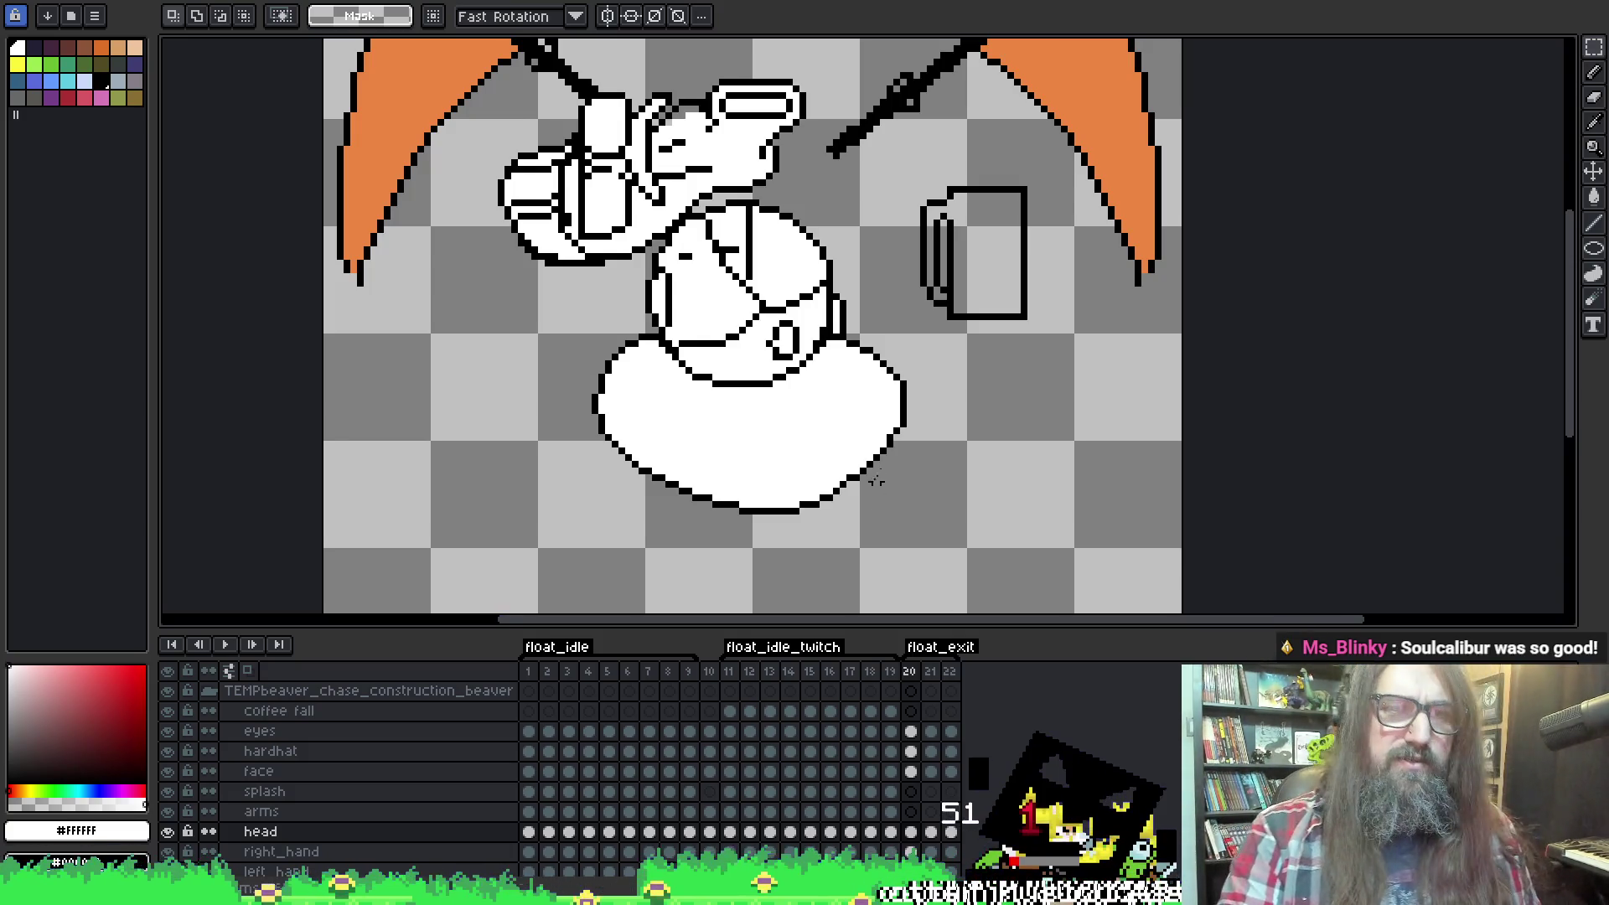
# On the right_hand layer with the Paint Bucket, step through frames 21 and 22.
pyautogui.scroll(3, 876, 490)
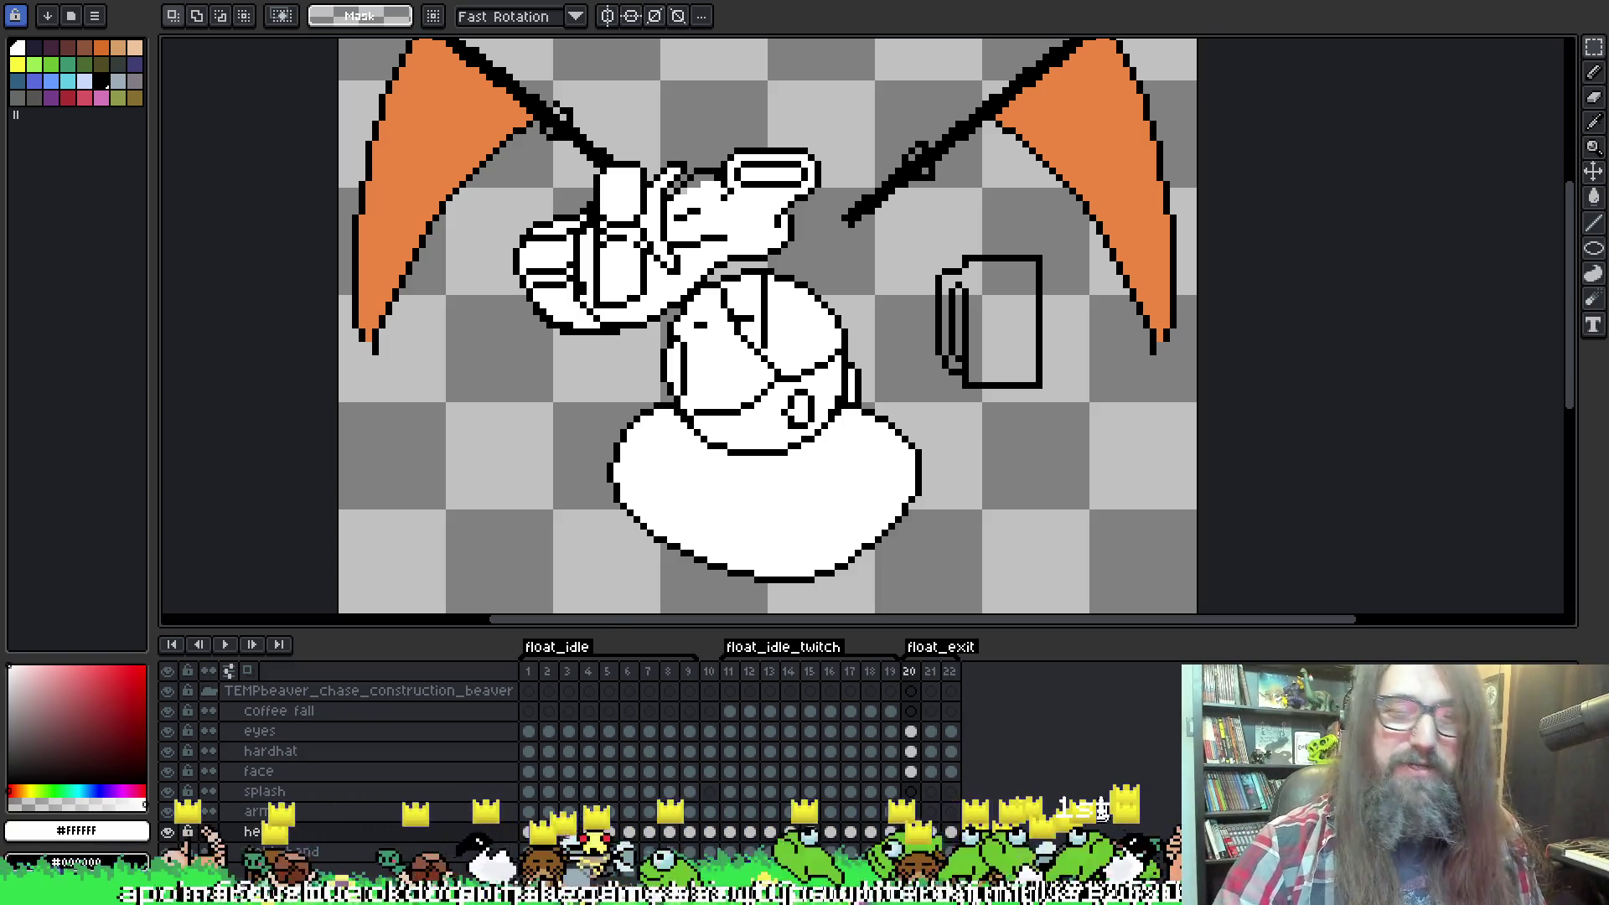
pyautogui.scroll(-3, 936, 813)
pyautogui.click(900, 794)
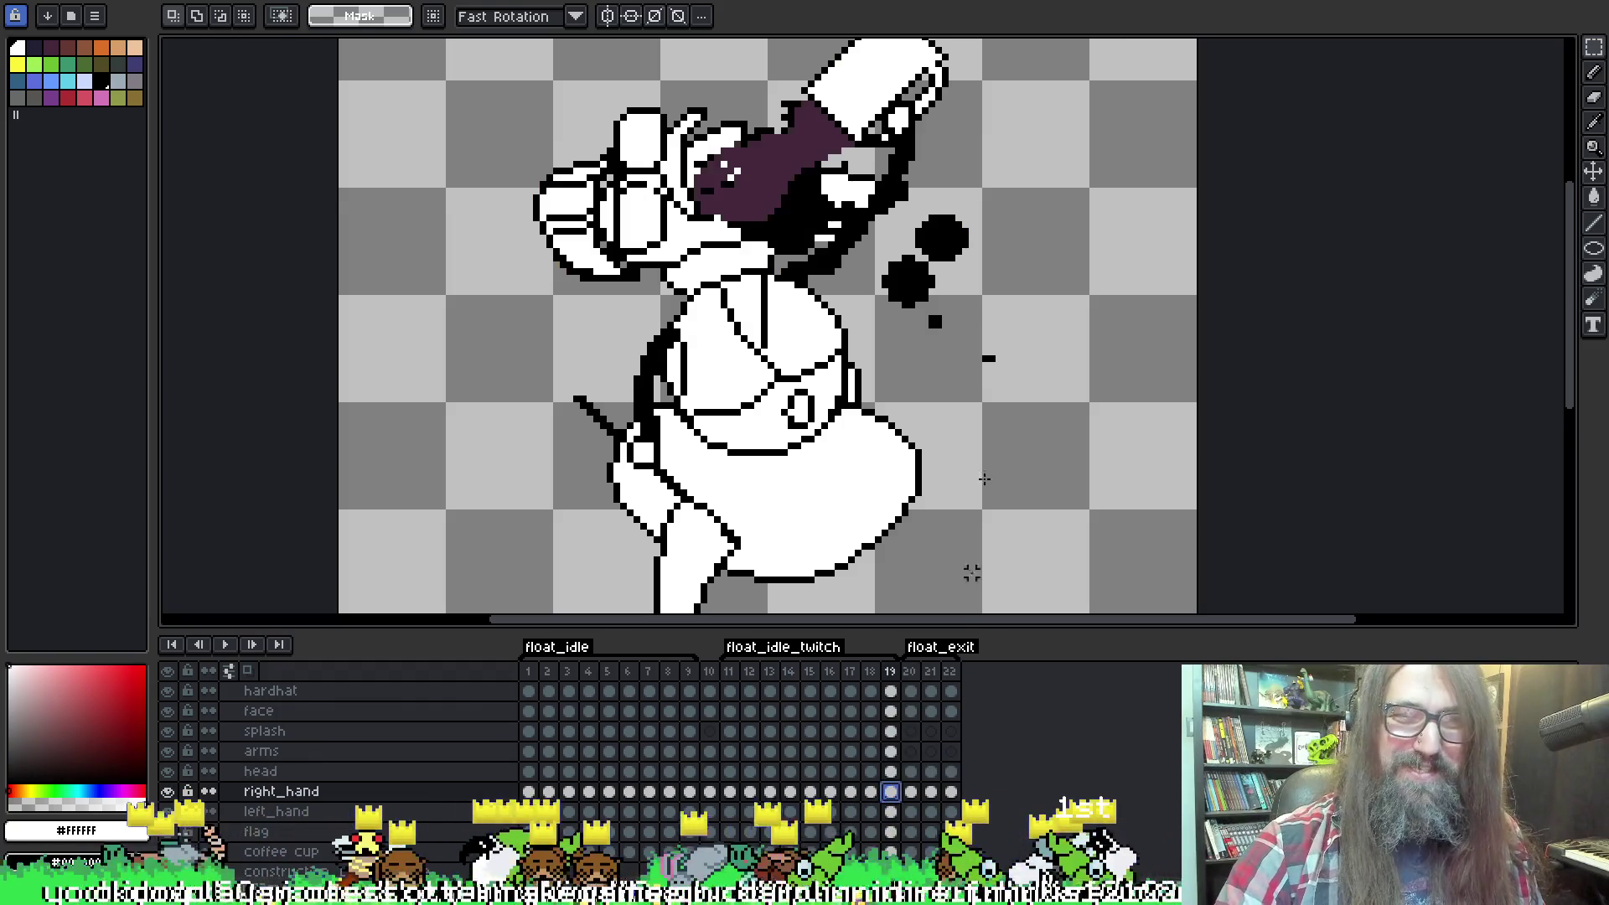
pyautogui.press('g')
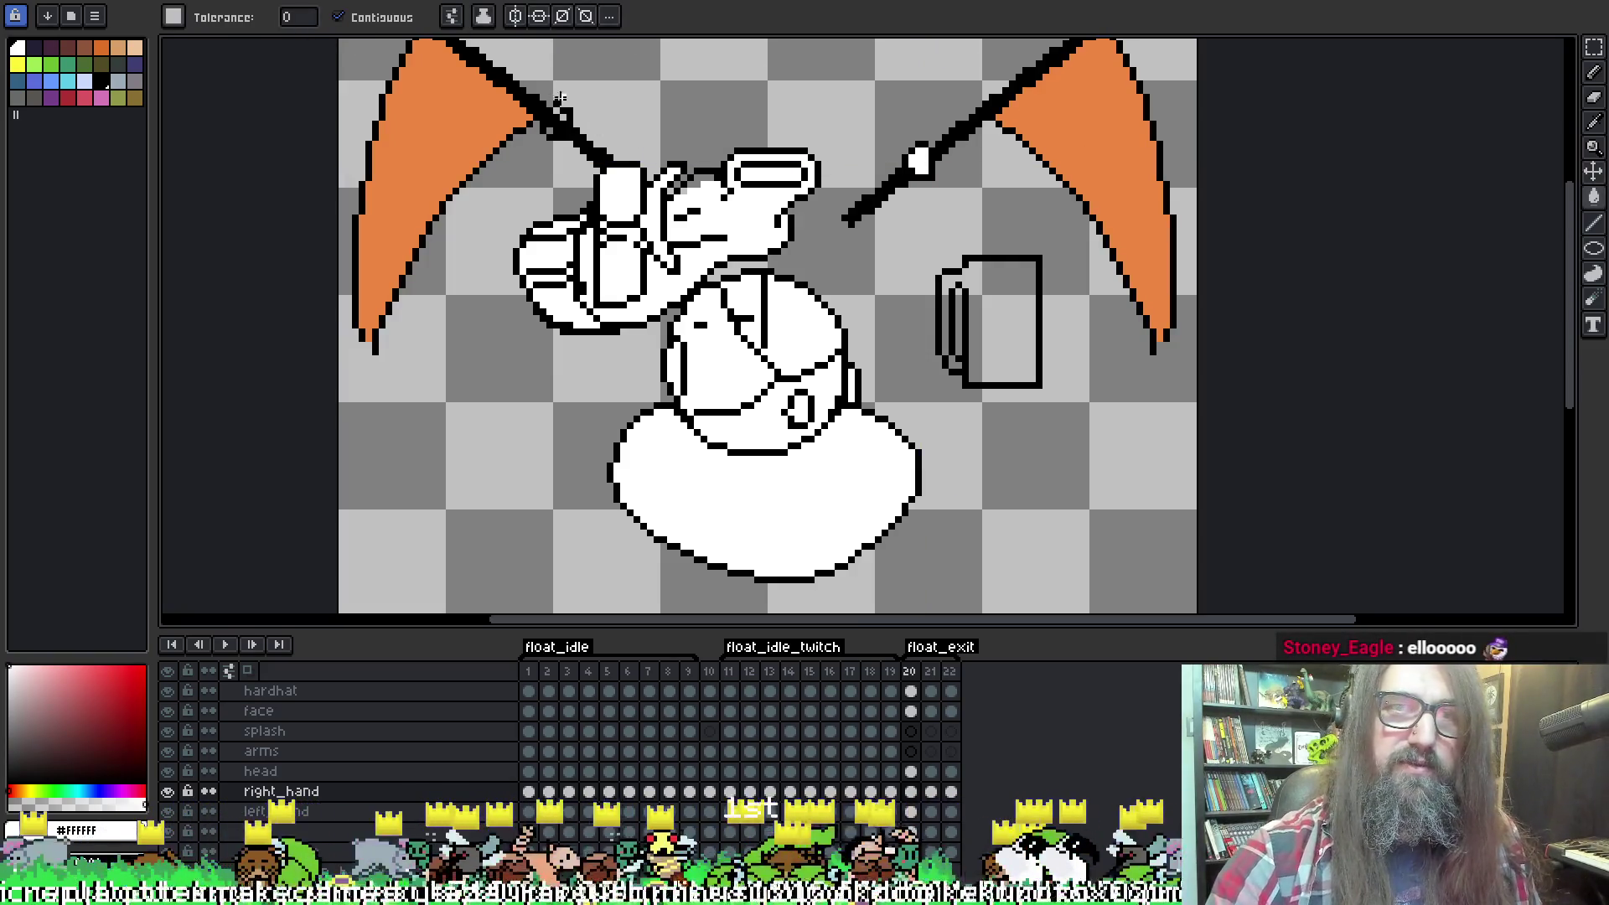
pyautogui.press('.')
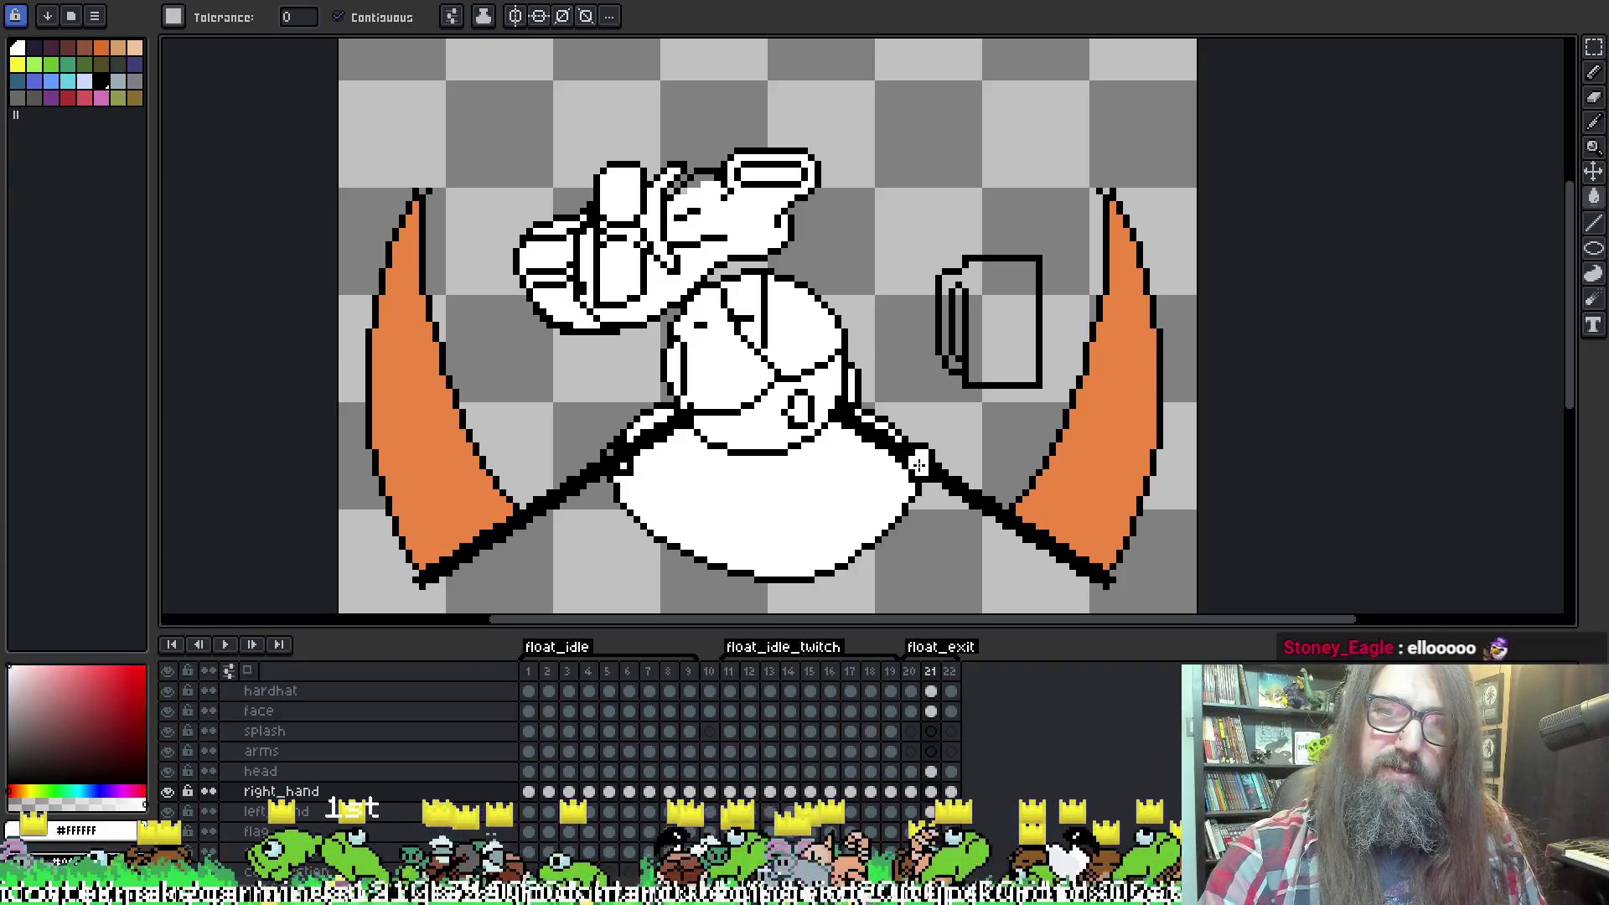
pyautogui.press('.')
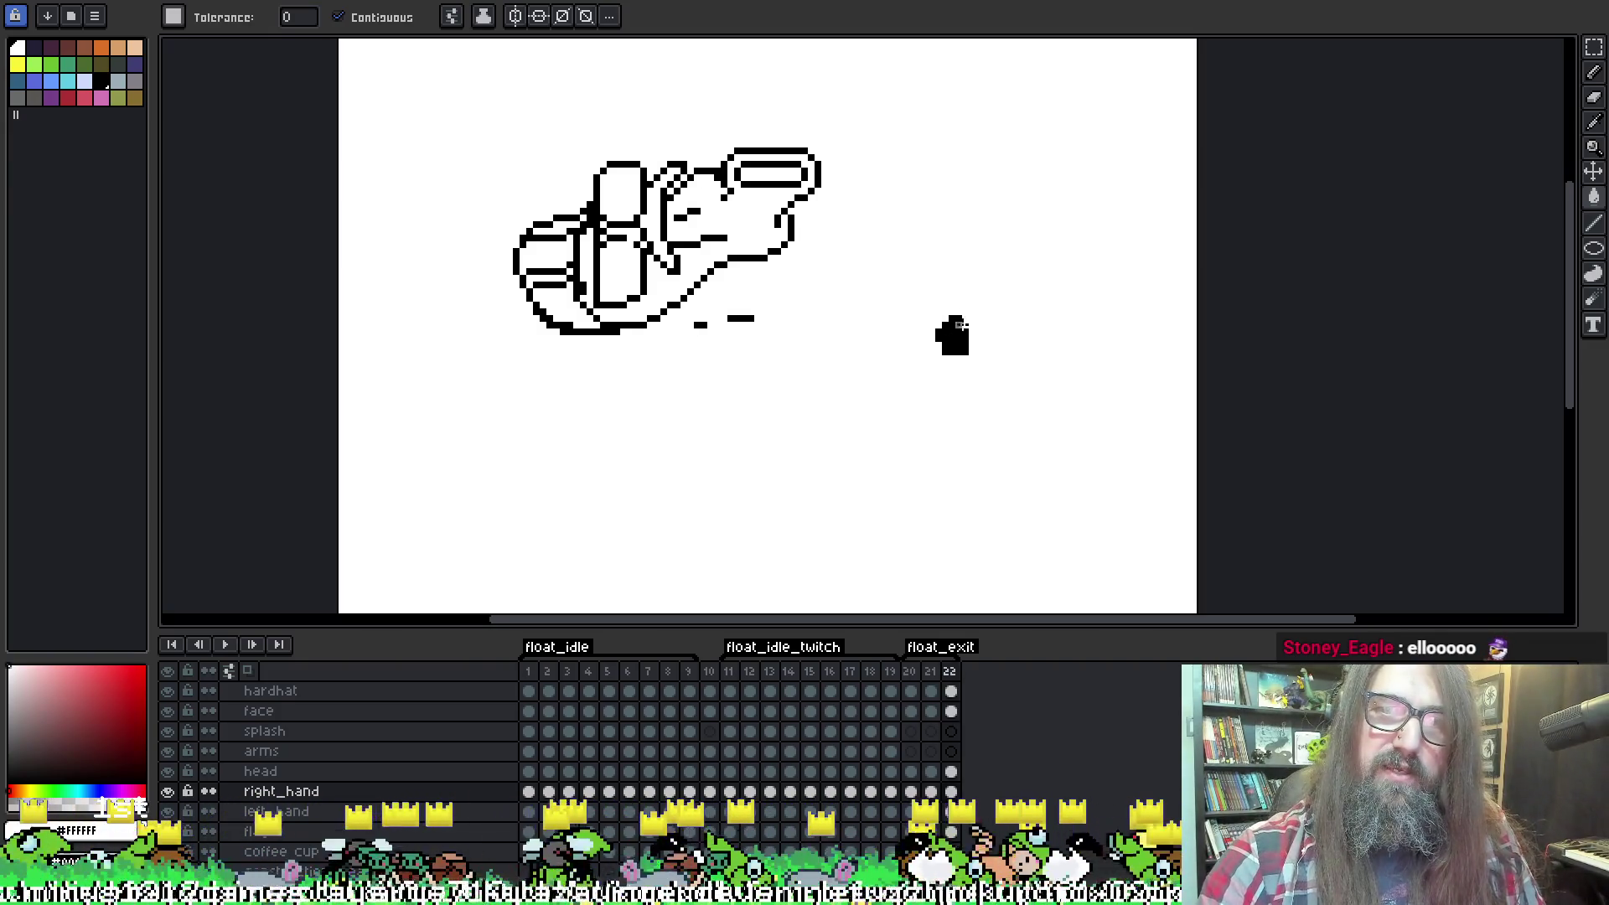
pyautogui.press('.')
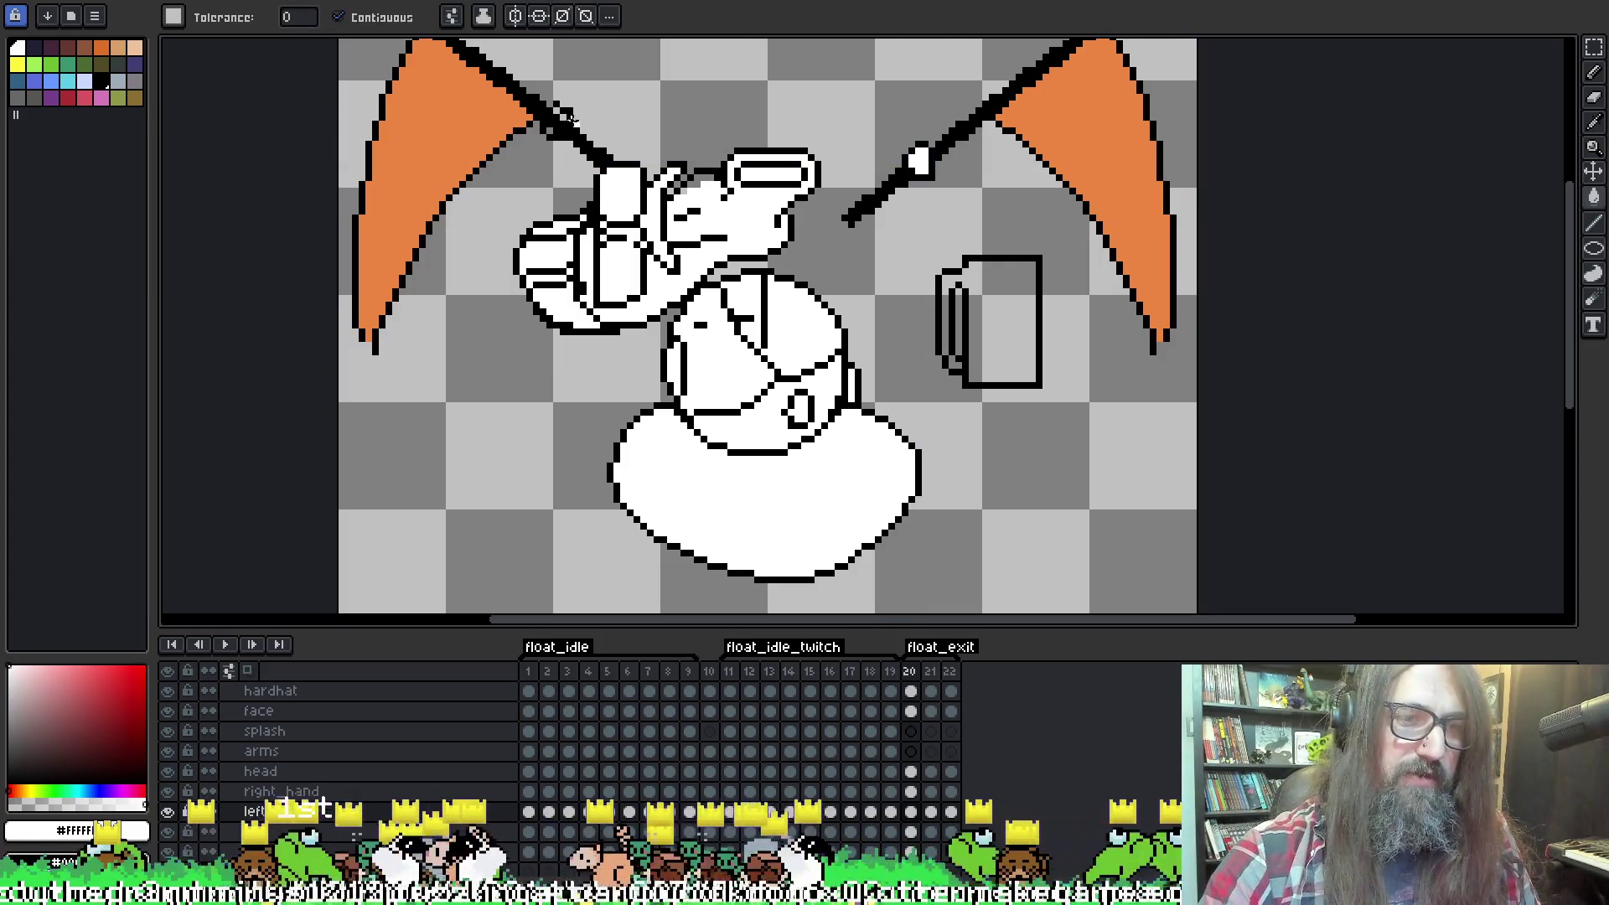
# Fill the left_hand stick tip white and preview the frames up to 22.
pyautogui.hotkey('alt', 'Down')
pyautogui.click(558, 122)
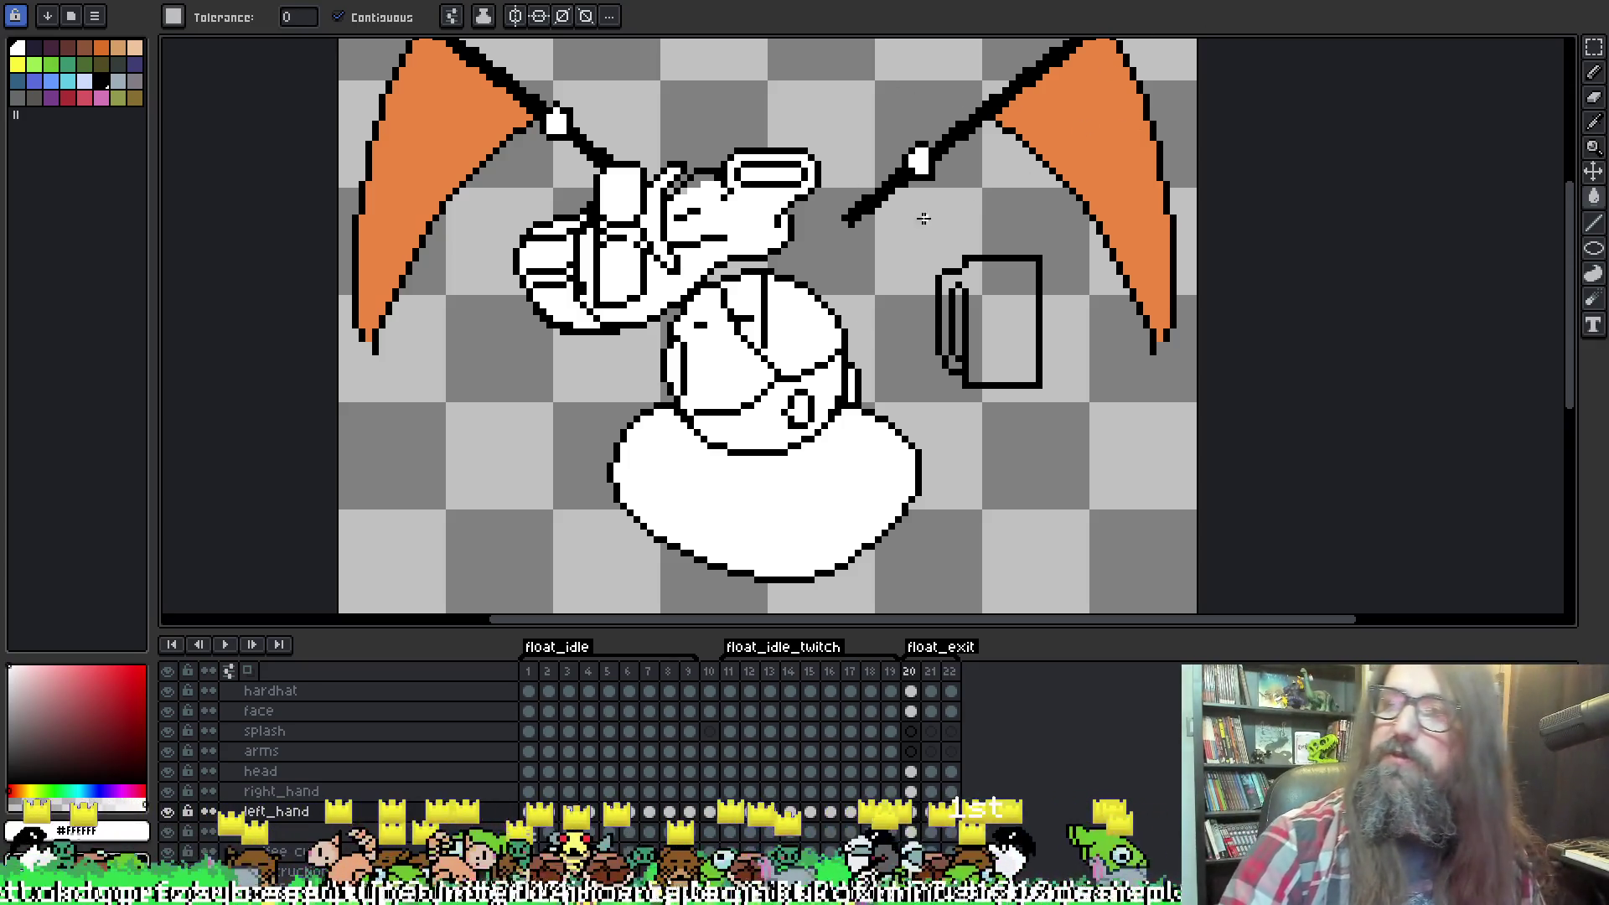
pyautogui.press('Return')
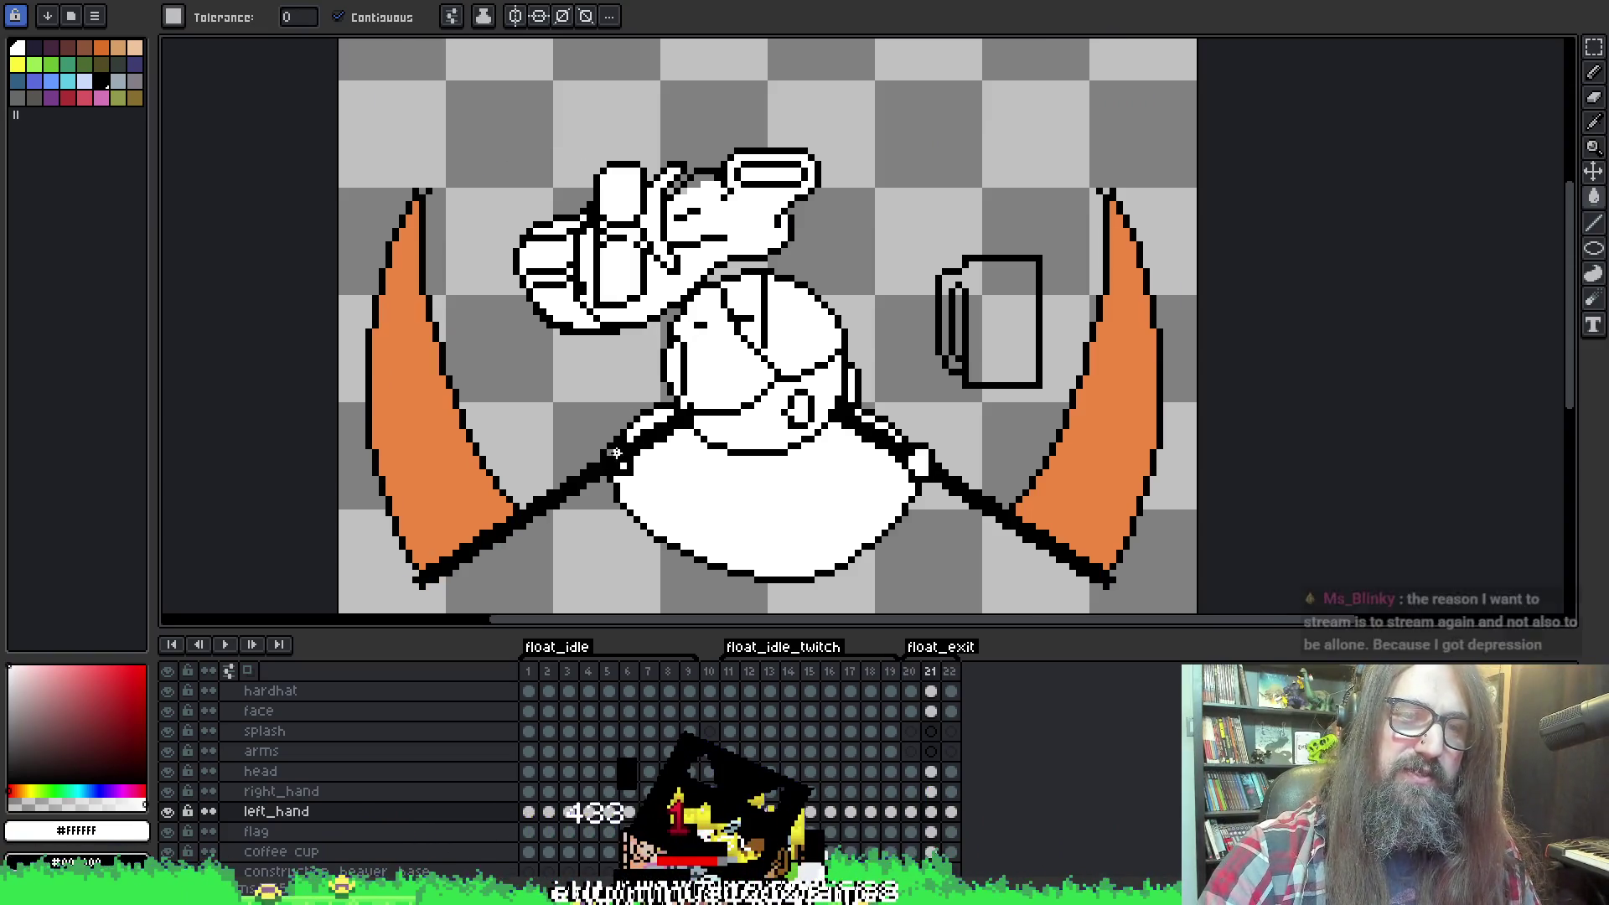
pyautogui.press('.')
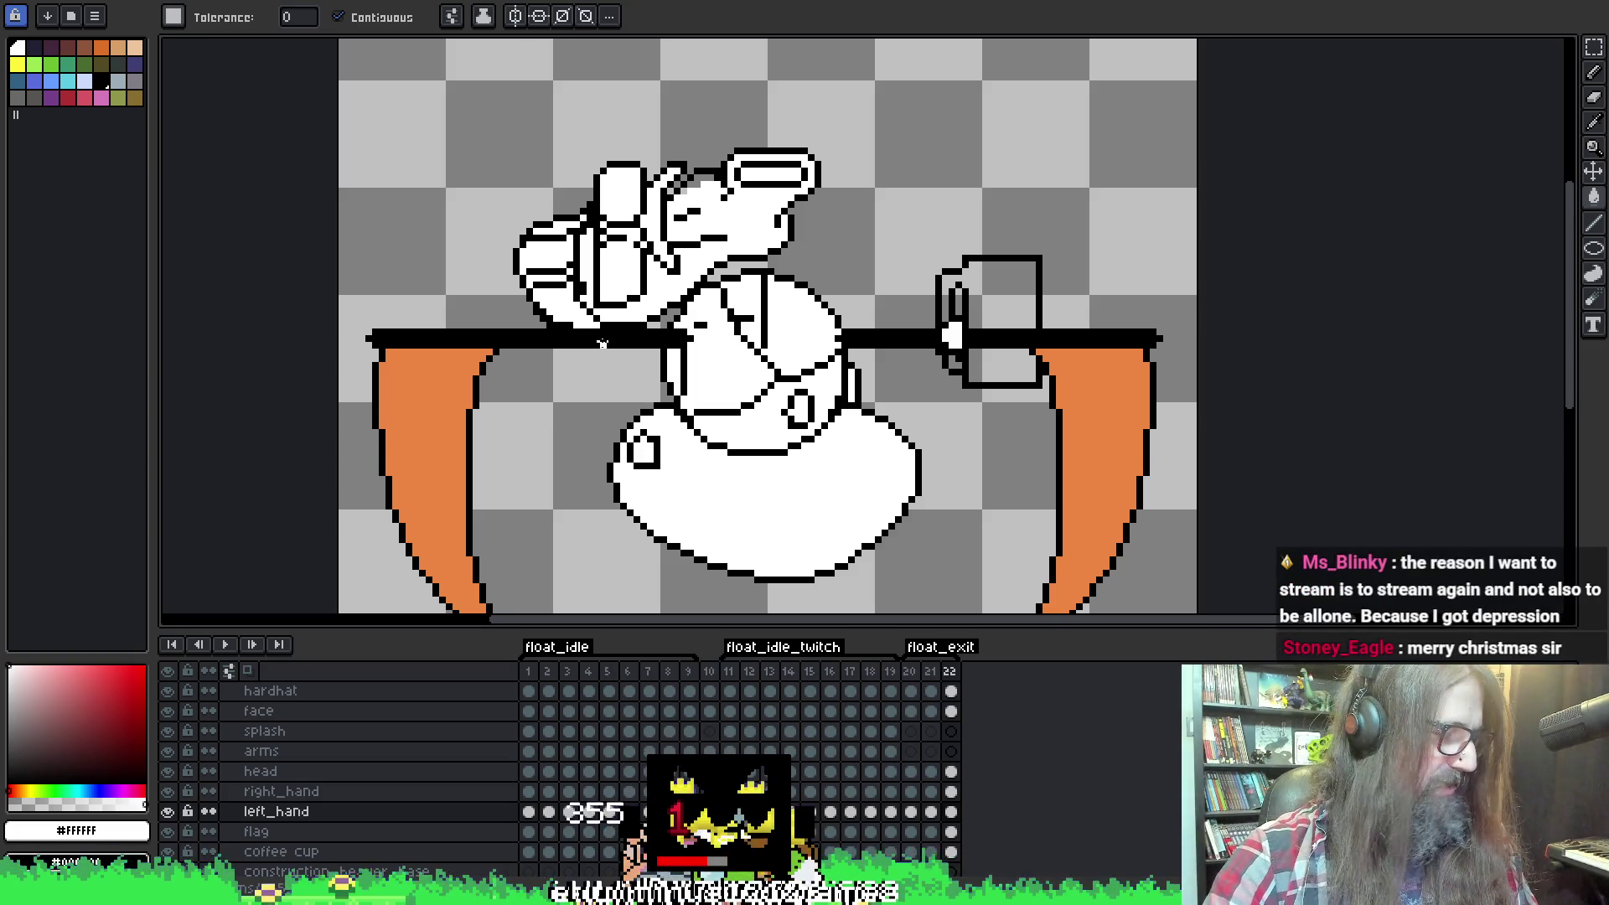
# Marquee-select the left pole end on frame 22 and save the sprite.
pyautogui.press('m')
pyautogui.moveTo(602, 416)
pyautogui.mouseDown()
pyautogui.moveTo(649, 465)
pyautogui.moveTo(676, 460)
pyautogui.moveTo(662, 394)
pyautogui.moveTo(592, 360)
pyautogui.moveTo(614, 354)
pyautogui.mouseUp()
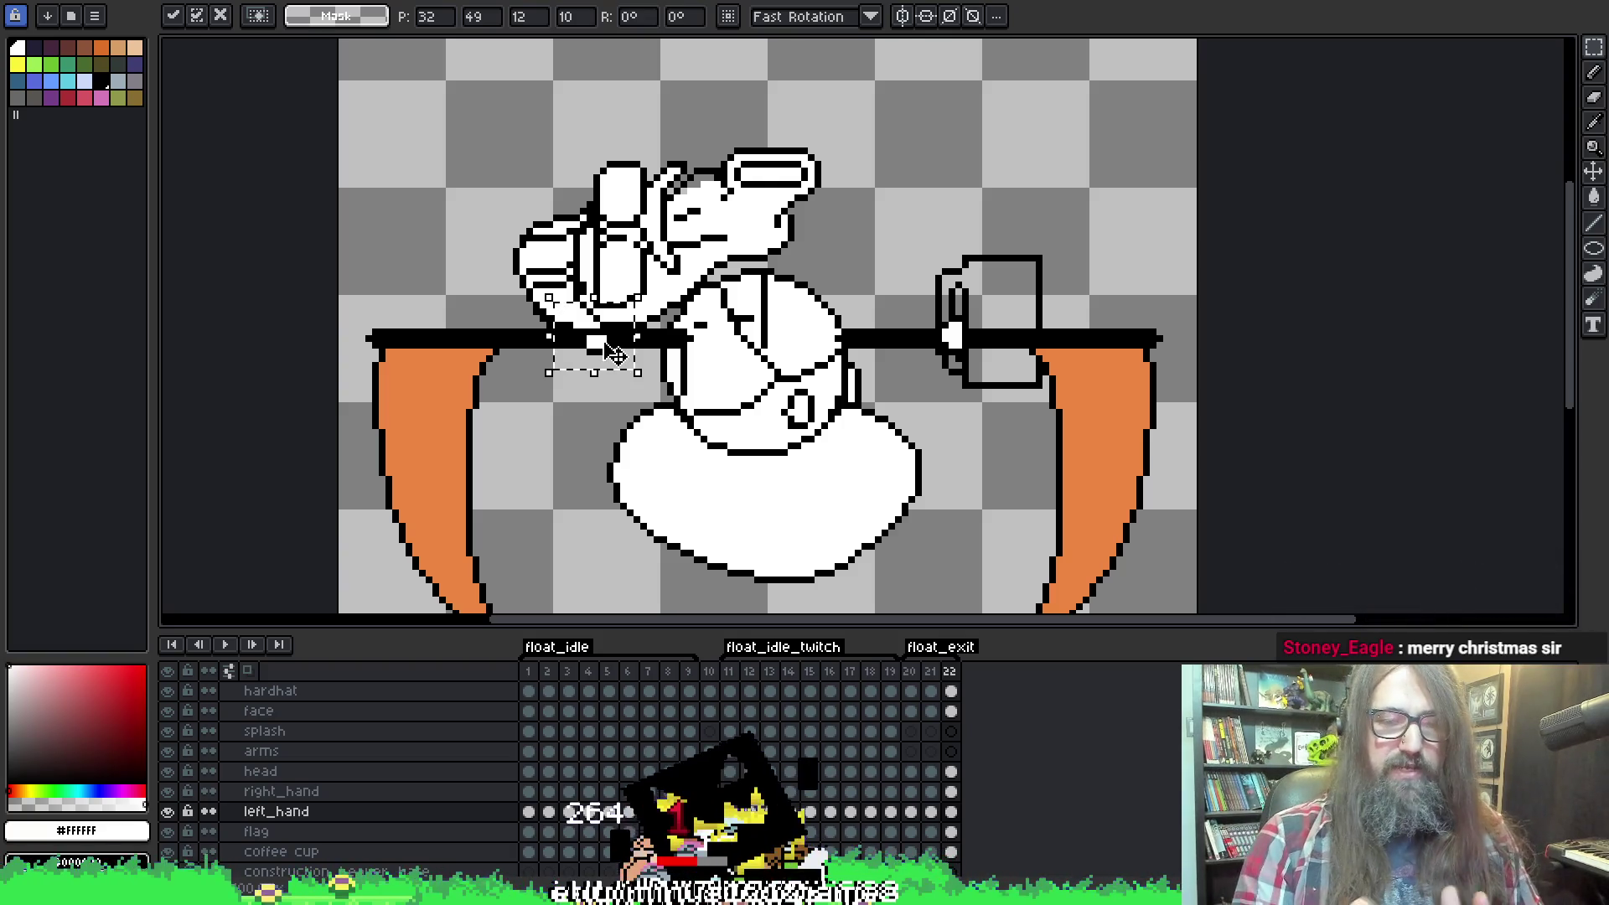
pyautogui.hotkey('ctrl', 's')
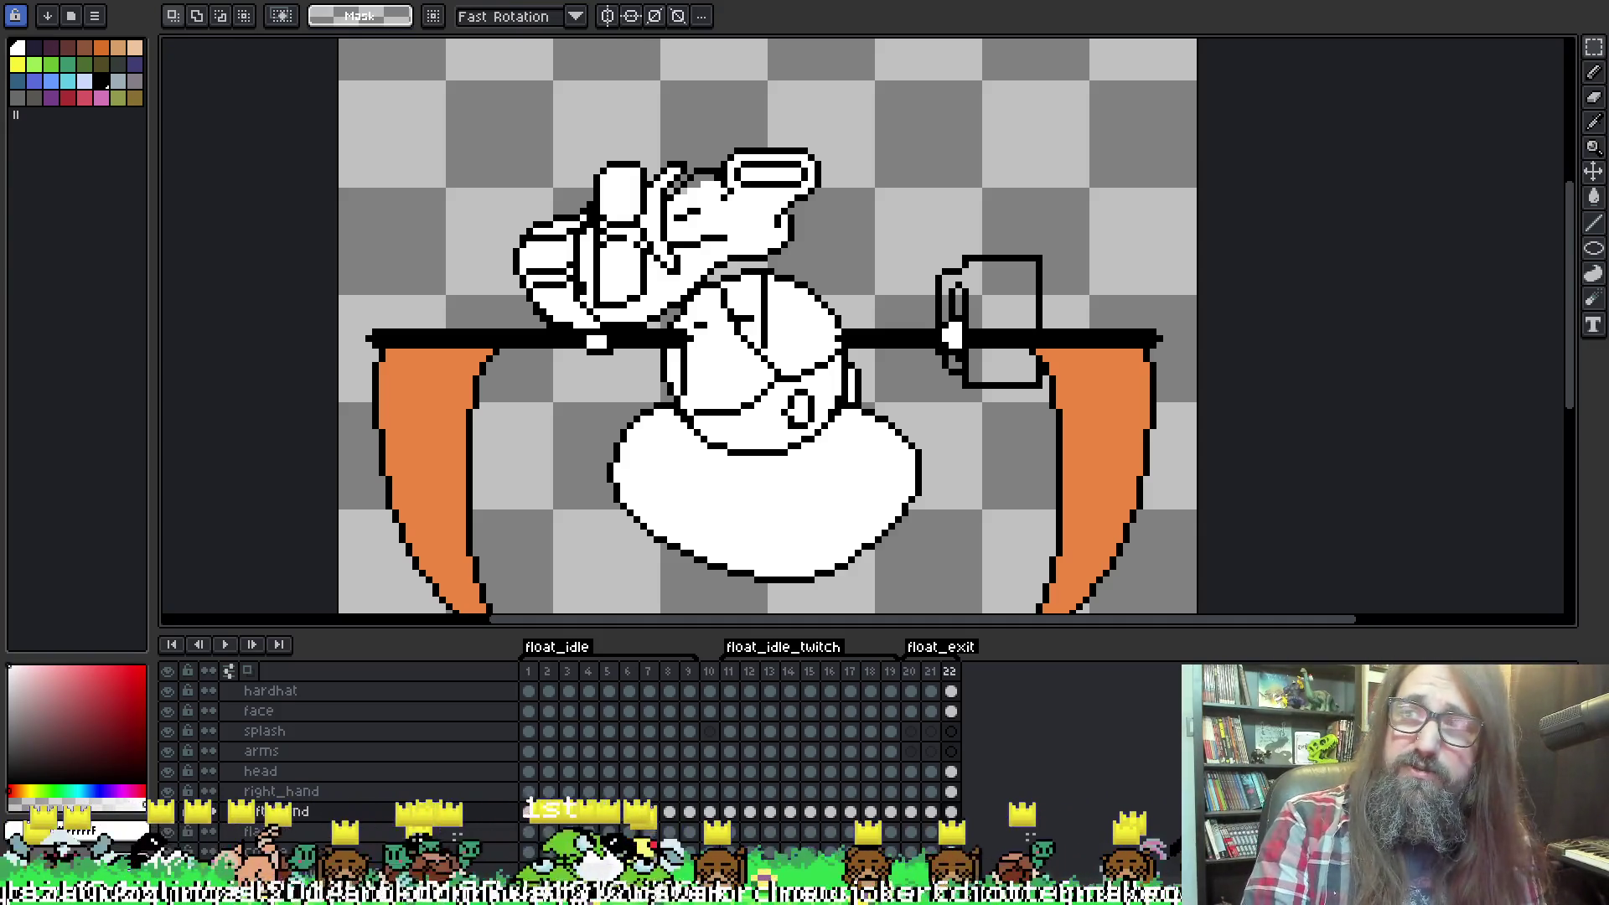
pyautogui.moveTo(1305, 278); pyautogui.dragTo(1293, 288)
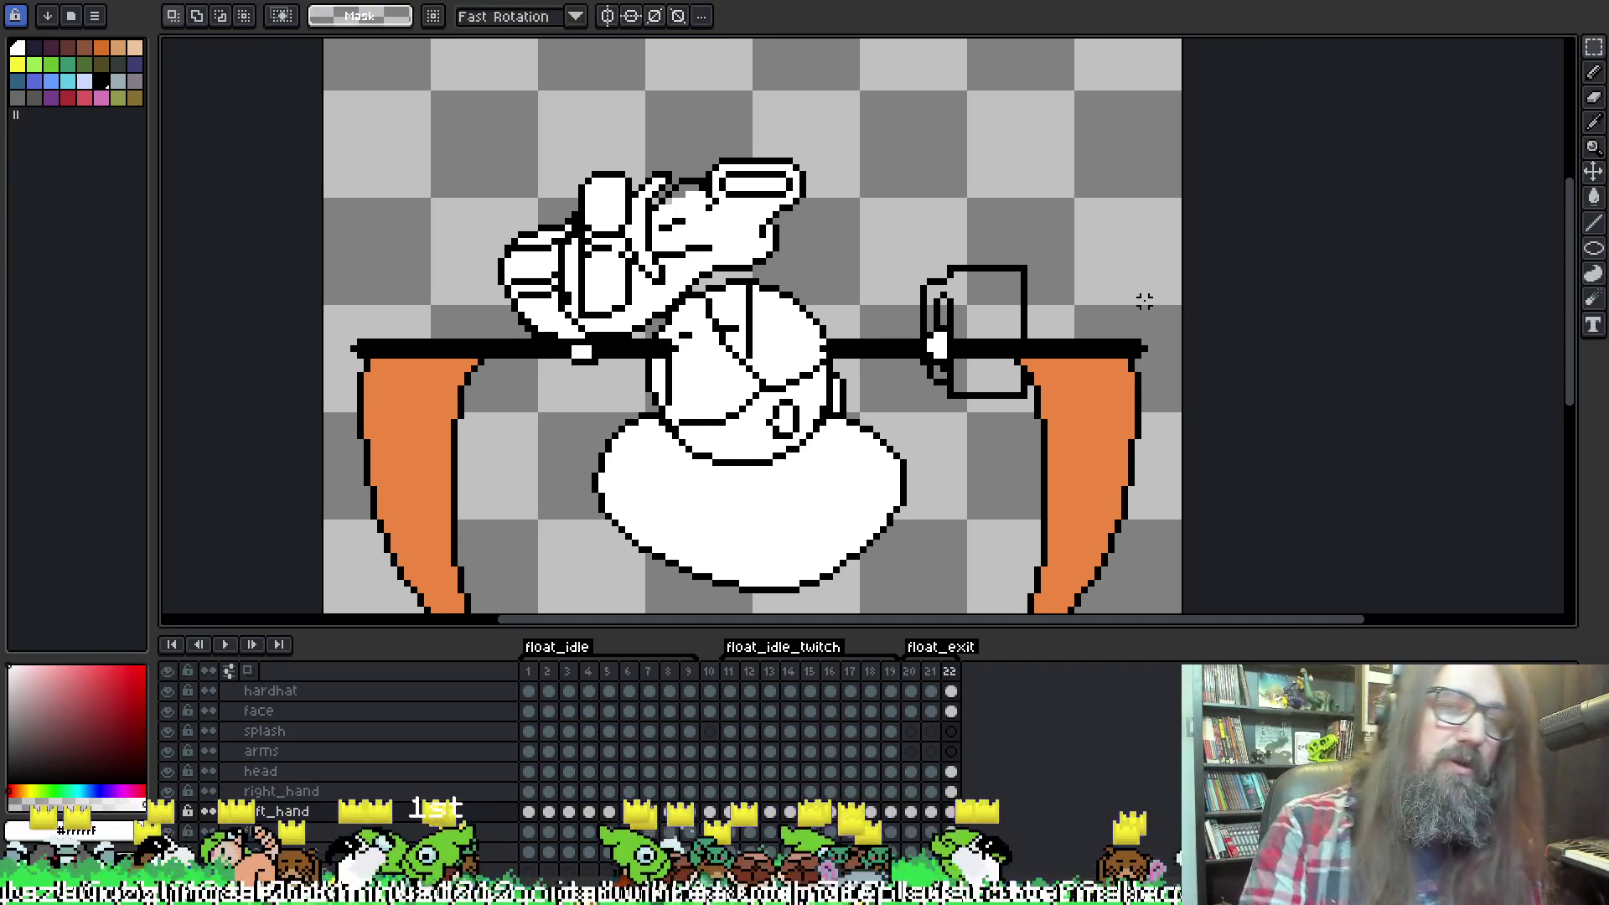
pyautogui.rightClick(1132, 316)
pyautogui.press('Escape')
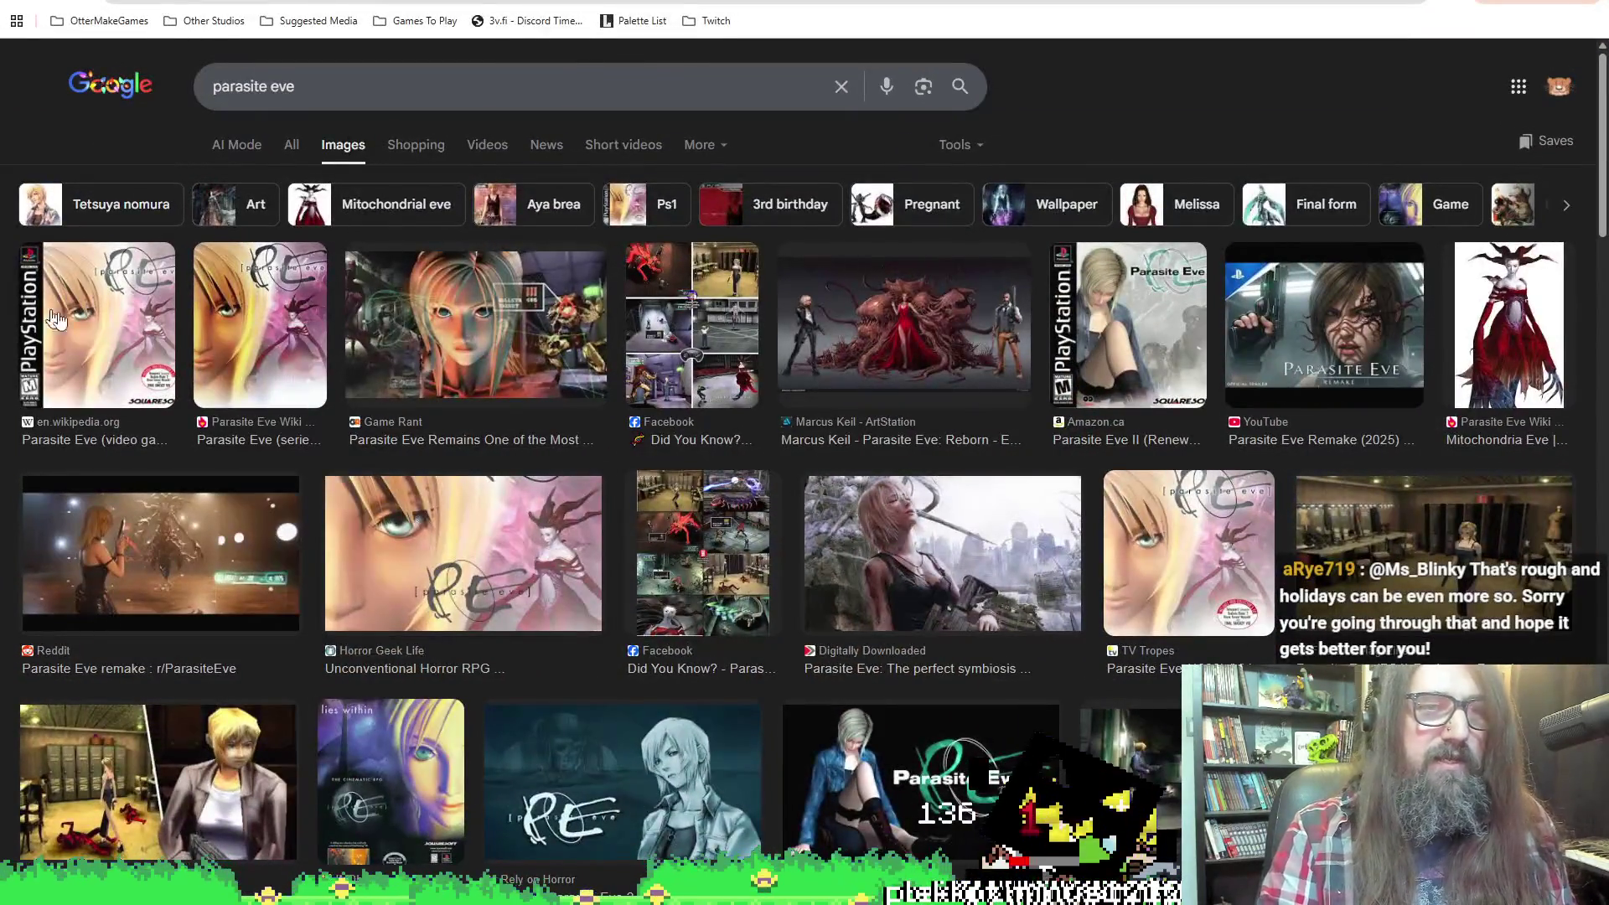
# Preview the first Parasite Eve box-art result, scroll the results, then return to Aseprite.
pyautogui.click(101, 323)
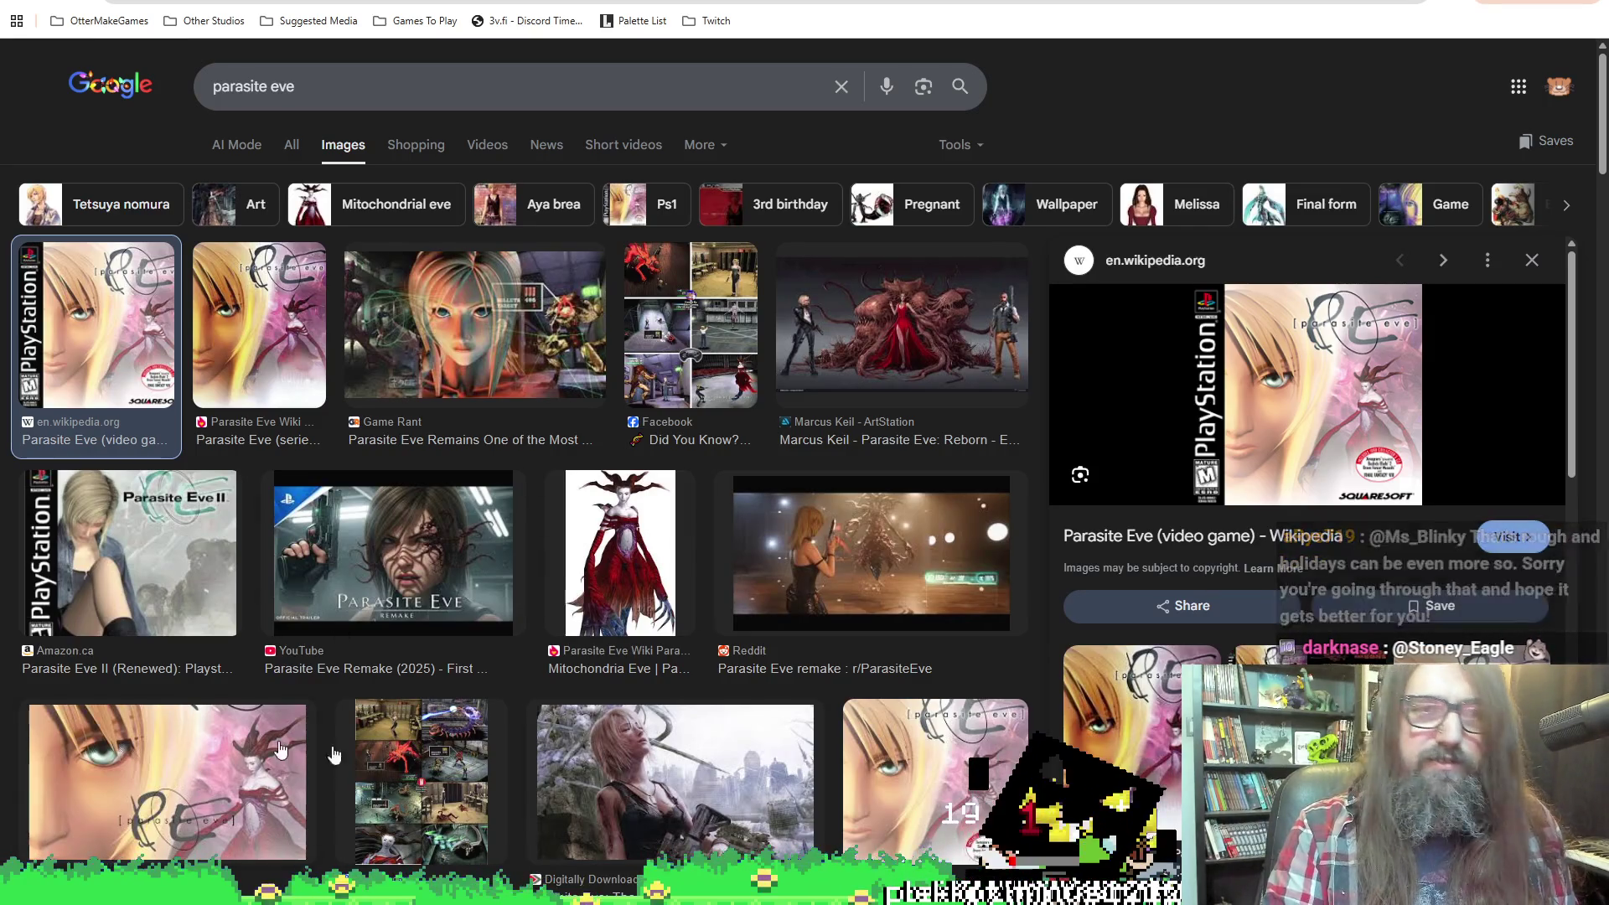
pyautogui.scroll(-5, 500, 706)
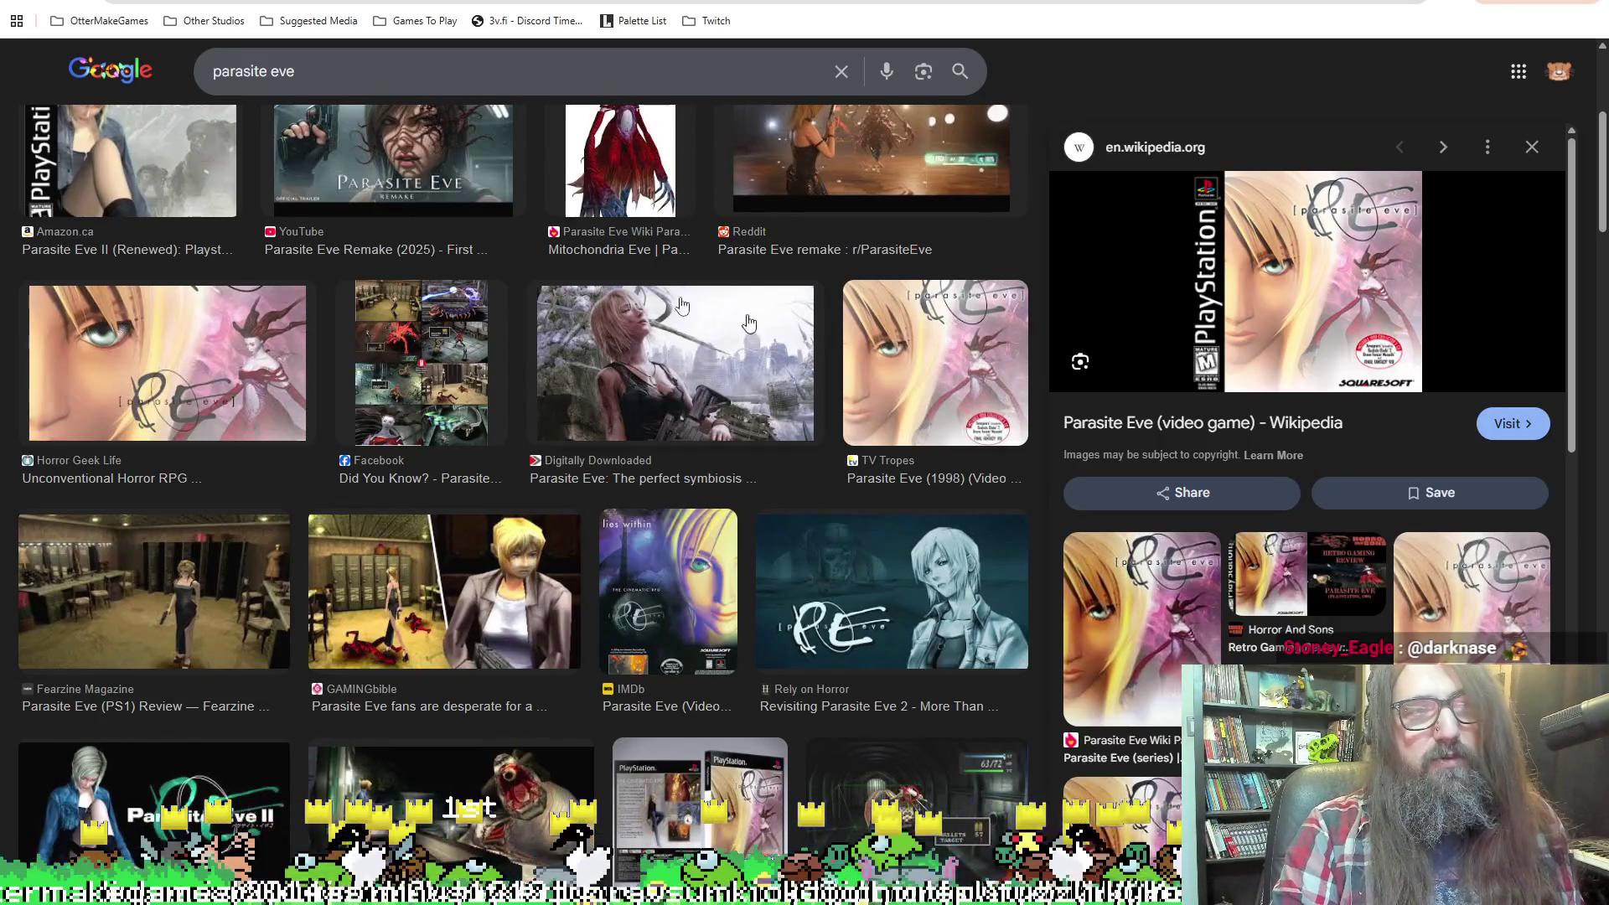
pyautogui.hotkey('alt', 'Tab')
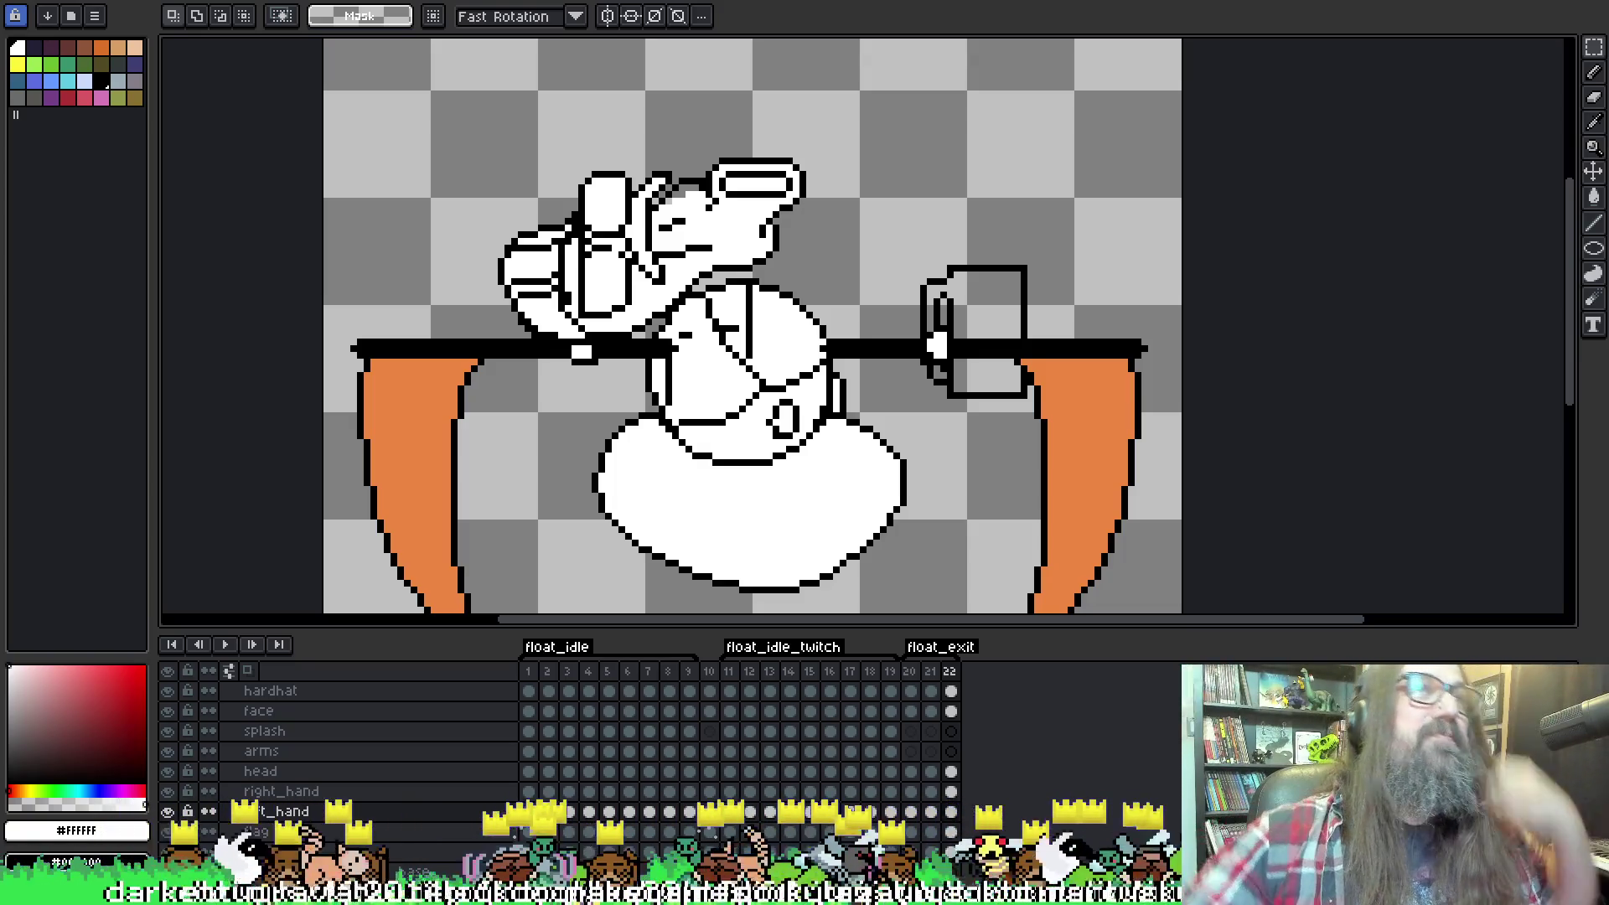
pyautogui.moveTo(1031, 350); pyautogui.dragTo(965, 333)
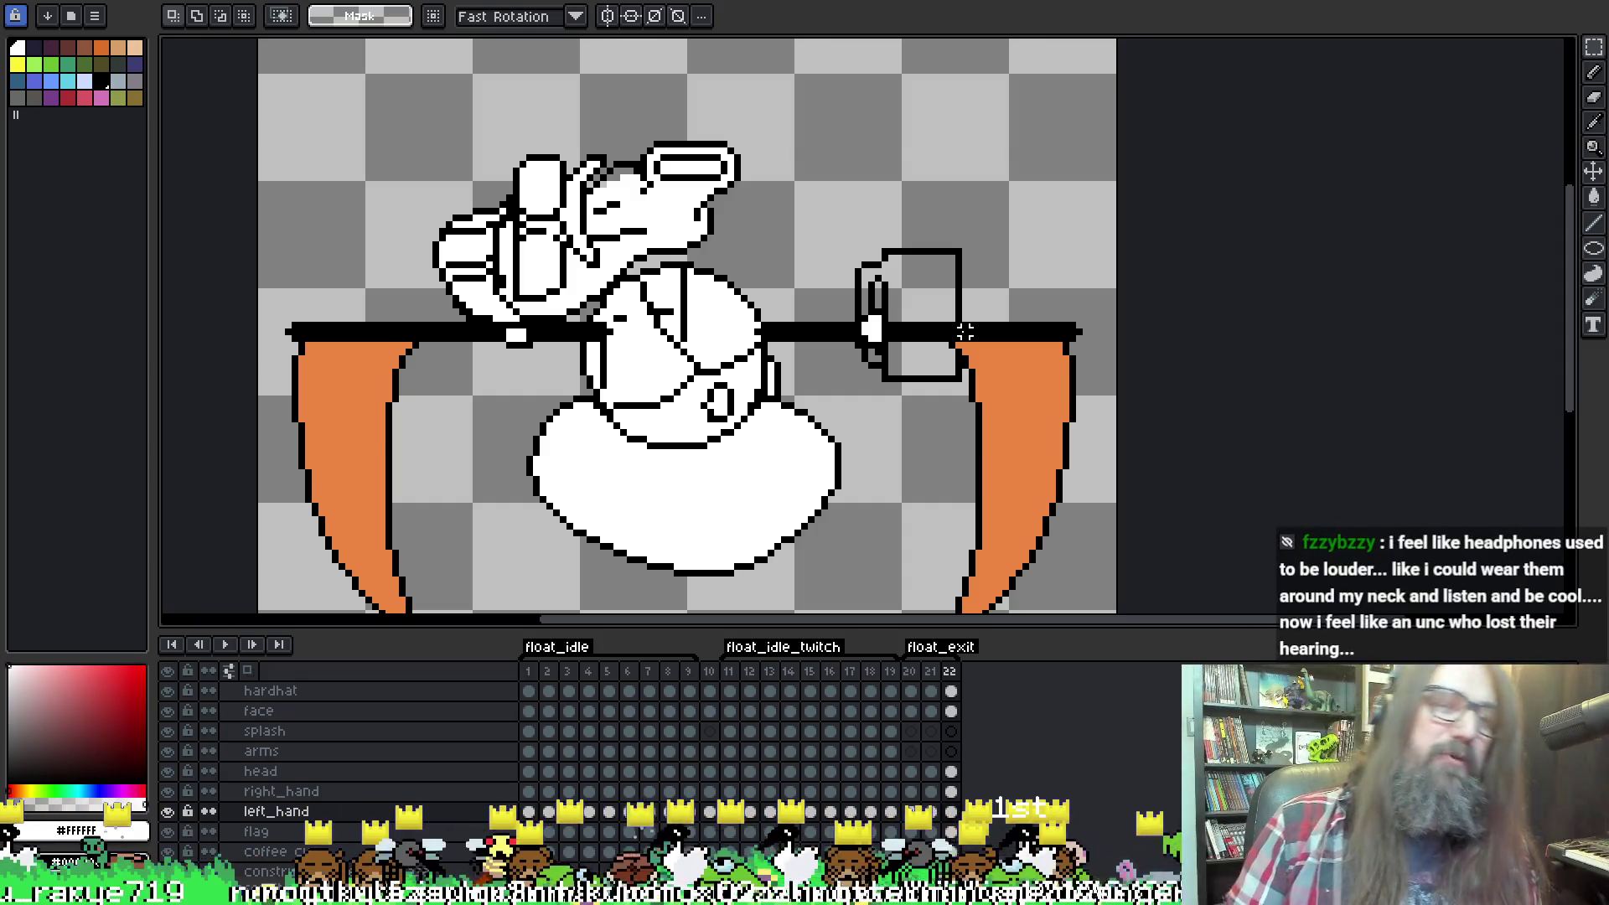
# Step back to float_exit frame 20, dismissing the canvas context menu without changes.
pyautogui.press('Left')
pyautogui.press('Left')
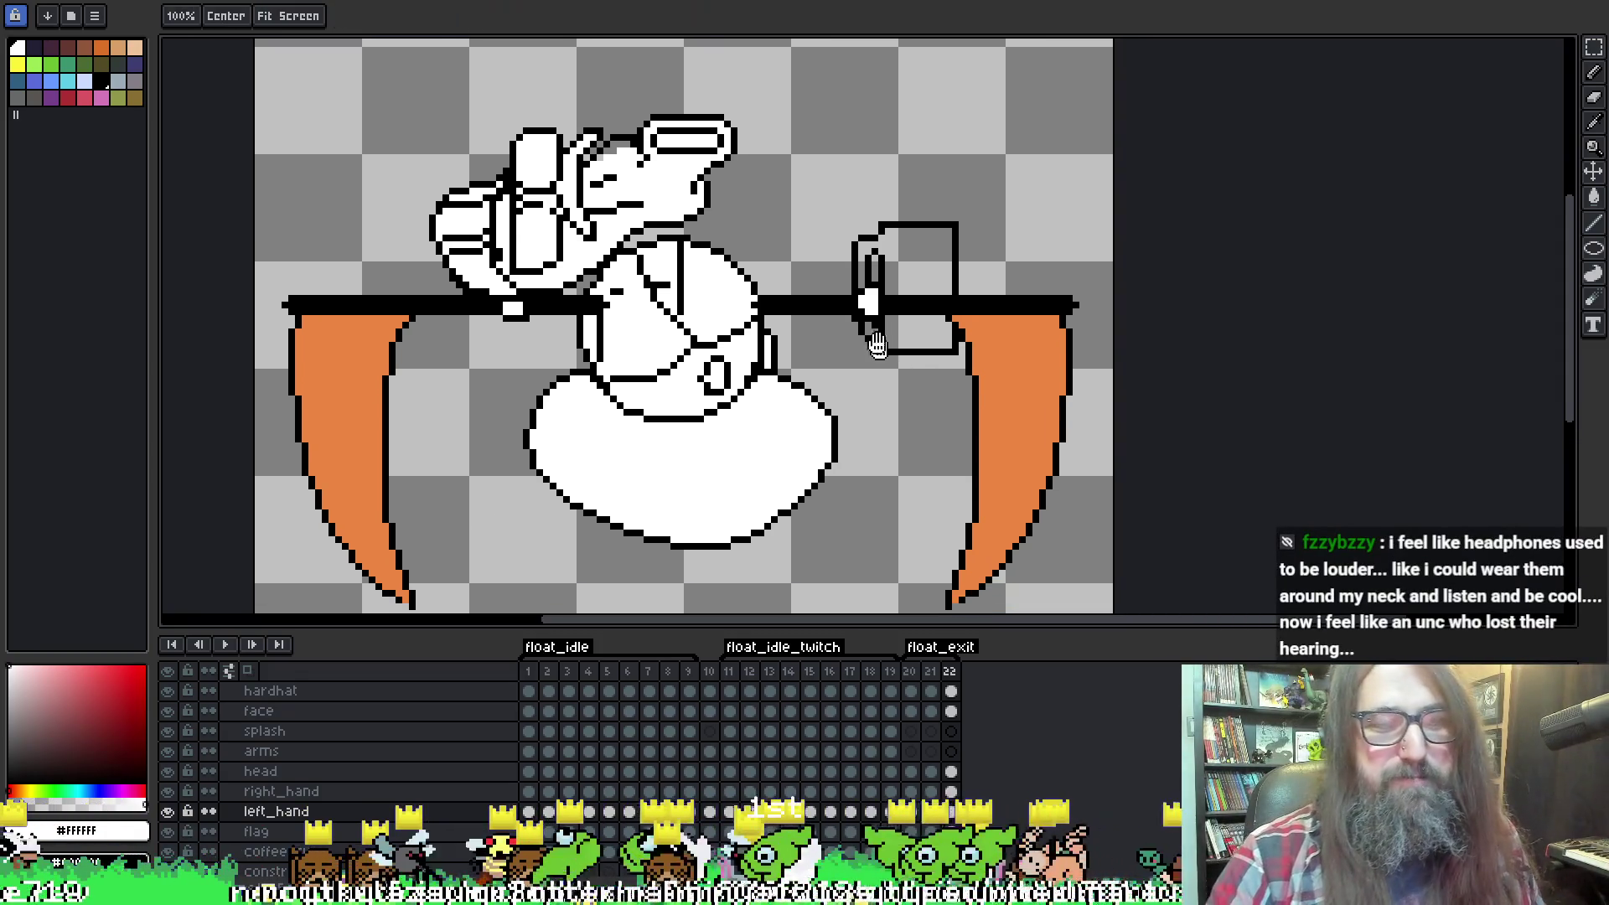
pyautogui.rightClick(745, 362)
pyautogui.click(833, 352)
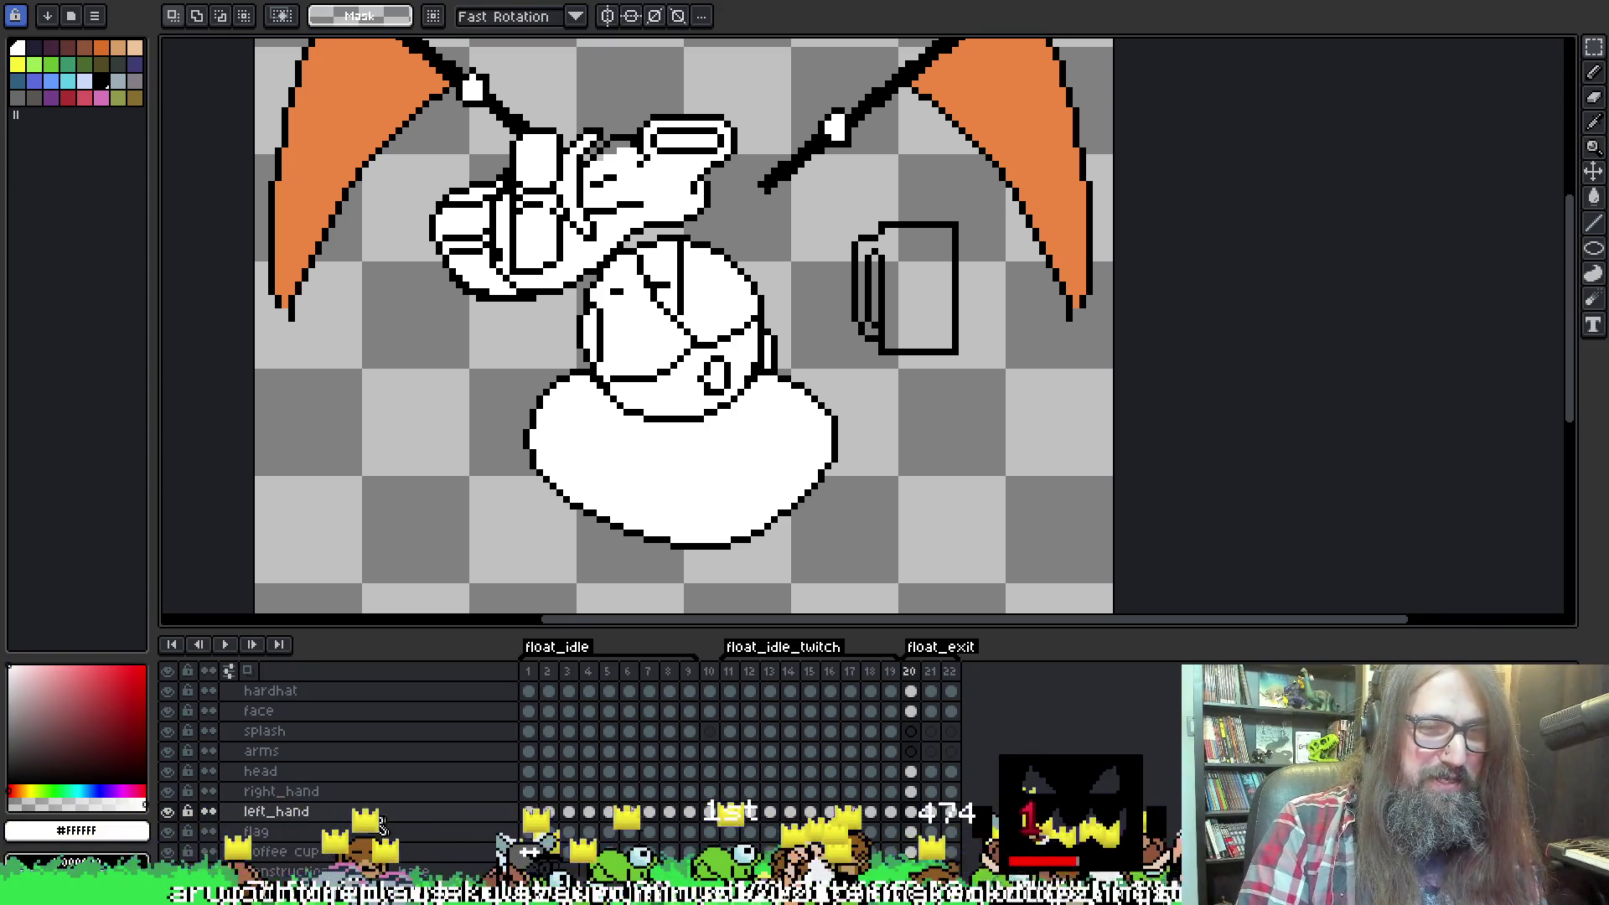
# Make the coffee cup layer active and play the animation to preview it.
pyautogui.scroll(-4, 379, 826)
pyautogui.click(369, 769)
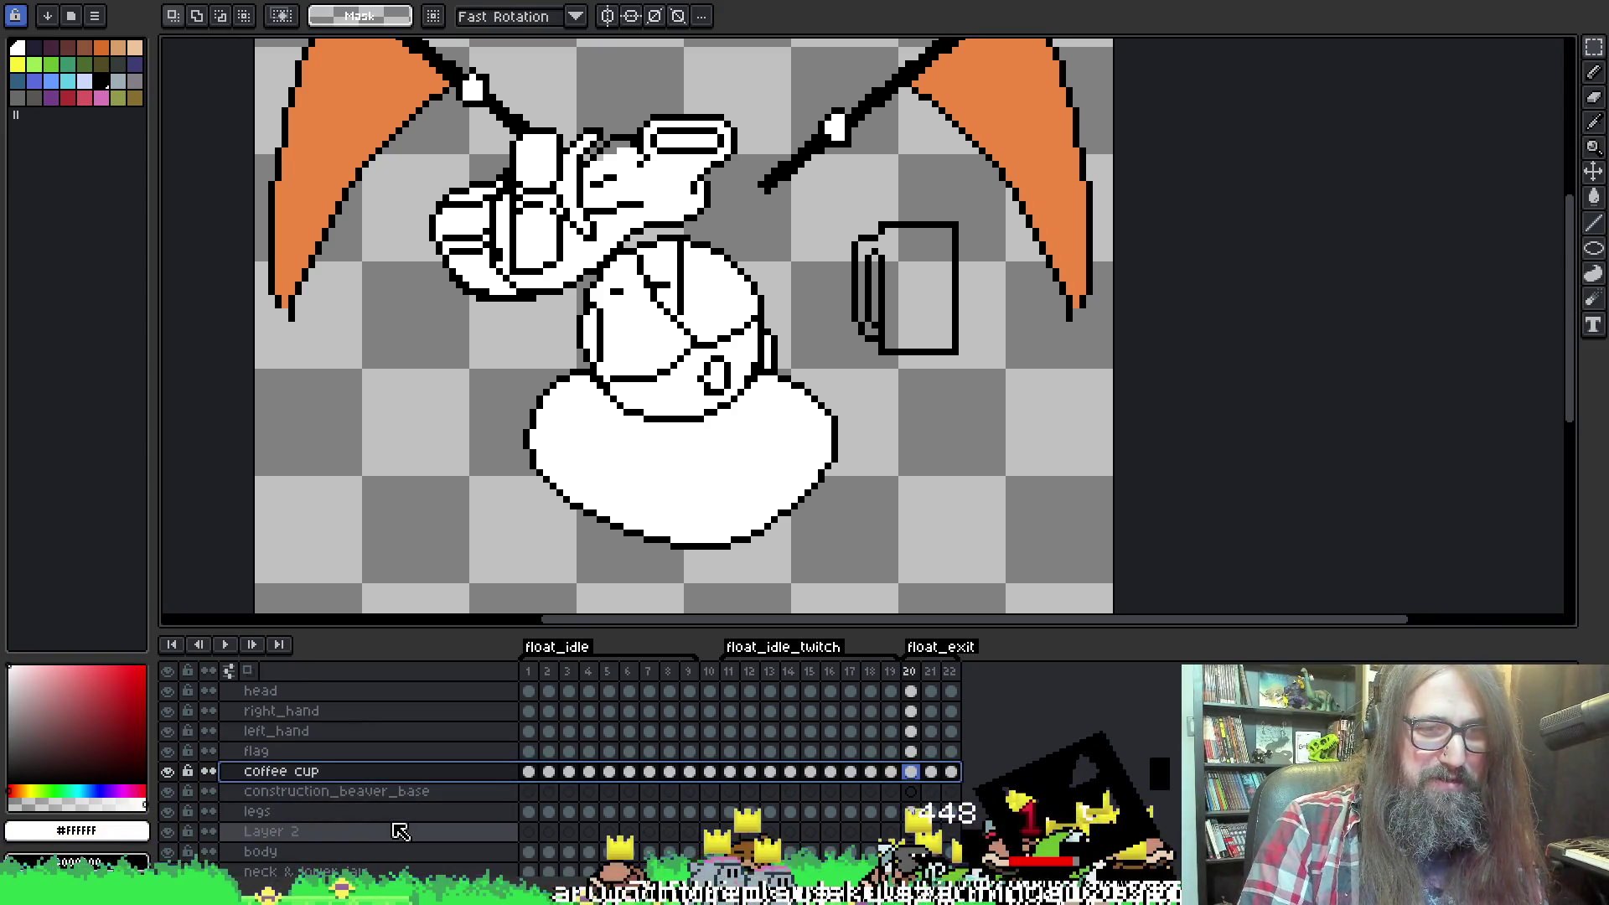
pyautogui.scroll(-3, 400, 826)
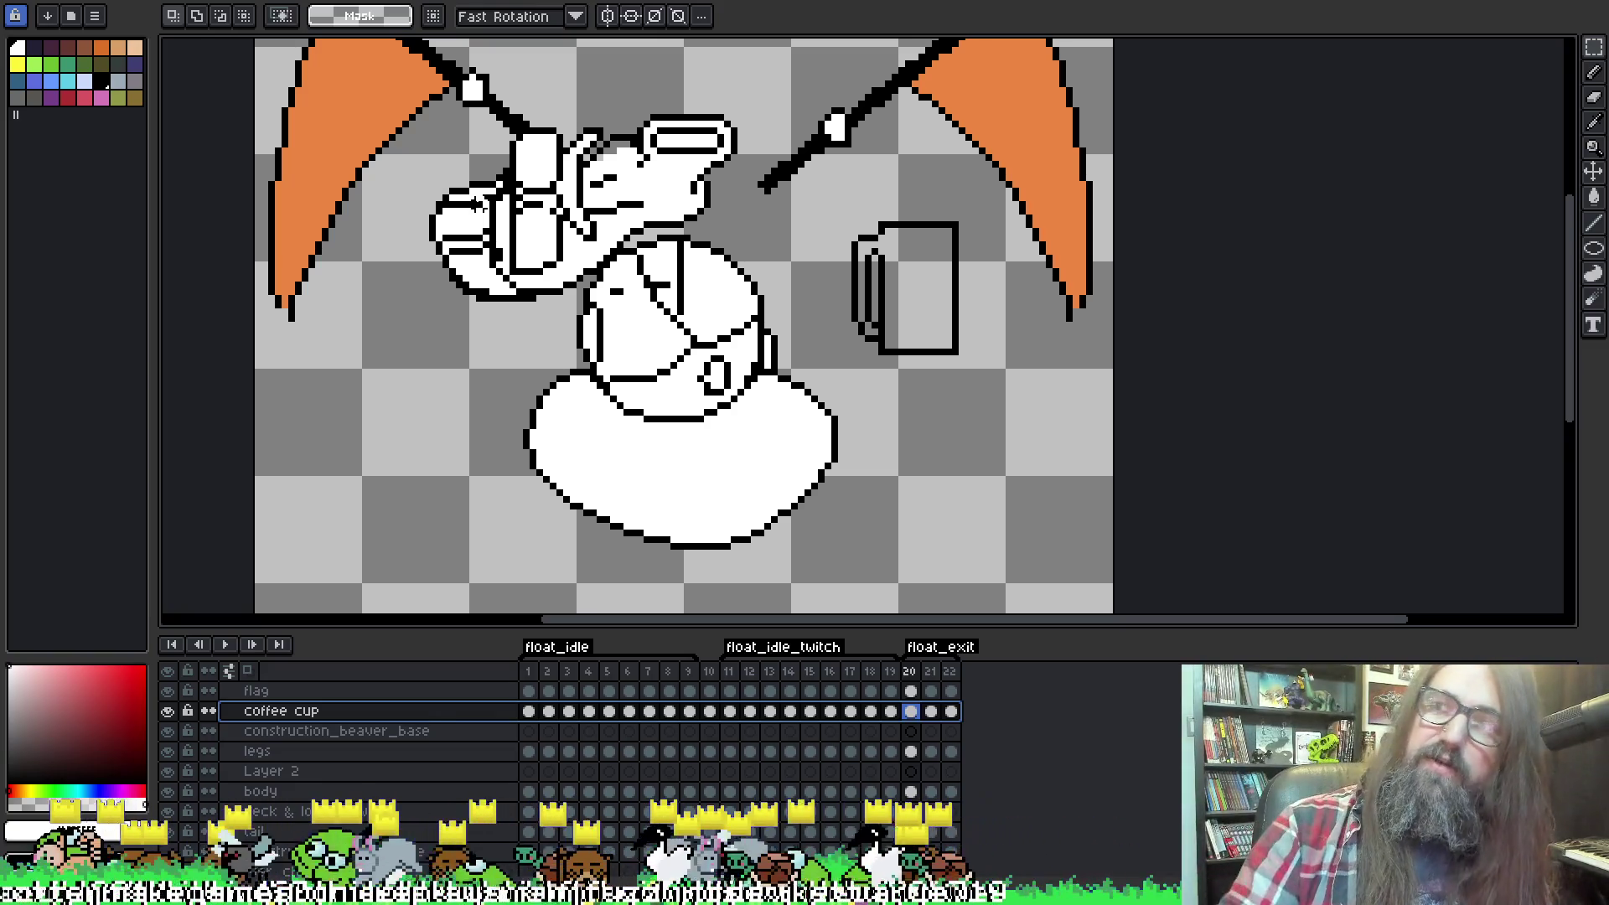
pyautogui.scroll(1, 822, 353)
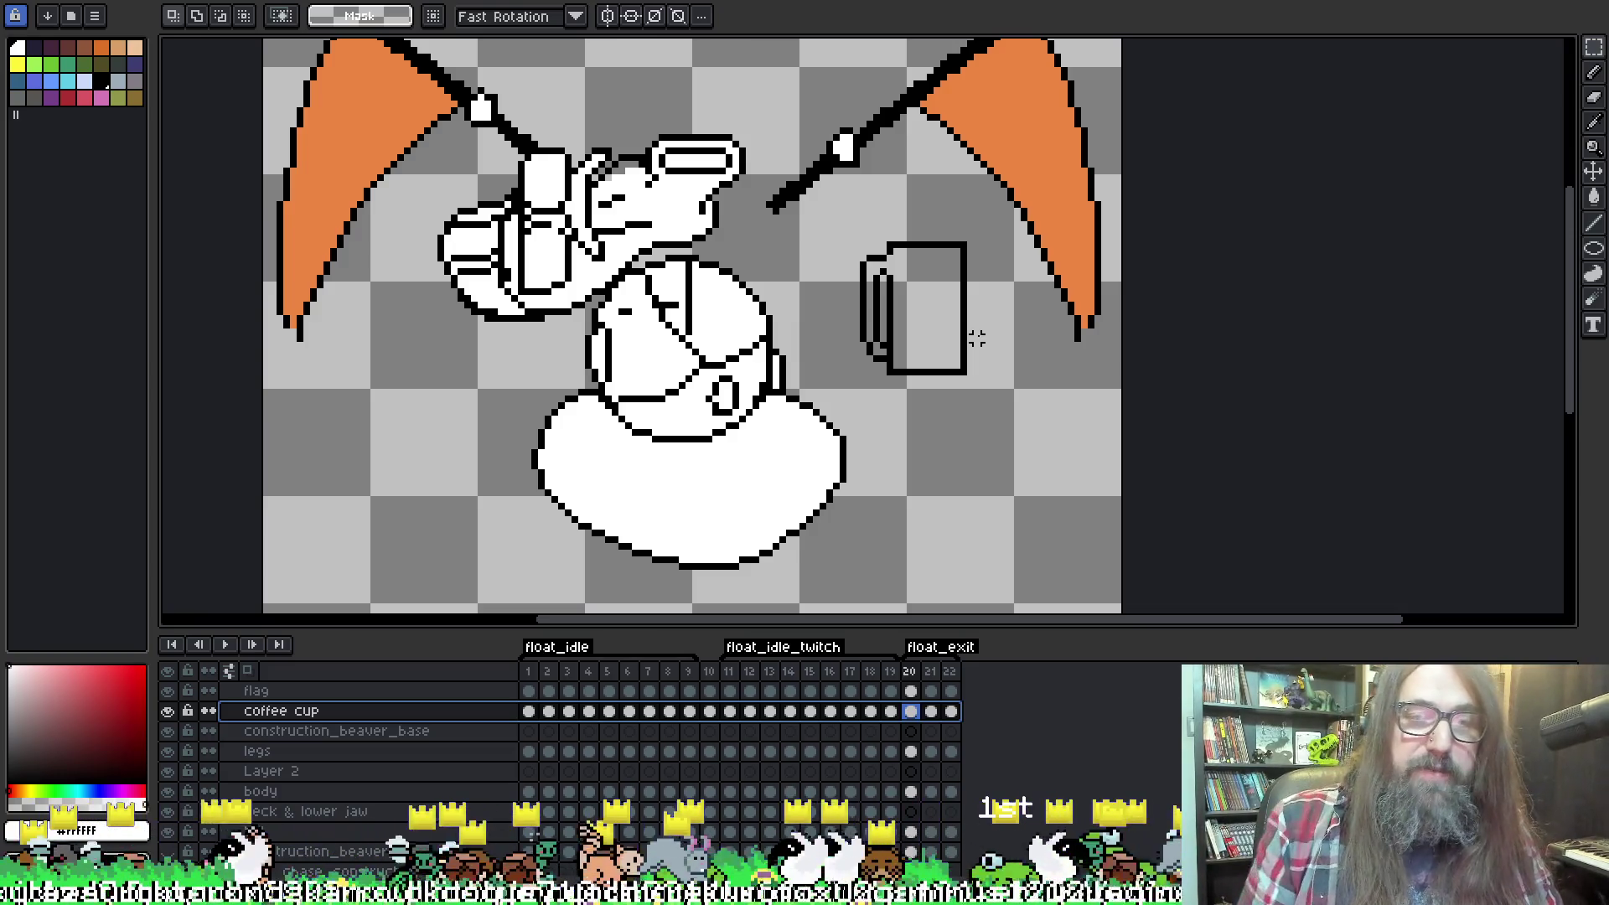
pyautogui.press('Return')
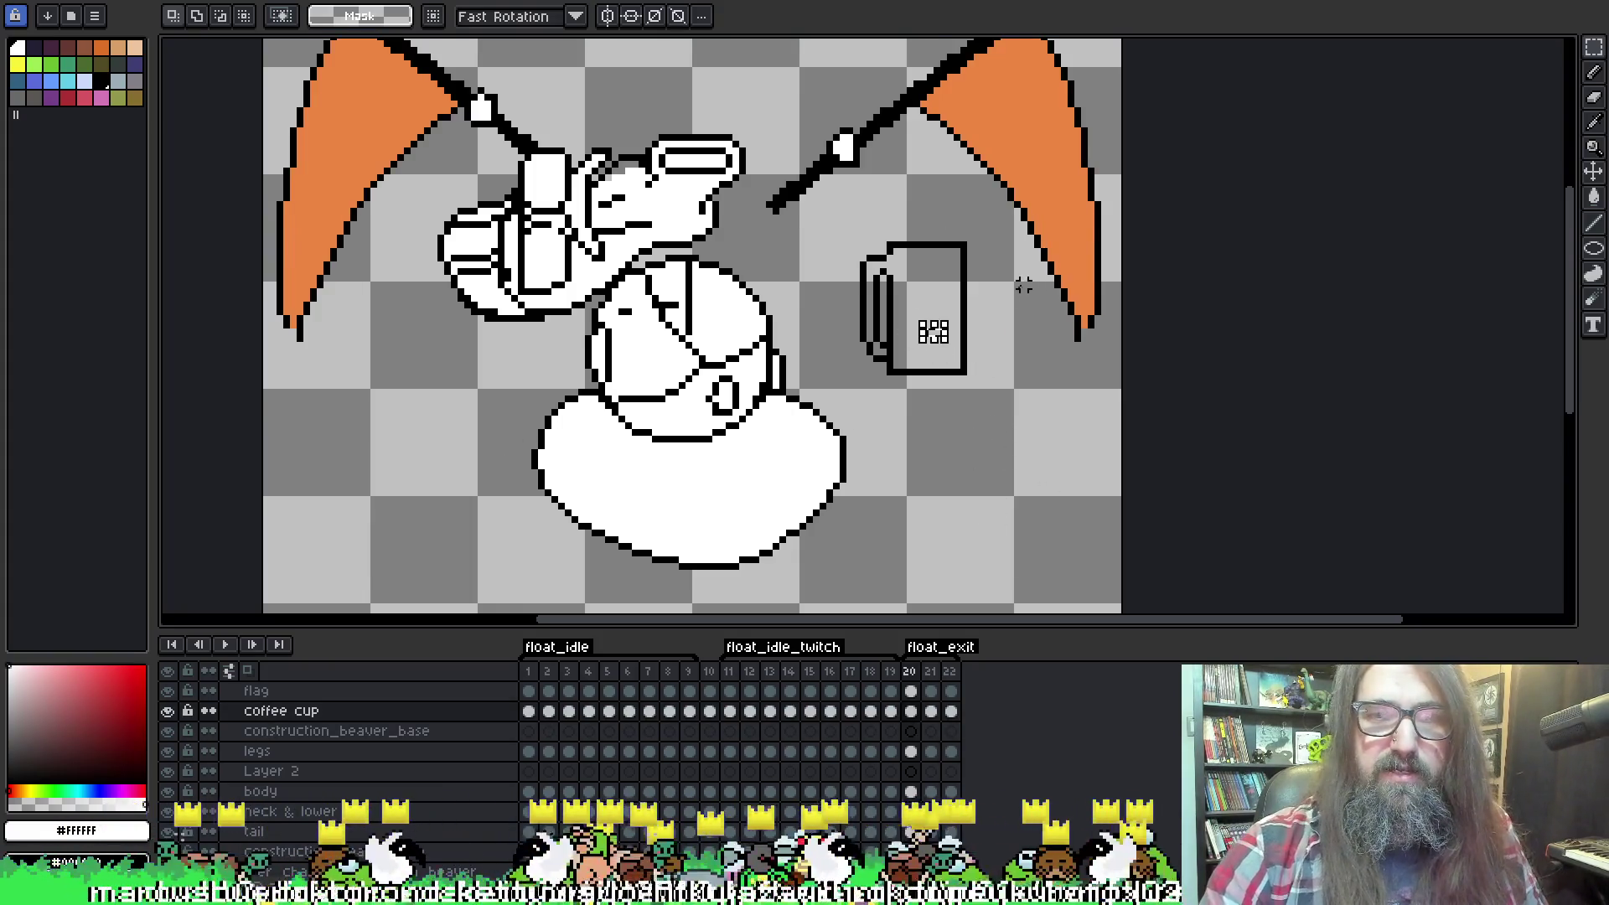
# Paint-bucket fill the mug interior white on frames 20, 21 and 22.
pyautogui.press('g')
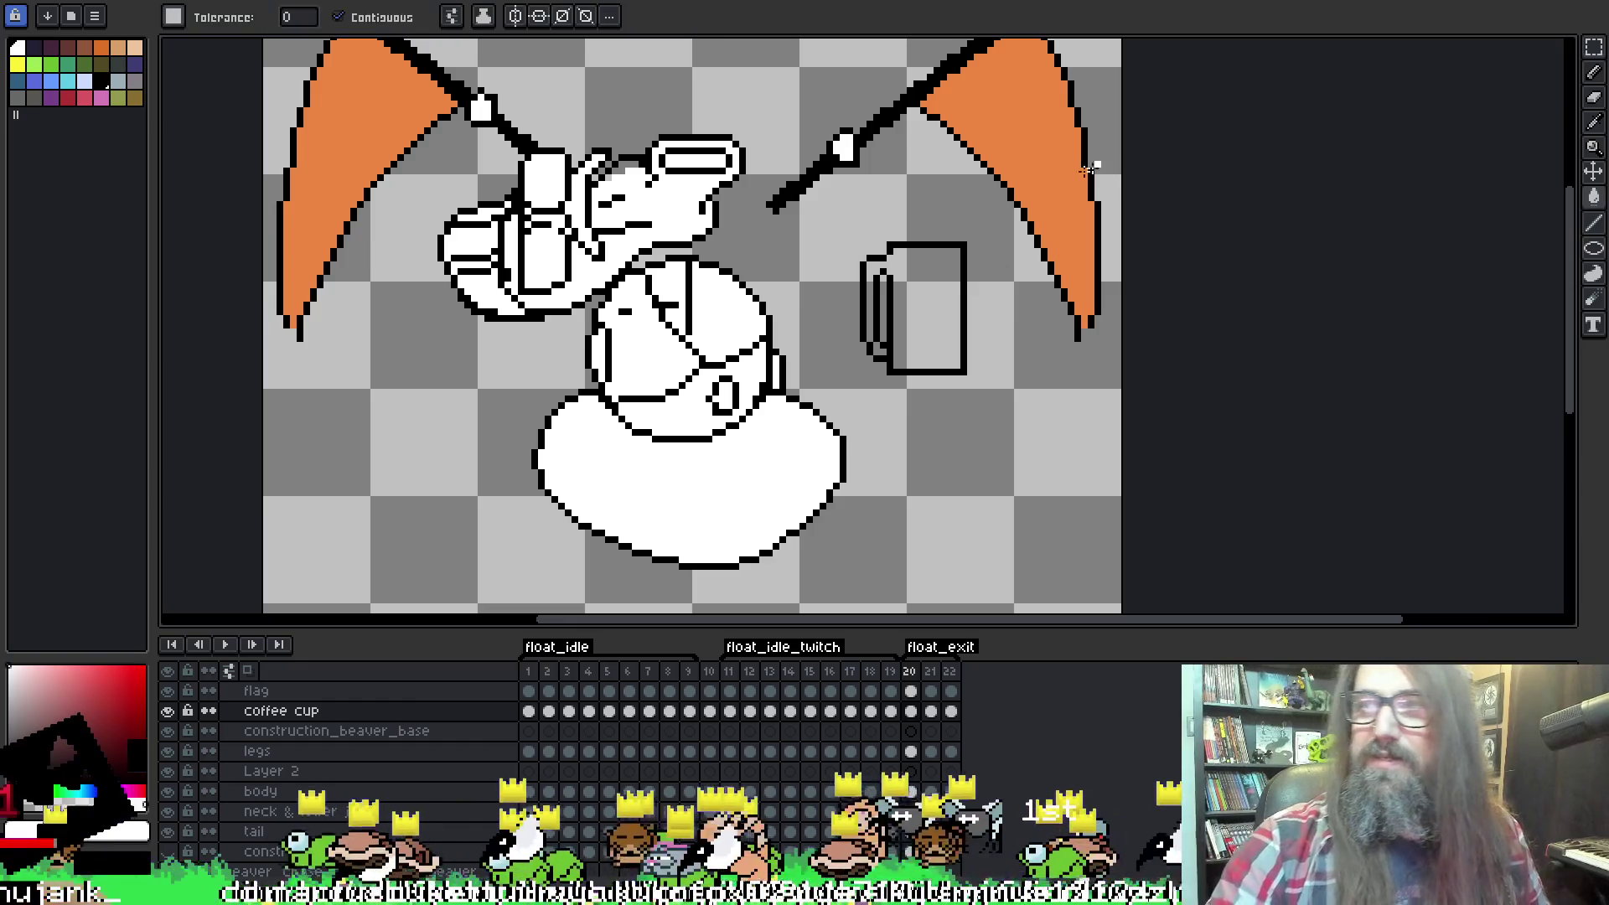
pyautogui.click(909, 307)
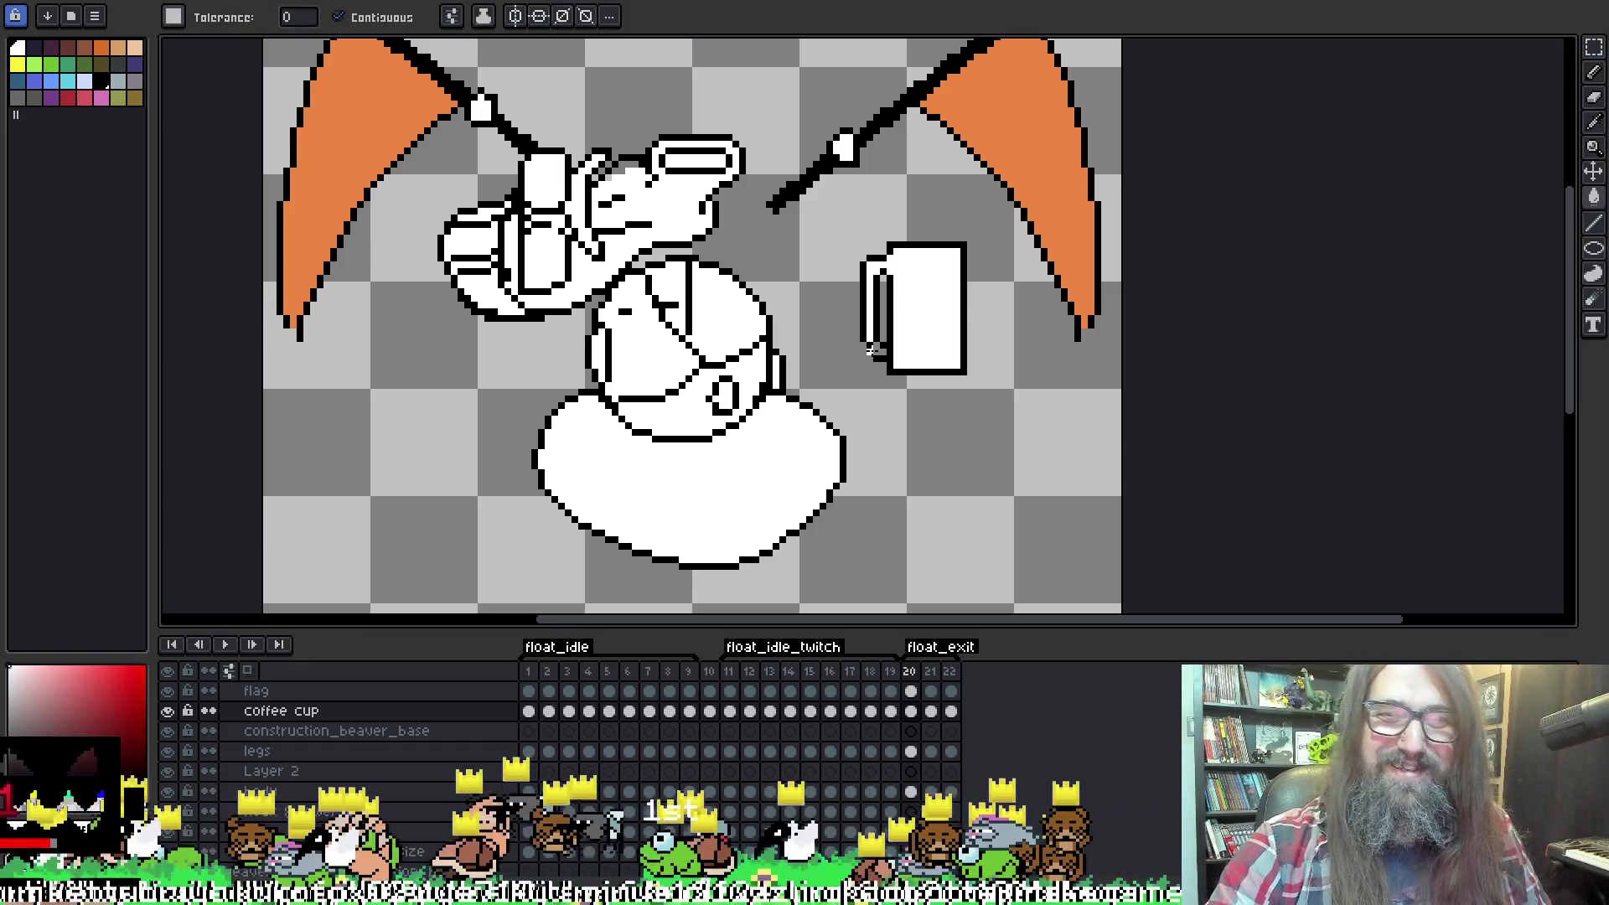
pyautogui.press('Right')
pyautogui.click(928, 316)
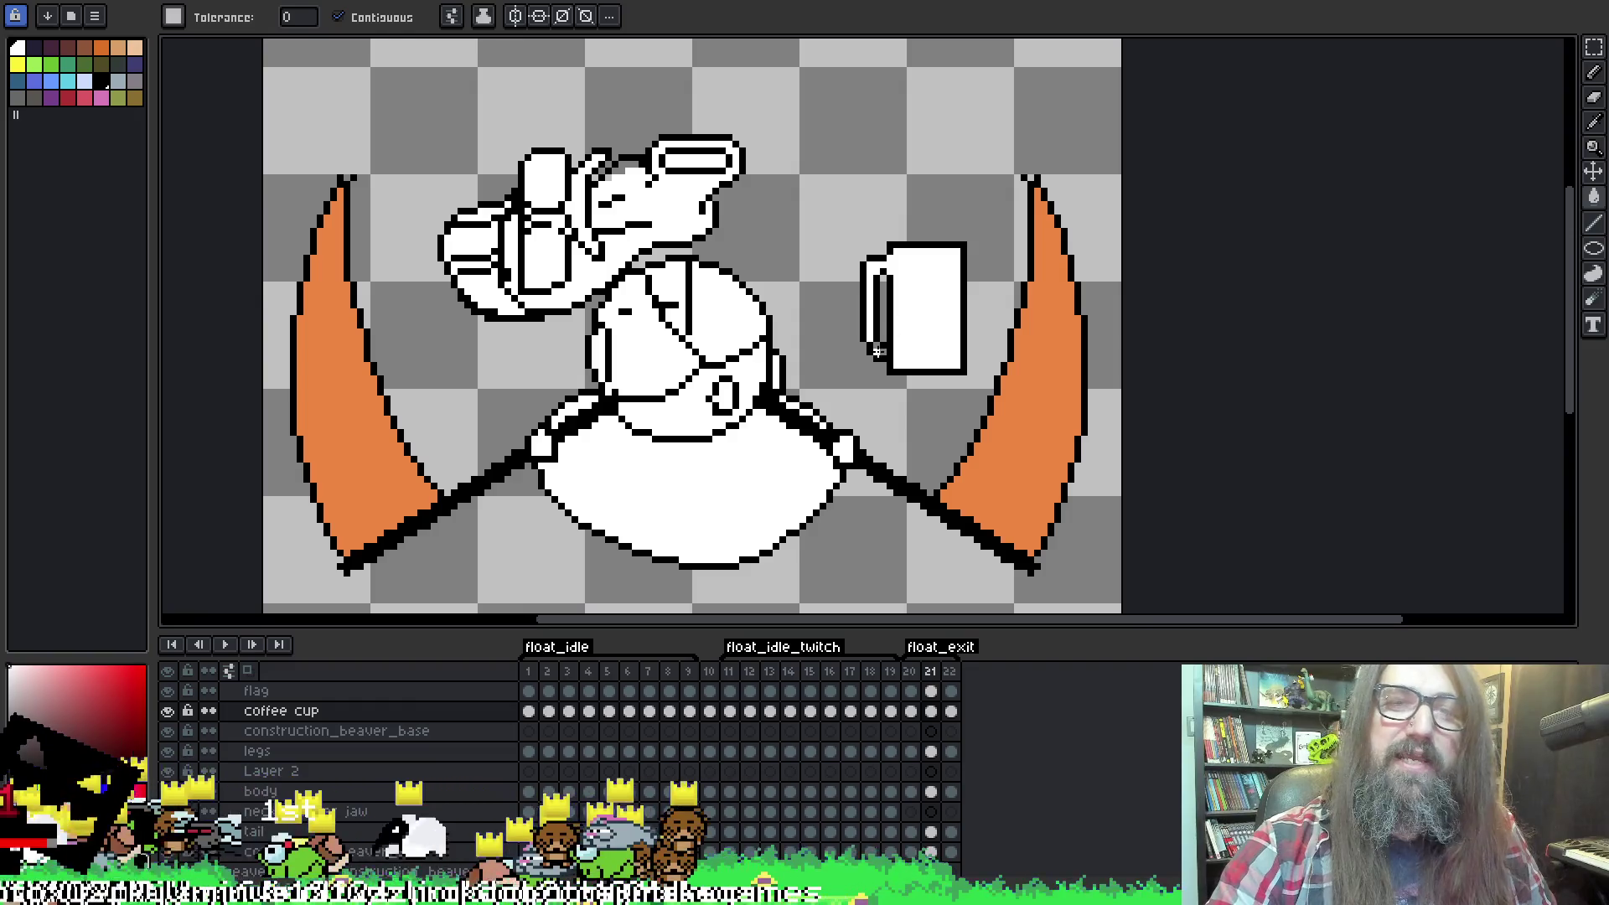
pyautogui.press('Right')
pyautogui.press('Left')
pyautogui.press('Left')
pyautogui.press('Right')
pyautogui.press('Right')
pyautogui.click(897, 297)
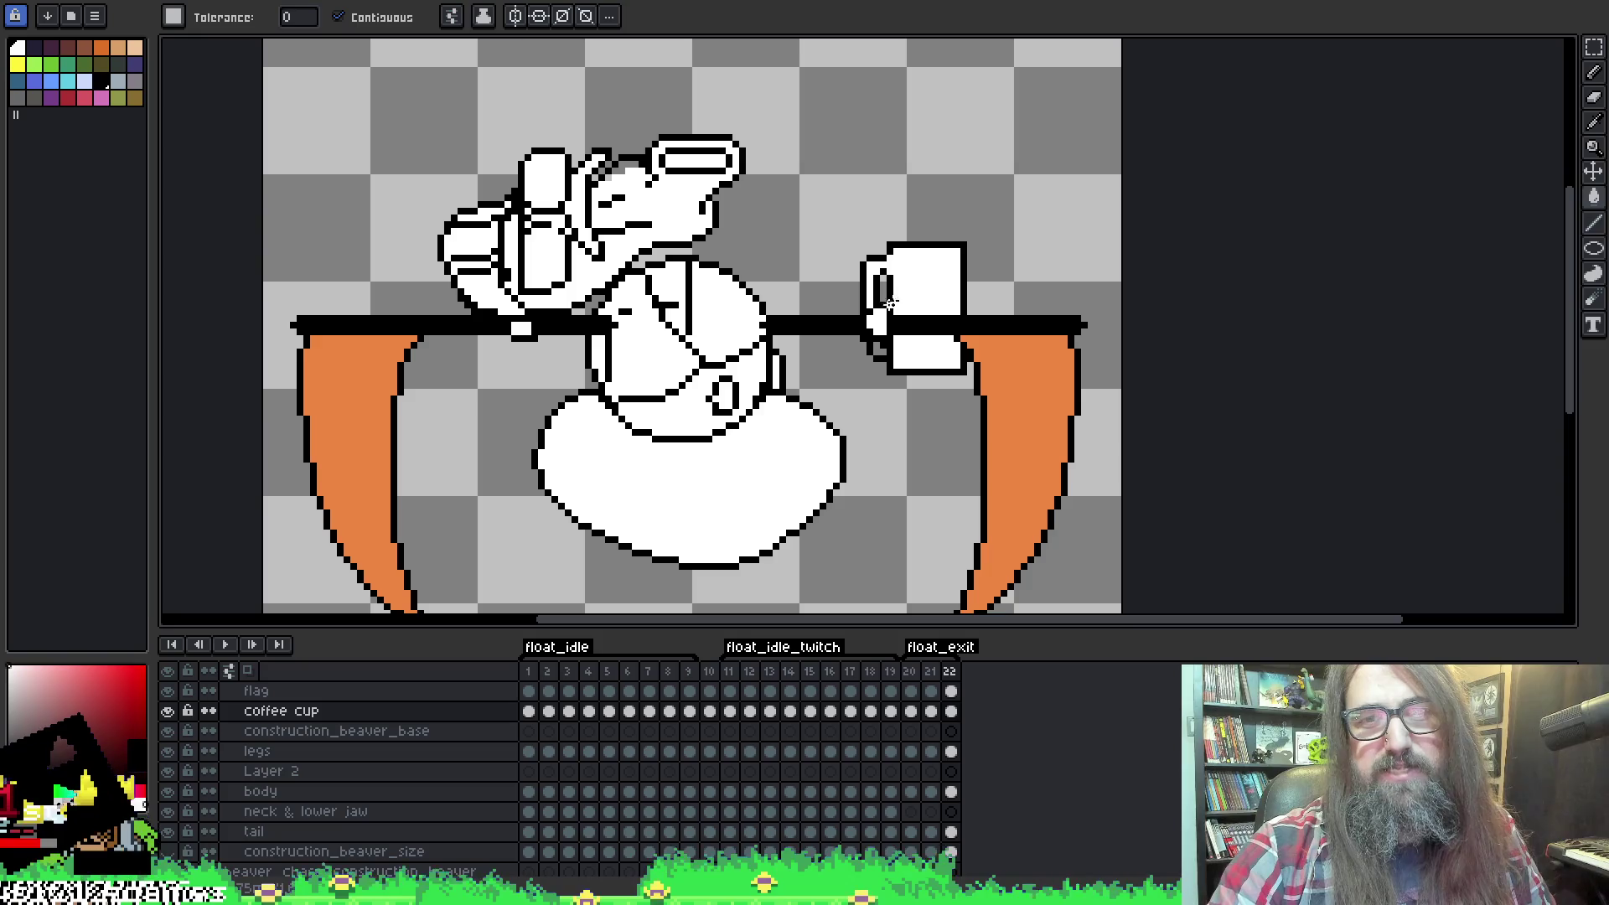
pyautogui.press('Right')
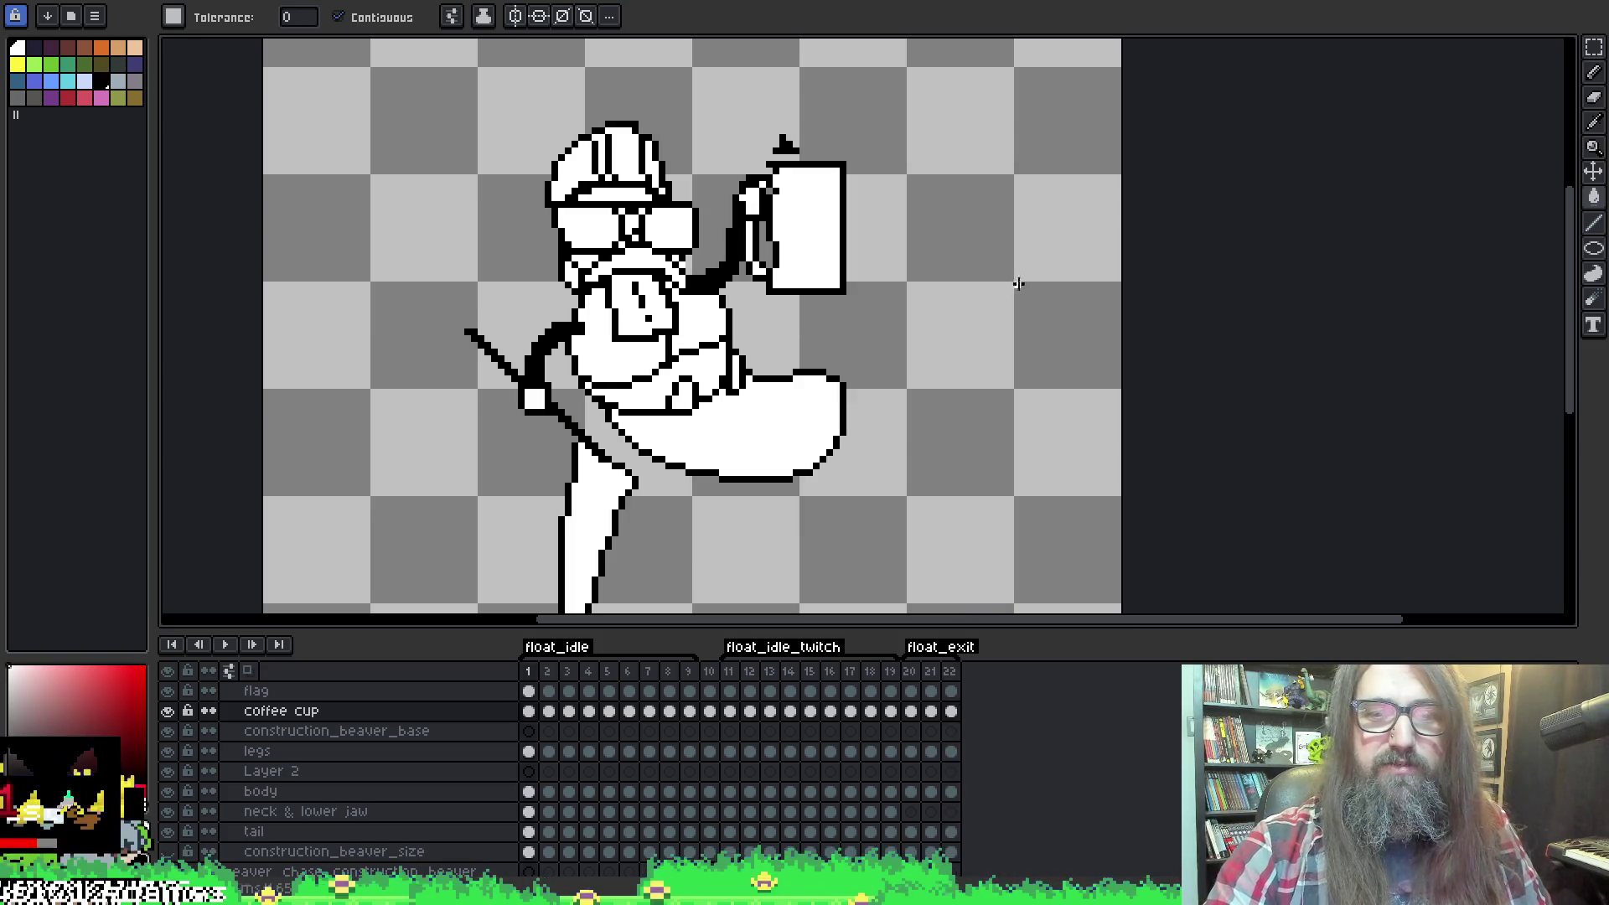
pyautogui.press('Left')
pyautogui.press('Left')
pyautogui.press('Left')
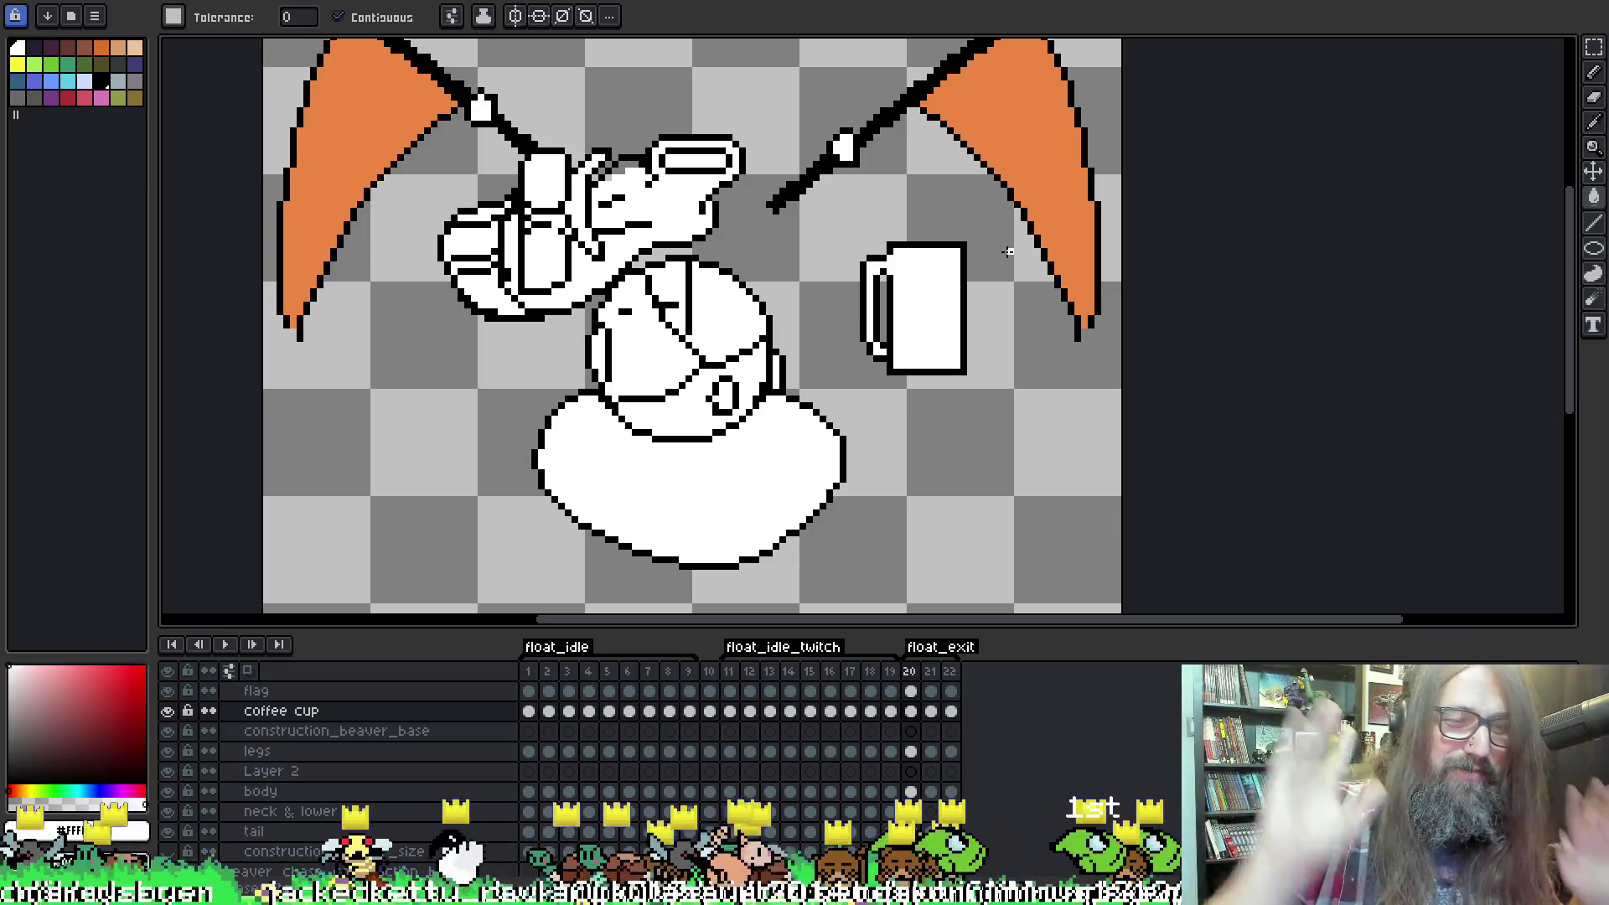
# Compare frame 19 with frame 20 to check the white-filled coffee mug.
pyautogui.scroll(1, 922, 767)
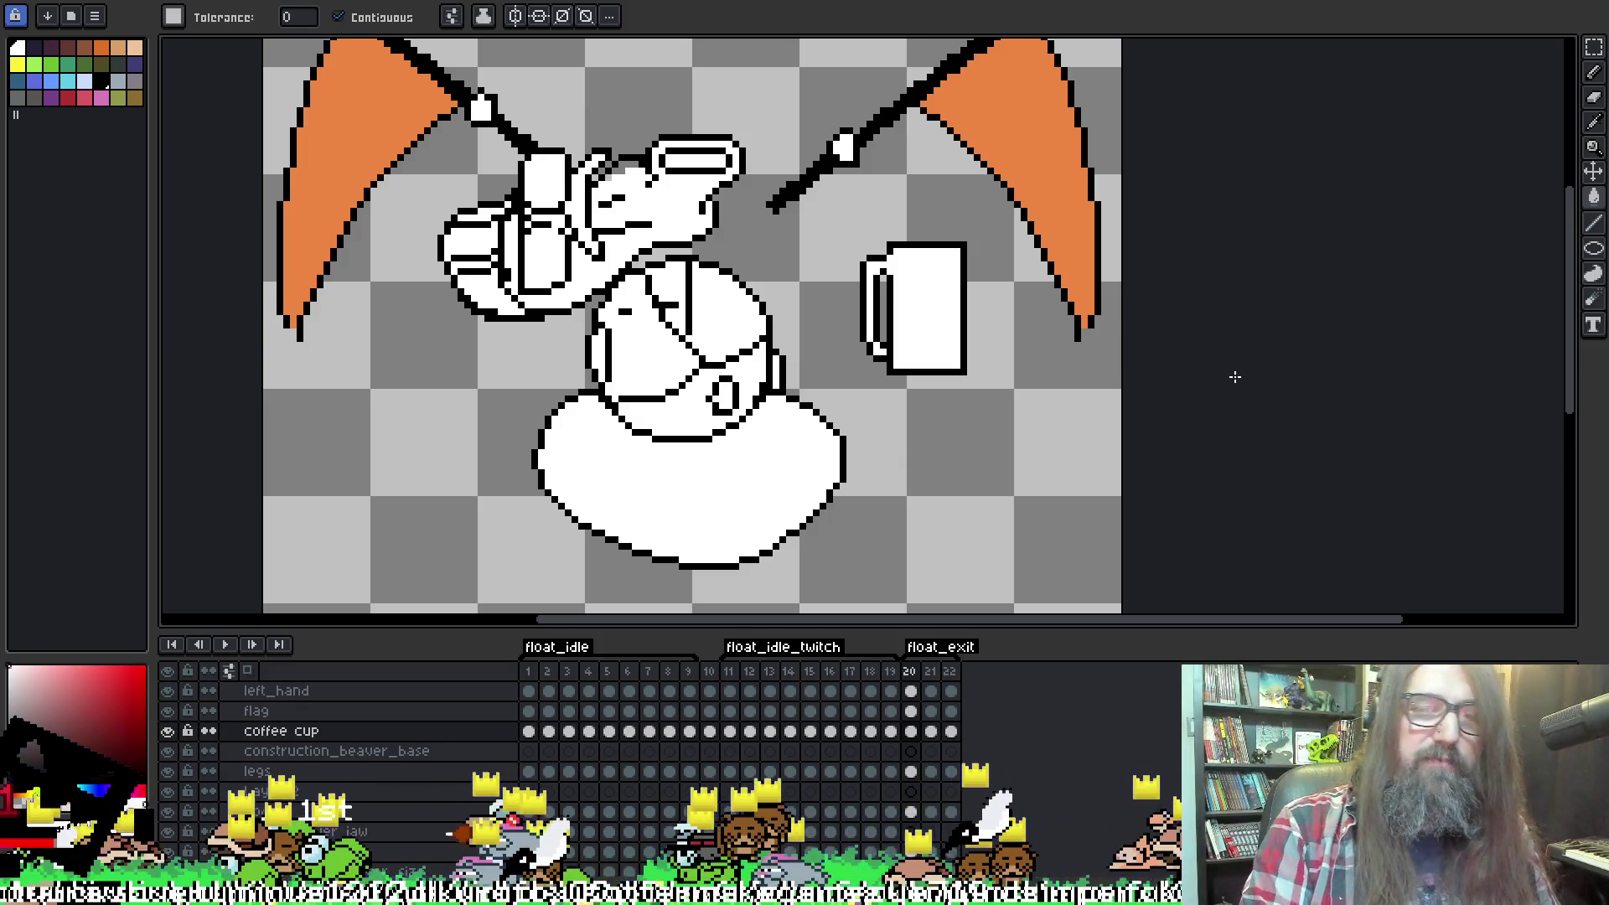
pyautogui.press(',')
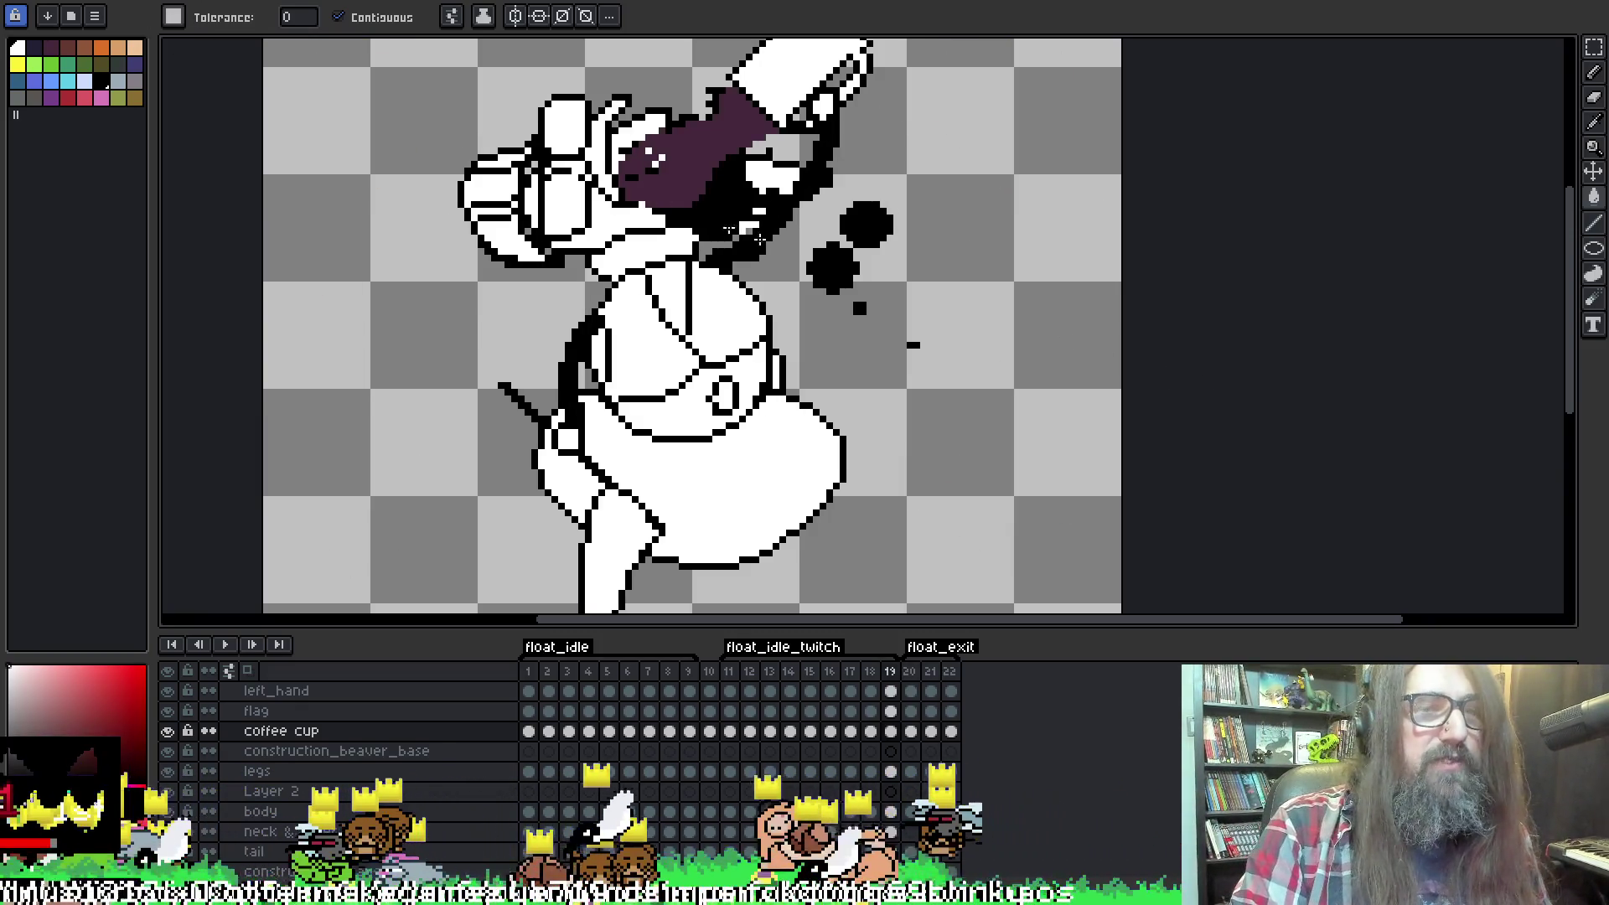
pyautogui.press('.')
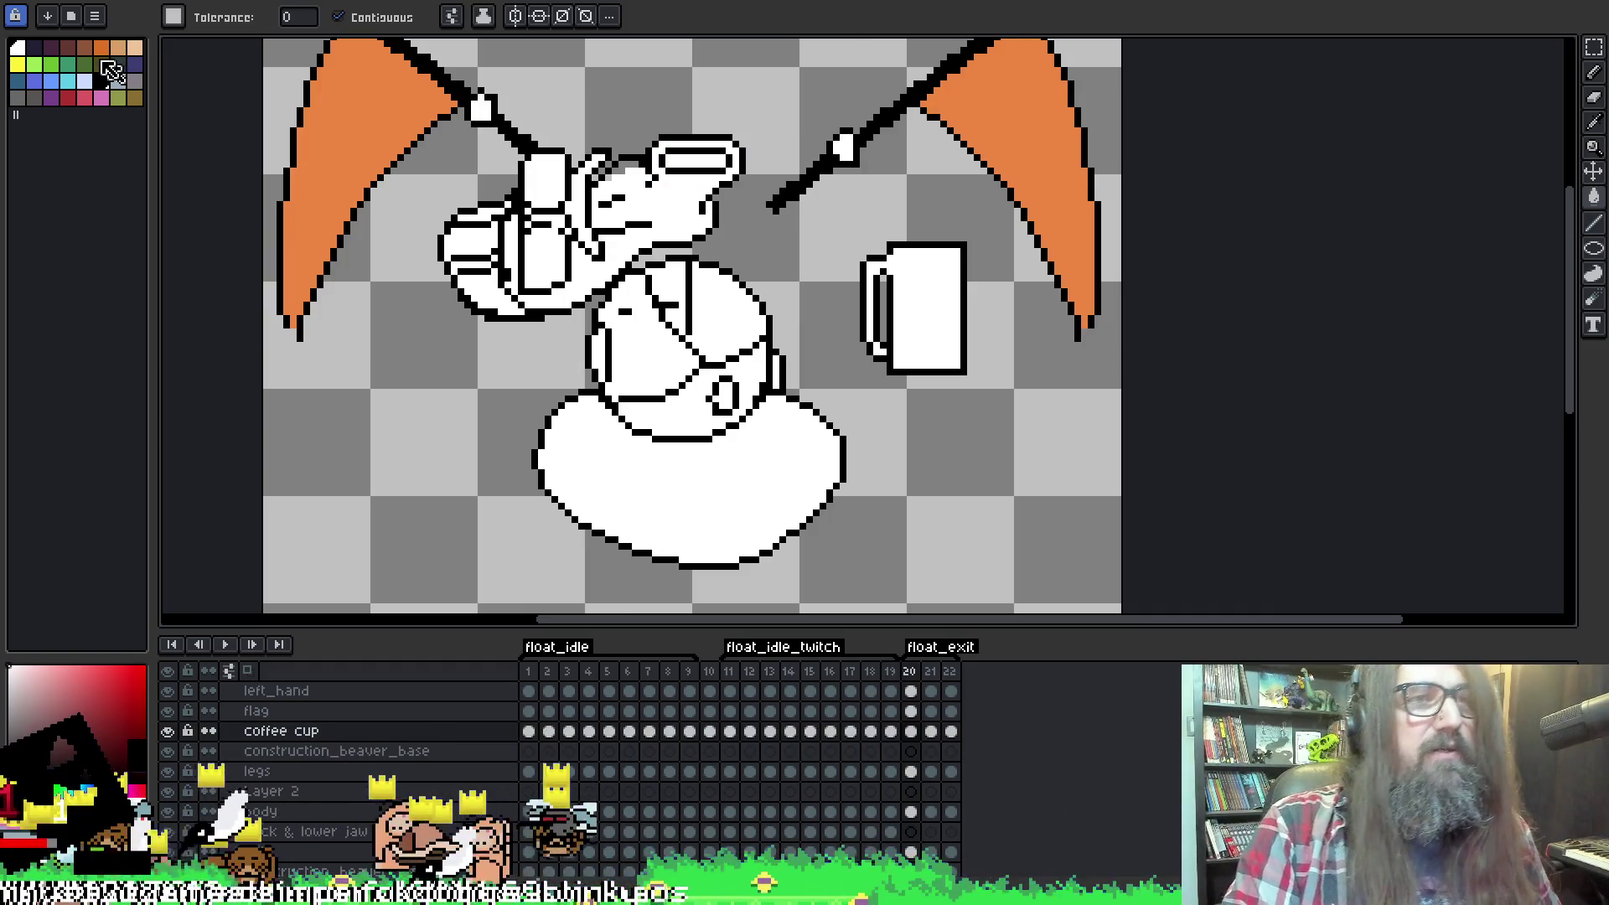
# Start an Export As and correct the misspelled output name to floating_exit_01.png.
pyautogui.click(15, 15)
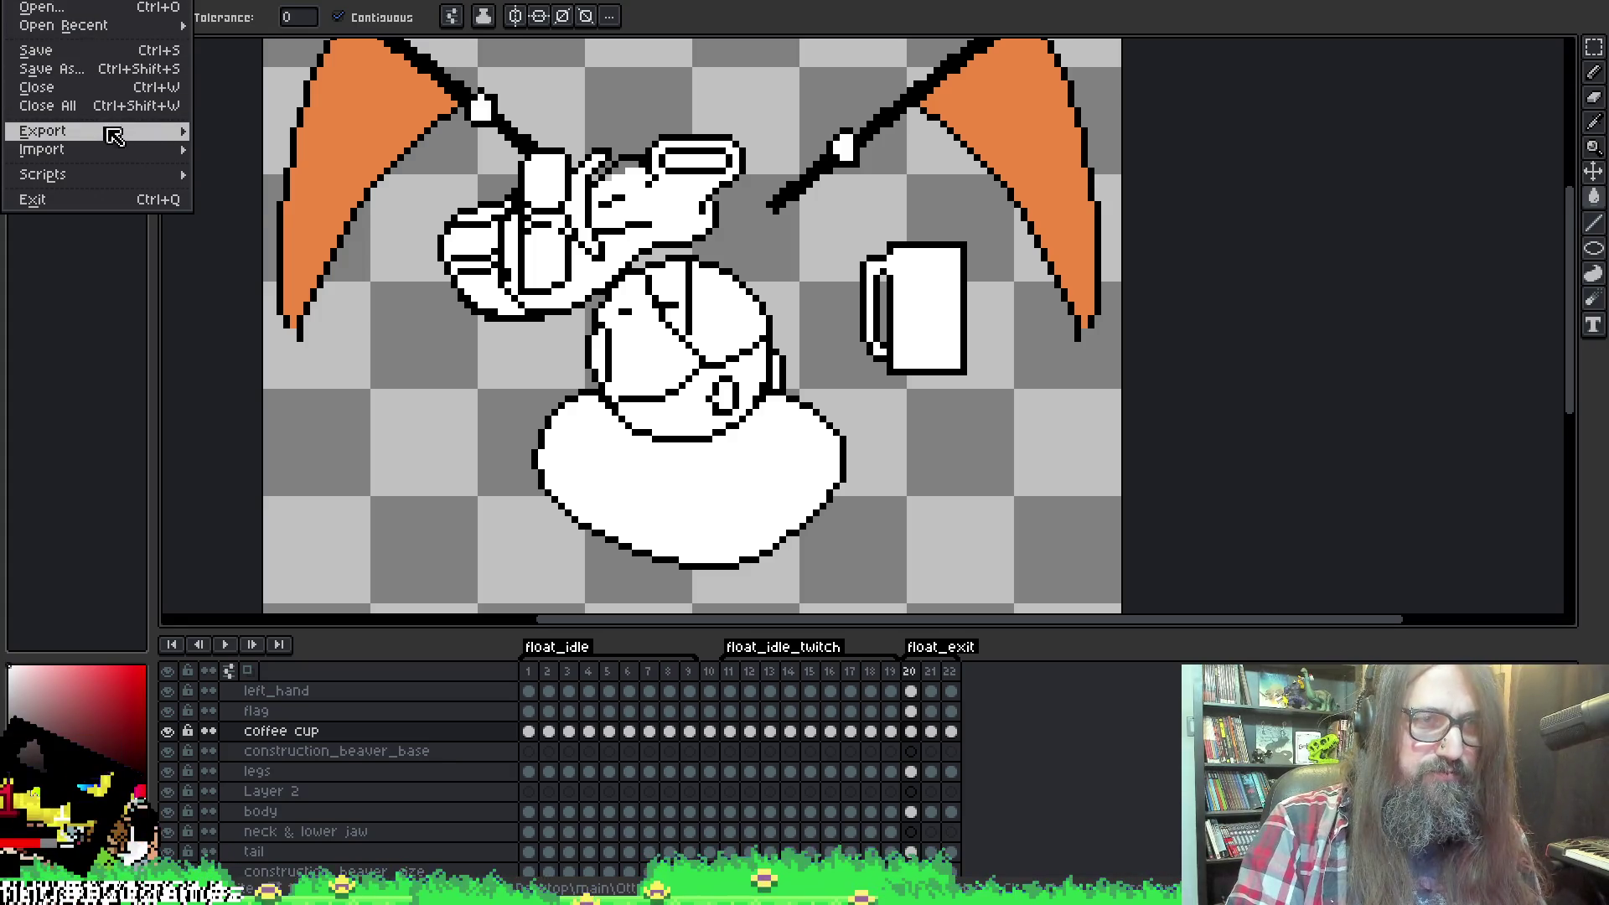
pyautogui.moveTo(115, 136)
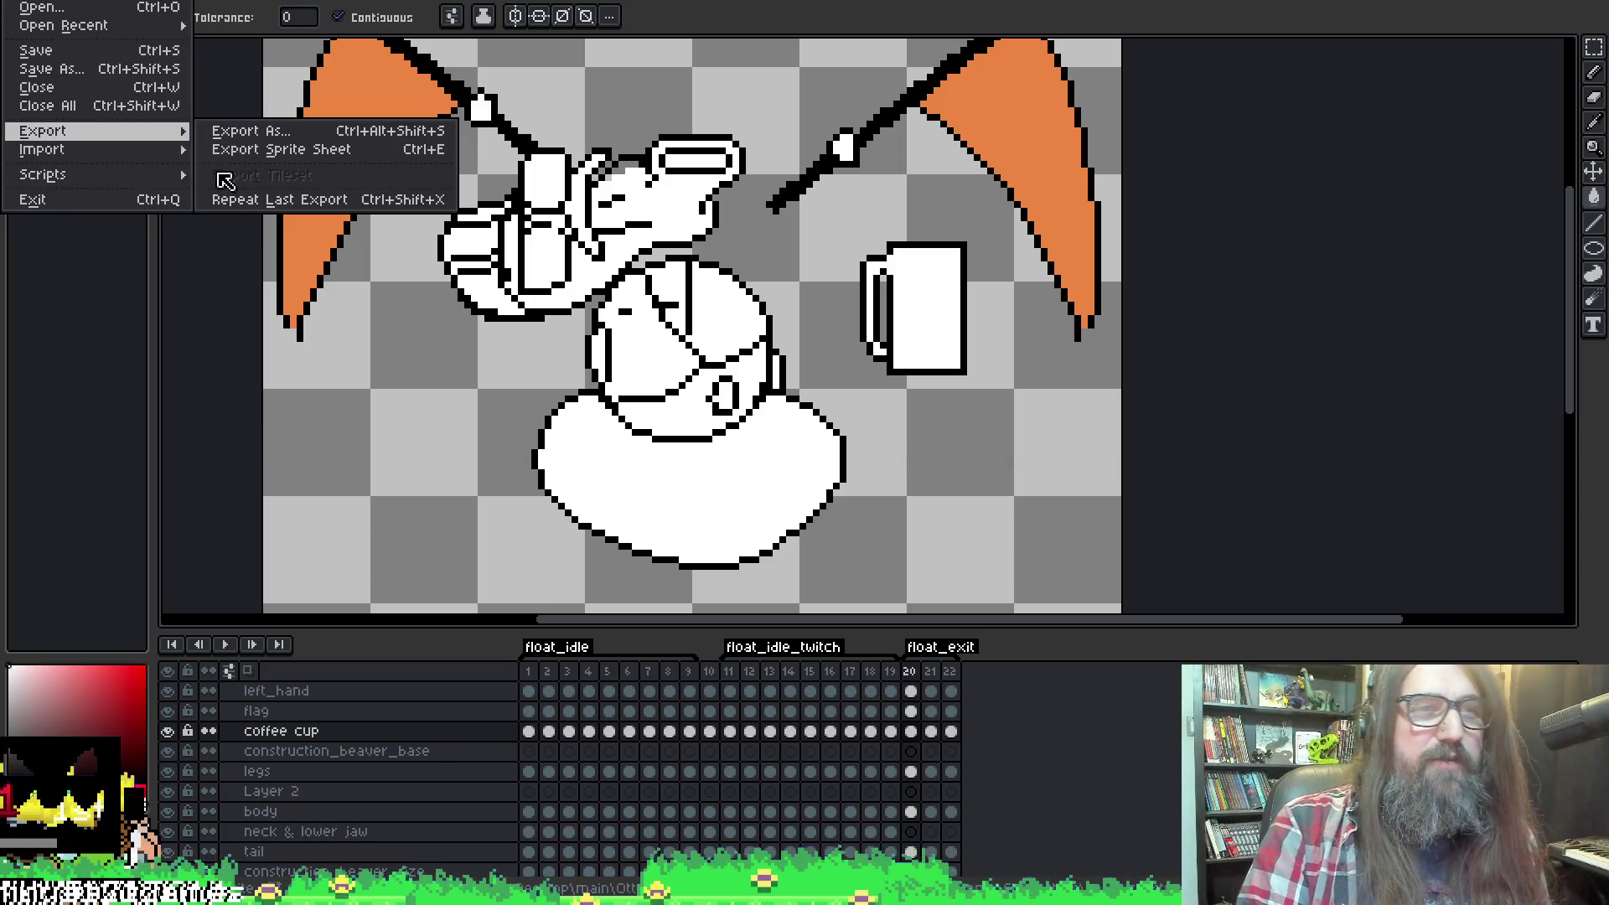
pyautogui.click(245, 134)
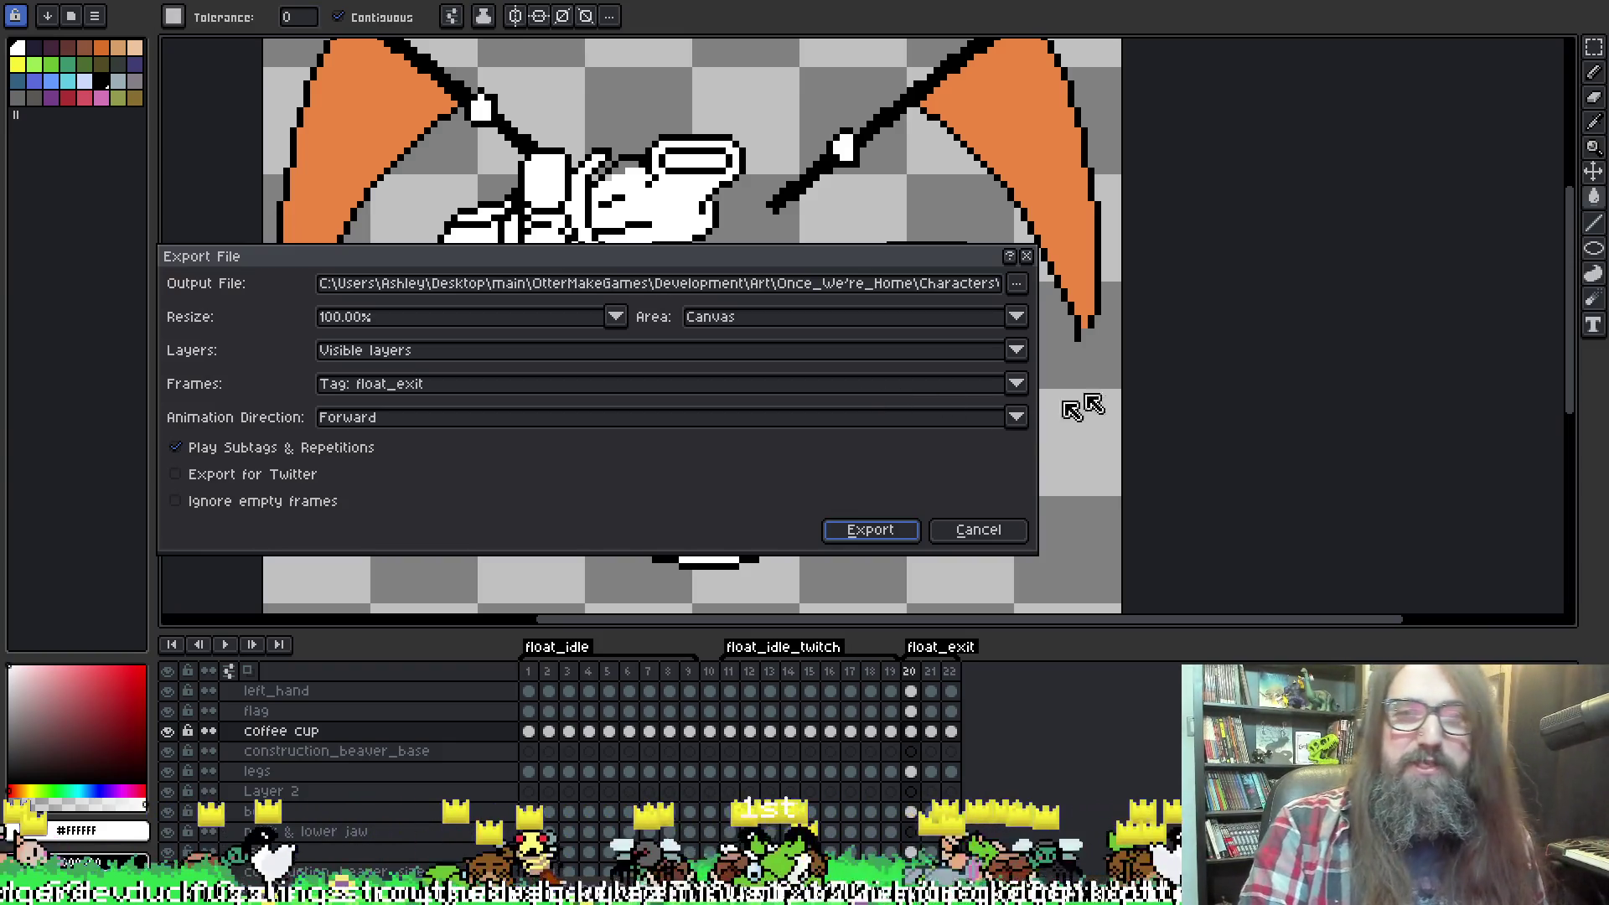
pyautogui.click(943, 283)
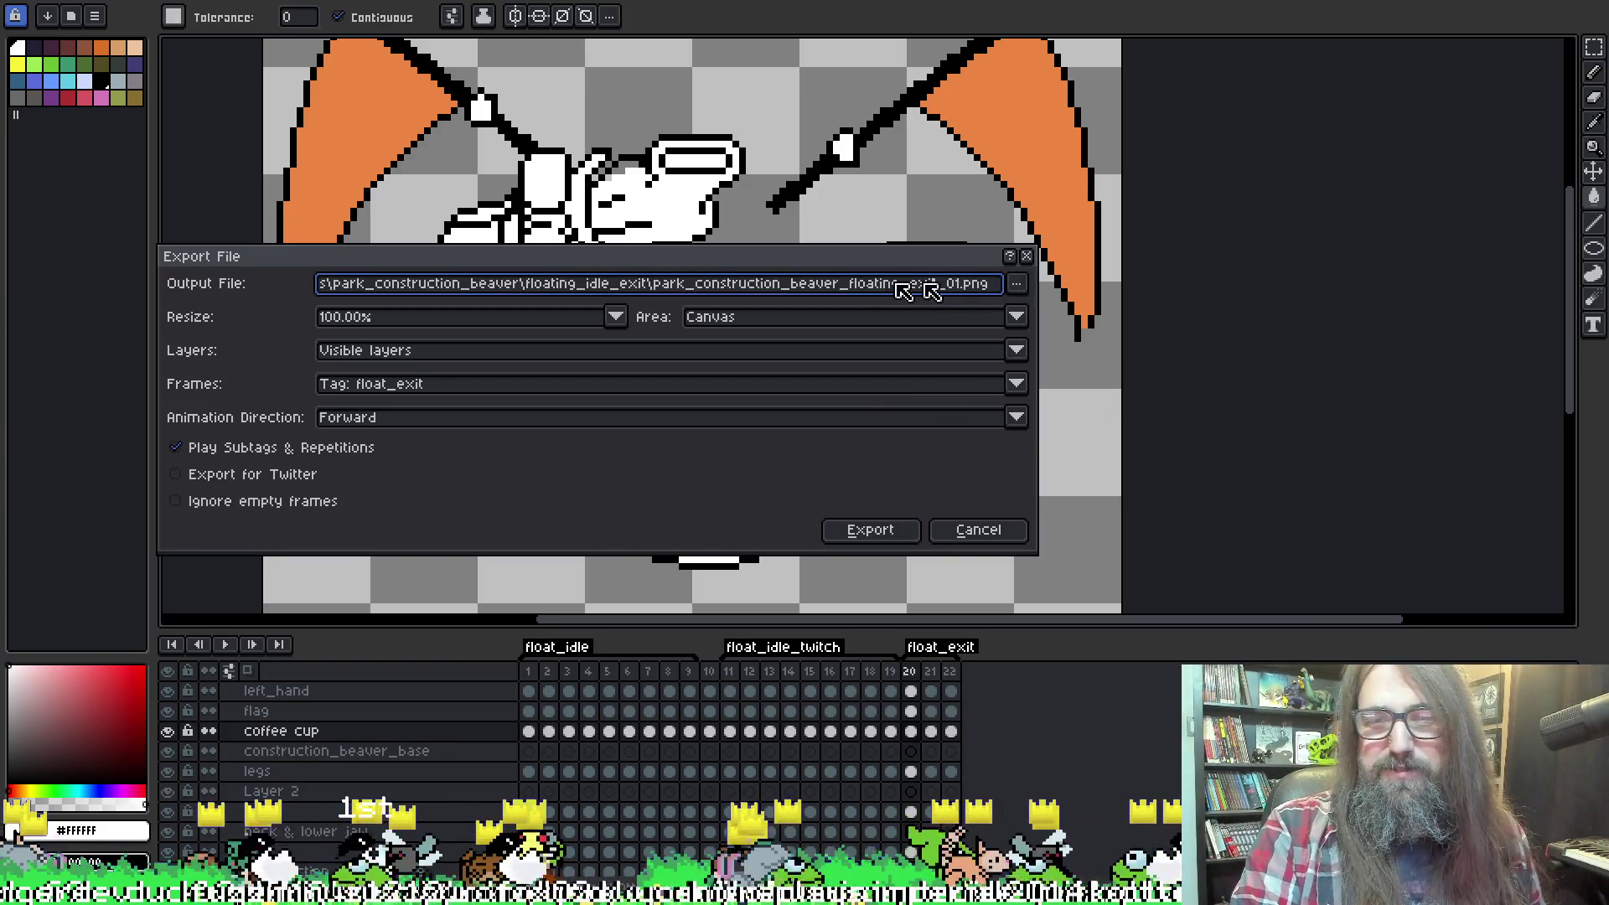
pyautogui.click(931, 284)
pyautogui.write('t')
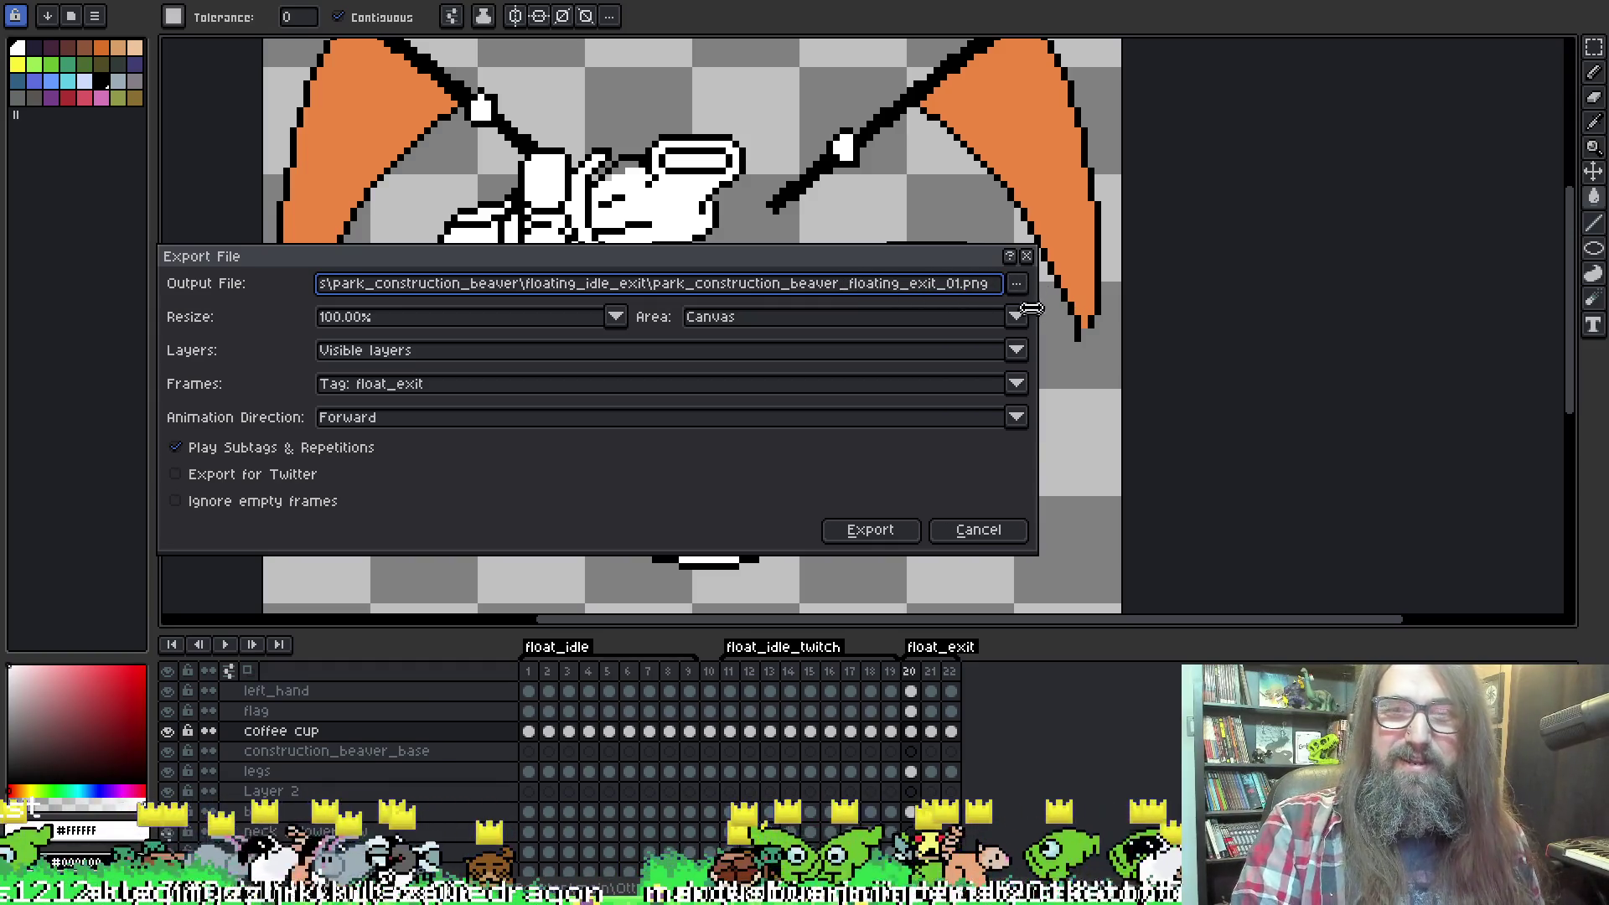
# Save to the floating_idle_exit folder as floating_exit_01, replacing the existing file.
pyautogui.click(1016, 283)
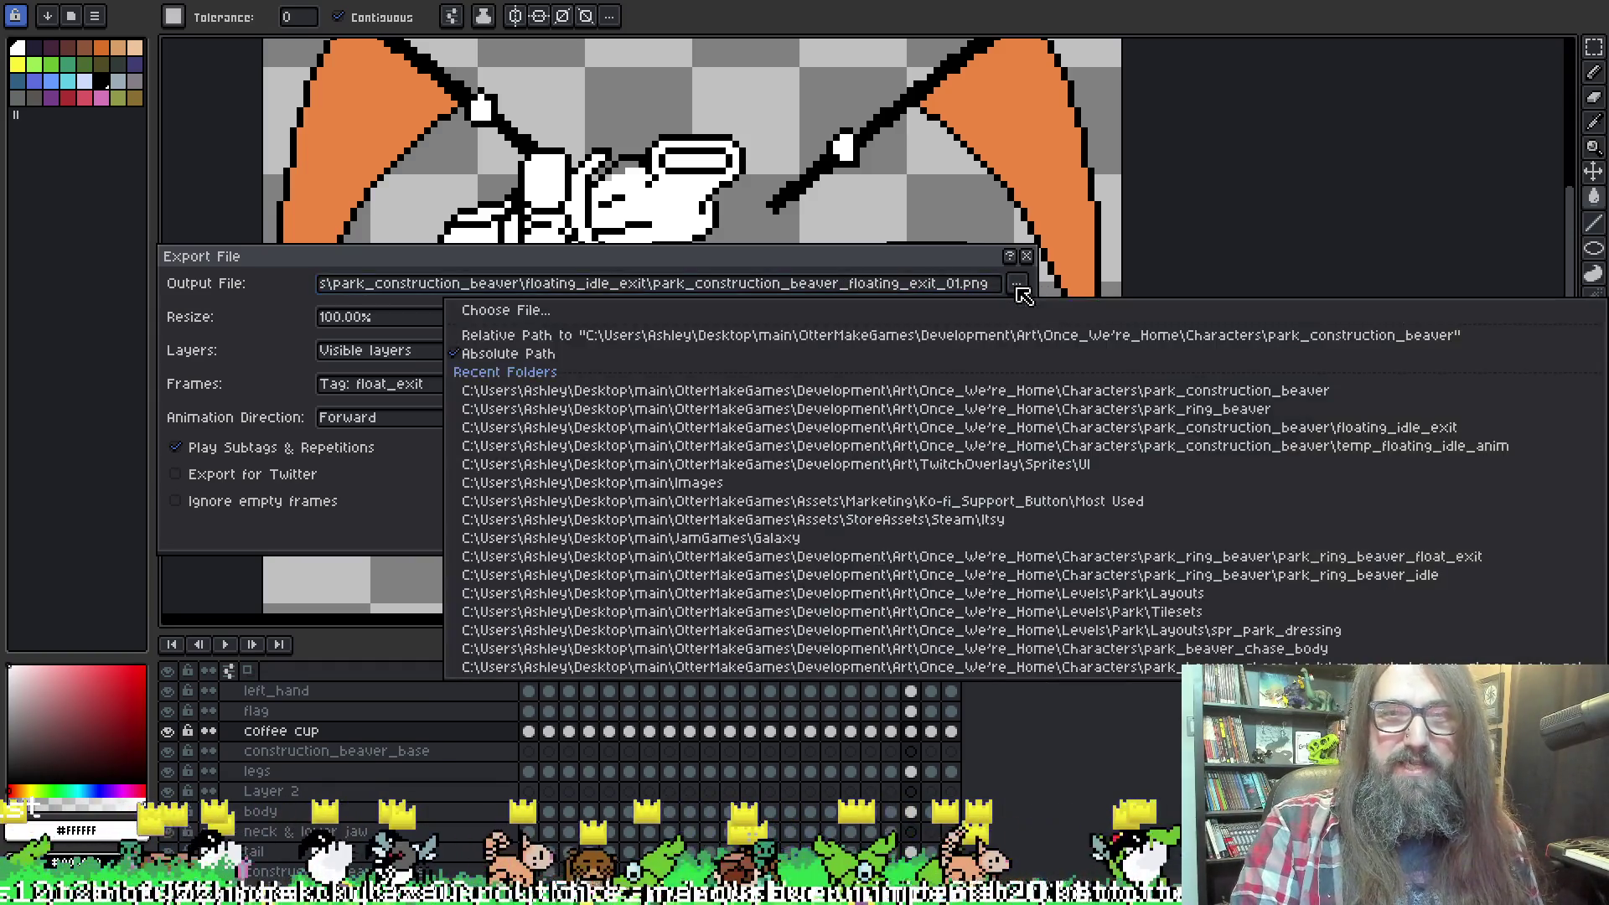
pyautogui.click(698, 311)
pyautogui.click(660, 159)
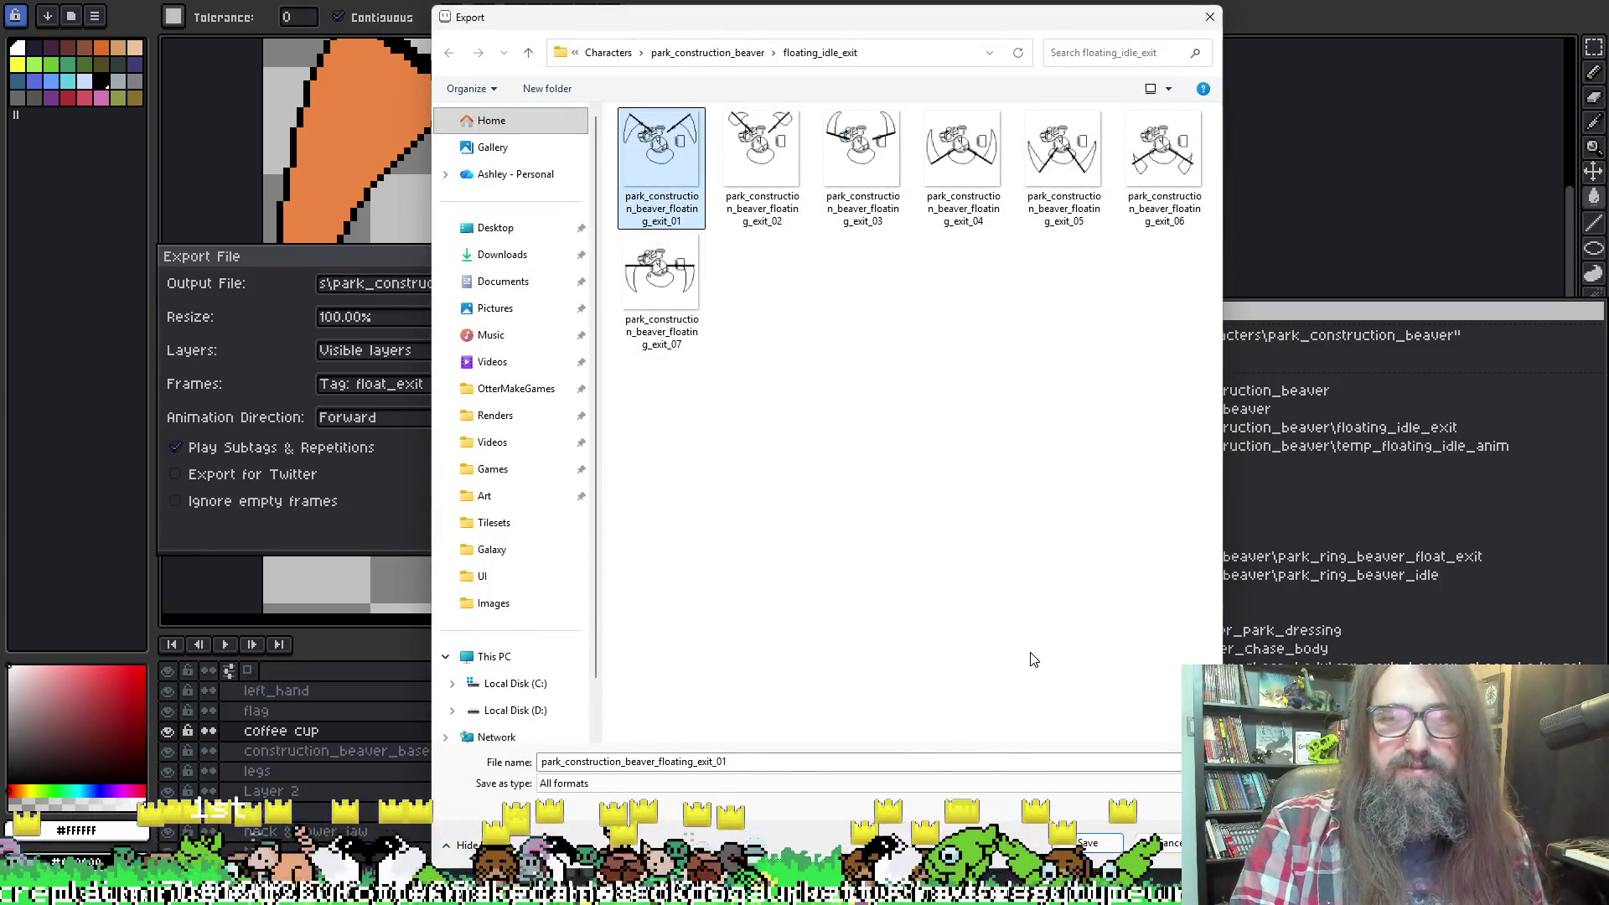
pyautogui.click(1086, 842)
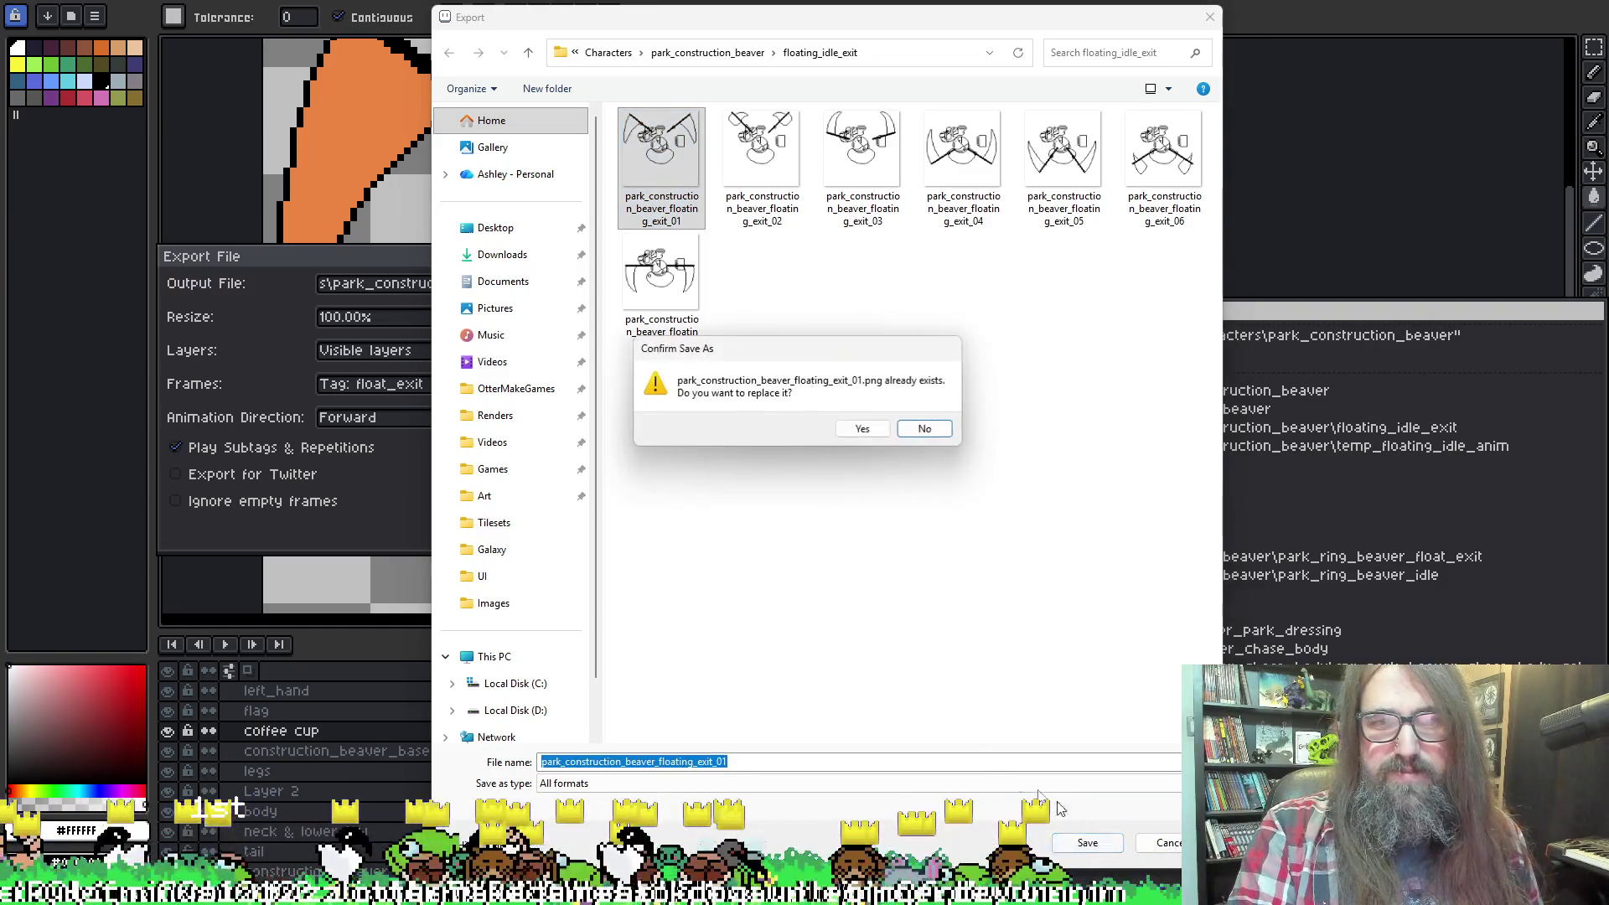
pyautogui.click(863, 429)
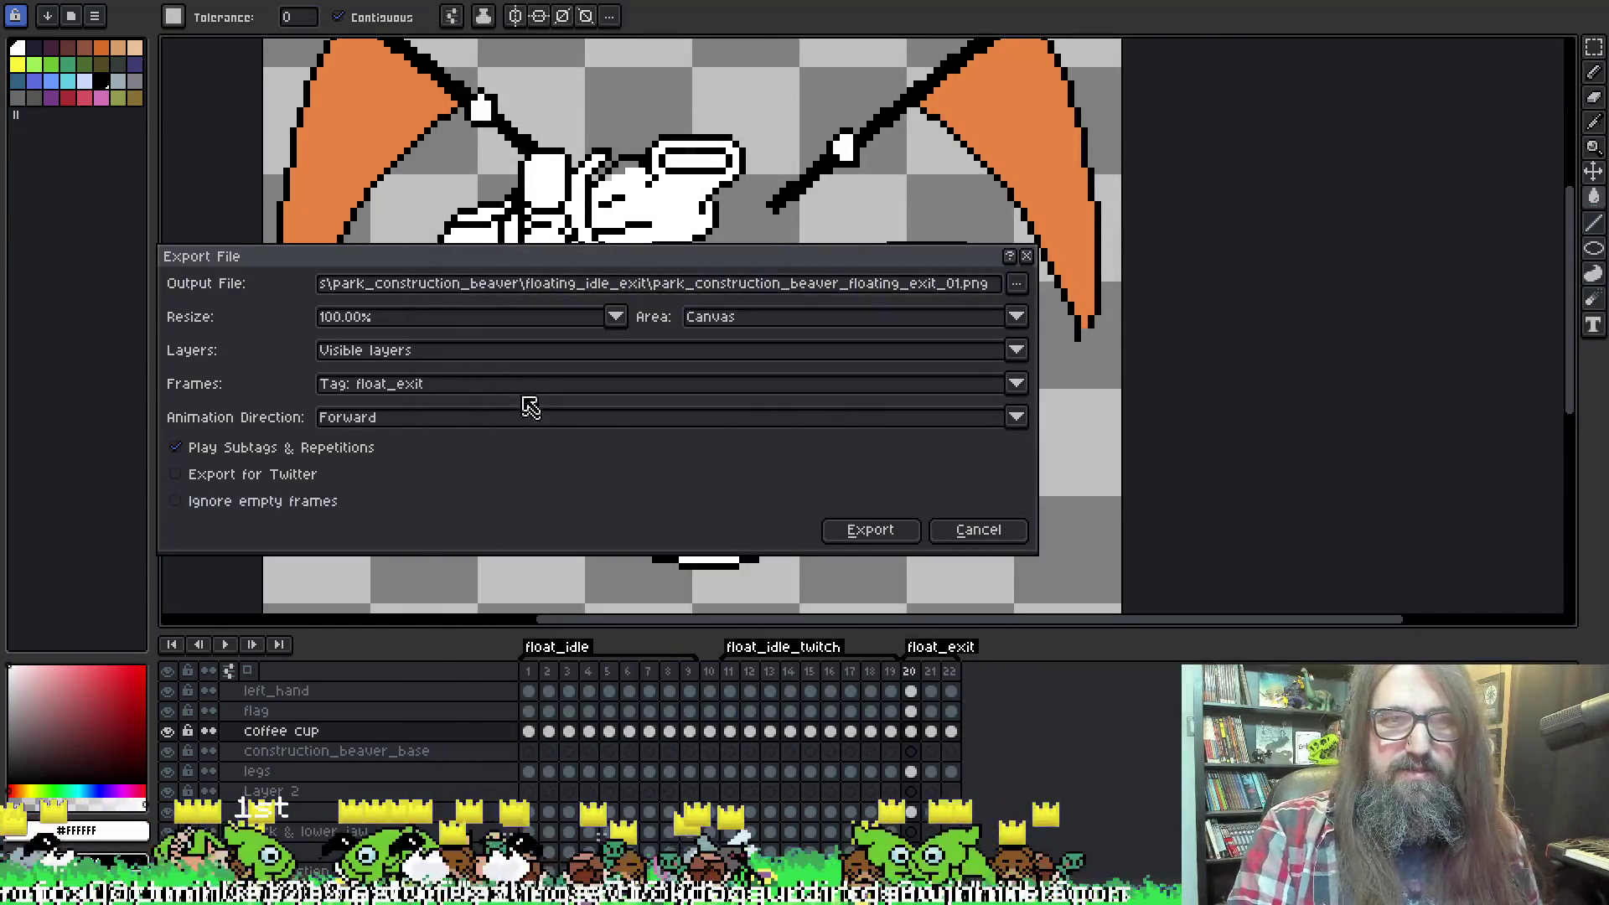
# Export only the float_exit tag frames as PNGs, then switch to GameMaker.
pyautogui.click(817, 391)
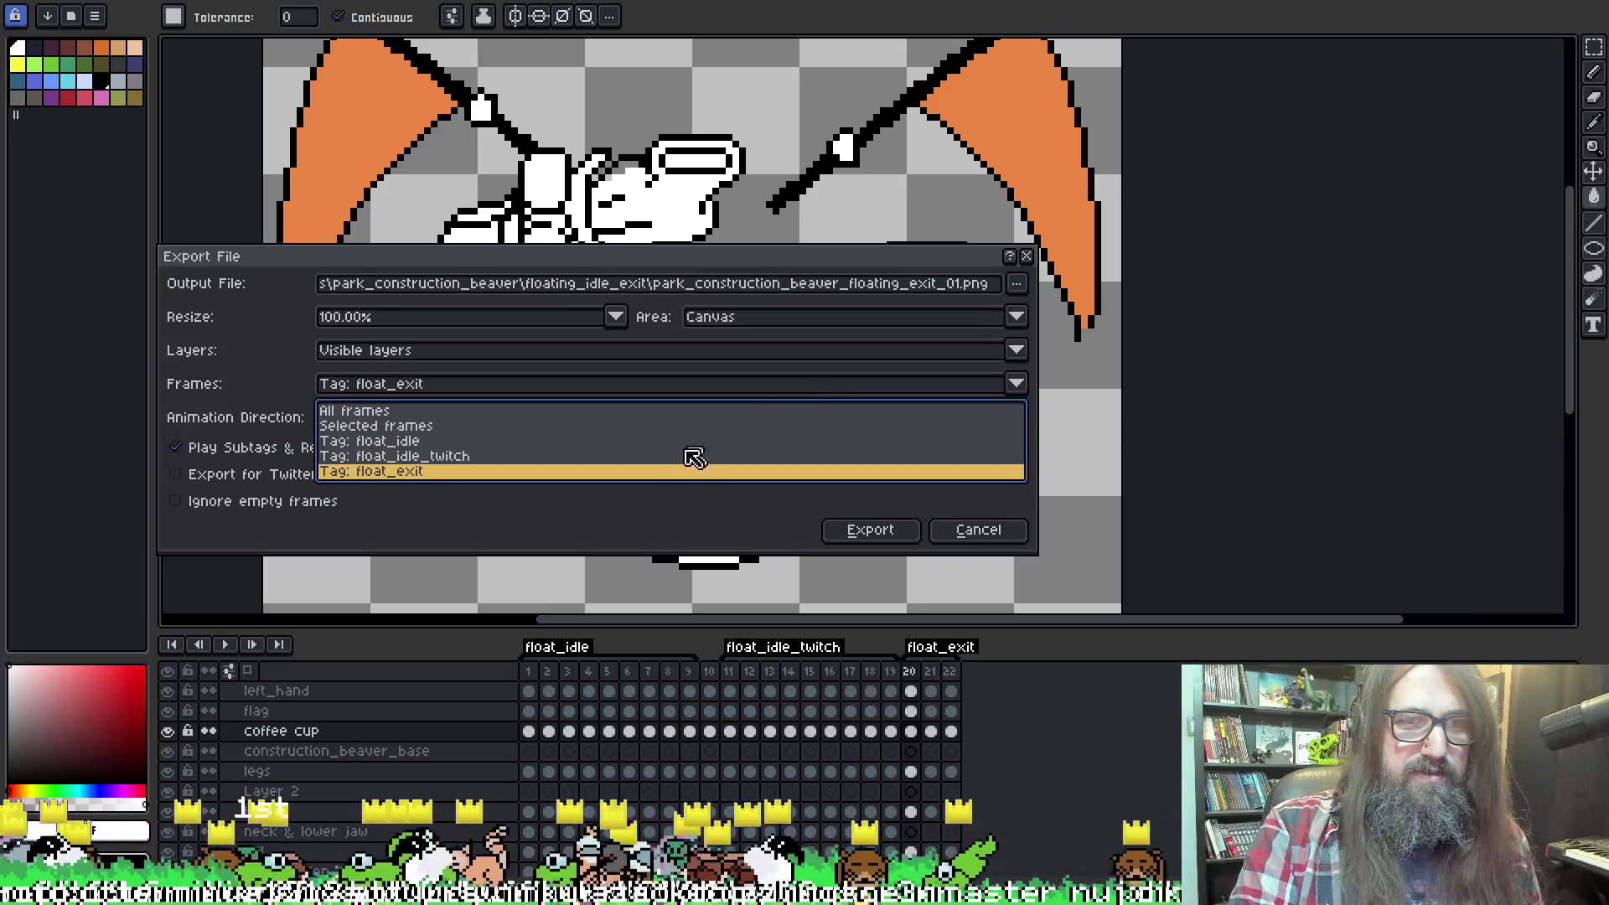
pyautogui.click(666, 471)
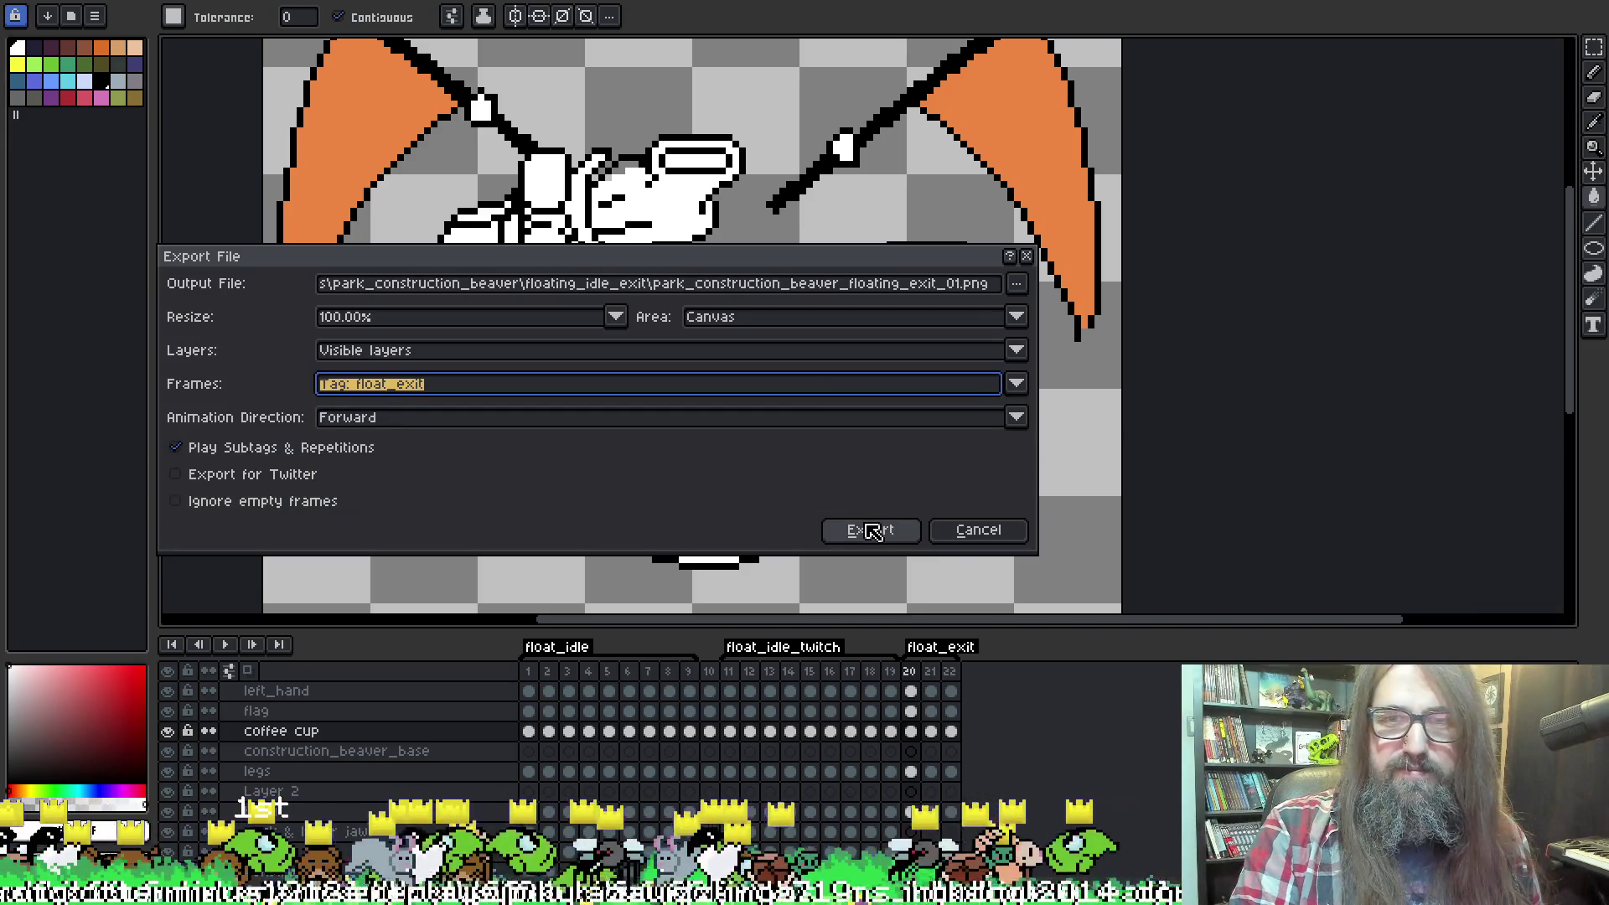
pyautogui.click(871, 531)
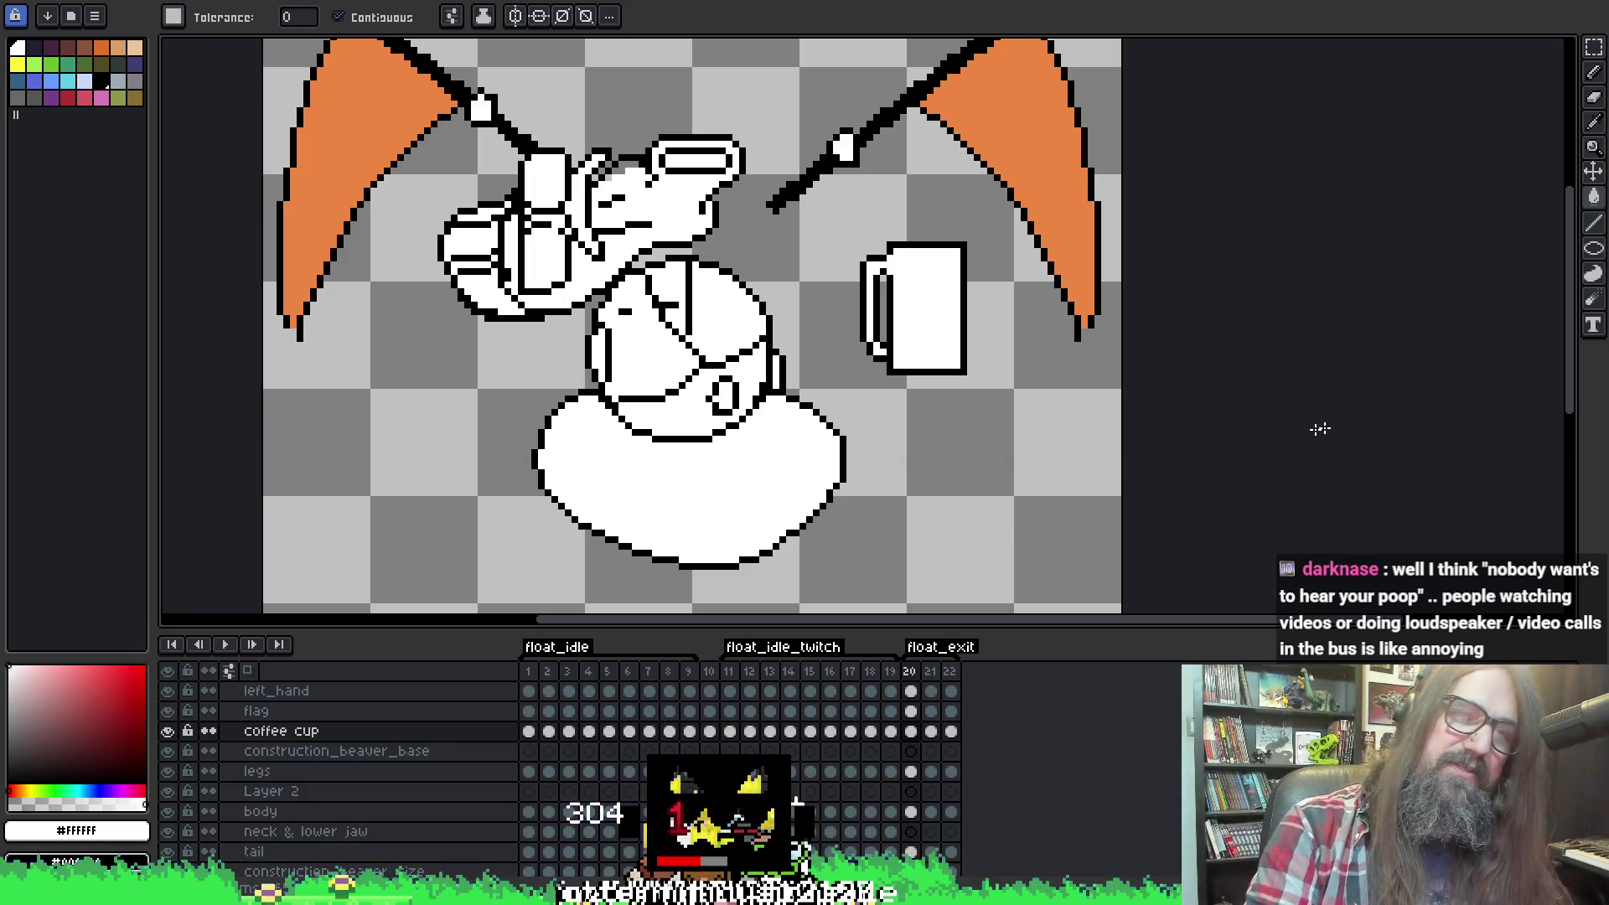
pyautogui.moveTo(794, 300); pyautogui.dragTo(846, 283)
pyautogui.rightClick(847, 283)
pyautogui.click(804, 469)
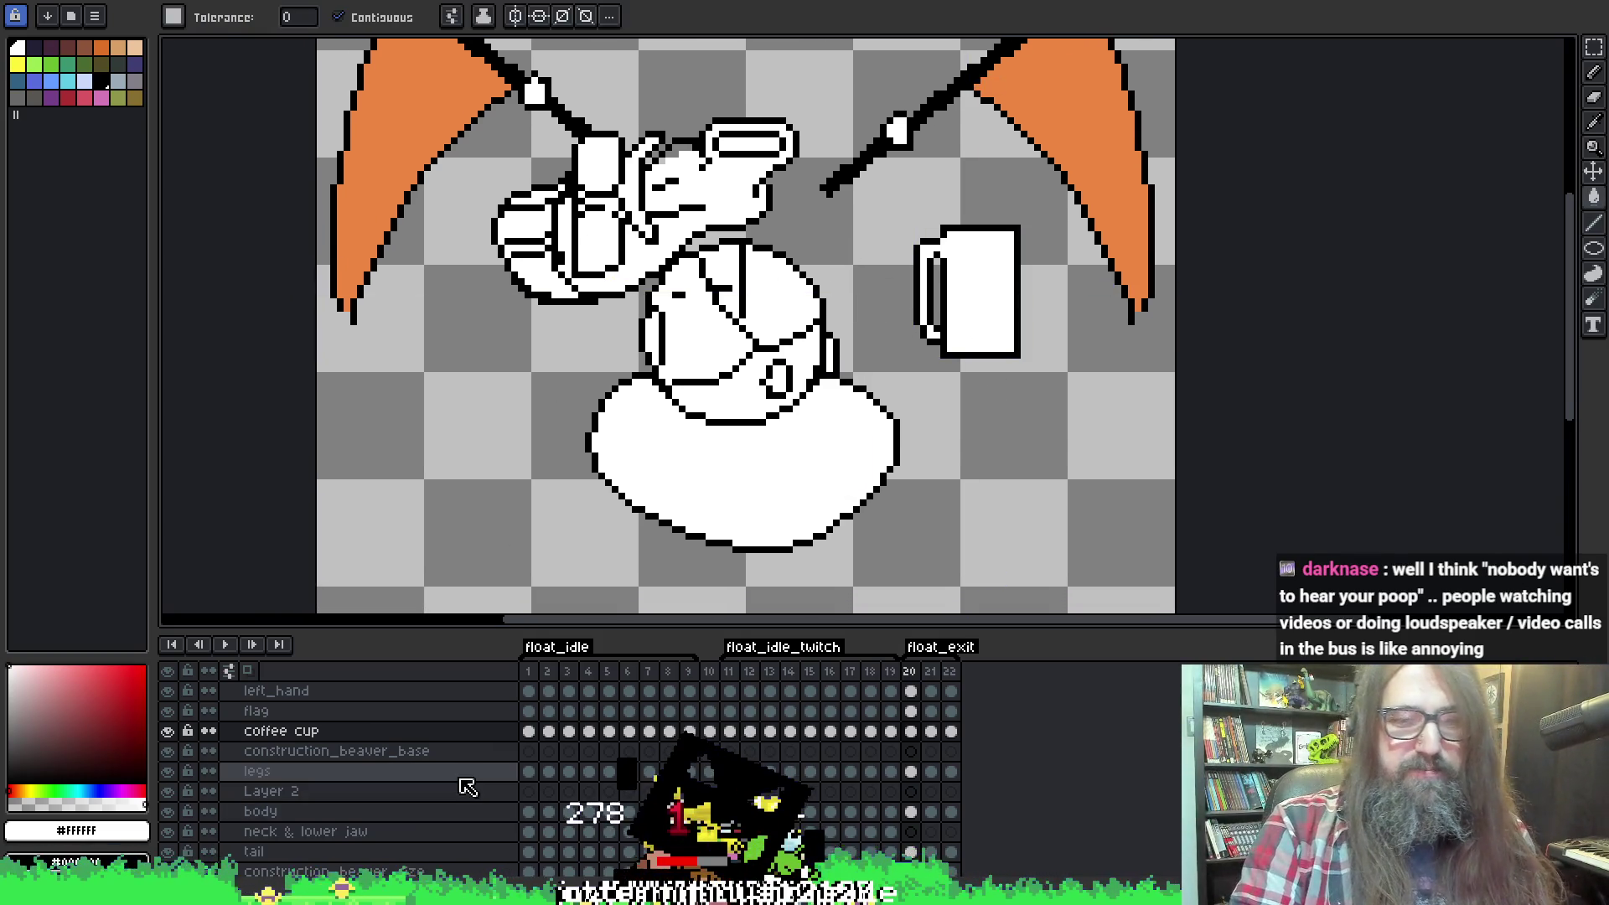
pyautogui.hotkey('alt', 'Tab')
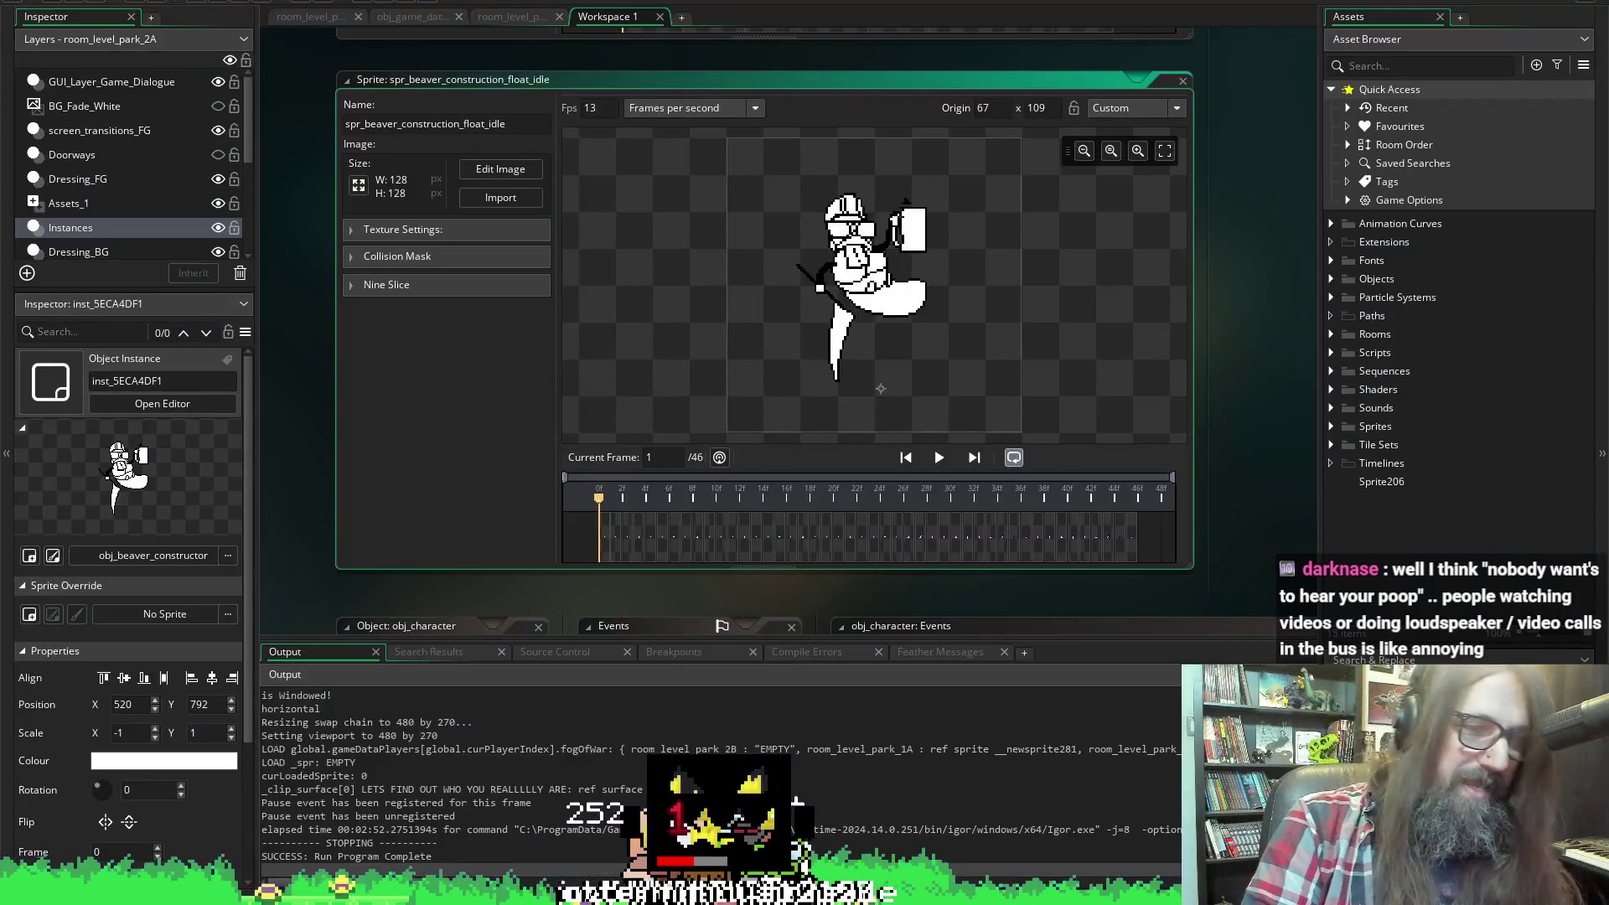
pyautogui.scroll(-2, 1246, 306)
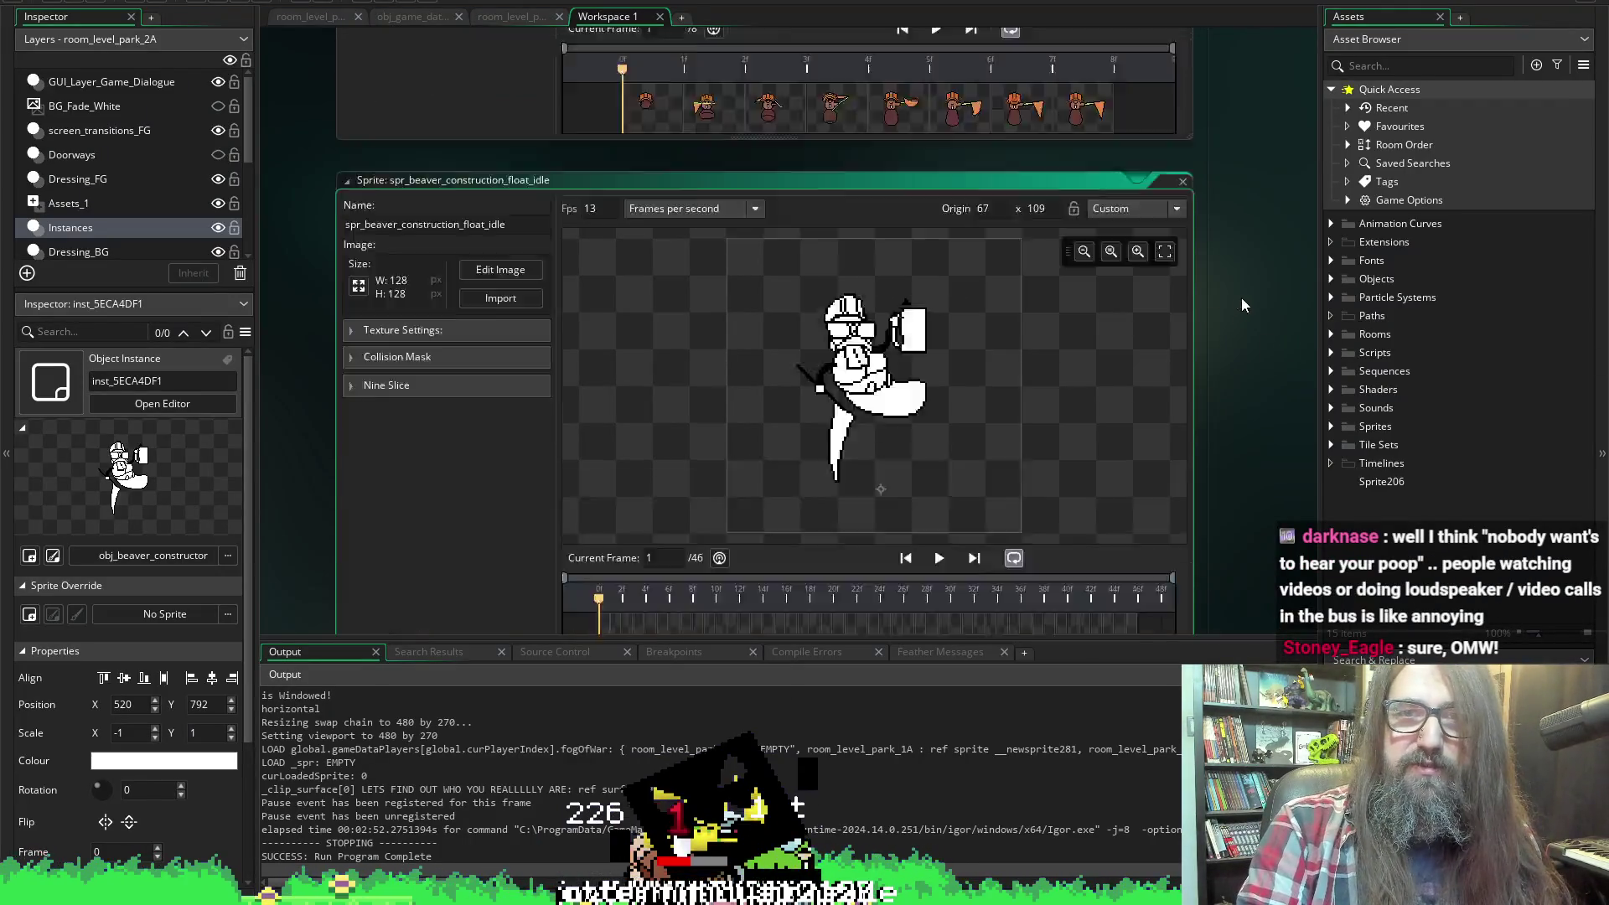
pyautogui.click(1331, 352)
pyautogui.scroll(-4, 1425, 377)
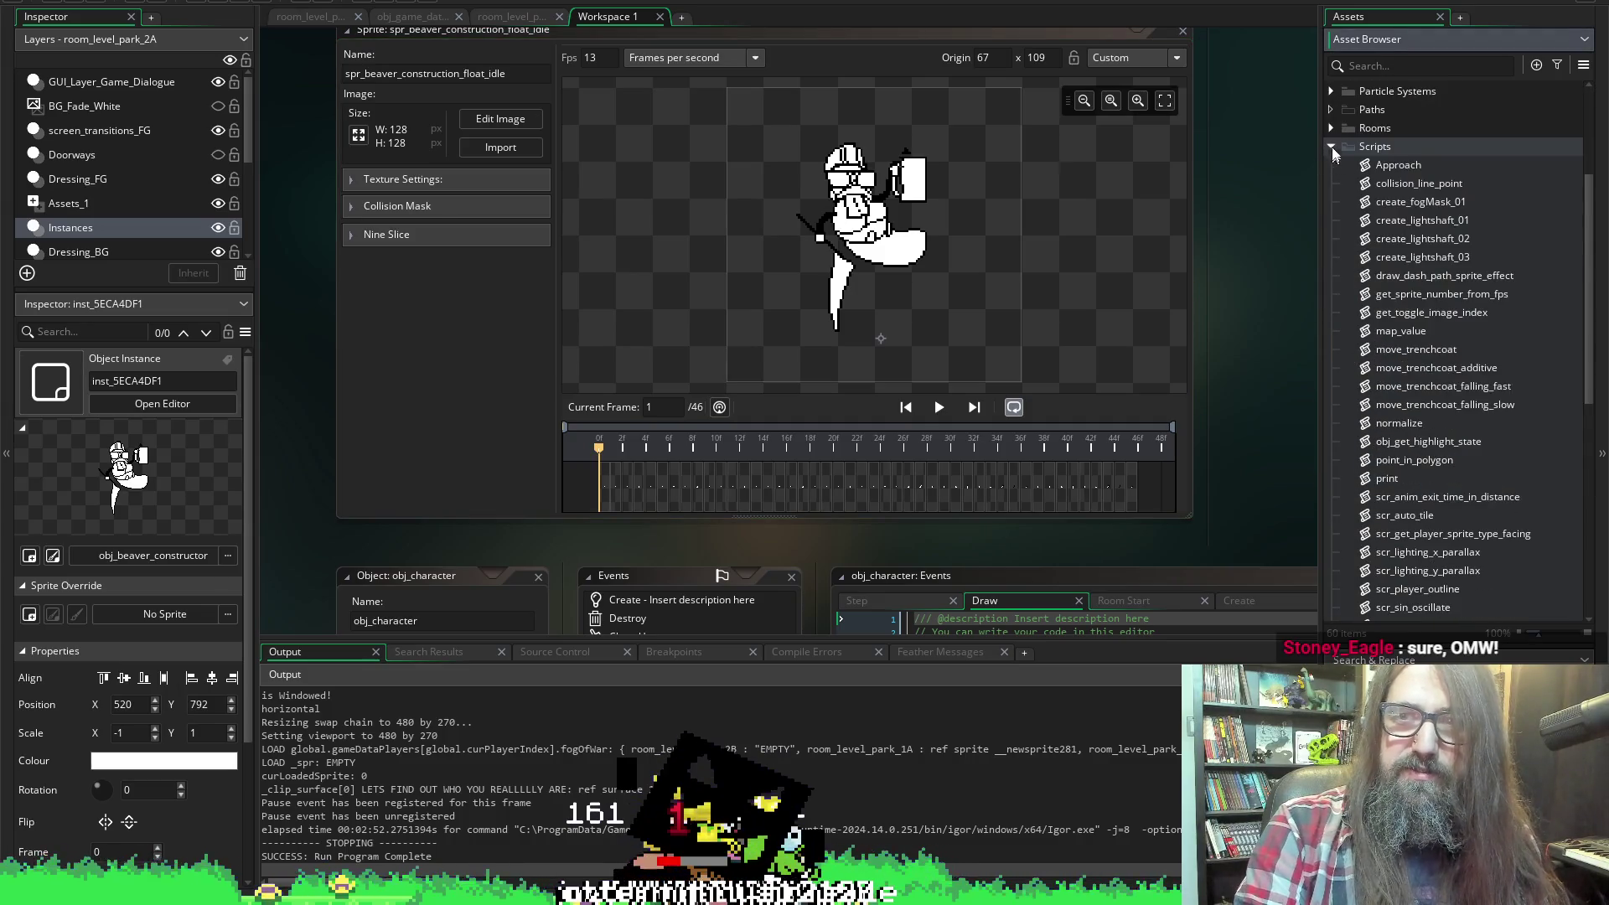
pyautogui.click(1332, 148)
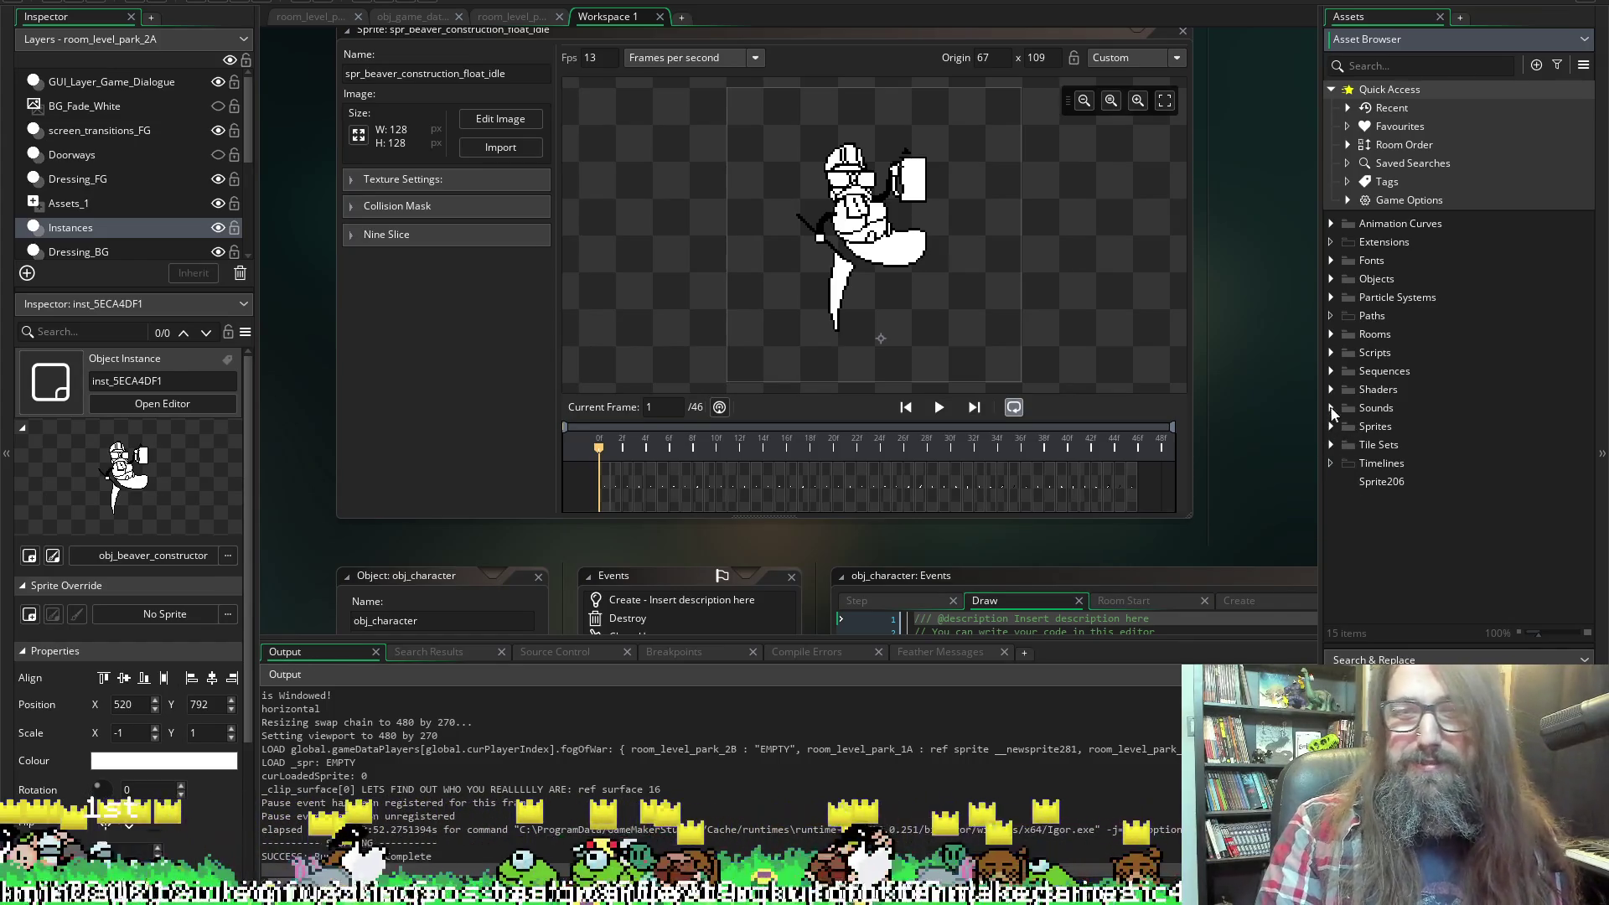
pyautogui.click(1332, 429)
pyautogui.click(1332, 430)
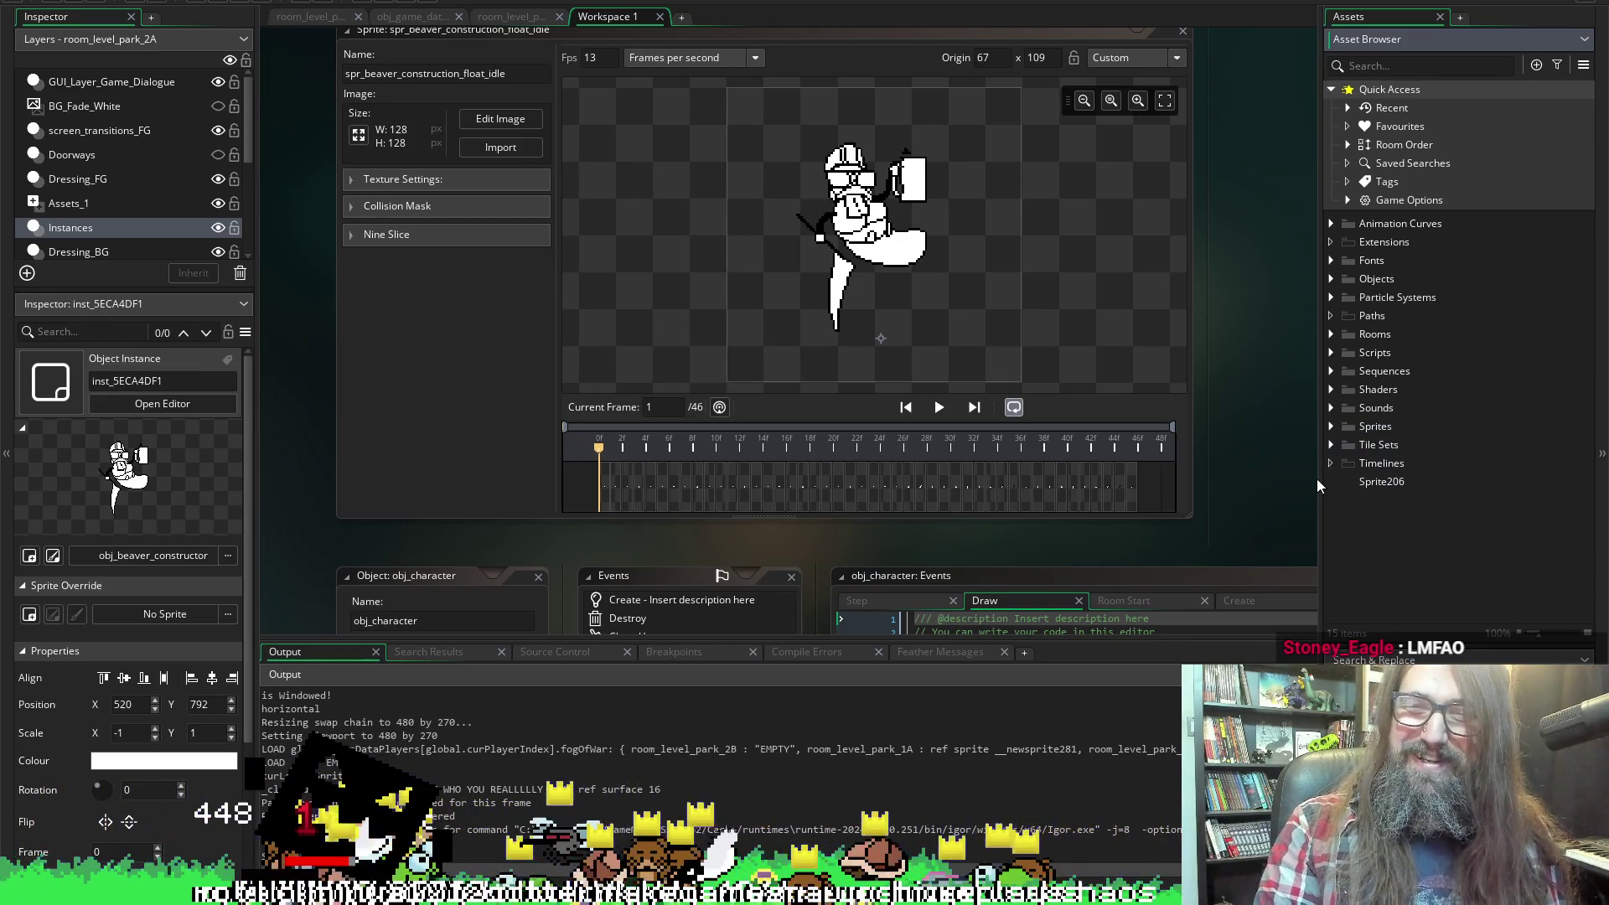
pyautogui.moveTo(1319, 478); pyautogui.dragTo(1280, 482)
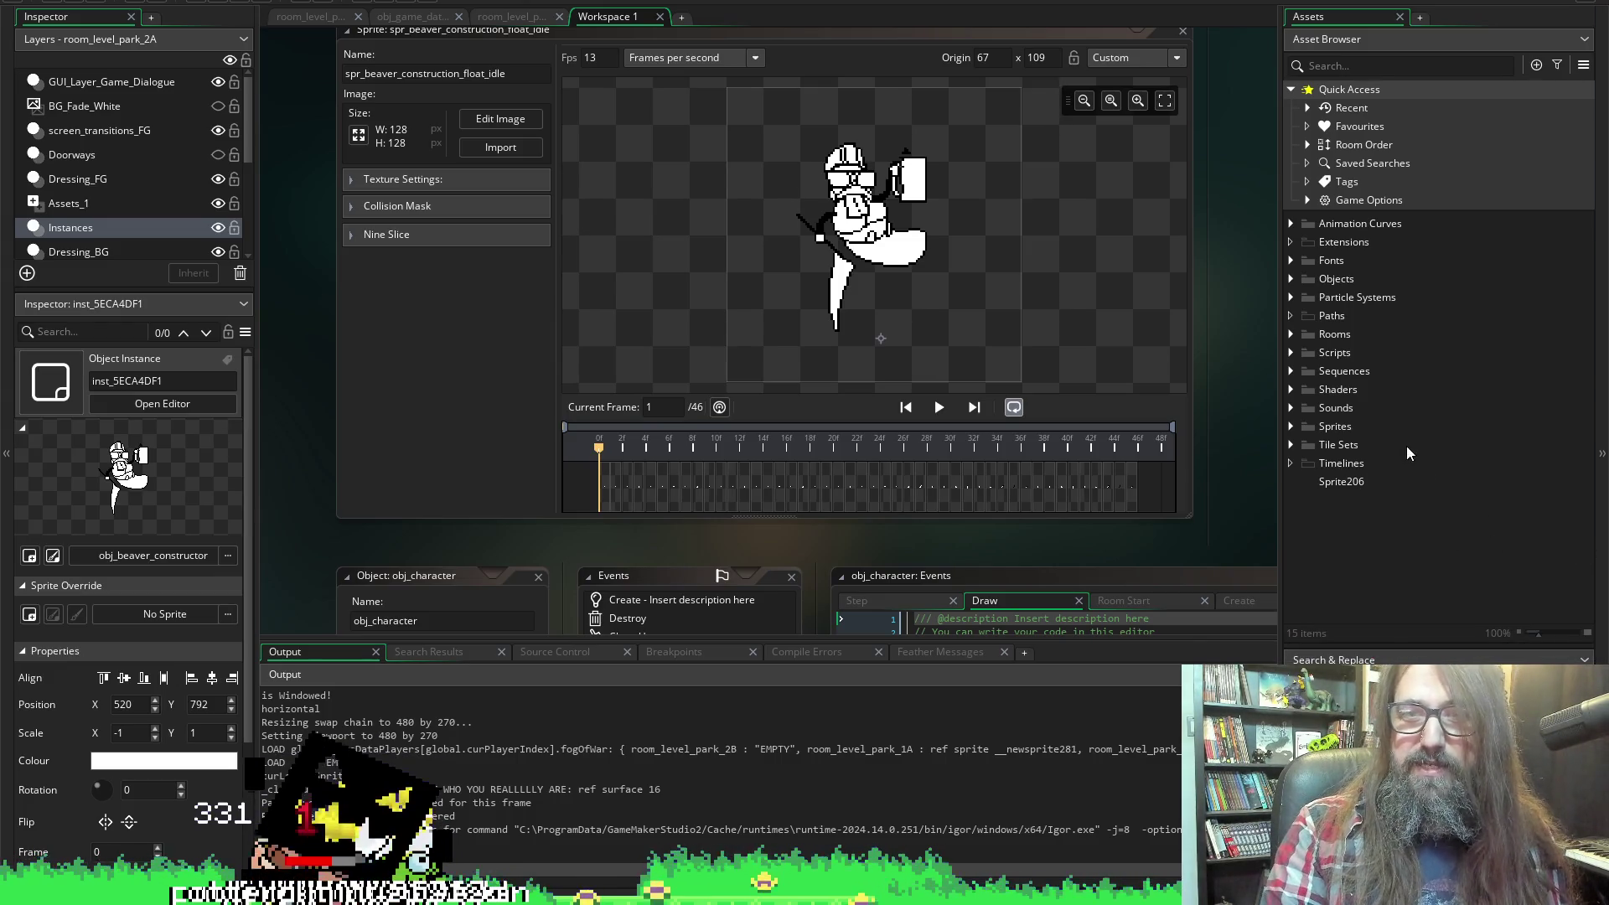
pyautogui.moveTo(1280, 518)
pyautogui.mouseDown()
pyautogui.moveTo(1318, 521)
pyautogui.moveTo(1268, 528)
pyautogui.mouseUp()
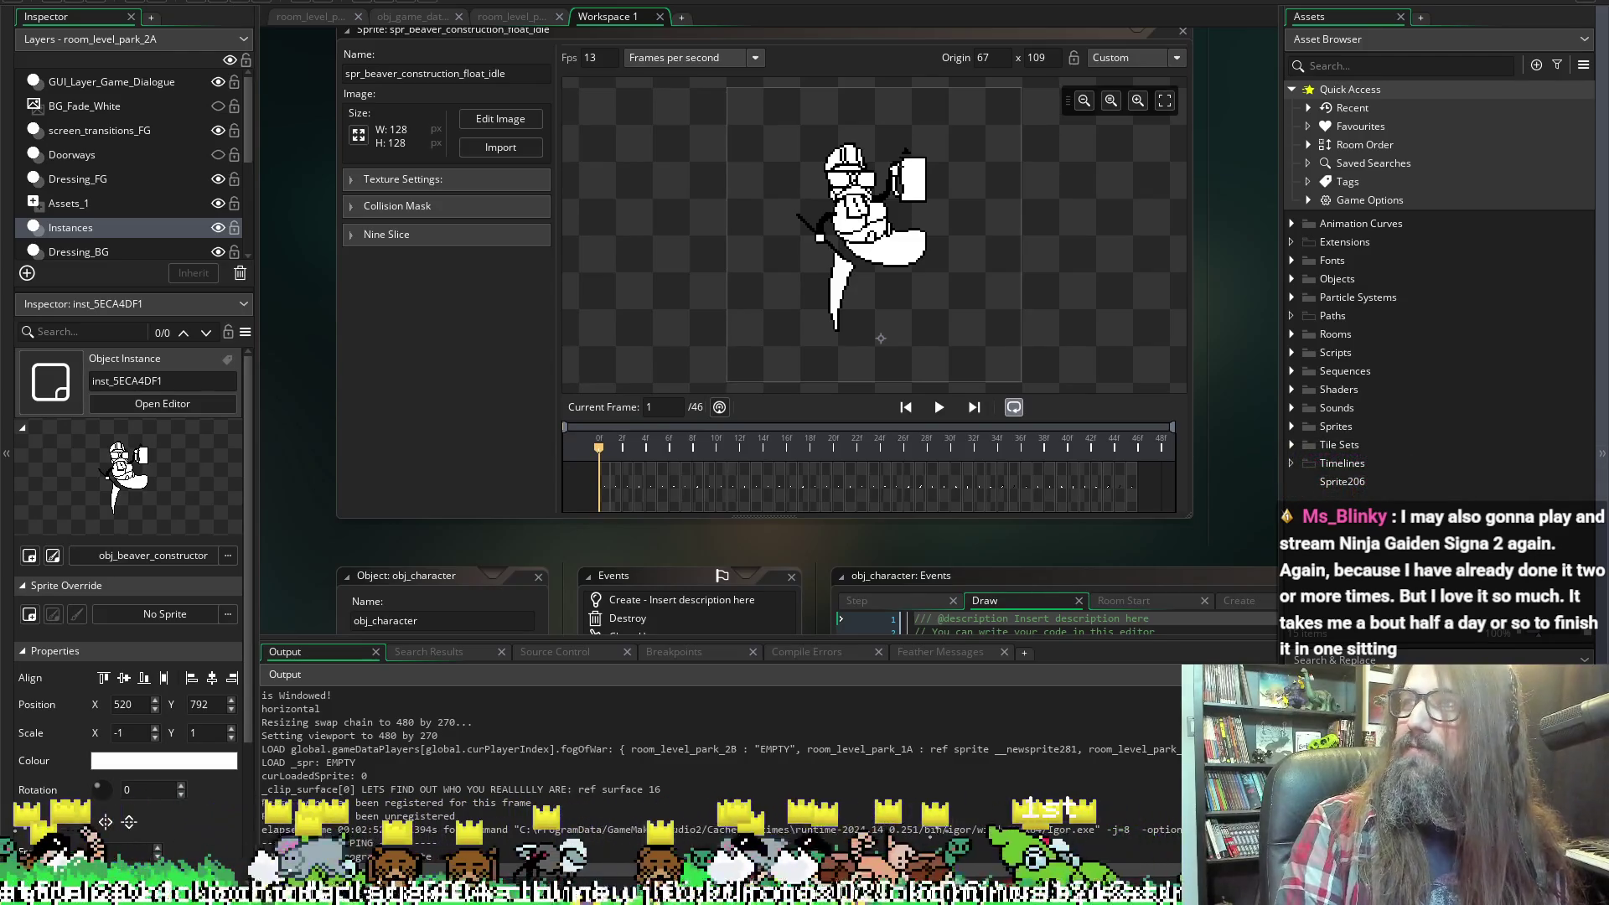
pyautogui.hotkey('alt', 'Tab')
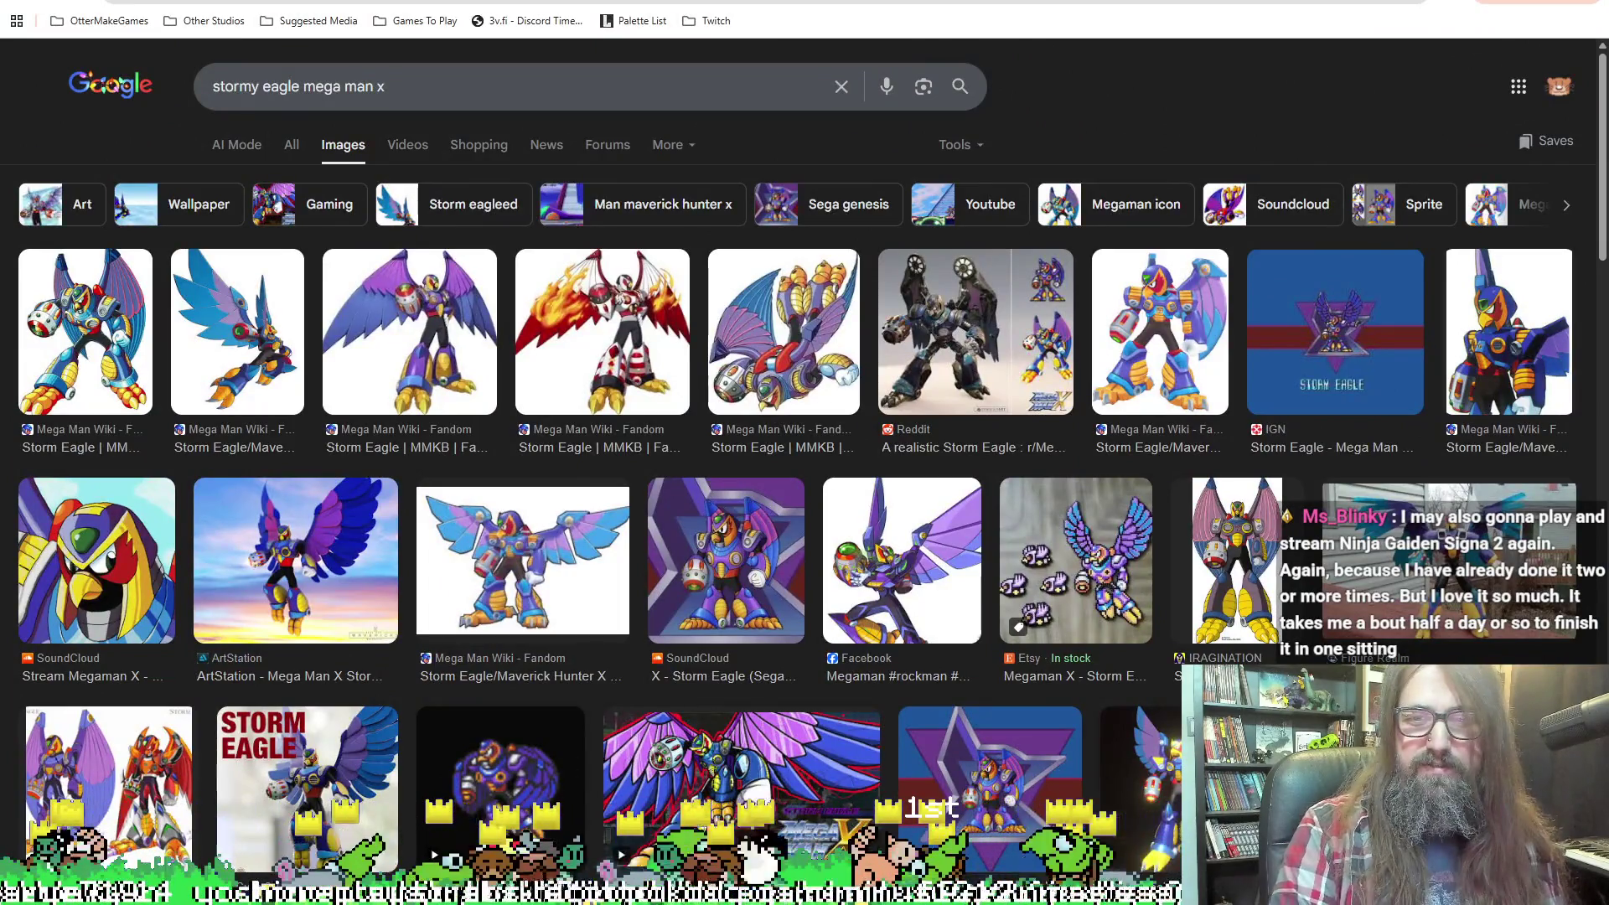
pyautogui.click(85, 335)
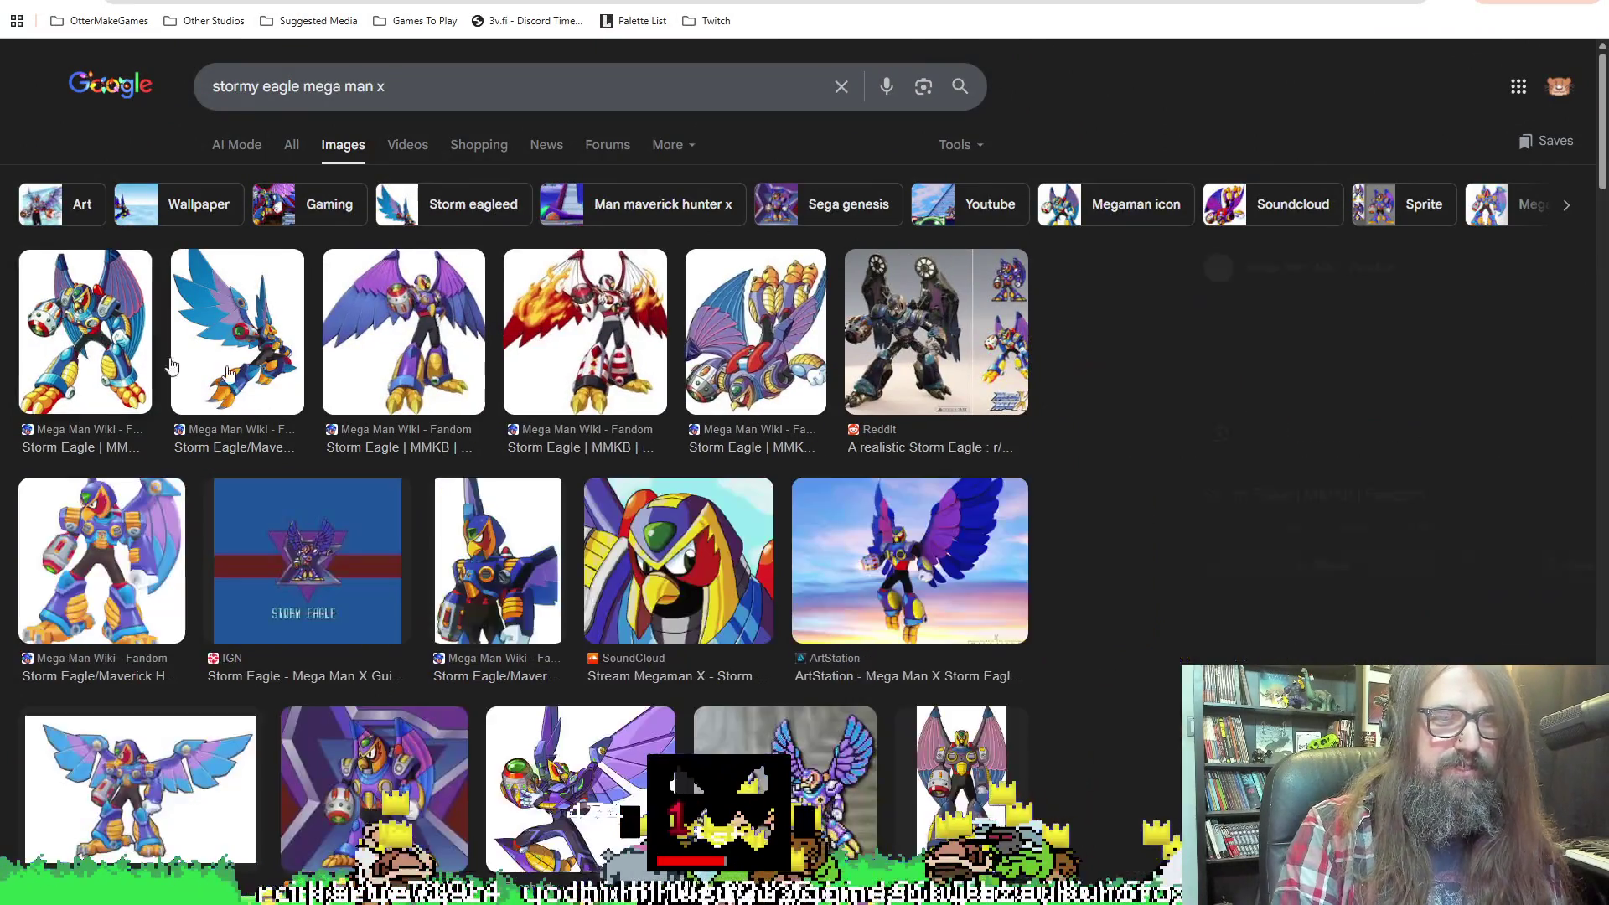
pyautogui.scroll(-2, 621, 562)
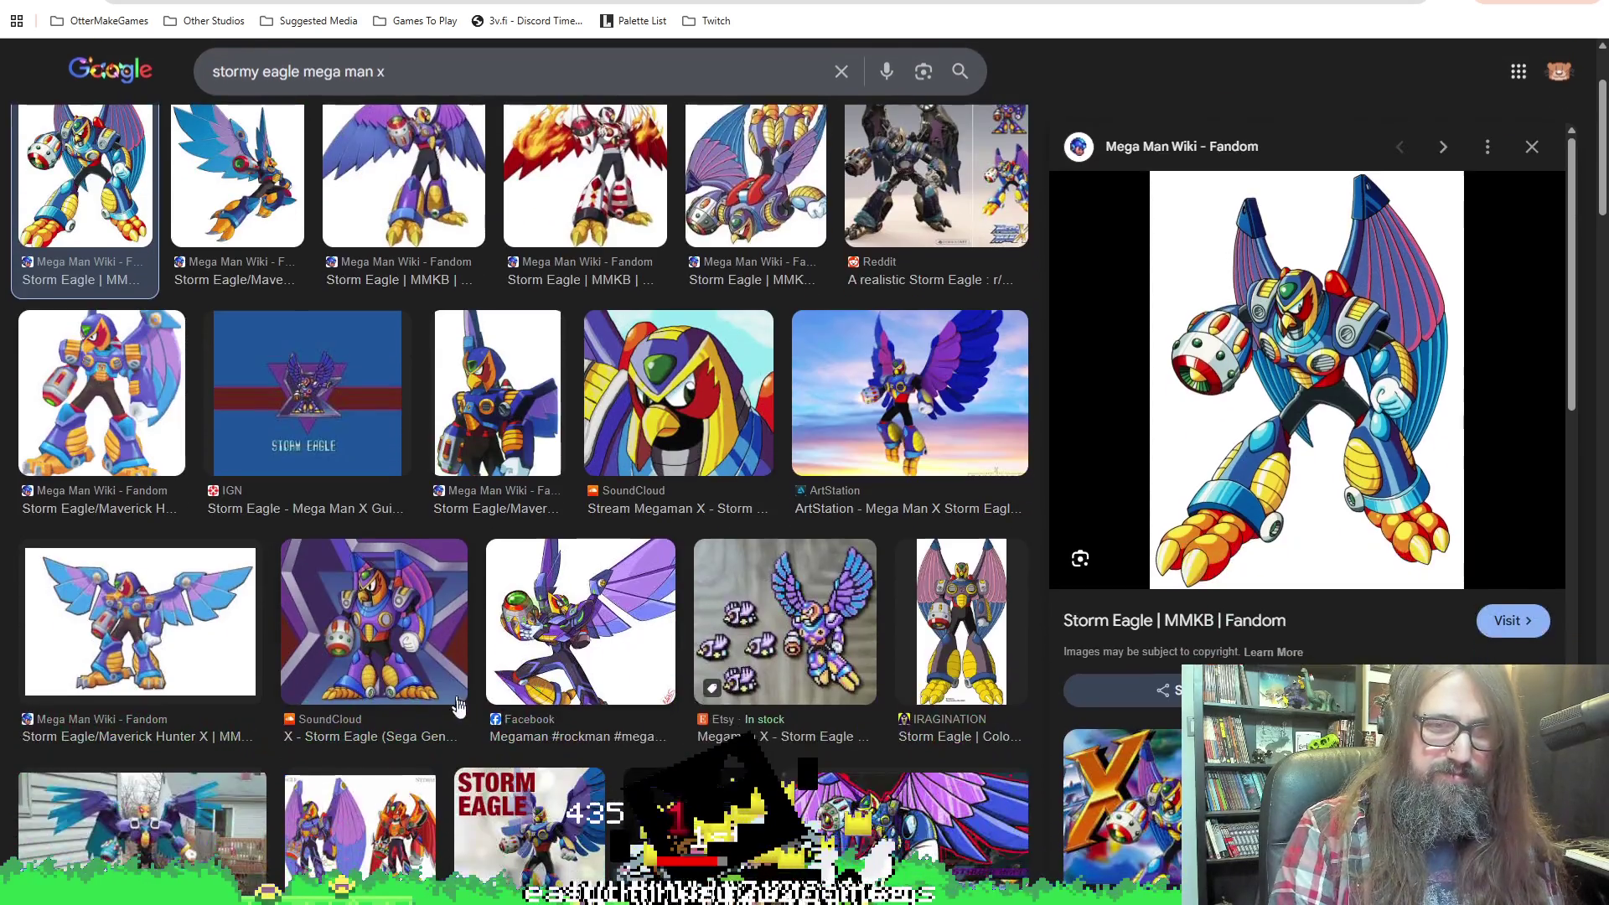
pyautogui.click(299, 369)
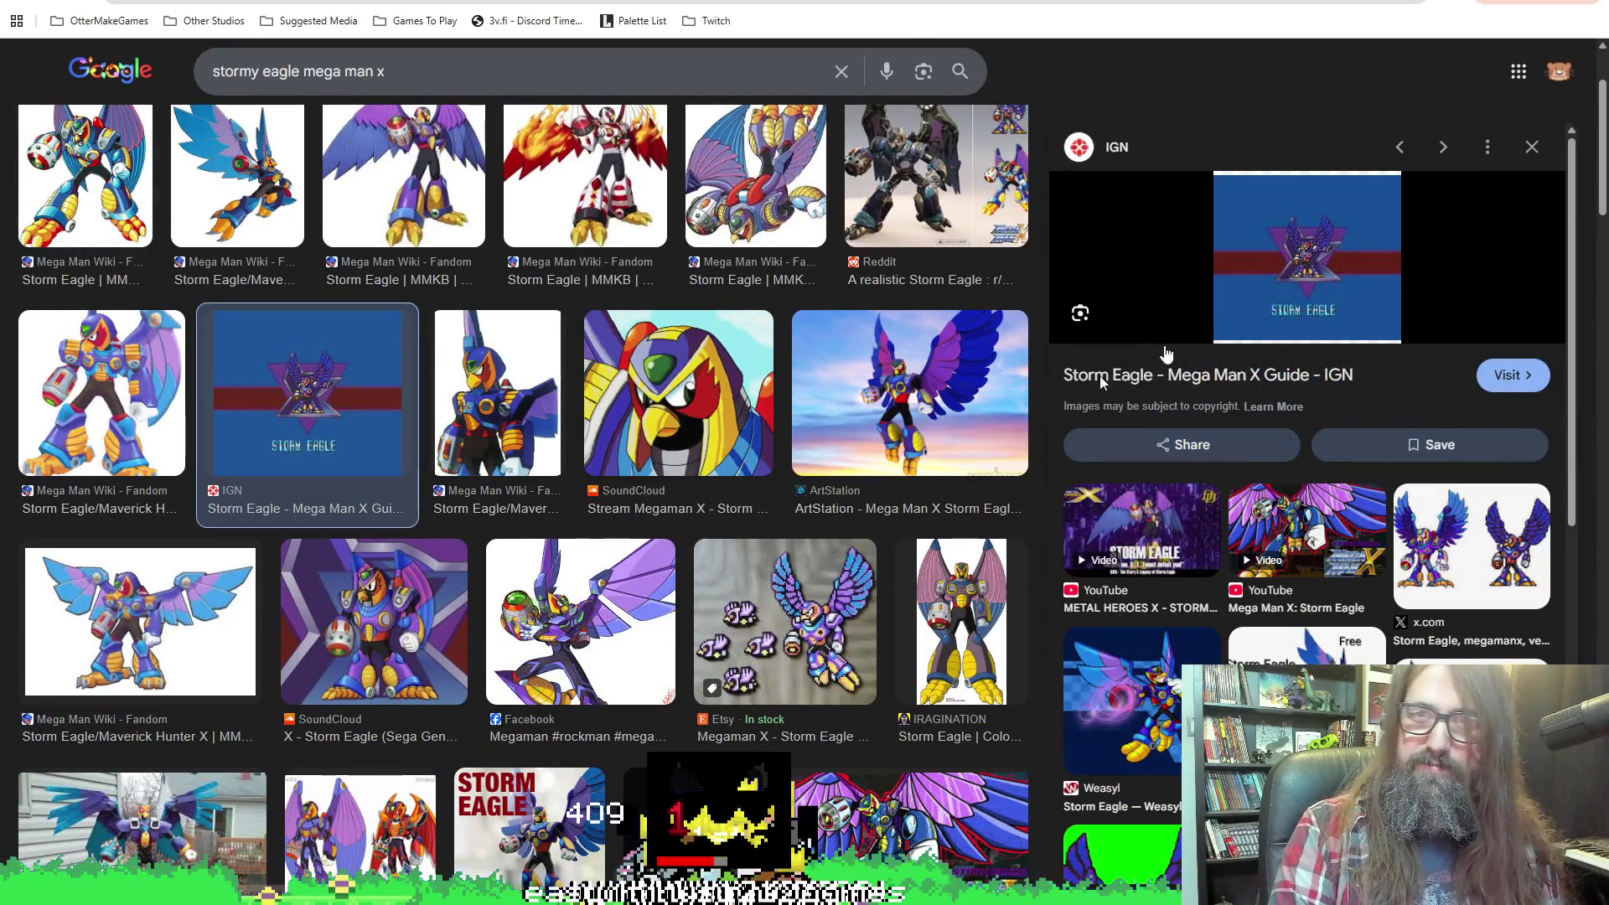
pyautogui.hotkey('alt', 'Left')
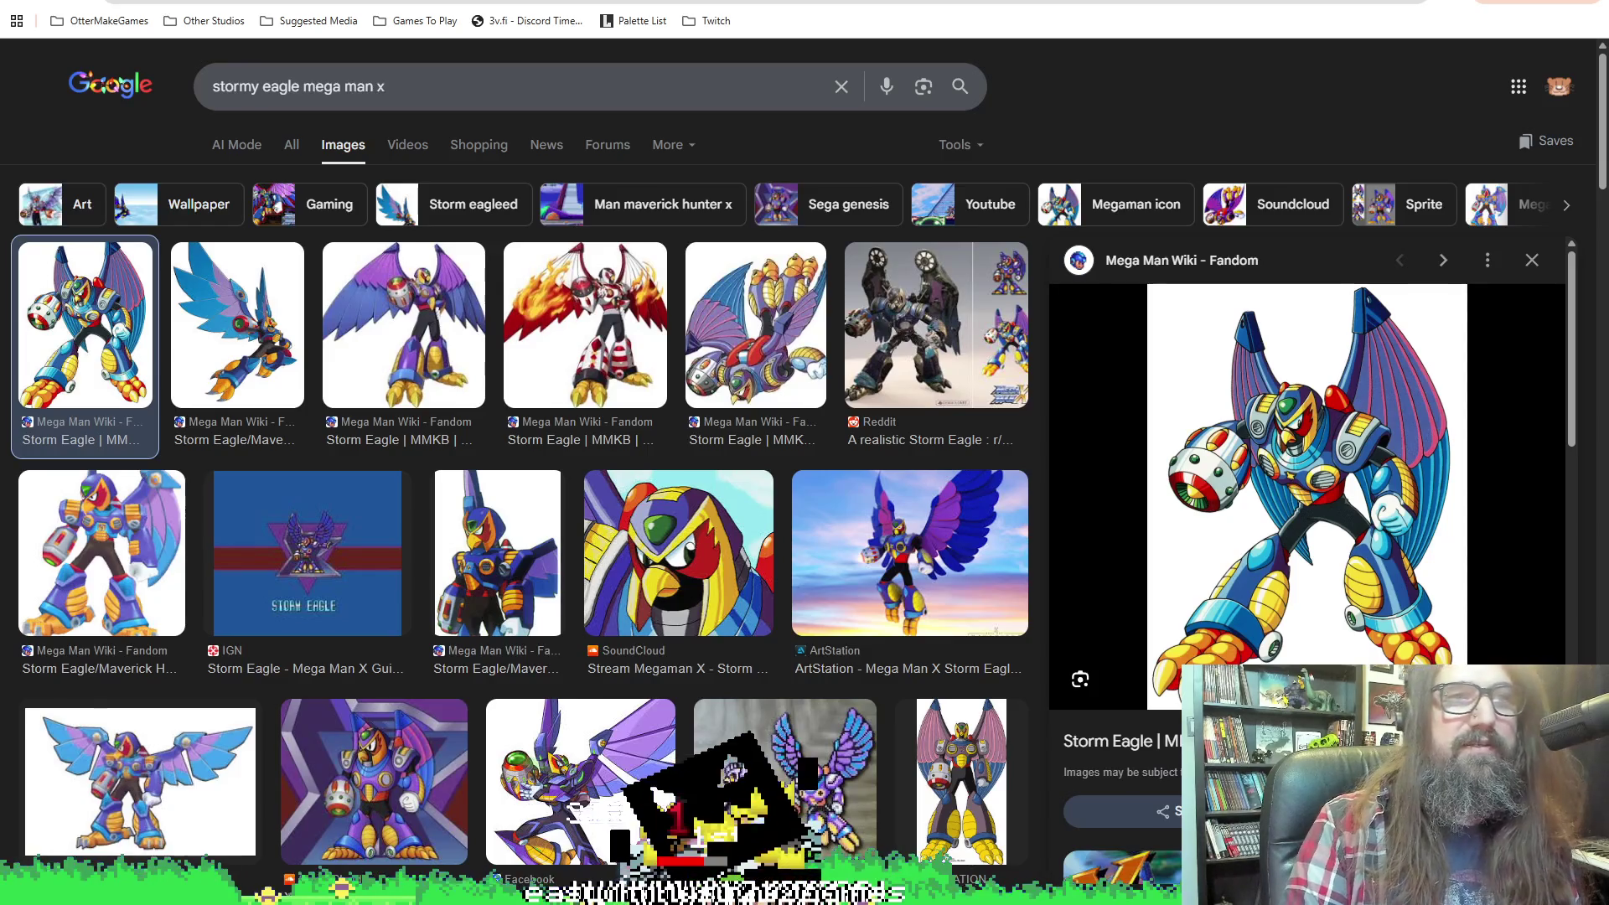
pyautogui.hotkey('alt', 'Tab')
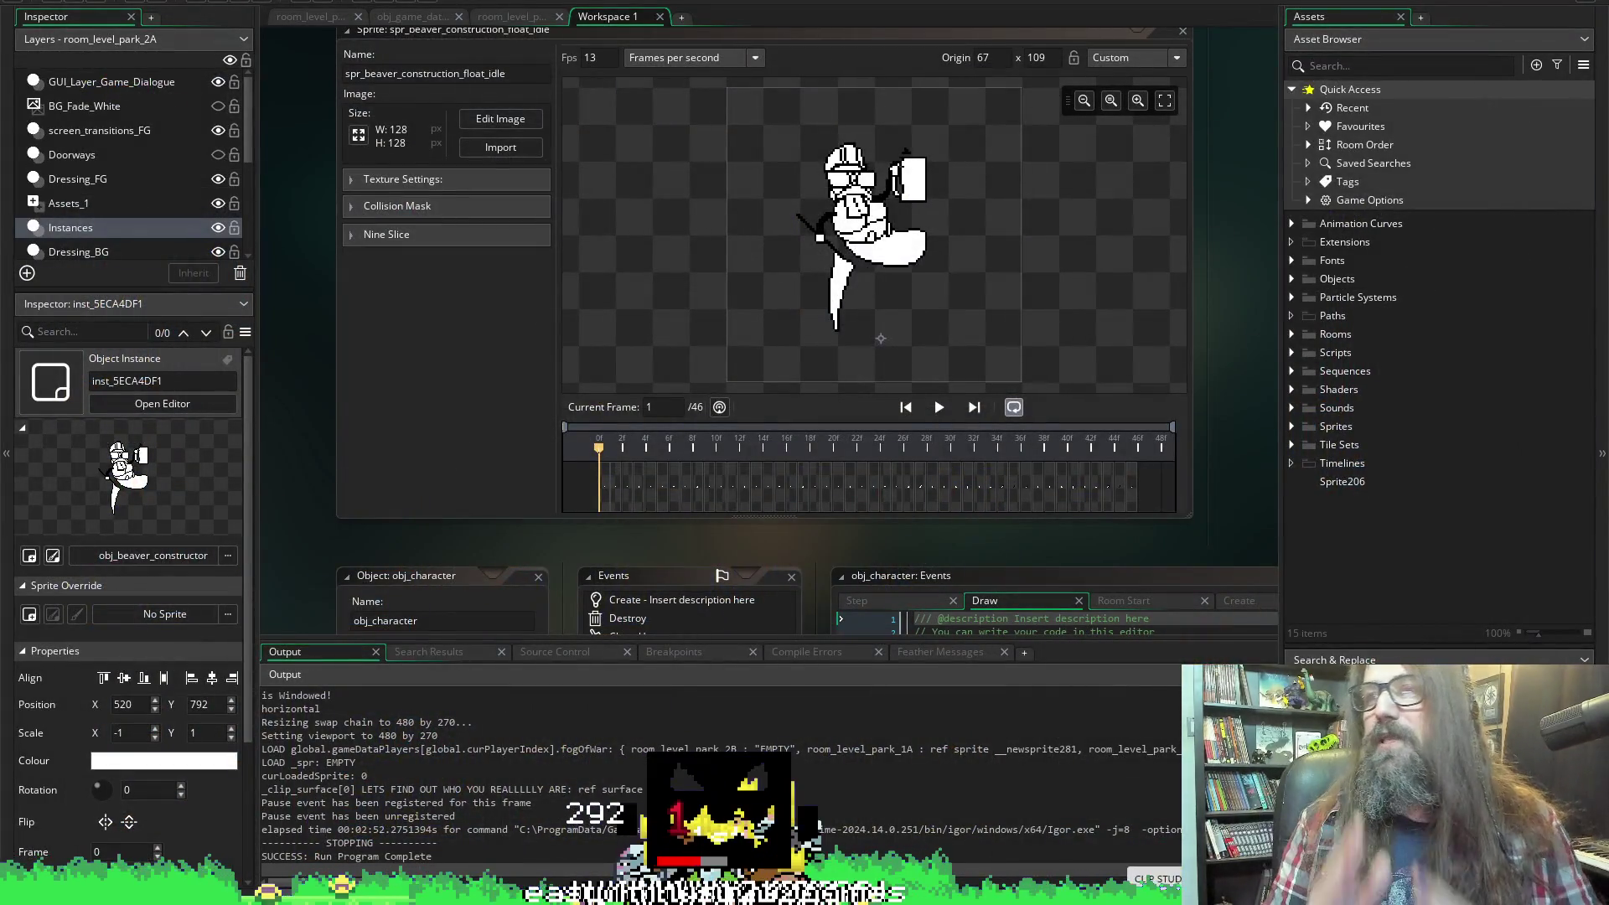
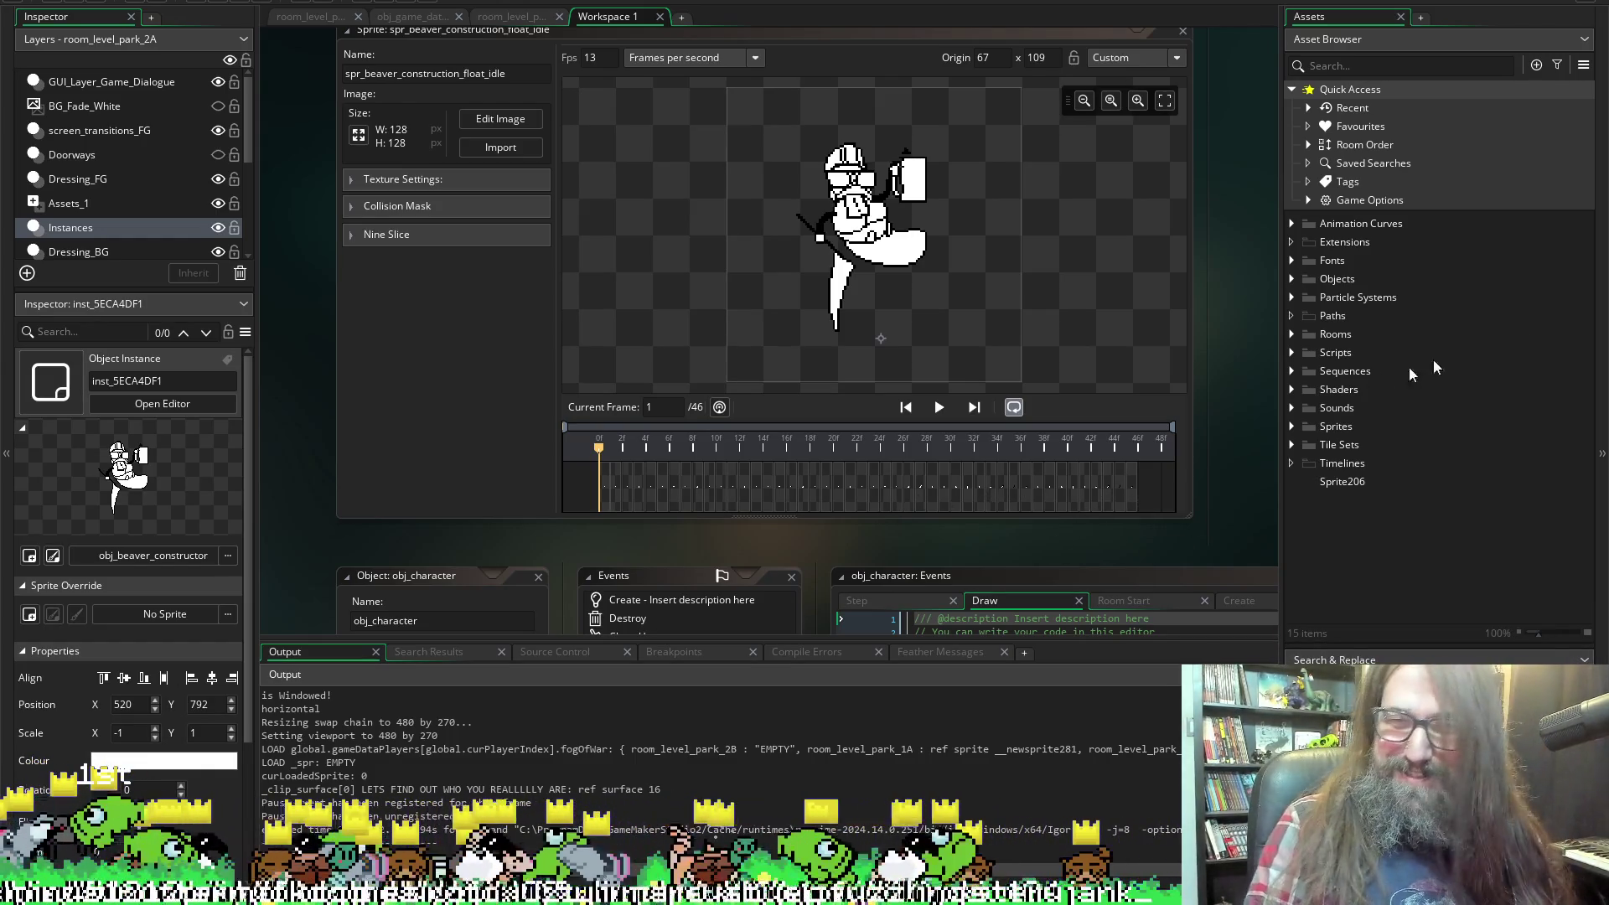
# Expand Sprites > Characters and select spr_beaver_construction_float_idle.
pyautogui.click(1292, 425)
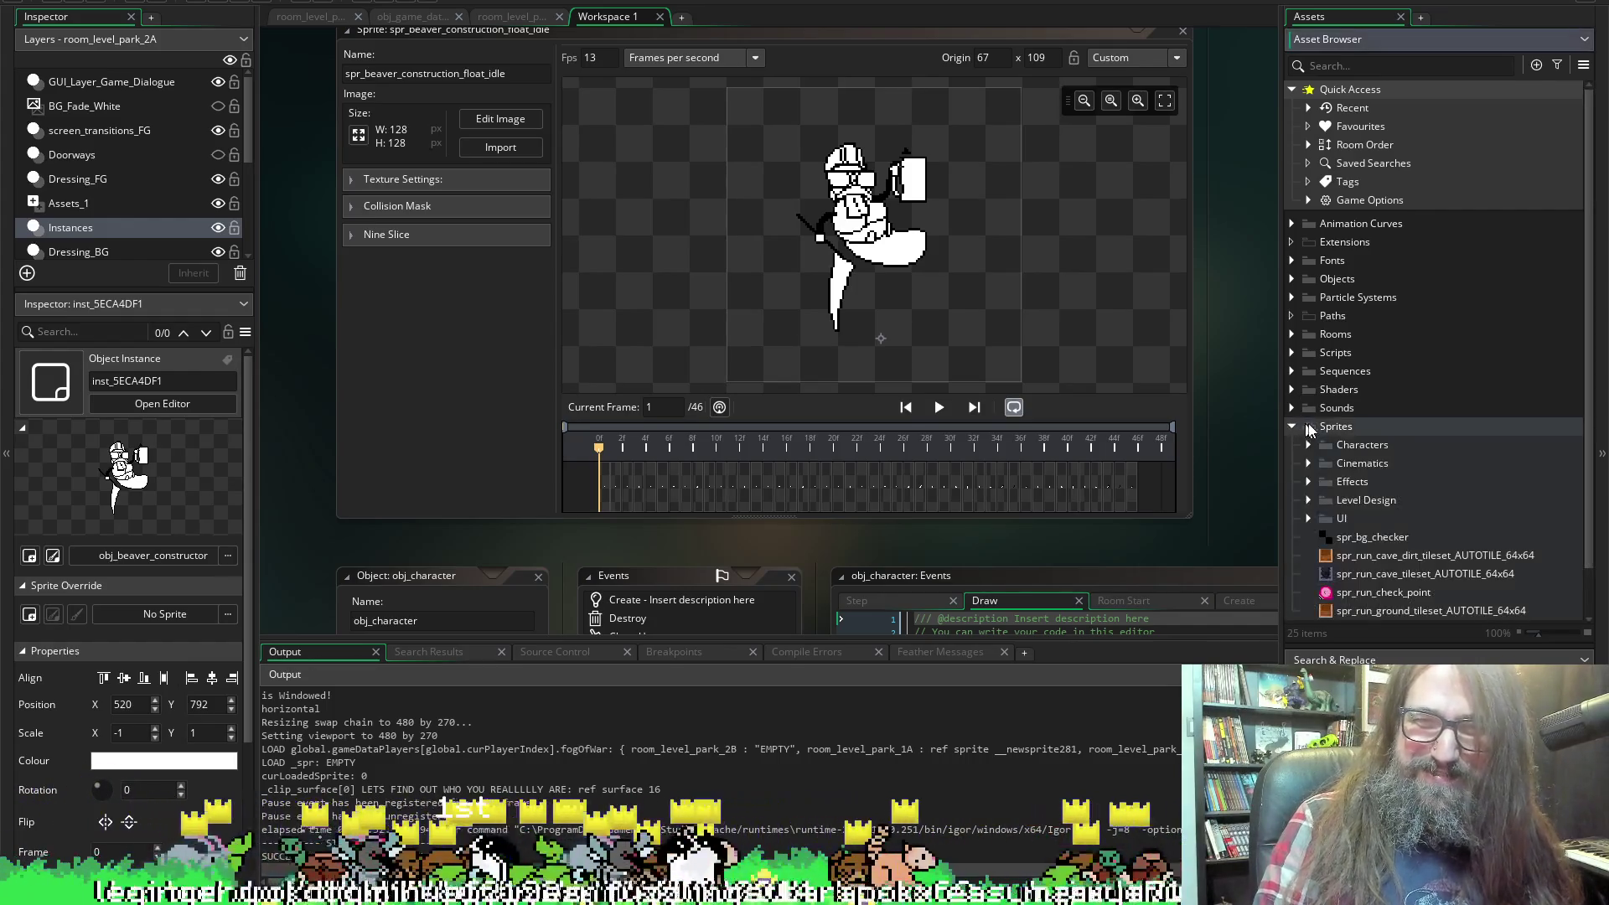
pyautogui.scroll(-1, 1416, 430)
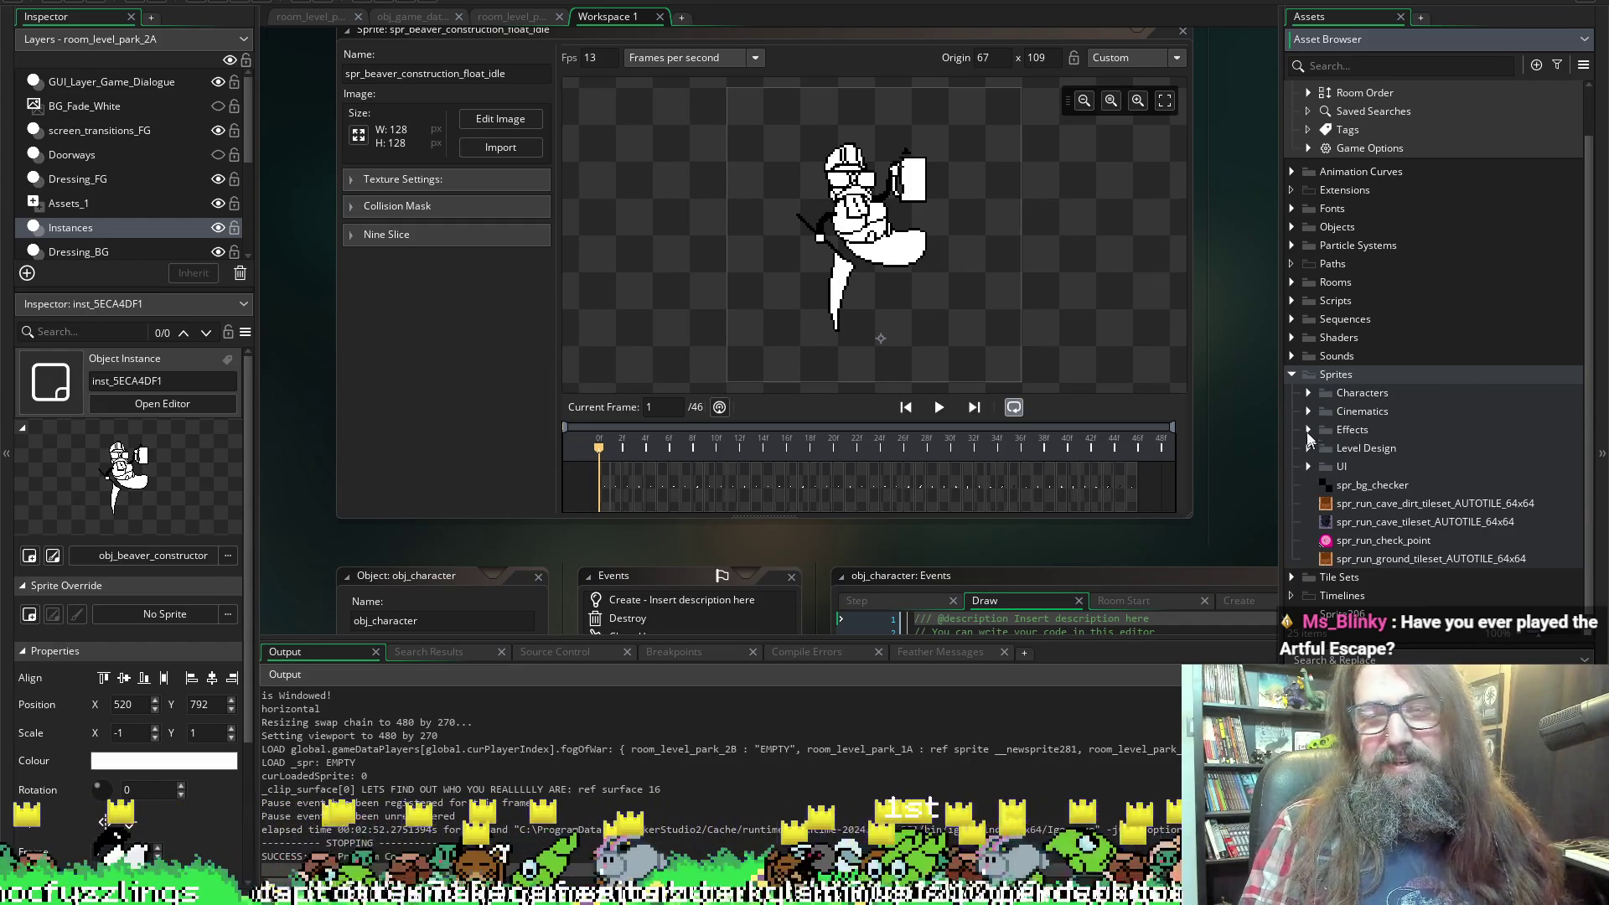
pyautogui.click(1308, 392)
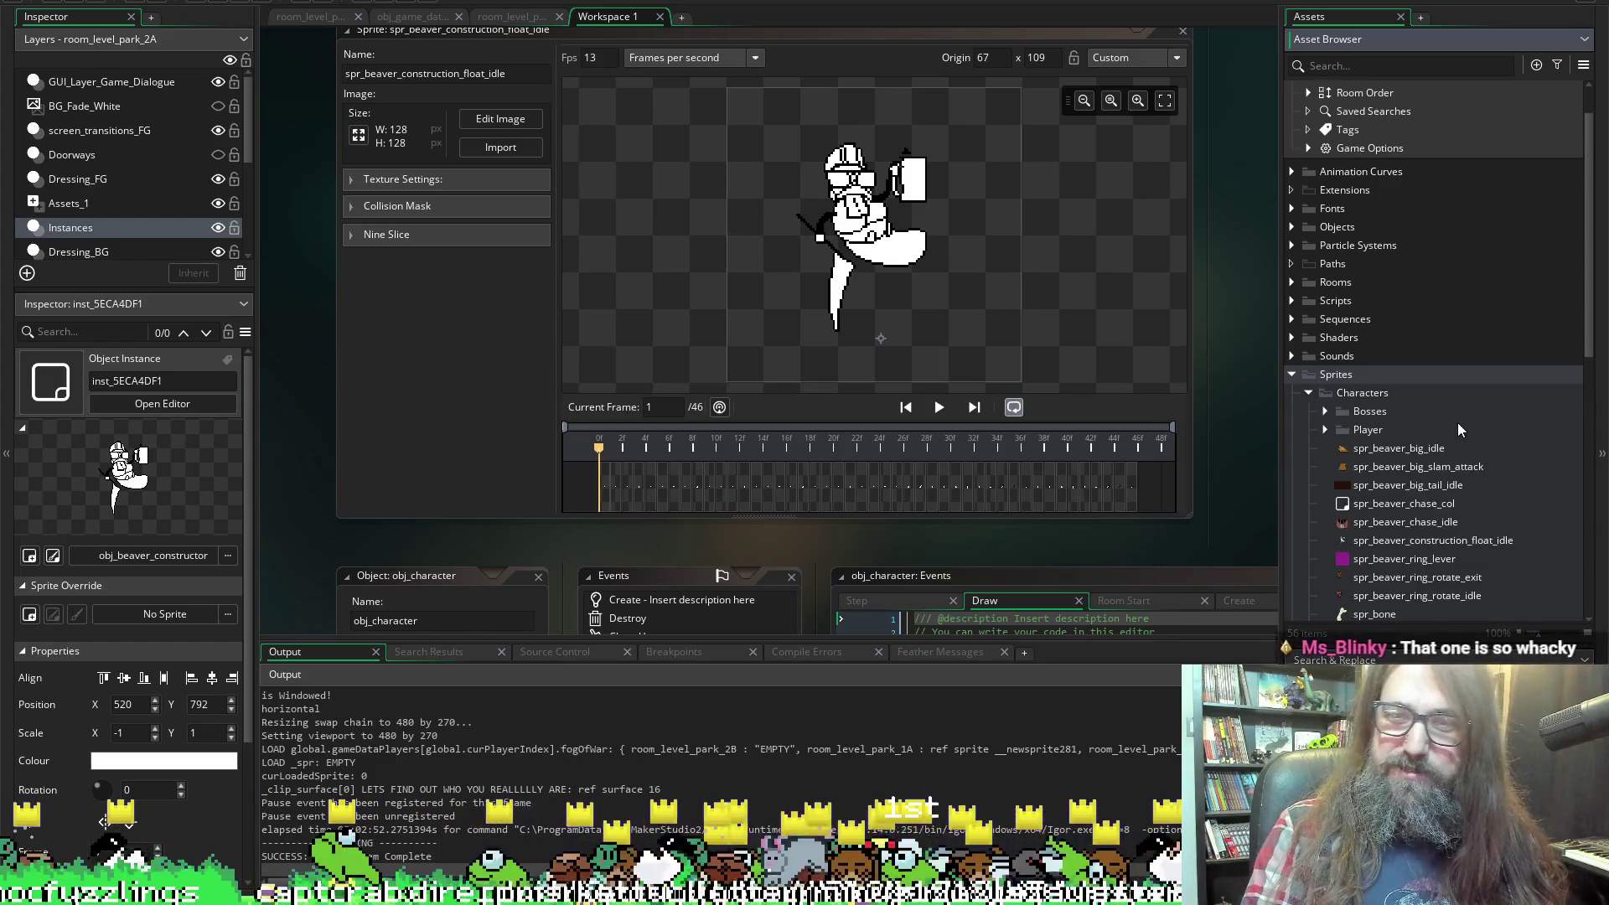
pyautogui.scroll(-3, 1458, 429)
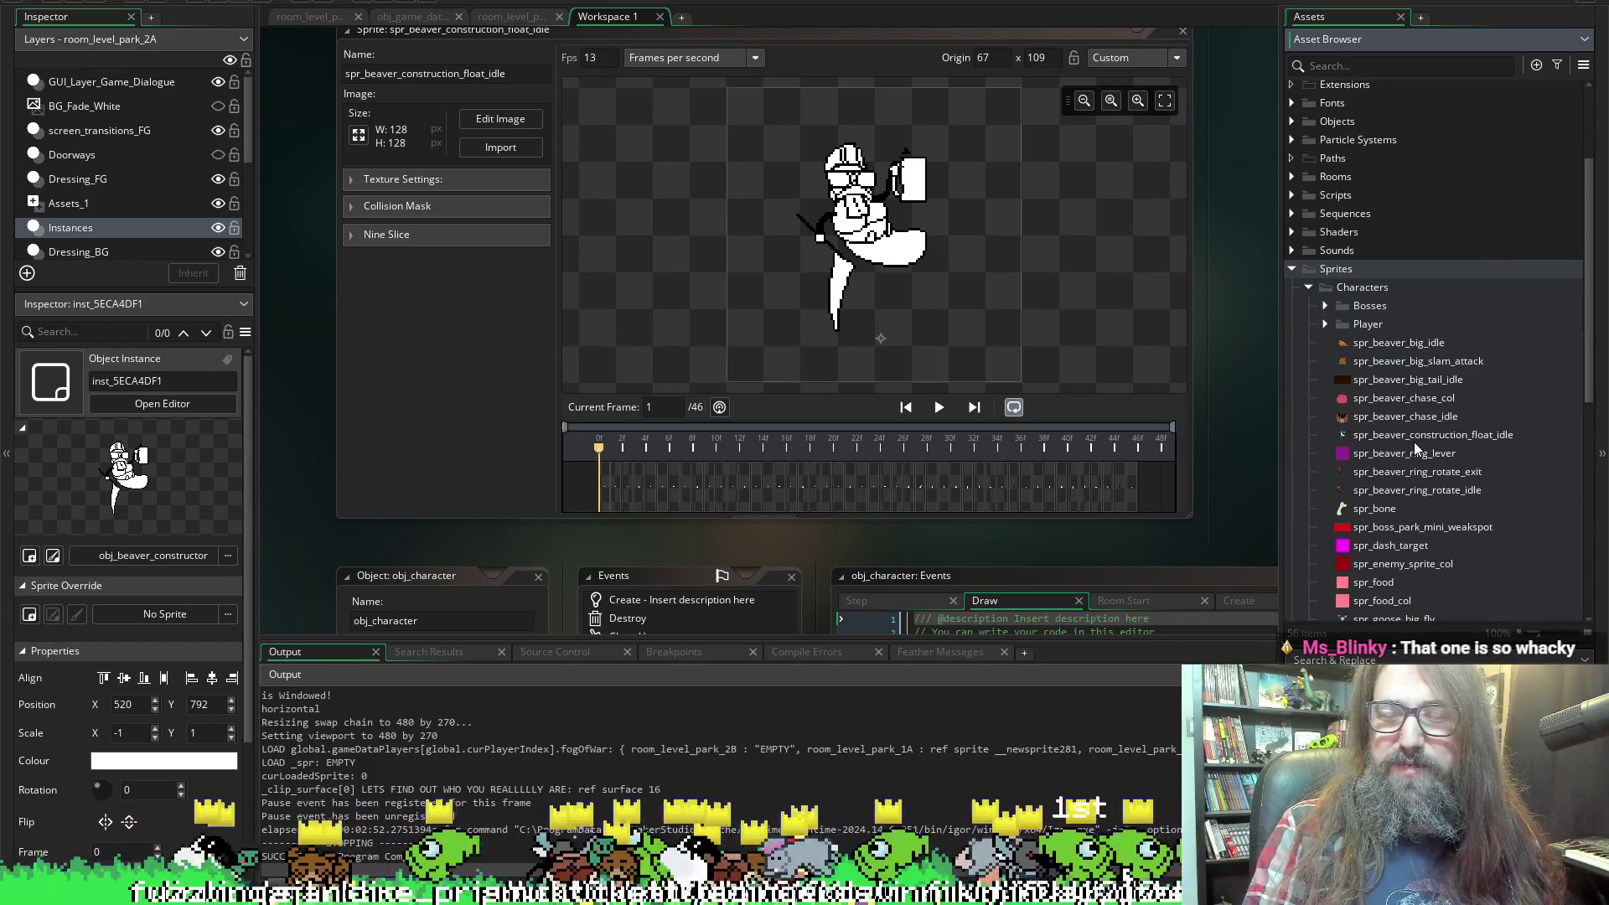
pyautogui.scroll(-5, 1429, 437)
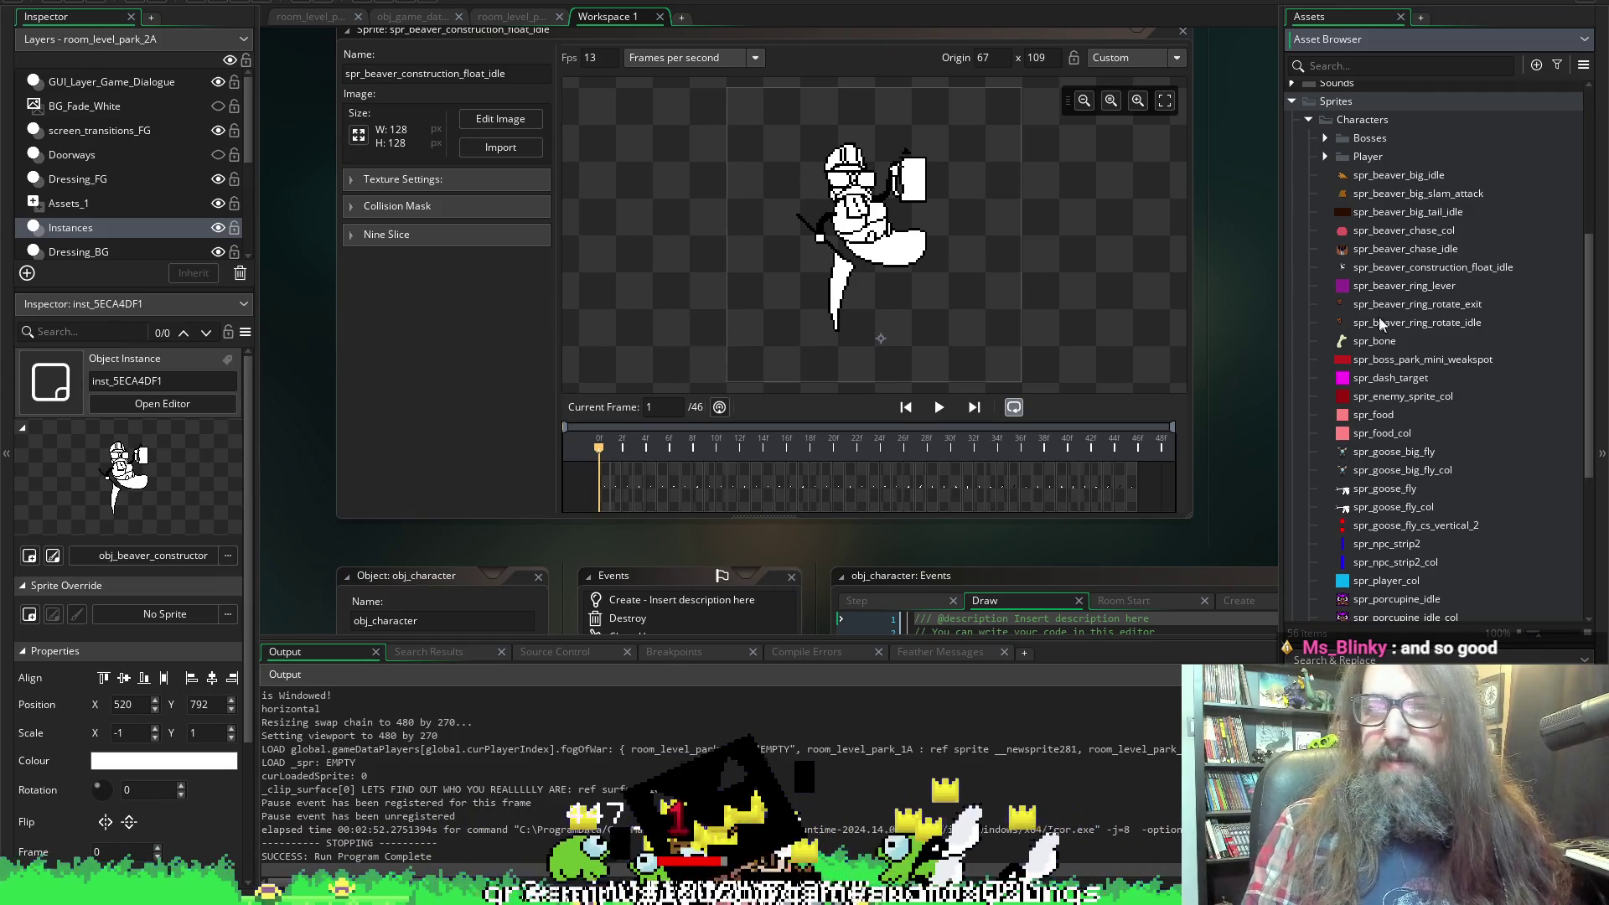
pyautogui.click(1384, 267)
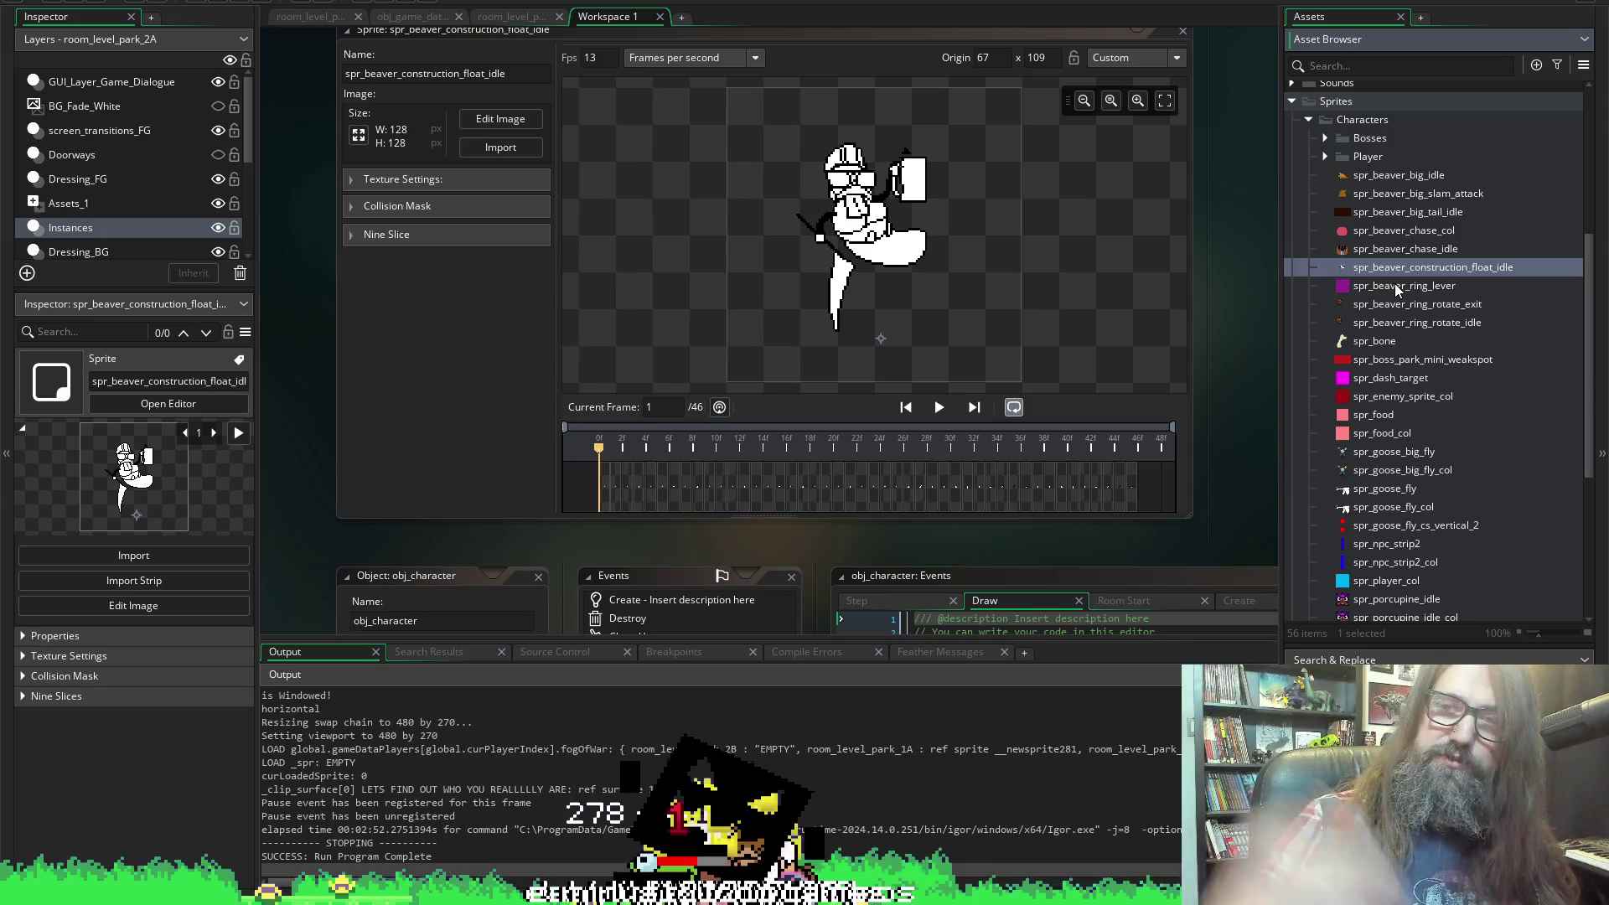
# Duplicate the float idle sprite and rename the copy spr_beaver_construction_float_exit.
pyautogui.hotkey('ctrl', 'd')
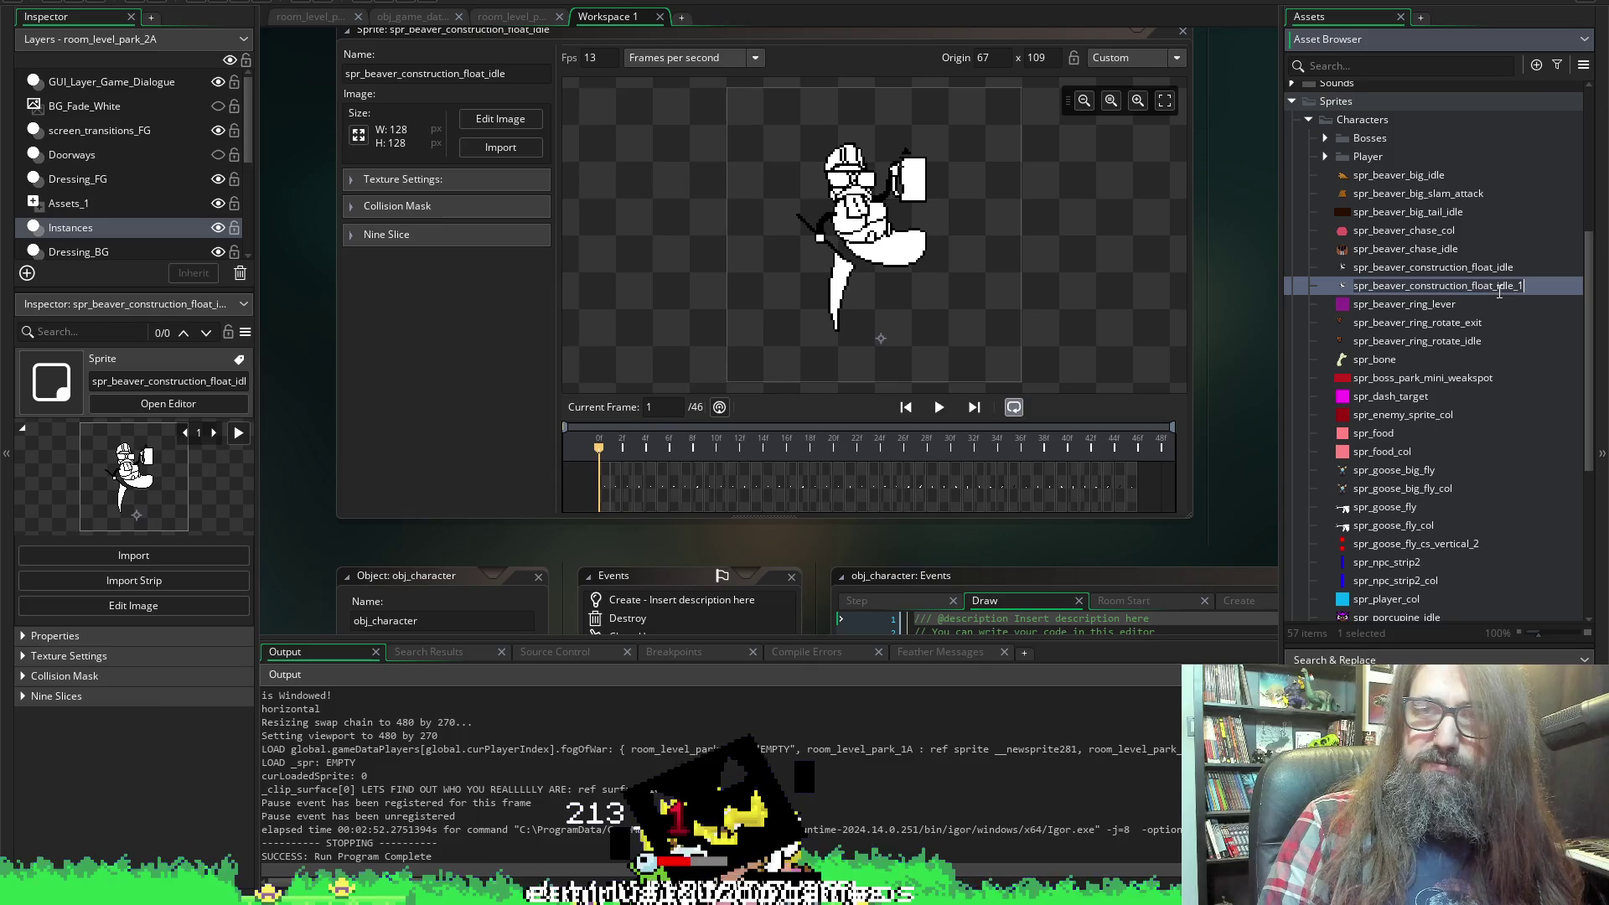
pyautogui.press('BackSpace')
pyautogui.press('BackSpace')
pyautogui.press('BackSpace')
pyautogui.write('e')
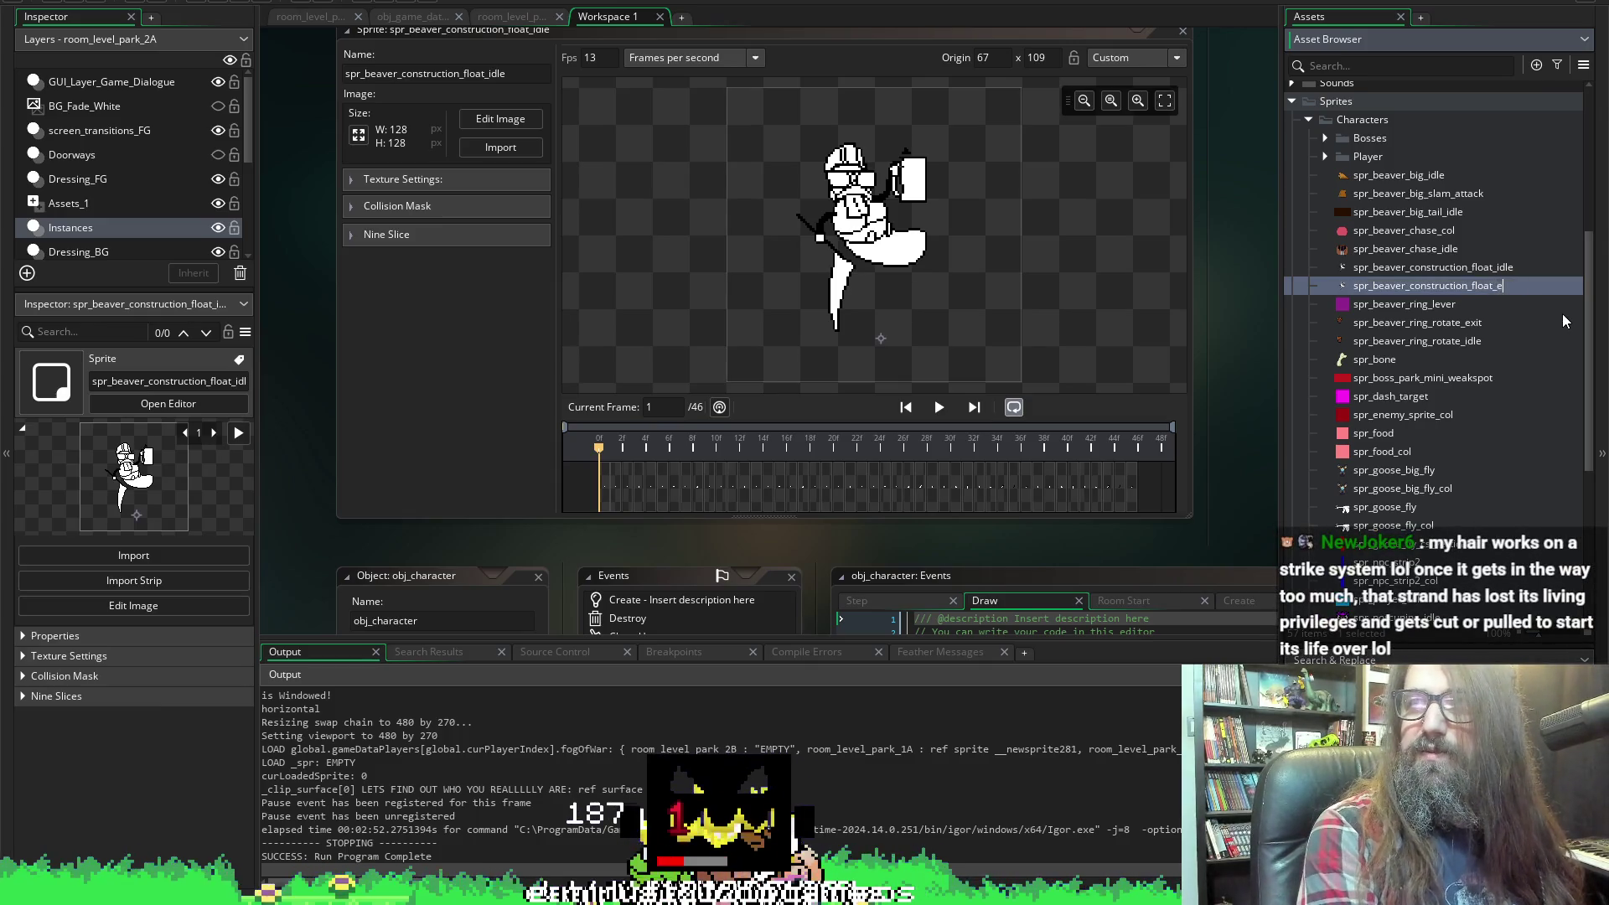
pyautogui.write('xit')
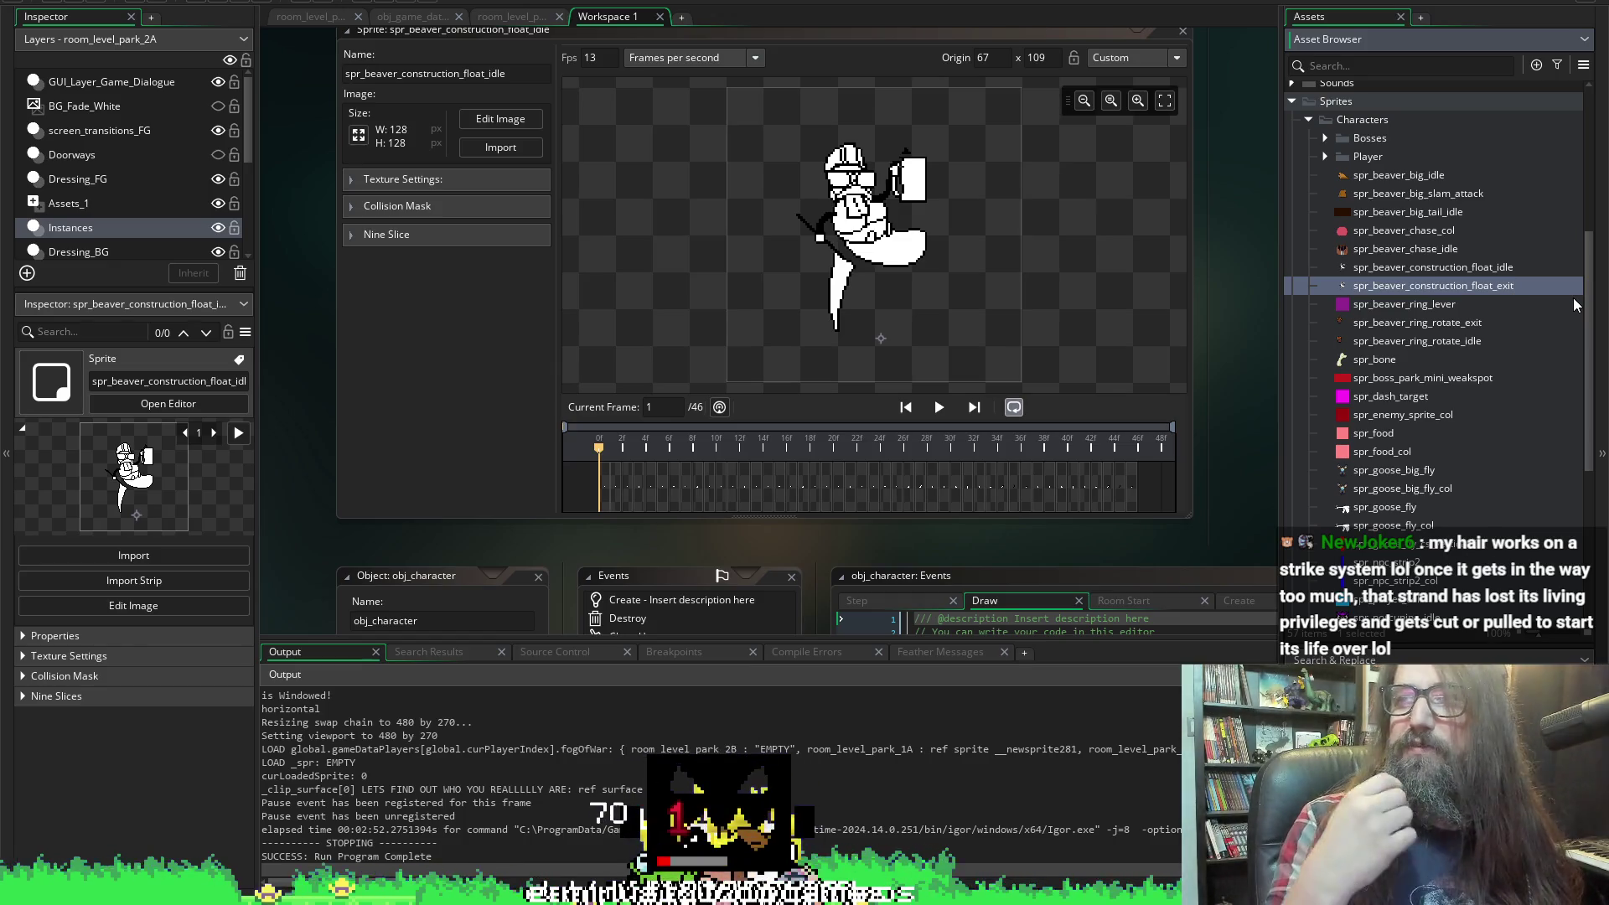
pyautogui.press('Return')
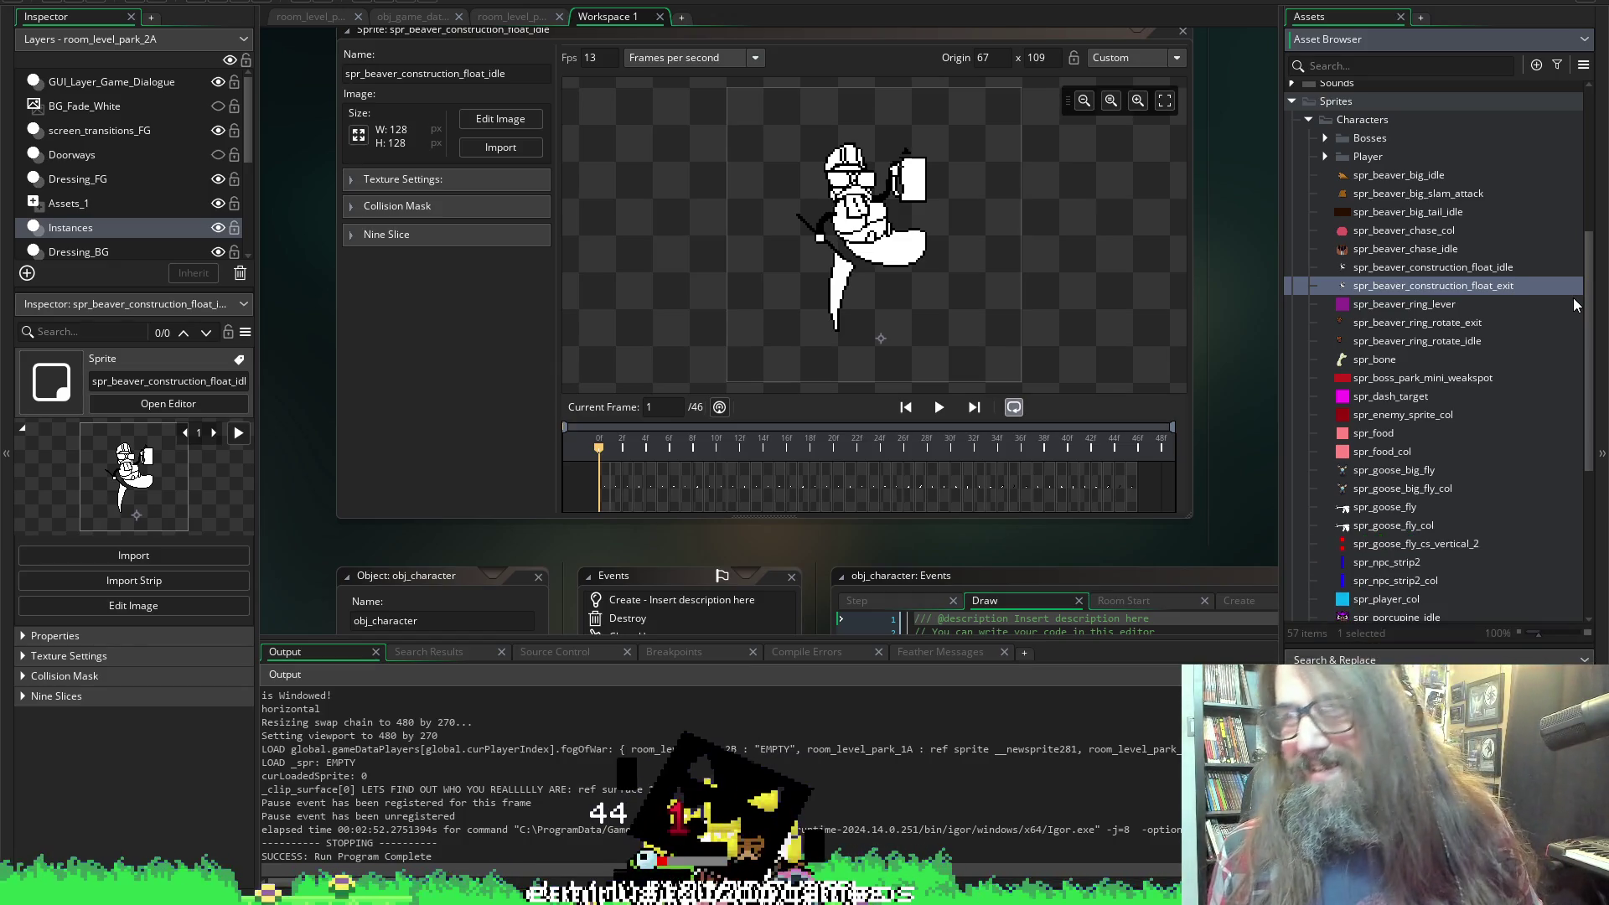
pyautogui.press('F2')
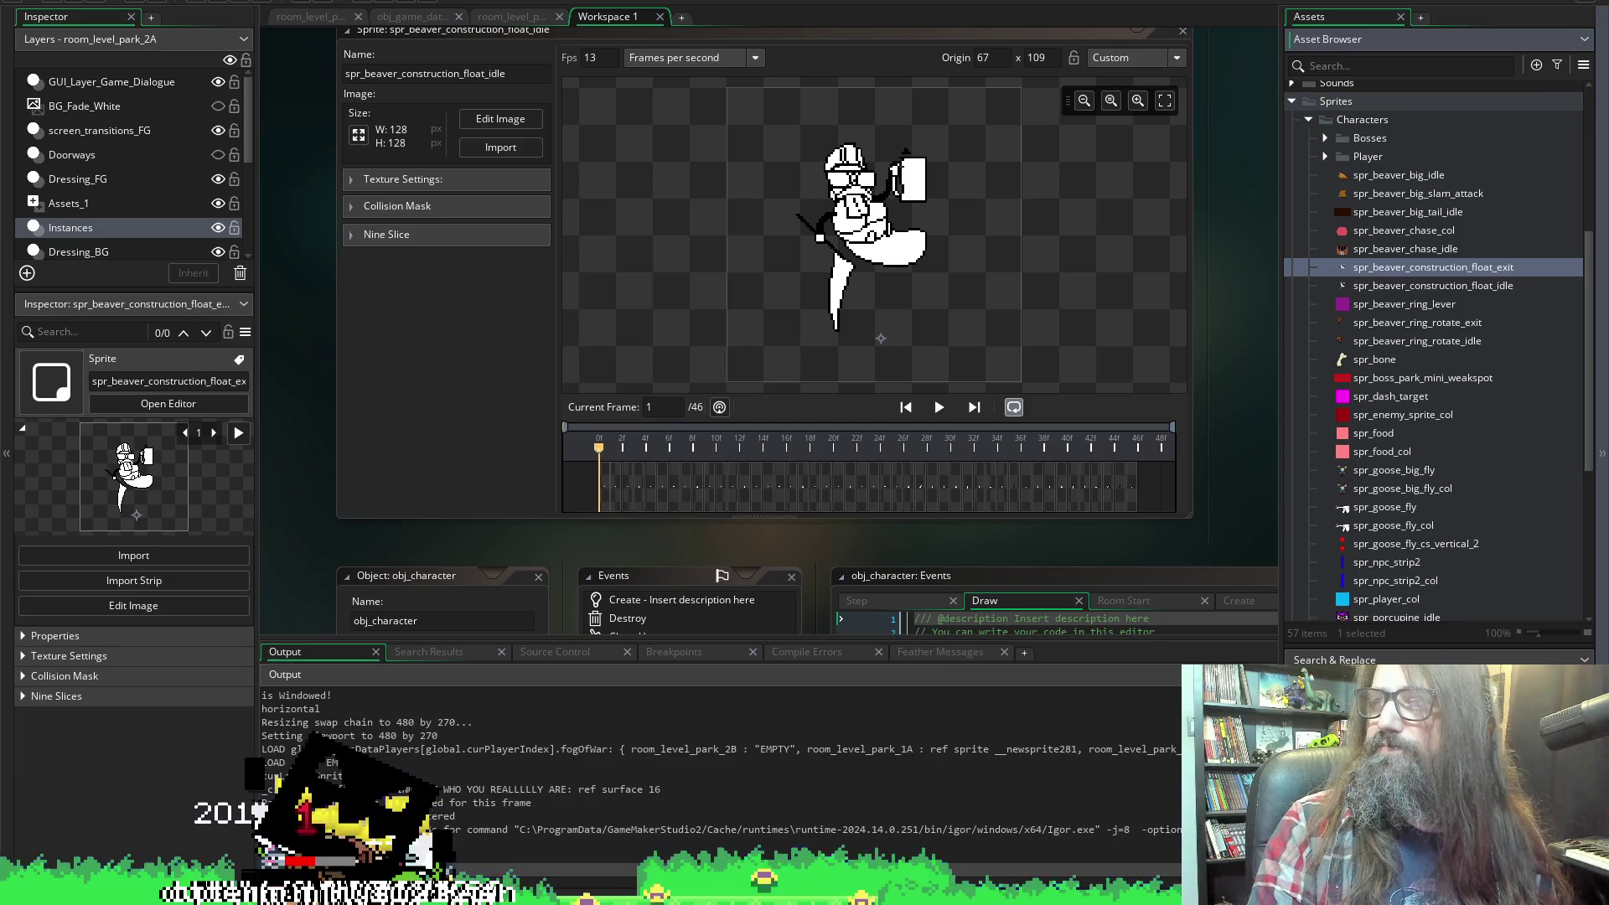
pyautogui.hotkey('alt', 'Tab')
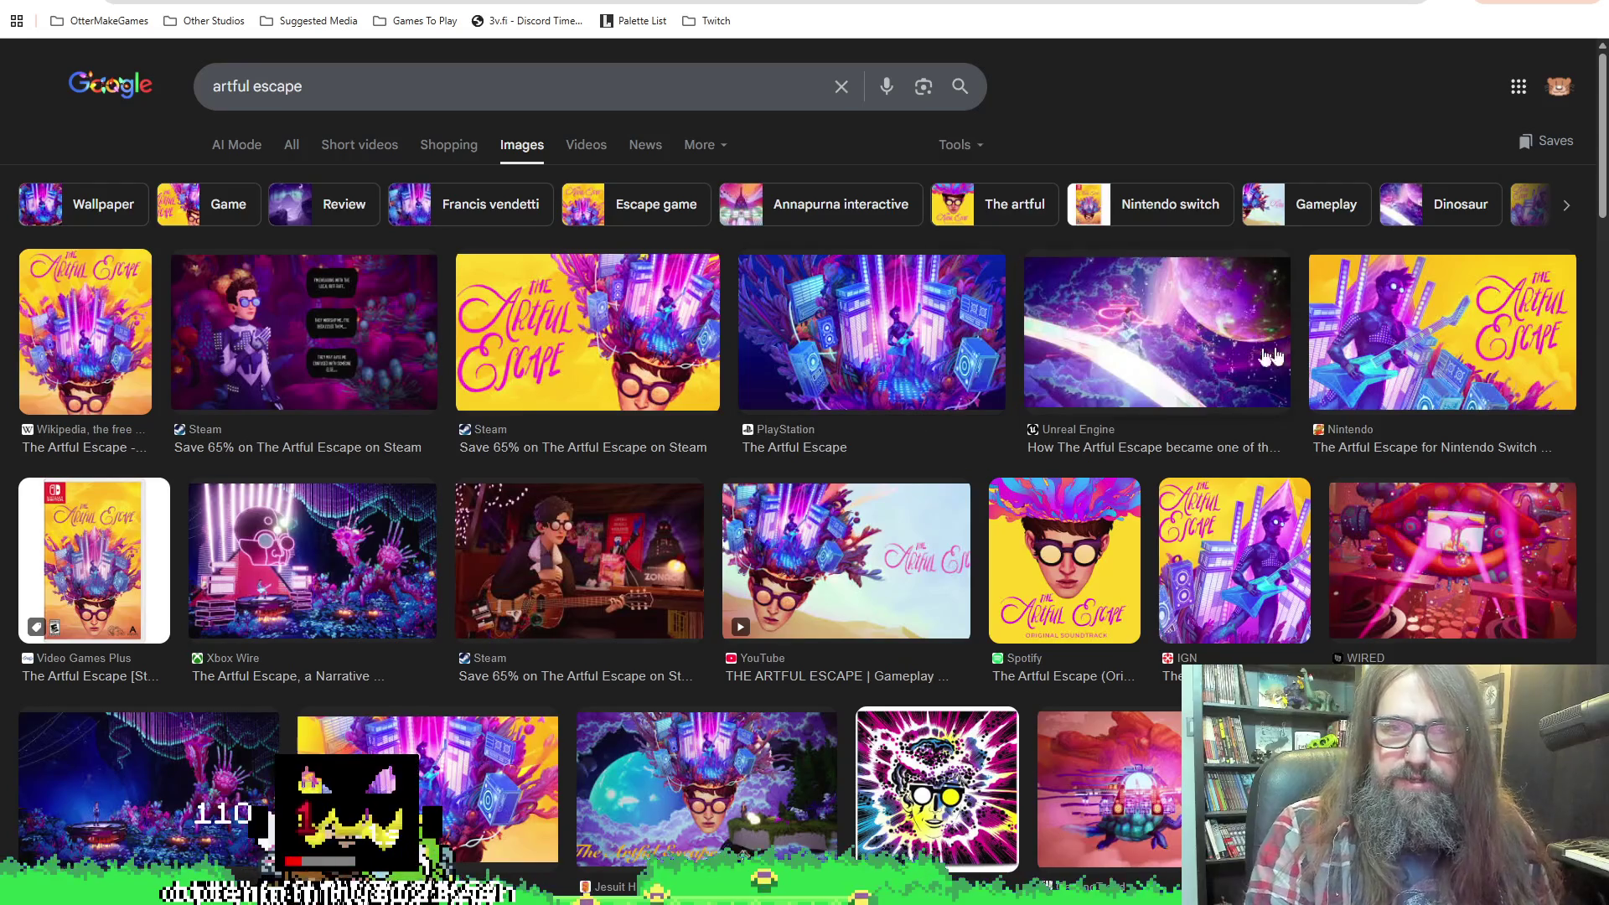
# Scroll through the Artful Escape image results, then return to GameMaker.
pyautogui.scroll(-2, 1168, 578)
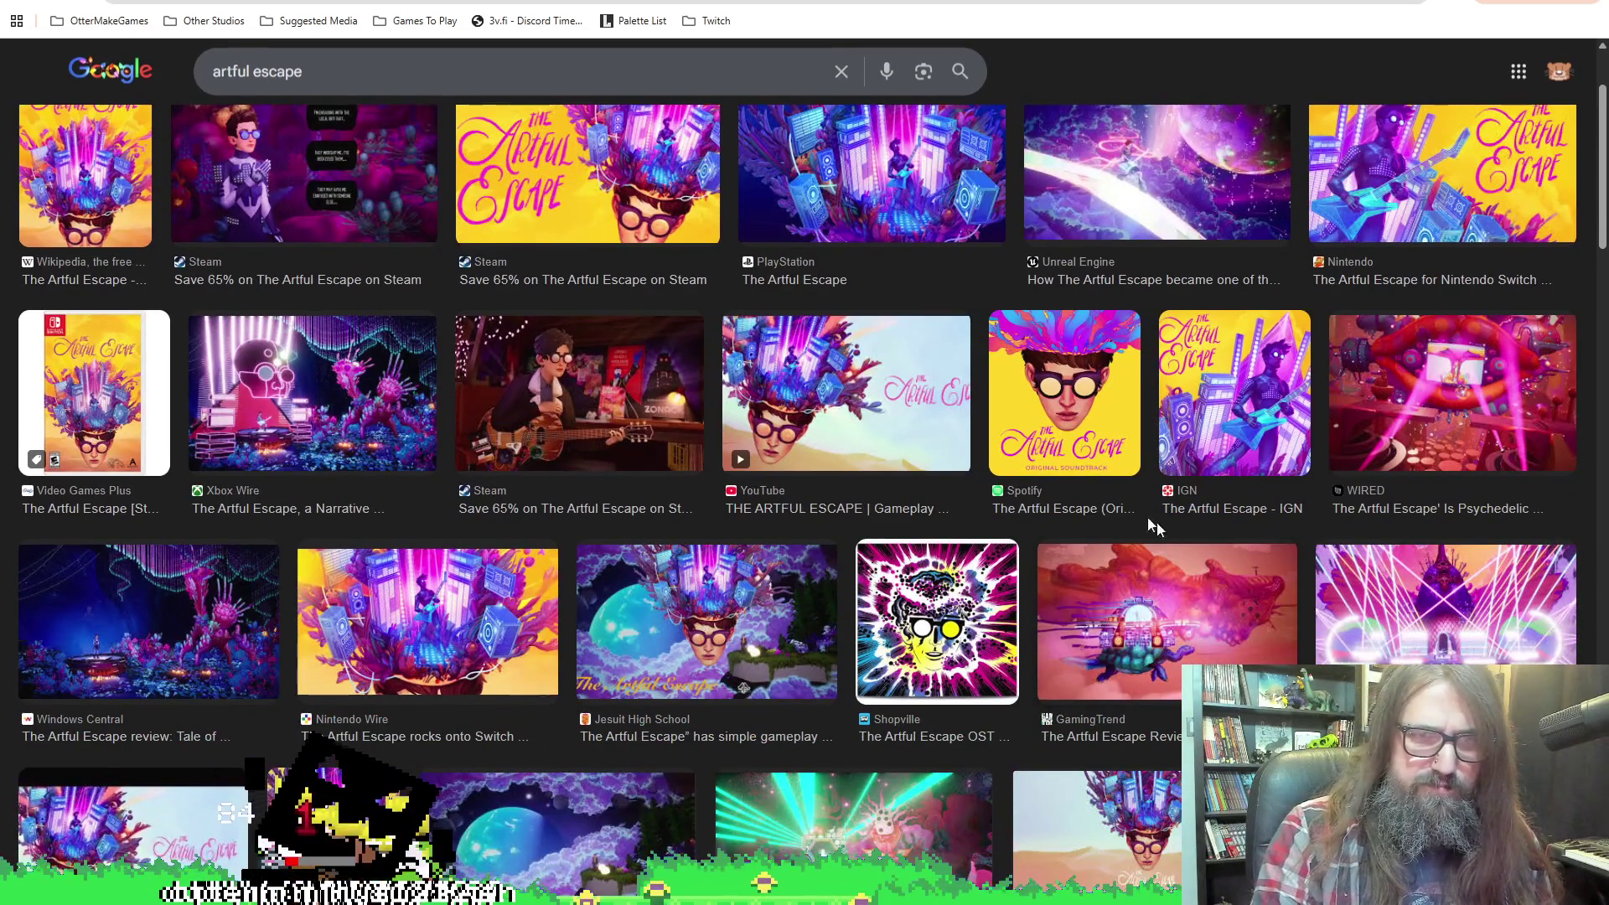
pyautogui.scroll(-2, 590, 658)
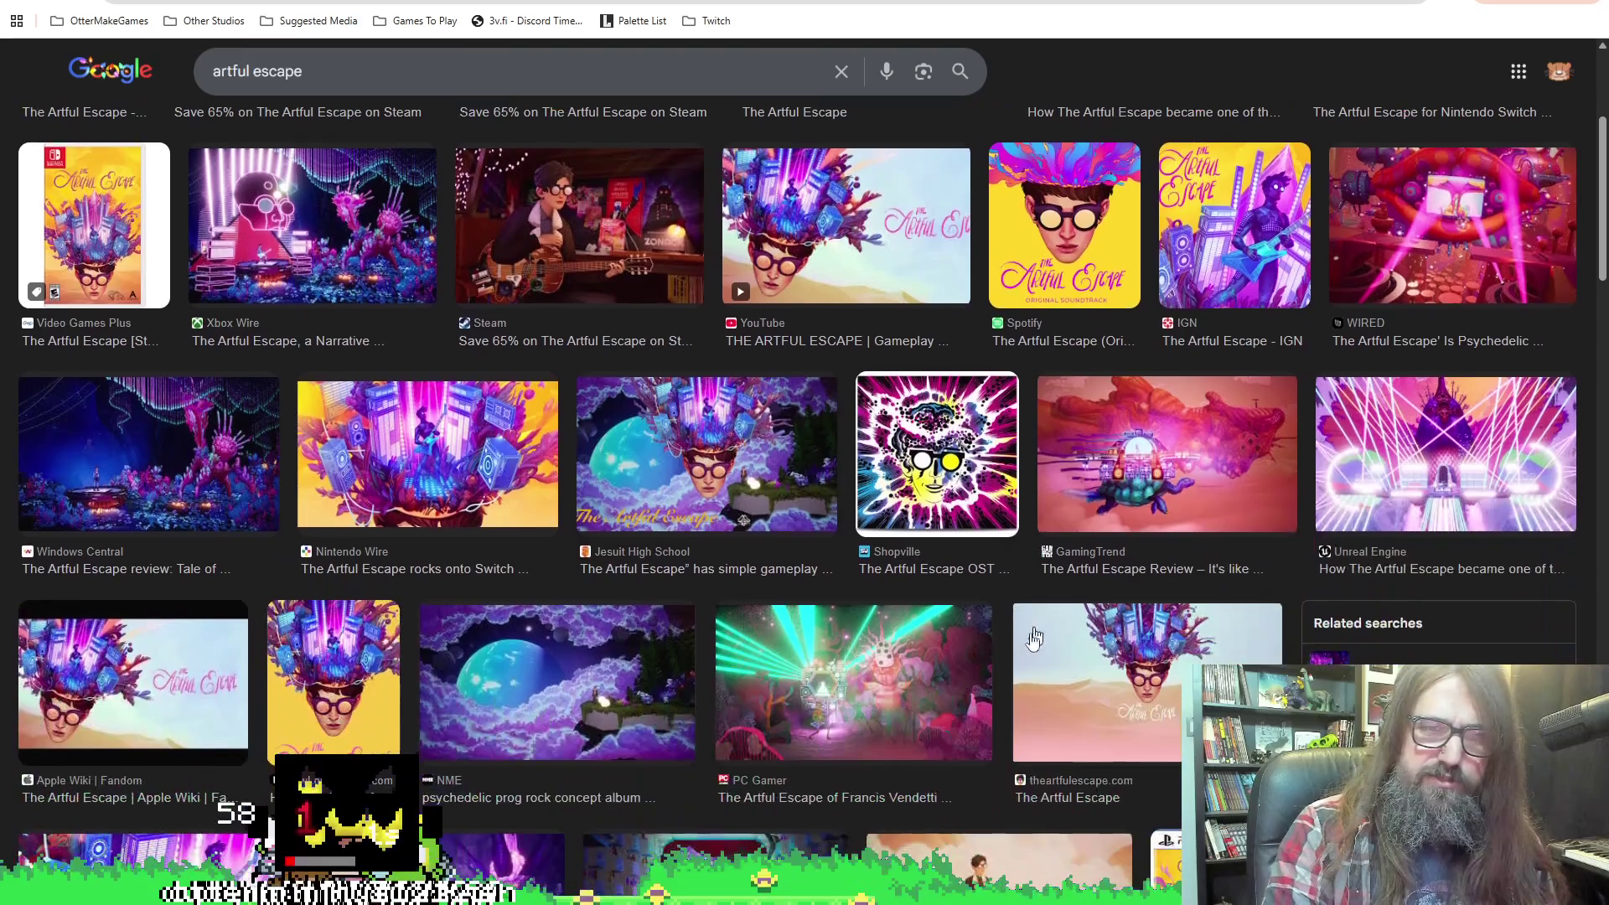
pyautogui.scroll(4, 1244, 419)
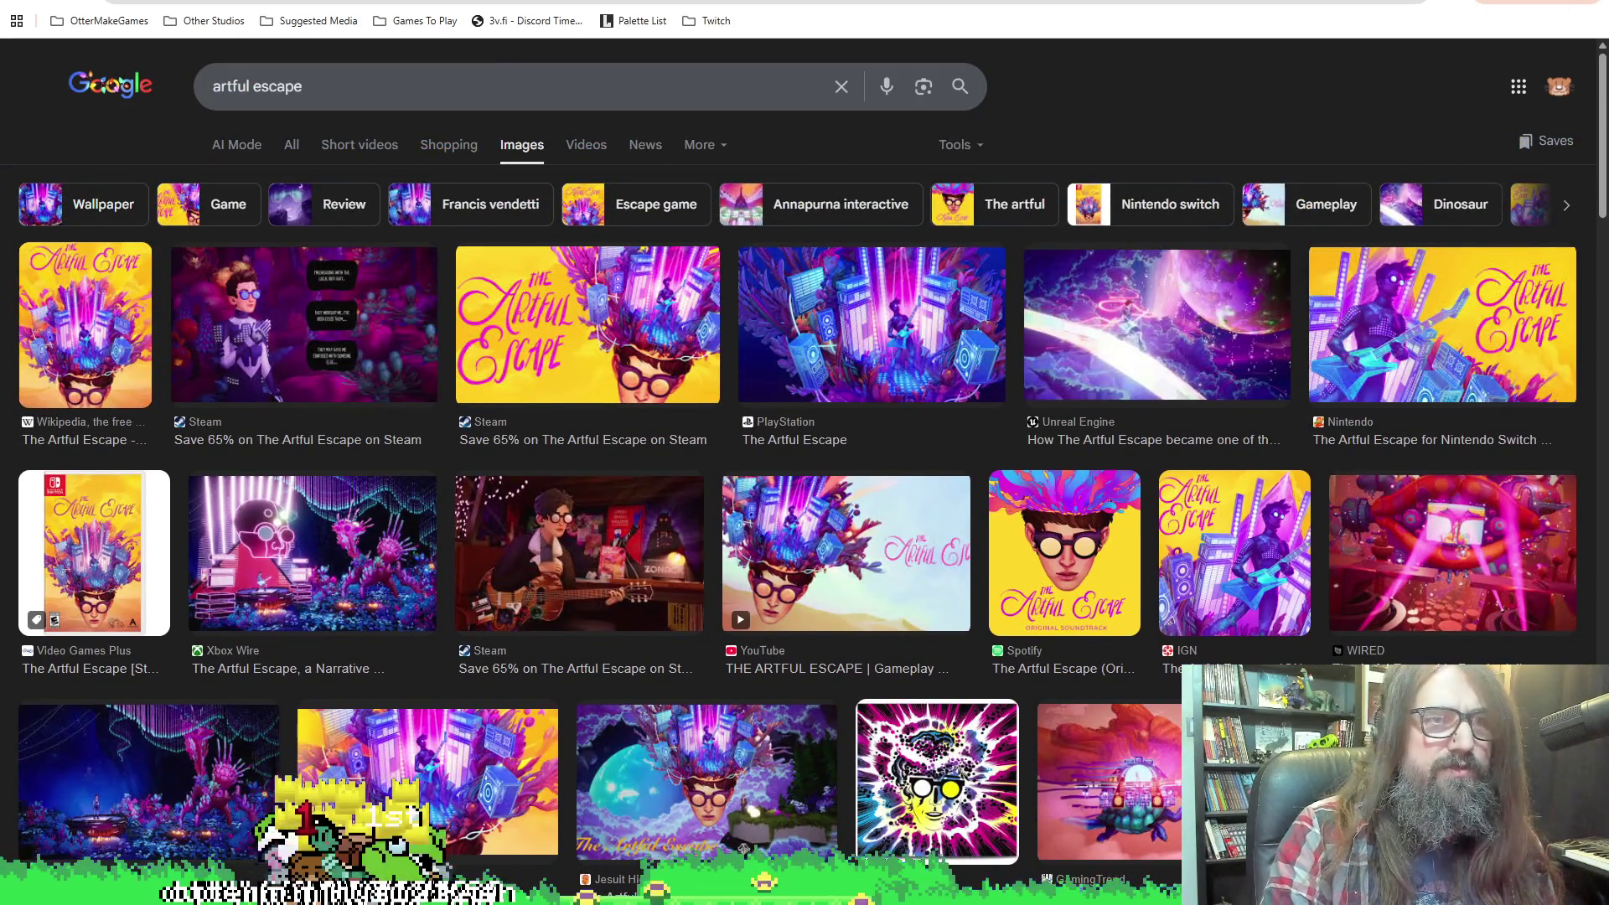
pyautogui.hotkey('alt', 'Tab')
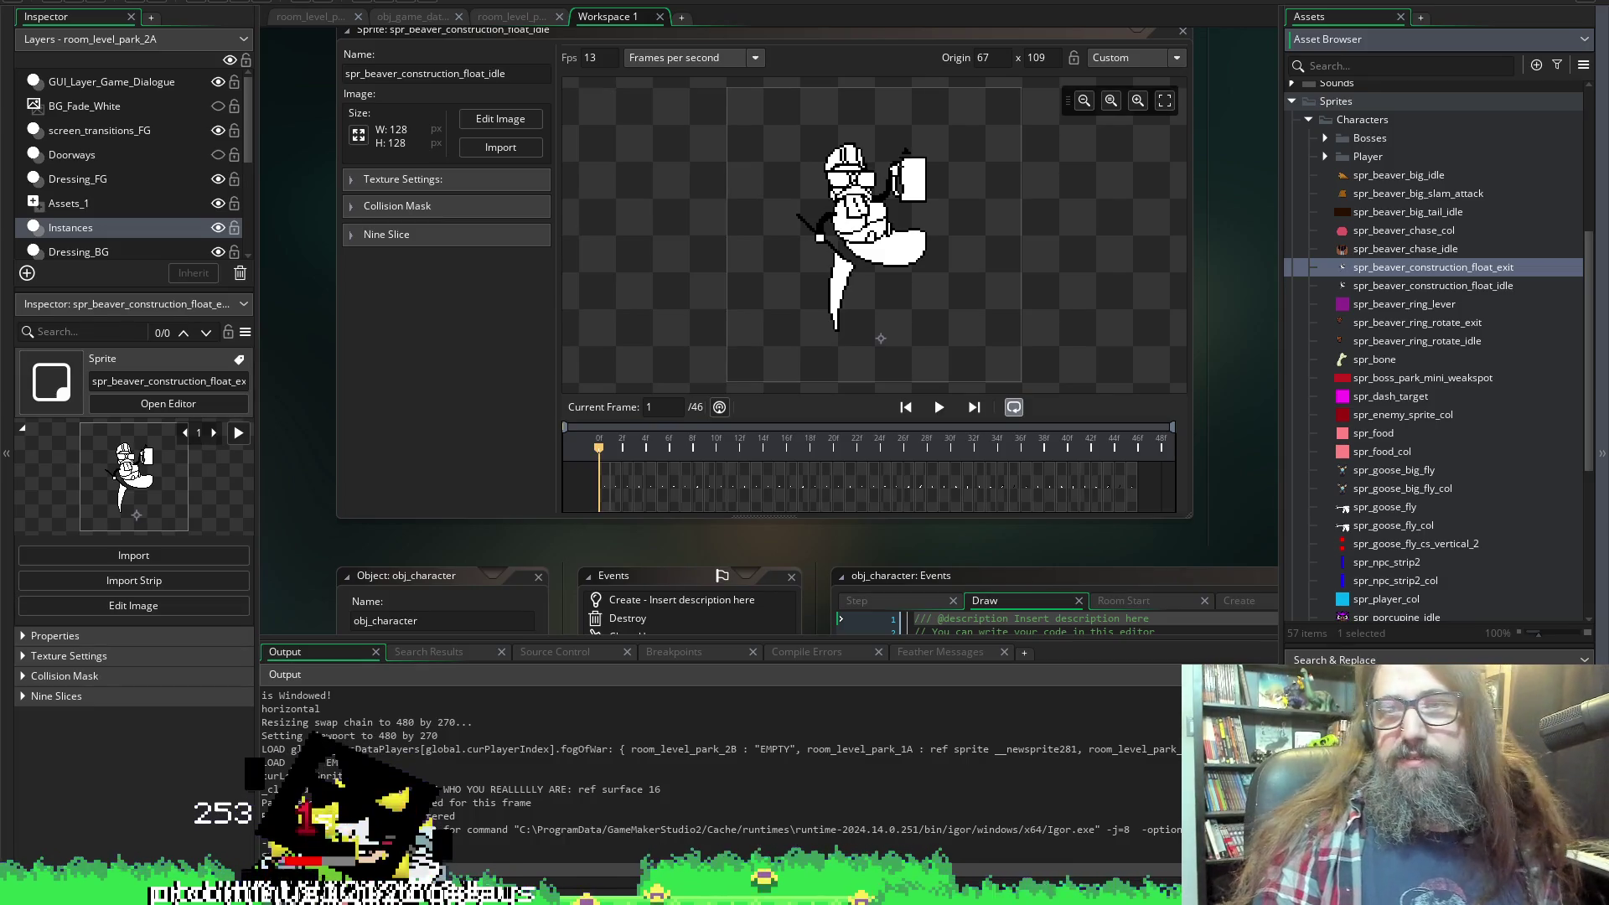
# Import a 3-frame flag-waving strip into spr_beaver_construction_float_exit, preview it, then open spr_beaver_ring_lever.
pyautogui.doubleClick(1364, 271)
pyautogui.click(570, 195)
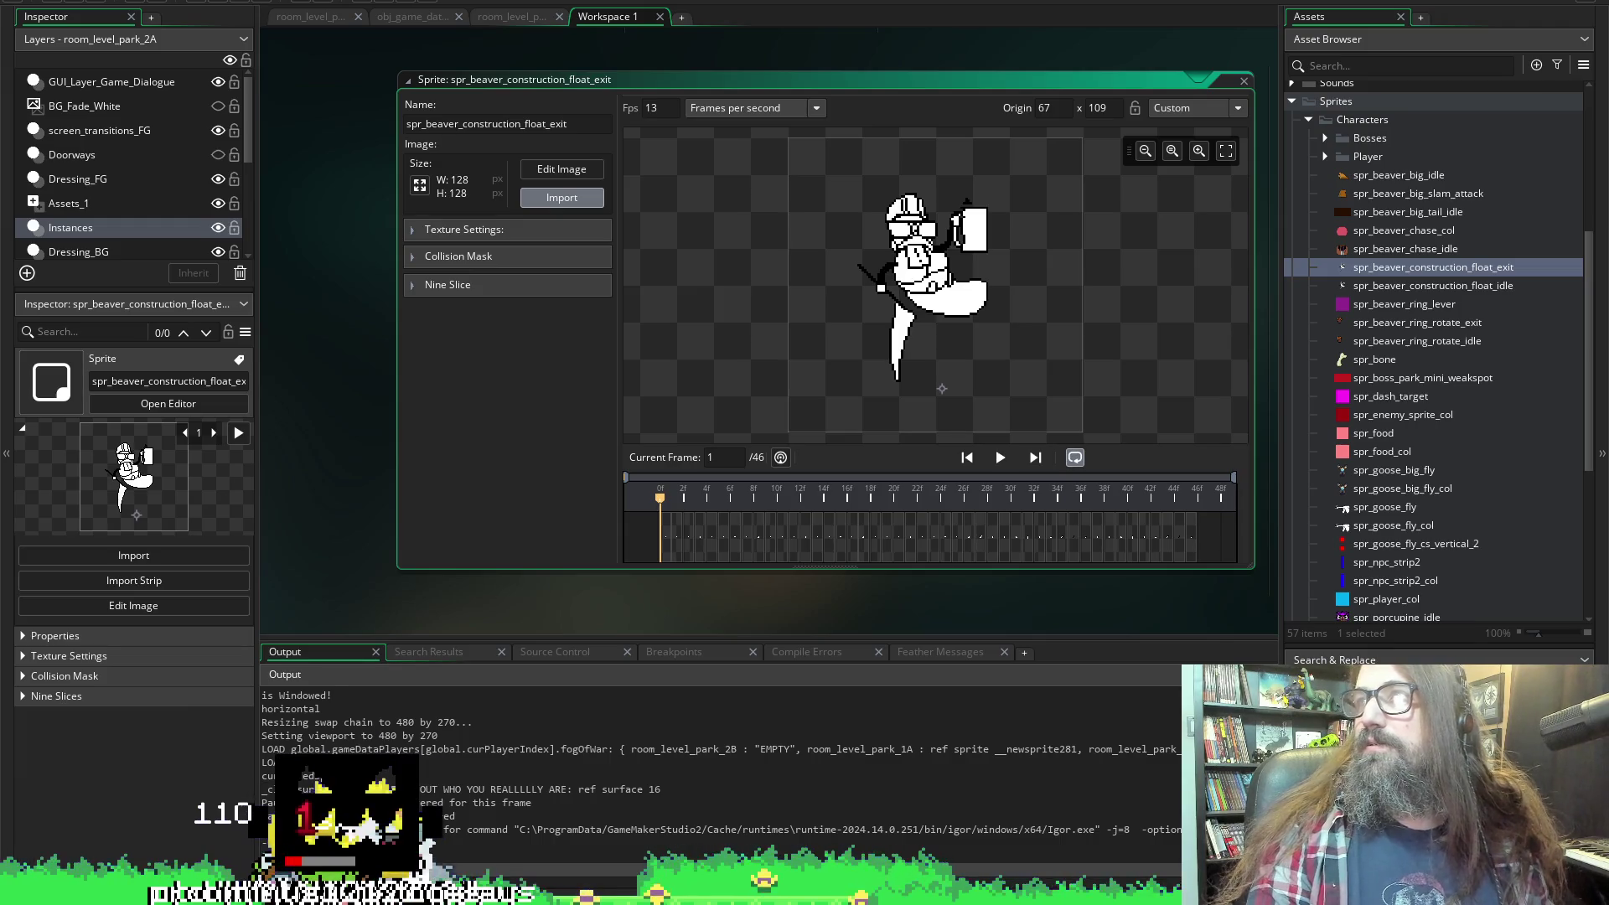
pyautogui.press('Return')
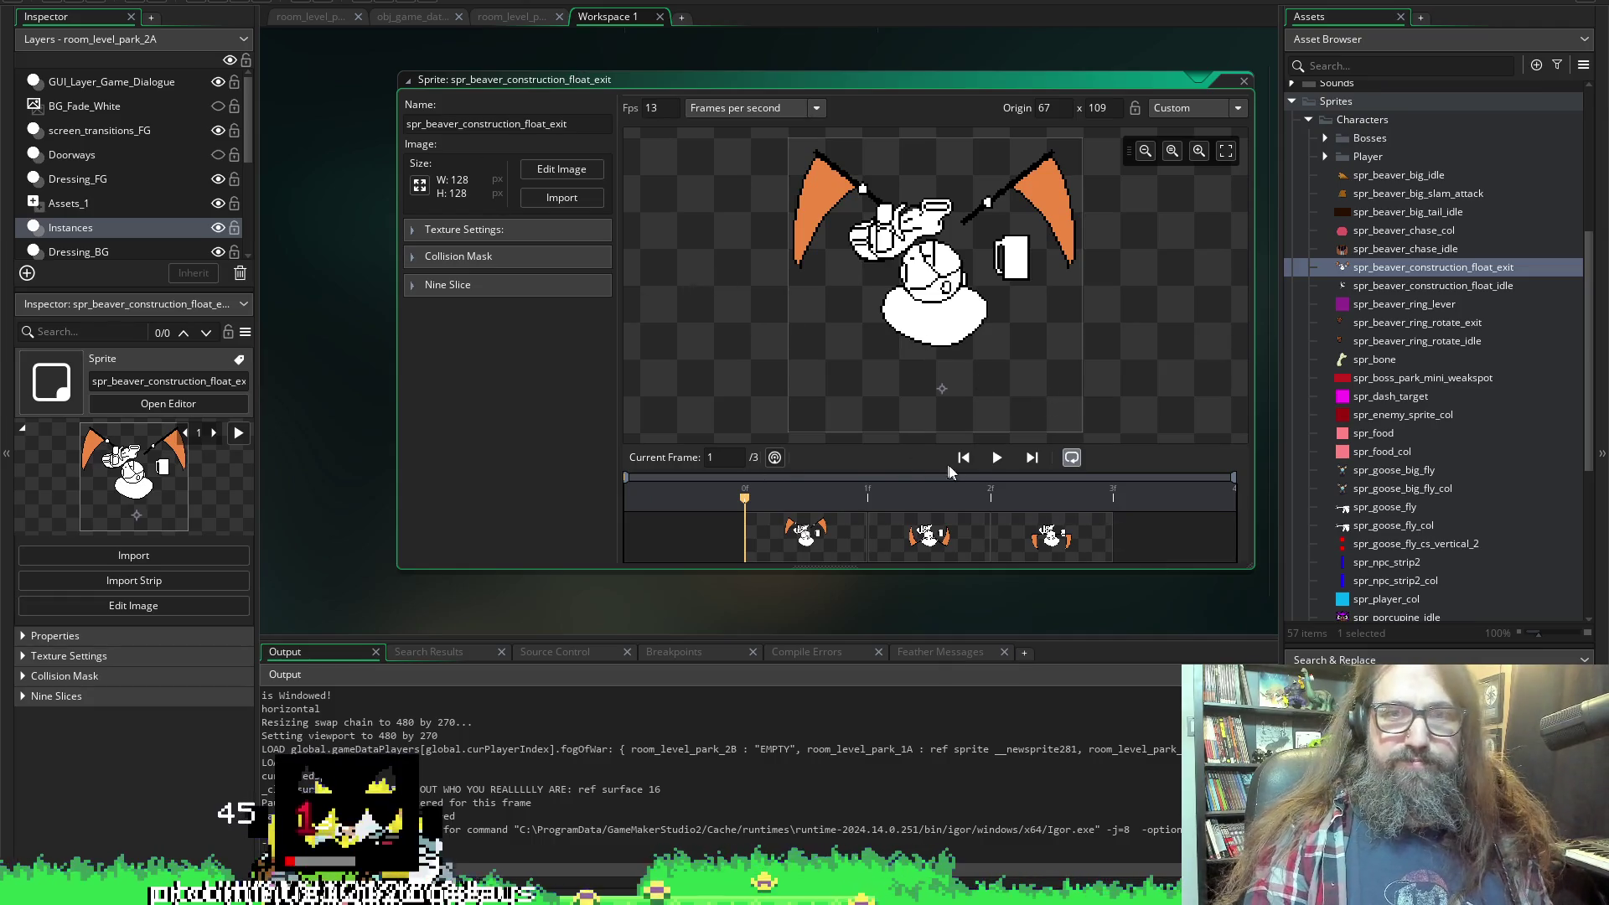
pyautogui.click(997, 457)
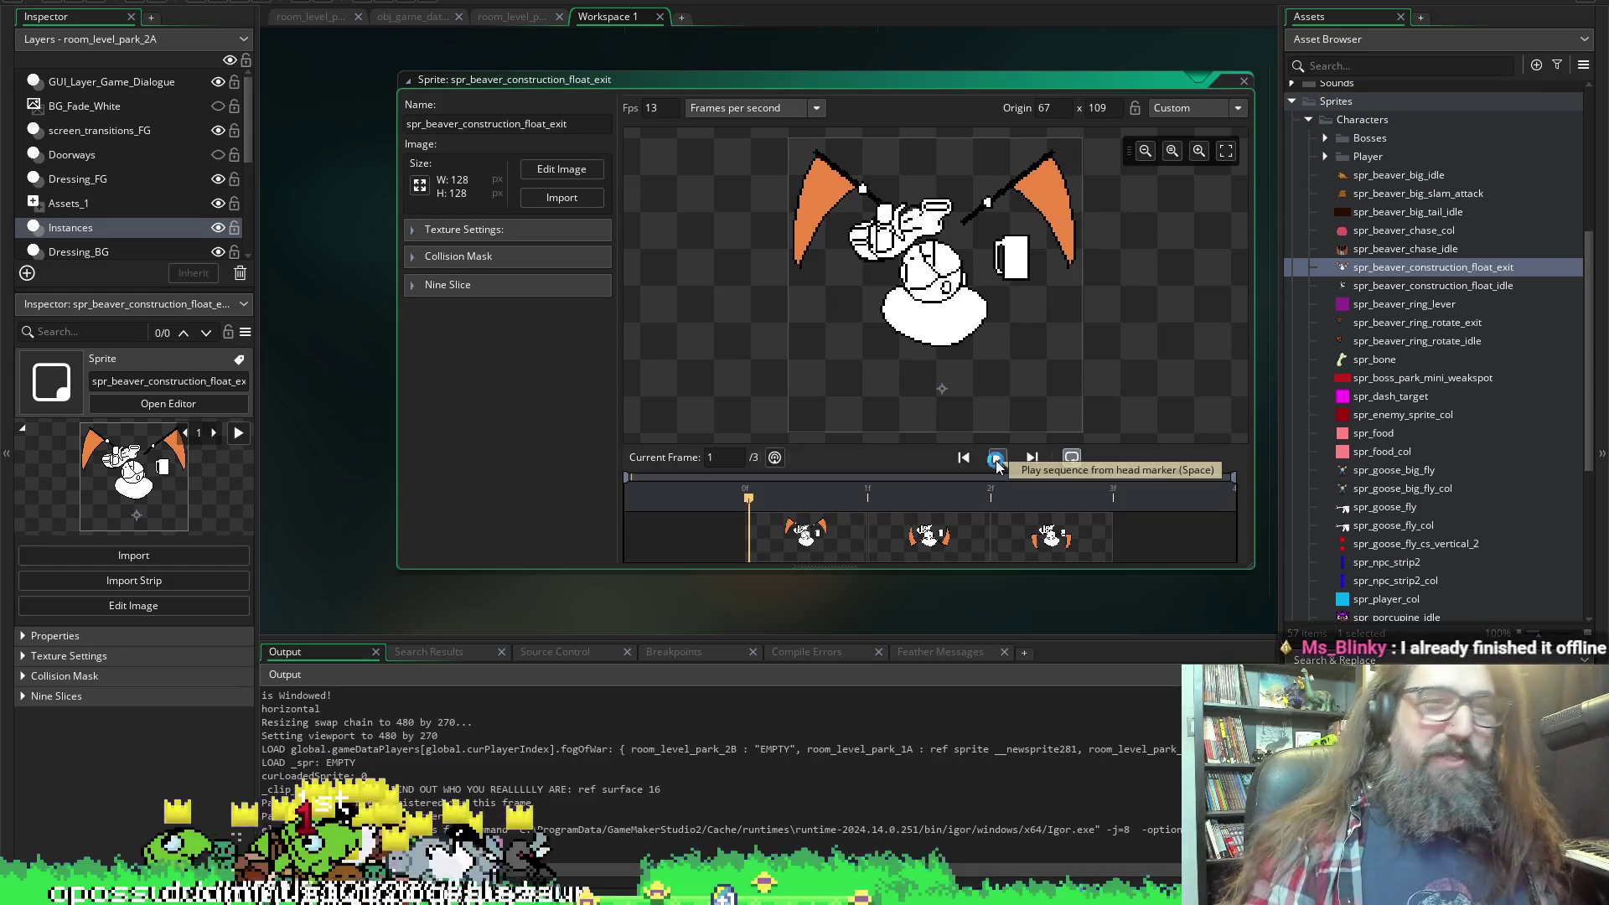
pyautogui.click(103, 6)
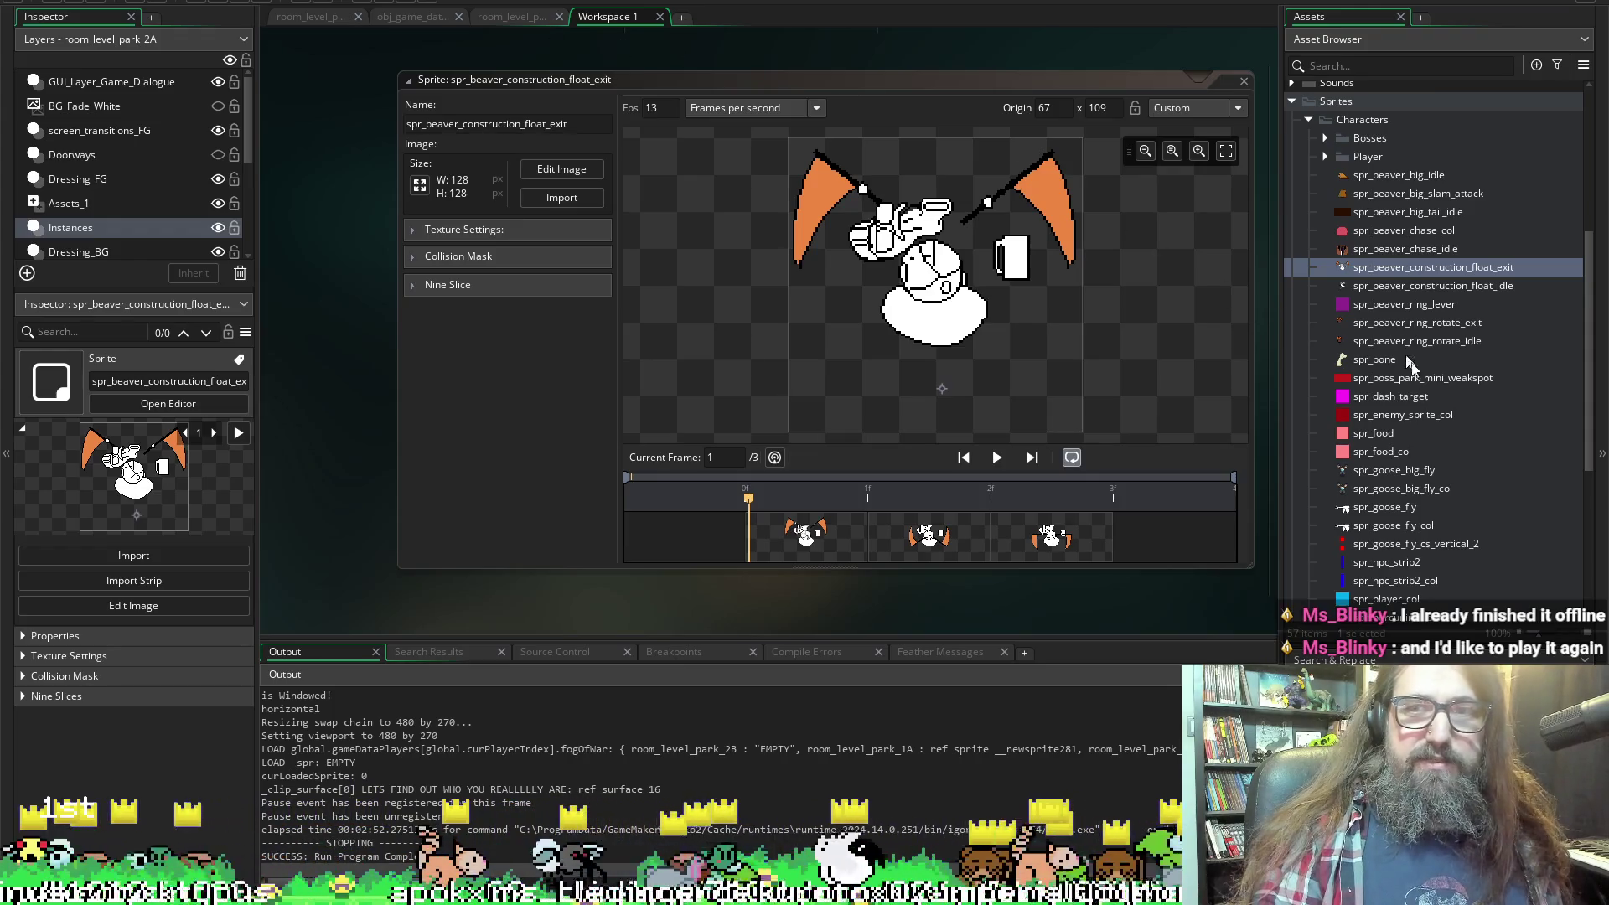
pyautogui.doubleClick(1400, 305)
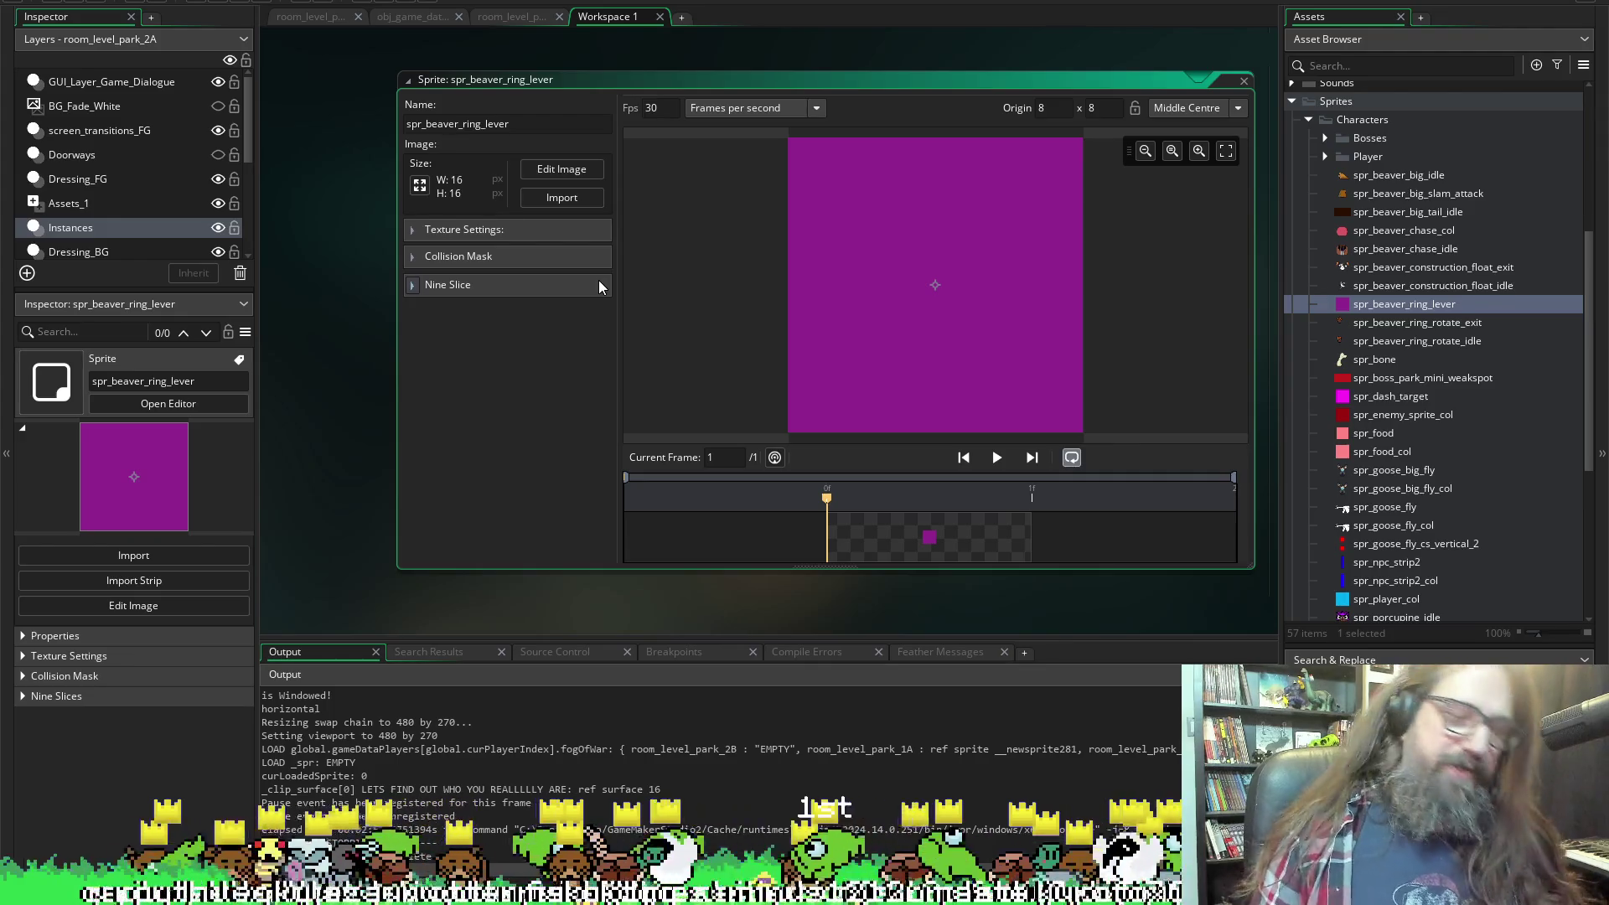
# Collapse Sprites, expand Objects > Characters and open obj_beaver_track_lever.
pyautogui.scroll(5, 1434, 313)
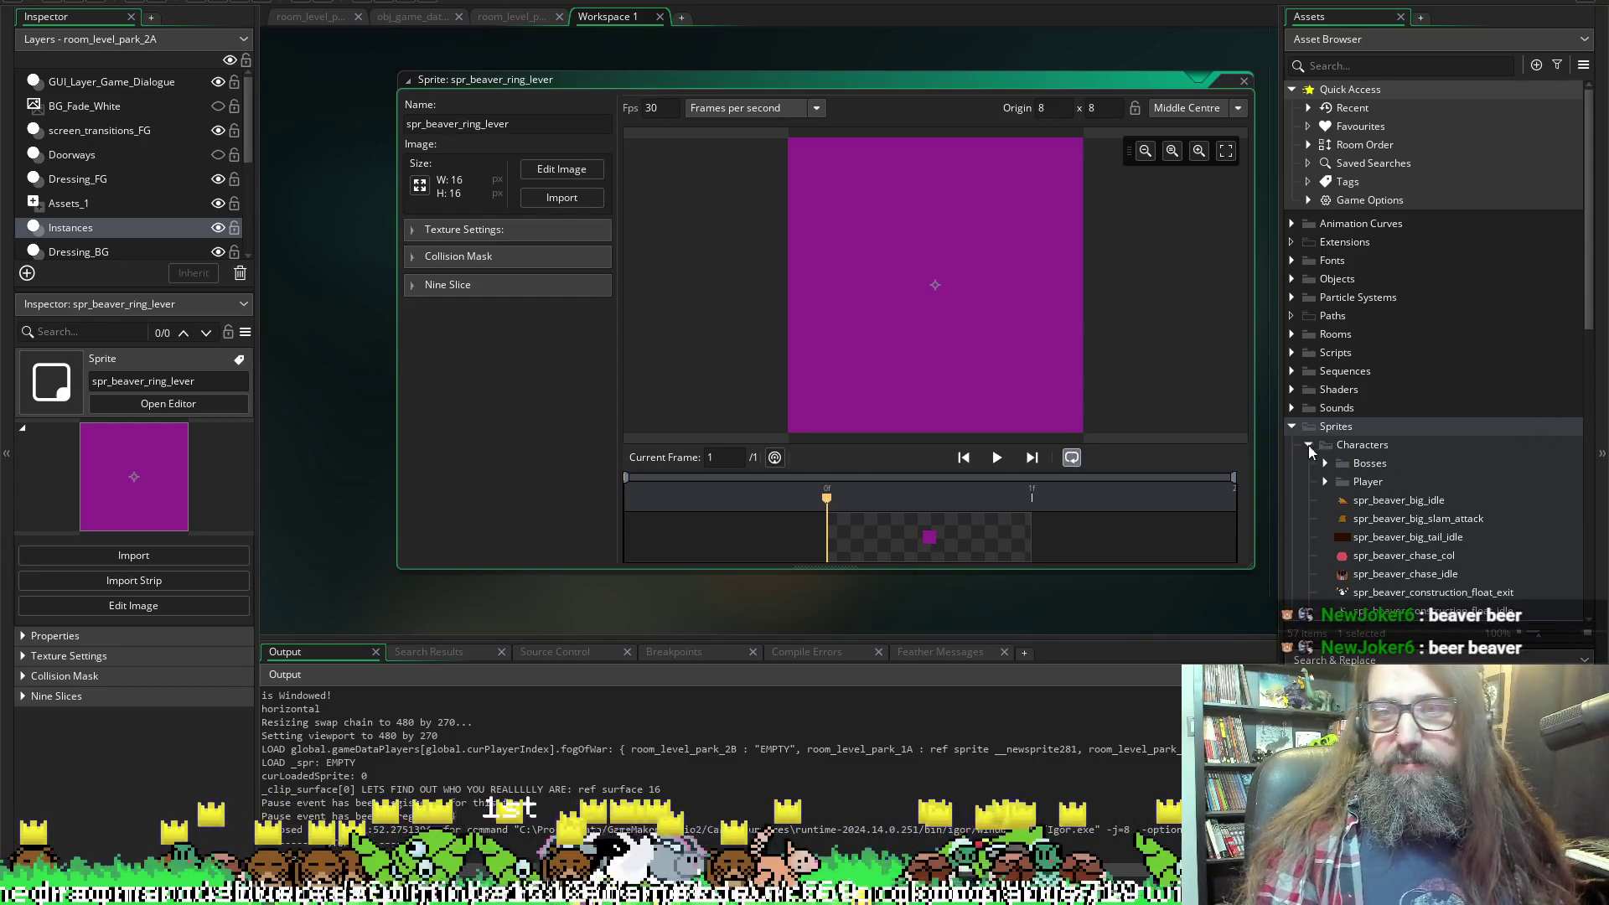
pyautogui.click(1293, 425)
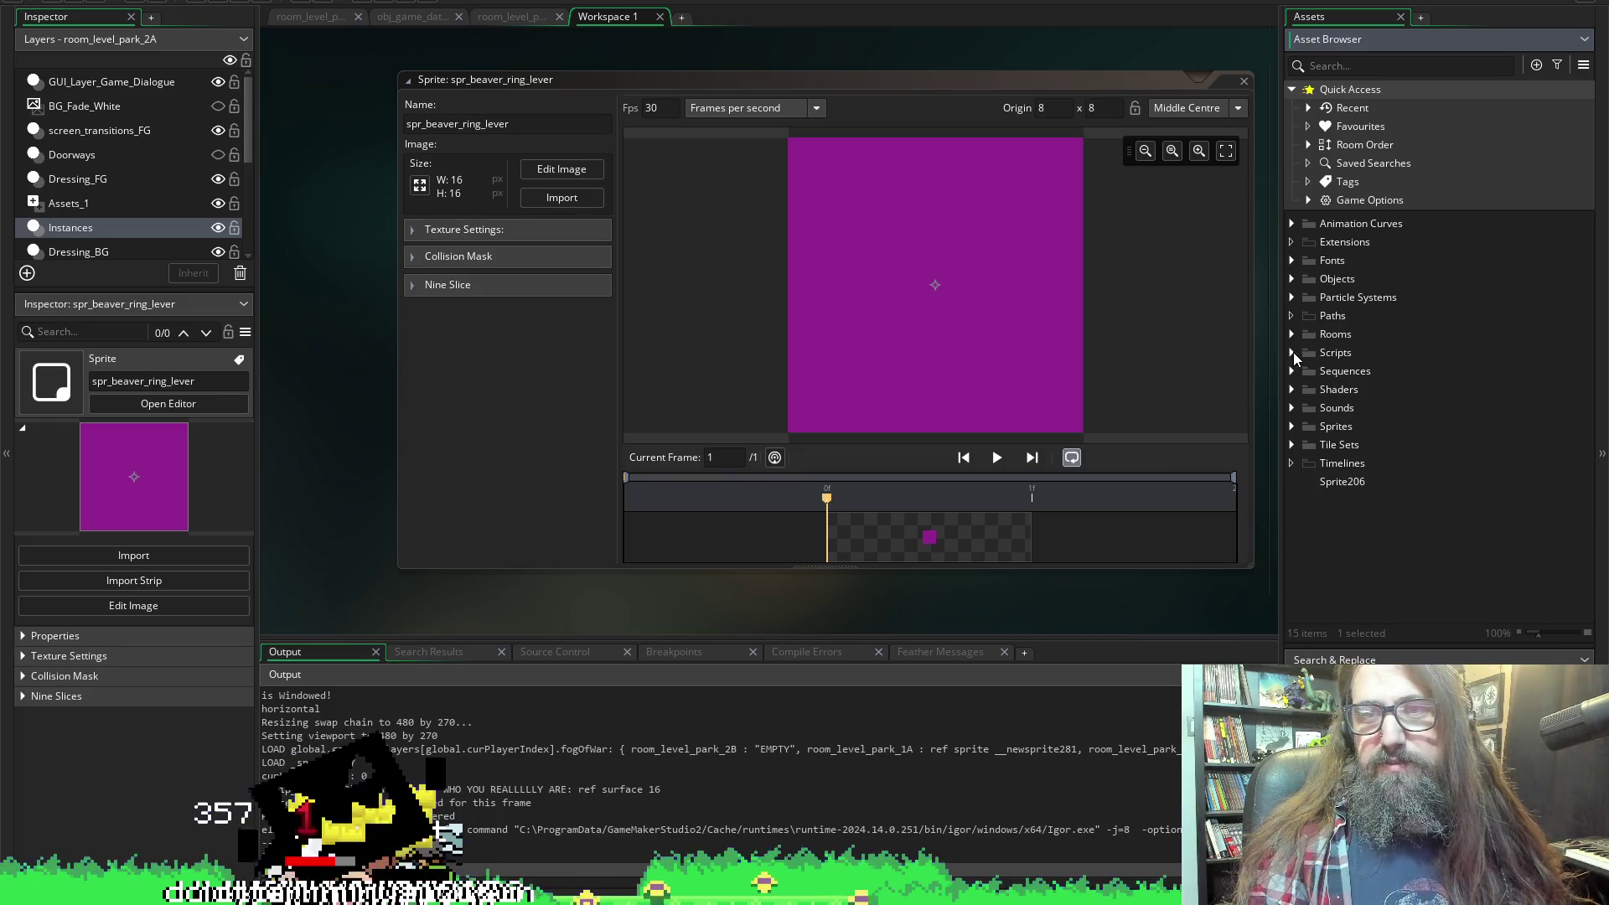
pyautogui.click(1294, 279)
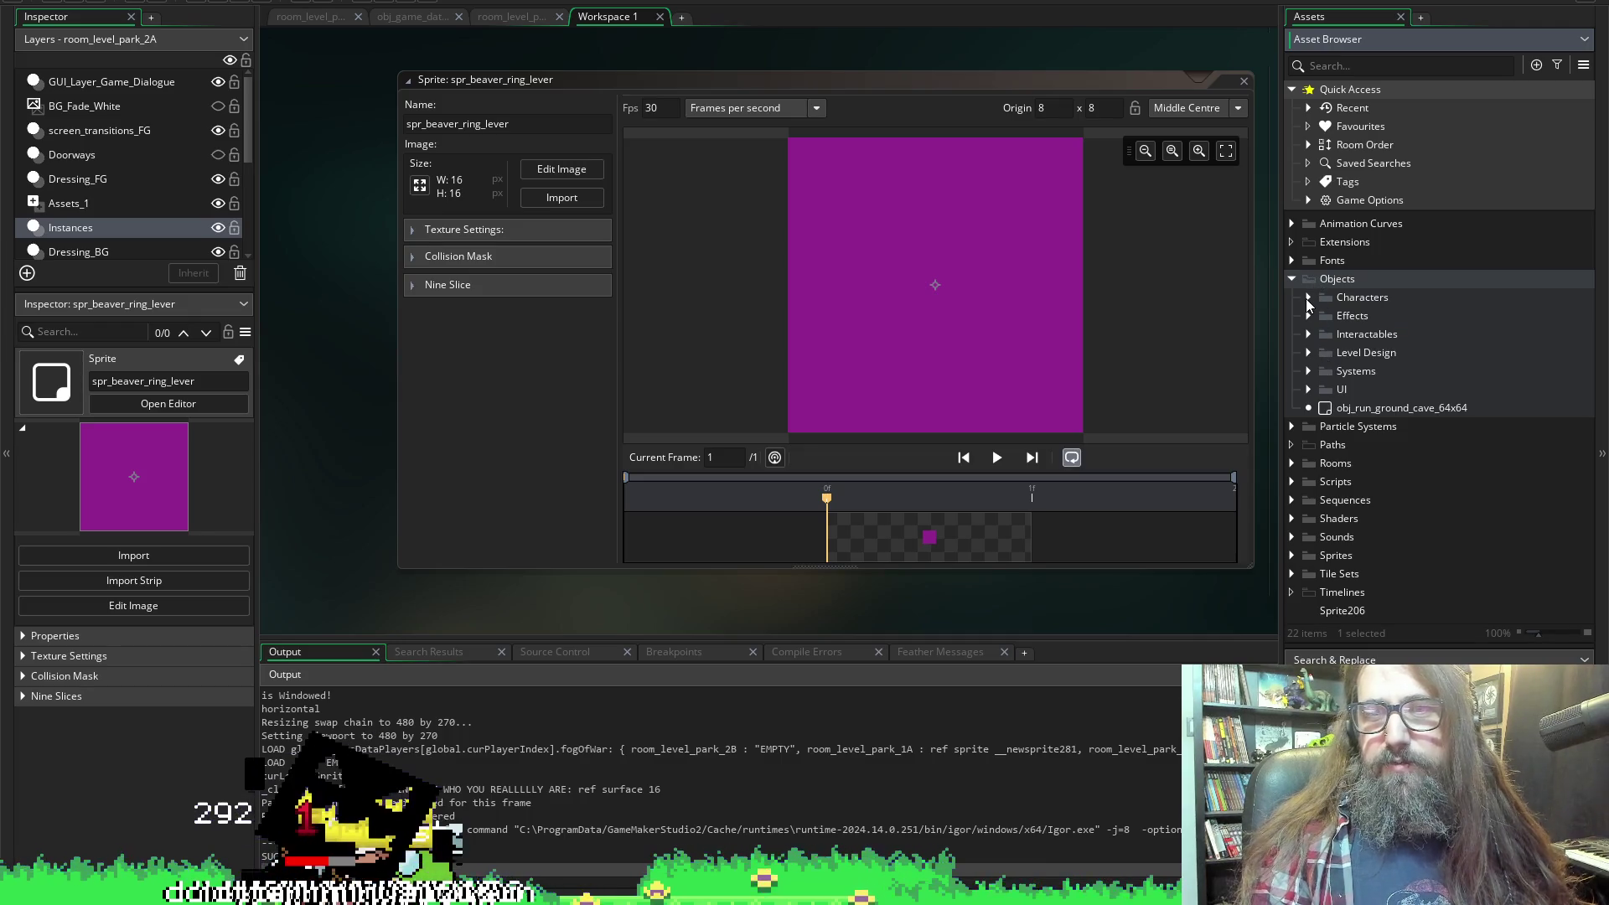
pyautogui.click(1309, 335)
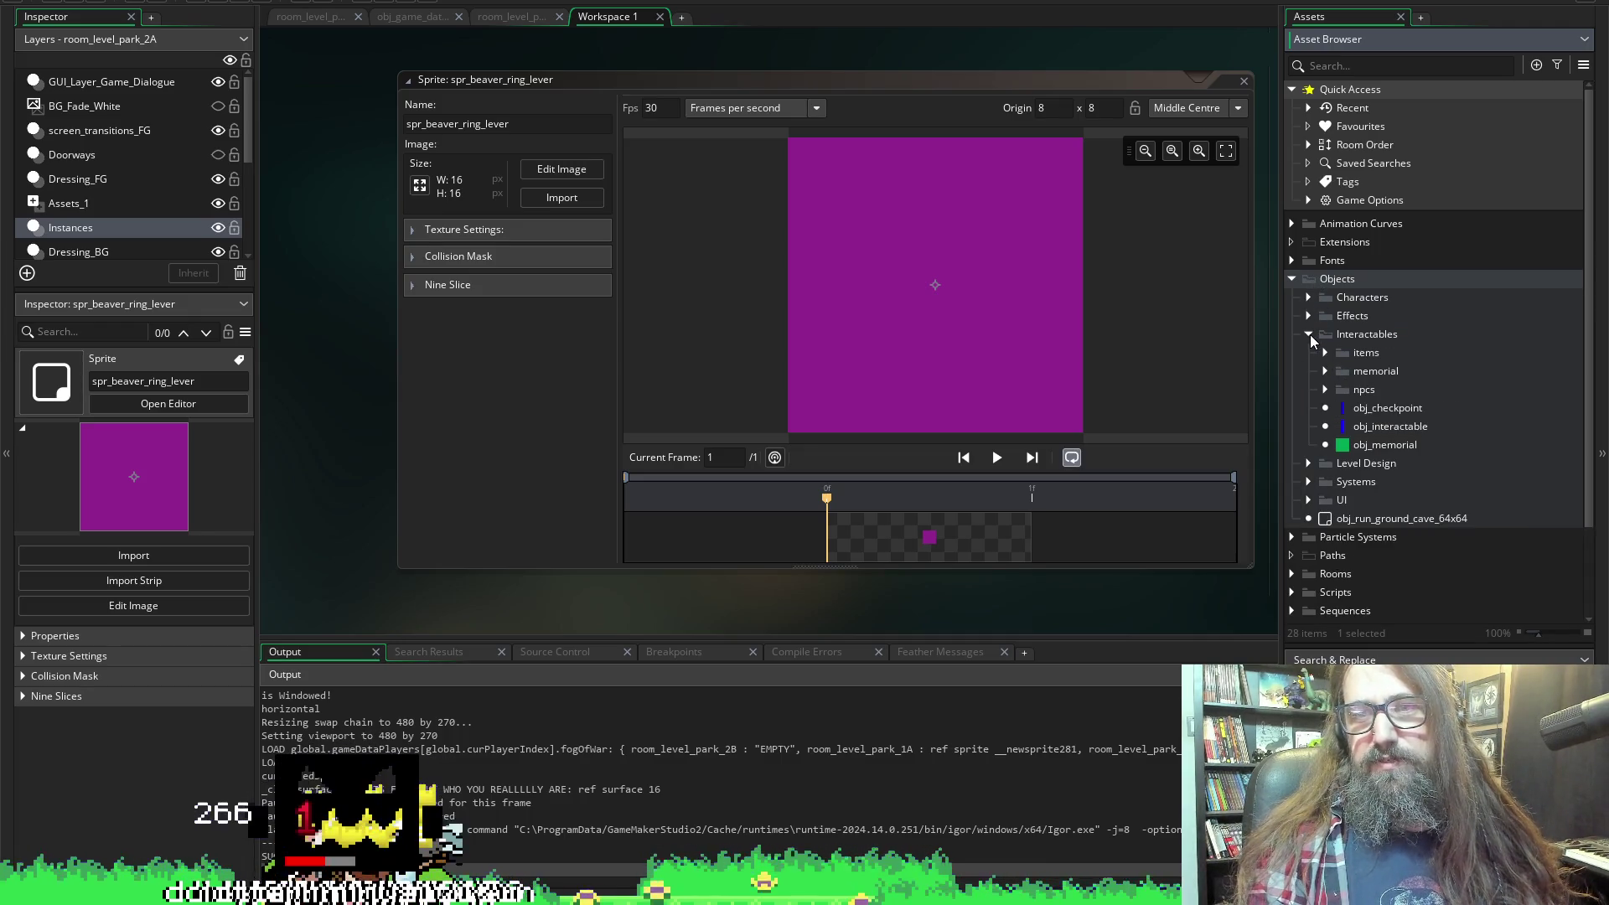
pyautogui.click(1309, 334)
pyautogui.click(1307, 299)
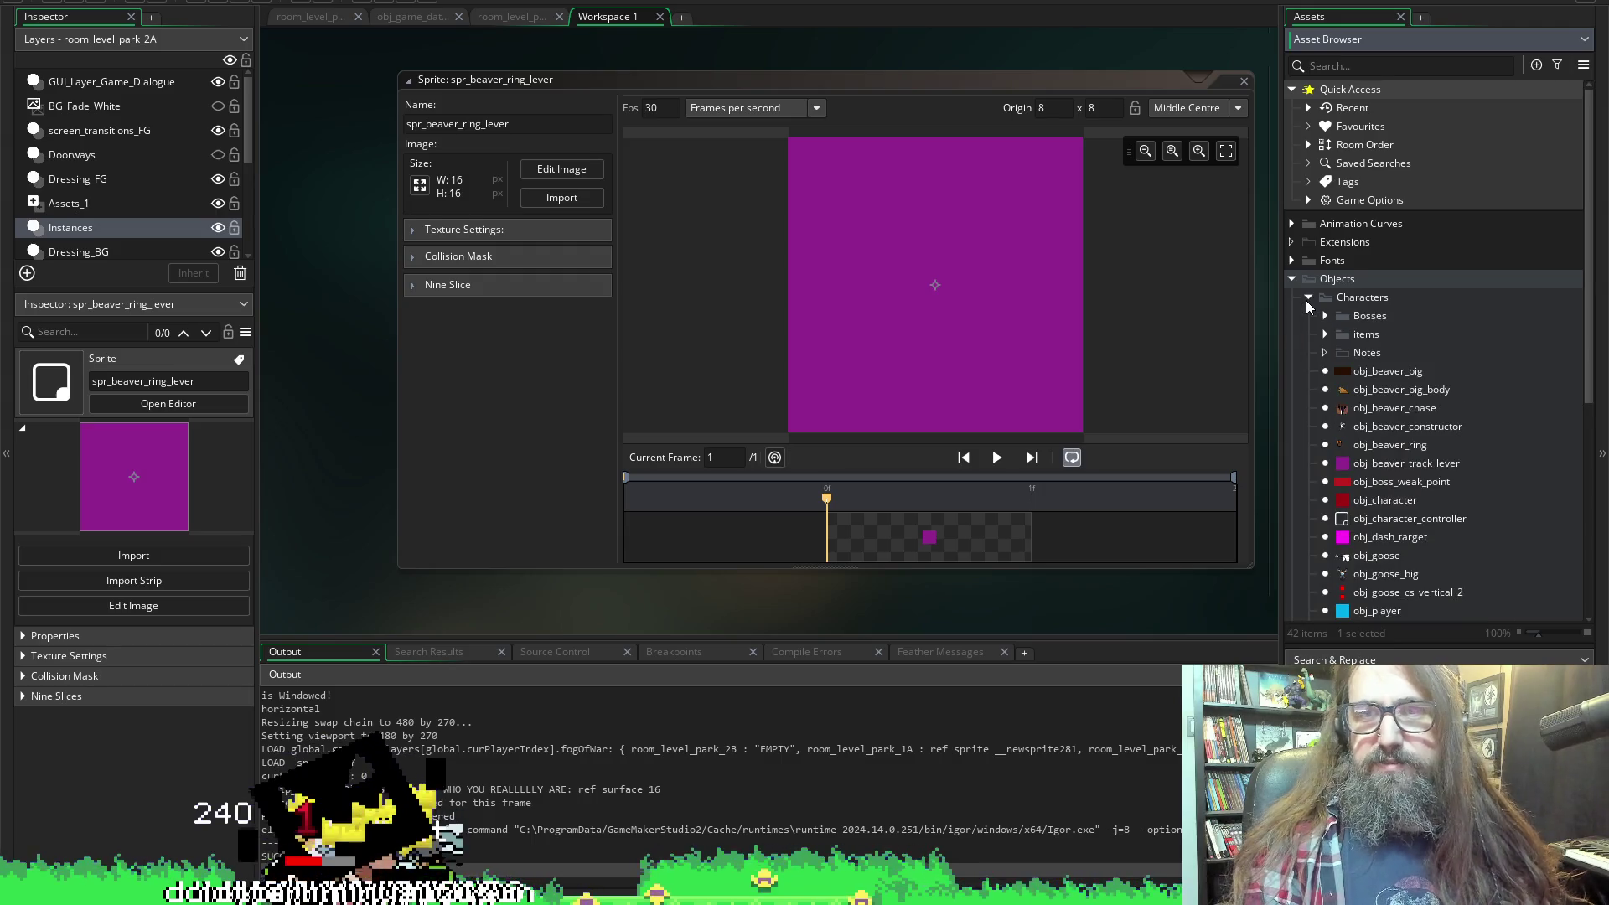
pyautogui.doubleClick(1386, 462)
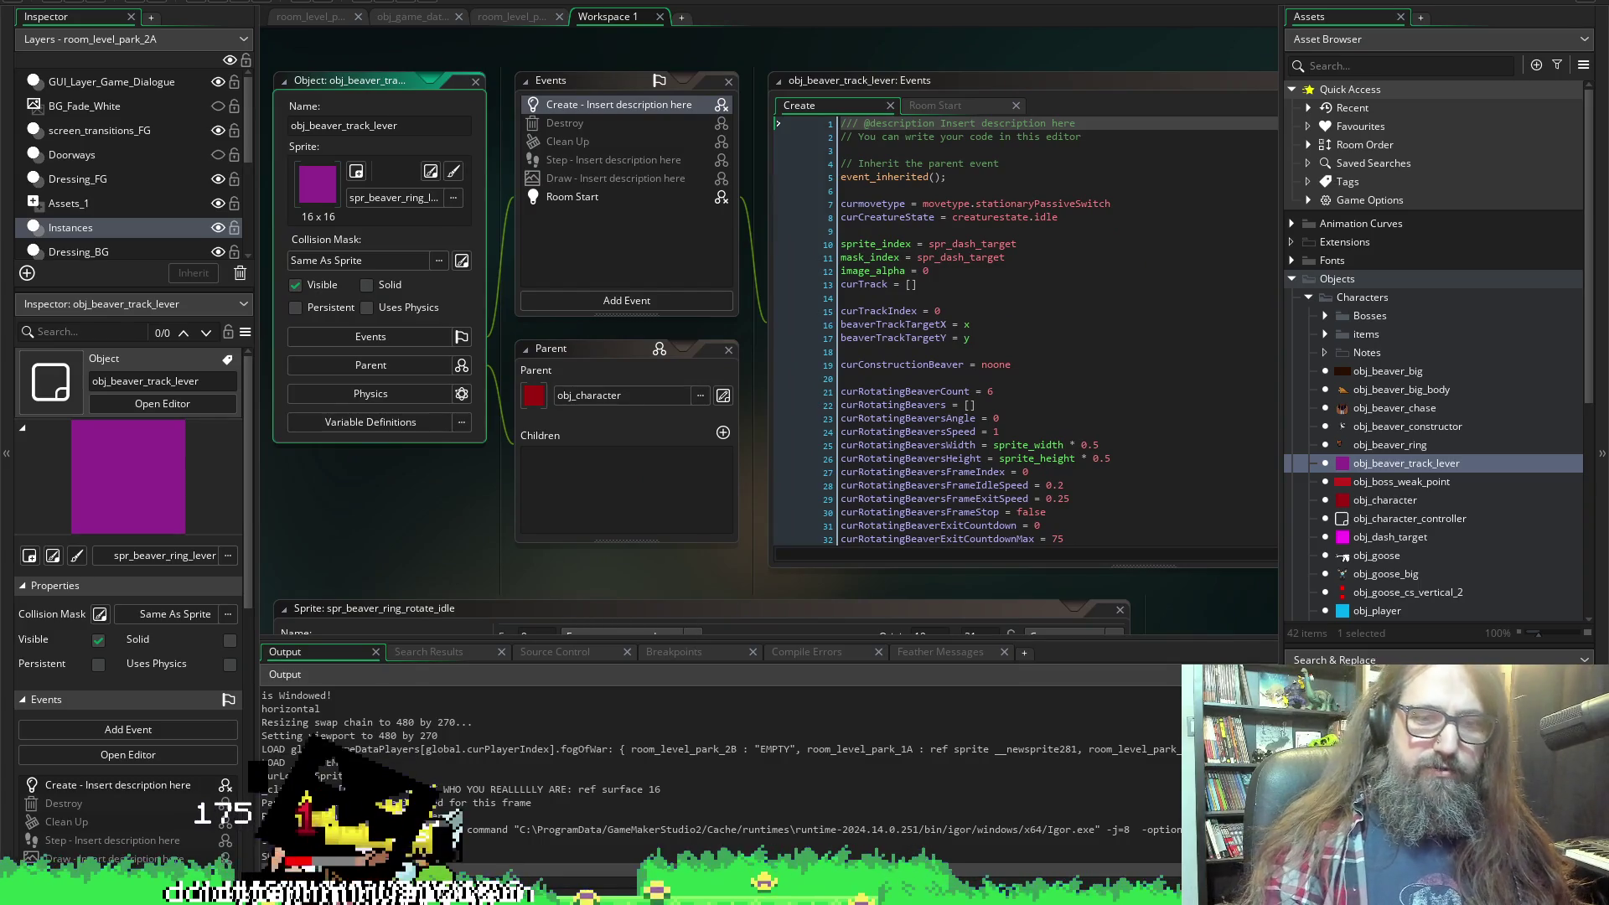
# Bring the spr_beaver_ring_rotate_idle sprite view forward and scroll across the workspace.
pyautogui.click(576, 603)
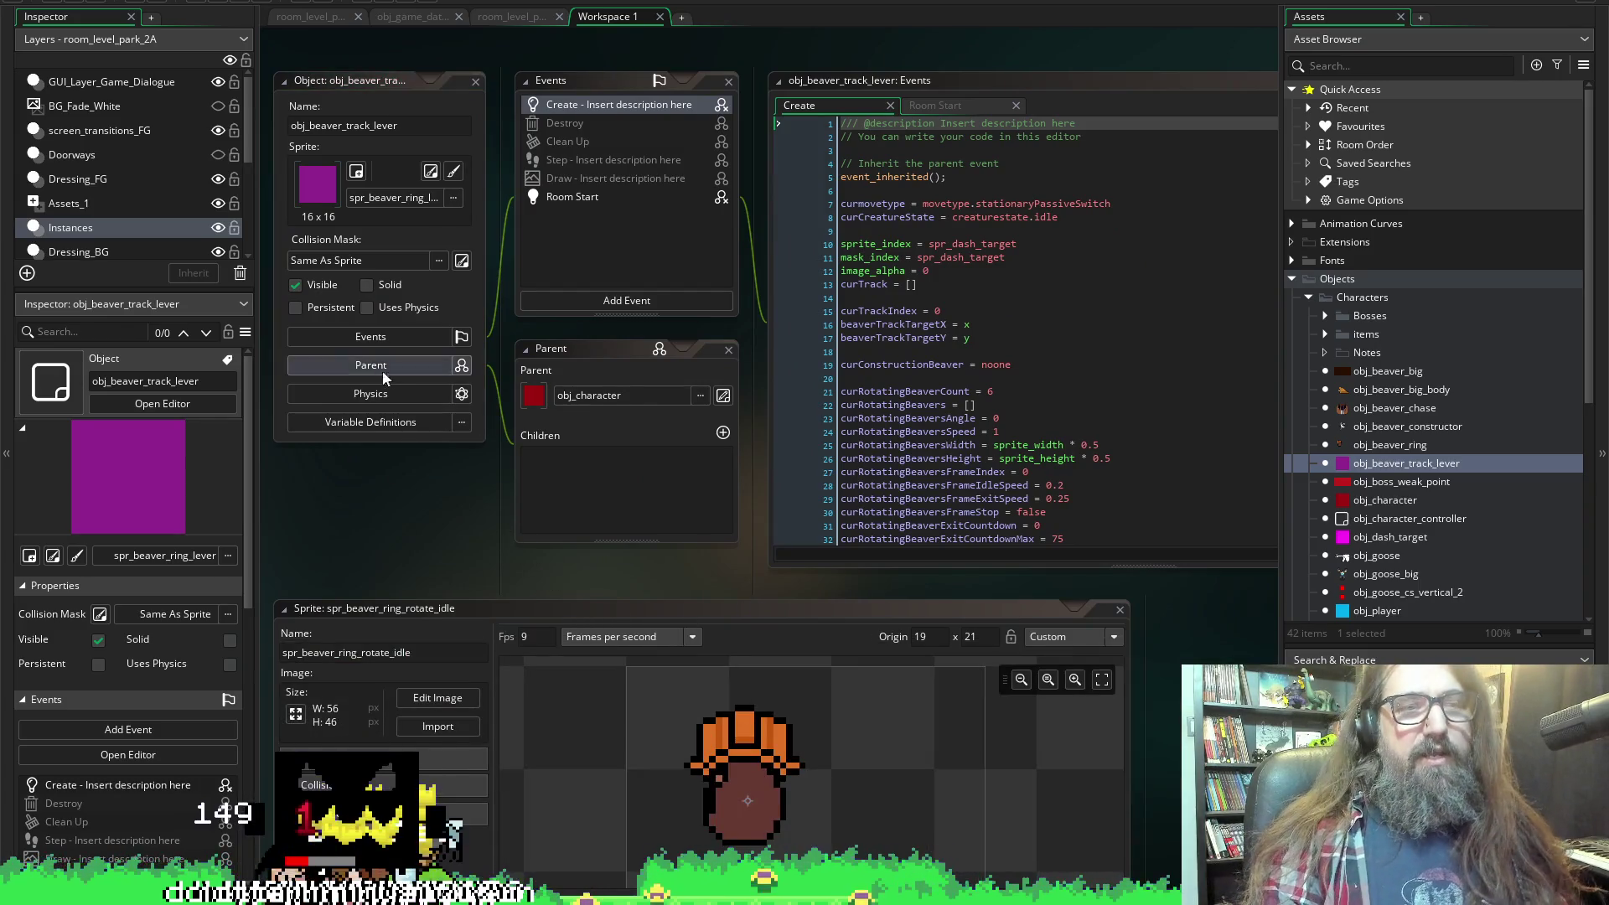
pyautogui.hscroll(2, 1089, 719)
pyautogui.hscroll(2, 1089, 712)
pyautogui.hscroll(-3, 1026, 716)
pyautogui.hscroll(-2, 454, 521)
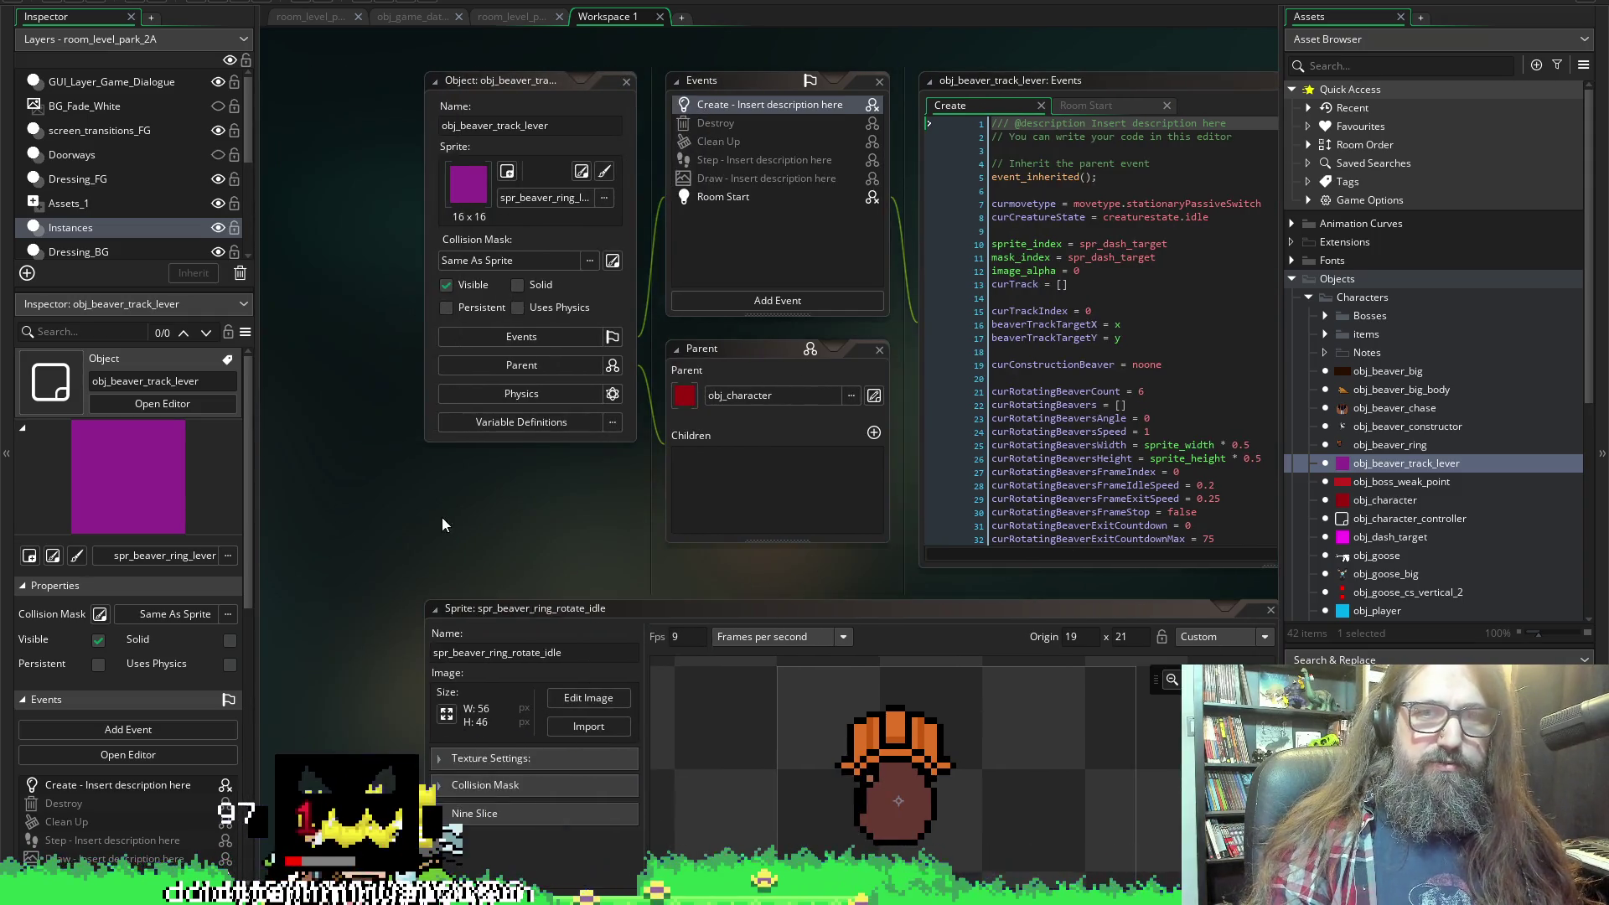
pyautogui.hscroll(4, 443, 525)
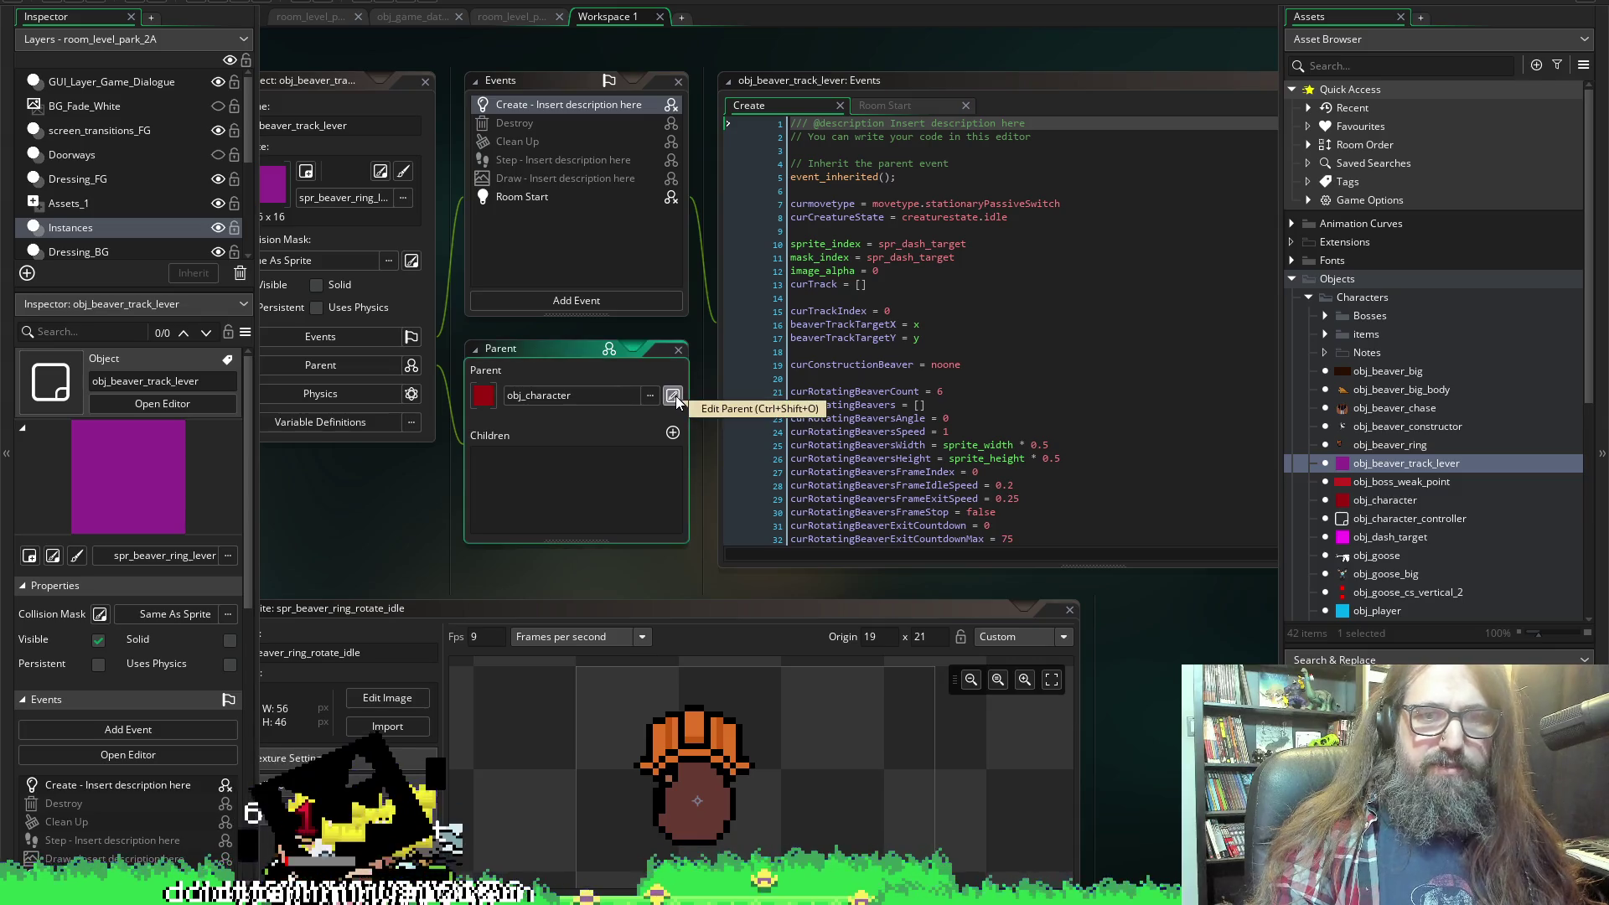
# Close all open editors with Windows > Close All and reopen obj_beaver_track_lever.
pyautogui.rightClick(362, 475)
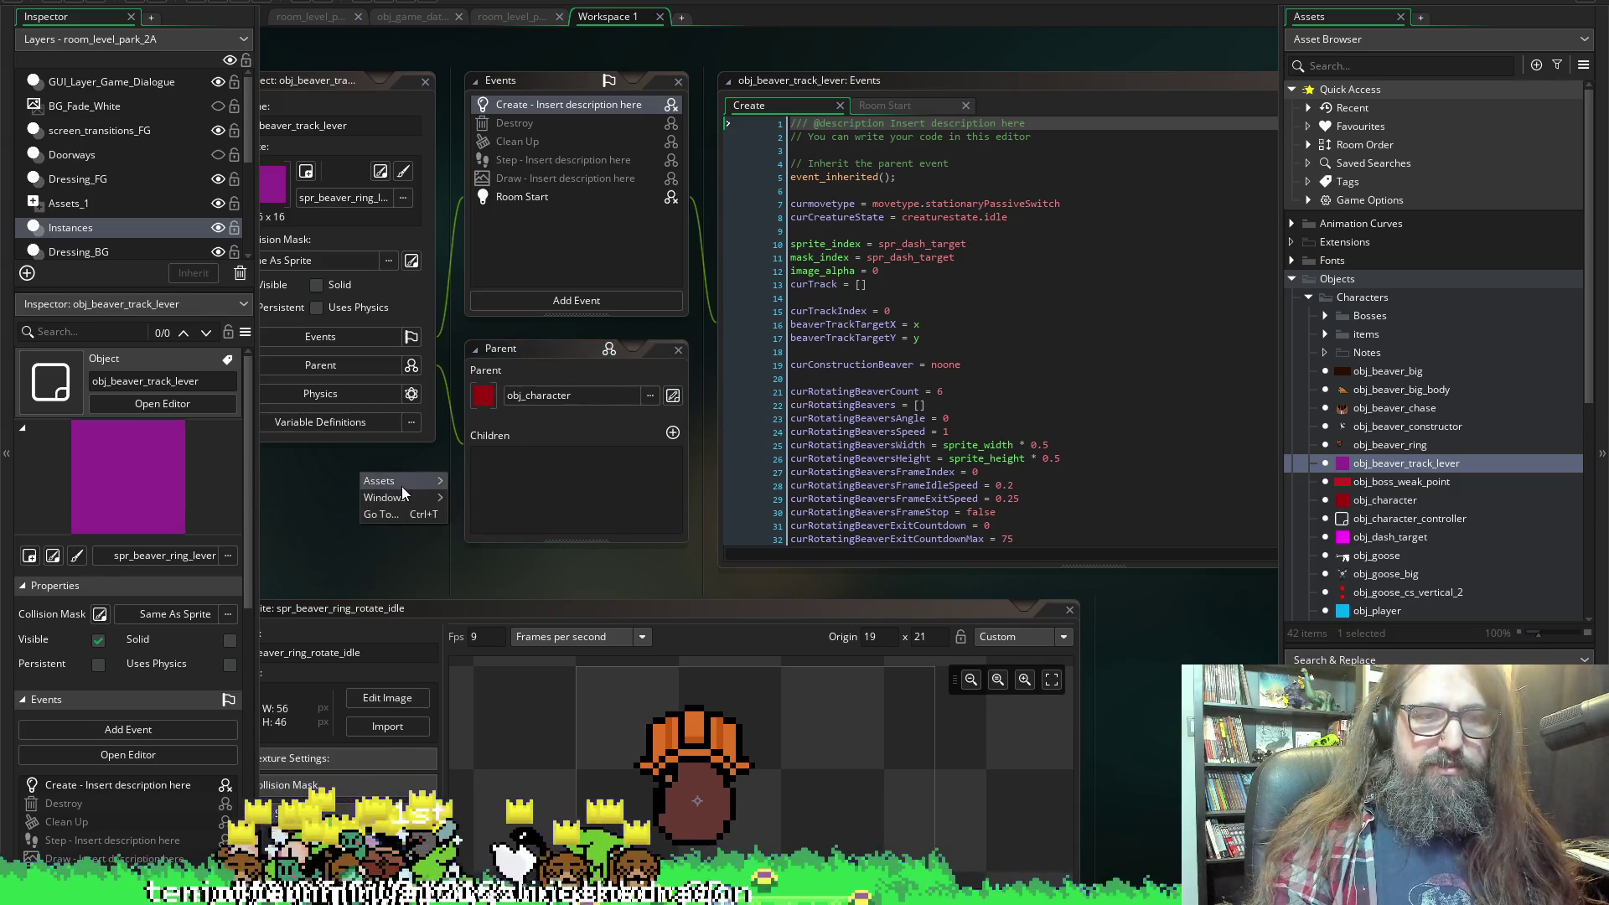
pyautogui.moveTo(402, 496)
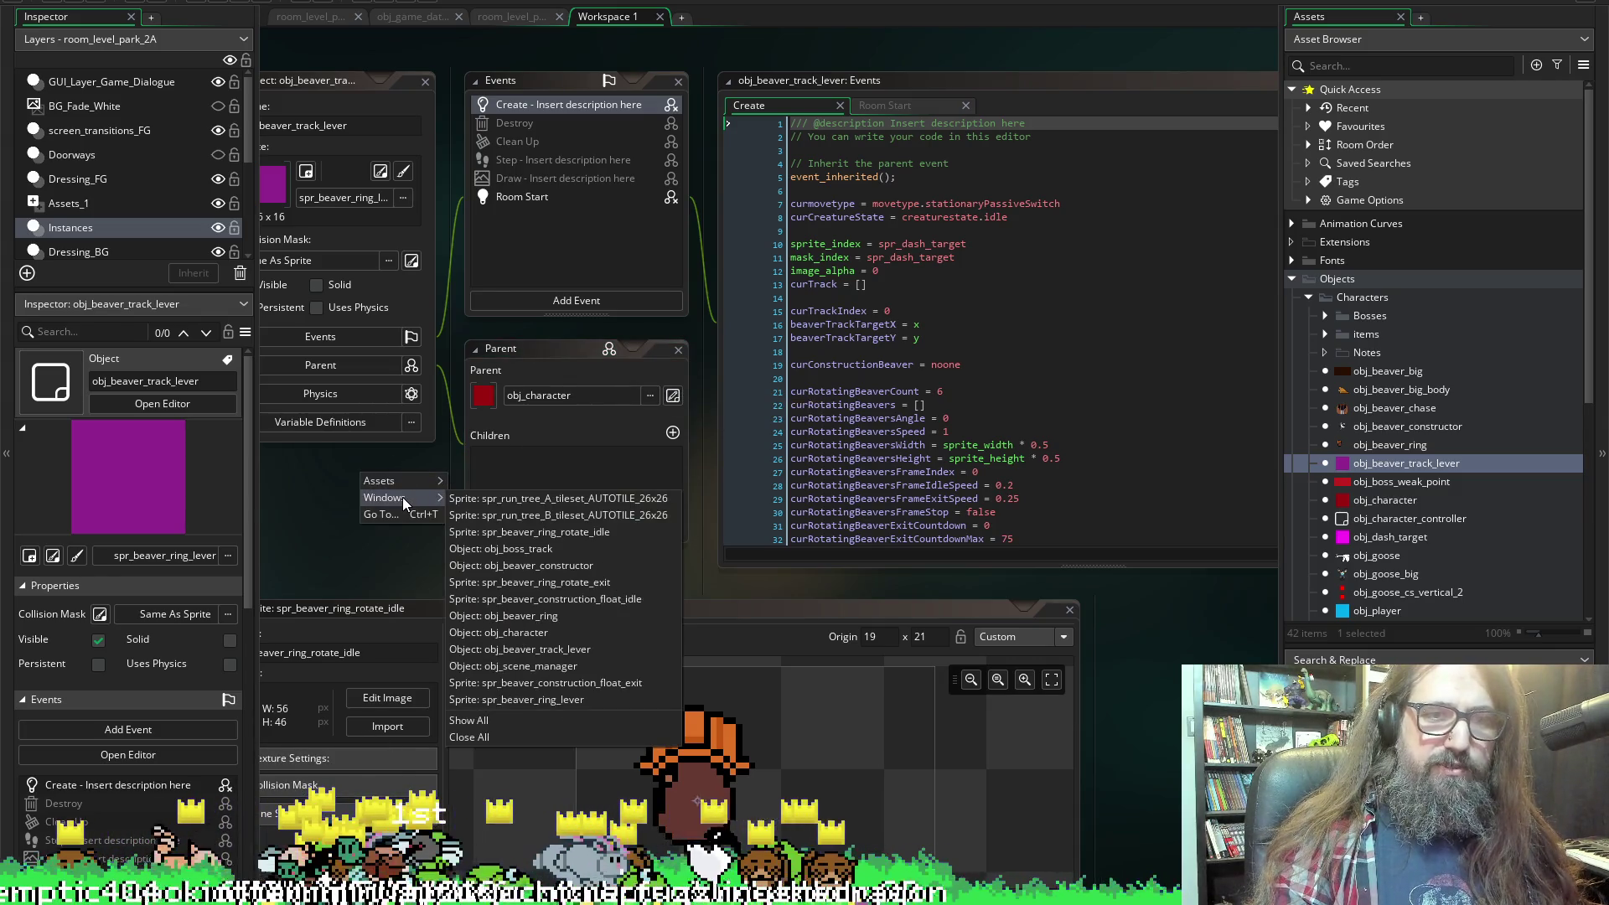
pyautogui.click(505, 737)
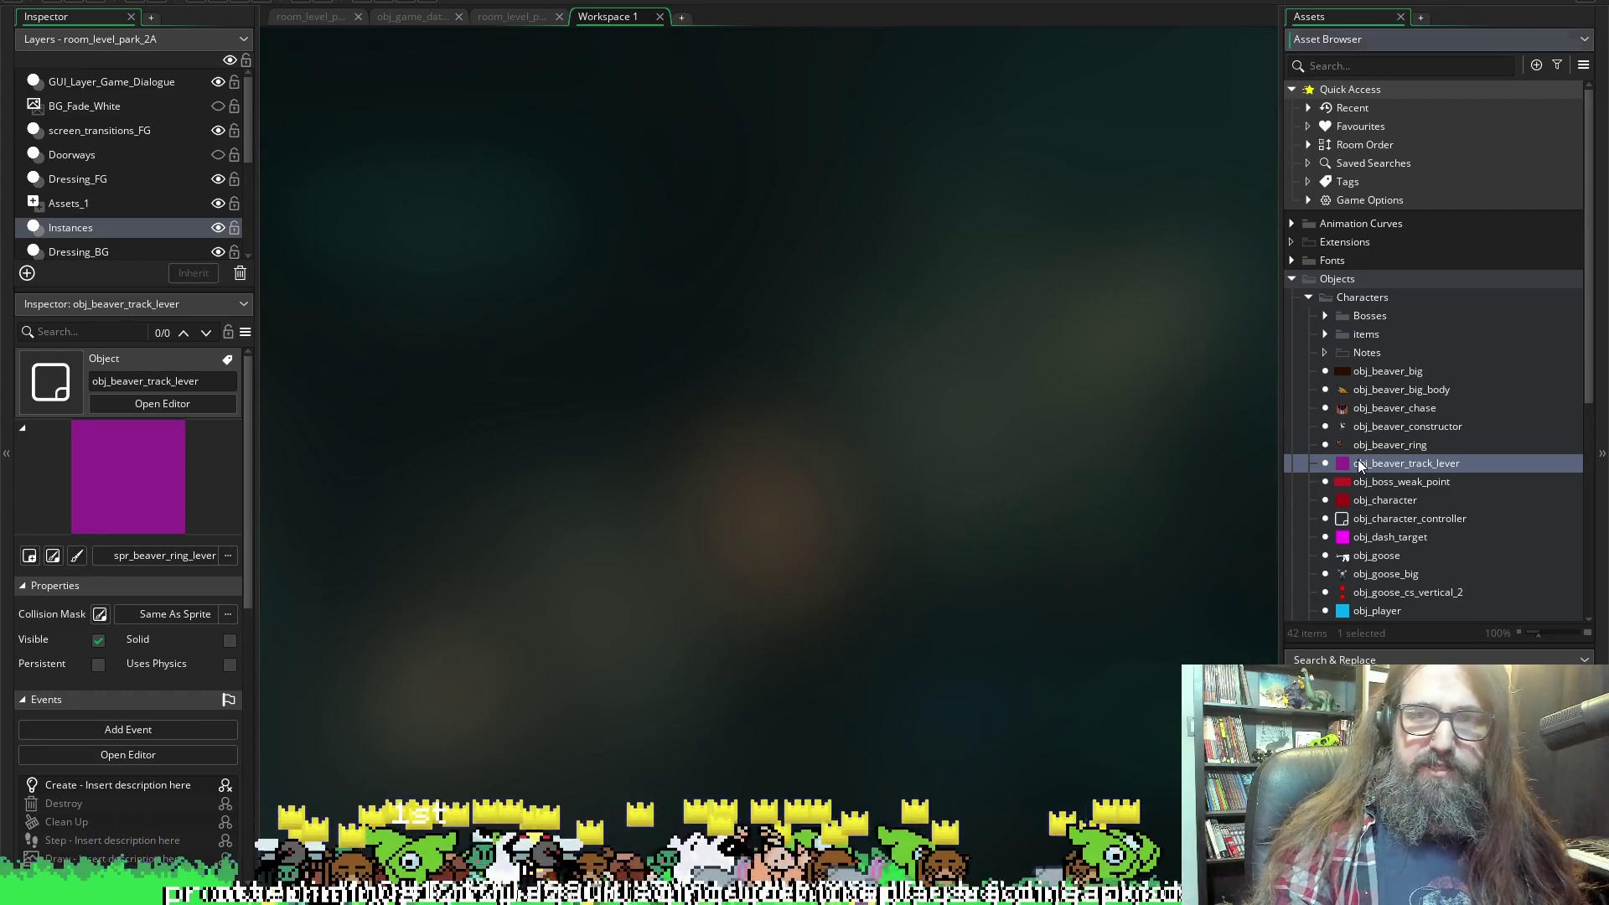
pyautogui.doubleClick(1358, 463)
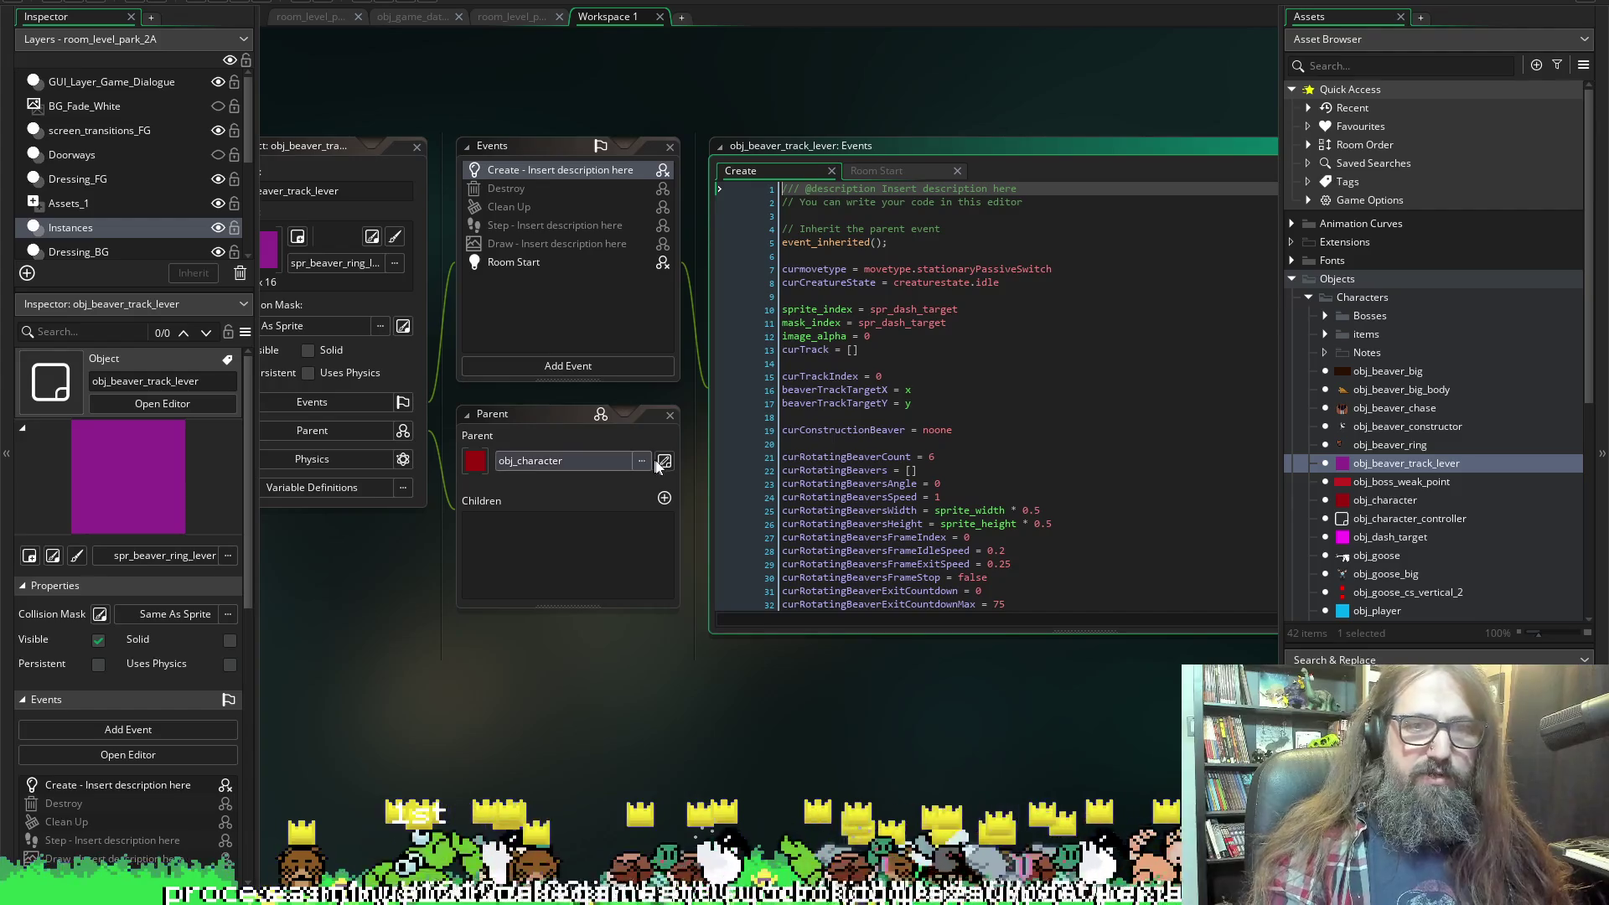
# Open the parent obj_character and jump to its stationaryPassiveSwitch Draw code.
pyautogui.click(660, 463)
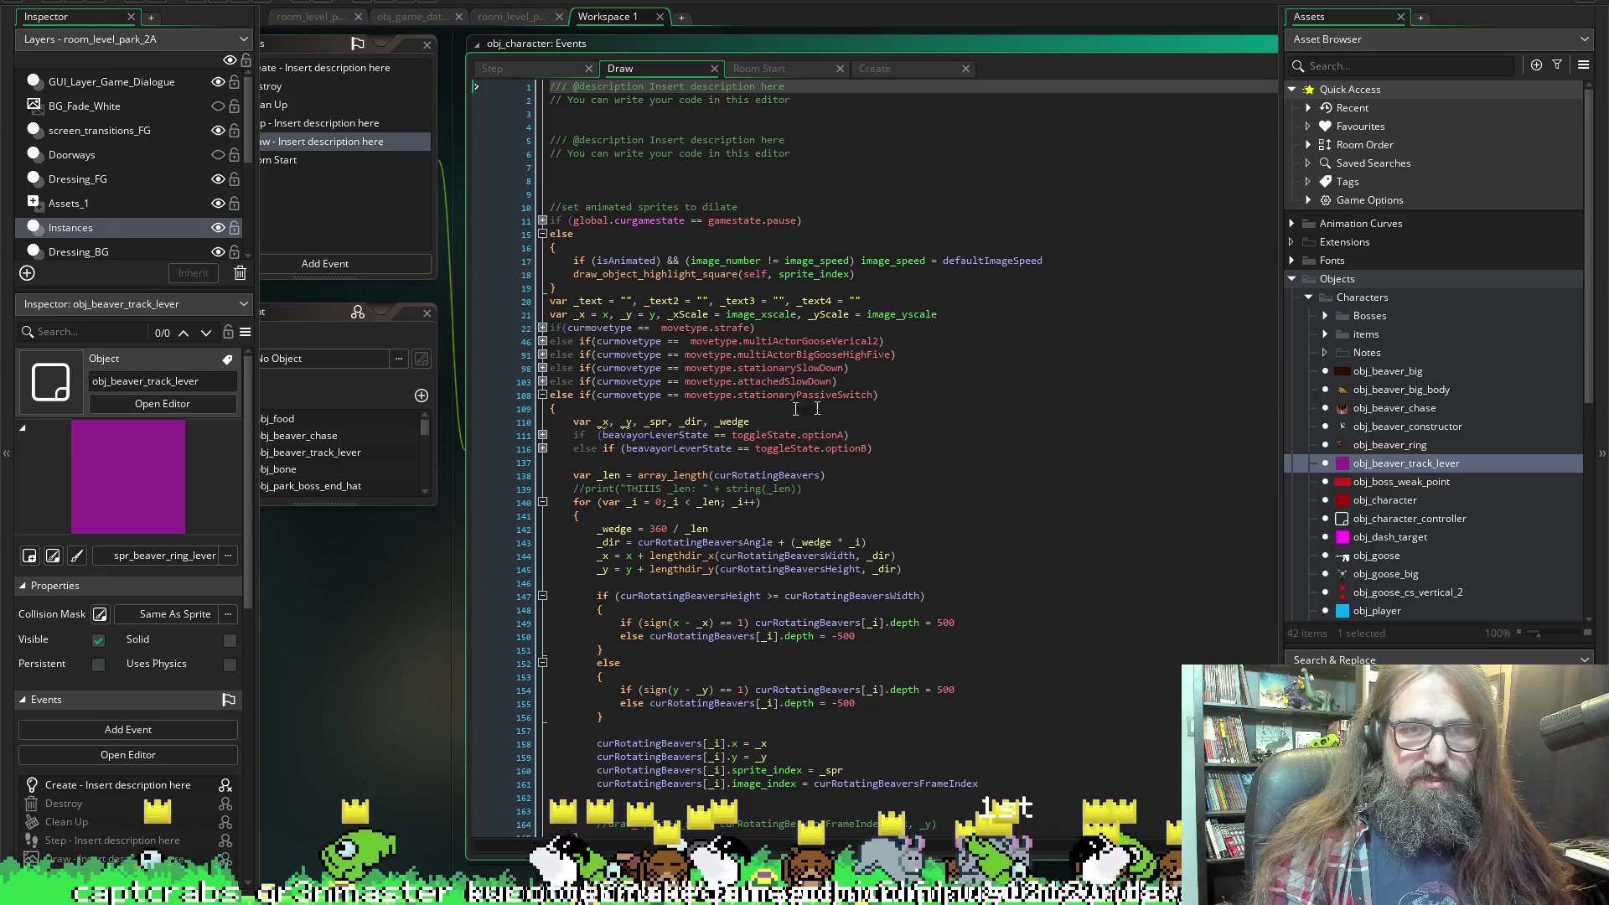
pyautogui.click(785, 419)
pyautogui.scroll(-6, 1039, 454)
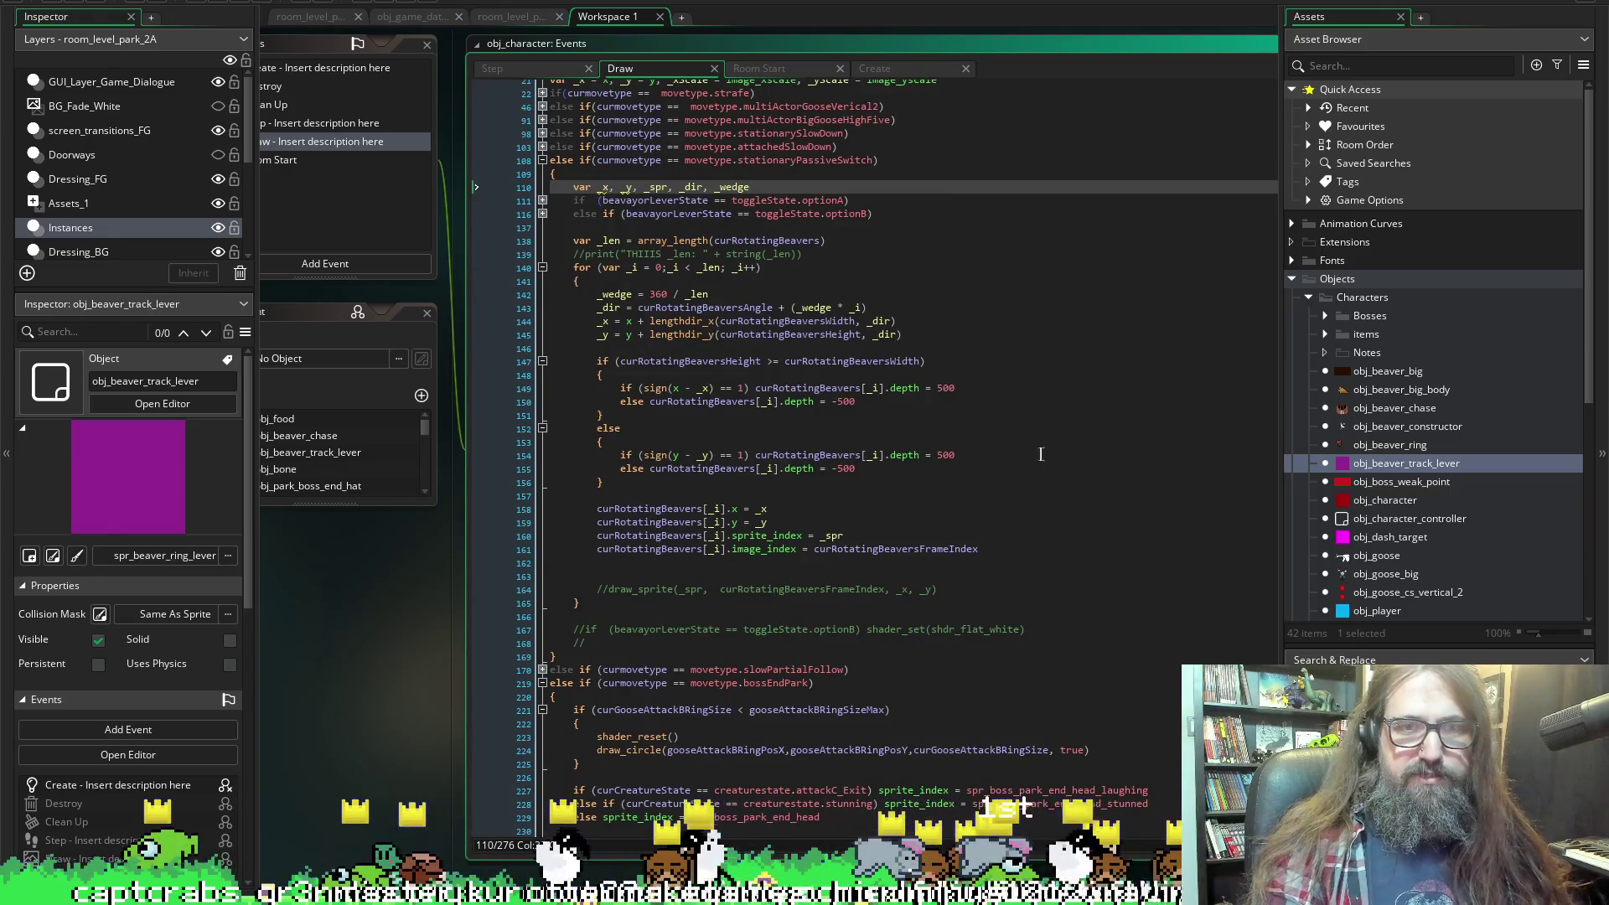
pyautogui.scroll(1, 1039, 453)
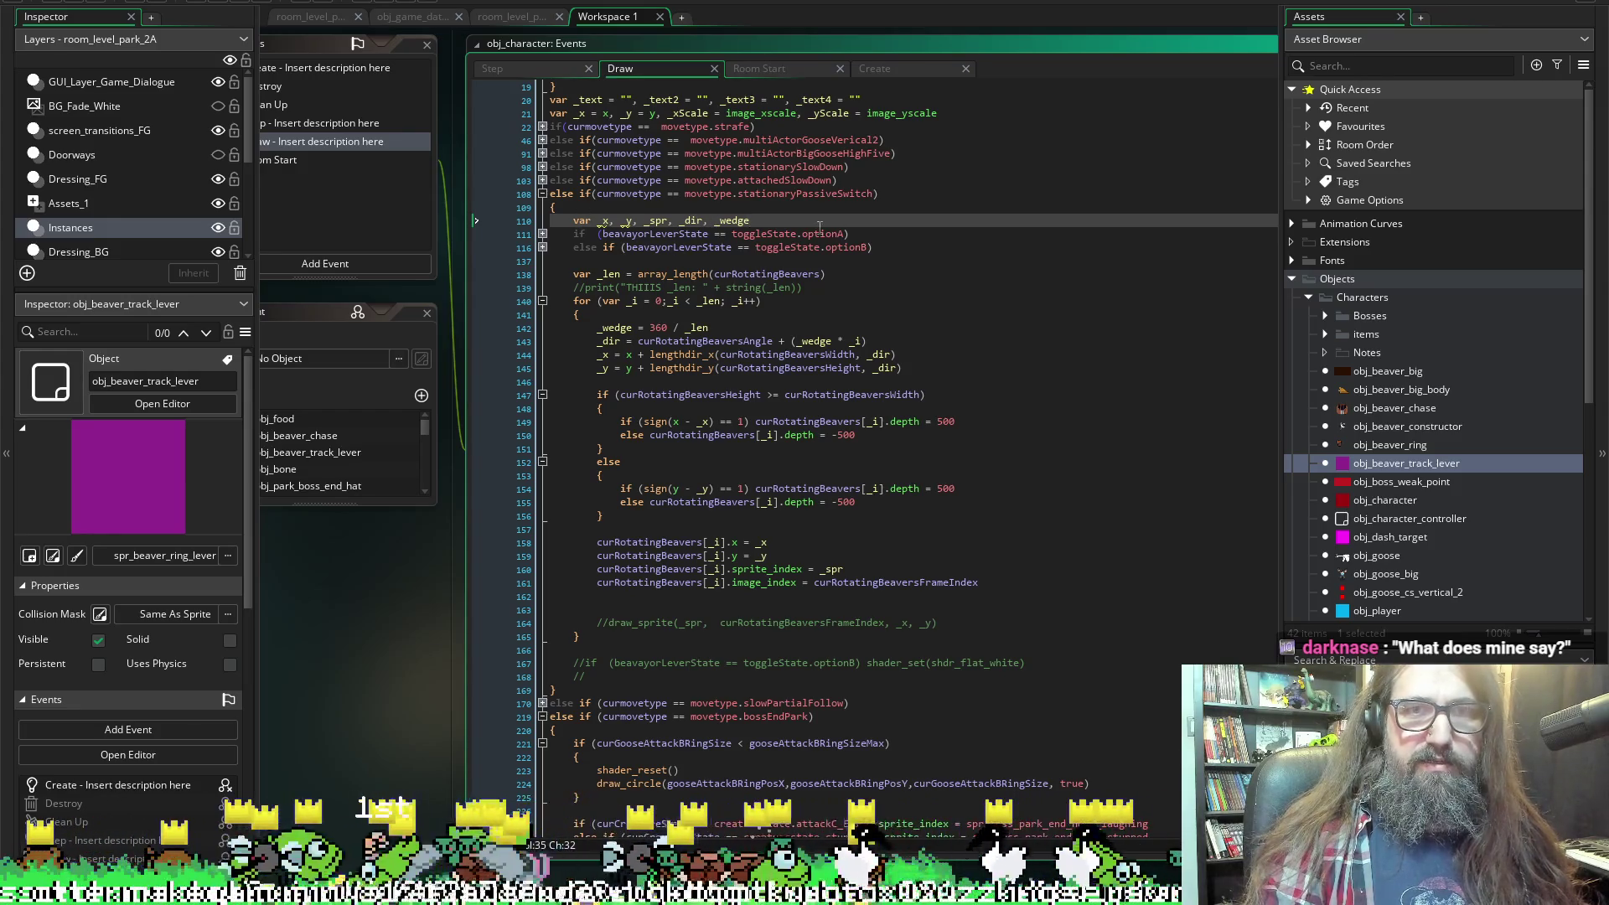
# Unfold the optionB and optionA lever-state blocks and place the cursor in the exit branch.
pyautogui.click(543, 247)
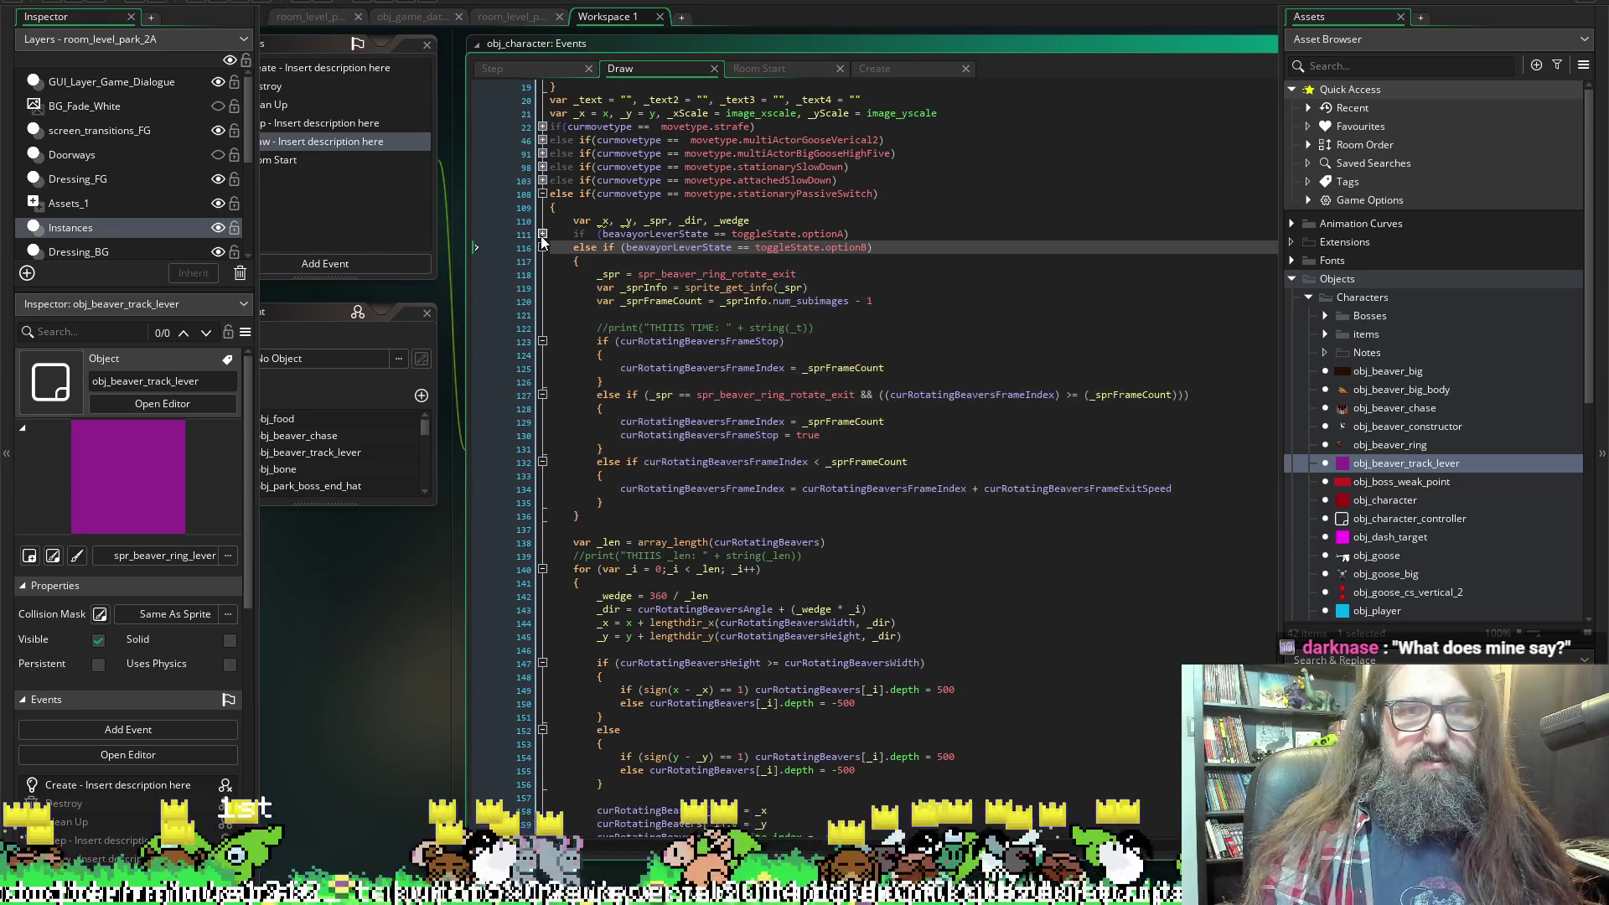
pyautogui.click(542, 234)
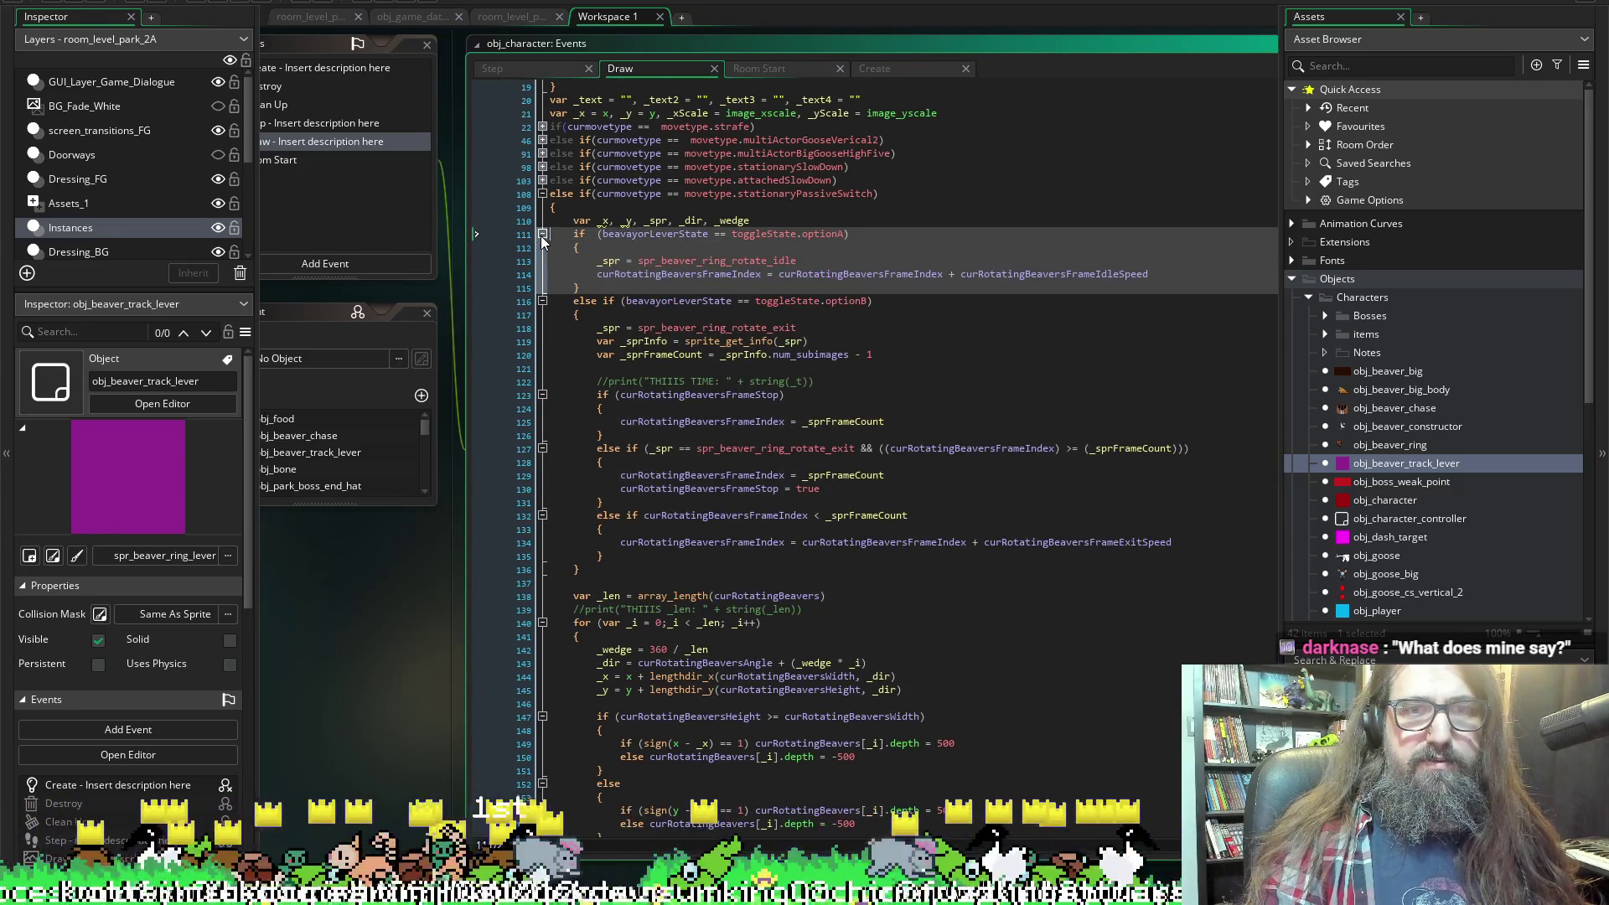
pyautogui.click(553, 369)
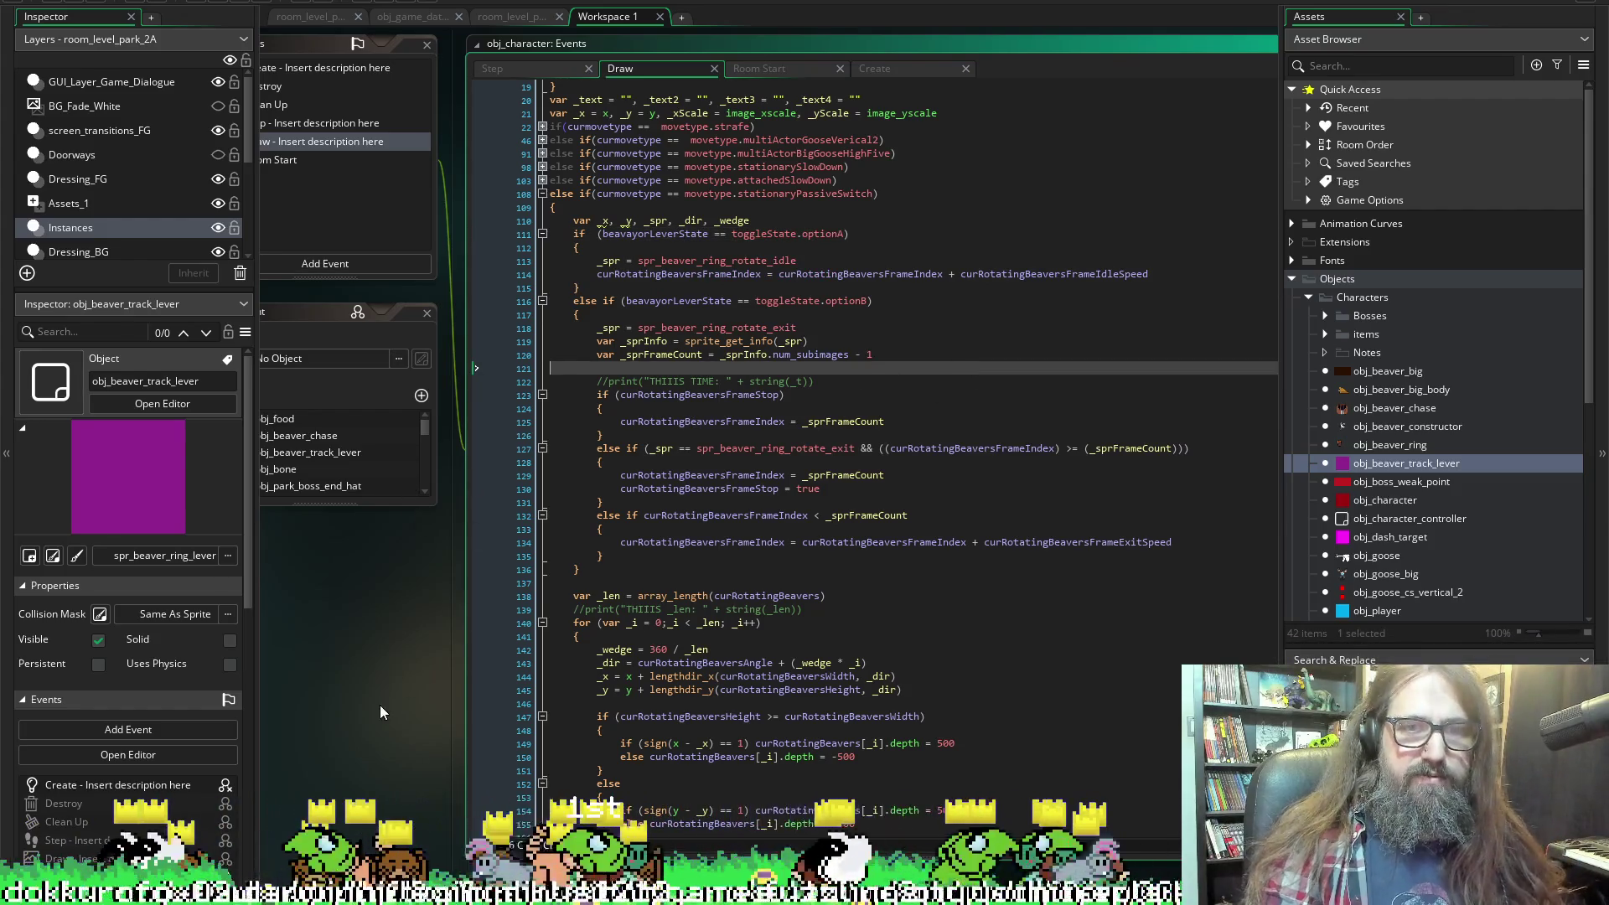
pyautogui.hscroll(-2, 382, 637)
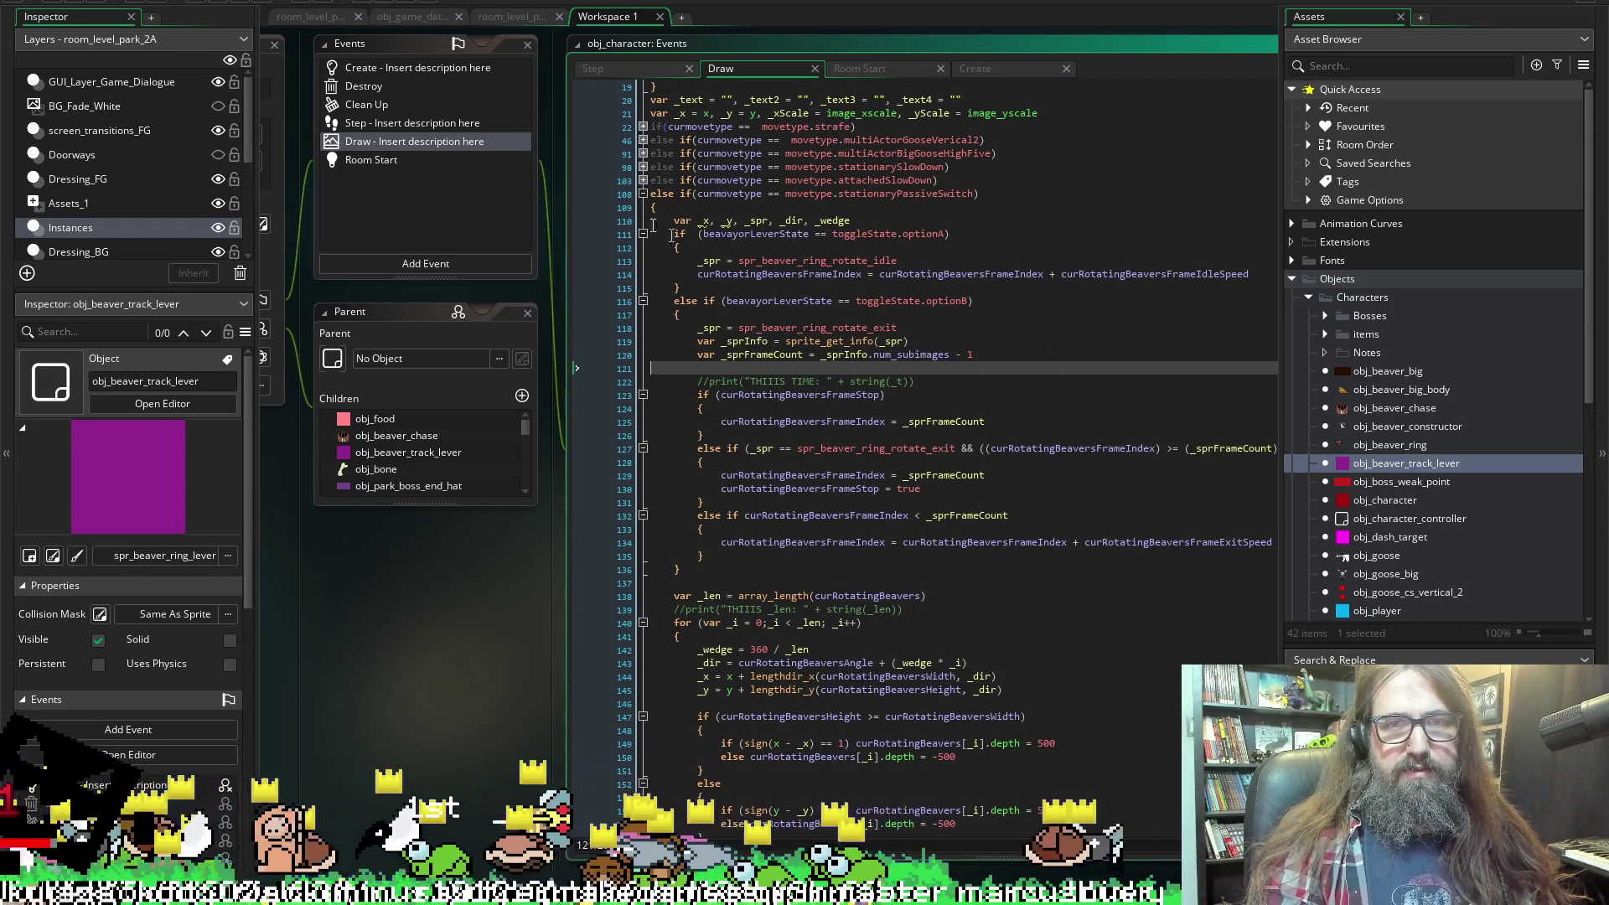
# Open obj_beaver_track_lever's Create code and select curConstructionBeaver on line 19, then return to Draw.
pyautogui.click(400, 67)
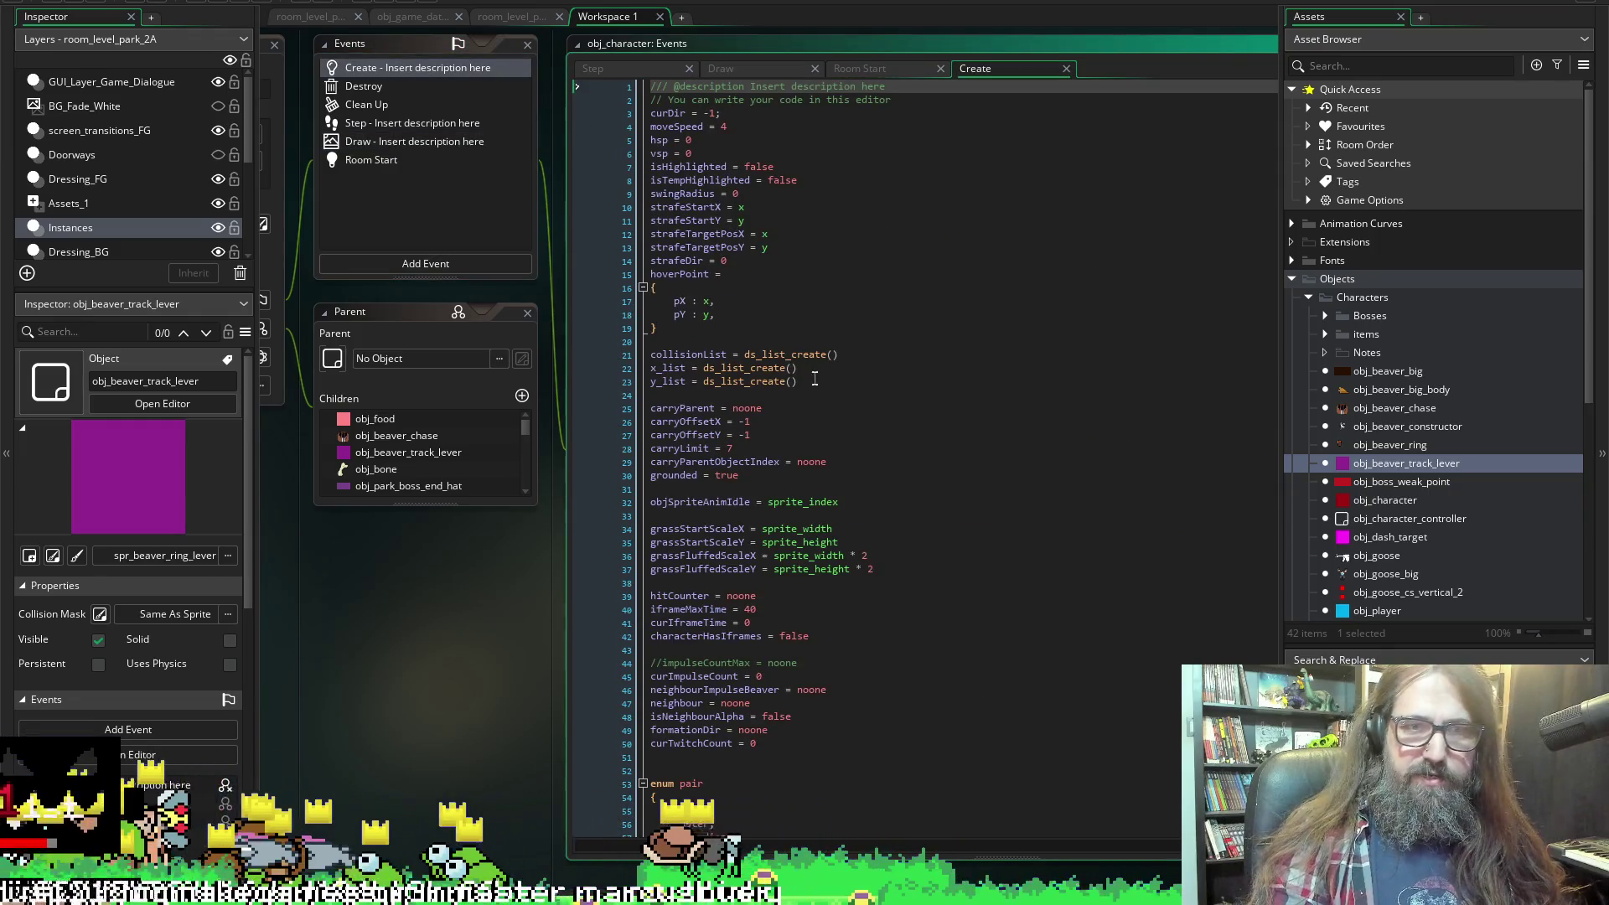
pyautogui.doubleClick(408, 452)
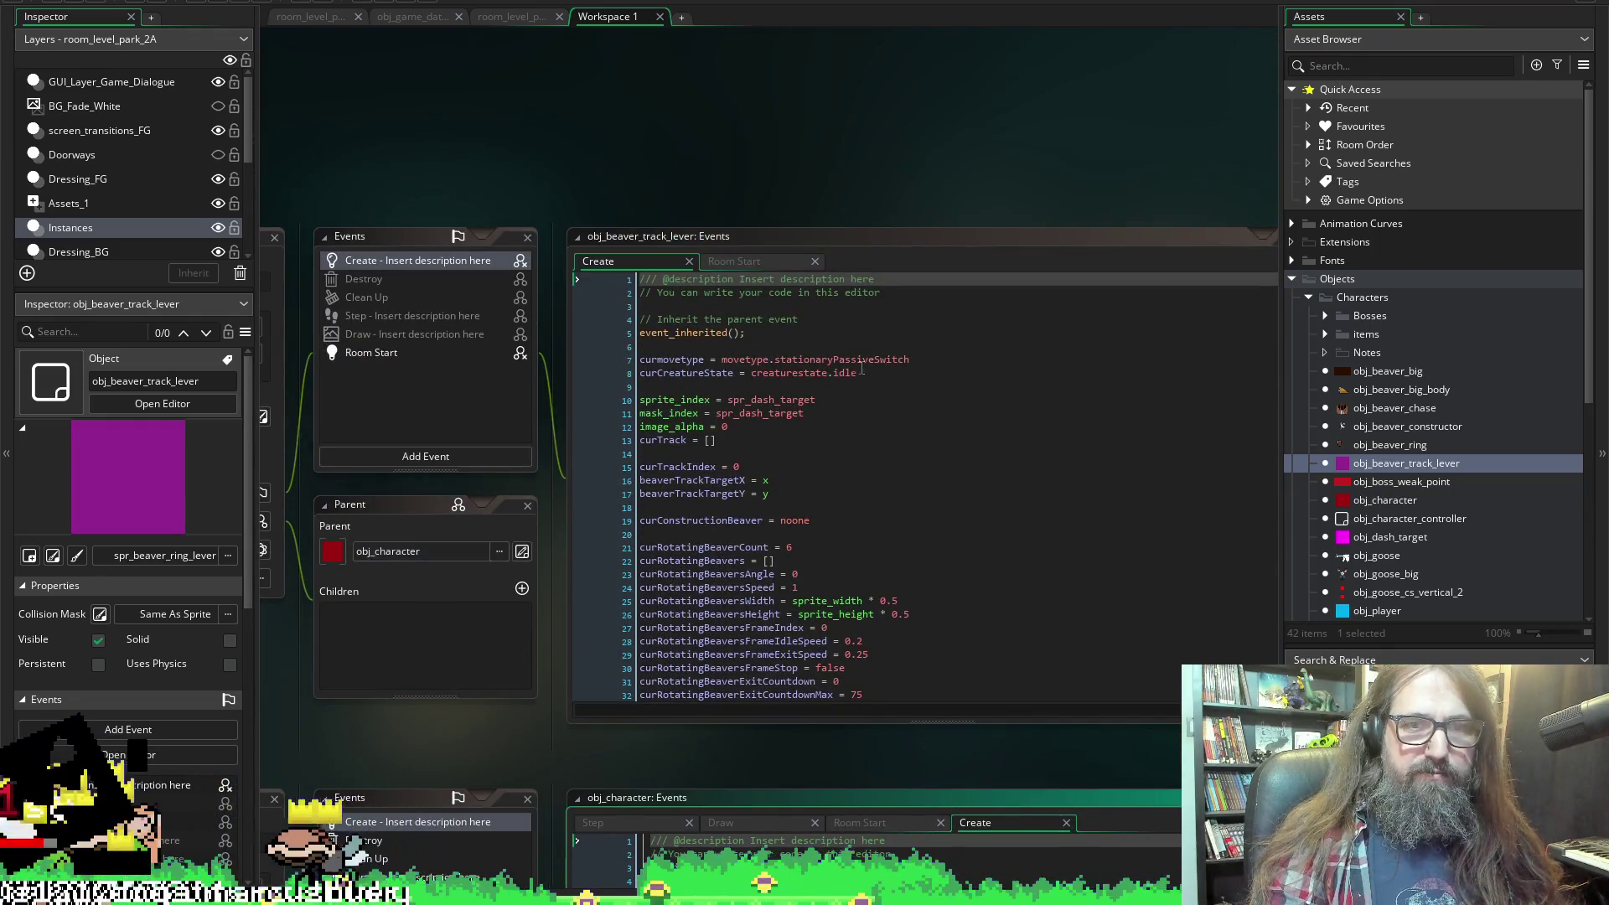
pyautogui.scroll(-4, 861, 368)
pyautogui.click(700, 346)
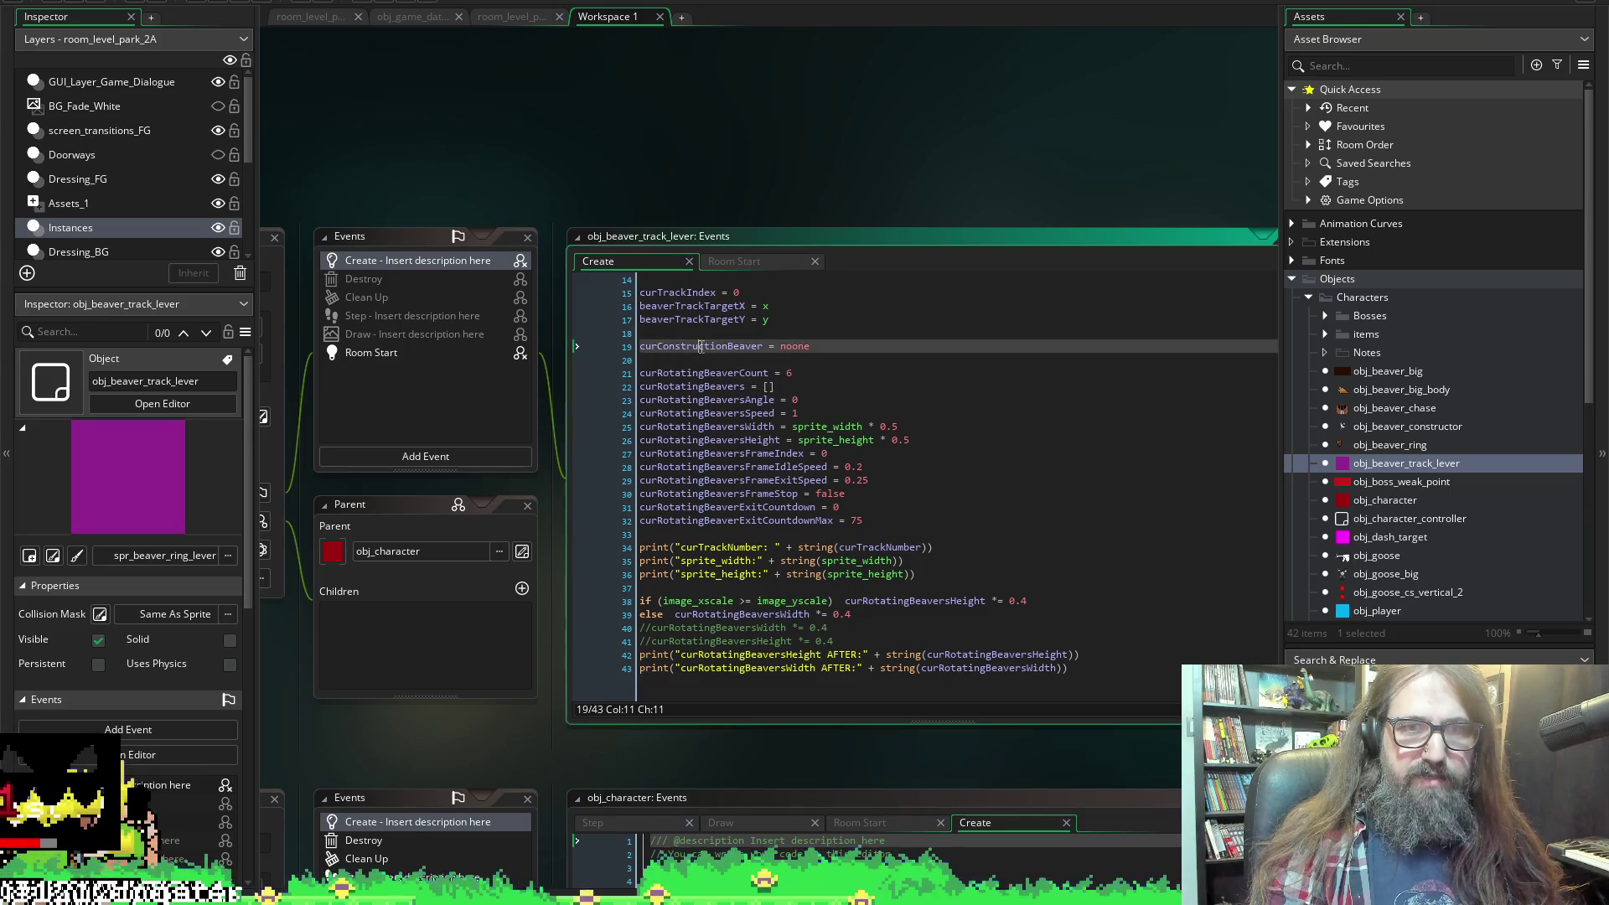
pyautogui.doubleClick(700, 346)
pyautogui.scroll(-7, 514, 678)
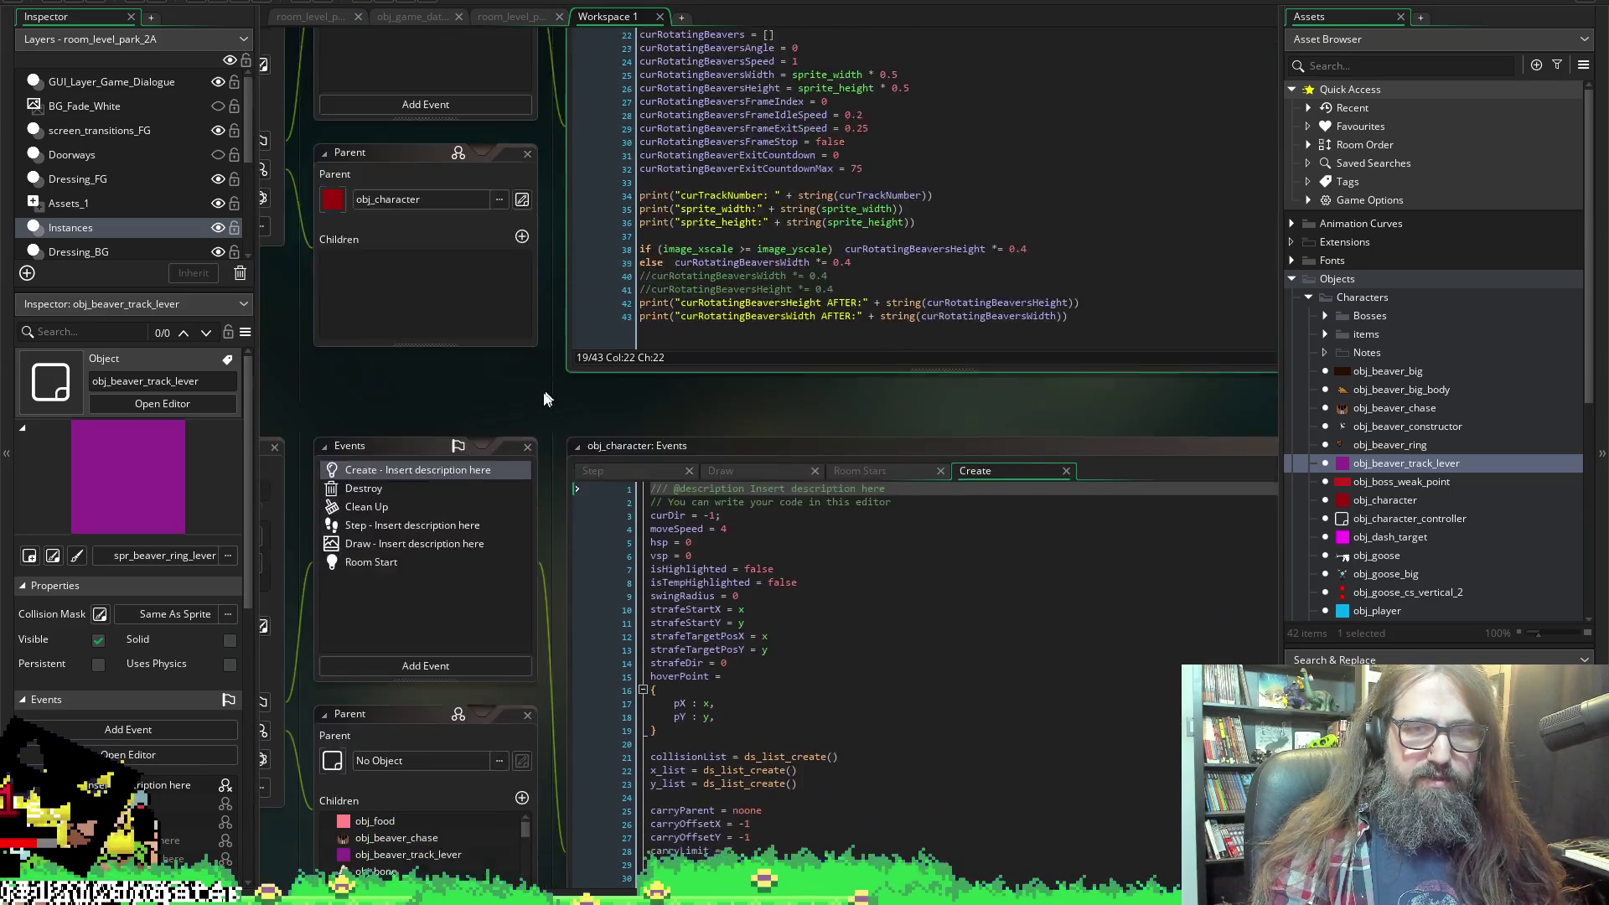
pyautogui.scroll(-2, 544, 398)
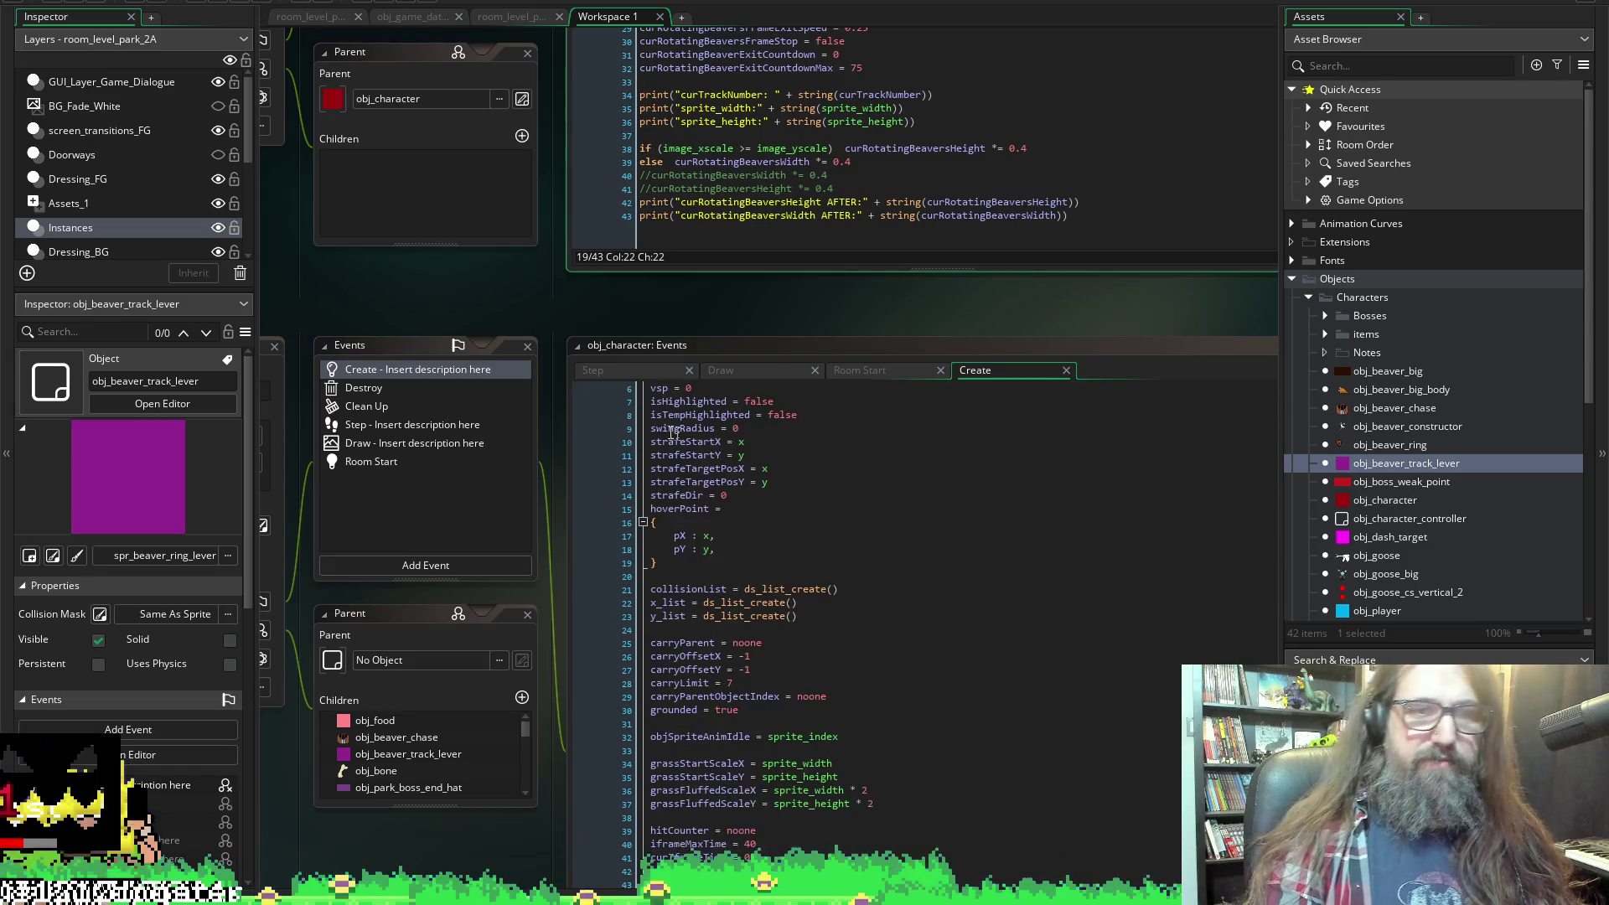
pyautogui.scroll(-1, 732, 424)
pyautogui.scroll(-2, 562, 265)
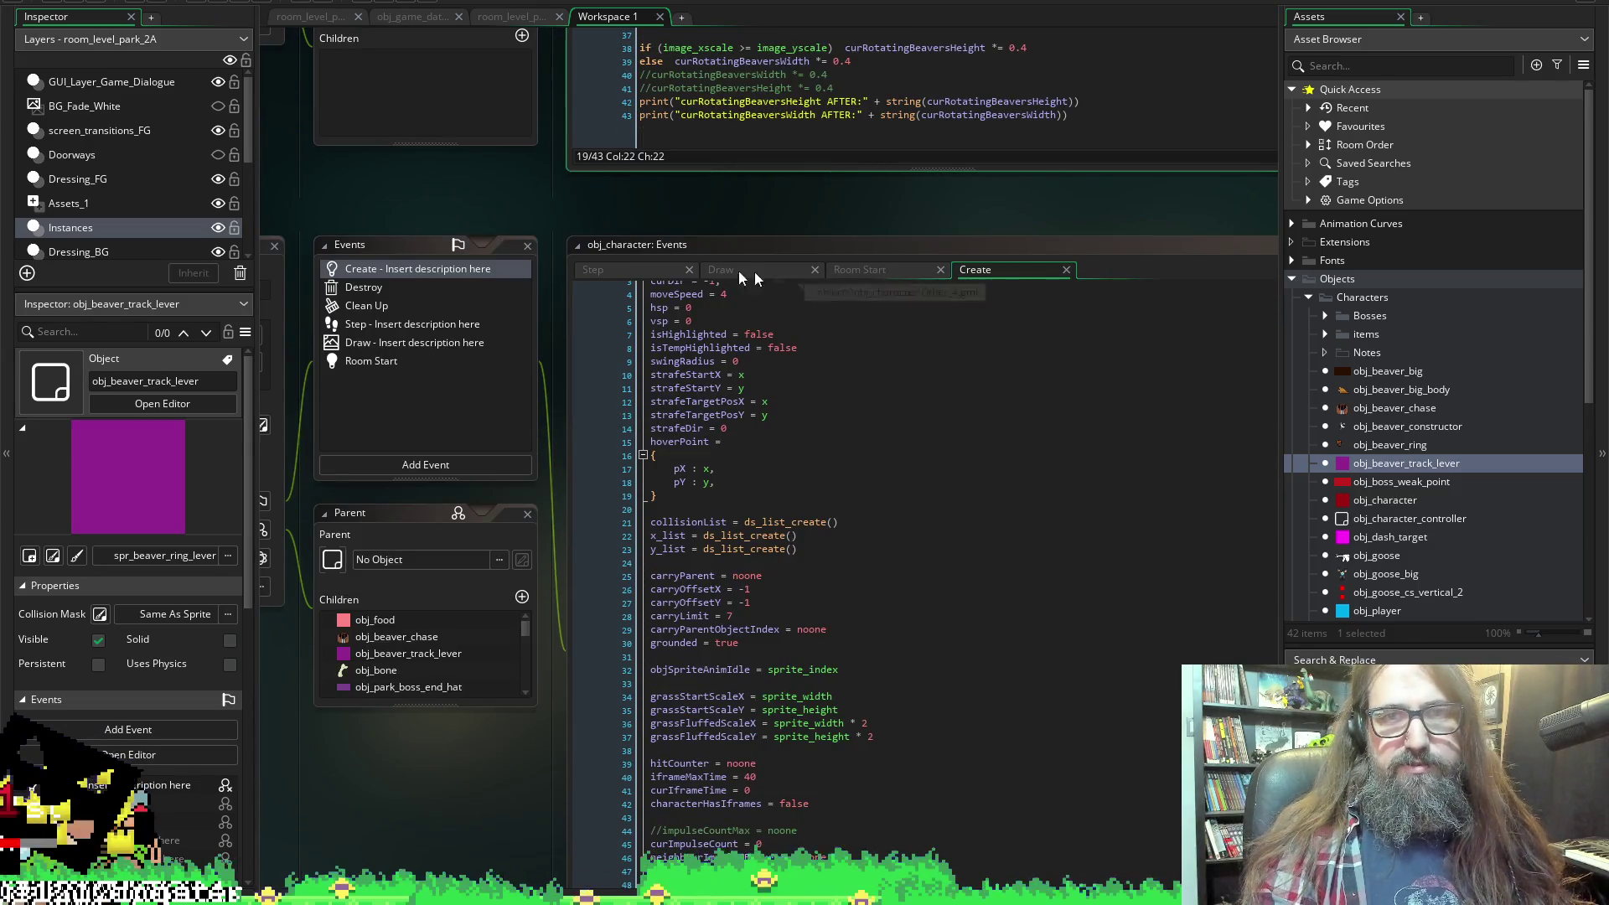
pyautogui.click(738, 269)
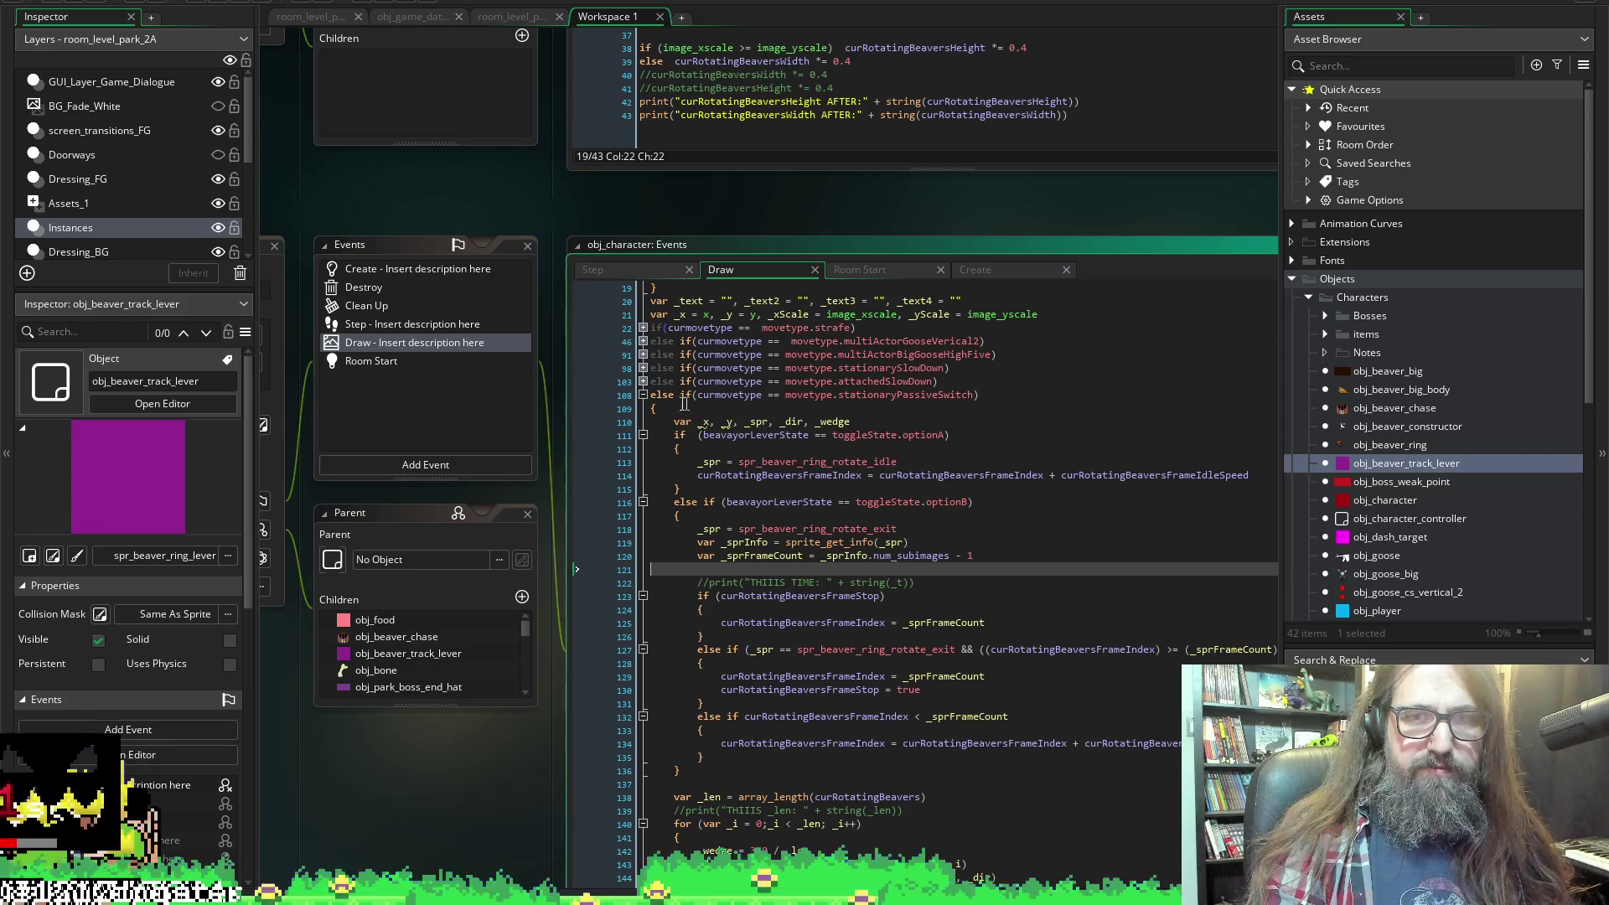
# Scroll obj_character's Draw code to the optionB exit branch and place the cursor after line 118.
pyautogui.scroll(-1, 1010, 531)
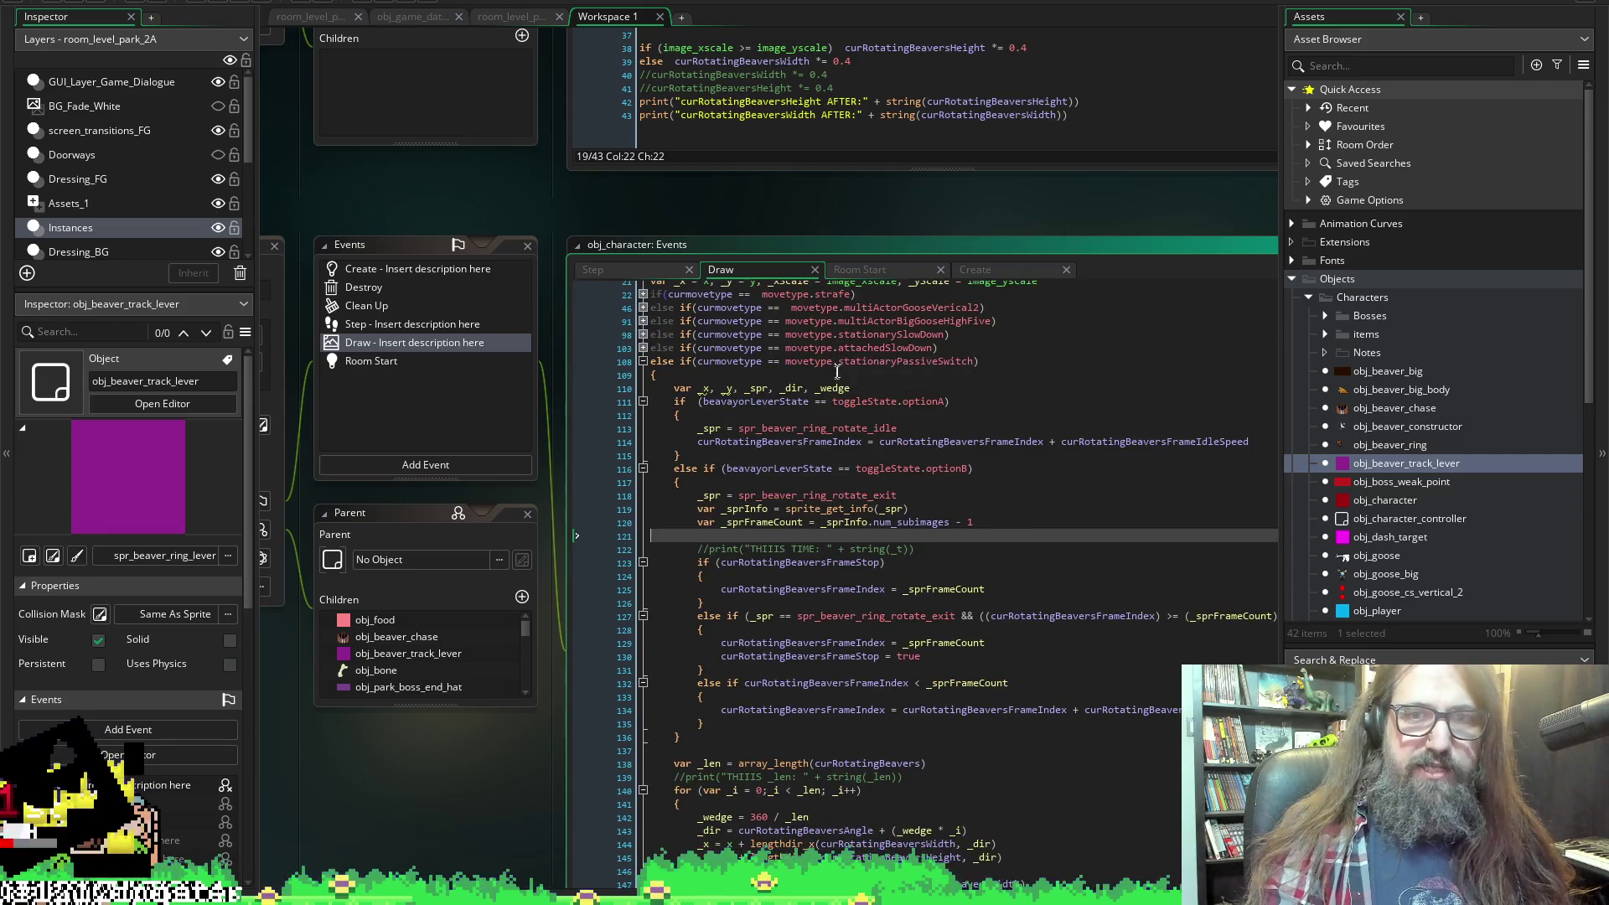
pyautogui.scroll(-3, 935, 538)
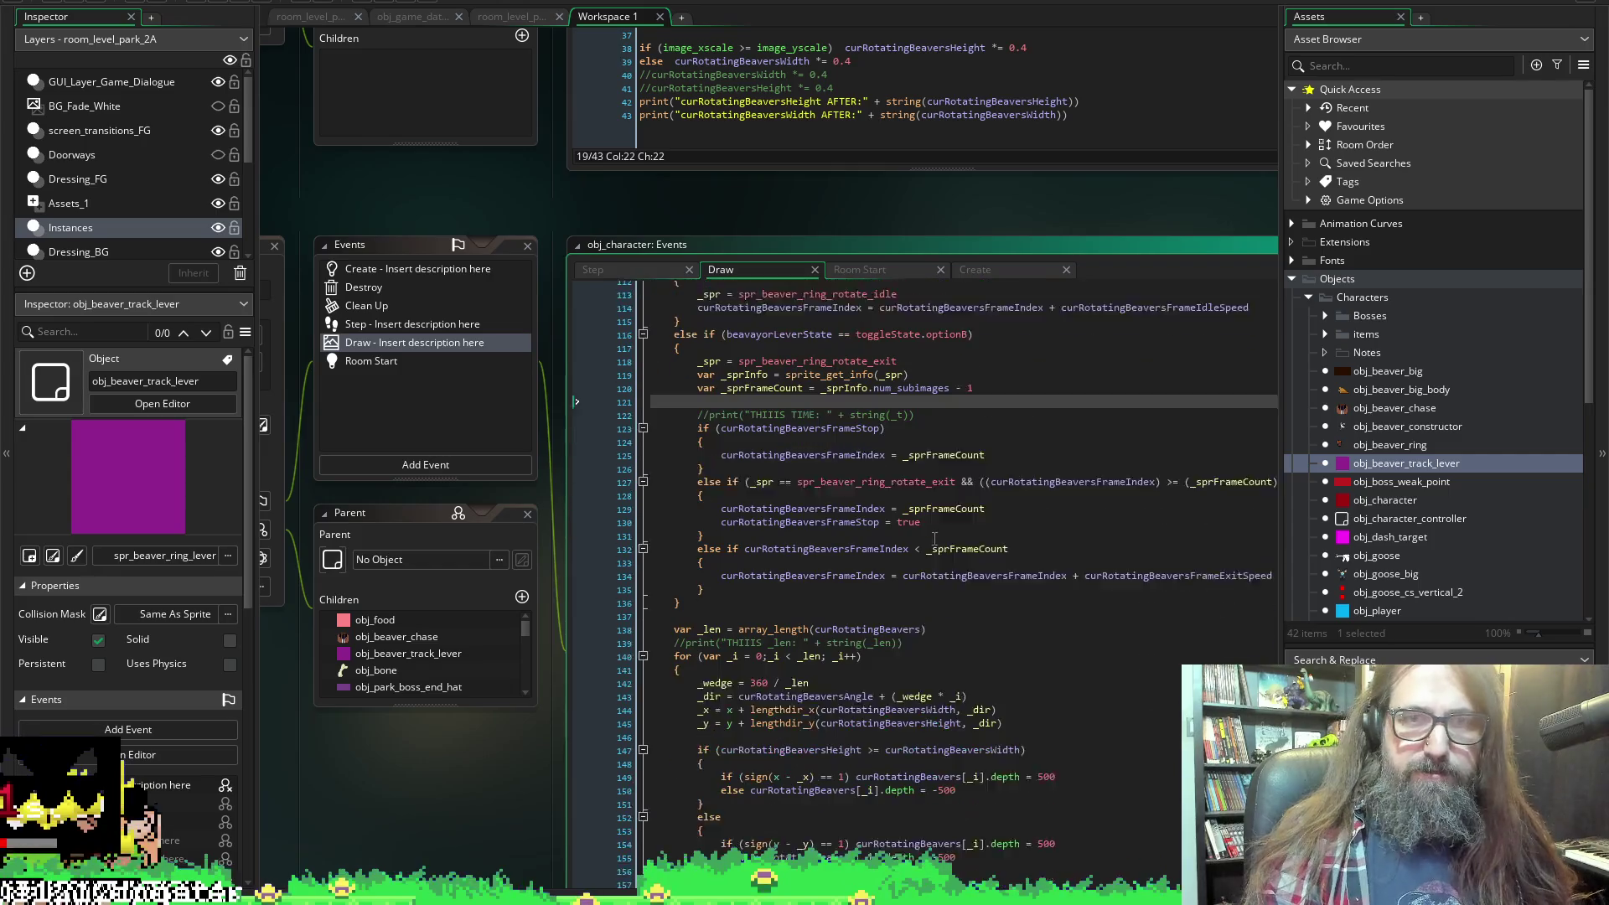
pyautogui.scroll(-1, 935, 537)
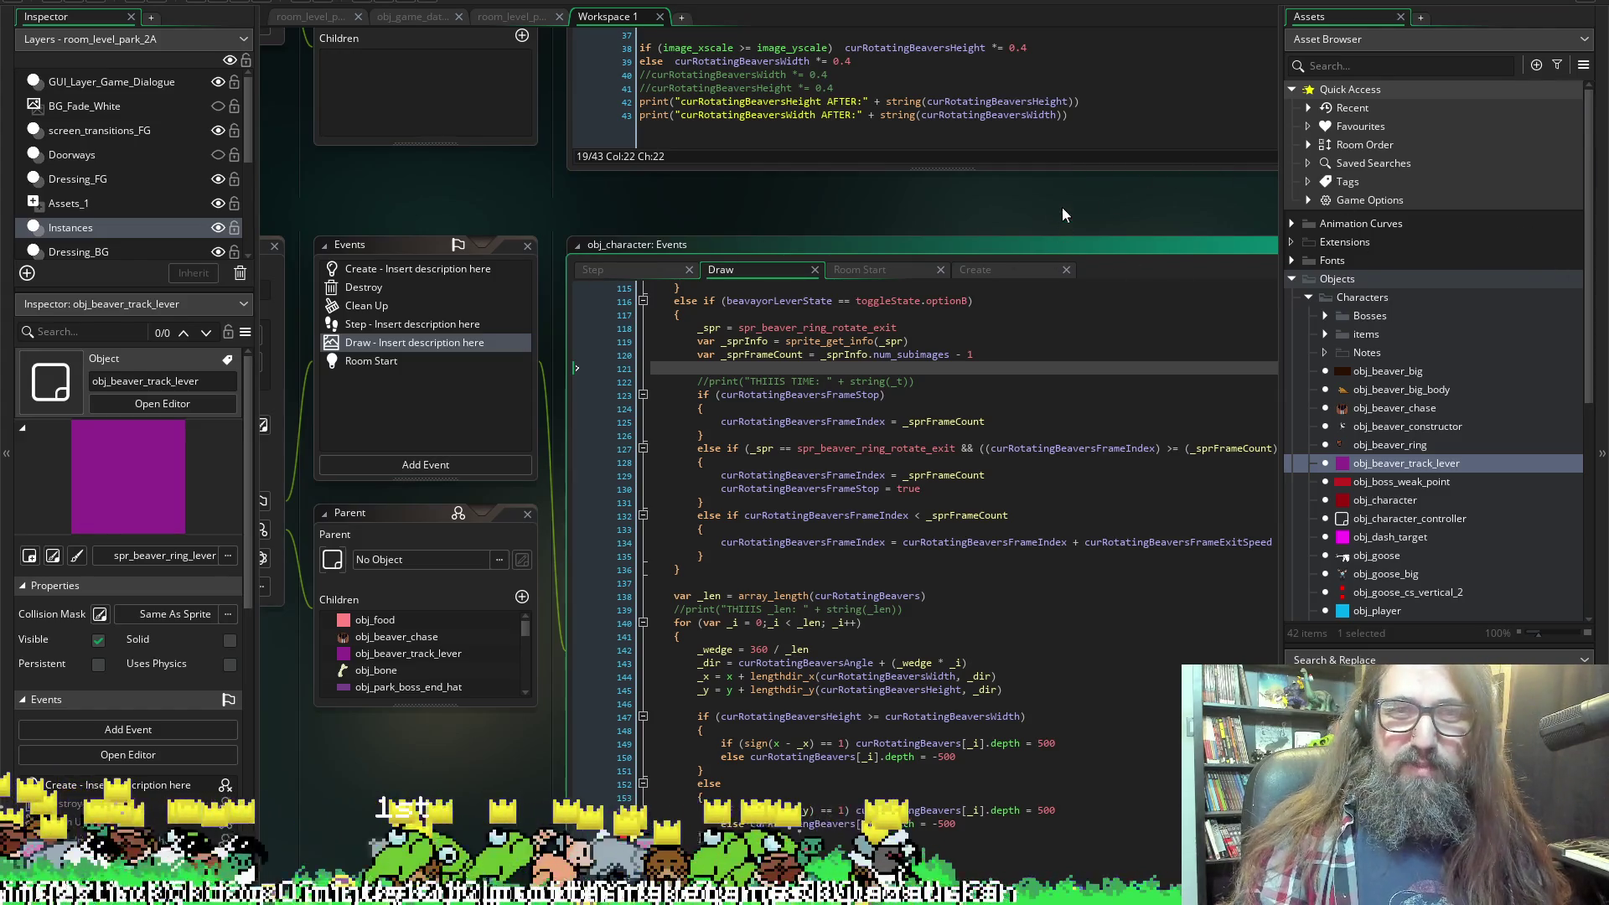
pyautogui.moveTo(1005, 223)
pyautogui.mouseDown()
pyautogui.moveTo(894, 223)
pyautogui.moveTo(955, 235)
pyautogui.mouseUp()
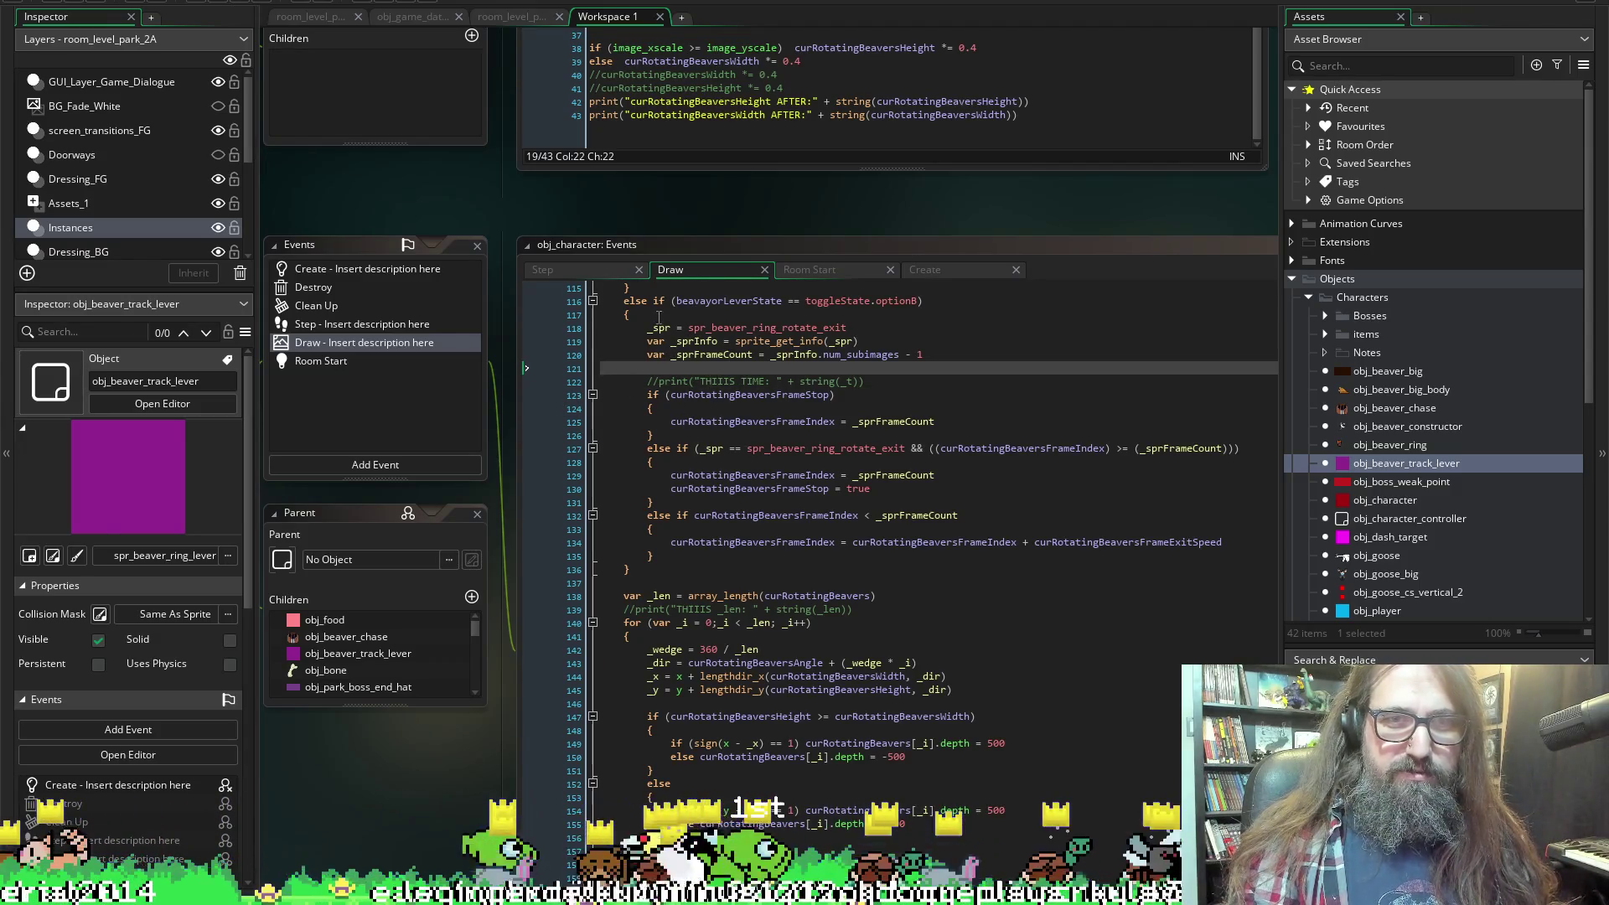
pyautogui.click(825, 328)
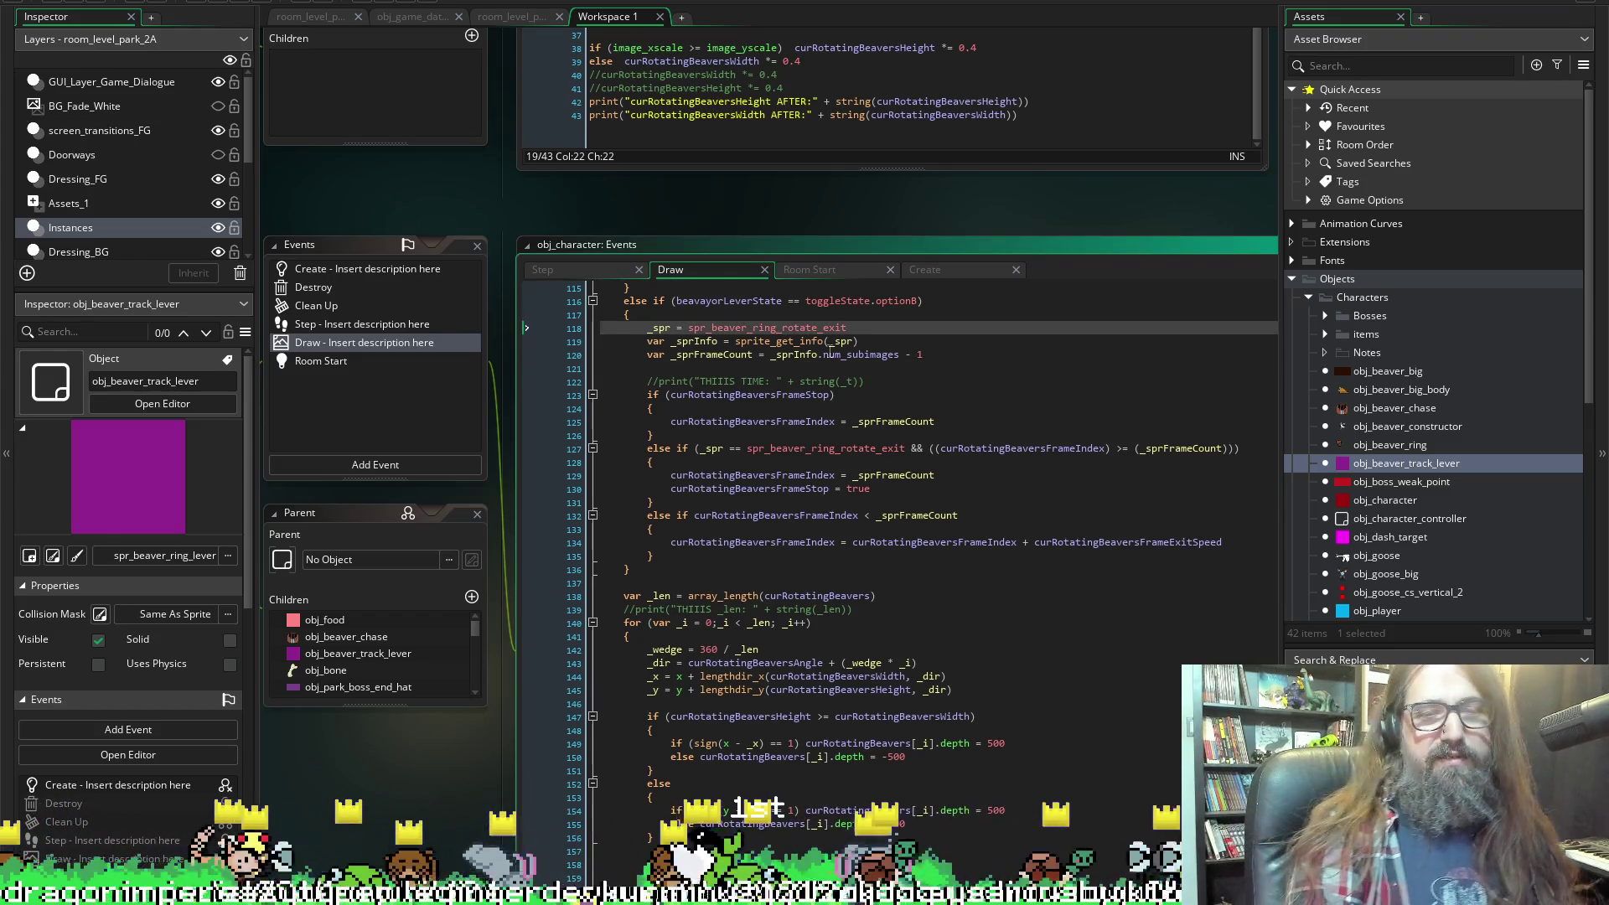
# Insert a new line 119 checking curConstructionBeaver != noone.
pyautogui.press('Up')
pyautogui.press('Down')
pyautogui.press('Return')
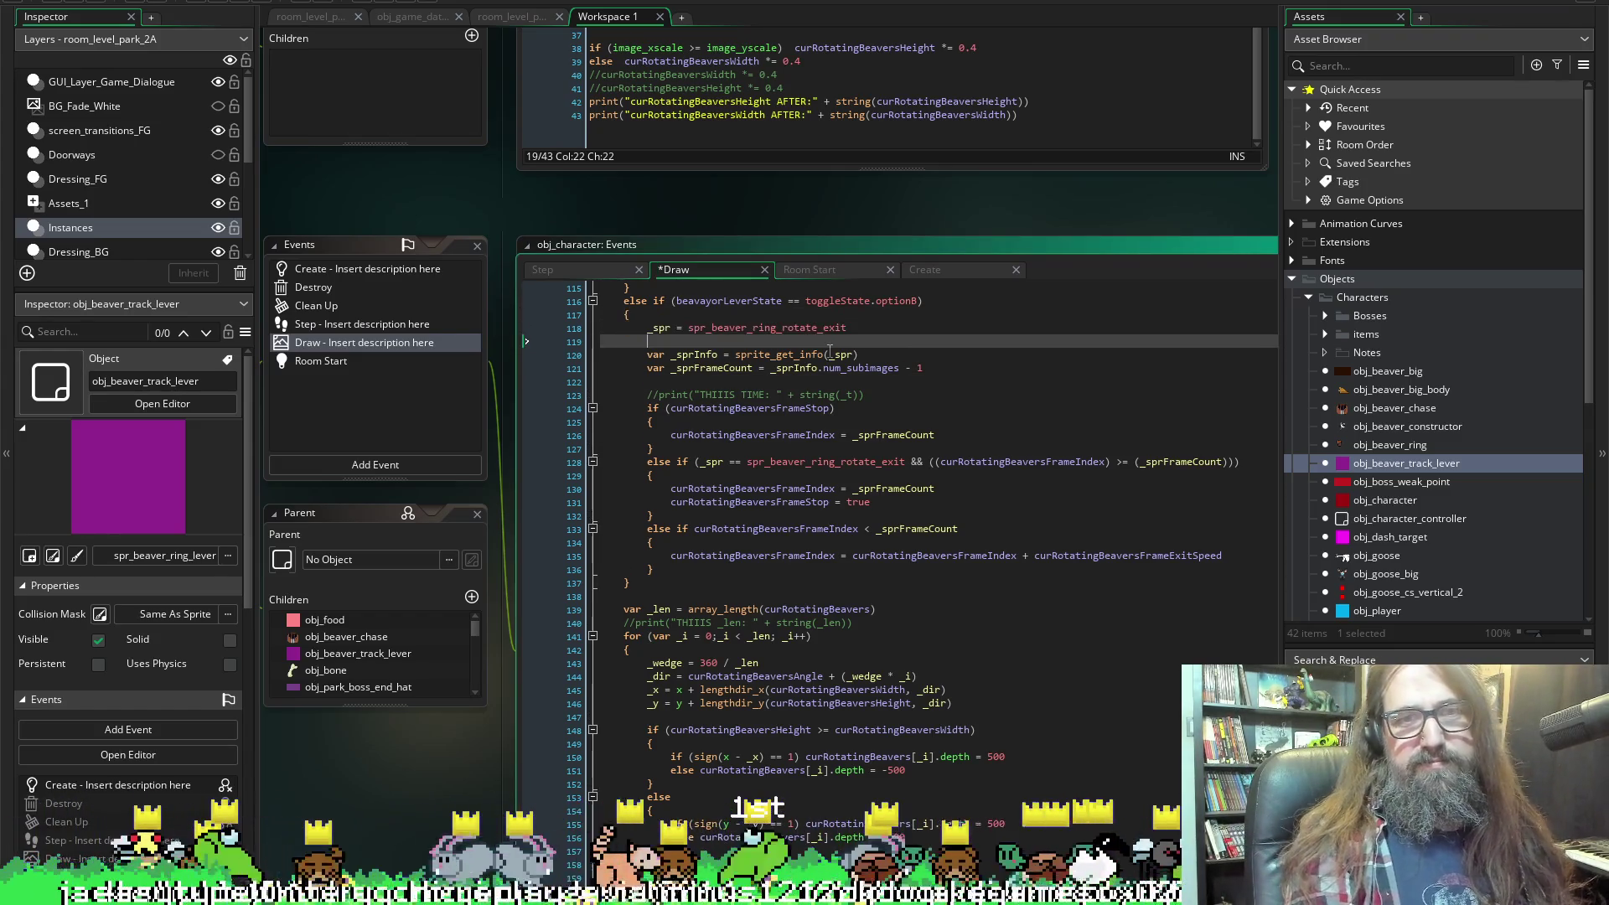
pyautogui.write('curConstructionBeaver')
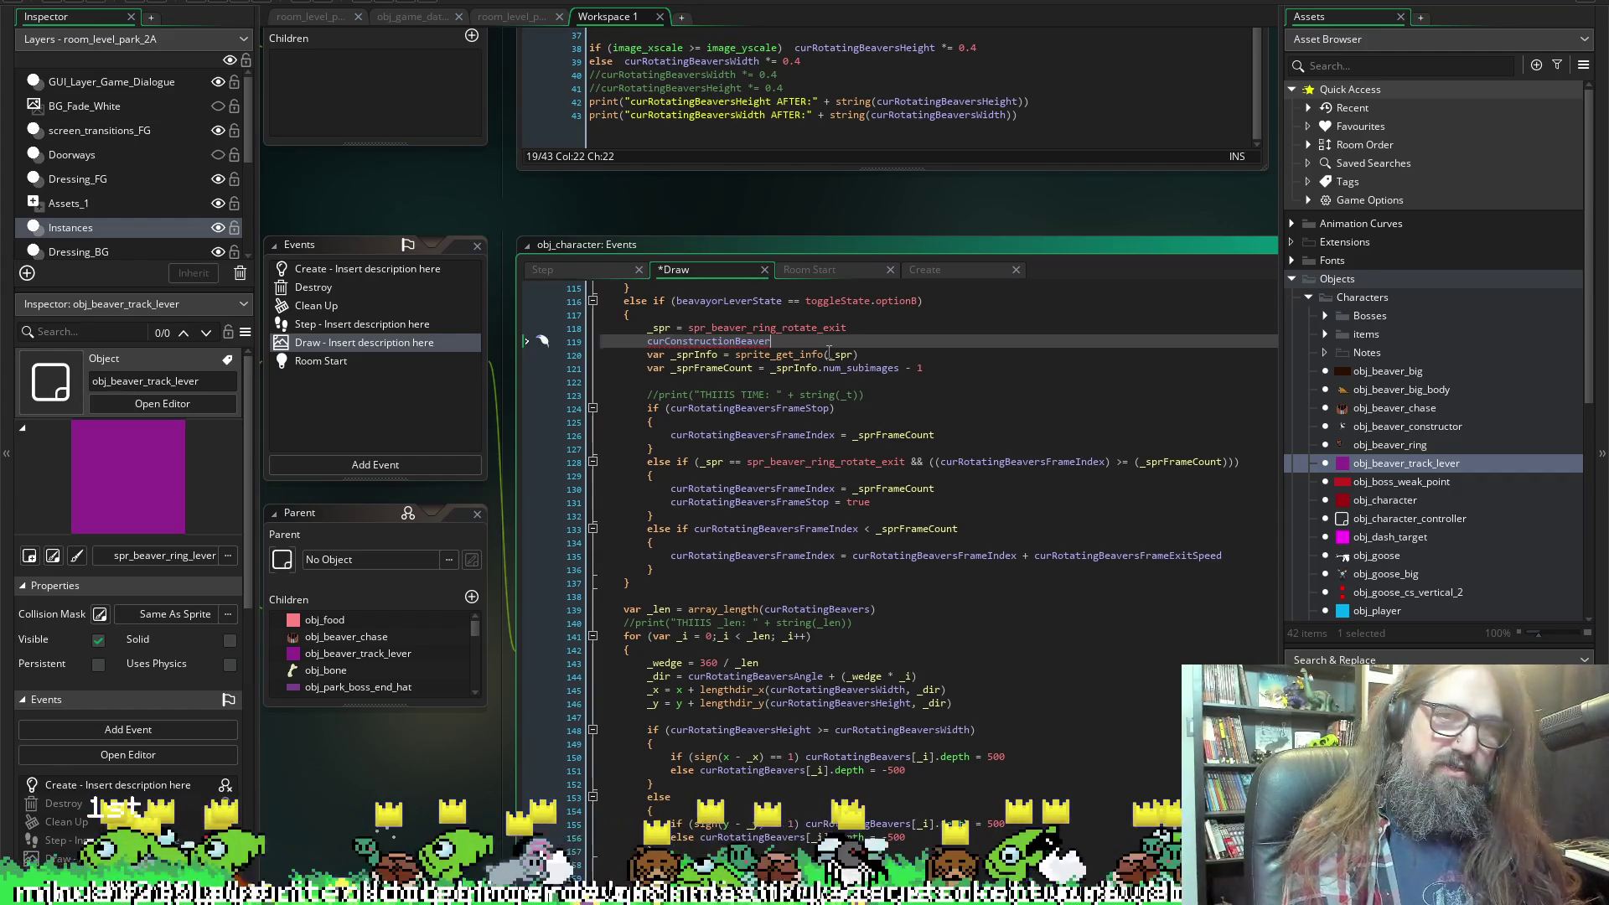
pyautogui.write('.')
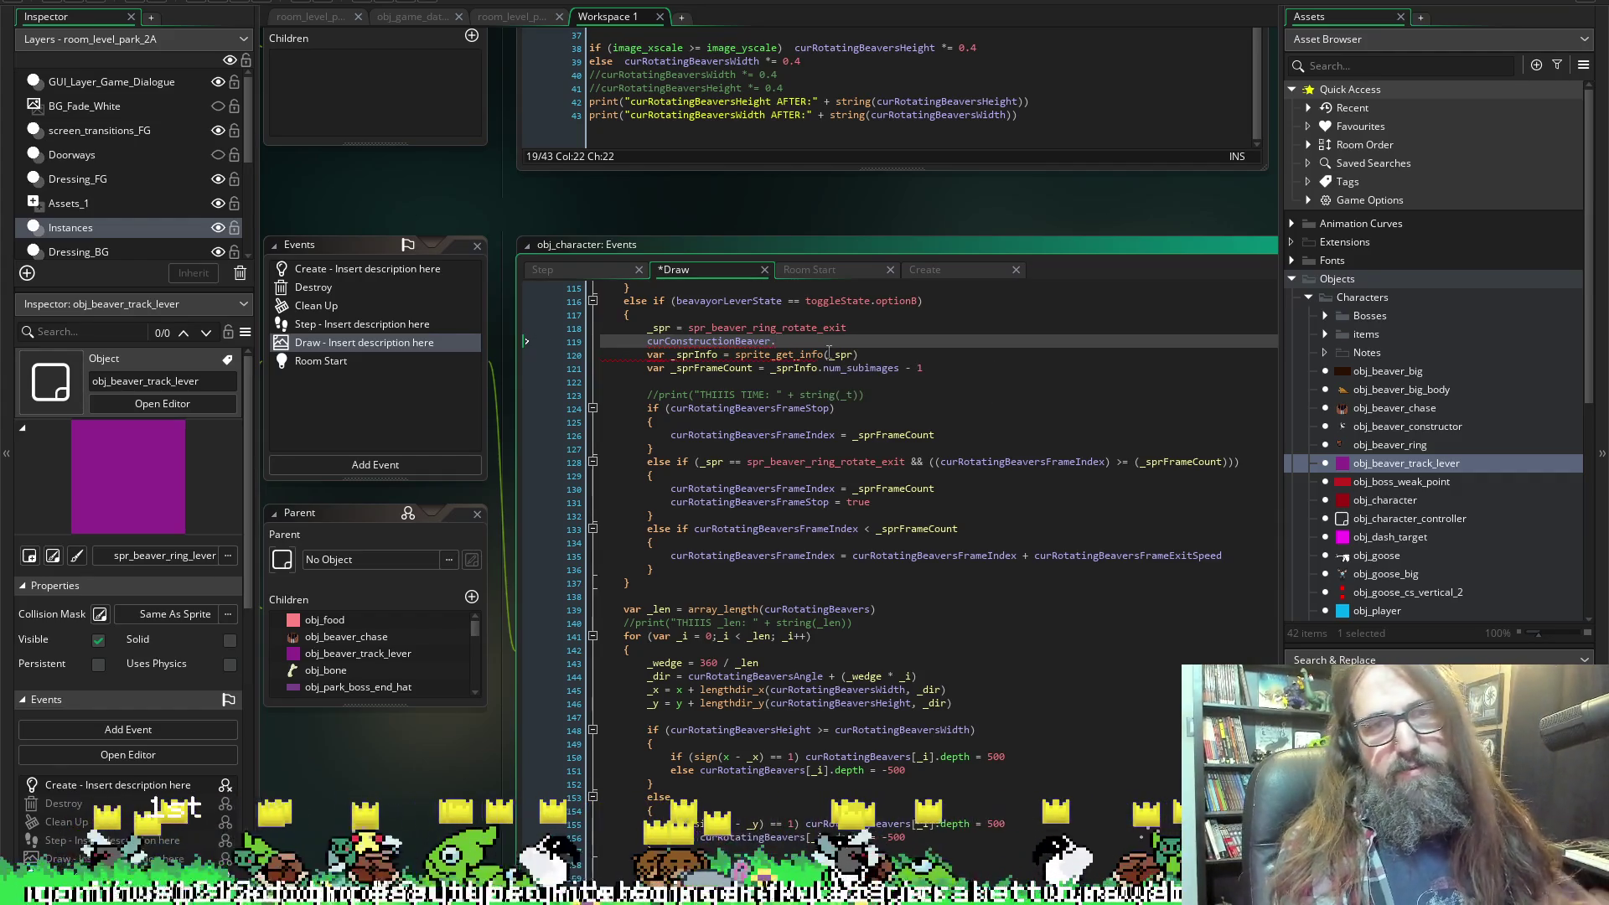
pyautogui.hotkey('shift', 'Home')
pyautogui.press('BackSpace')
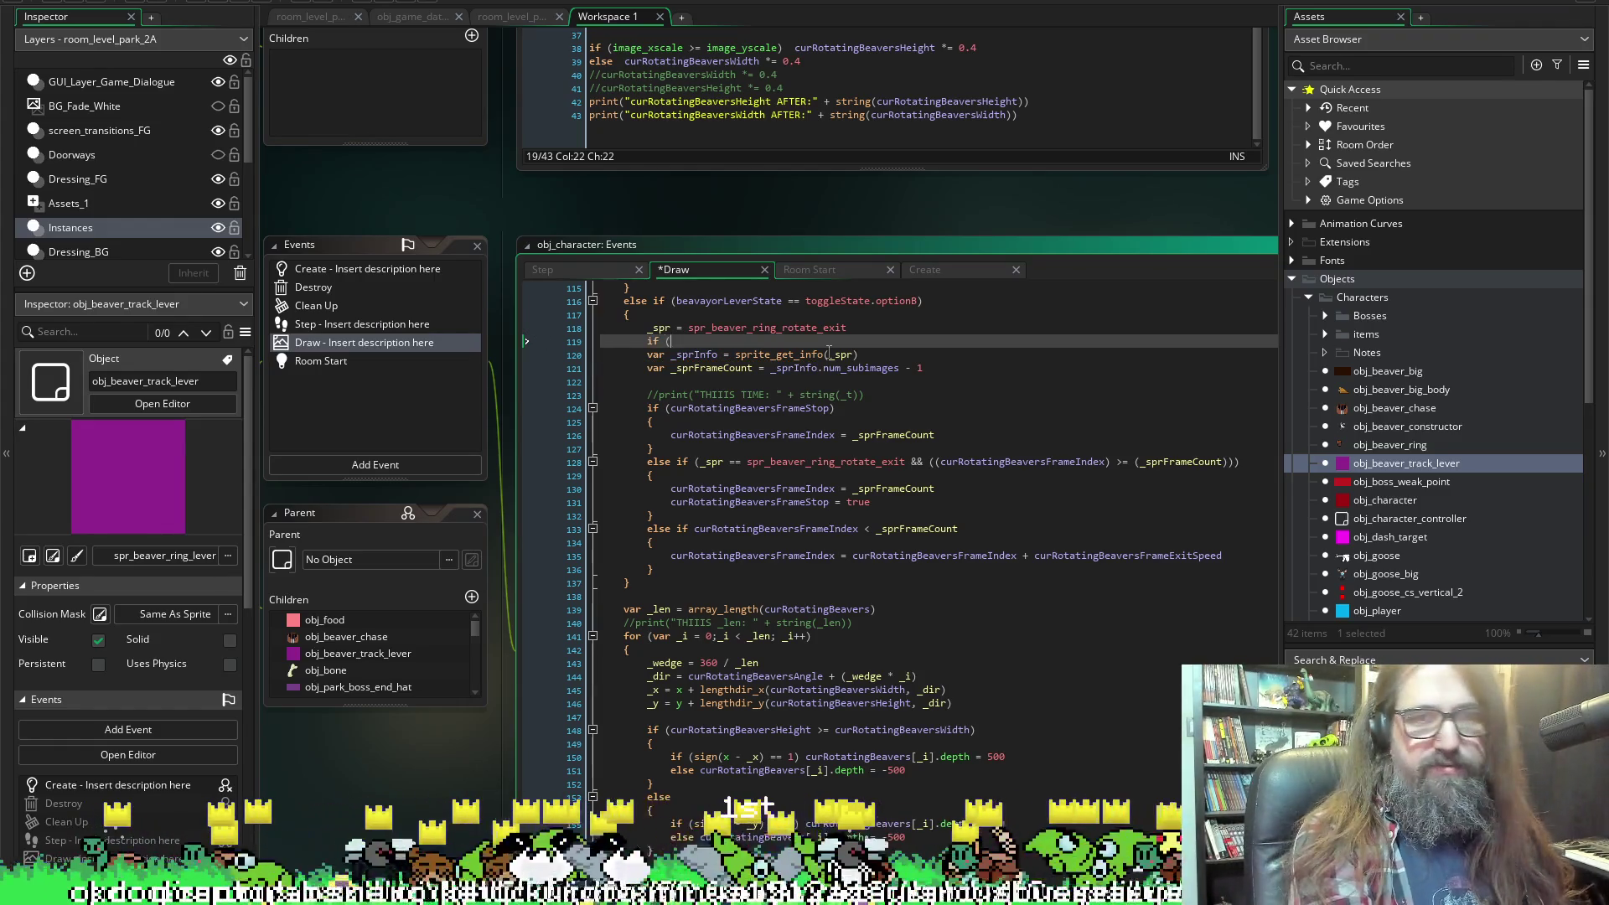
pyautogui.write('curConstructionBeaver.')
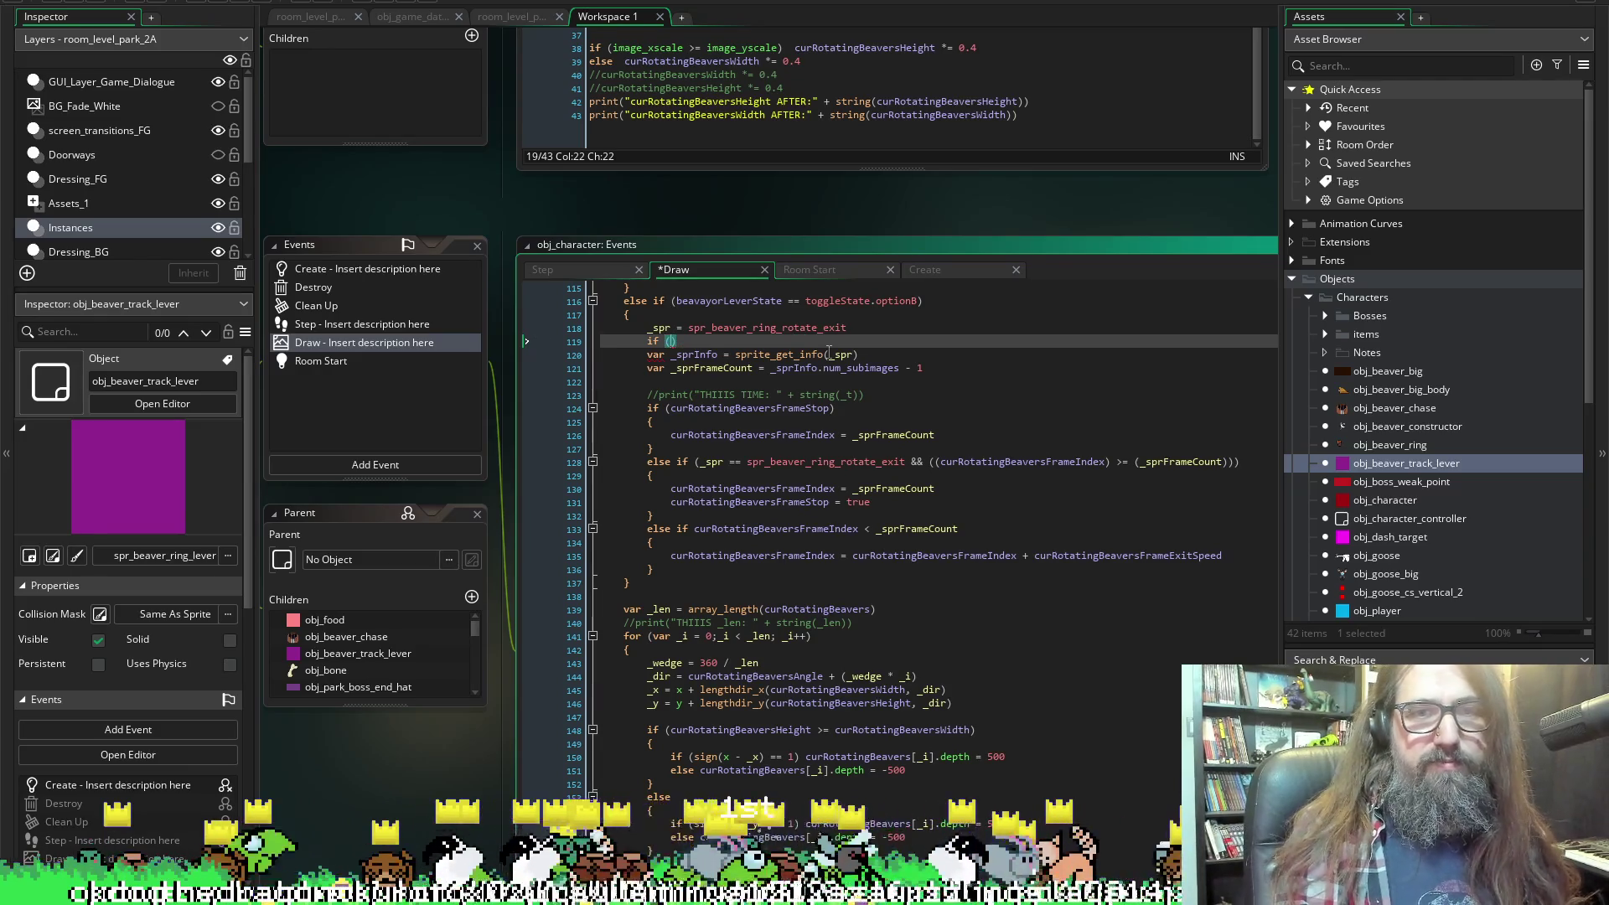
pyautogui.press('BackSpace')
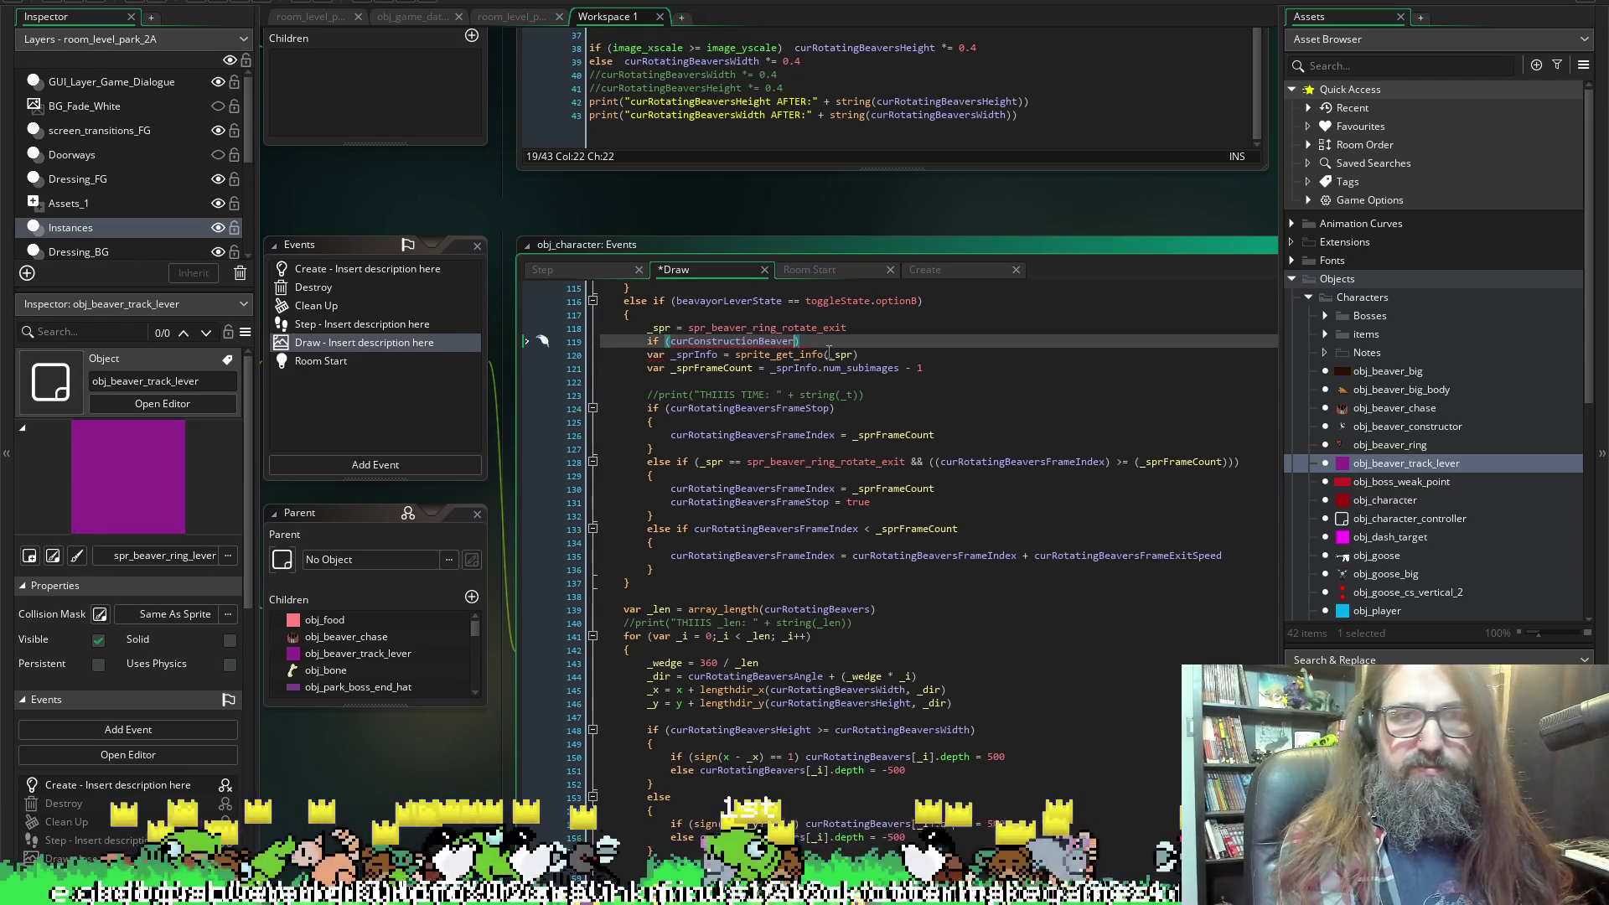
pyautogui.write('!')
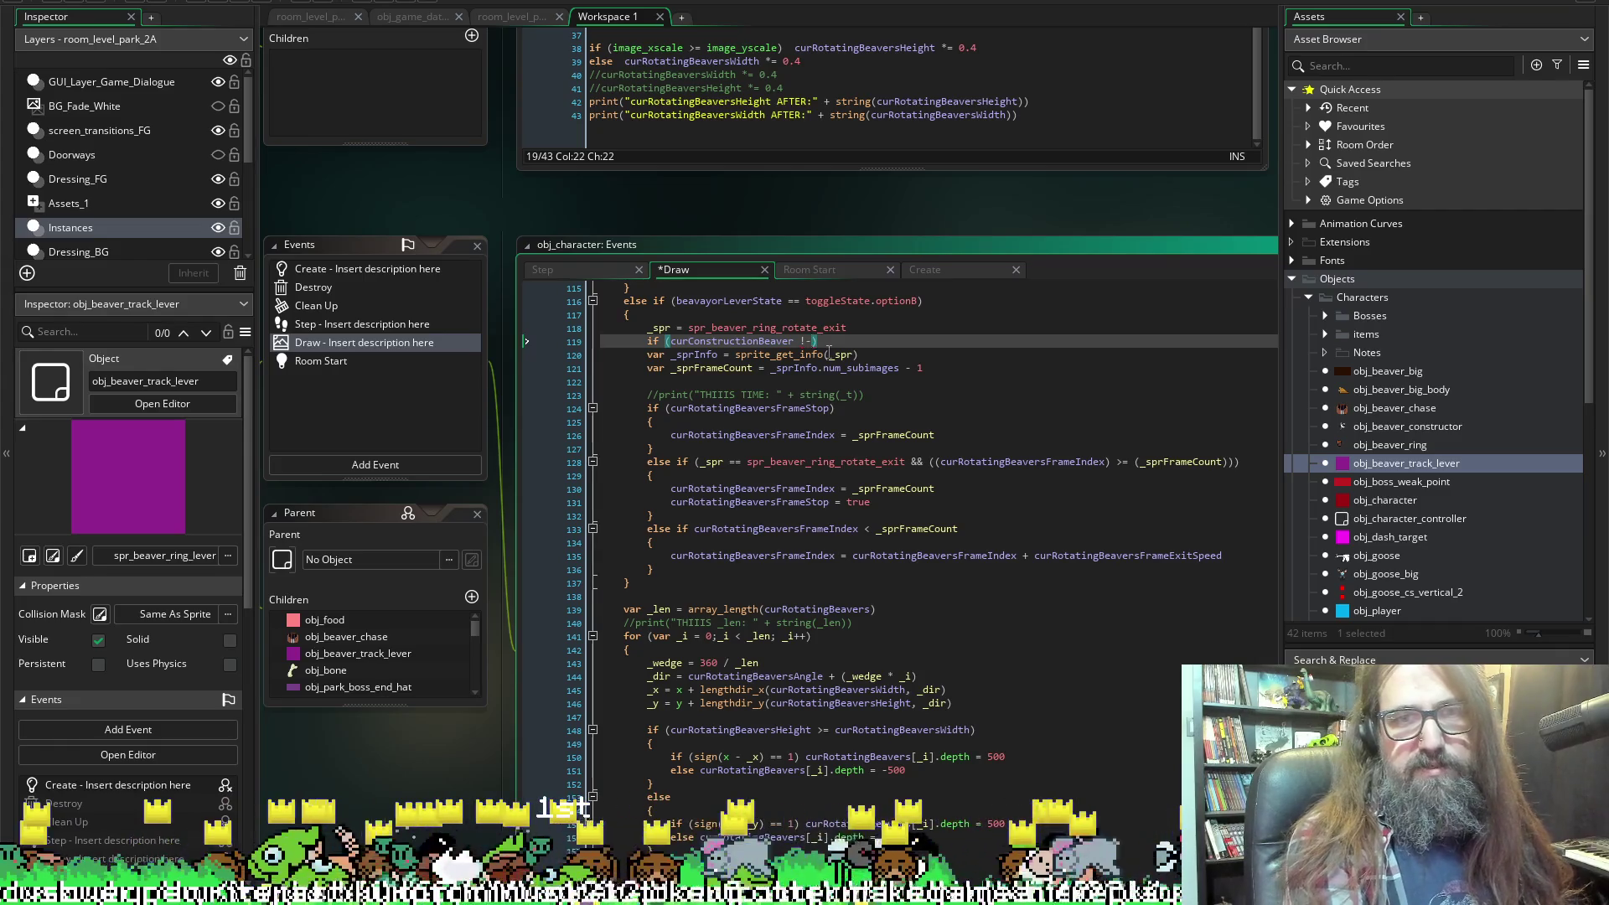
pyautogui.write('= noone')
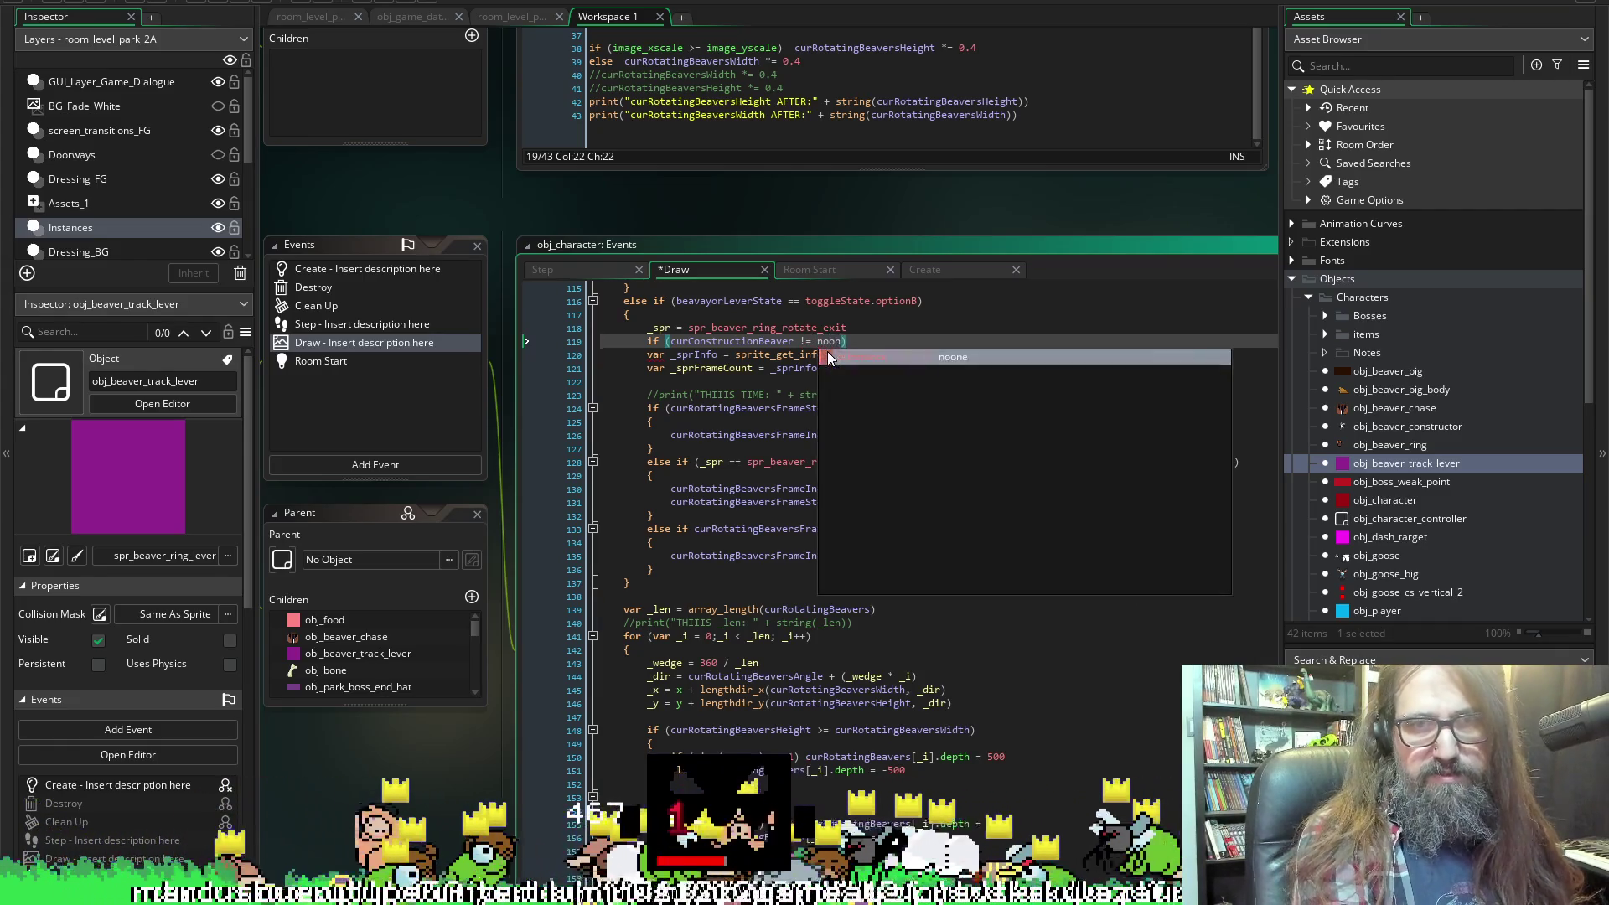
pyautogui.press('End')
# Remove the unfinished curConstructionBeaver sprite reference, save the Draw event, and open obj_beaver_constructor.
pyautogui.write('curConstructionBeaver.spritein')
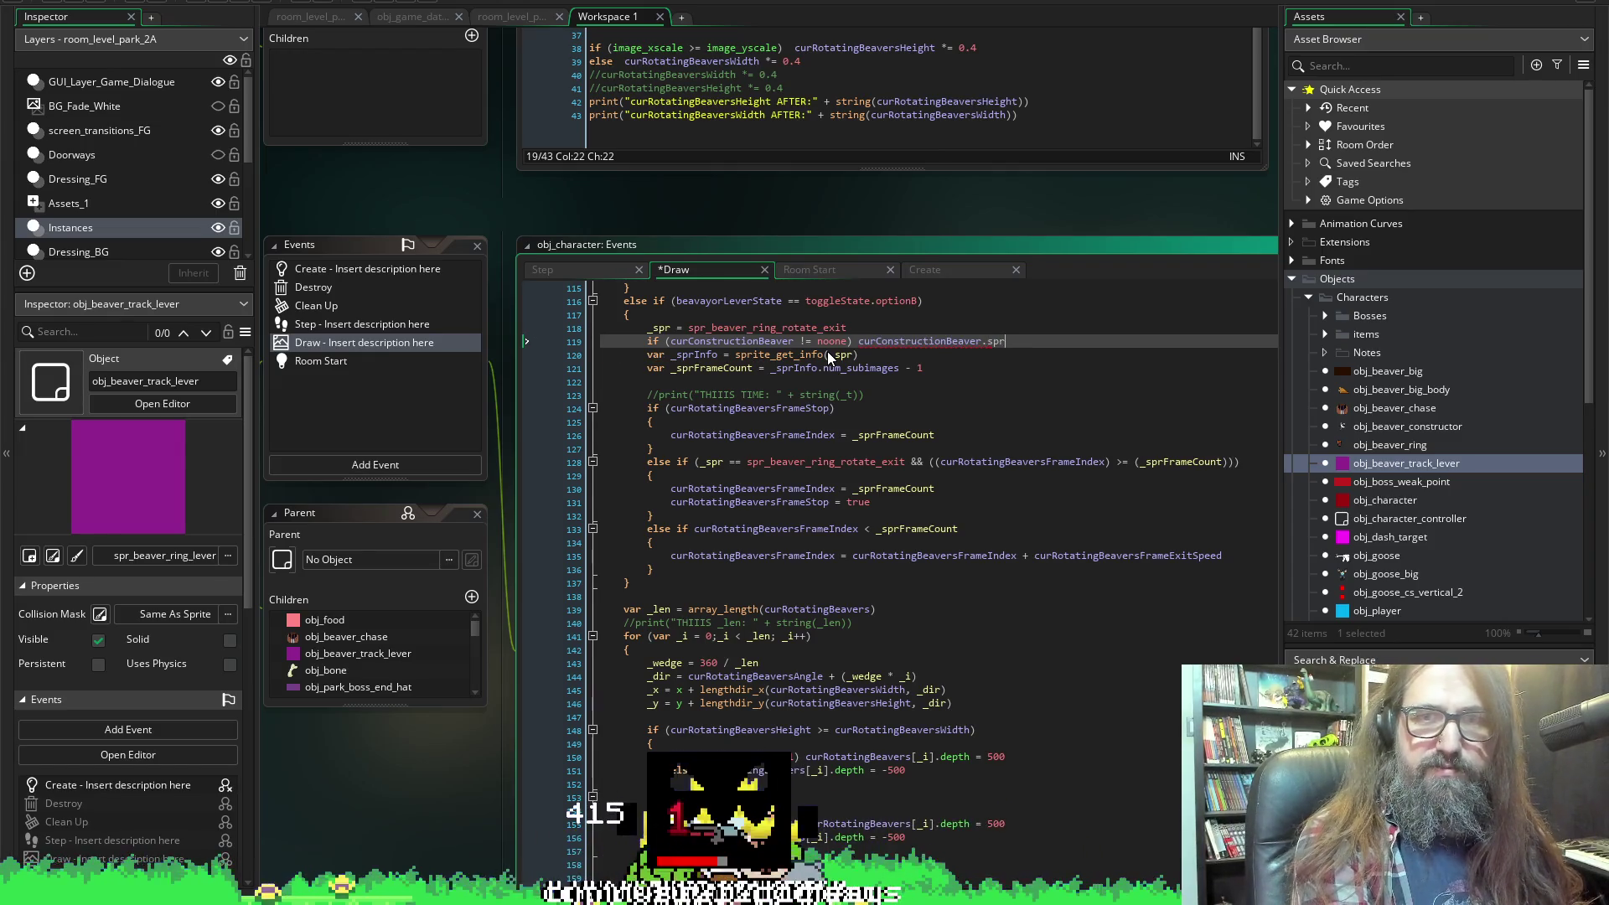
pyautogui.press('BackSpace')
pyautogui.press('BackSpace')
pyautogui.press('BackSpace')
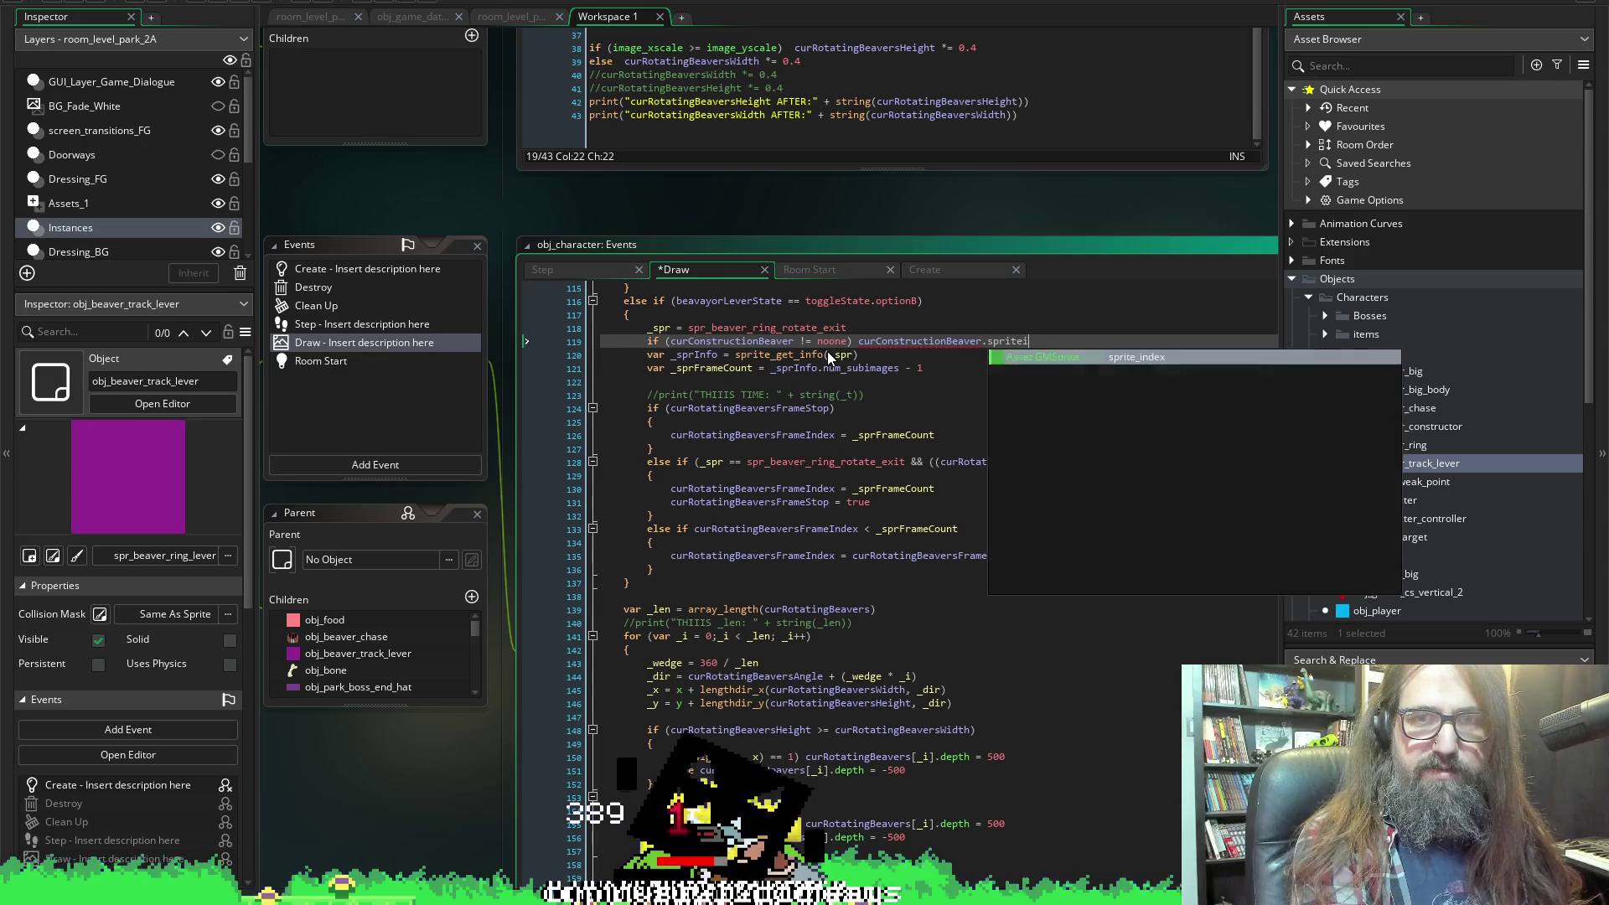
pyautogui.write('_')
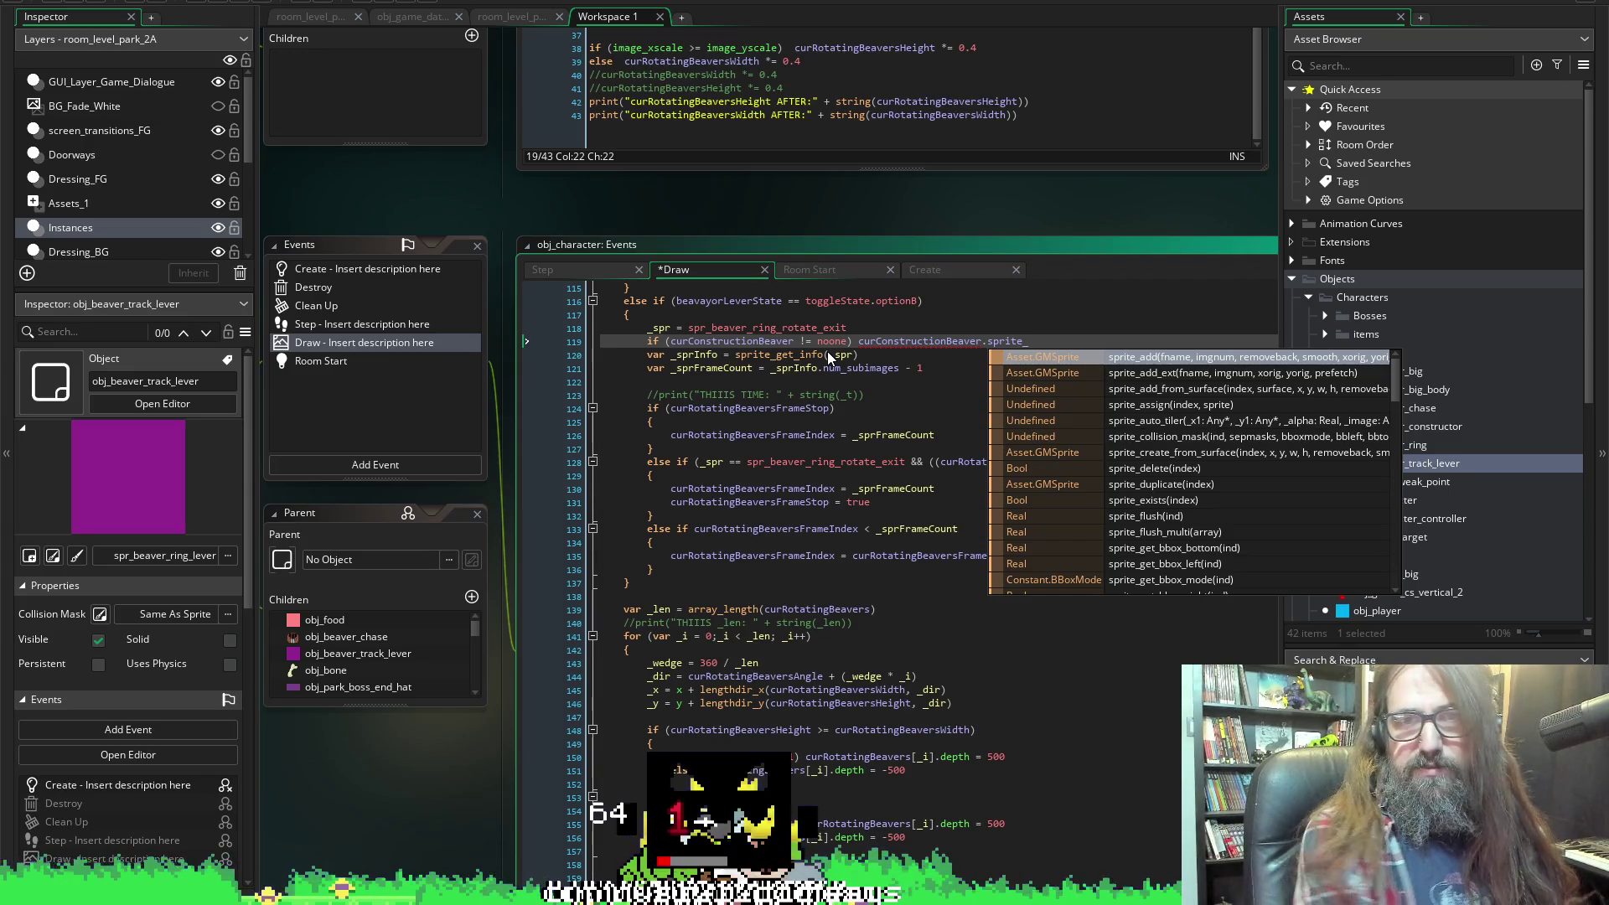
pyautogui.press('BackSpace')
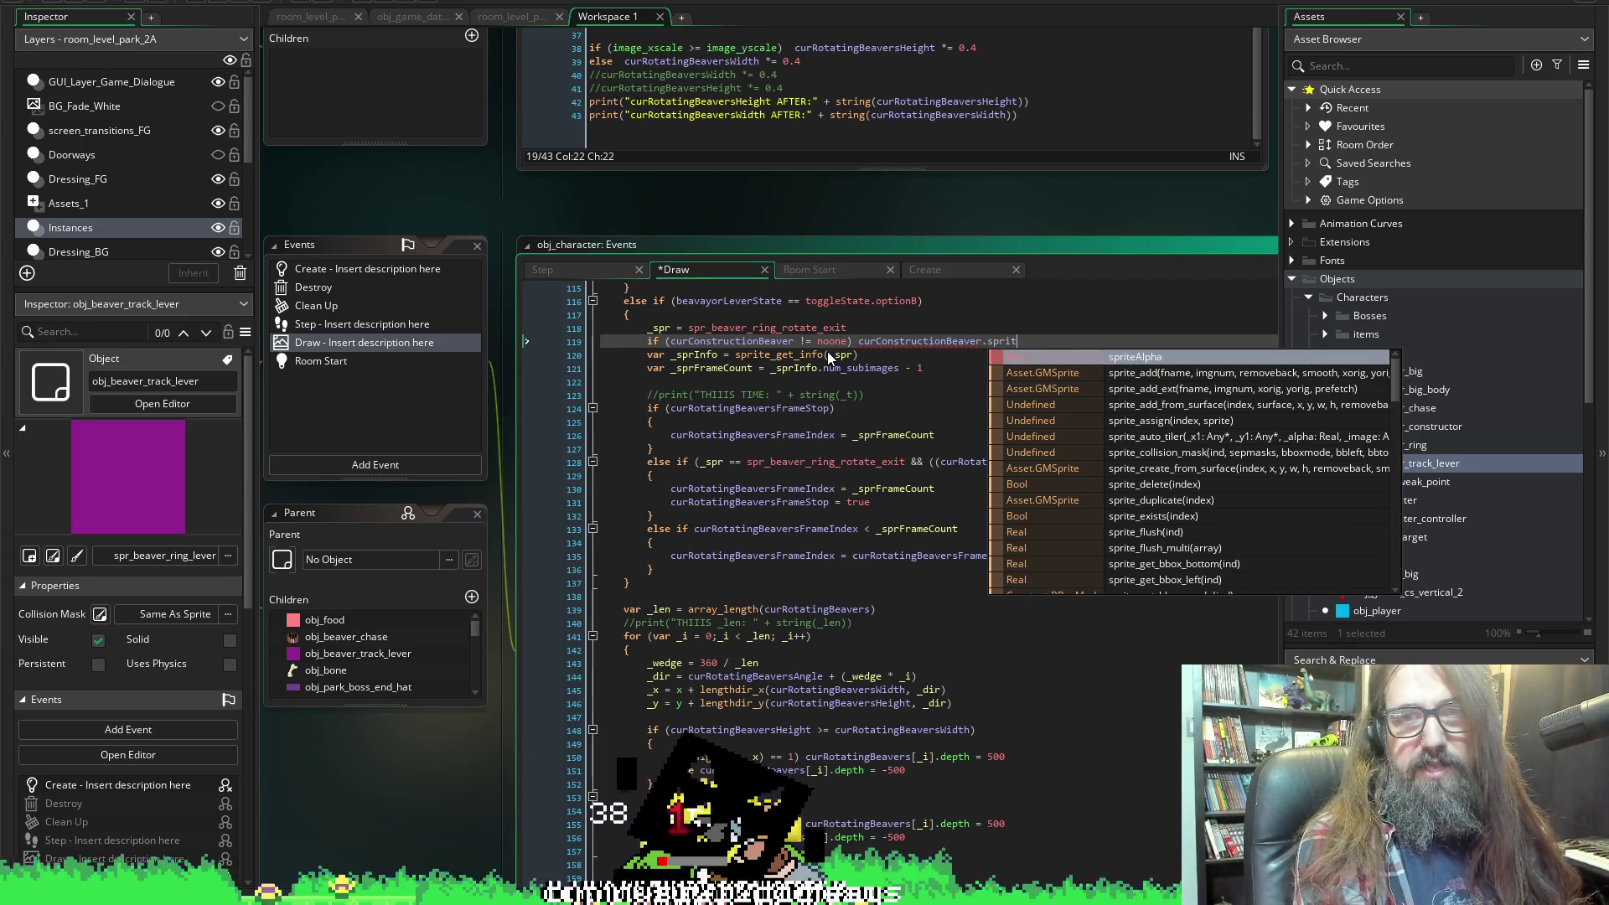
pyautogui.write('_xi')
pyautogui.press('BackSpace')
pyautogui.press('BackSpace')
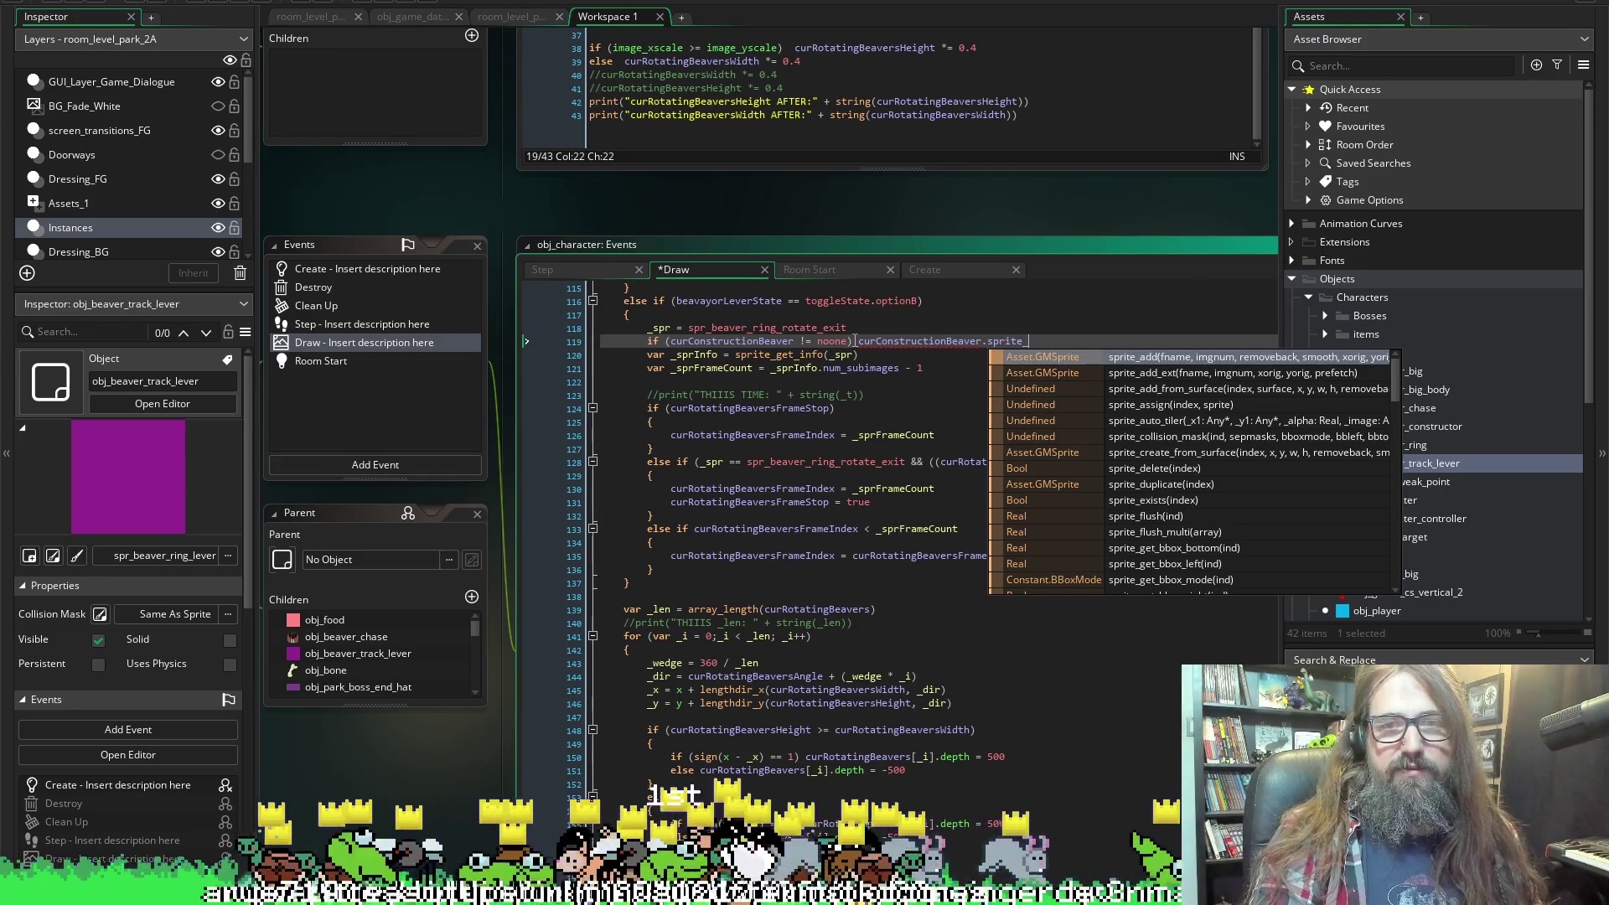
pyautogui.moveTo(853, 341); pyautogui.dragTo(1029, 341)
pyautogui.press('BackSpace')
pyautogui.hotkey('ctrl', 's')
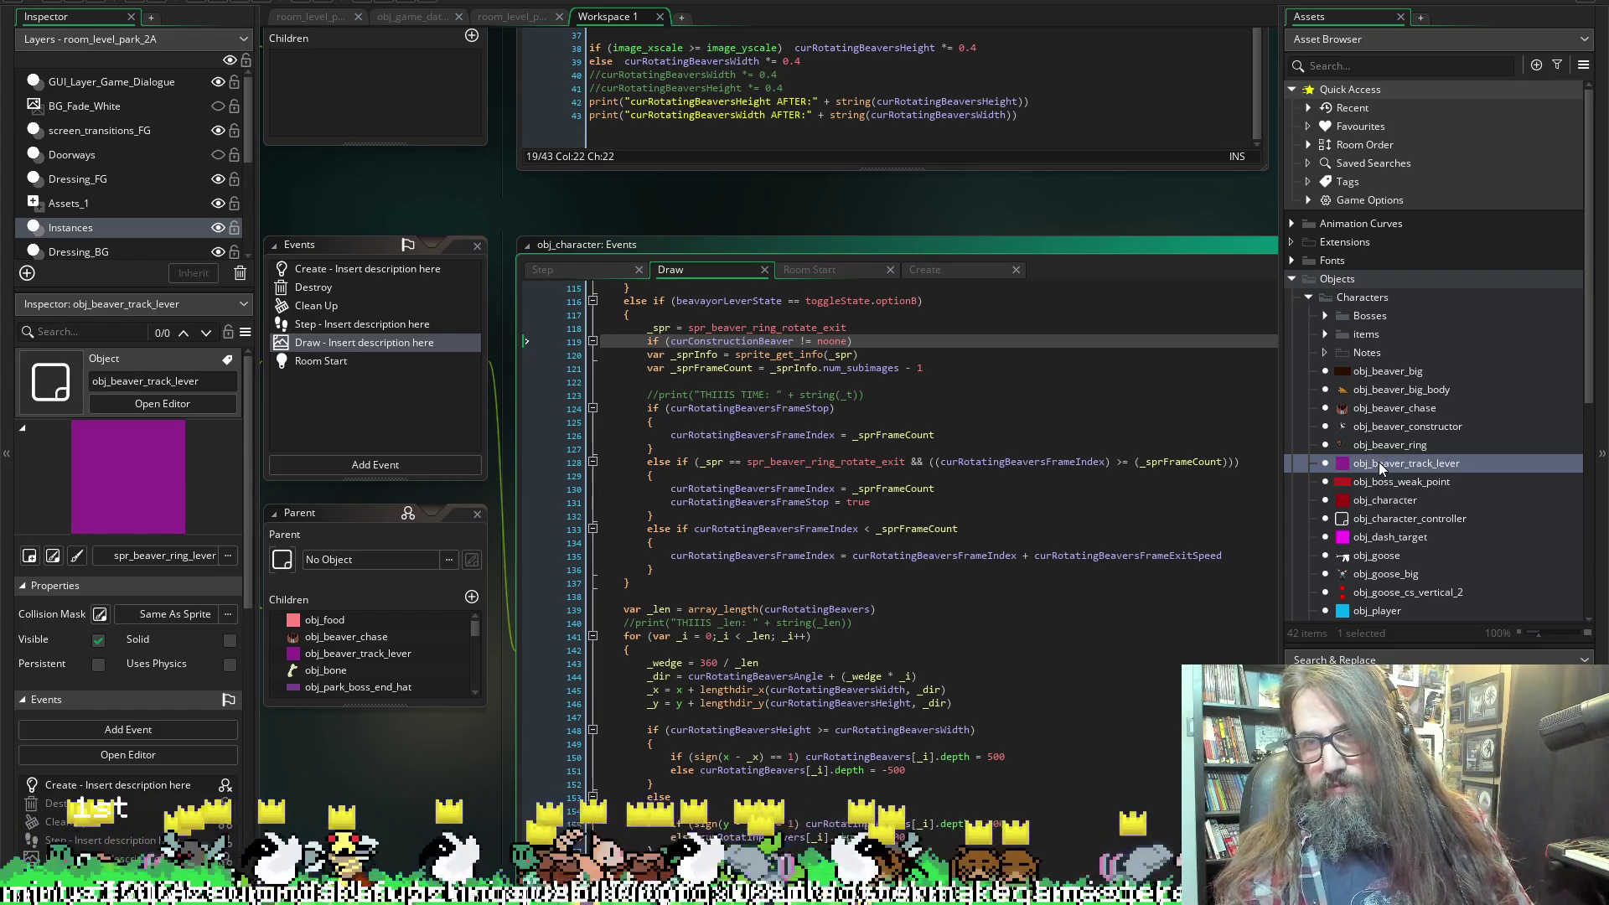
pyautogui.doubleClick(1389, 431)
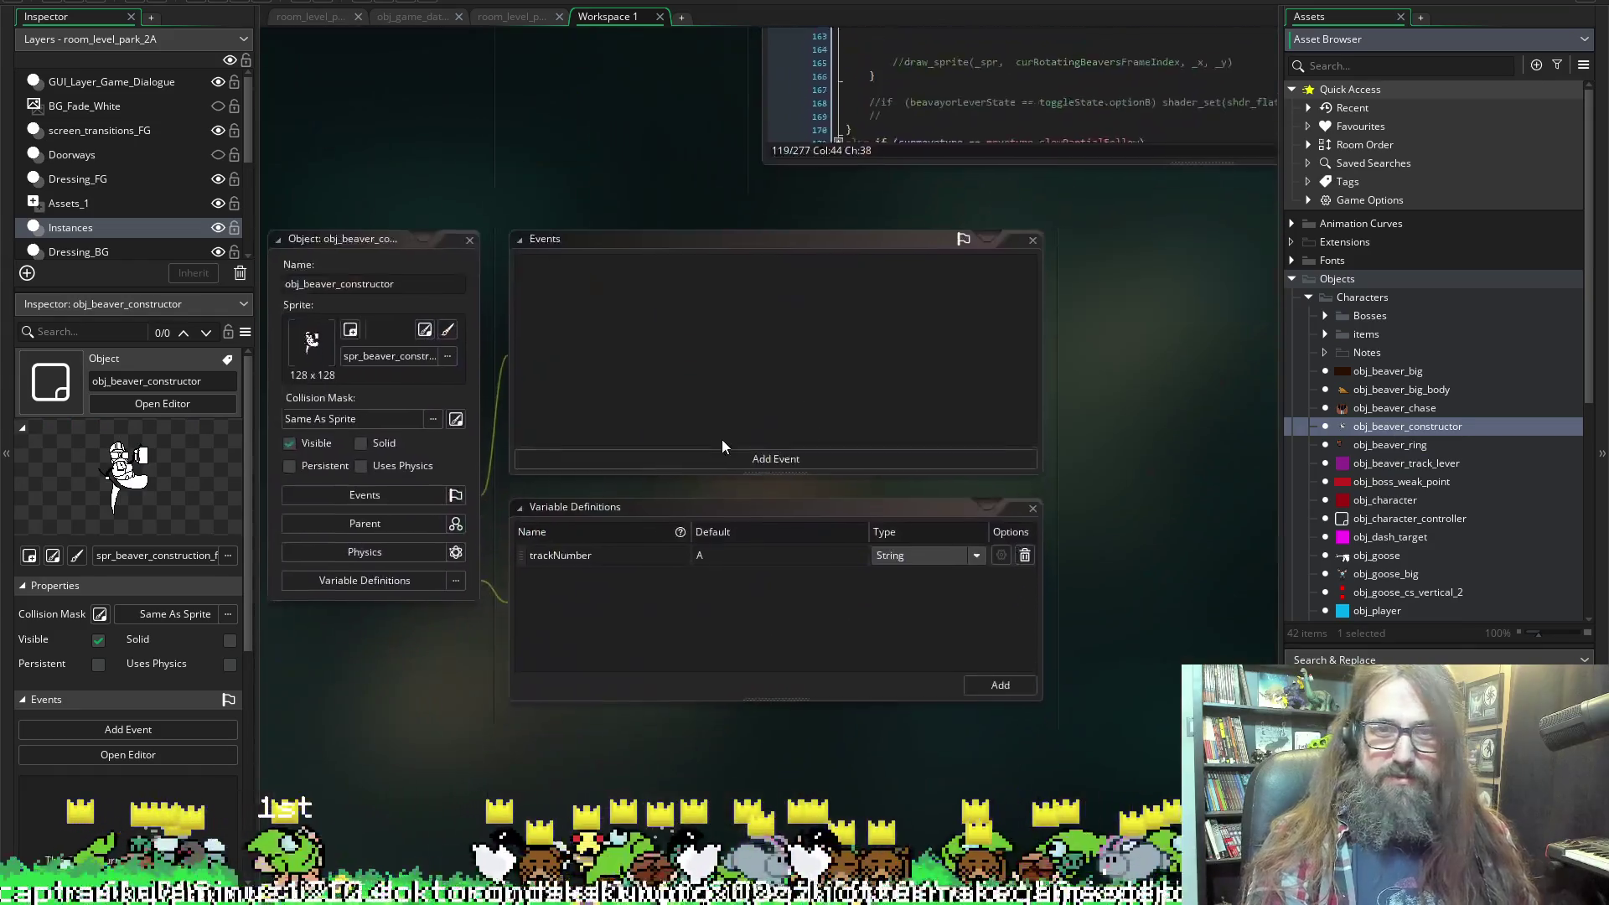
# Add a Create event to obj_beaver_constructor with '//play idle' and '//play ext' comments.
pyautogui.click(595, 300)
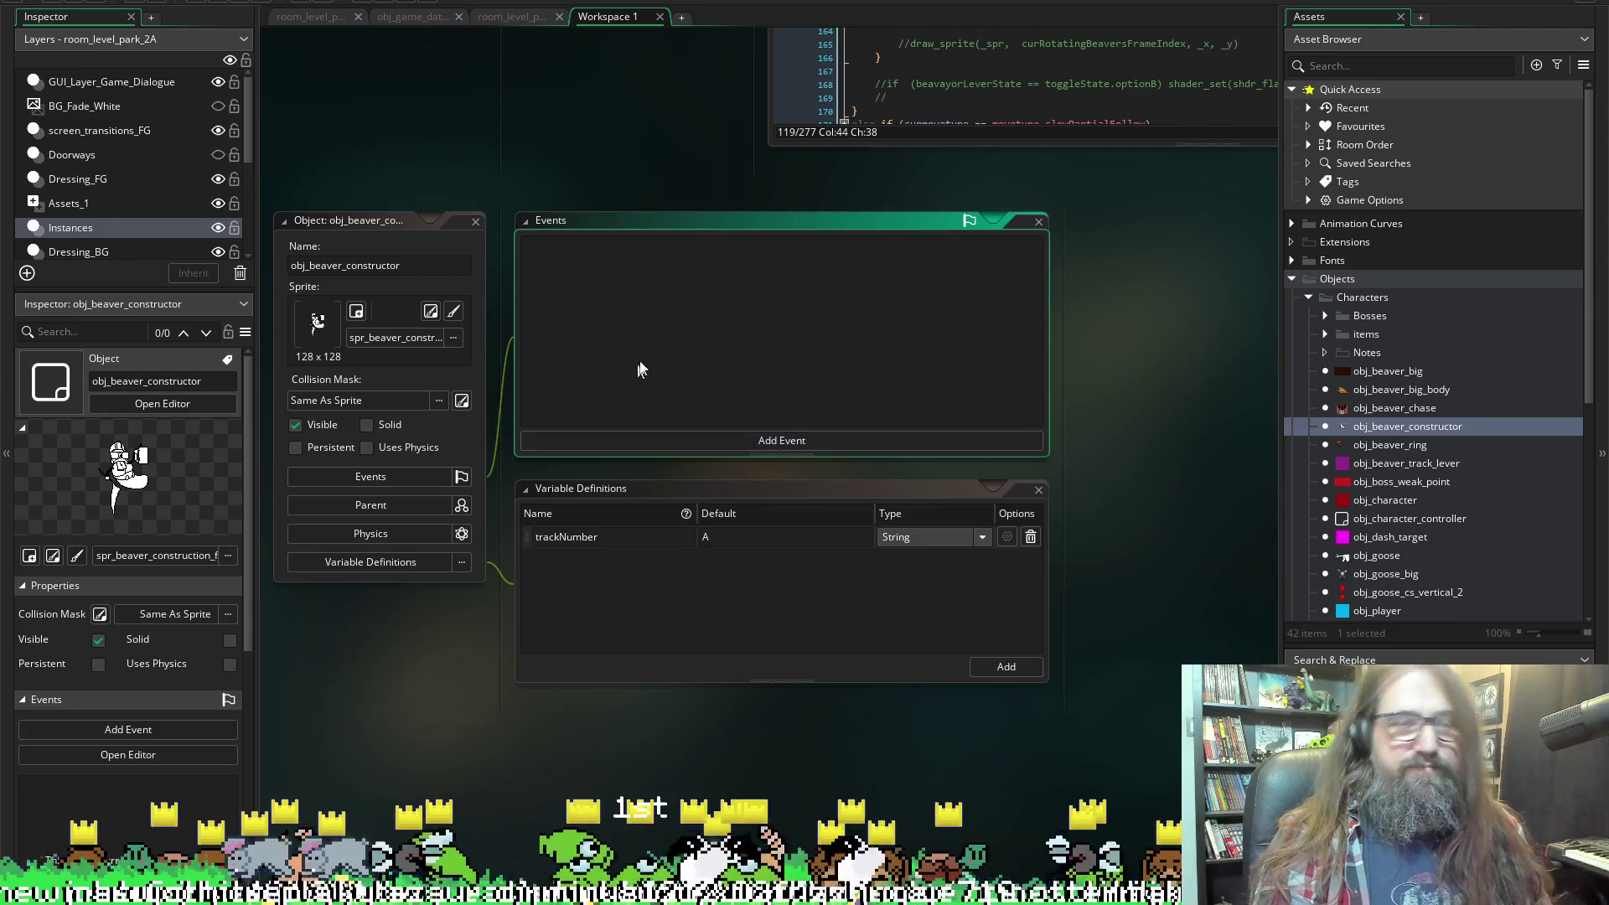
pyautogui.click(650, 442)
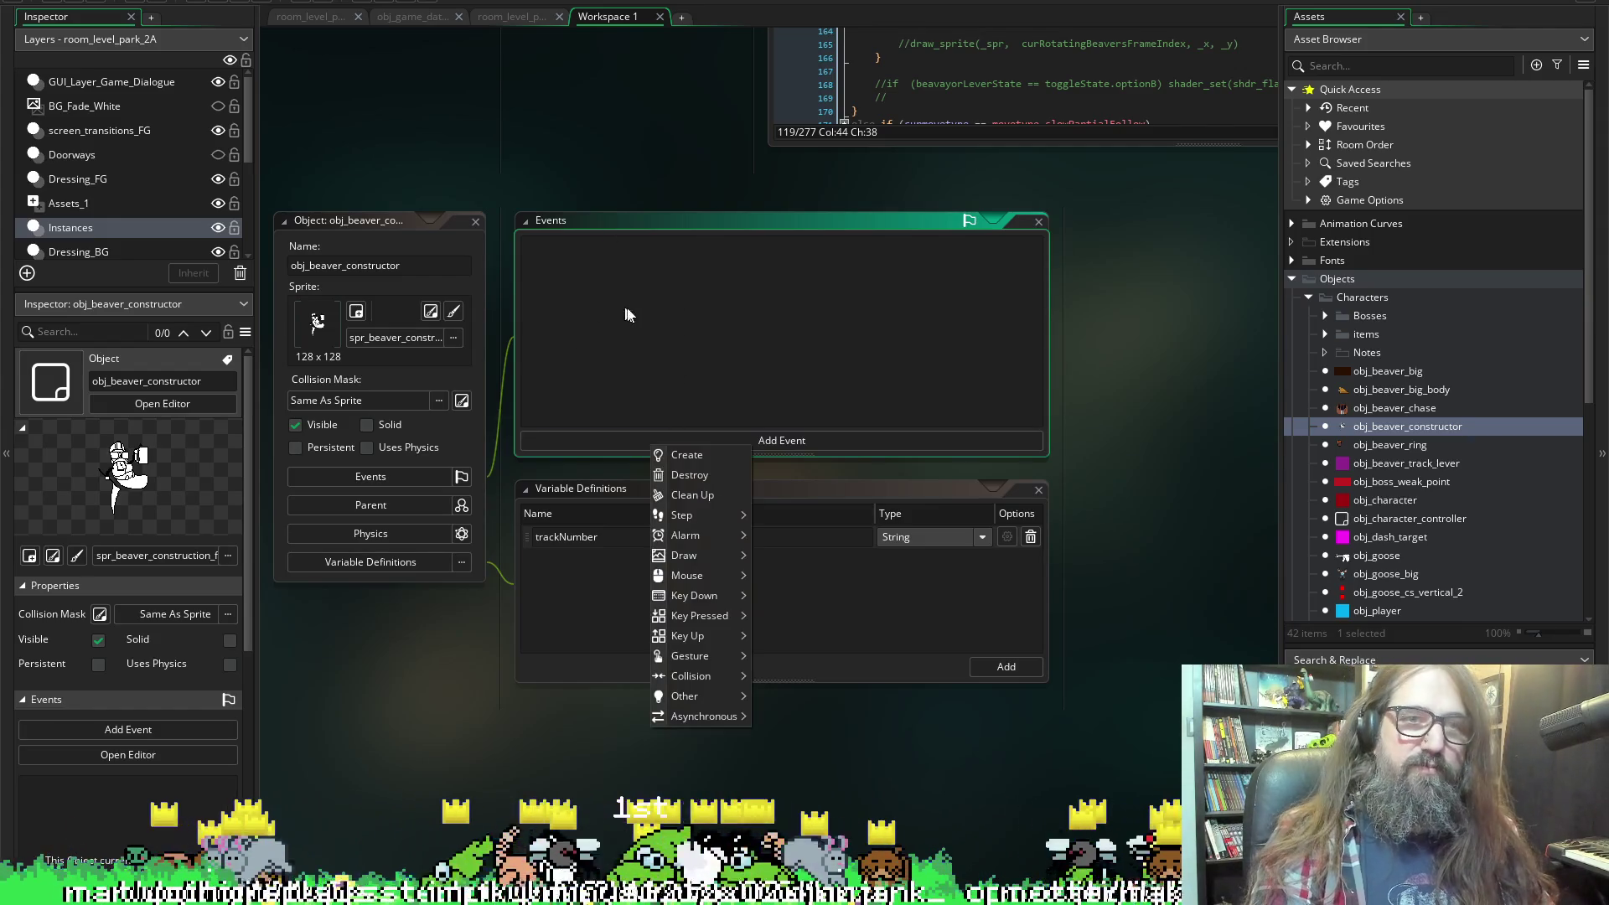
pyautogui.click(687, 455)
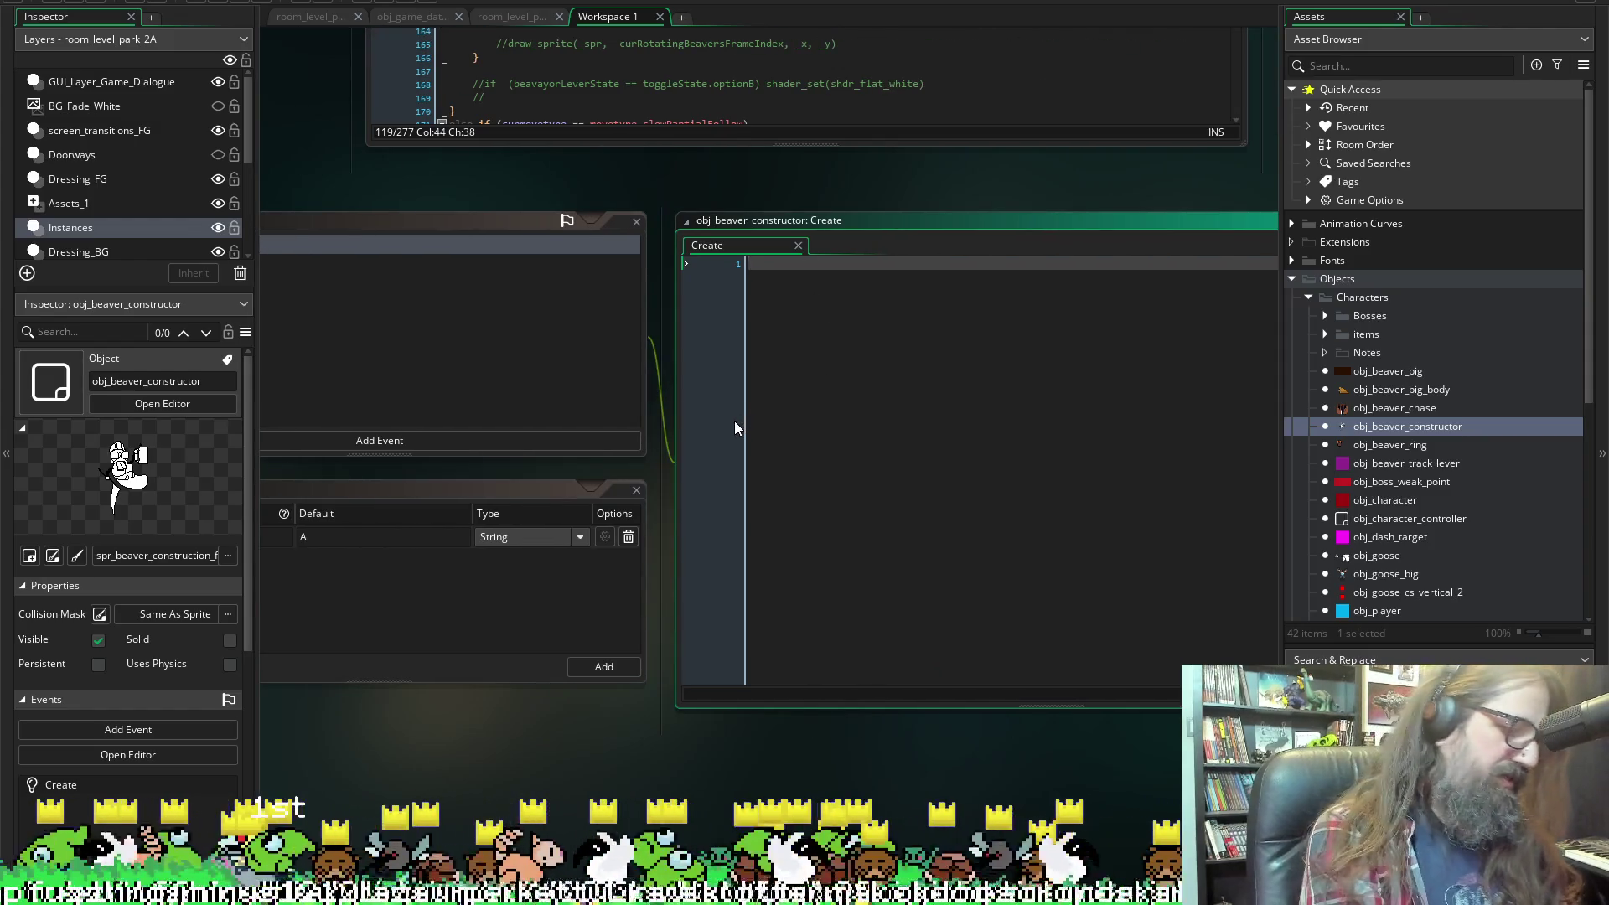
pyautogui.write('//')
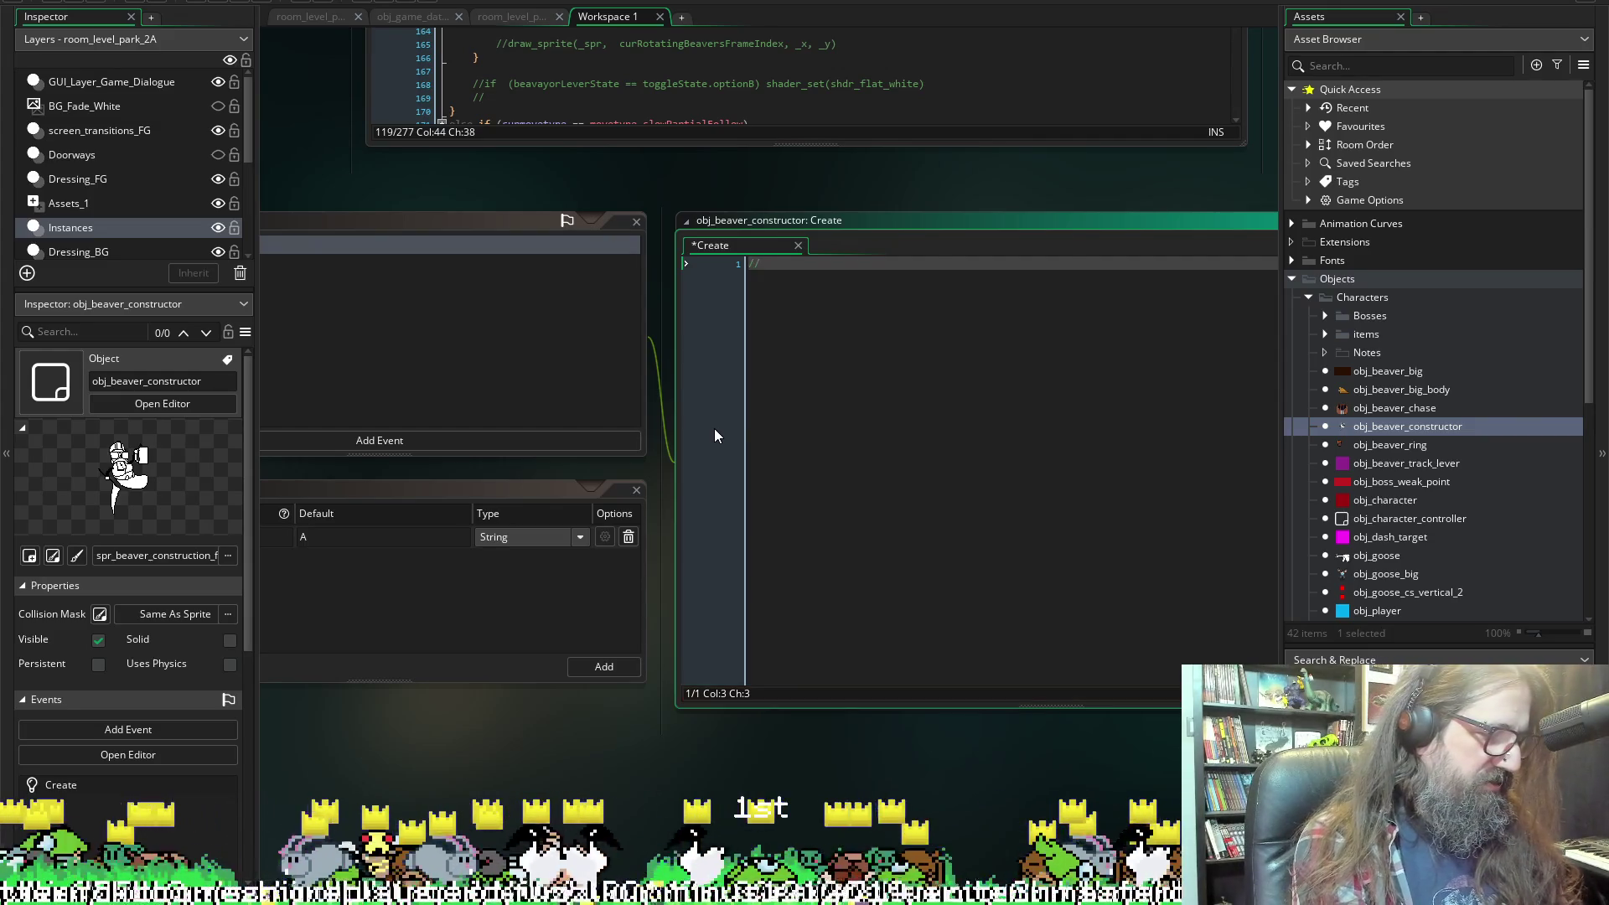
pyautogui.write('idl')
pyautogui.press('BackSpace')
pyautogui.press('BackSpace')
pyautogui.press('BackSpace')
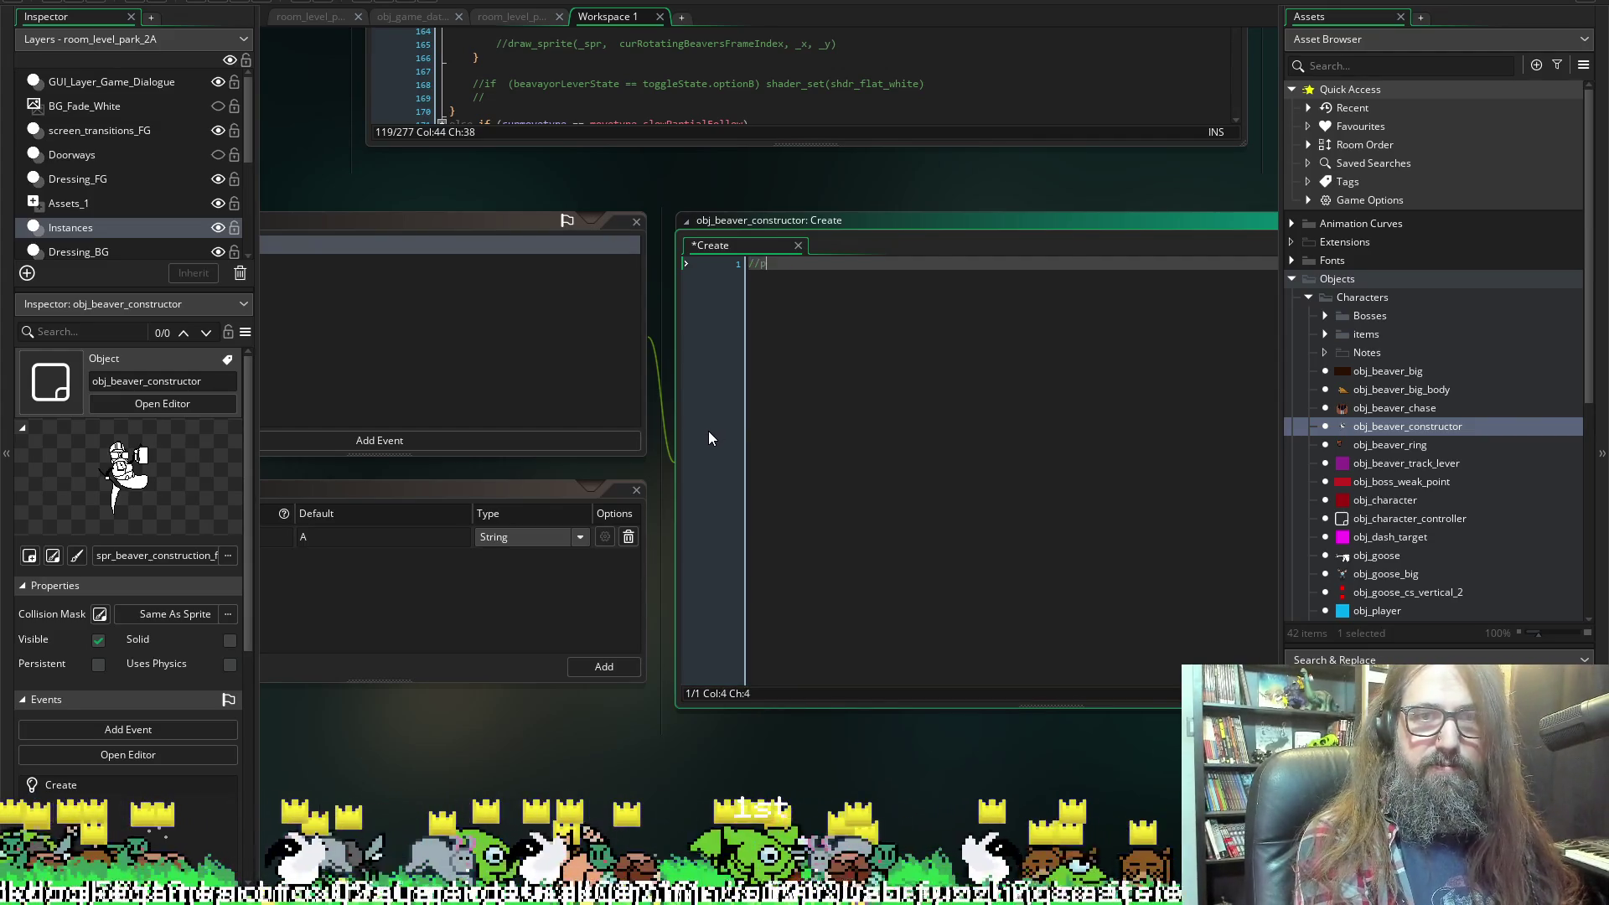
pyautogui.write('play idle')
pyautogui.press('Return')
pyautogui.press('Return')
pyautogui.press('Return')
pyautogui.write('//')
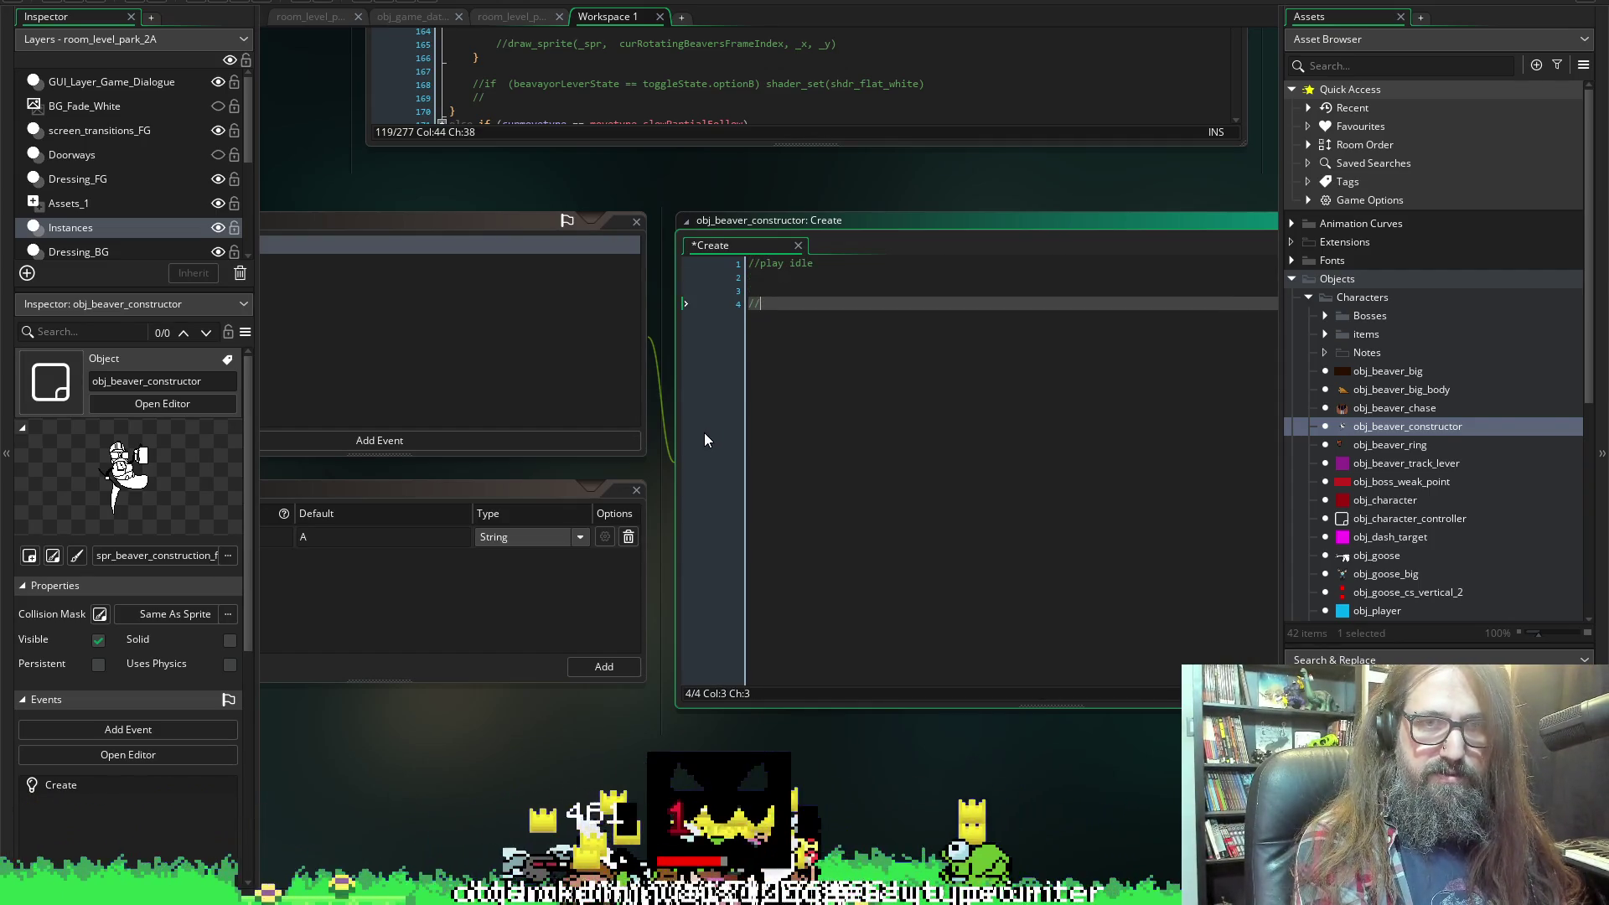
pyautogui.write('play ')
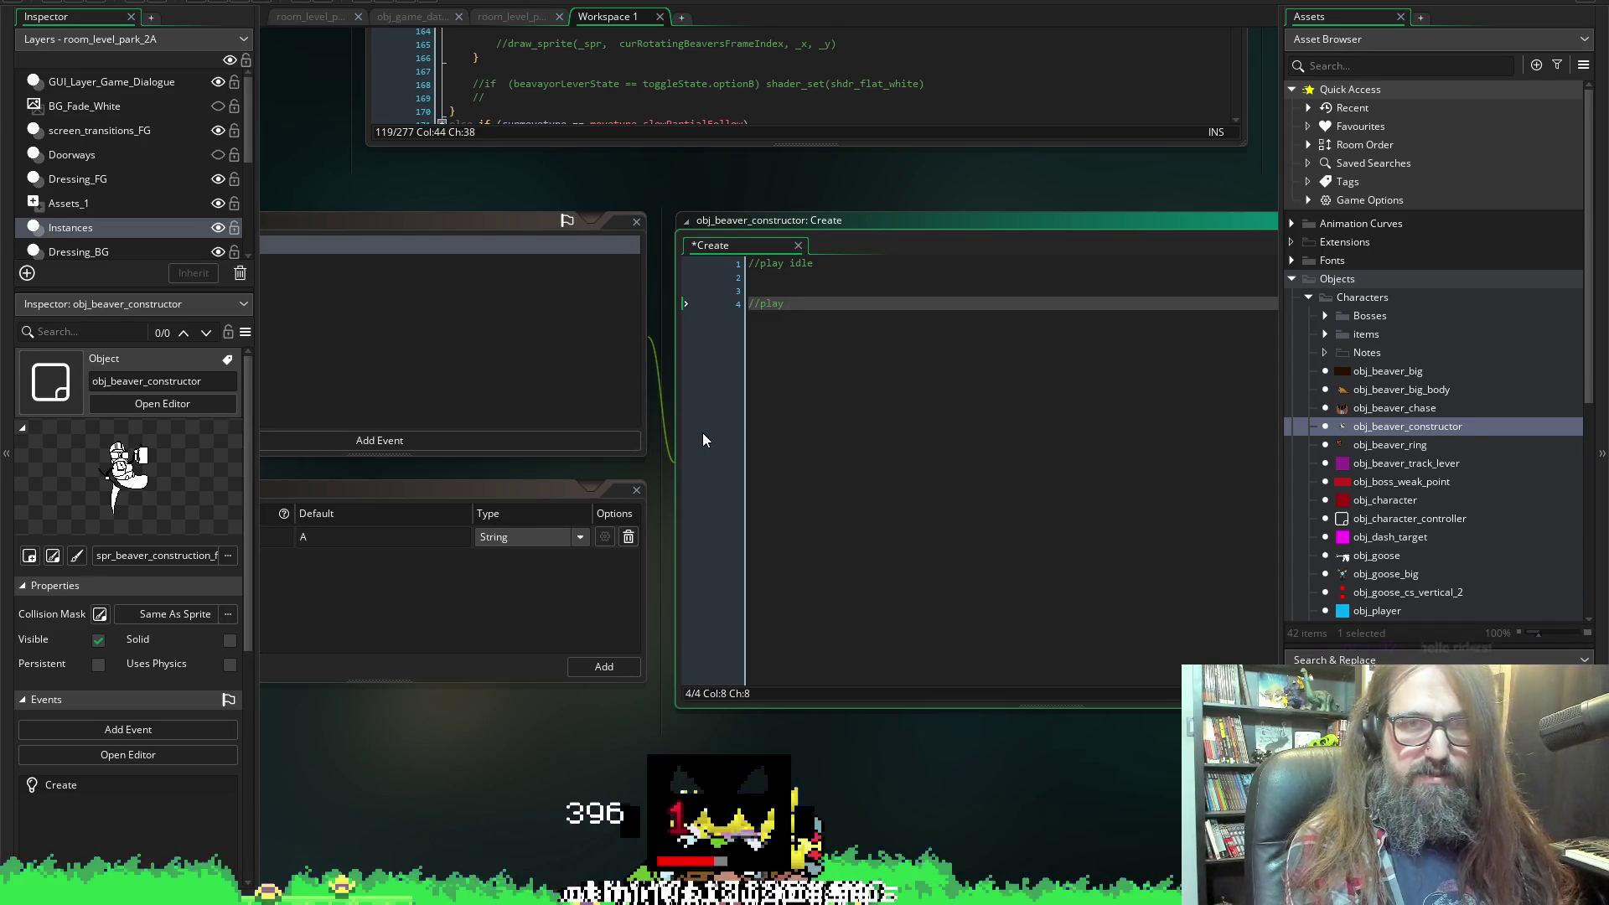
pyautogui.write('ext')
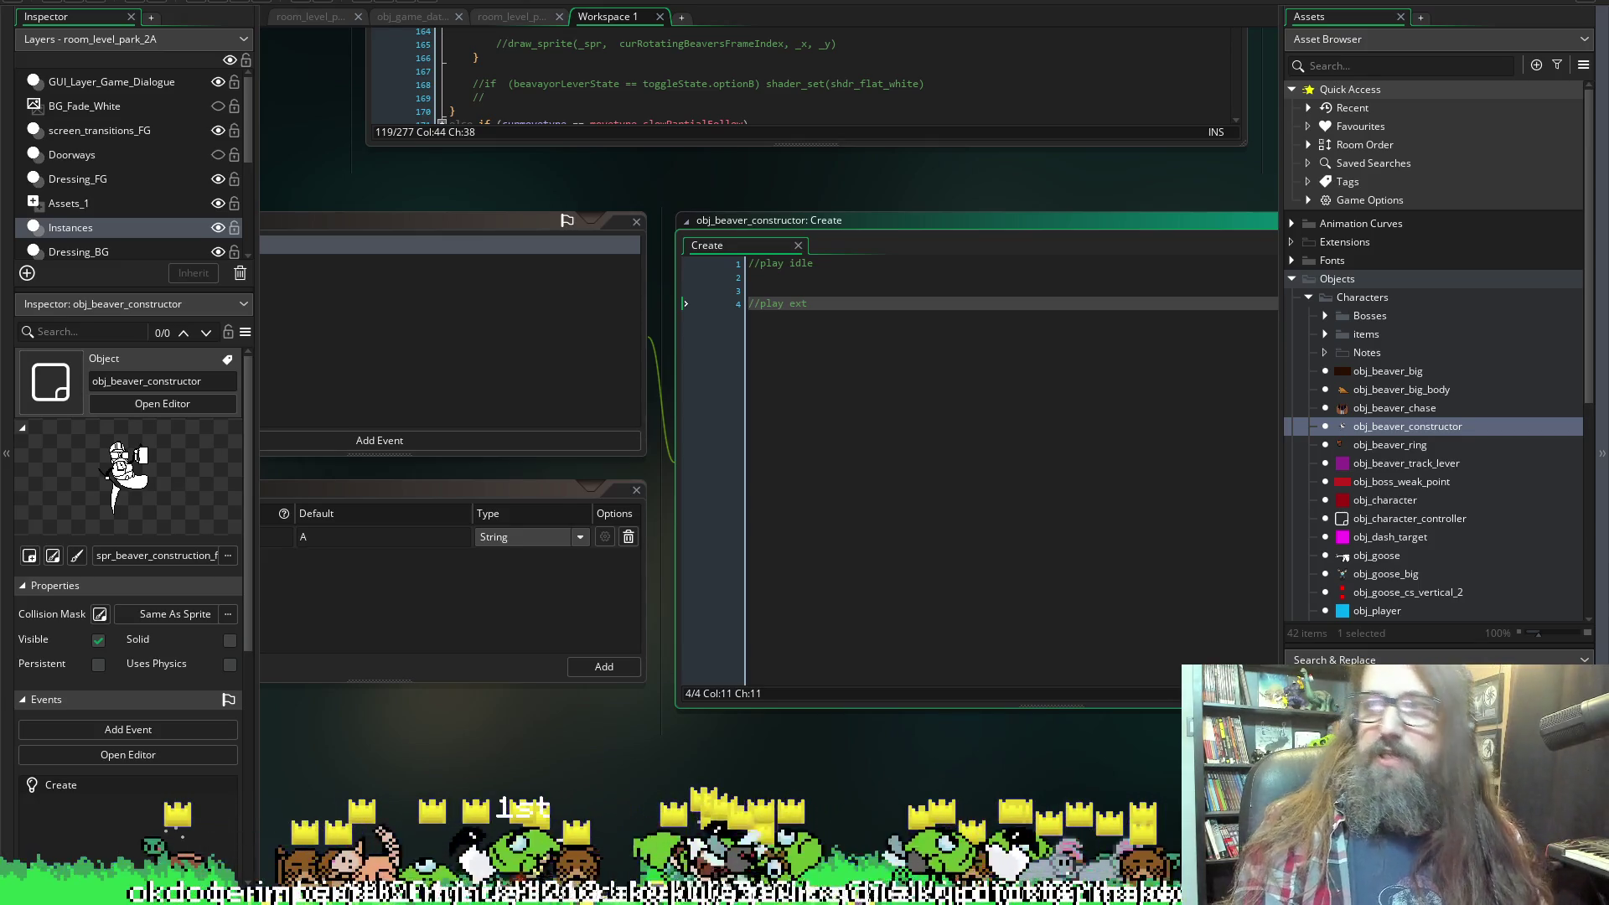
# Declare an empty 'play_idle_anim = function()' with braces under the idle comment and save.
pyautogui.click(805, 278)
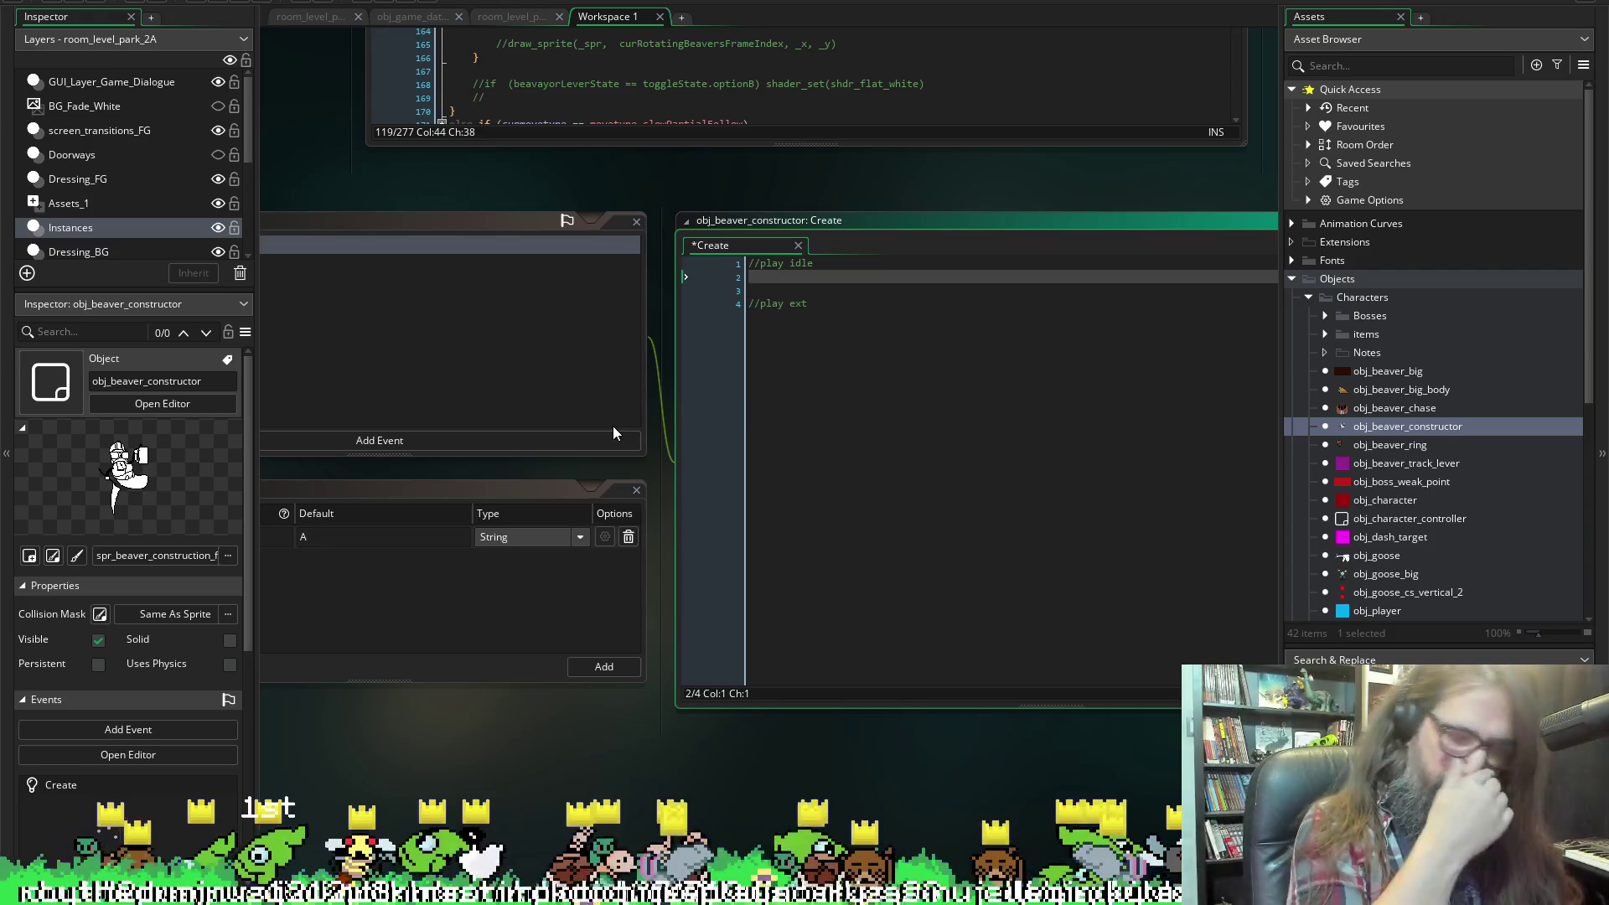
pyautogui.write('play_')
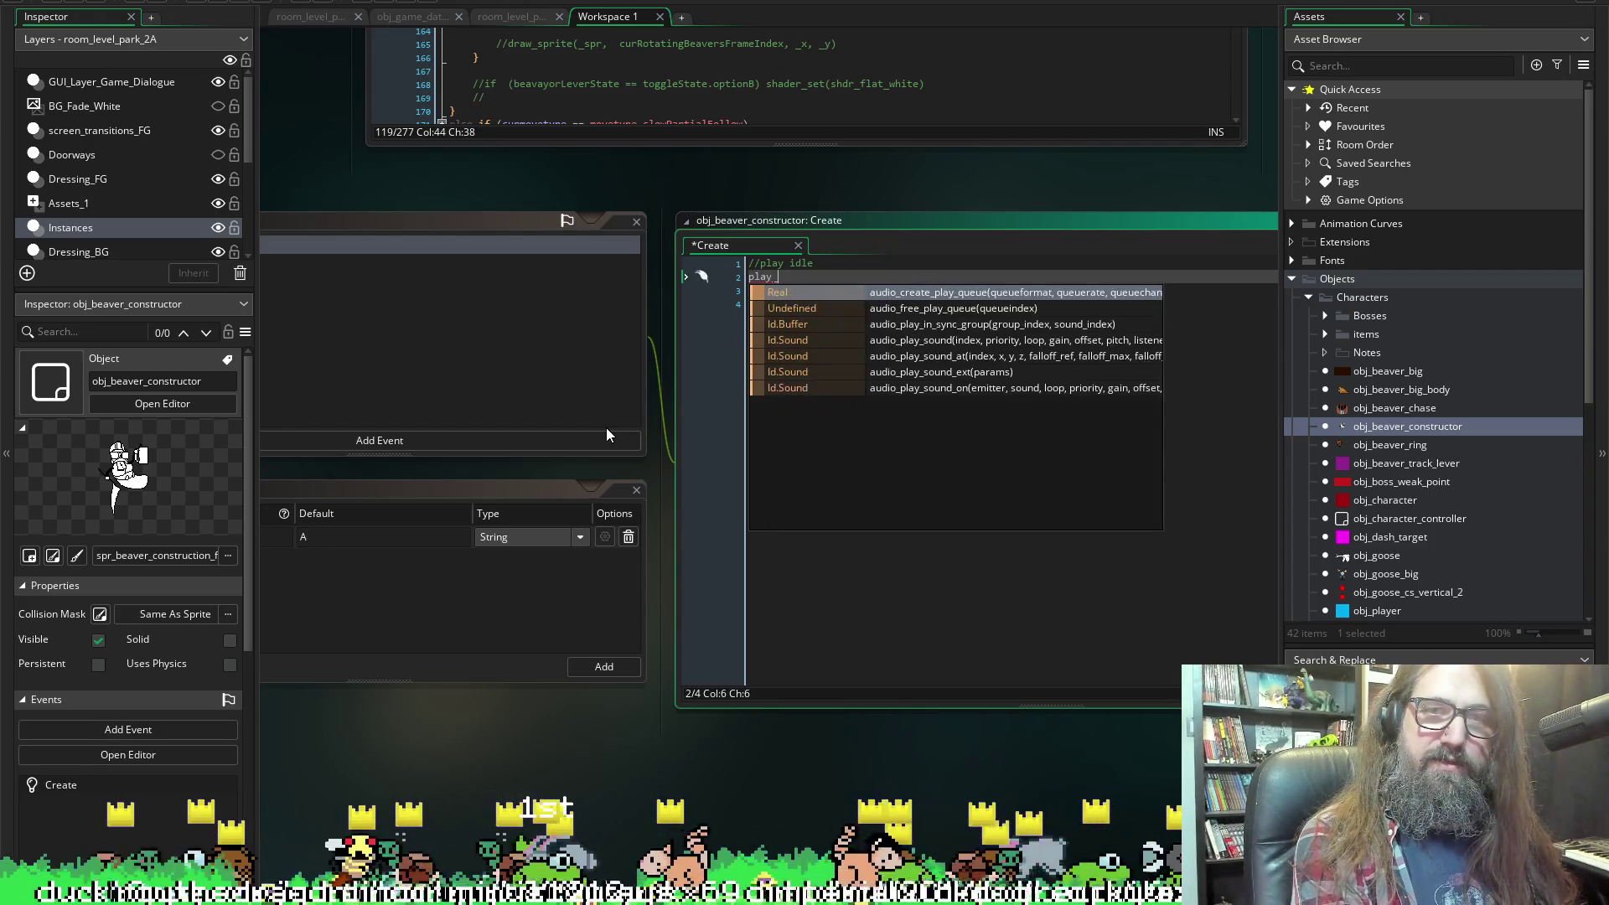
pyautogui.write('idle_ain')
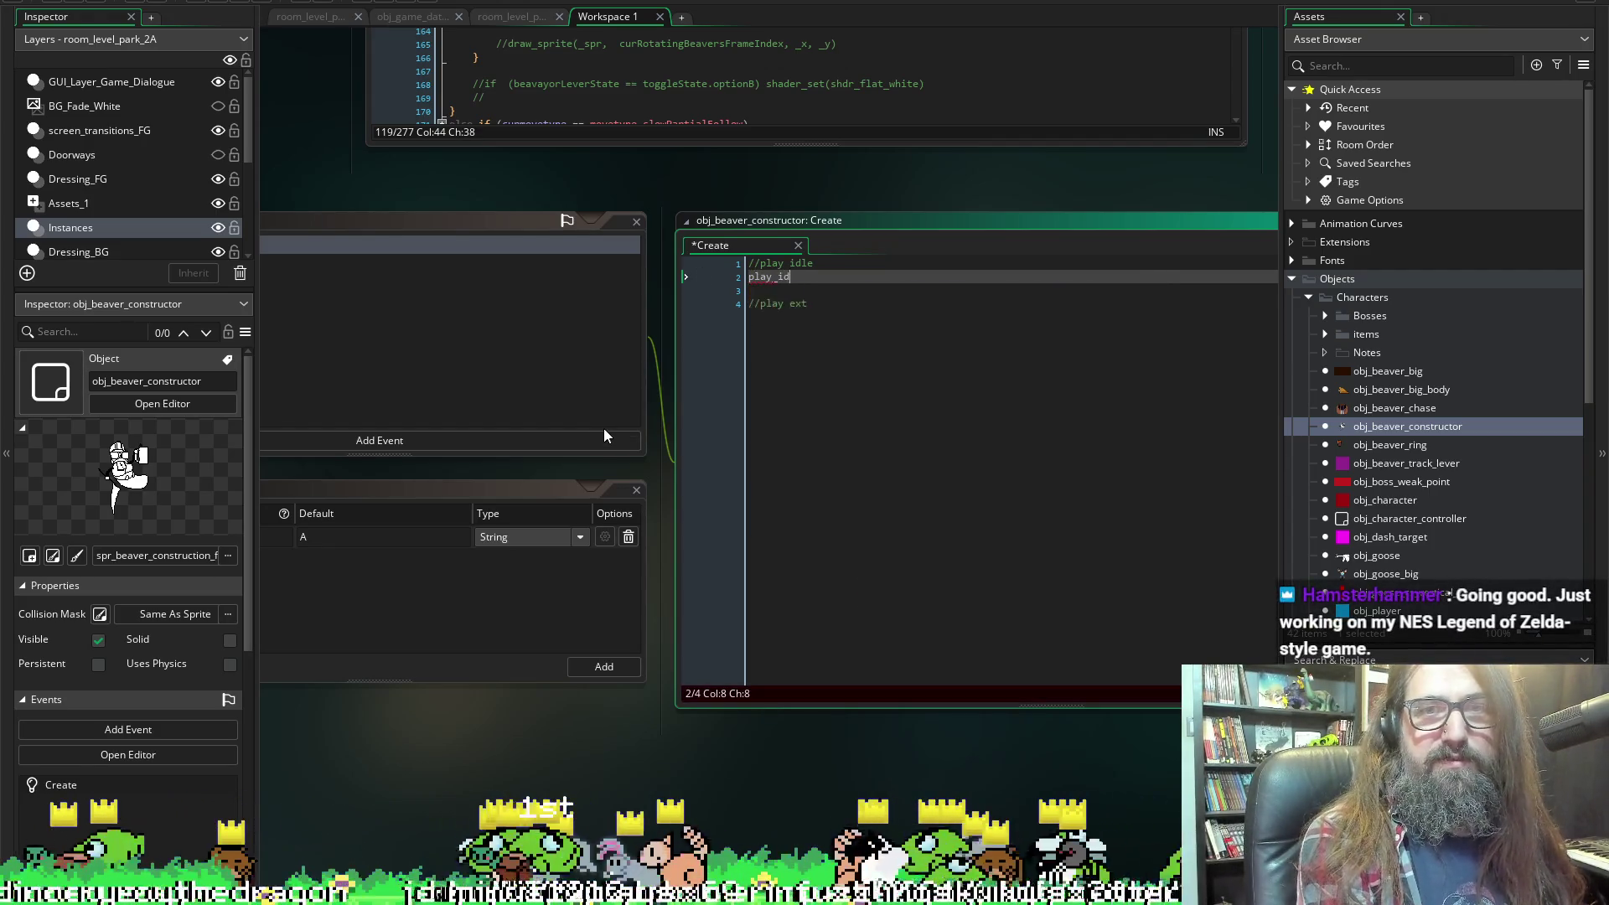
pyautogui.press('BackSpace')
pyautogui.press('BackSpace')
pyautogui.write('nim = function()')
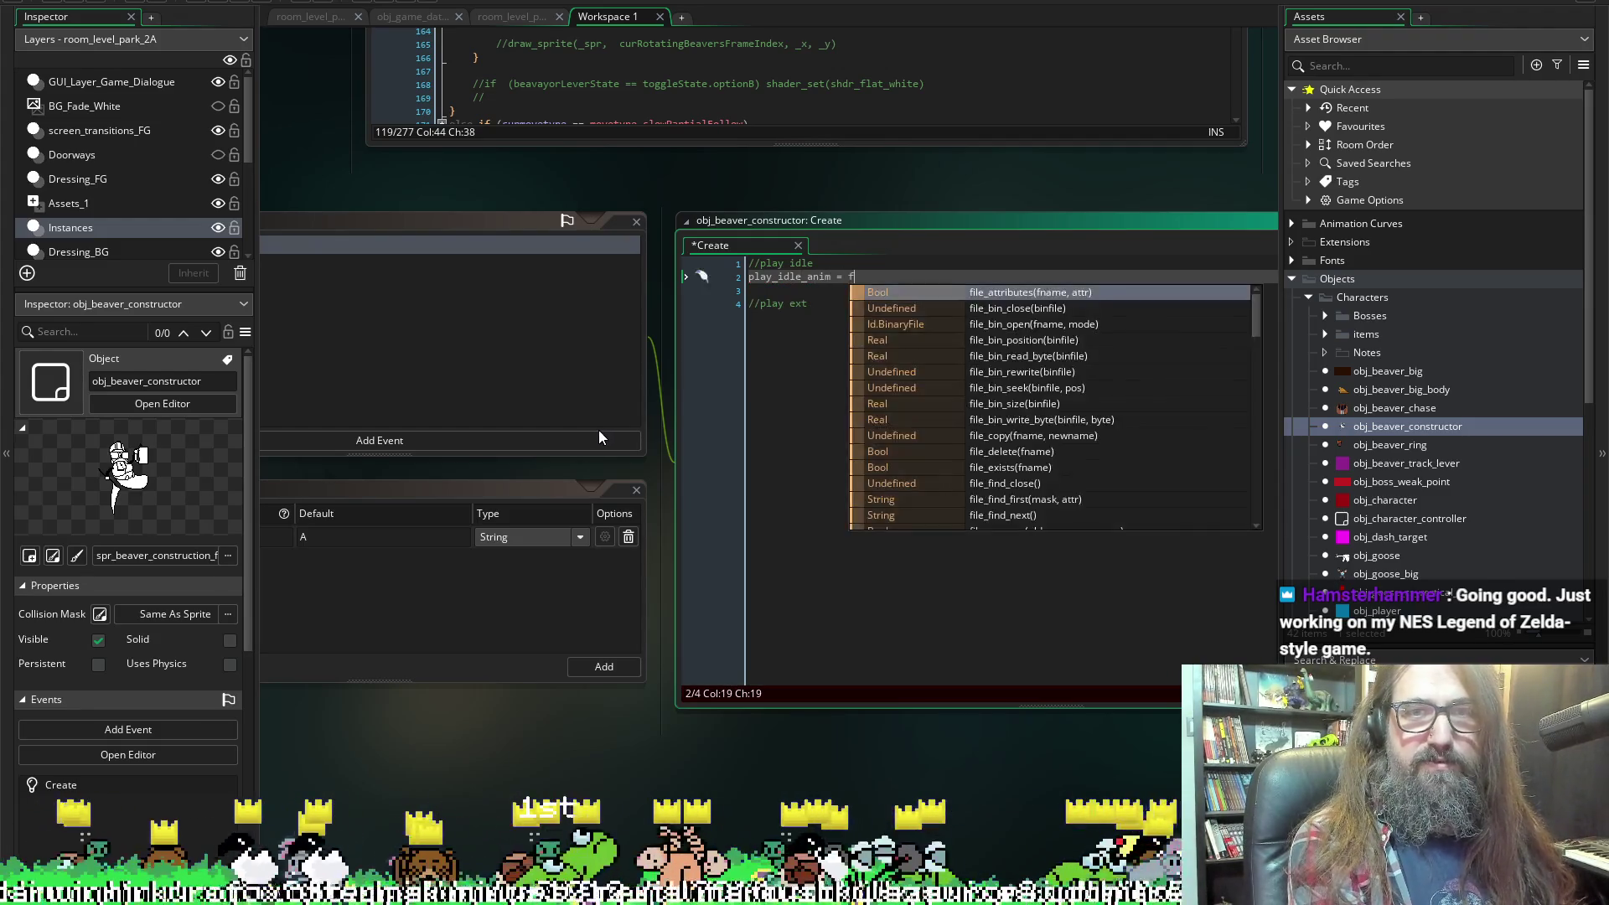
pyautogui.press('Return')
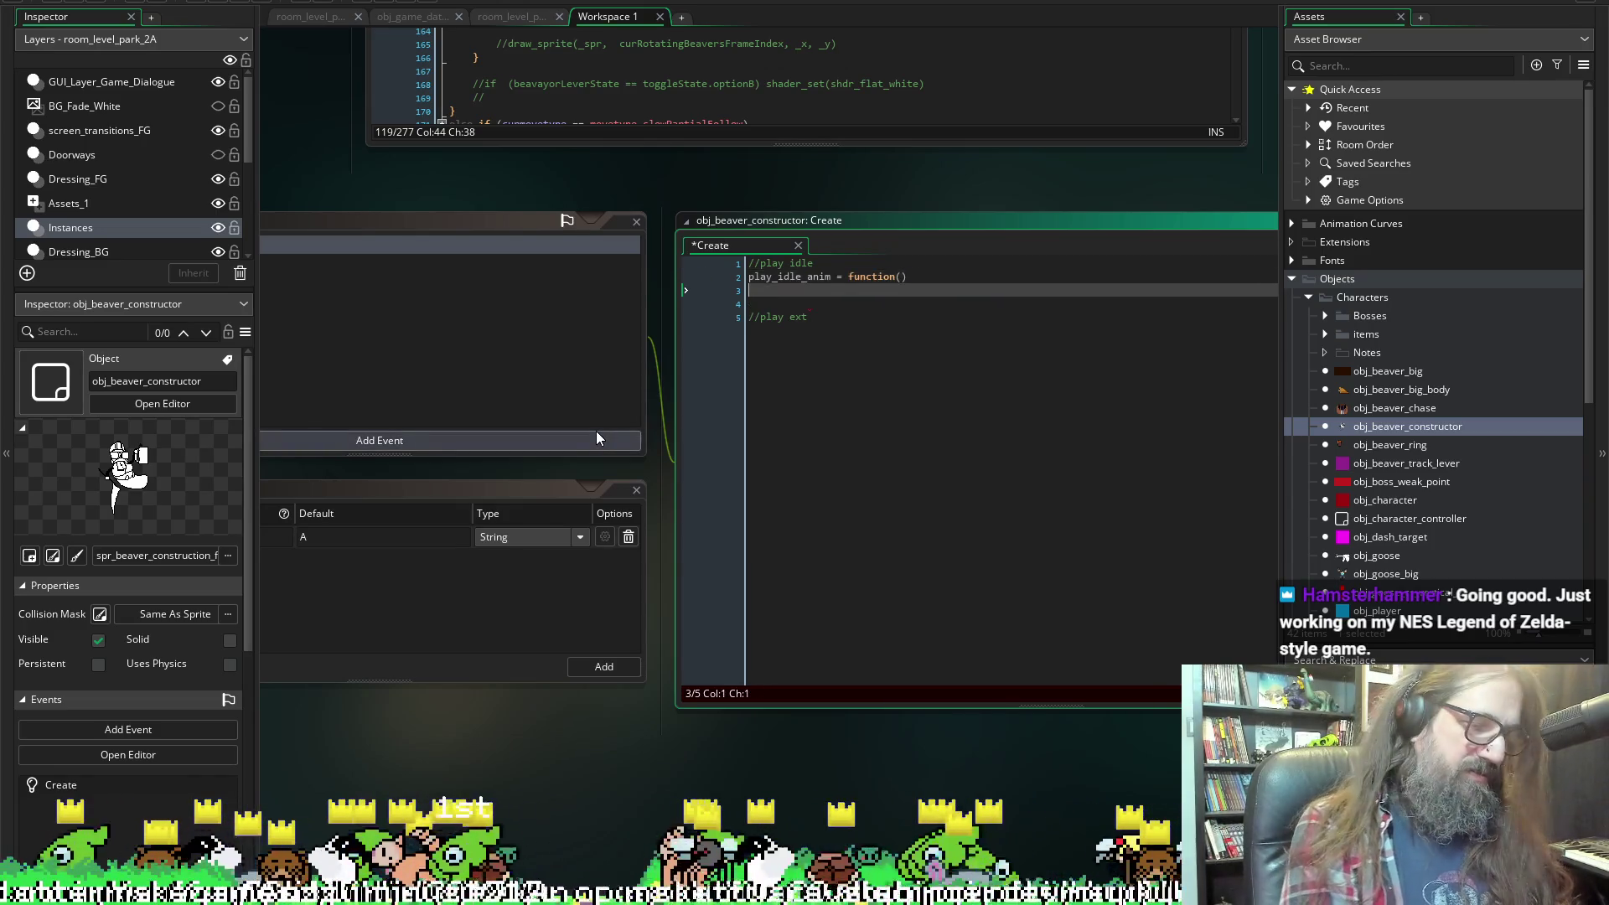
pyautogui.write('{P')
pyautogui.press('Return')
pyautogui.press('Return')
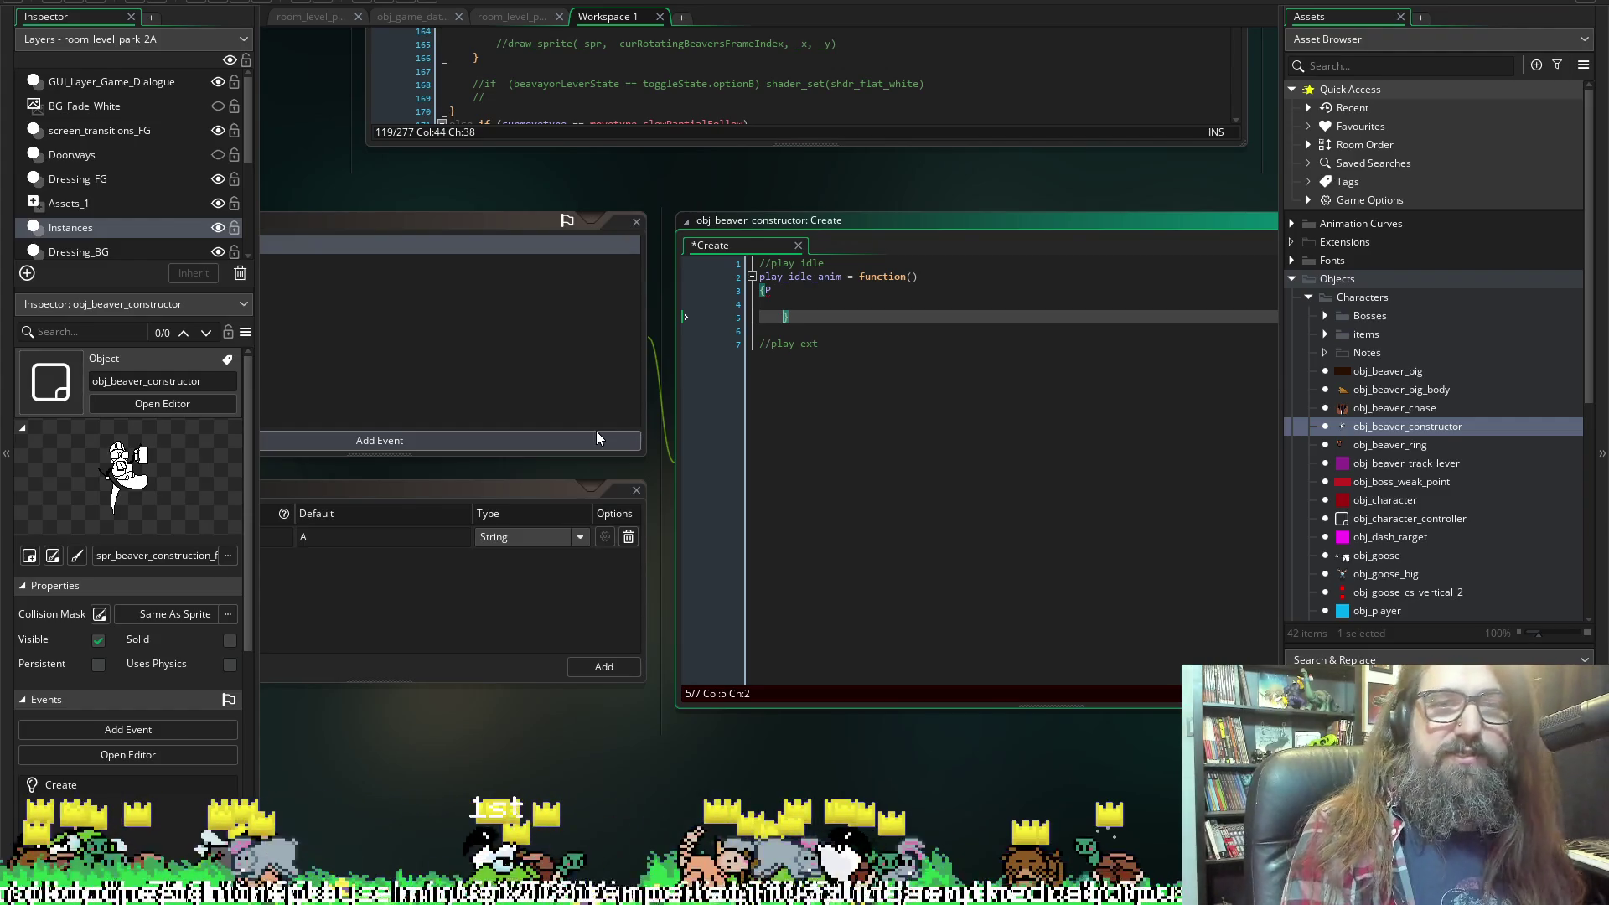
pyautogui.press('BackSpace')
pyautogui.press('Up')
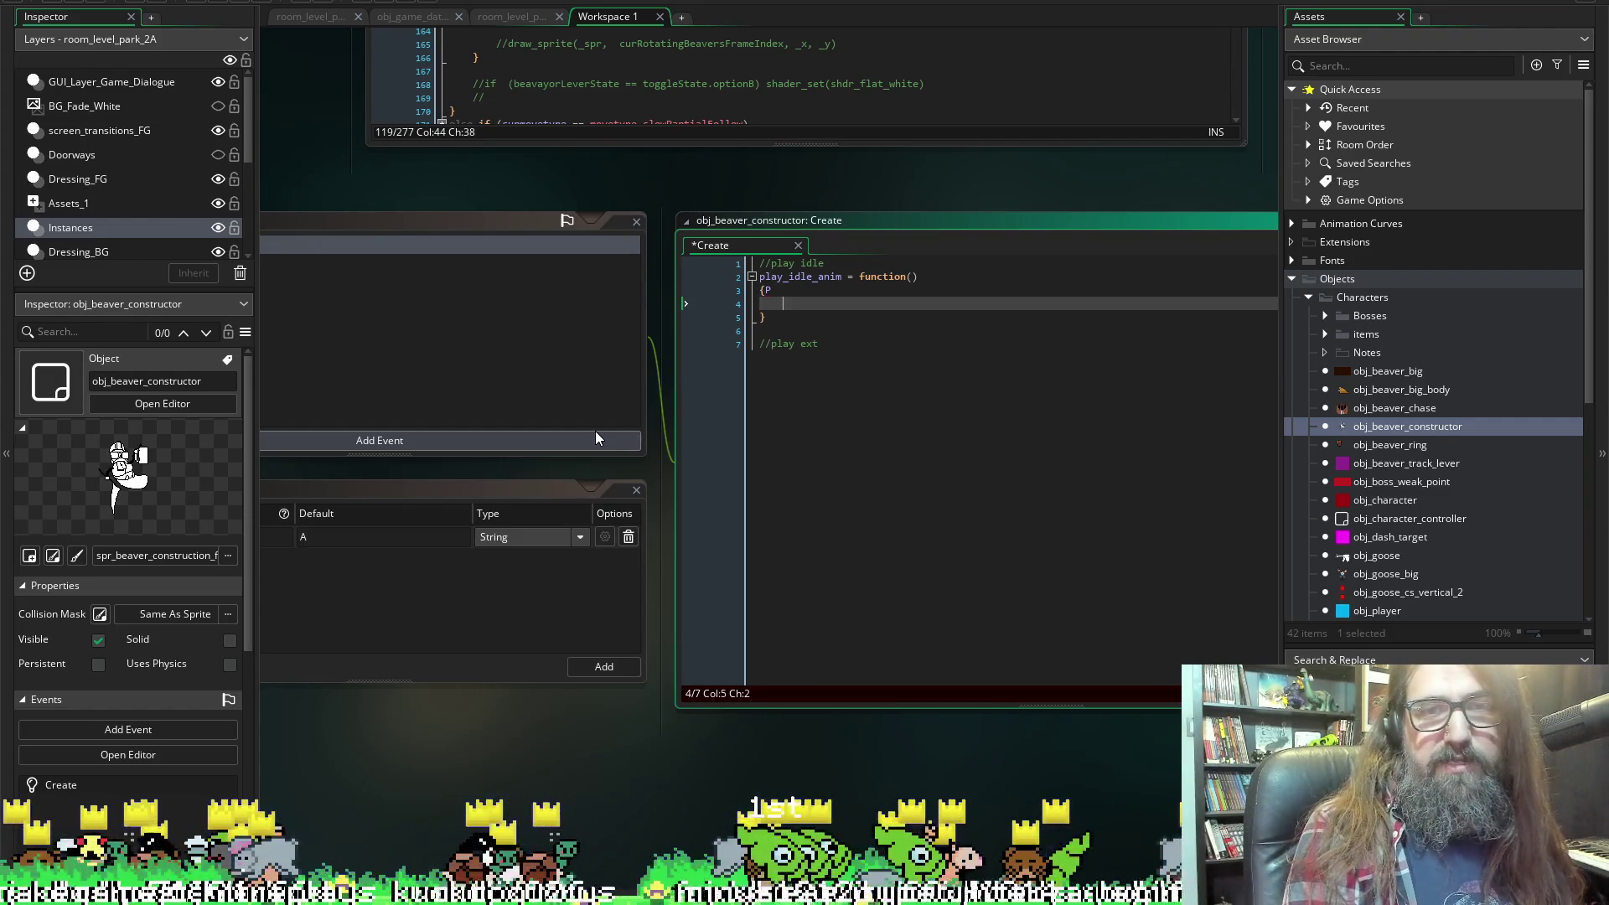
pyautogui.press('BackSpace')
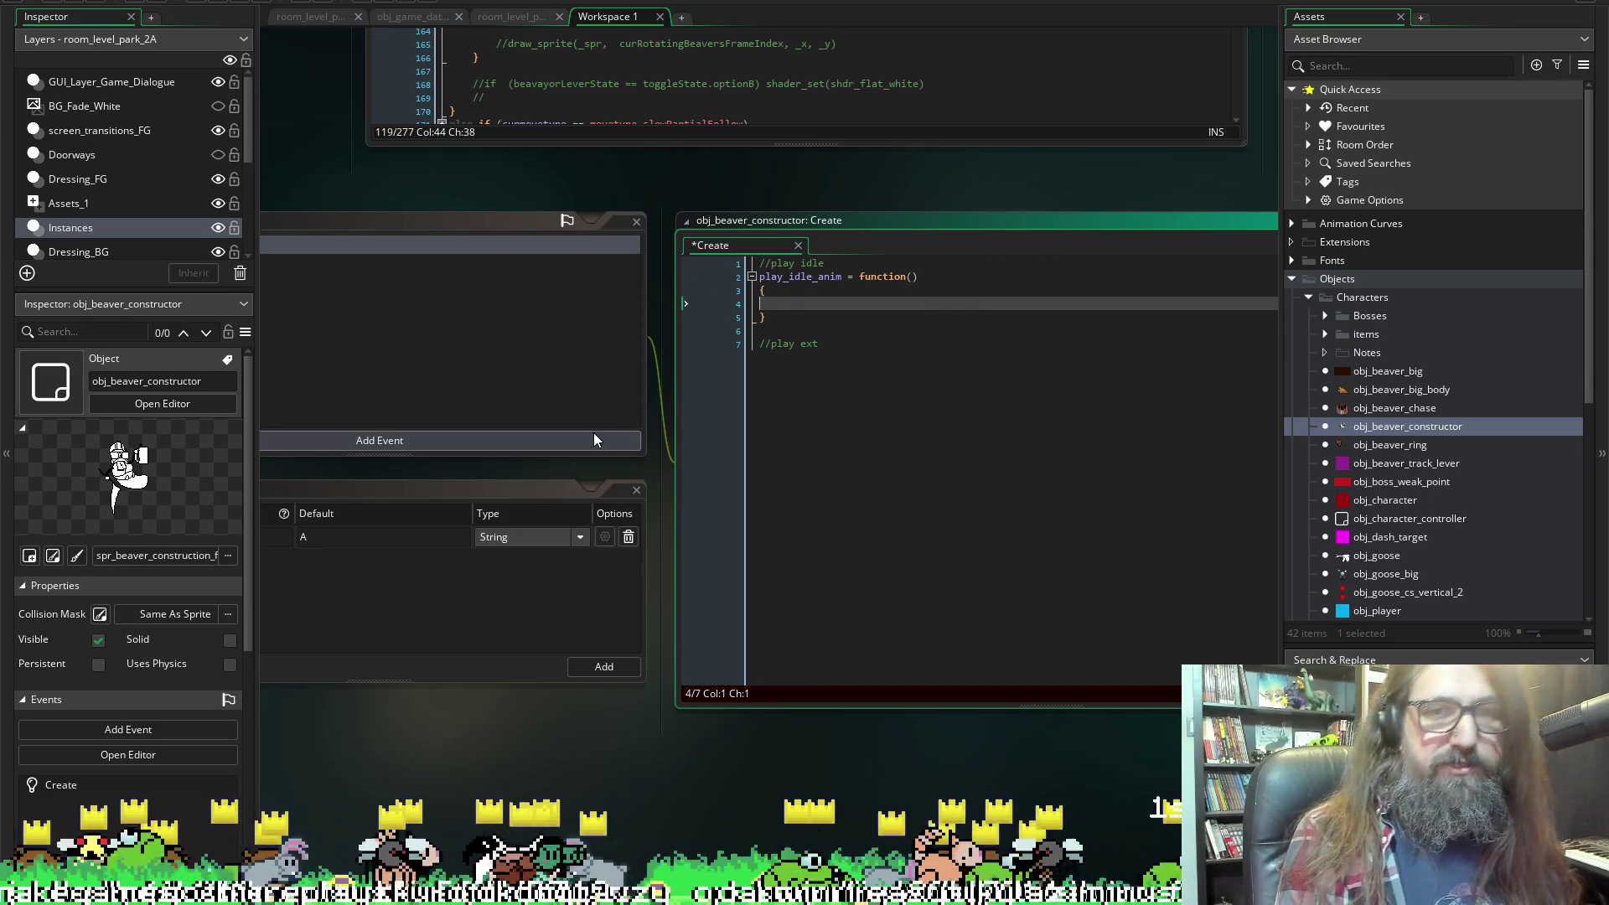
pyautogui.press('Tab')
pyautogui.hotkey('ctrl', 's')
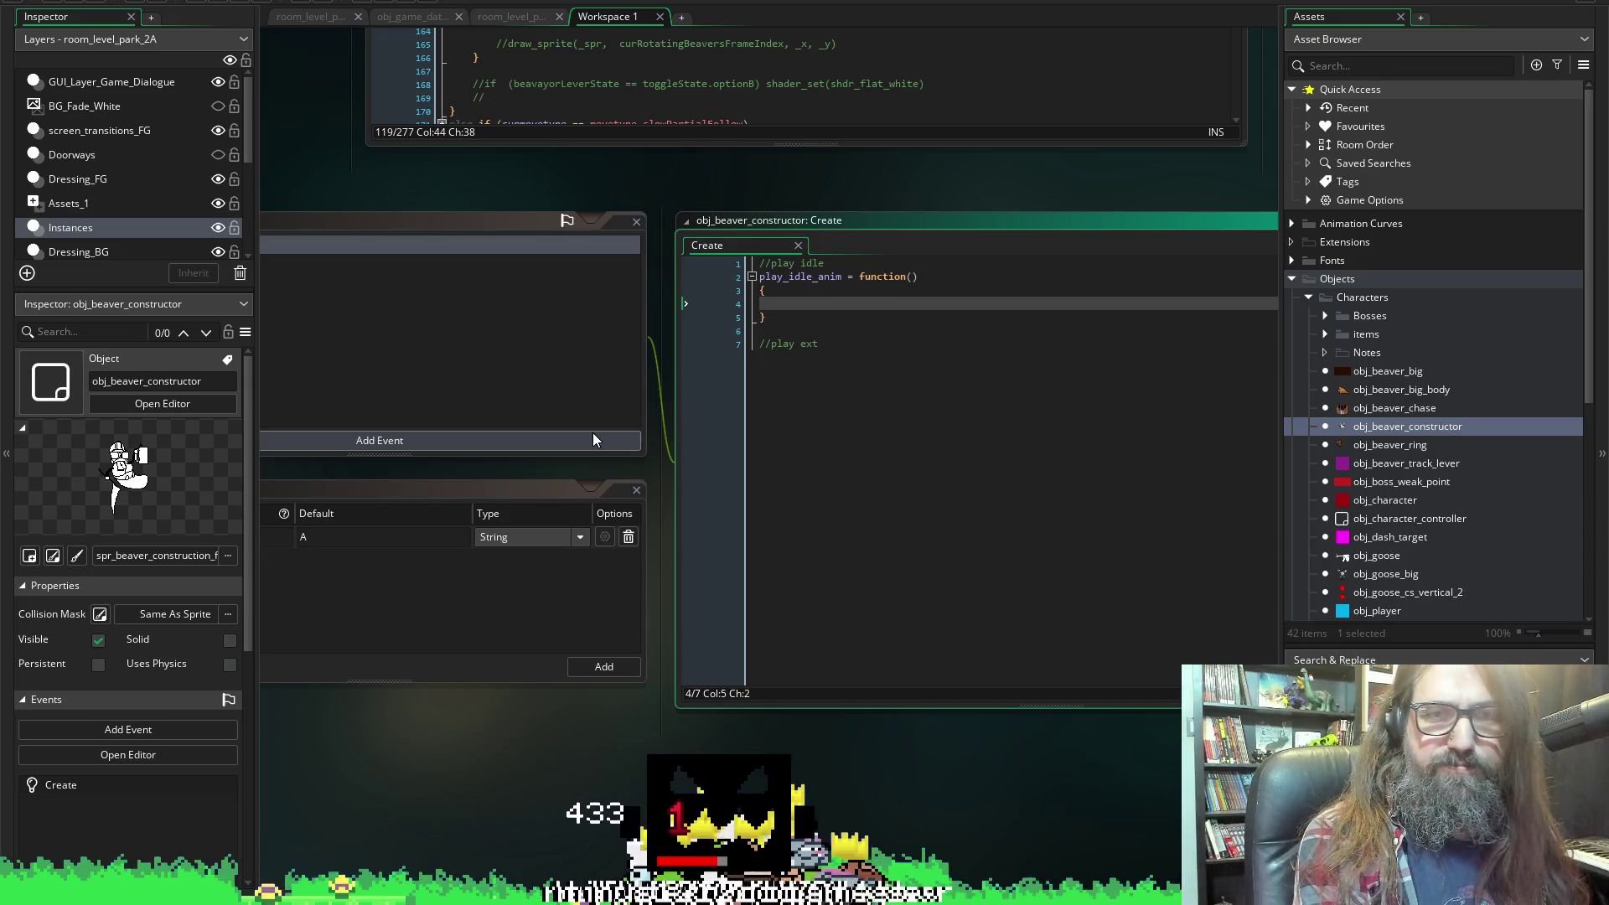
# Set sprite_index to spr_beaver_construction_float_idle inside play_idle_anim.
pyautogui.write('sprite')
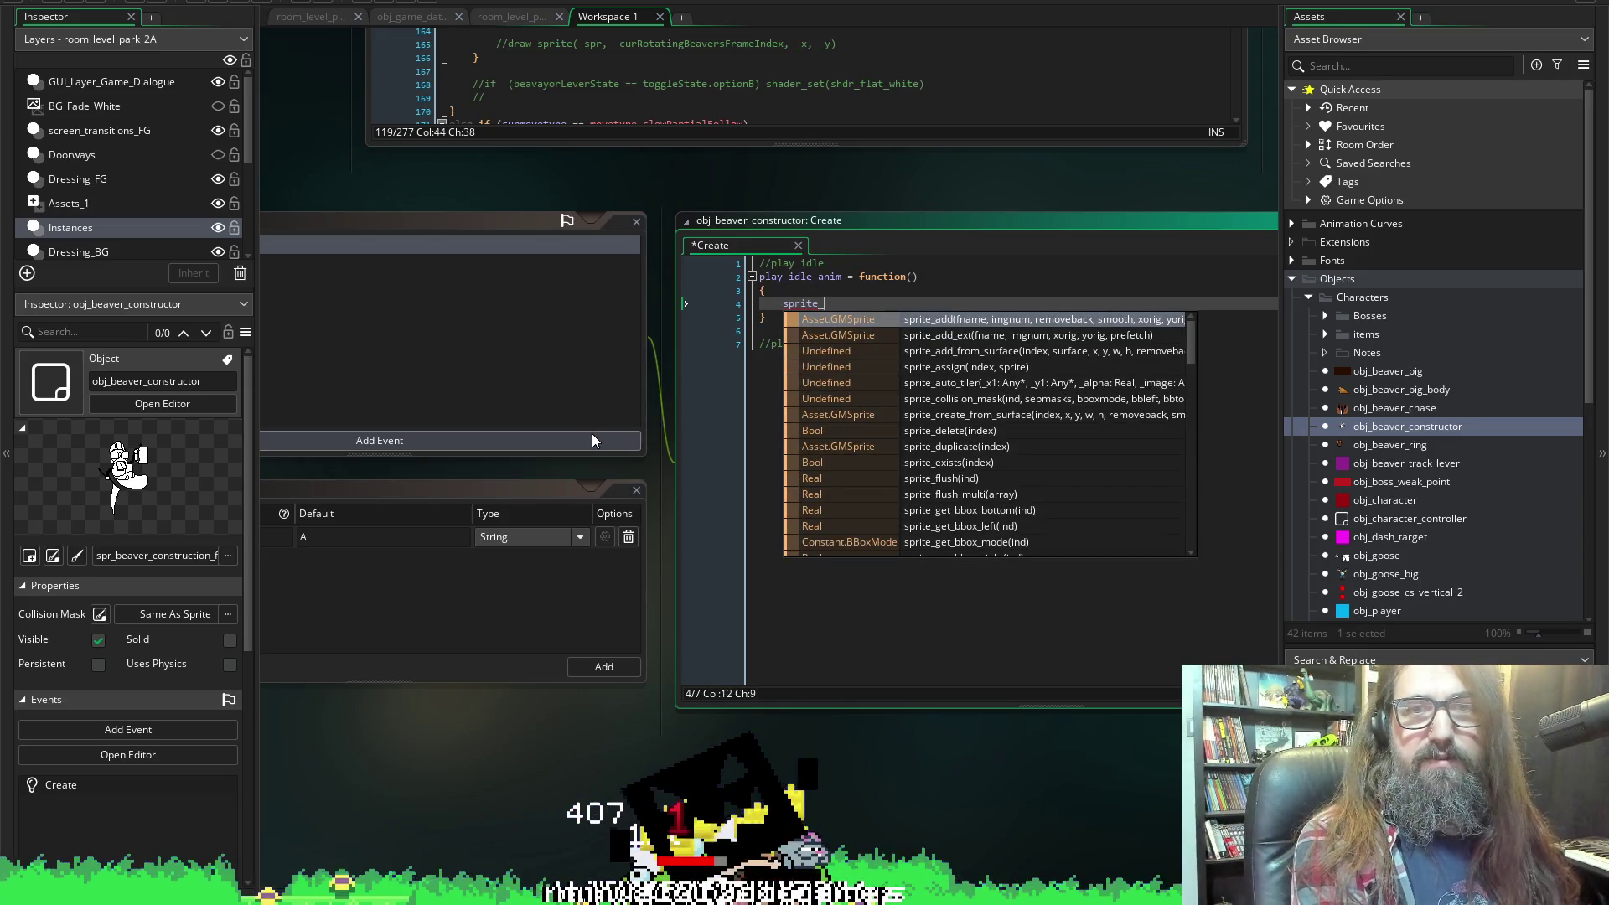
pyautogui.write('_index')
pyautogui.press('Return')
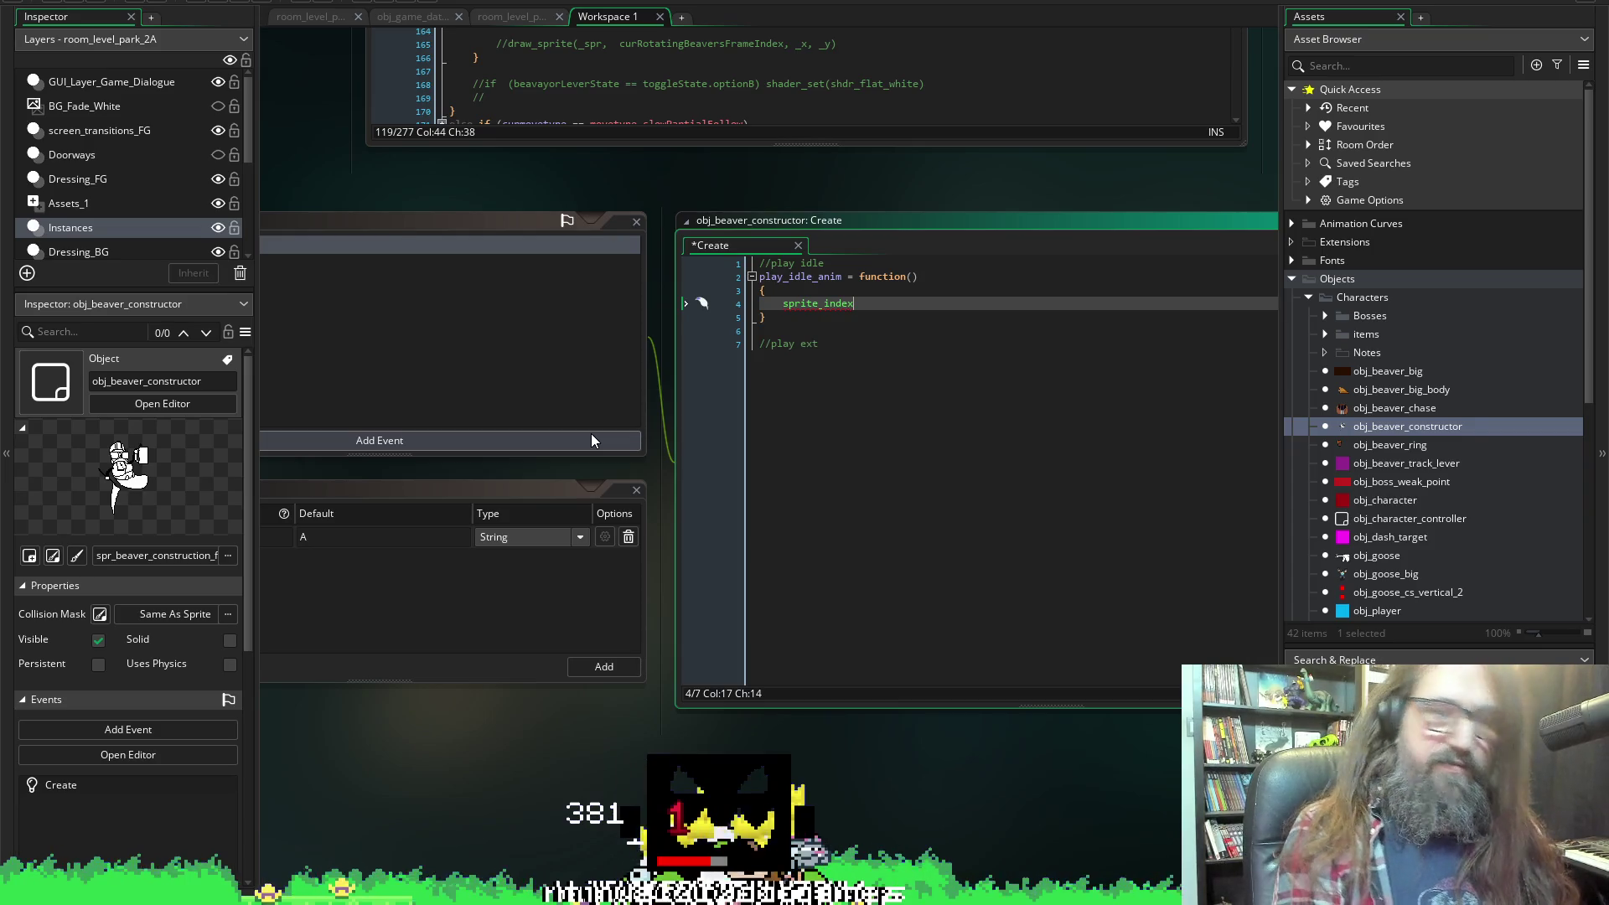
pyautogui.write(' = ')
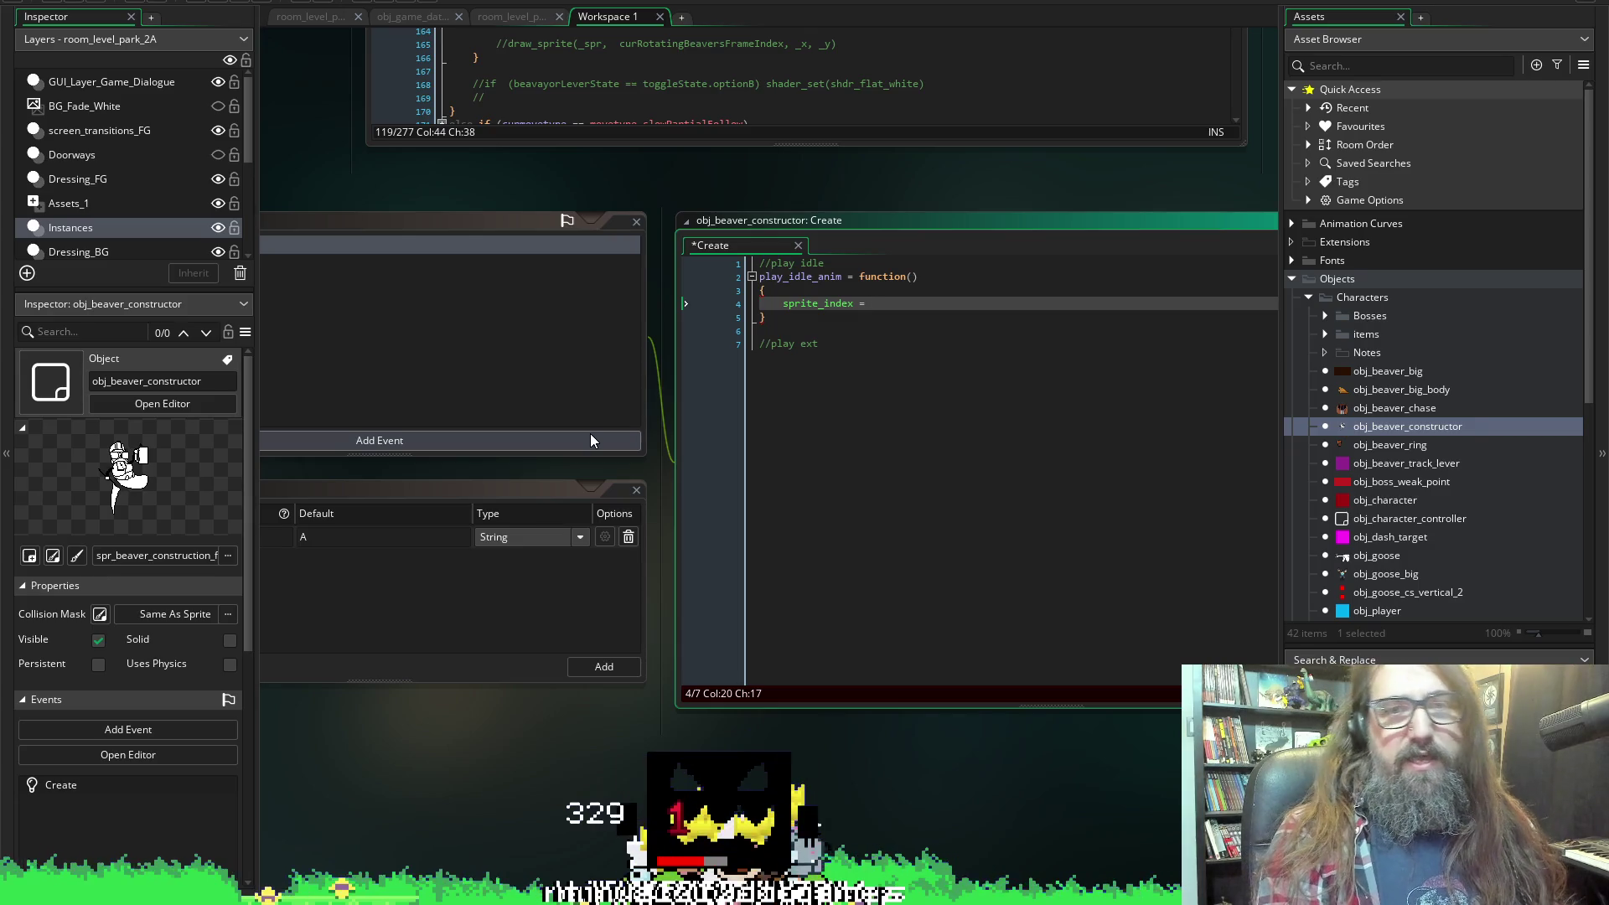
pyautogui.write('spr')
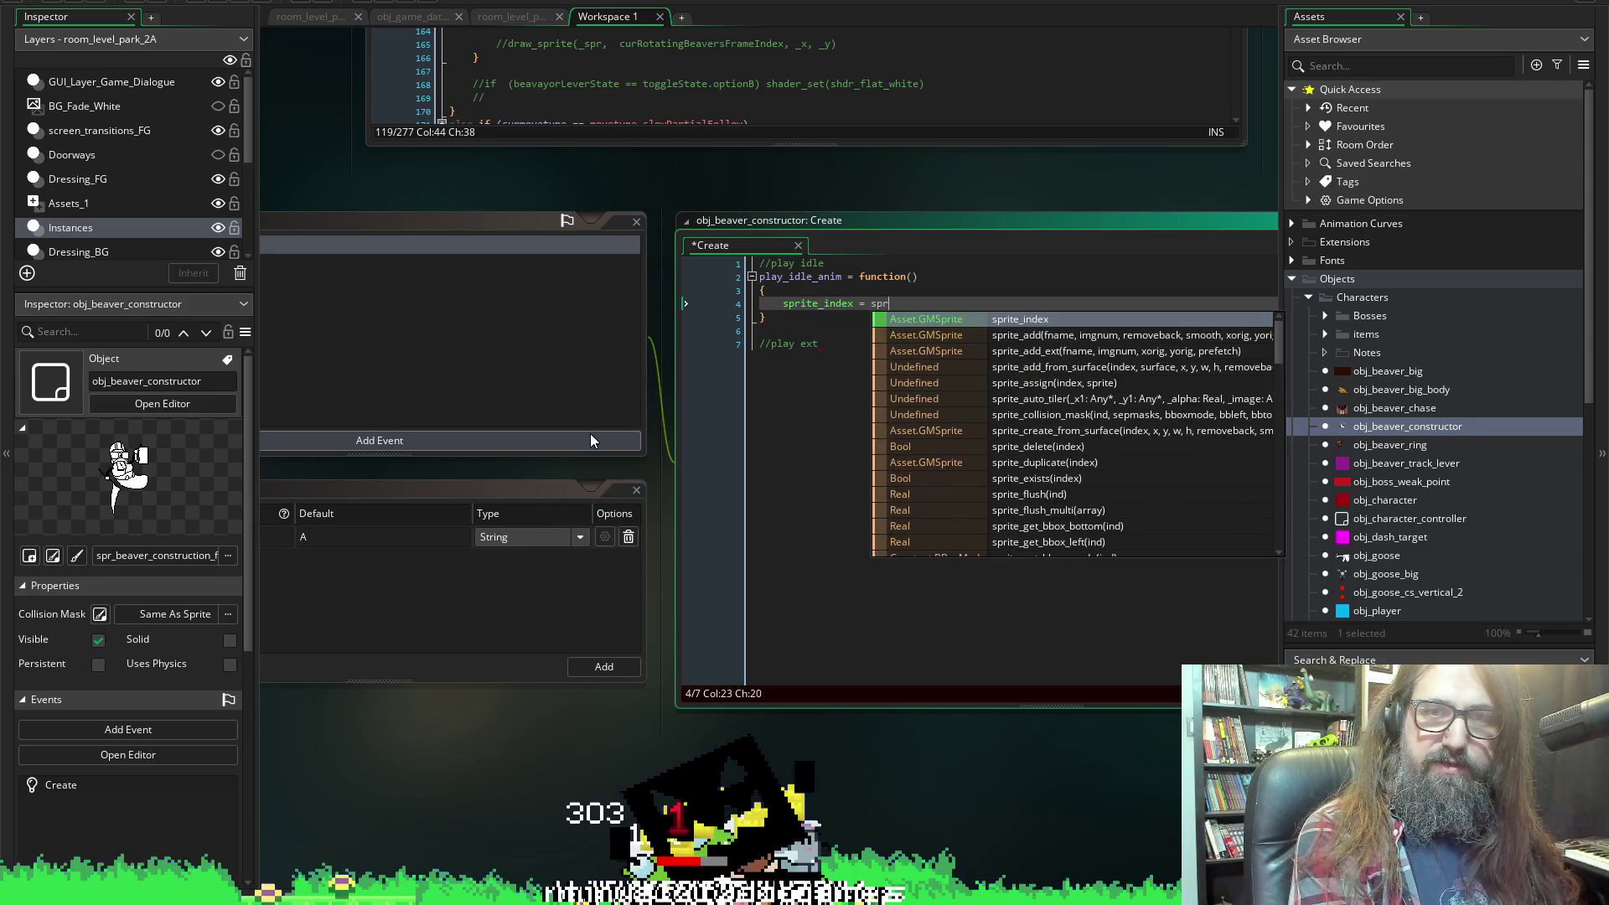
pyautogui.write('_beaver')
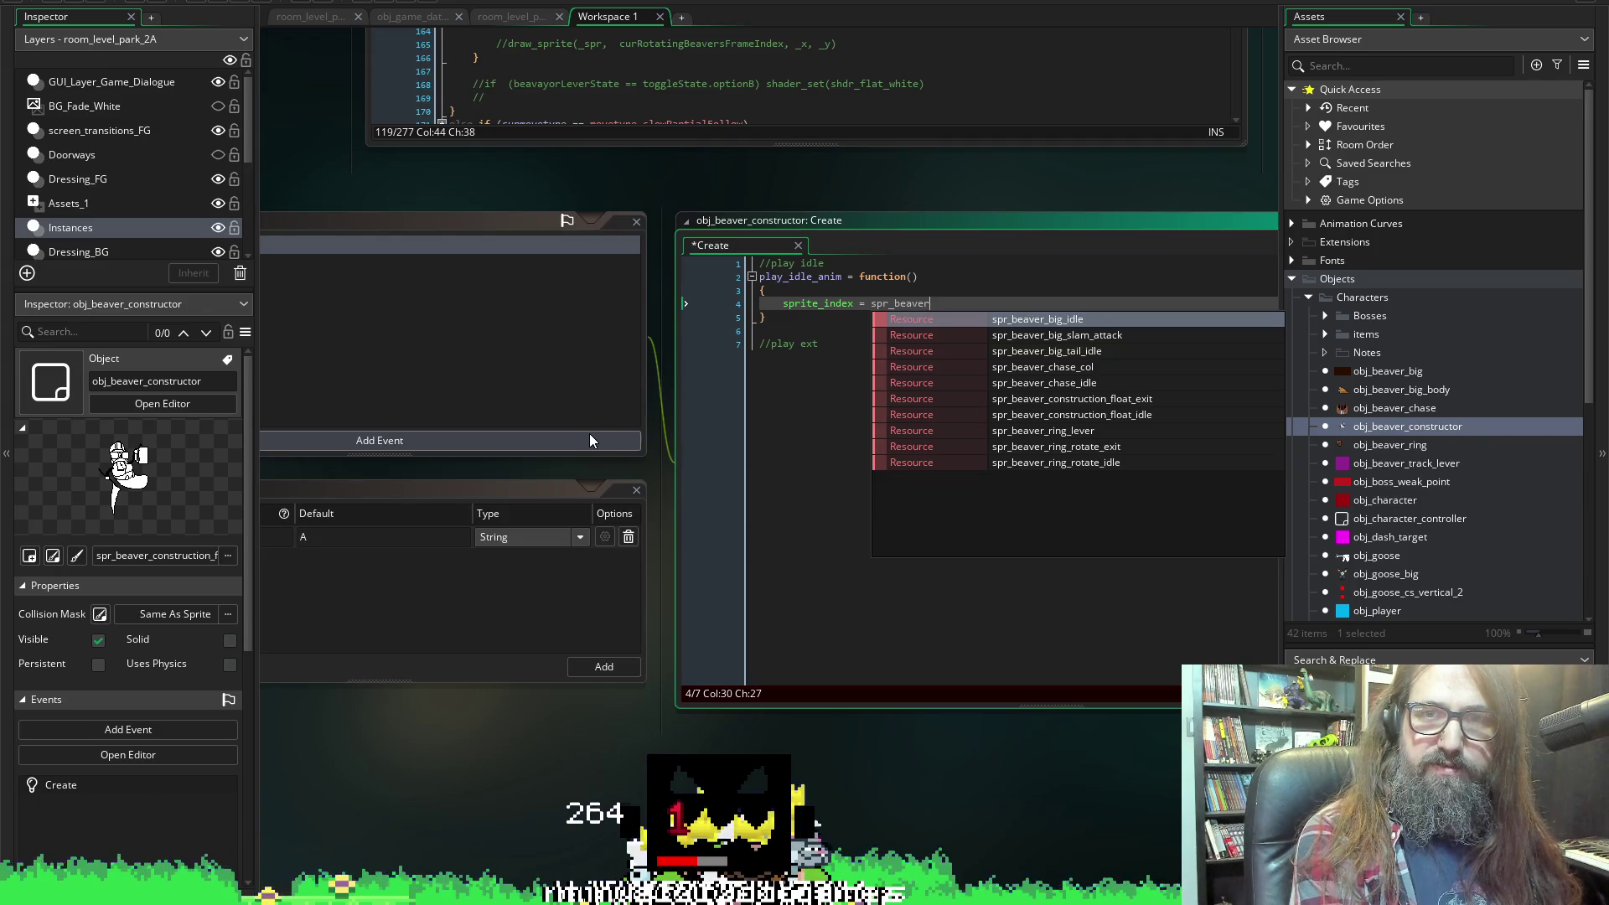
pyautogui.press('Down')
pyautogui.press('Down')
pyautogui.press('Down')
pyautogui.press('Up')
pyautogui.press('Up')
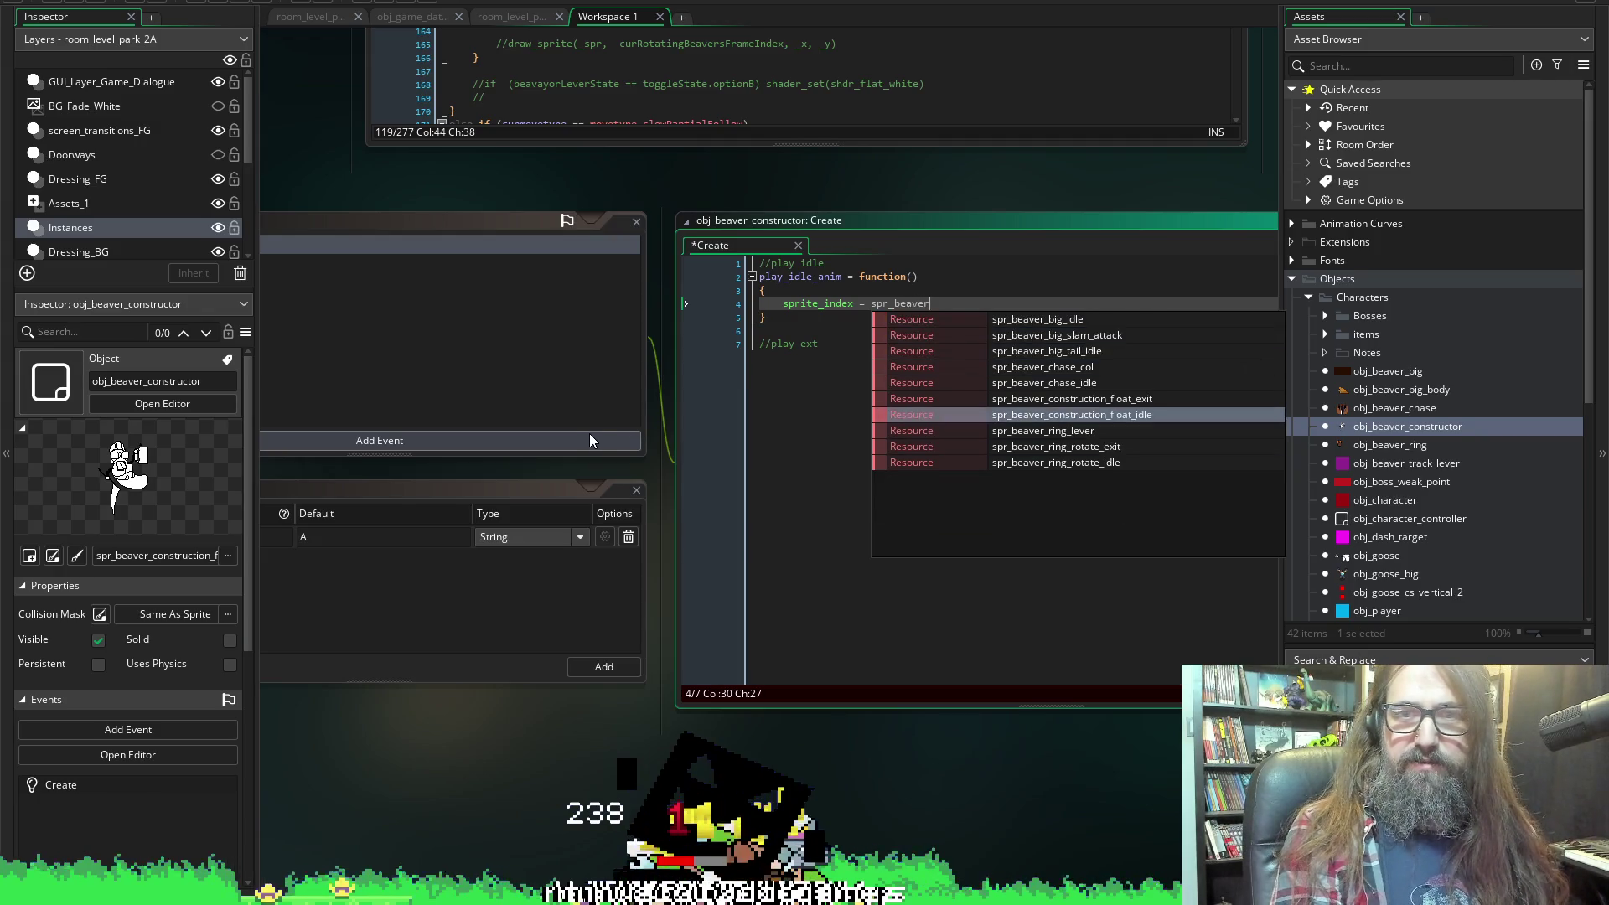
pyautogui.press('Return')
# Insert an image_index line above the sprite_index assignment.
pyautogui.press('Home')
pyautogui.press('Return')
pyautogui.press('Up')
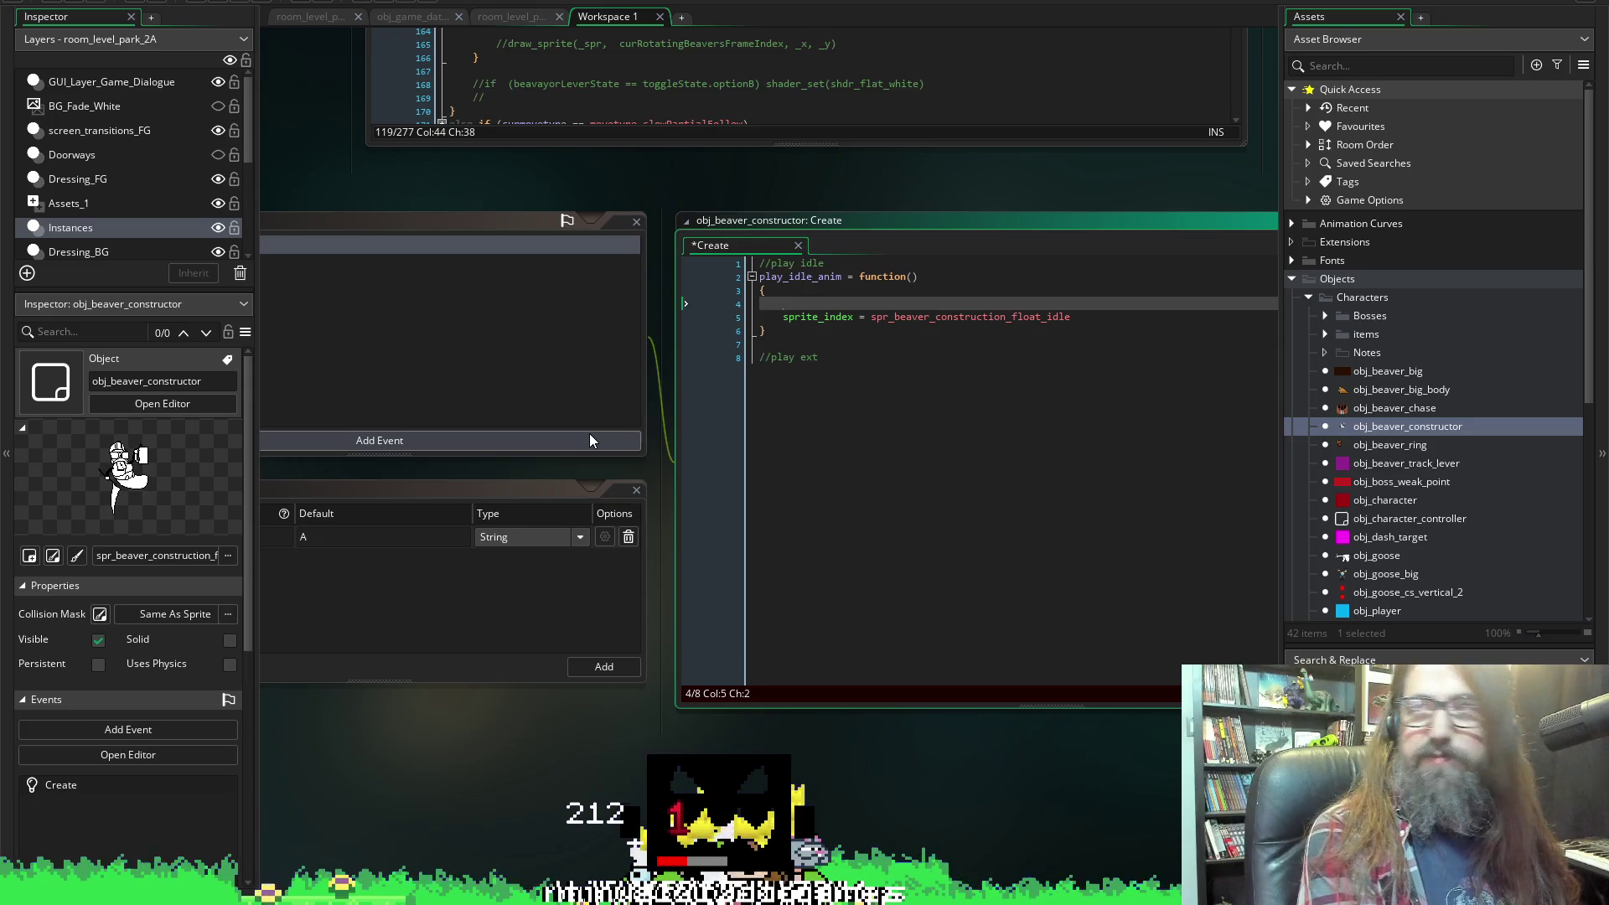
pyautogui.write('sprite_')
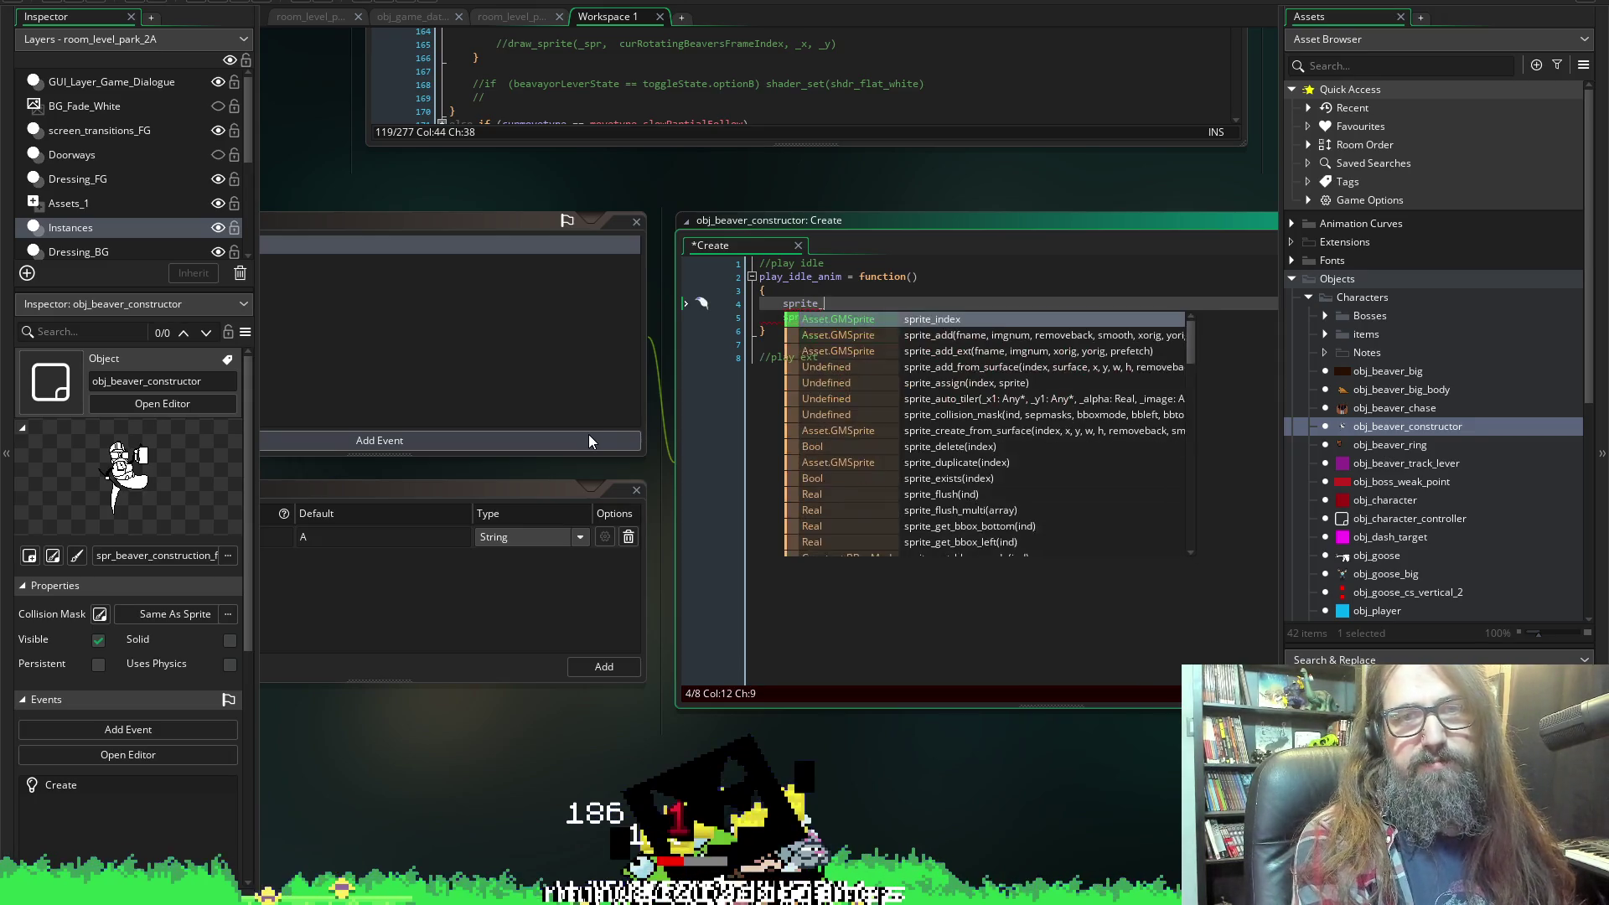
pyautogui.press('BackSpace')
pyautogui.press('BackSpace')
pyautogui.press('BackSpace')
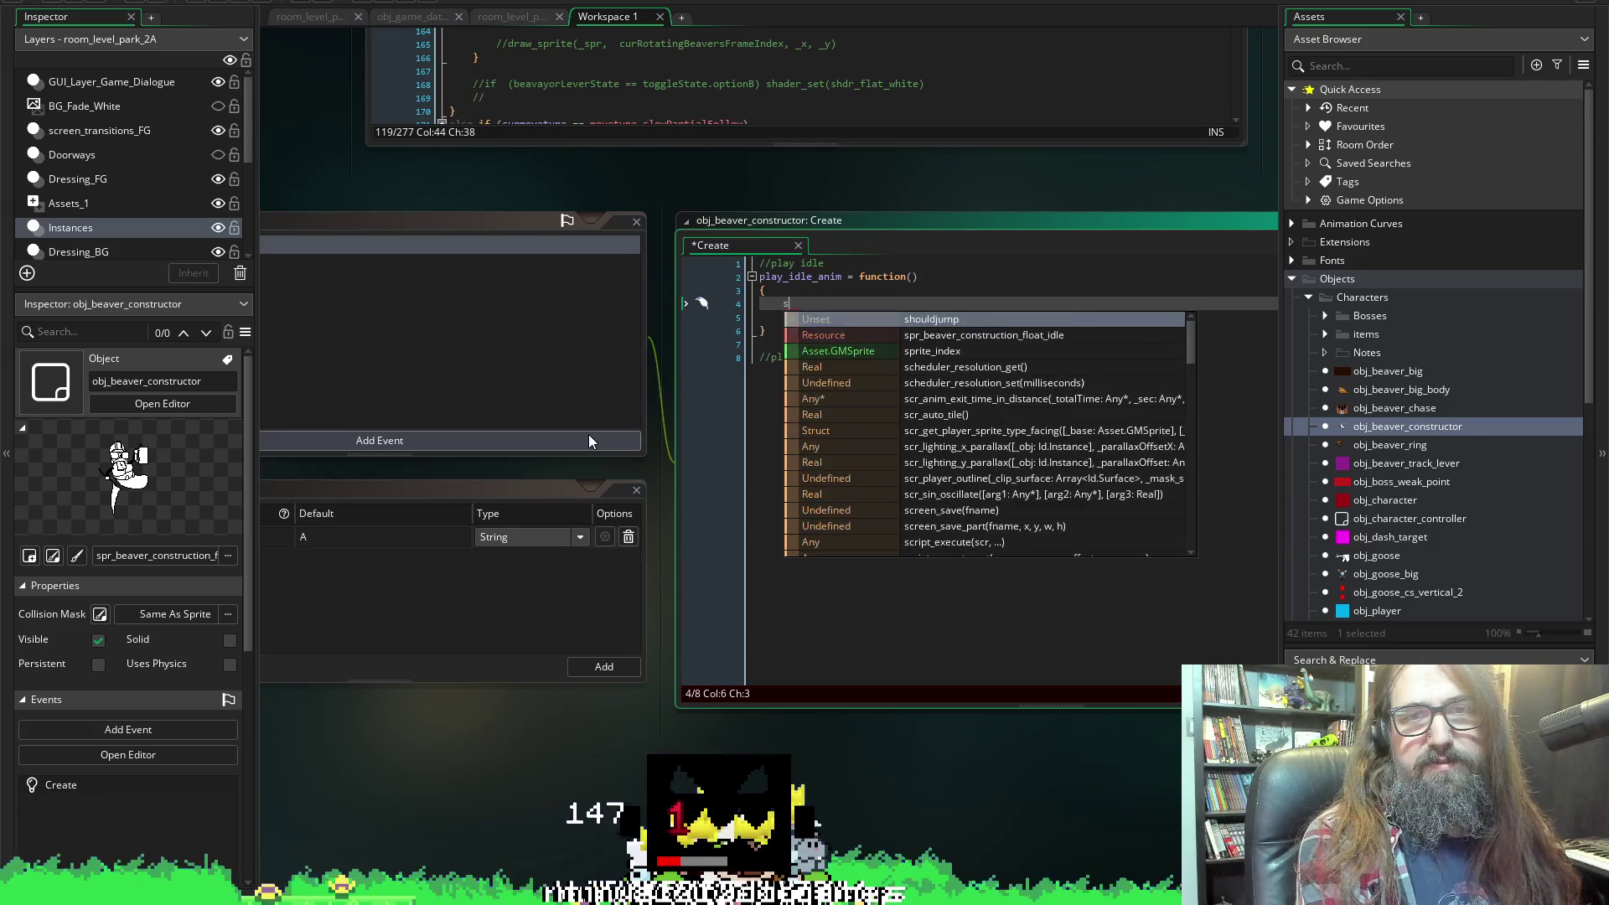
pyautogui.write('image)index')
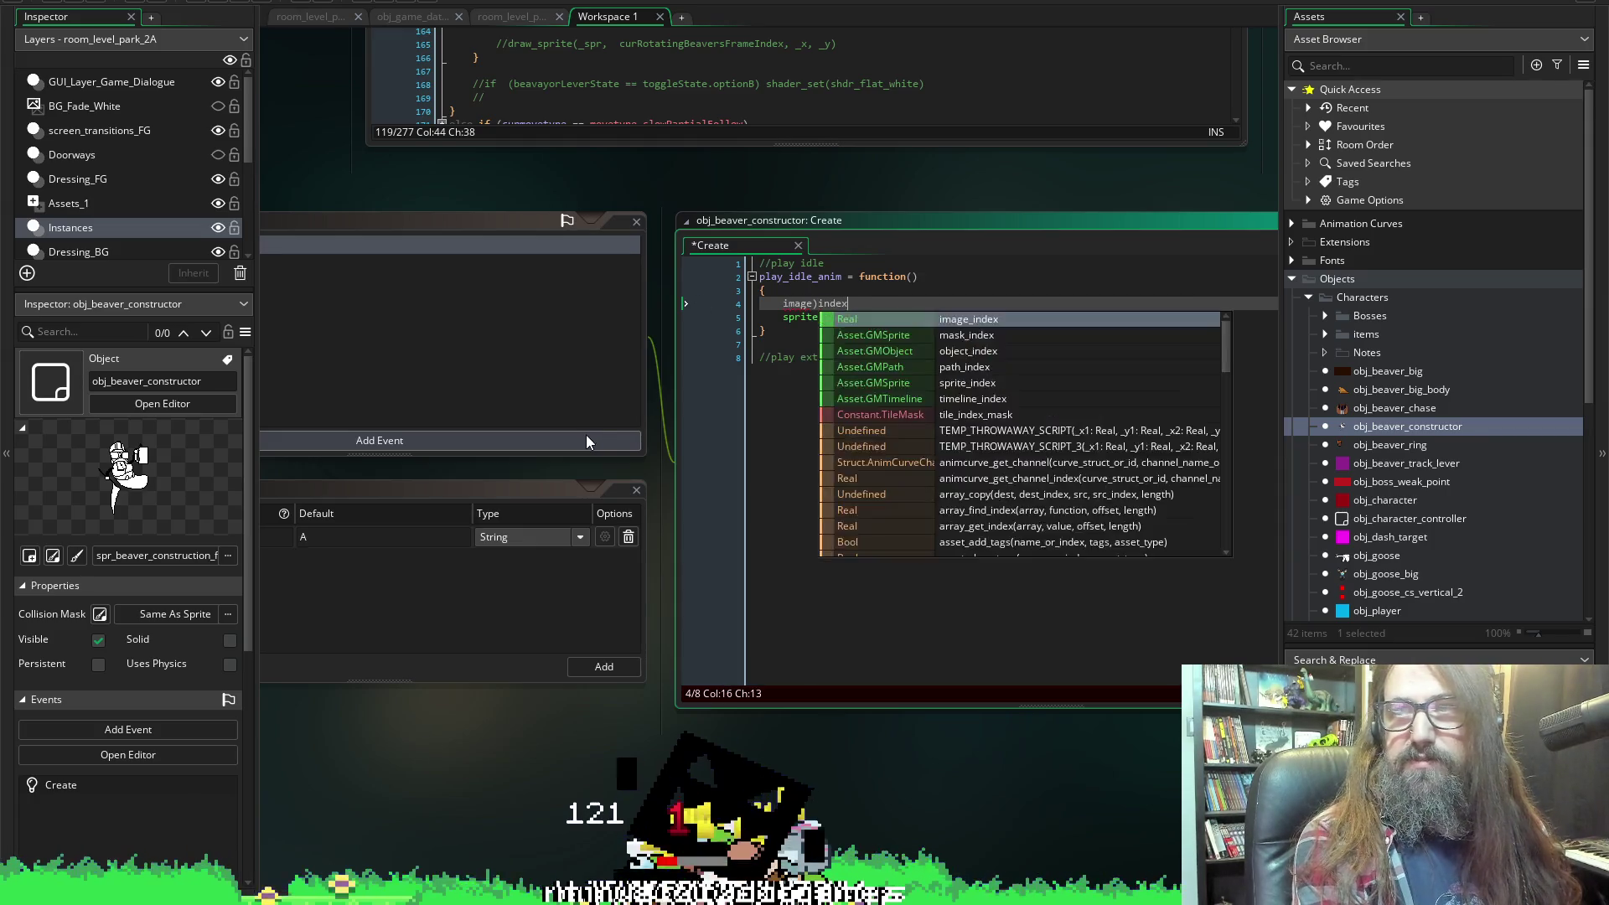
pyautogui.press('BackSpace')
pyautogui.press('BackSpace')
pyautogui.press('BackSpace')
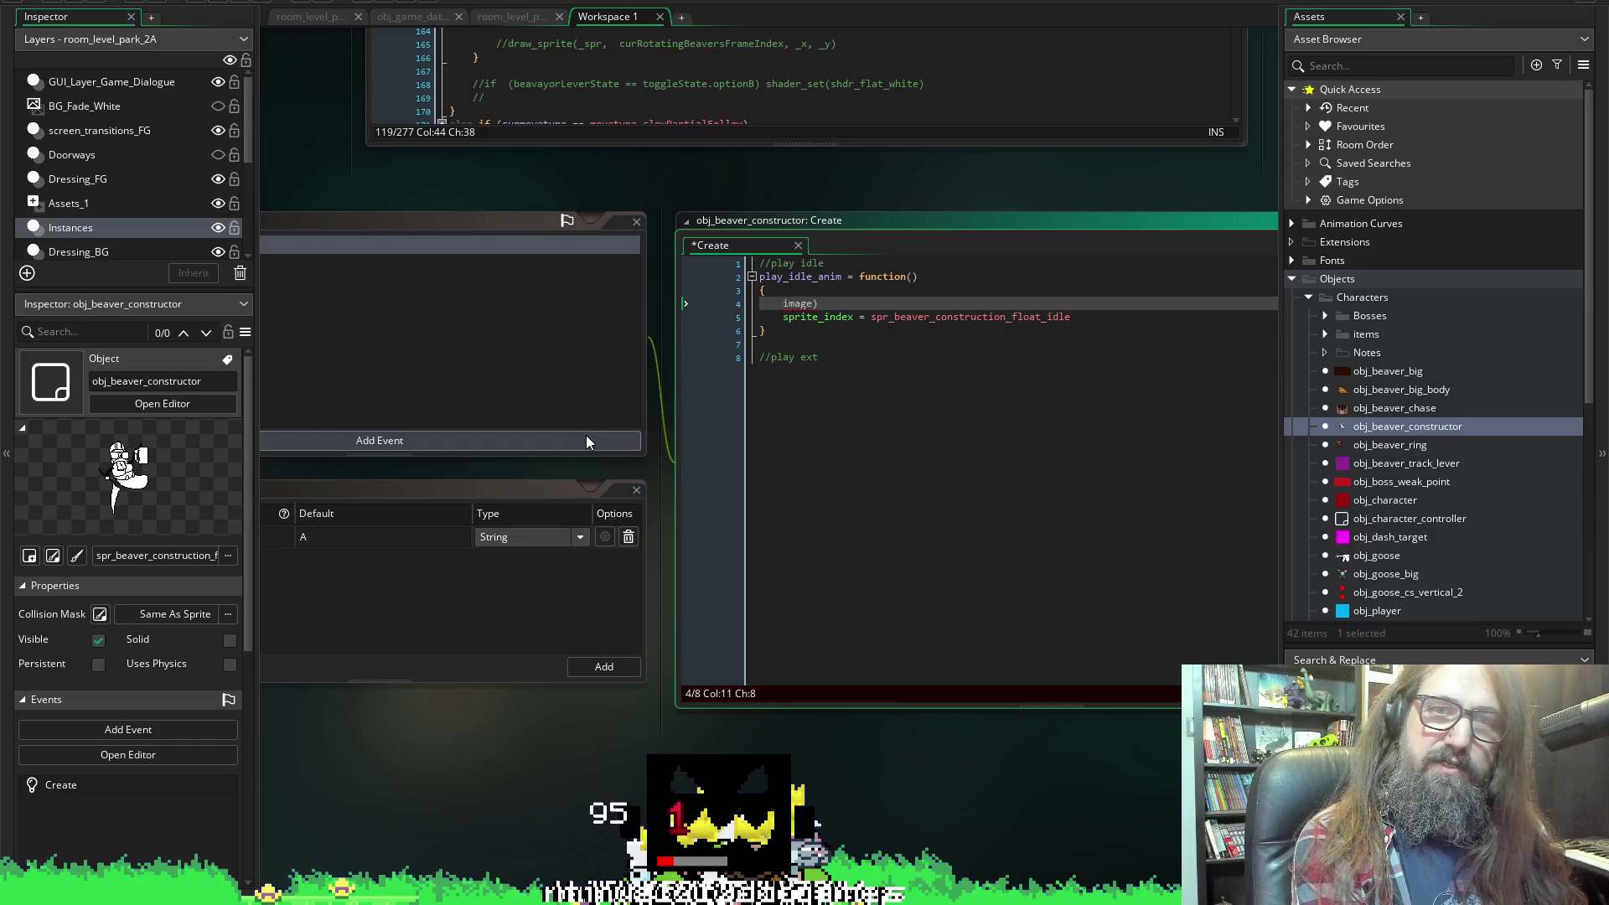
pyautogui.write('+')
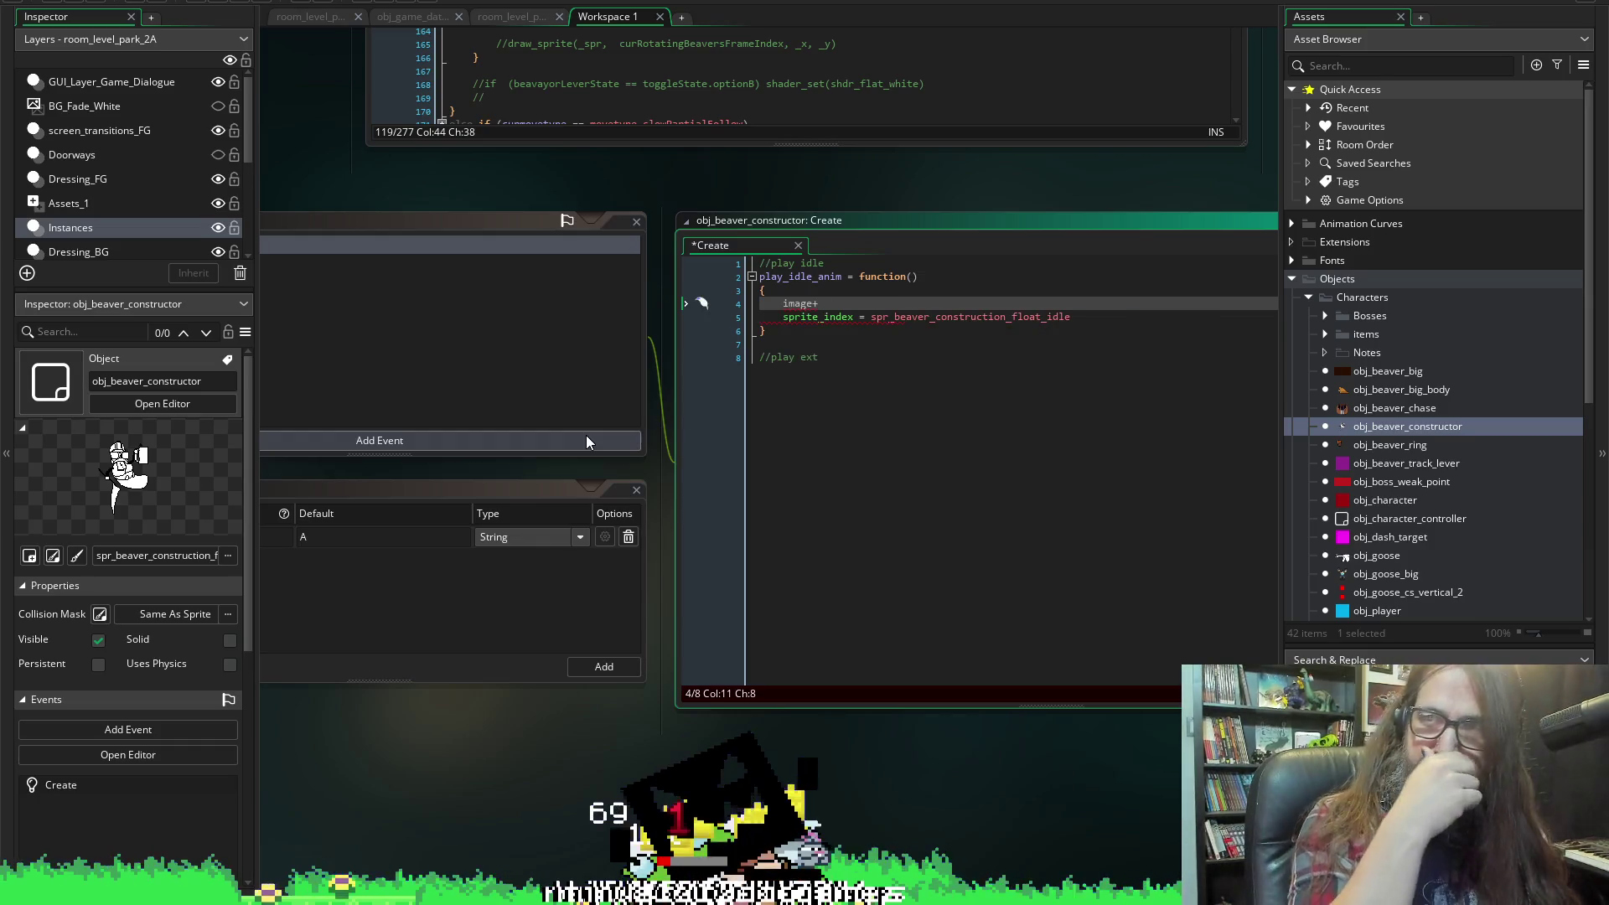
pyautogui.press('BackSpace')
pyautogui.write('_')
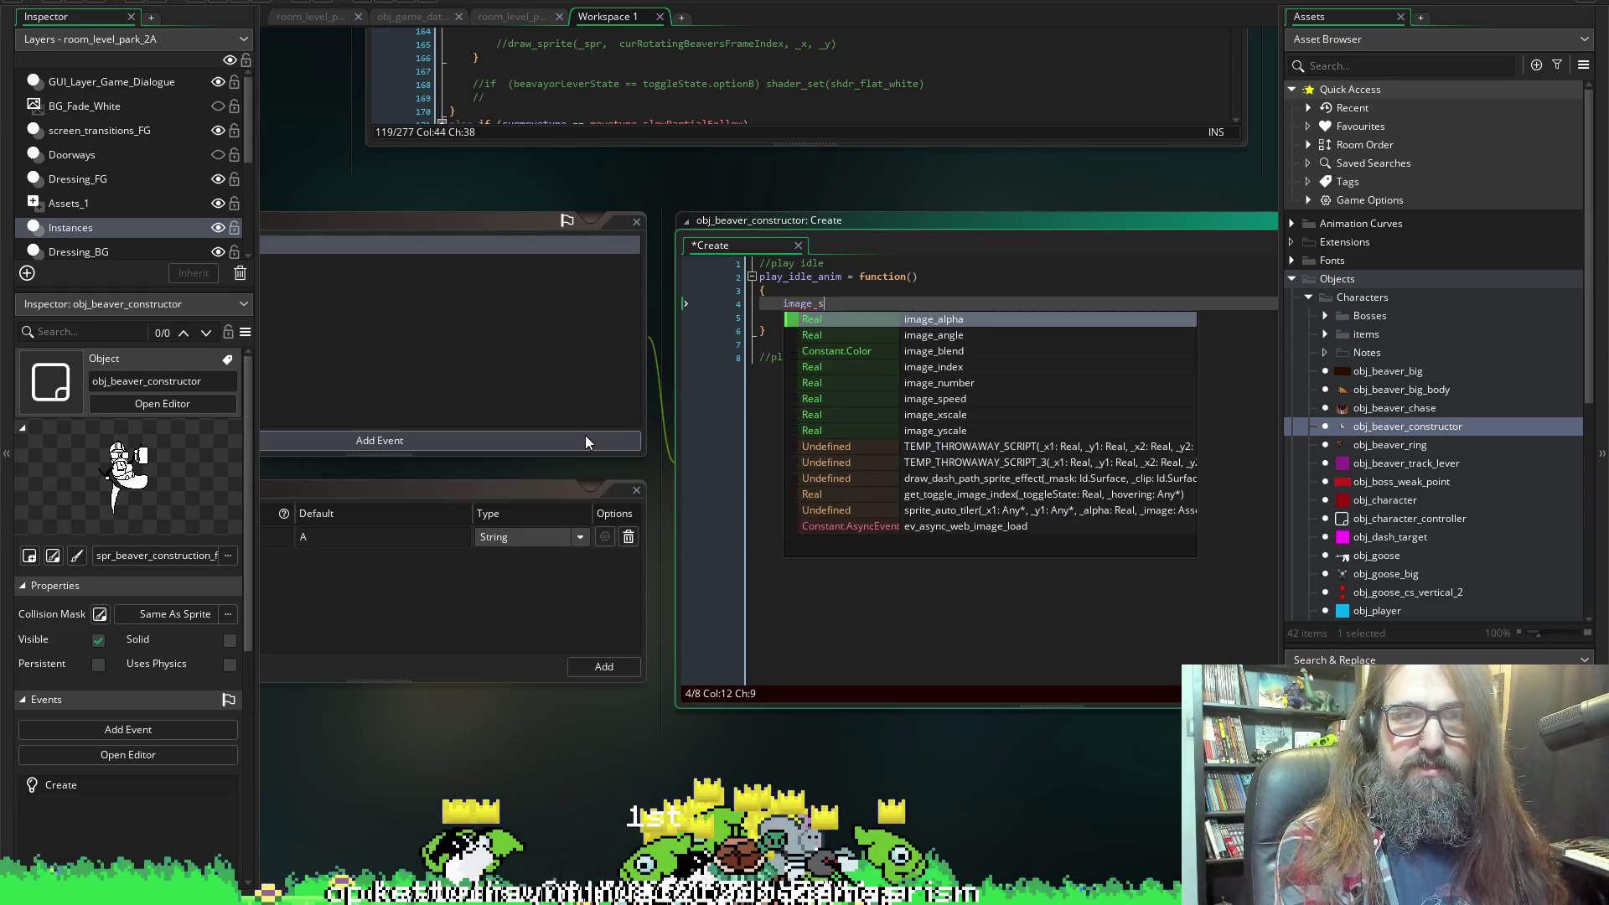
pyautogui.write('inde')
pyautogui.press('Return')
# Assign image_index = 0, save, and select the whole play_idle_anim function.
pyautogui.hotkey('ctrl', 's')
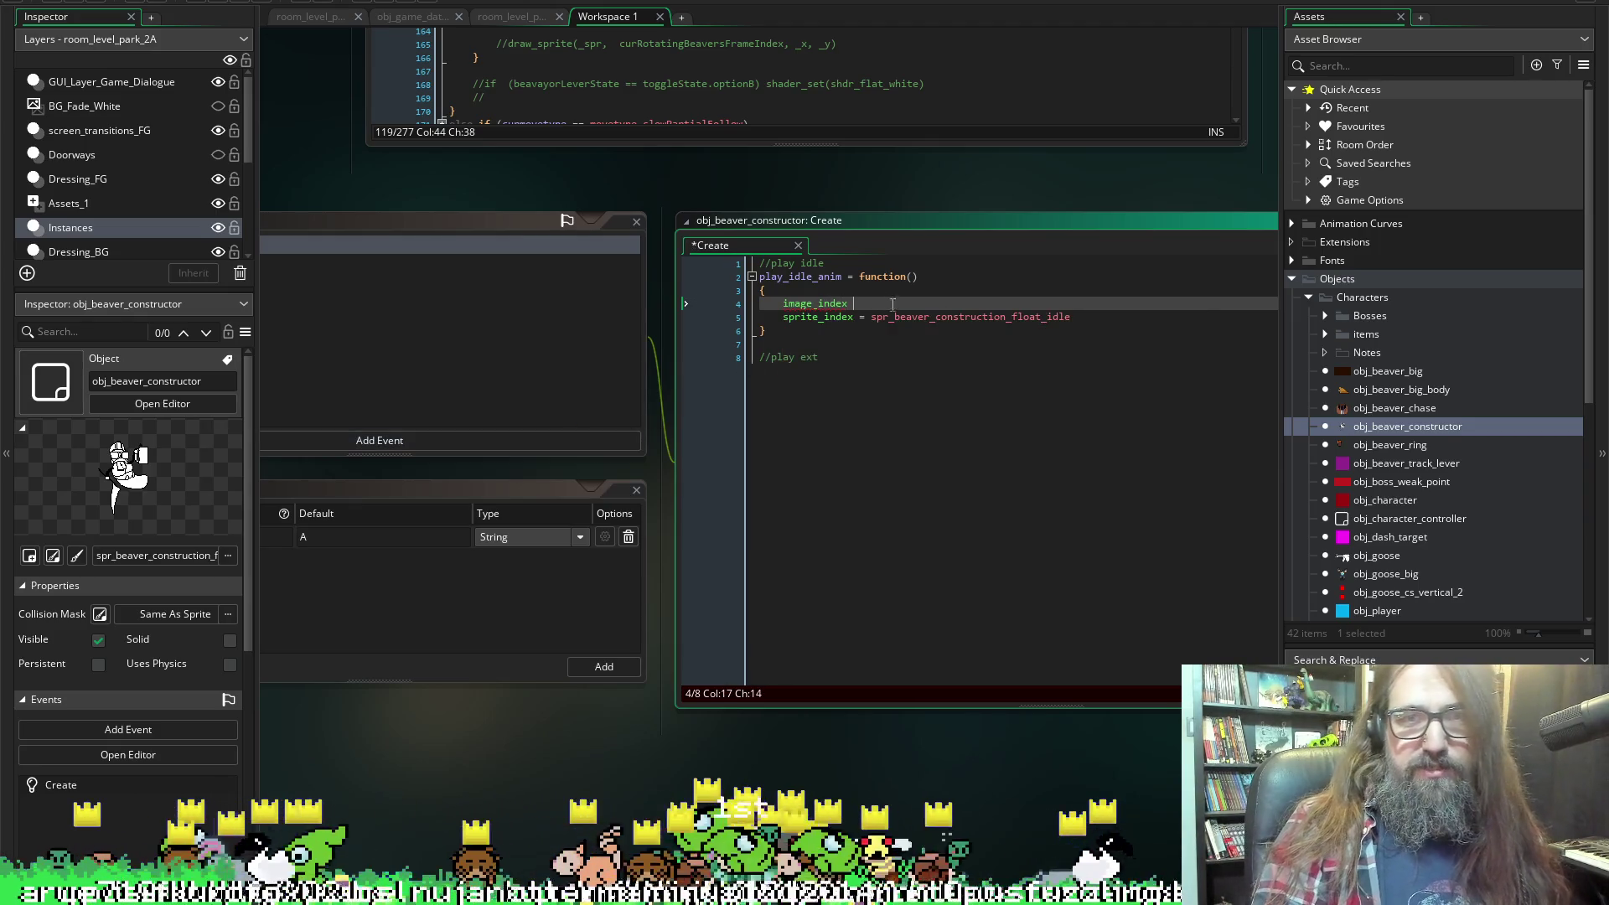
pyautogui.write('=')
pyautogui.hotkey('ctrl', 's')
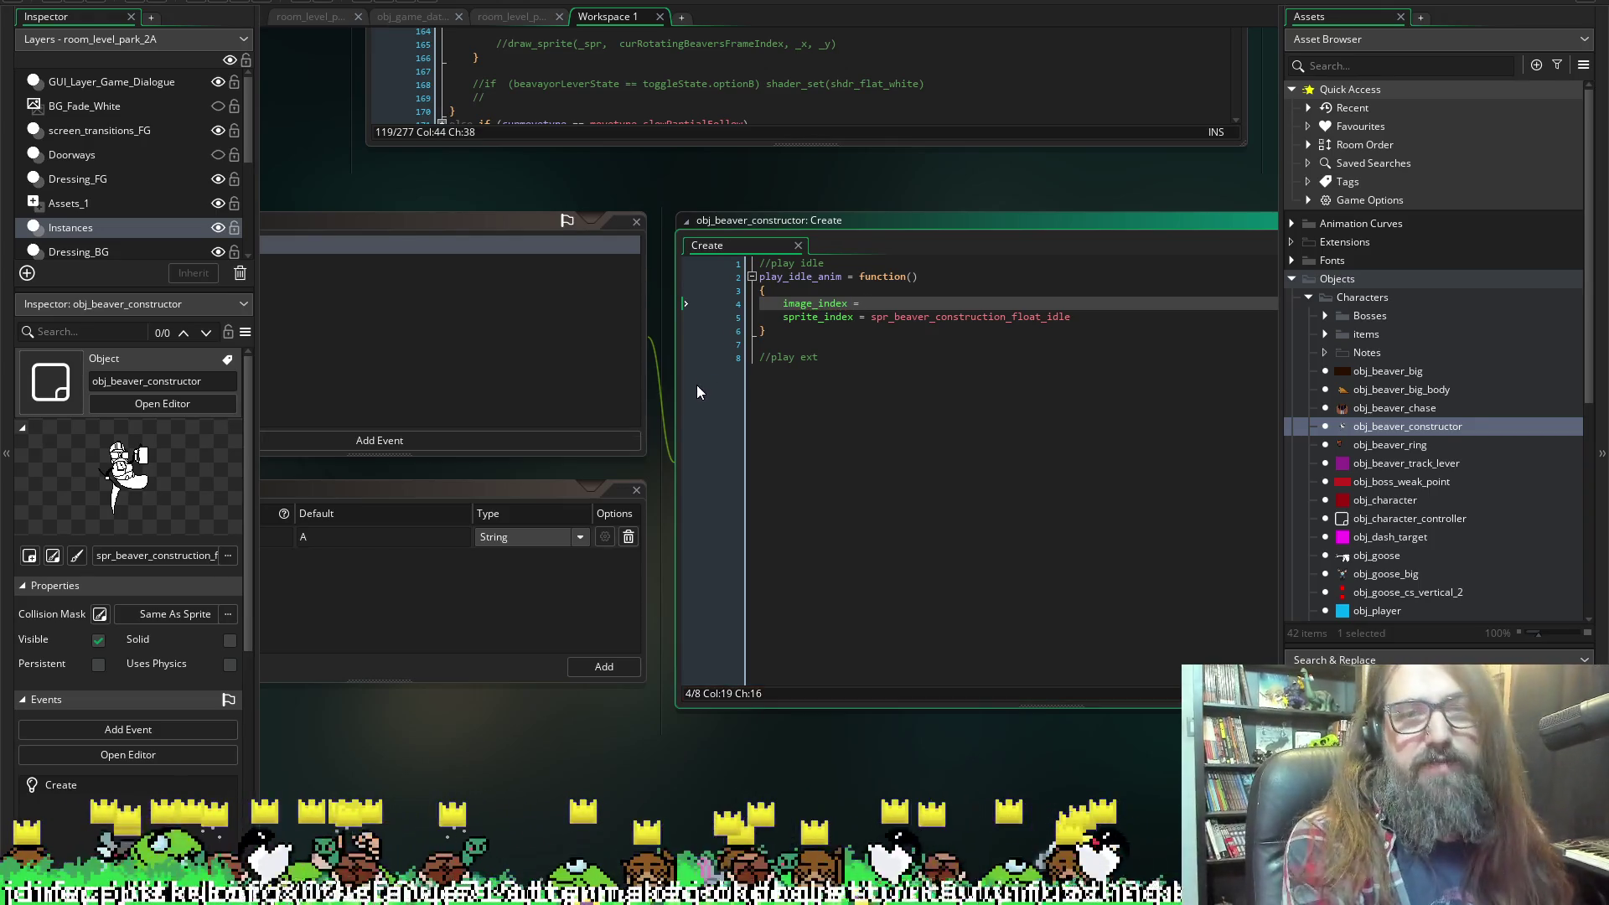
pyautogui.press('Down')
pyautogui.hotkey('shift', 'End')
pyautogui.press('Up')
pyautogui.write('0')
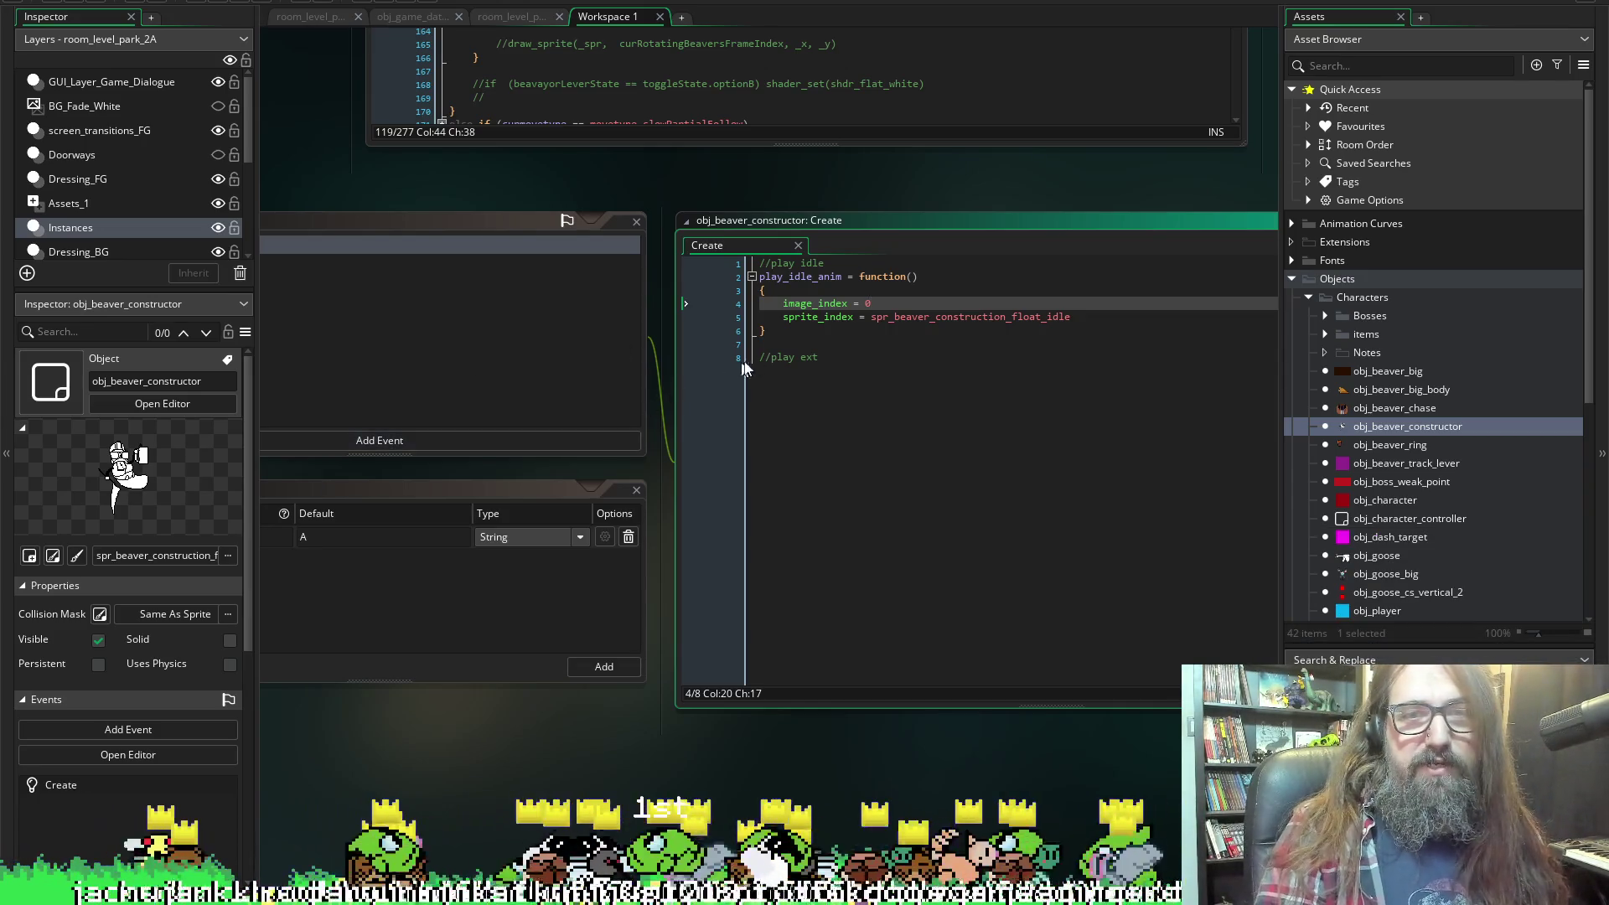
pyautogui.moveTo(791, 334); pyautogui.dragTo(738, 273)
pyautogui.hotkey('ctrl', 'c')
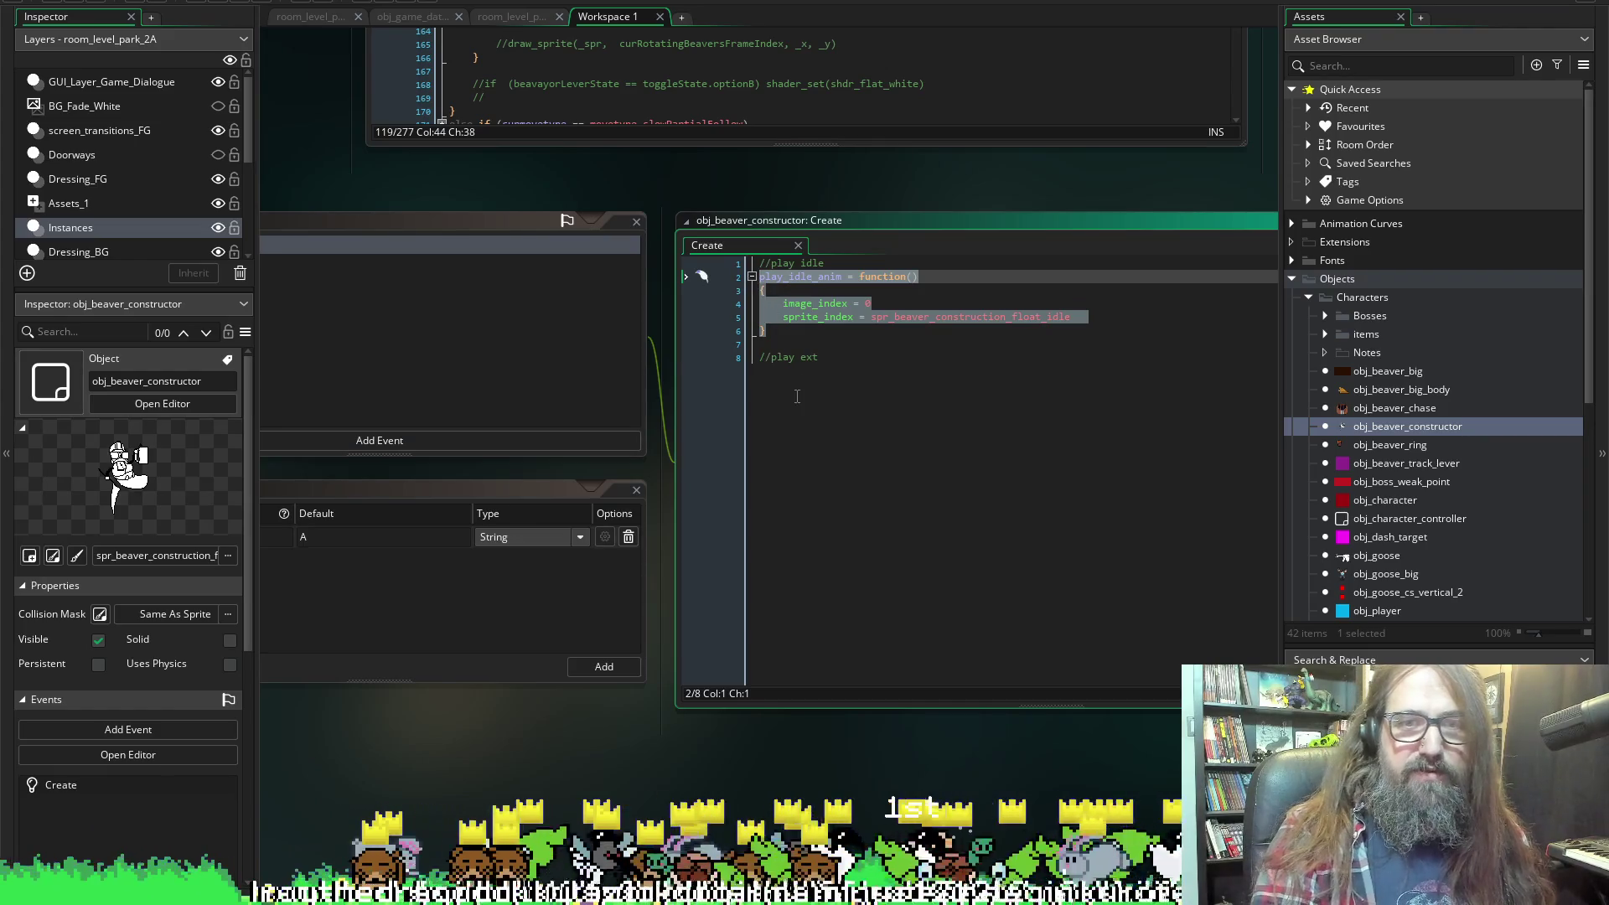
# Paste a copy of play_idle_anim below the '//play ext' comment and save.
pyautogui.click(796, 357)
pyautogui.click(874, 369)
pyautogui.press('Return')
pyautogui.hotkey('ctrl', 'v')
pyautogui.hotkey('ctrl', 's')
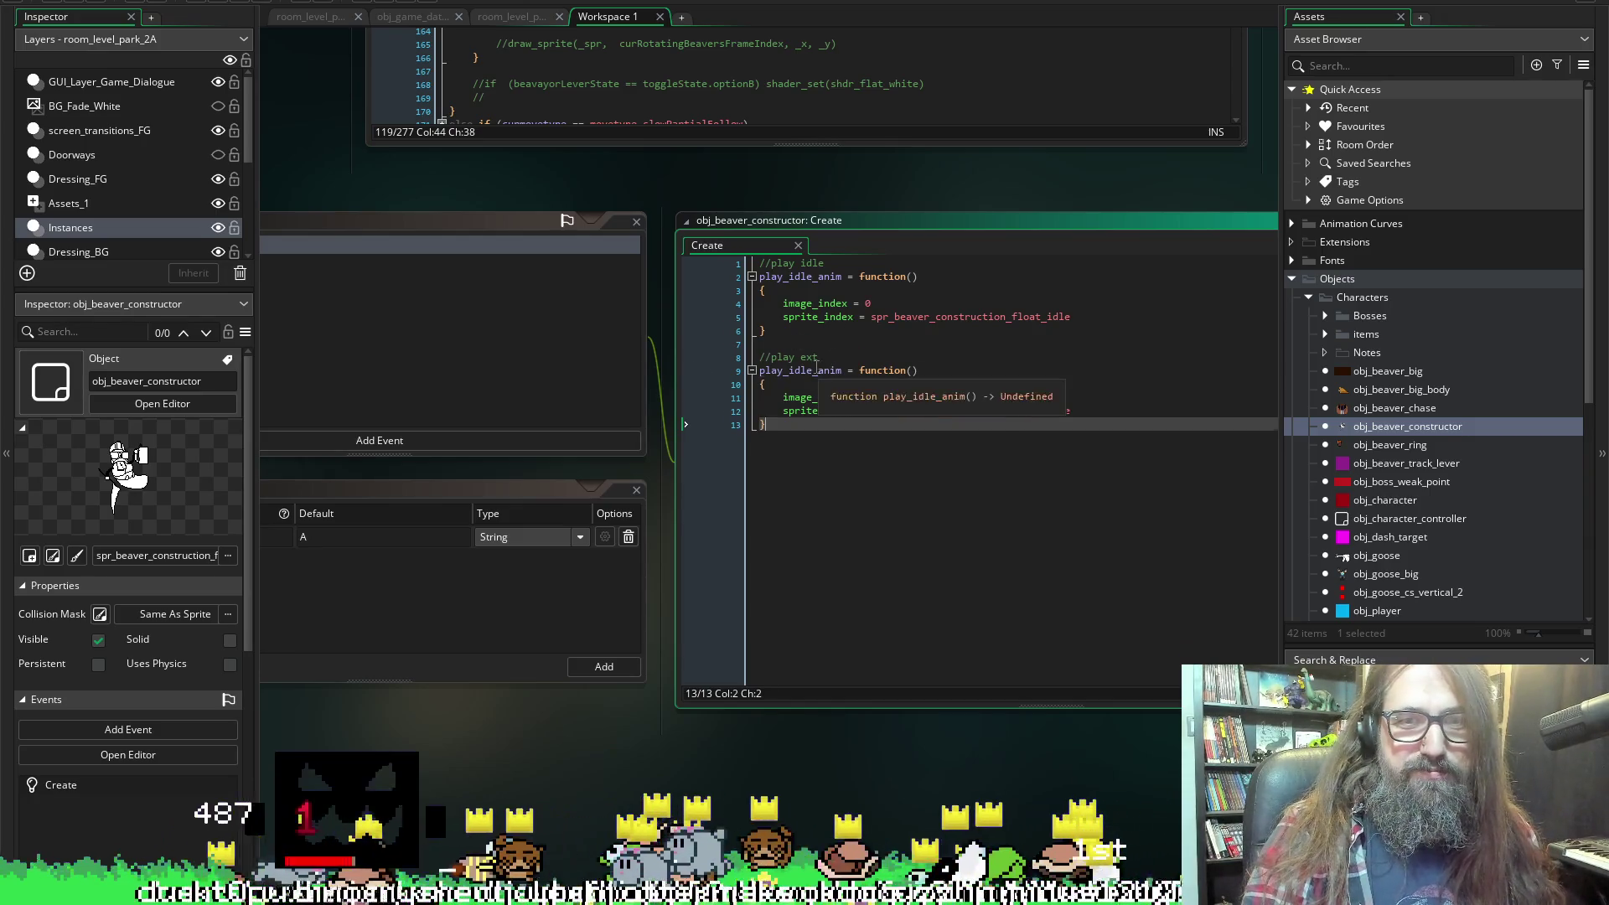
# Rename the copy to play_exit_anim and change its sprite to spr_beaver_construction_float_exit.
pyautogui.moveTo(787, 369); pyautogui.dragTo(812, 370)
pyautogui.write('exo')
pyautogui.press('BackSpace')
pyautogui.write('it')
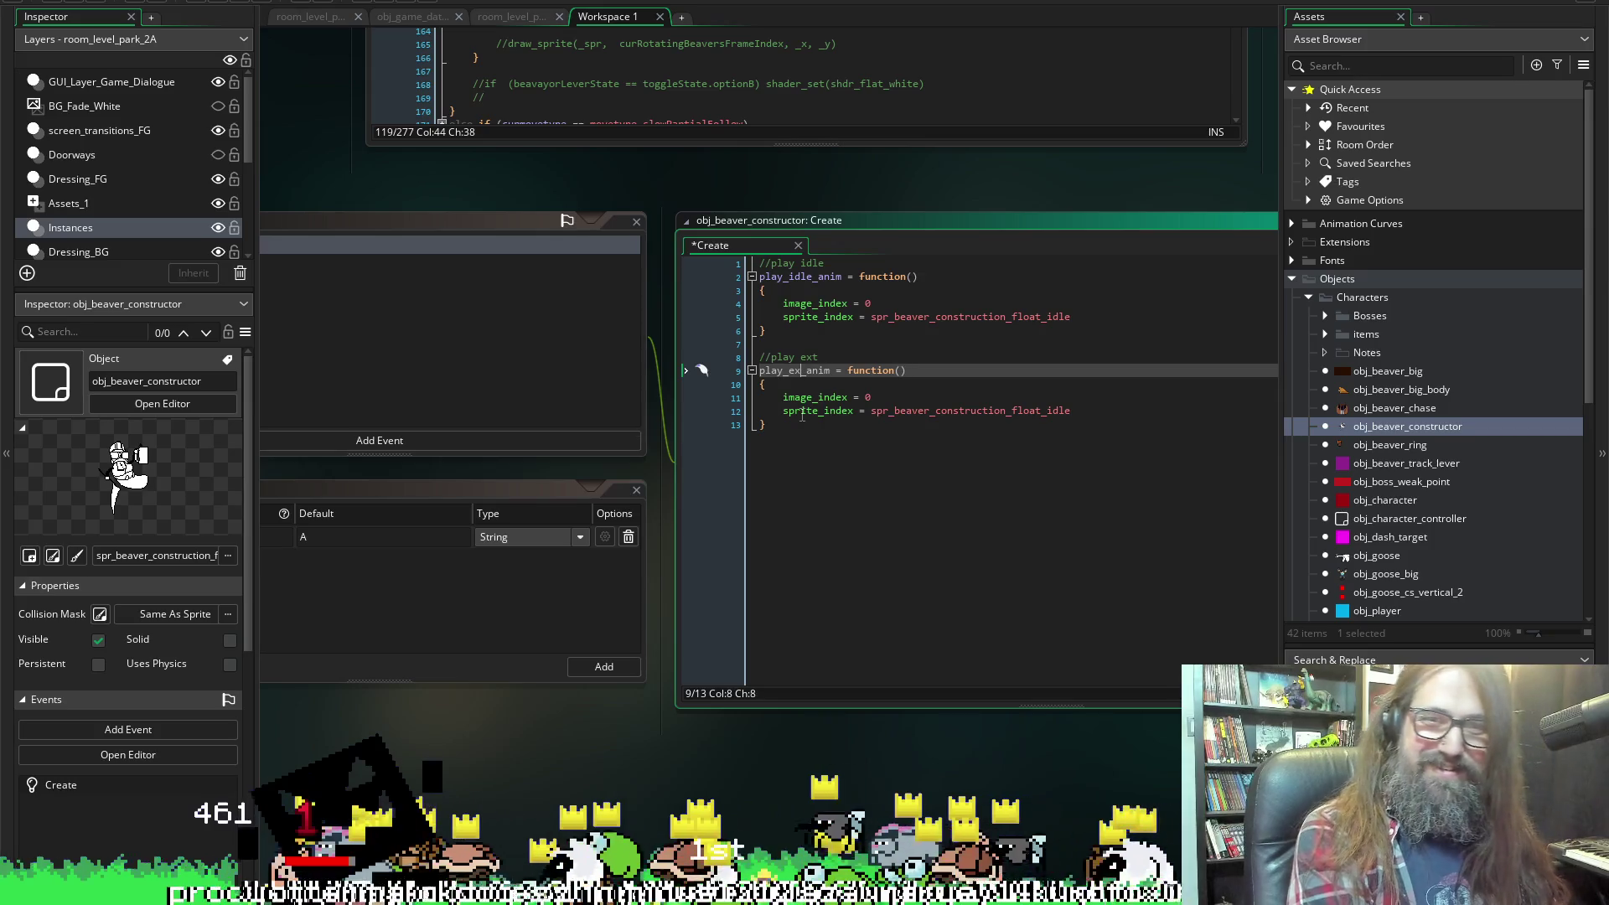
pyautogui.hotkey('ctrl', 's')
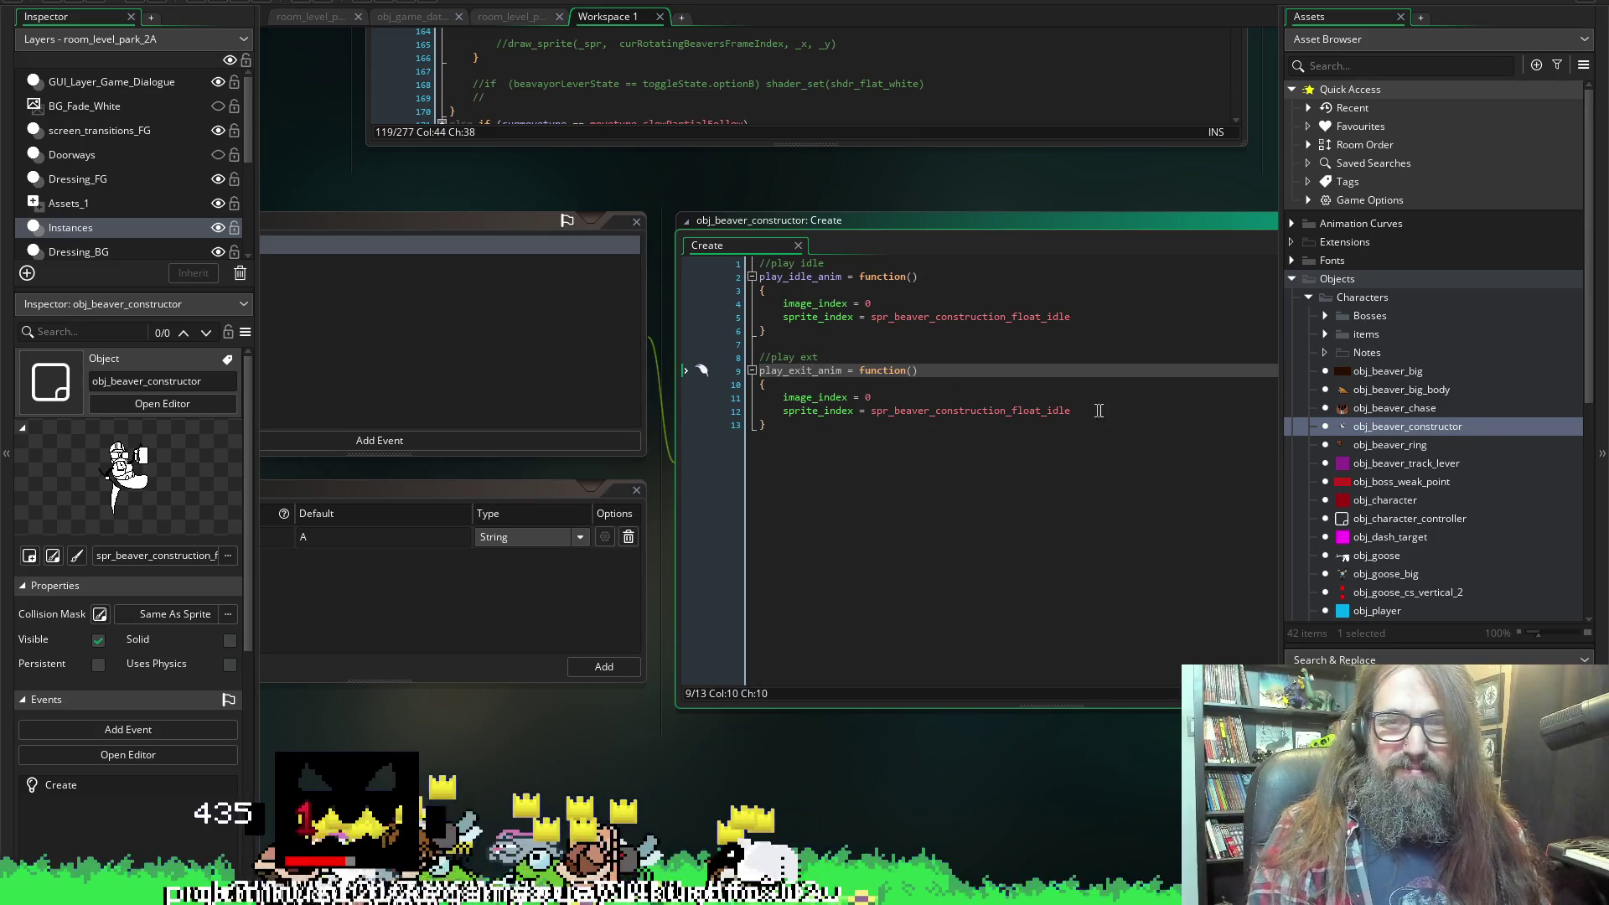
pyautogui.moveTo(1090, 410); pyautogui.dragTo(1011, 409)
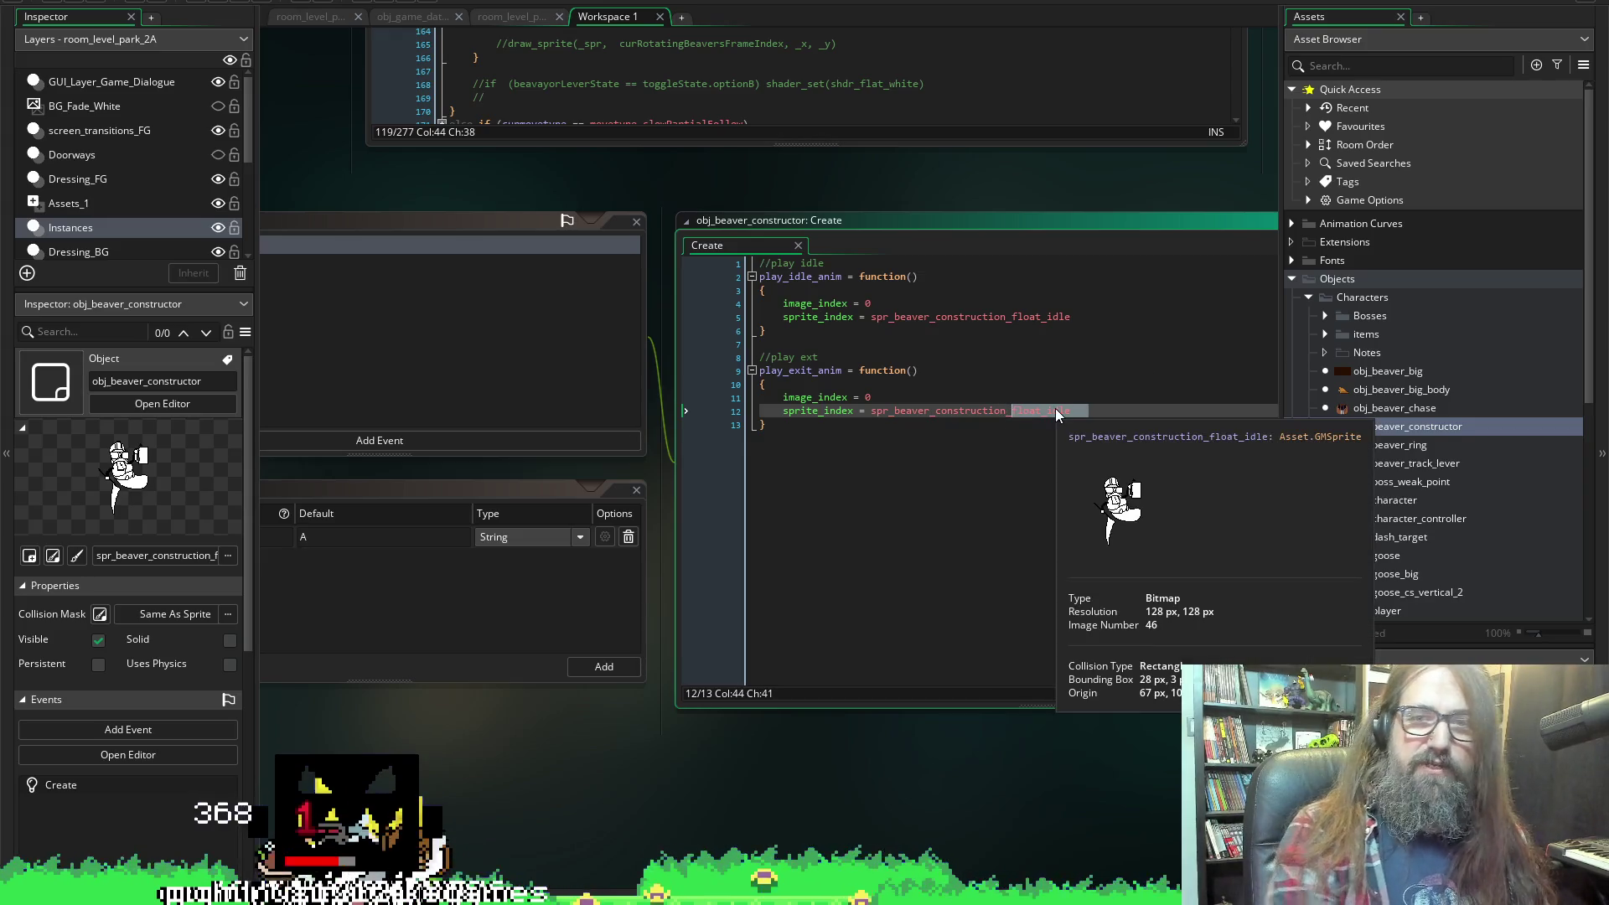
pyautogui.write('_float_exit')
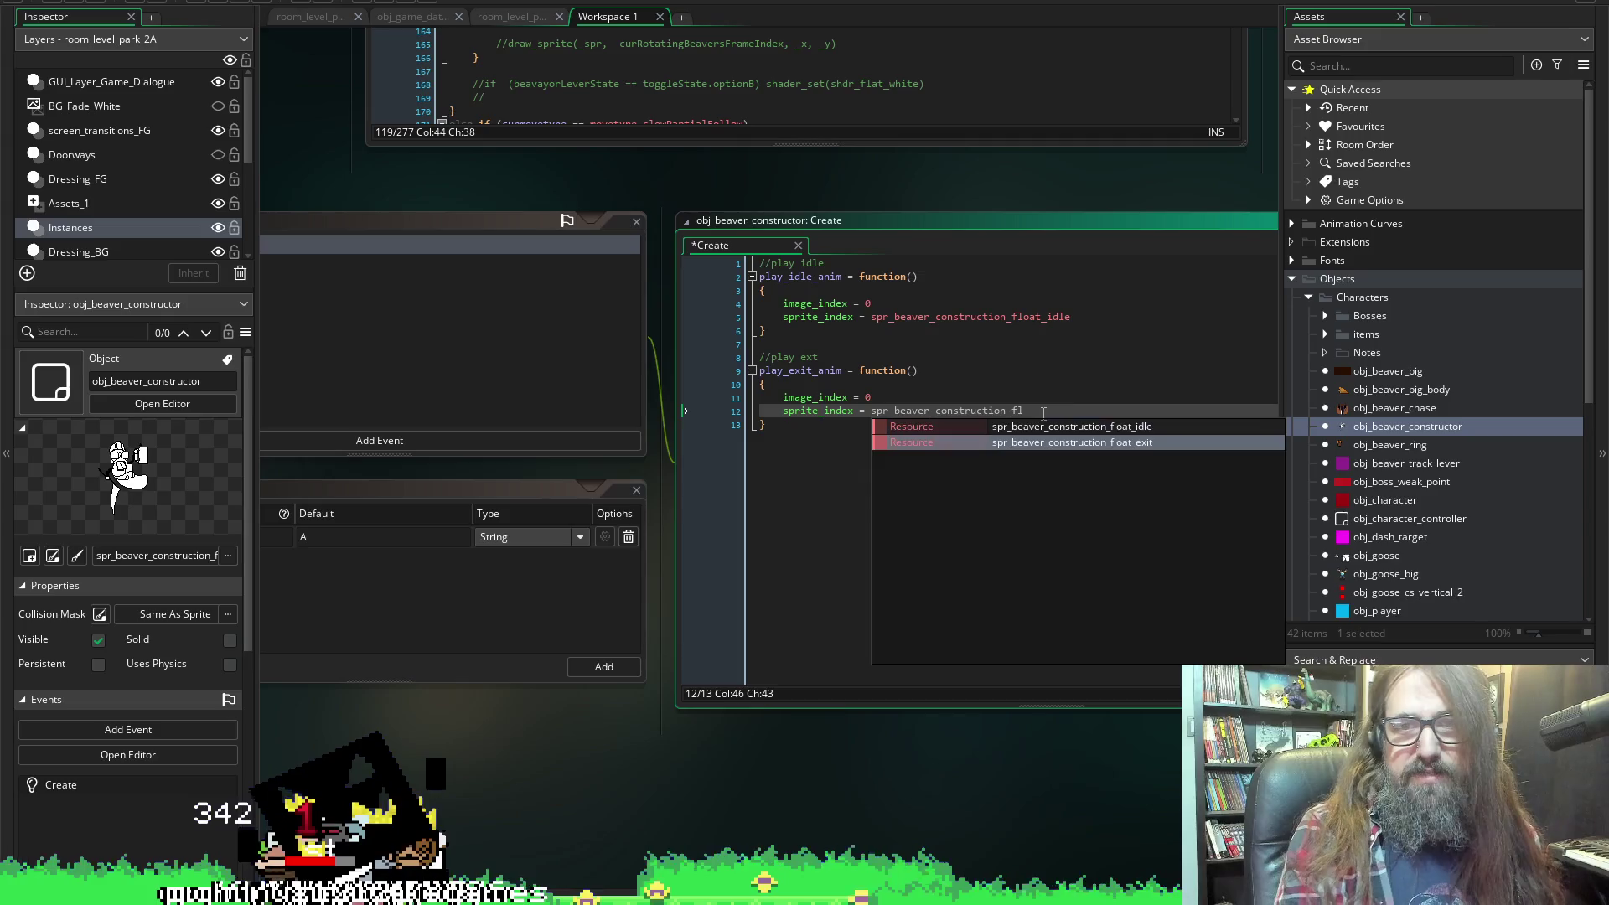
pyautogui.hotkey('ctrl', 's')
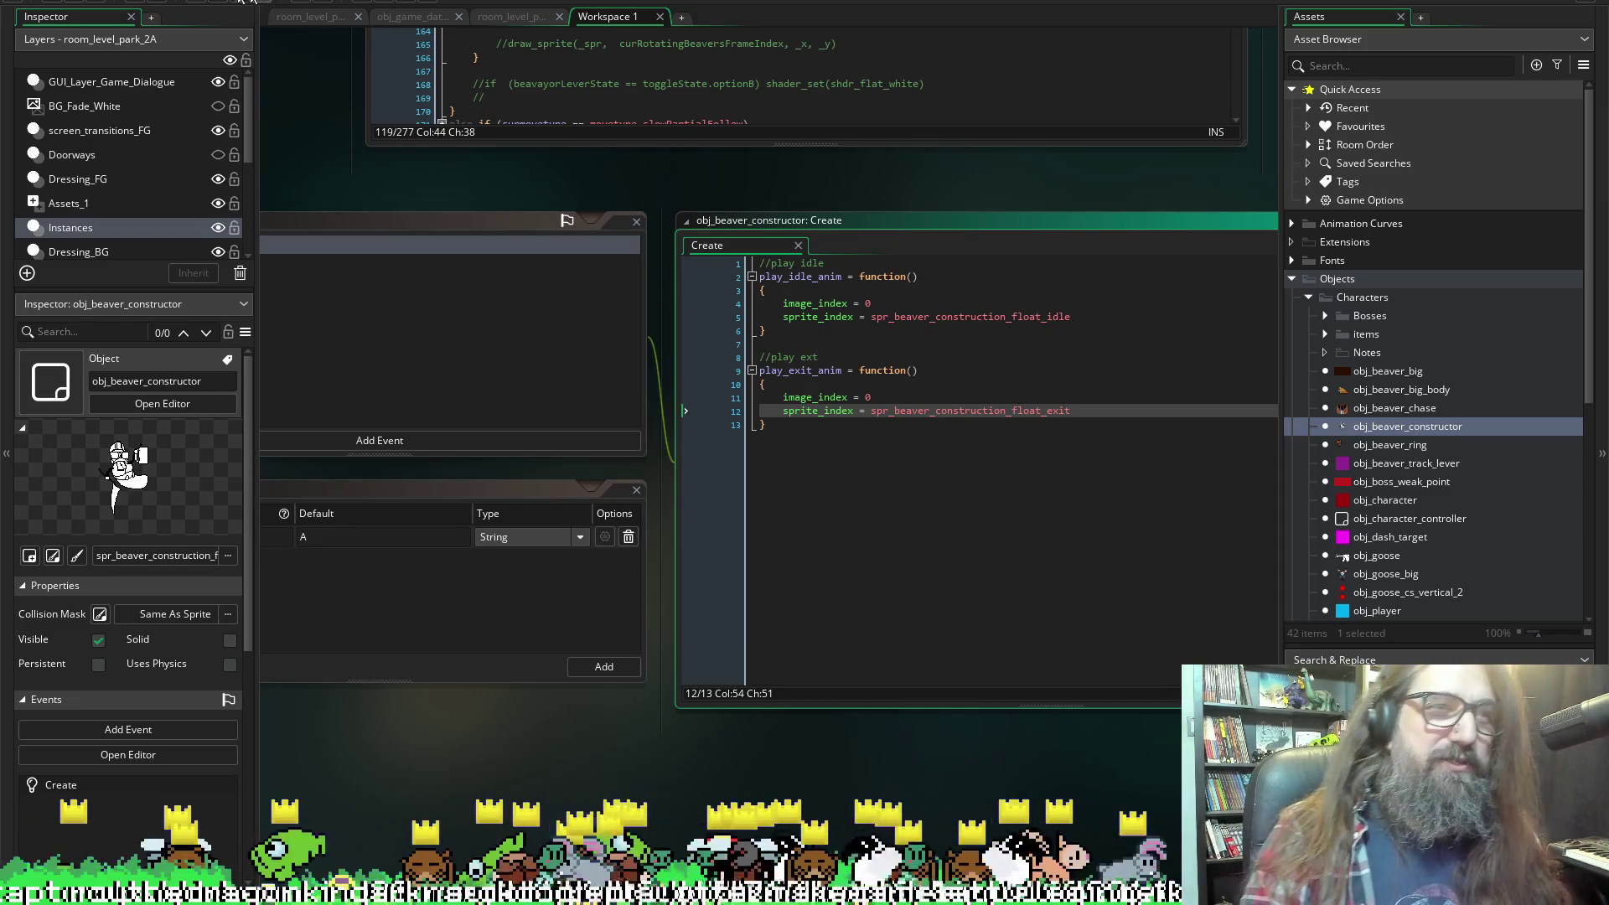
# Save the project and return to the Create event code.
pyautogui.click(96, 2)
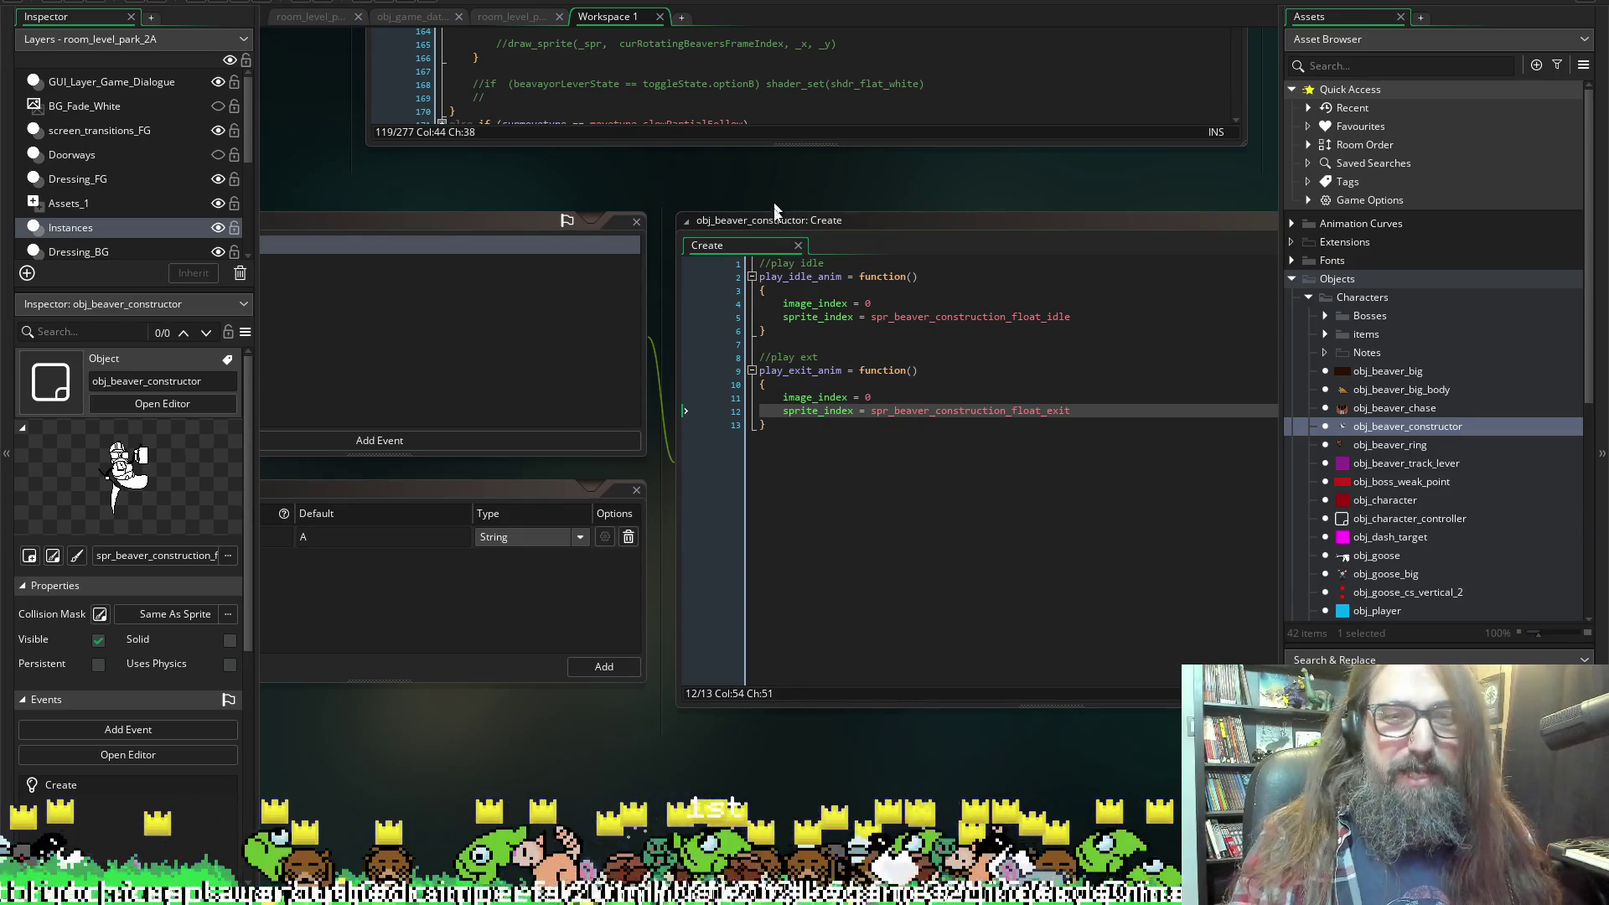
pyautogui.hscroll(3, 772, 207)
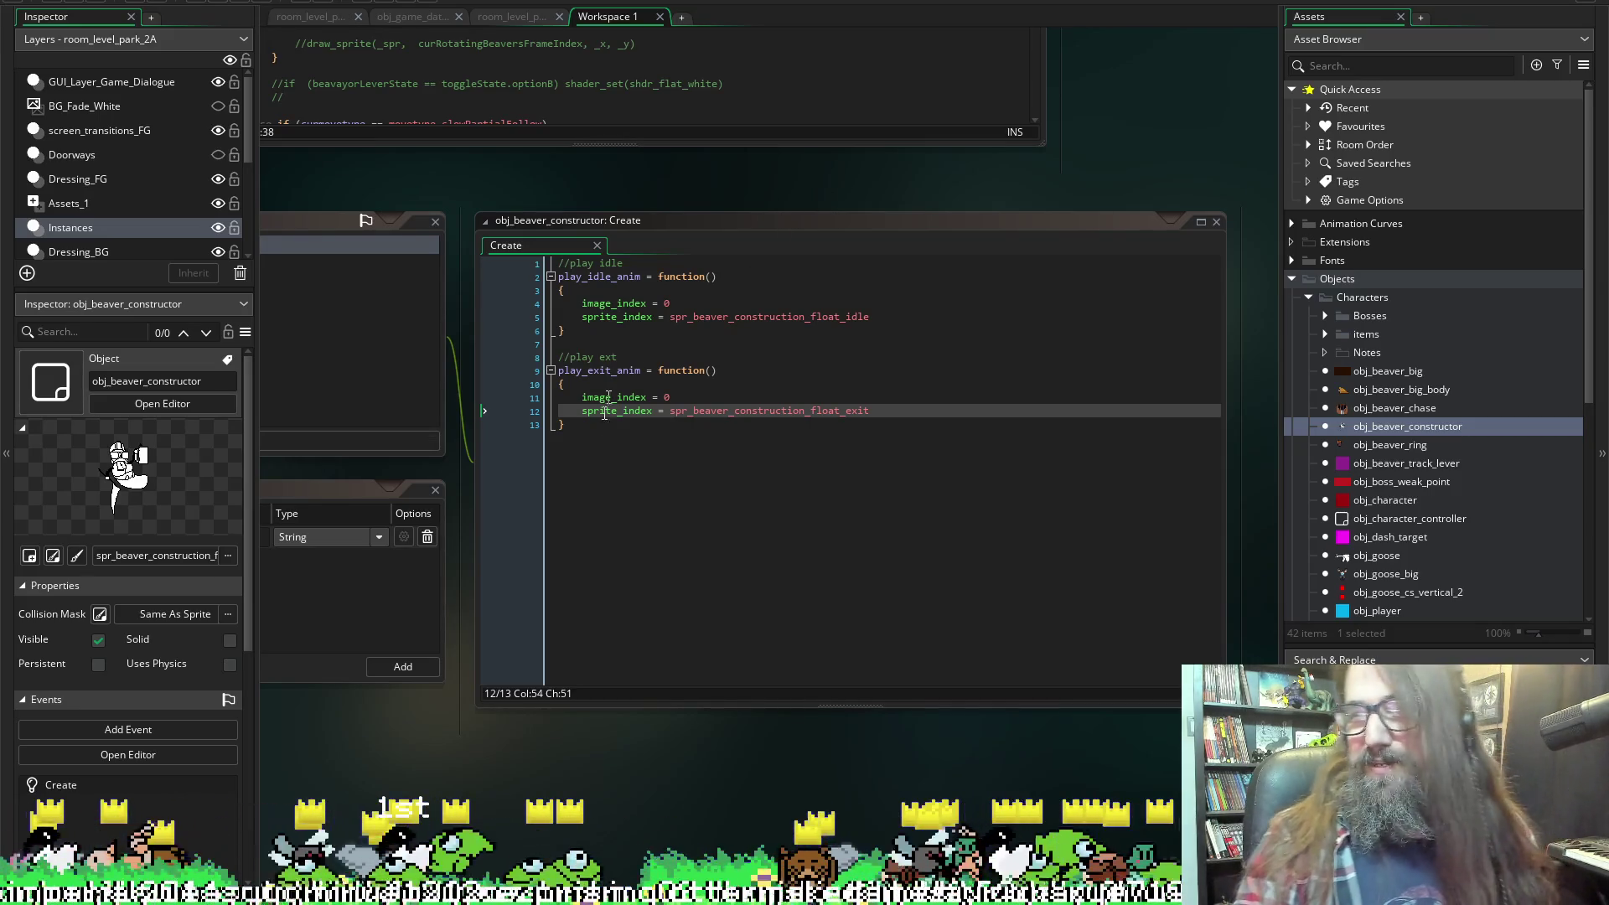
pyautogui.click(717, 438)
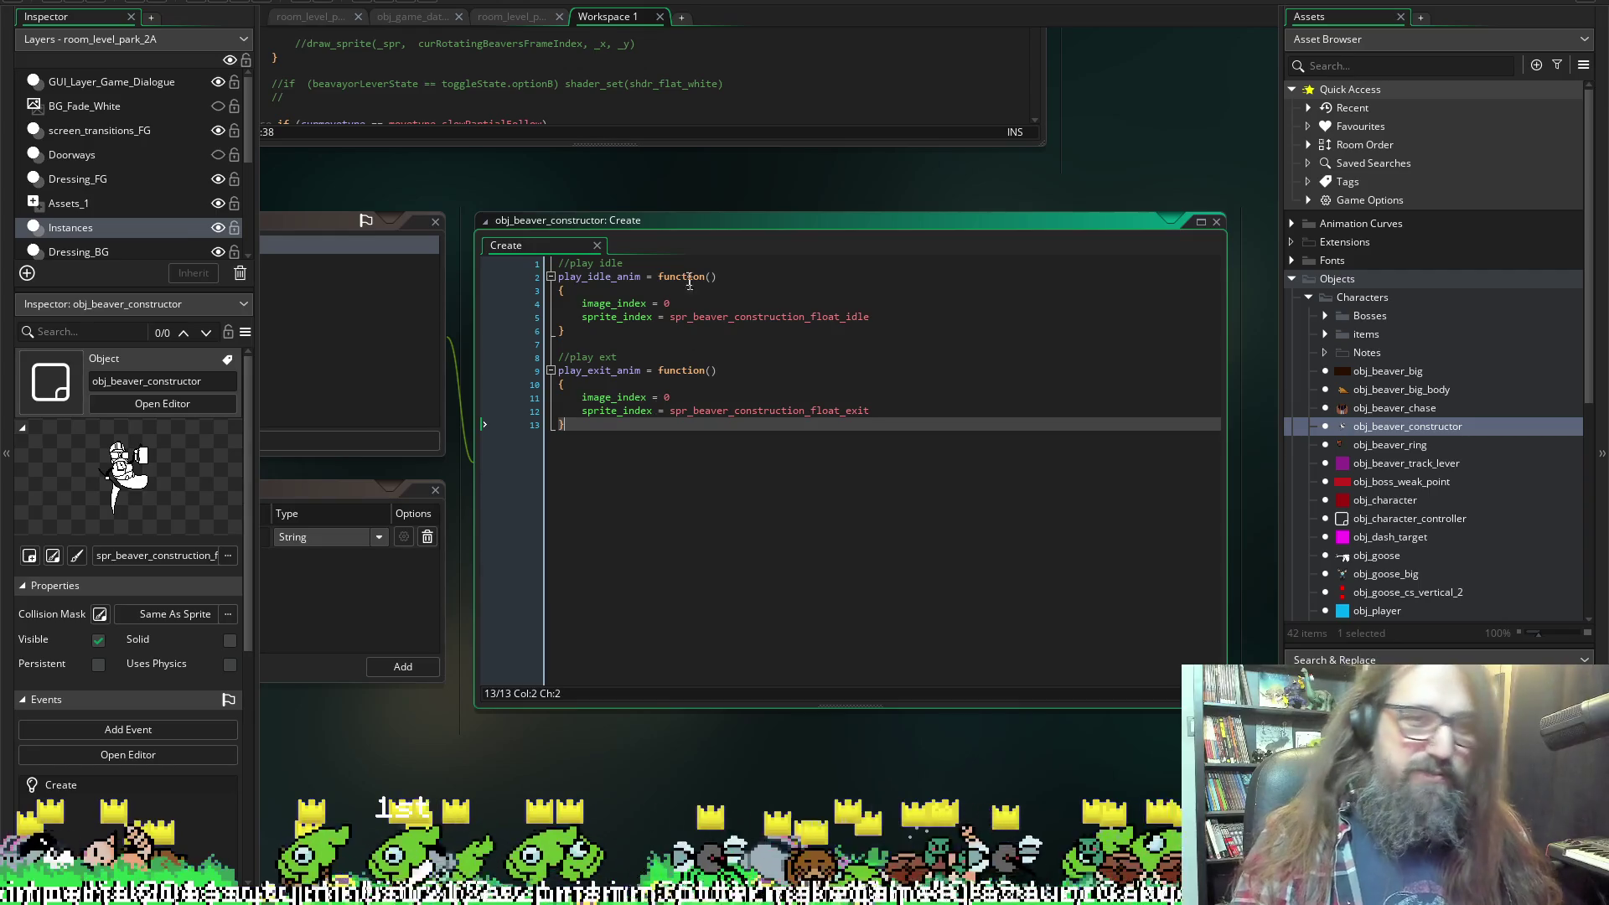
pyautogui.hscroll(-4, 580, 204)
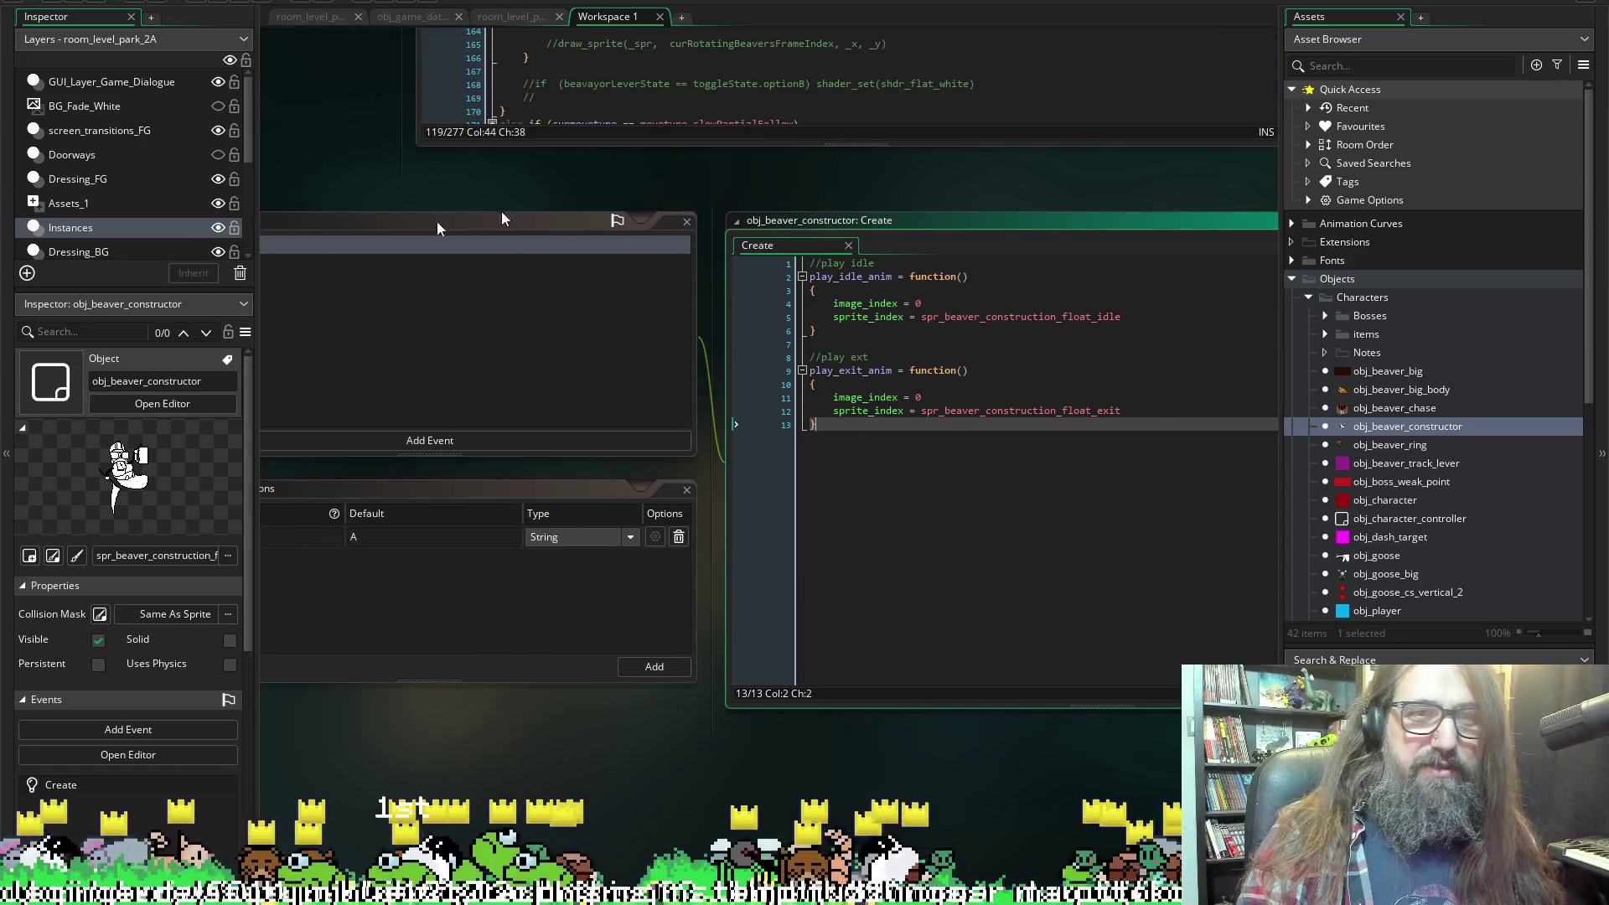
# Paste the play_idle_anim name after the optionB beaver check in the Draw event.
pyautogui.scroll(4, 363, 176)
pyautogui.doubleClick(850, 578)
pyautogui.hotkey('ctrl', 'c')
pyautogui.scroll(3, 536, 251)
pyautogui.scroll(-3, 594, 299)
pyautogui.scroll(7, 377, 270)
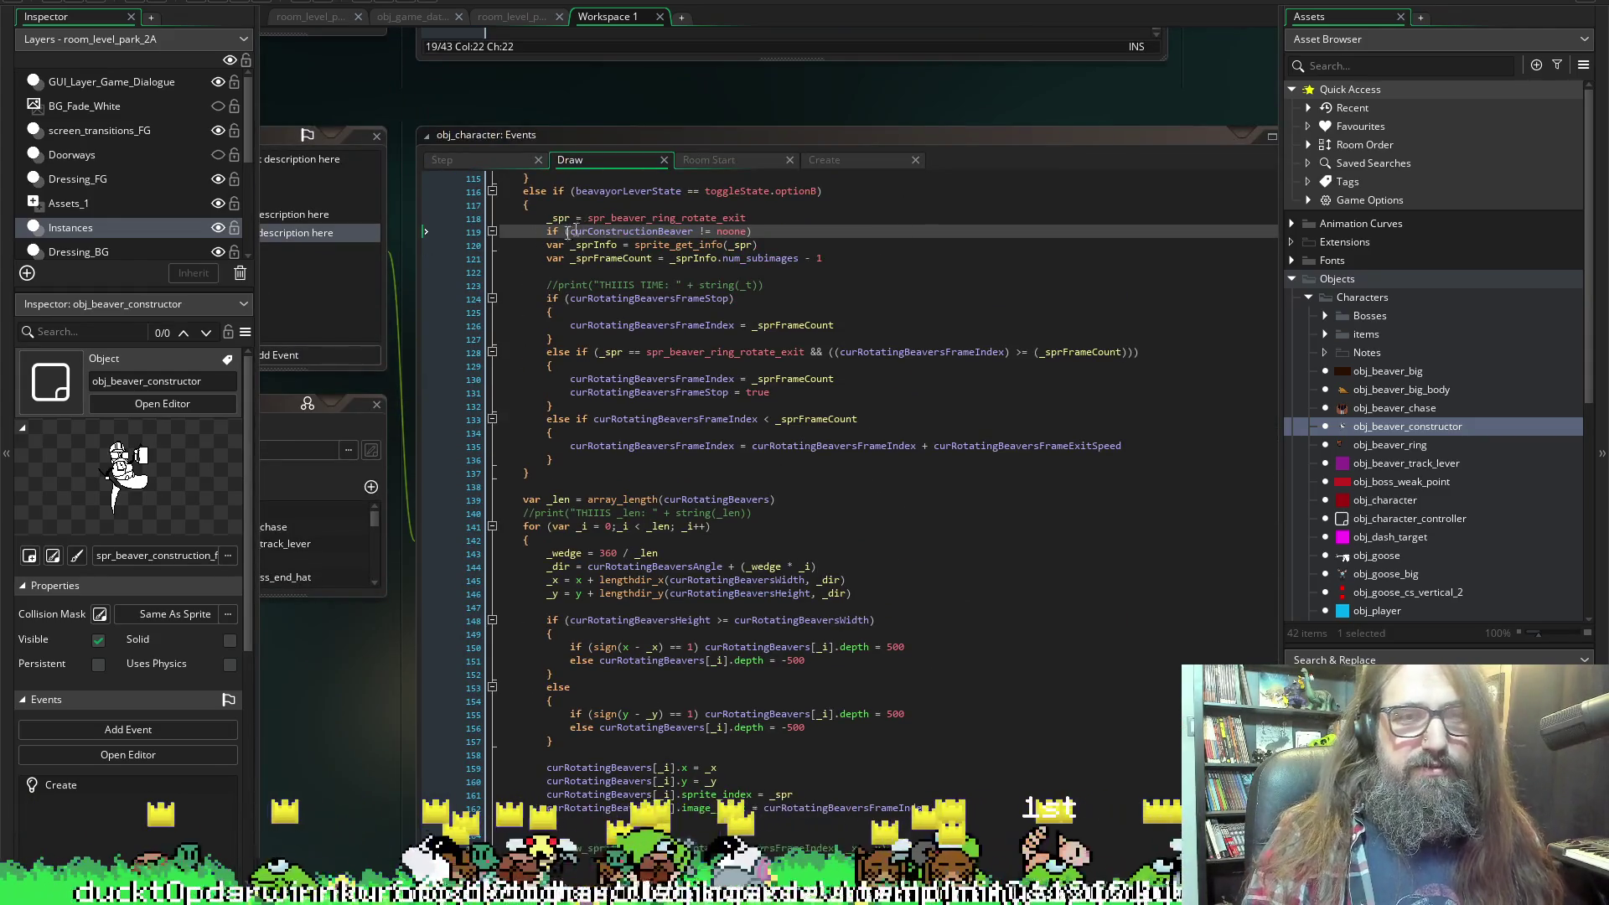
pyautogui.click(775, 234)
pyautogui.hotkey('ctrl', 'v')
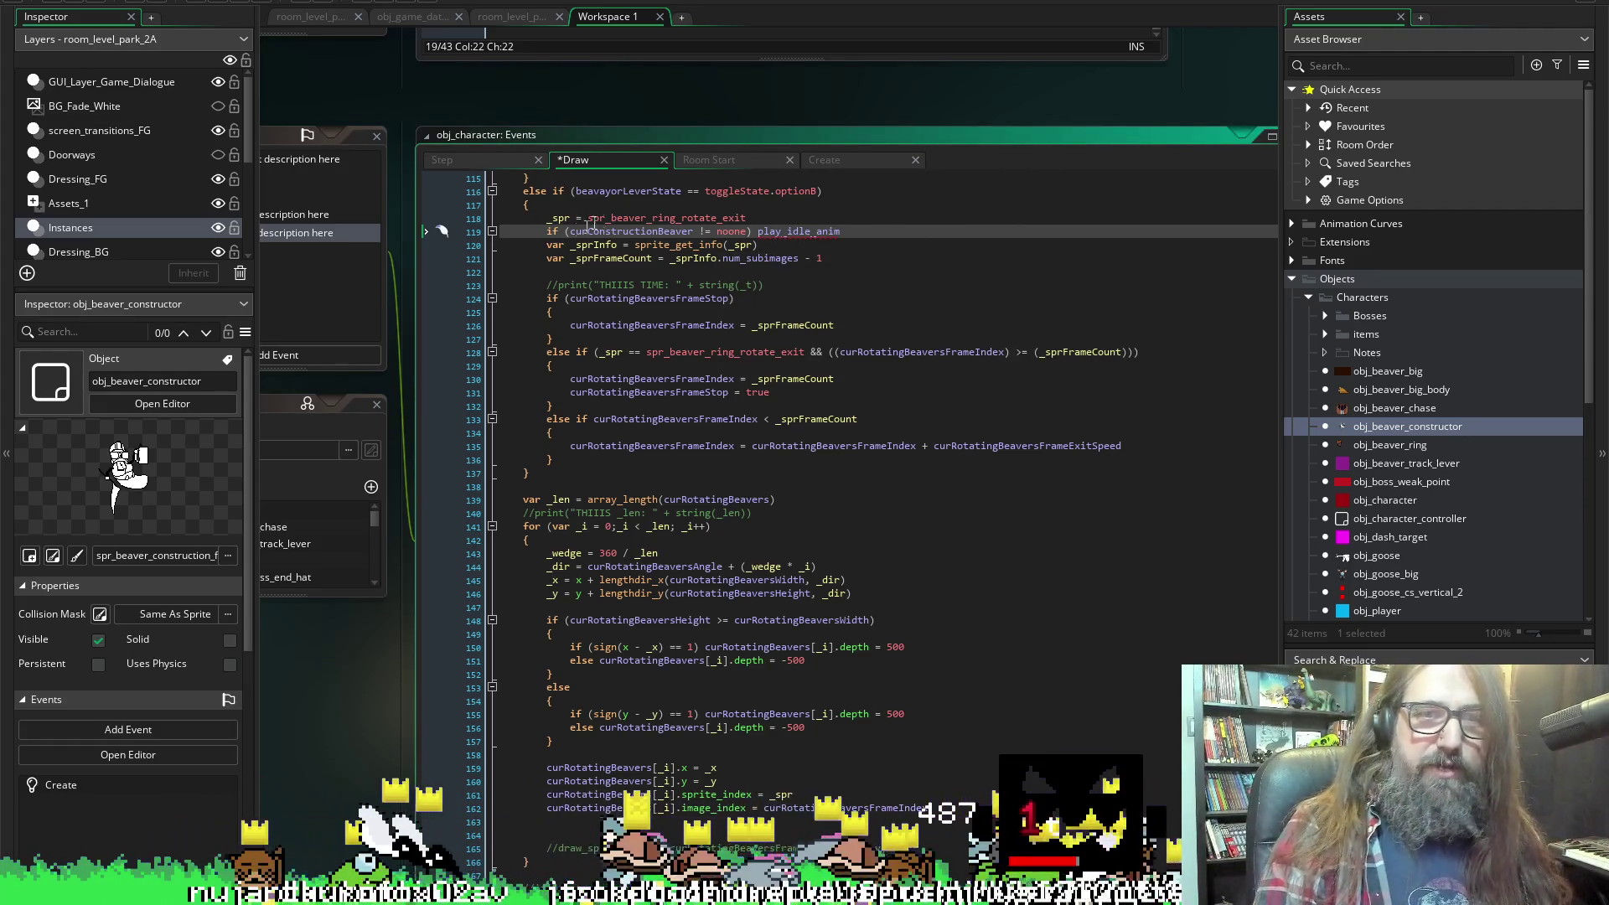
# Complete it as curConstructionBeaver.play_idle_anim() and save.
pyautogui.doubleClick(620, 232)
pyautogui.hotkey('ctrl', 'c')
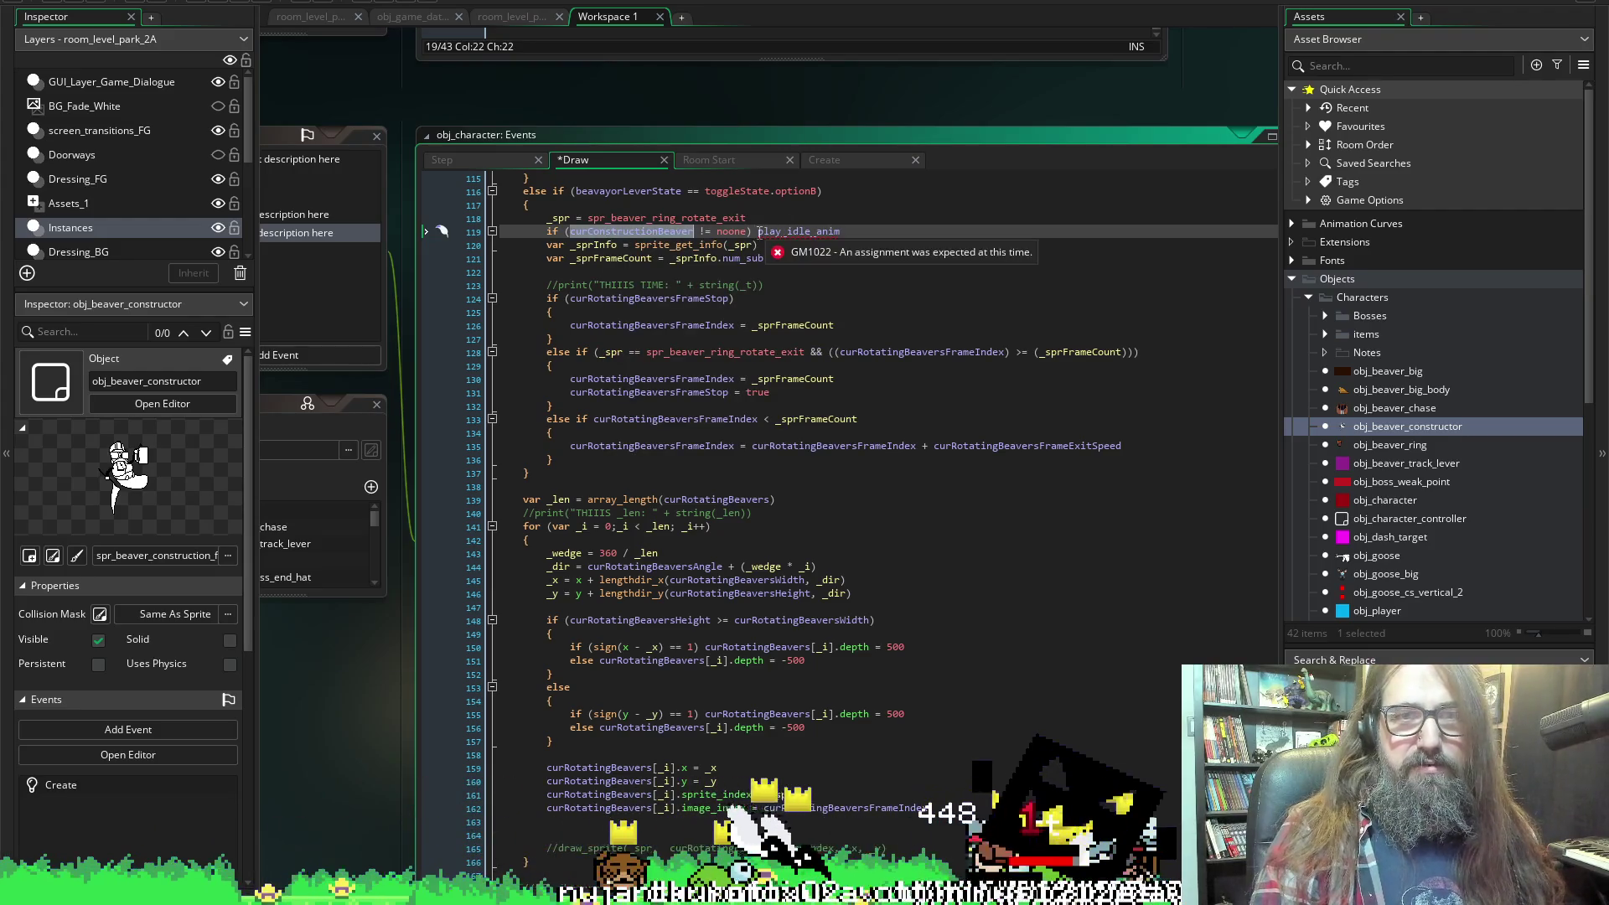
pyautogui.click(757, 231)
pyautogui.hotkey('ctrl', 'v')
pyautogui.write('.')
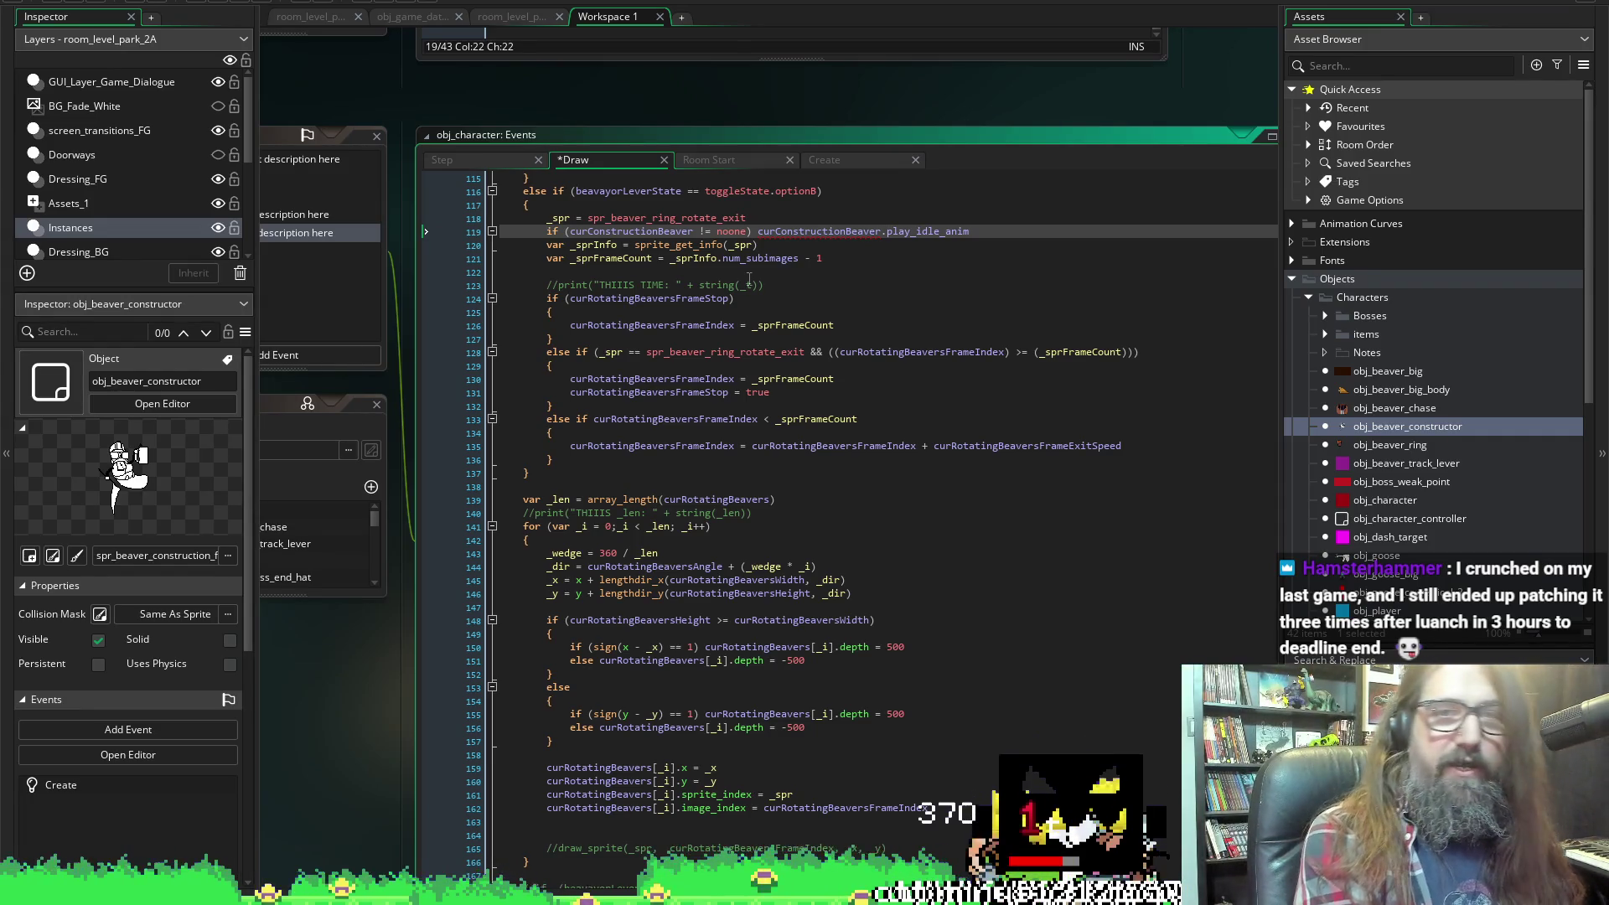
pyautogui.write(')')
pyautogui.hotkey('ctrl', 's')
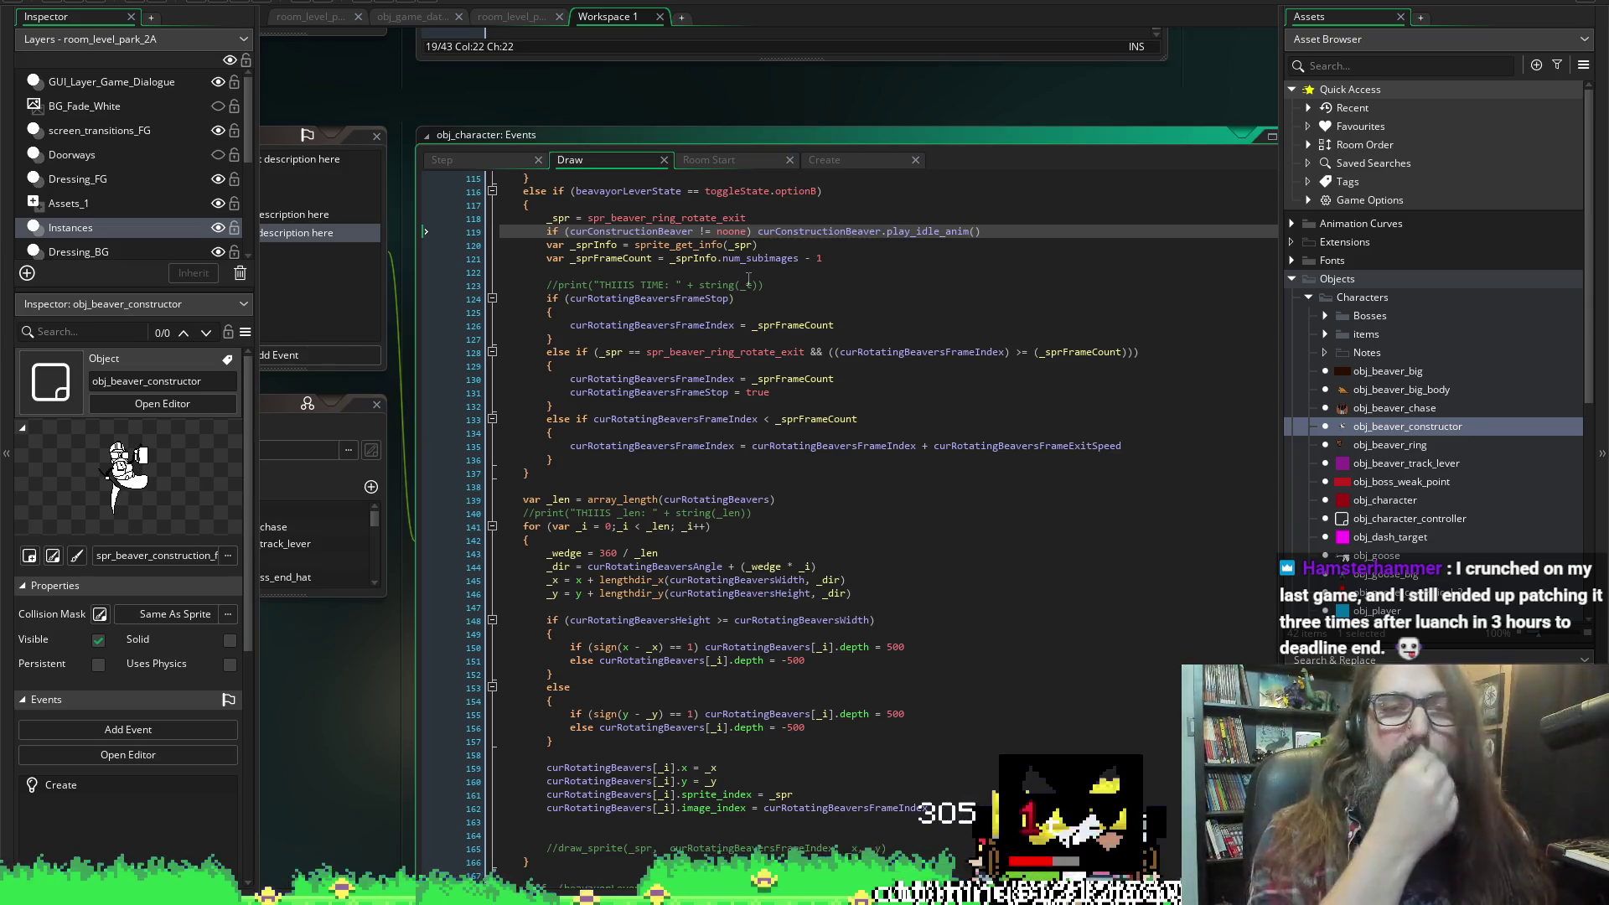
# Paste the same beaver play_idle_anim call into the optionA branch.
pyautogui.keyDown('shift'); pyautogui.click(549, 230); pyautogui.keyUp('shift')
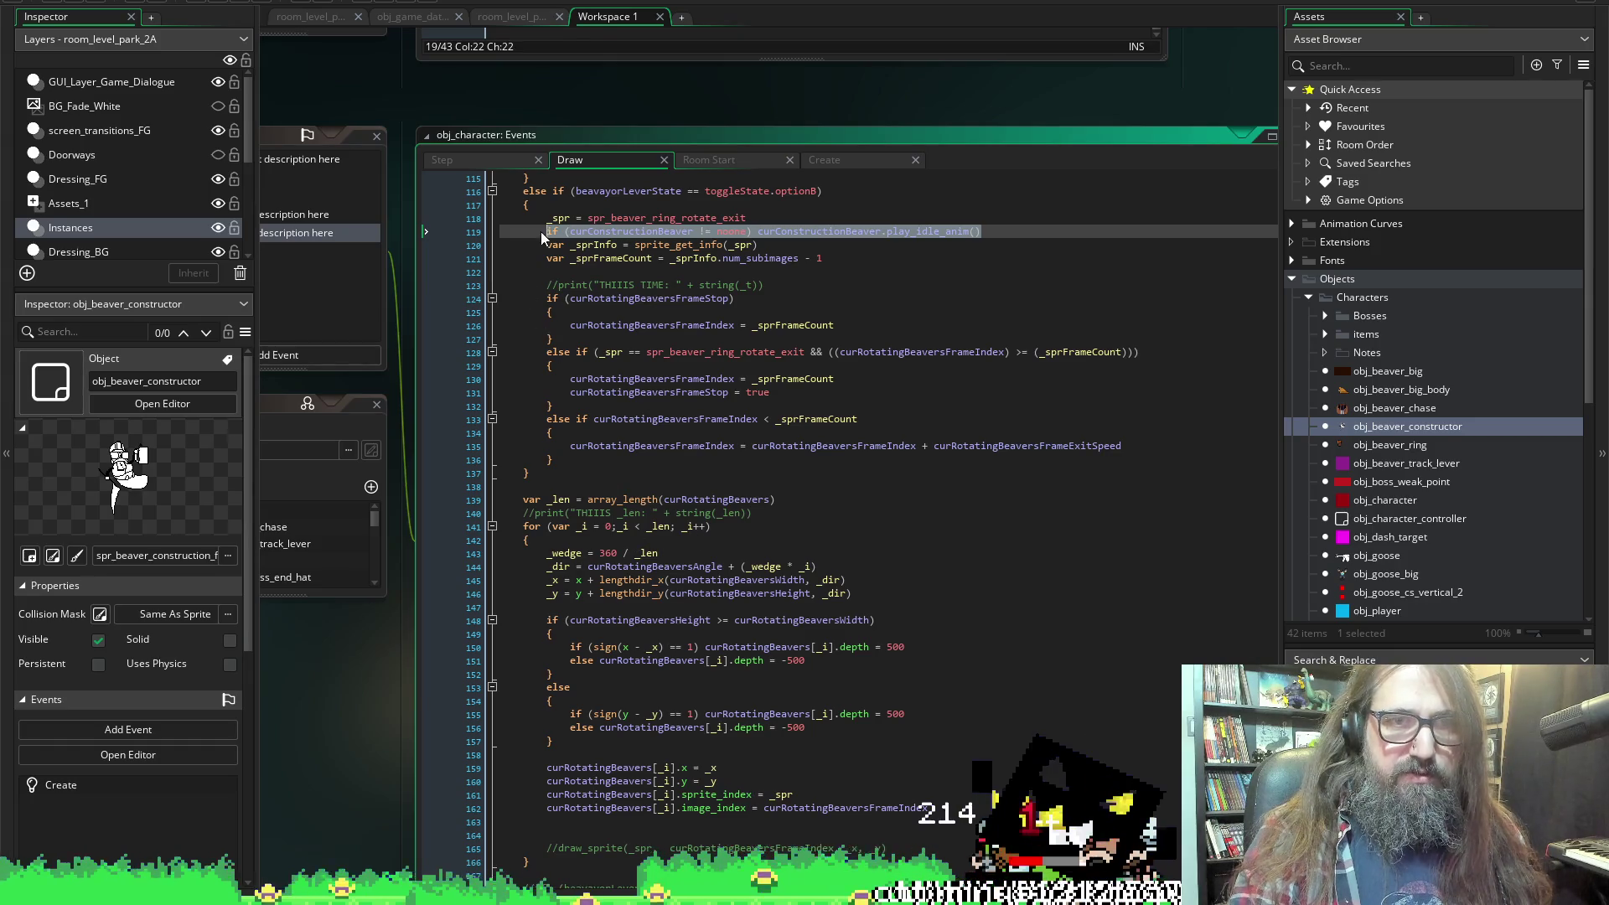
pyautogui.scroll(4, 561, 382)
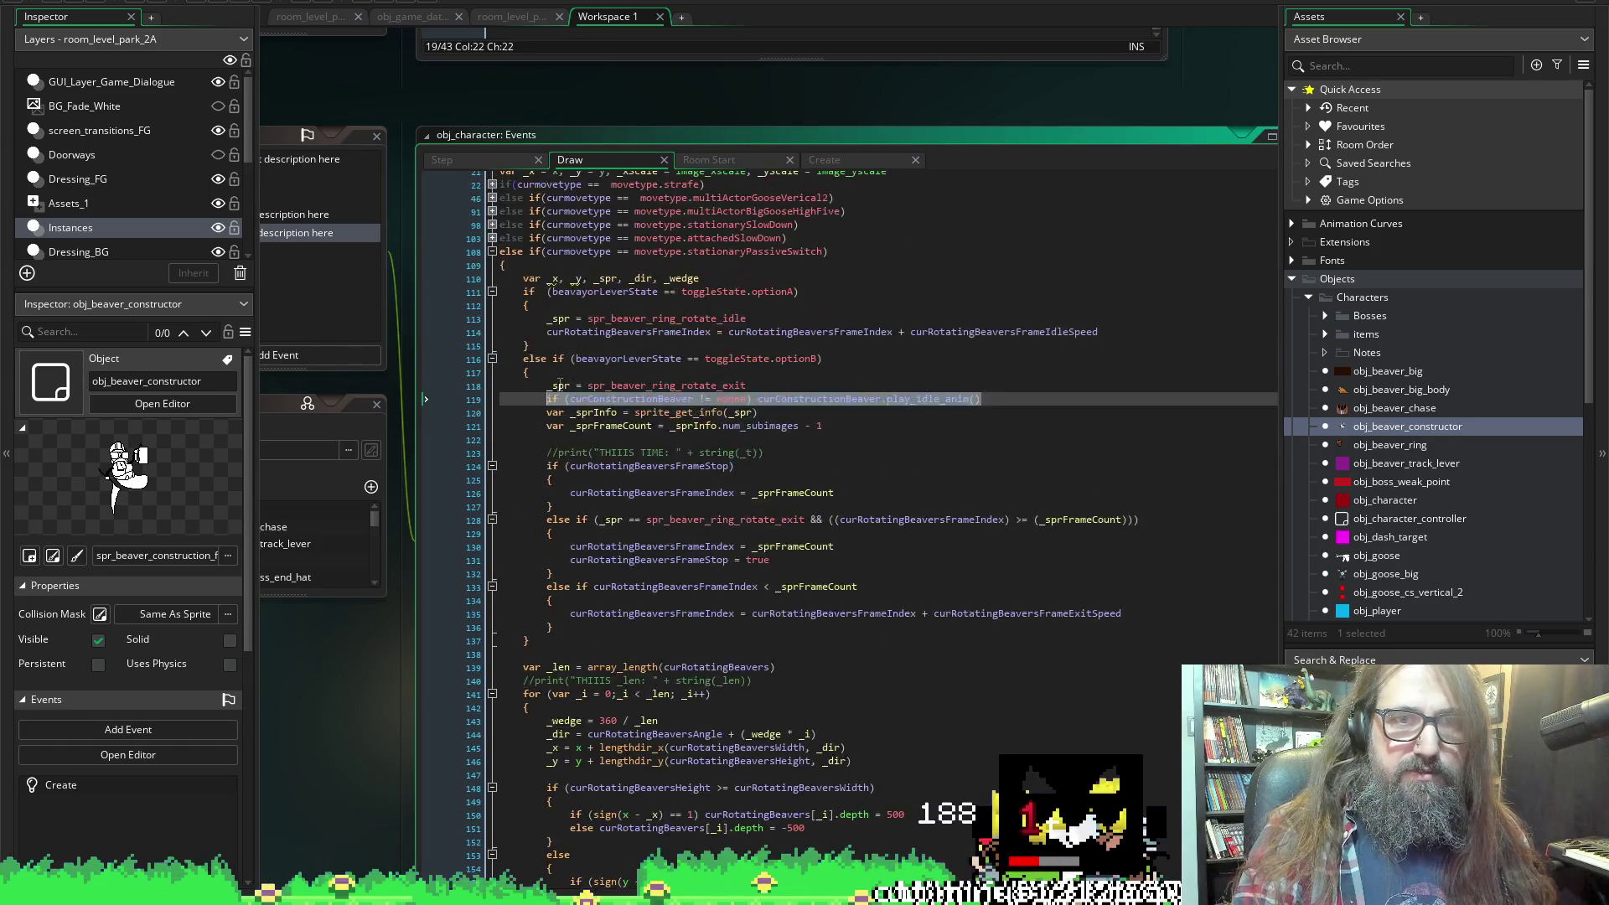
pyautogui.scroll(2, 560, 381)
pyautogui.click(700, 371)
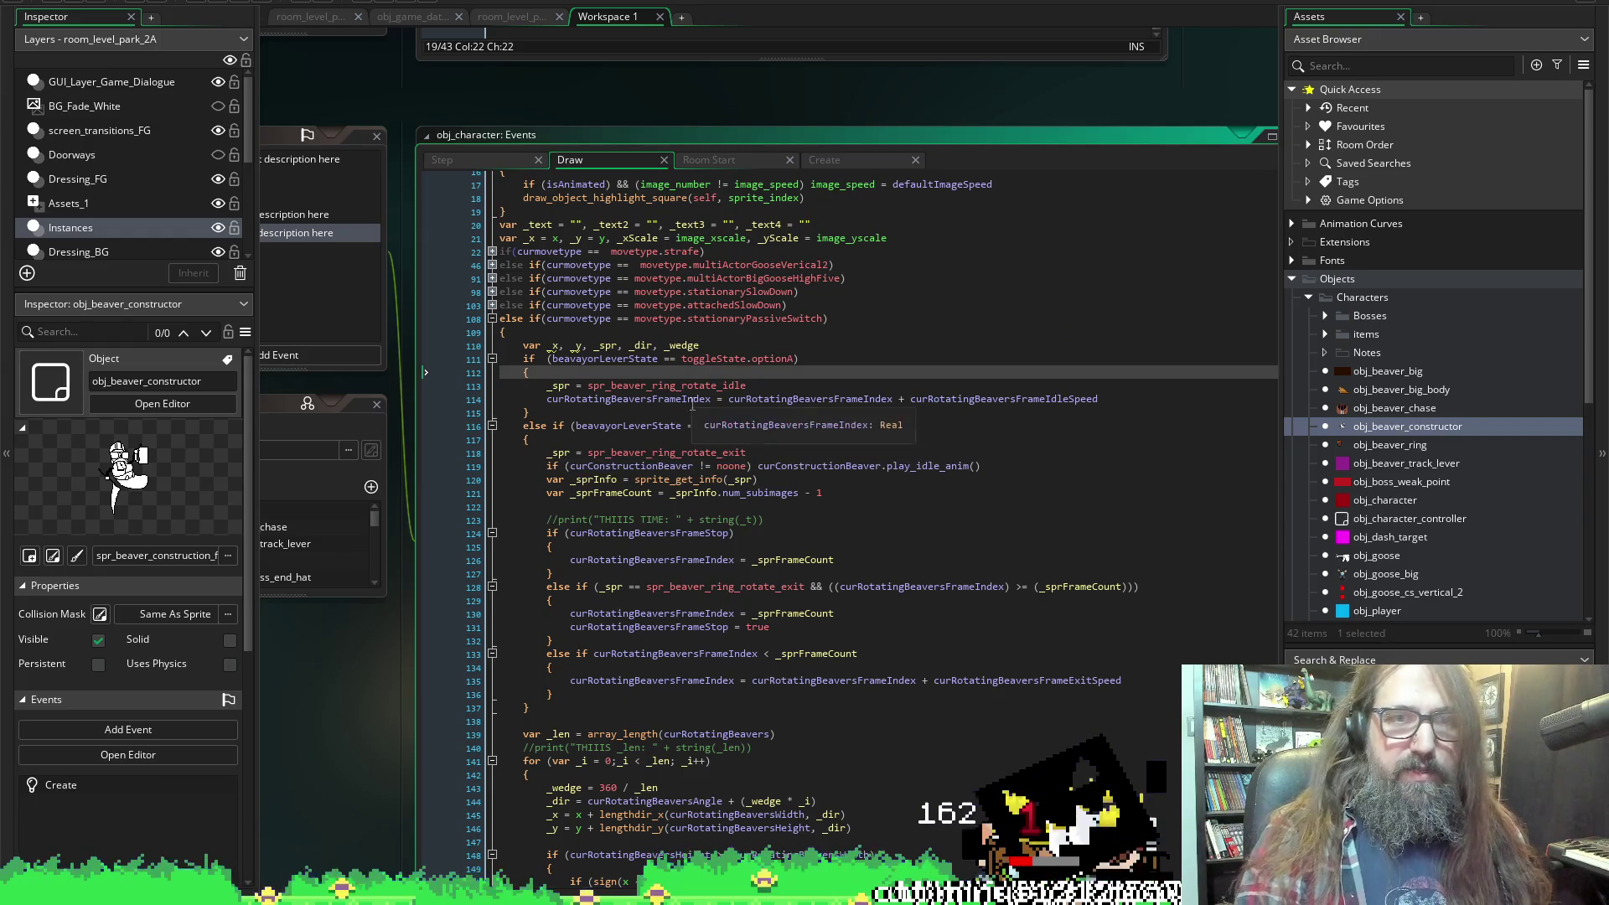
pyautogui.hotkey('ctrl', 'v')
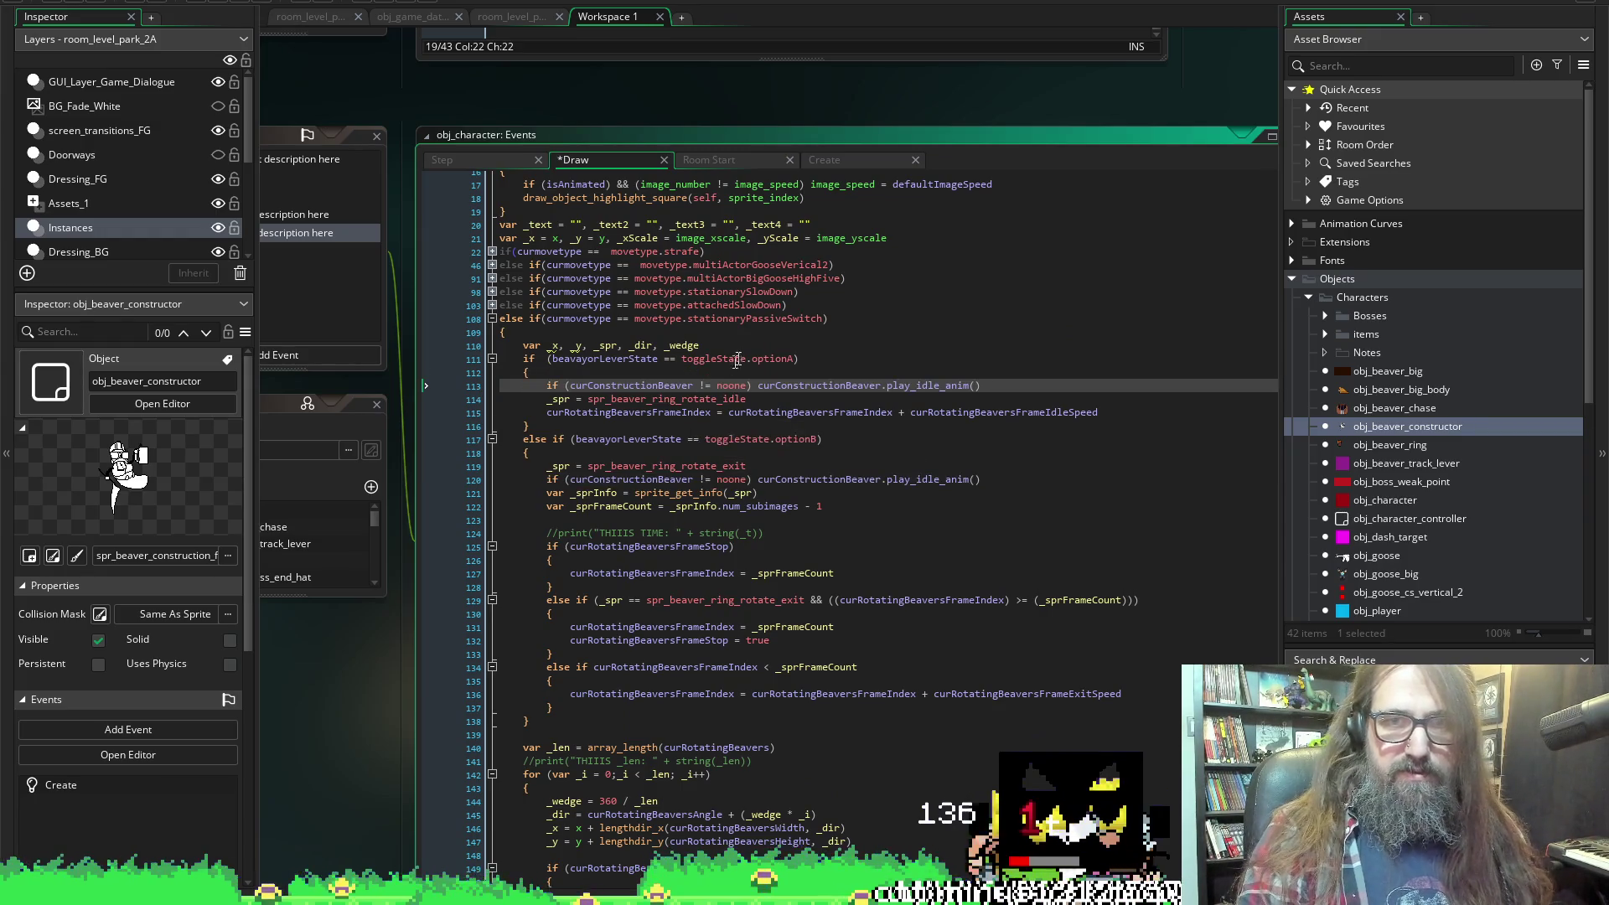
pyautogui.click(943, 480)
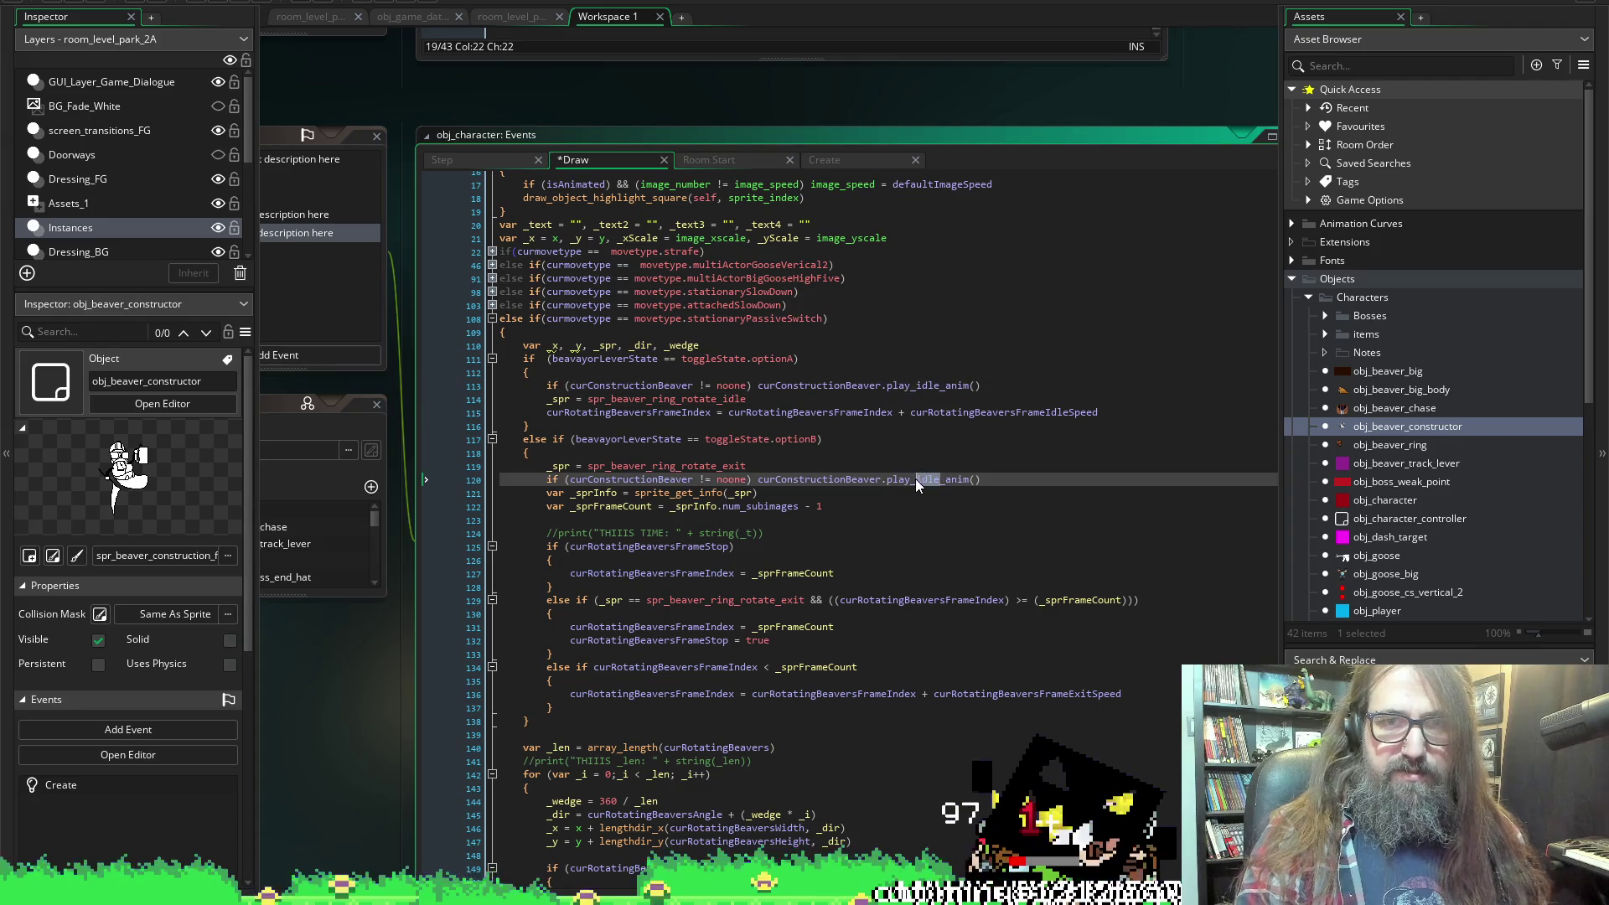